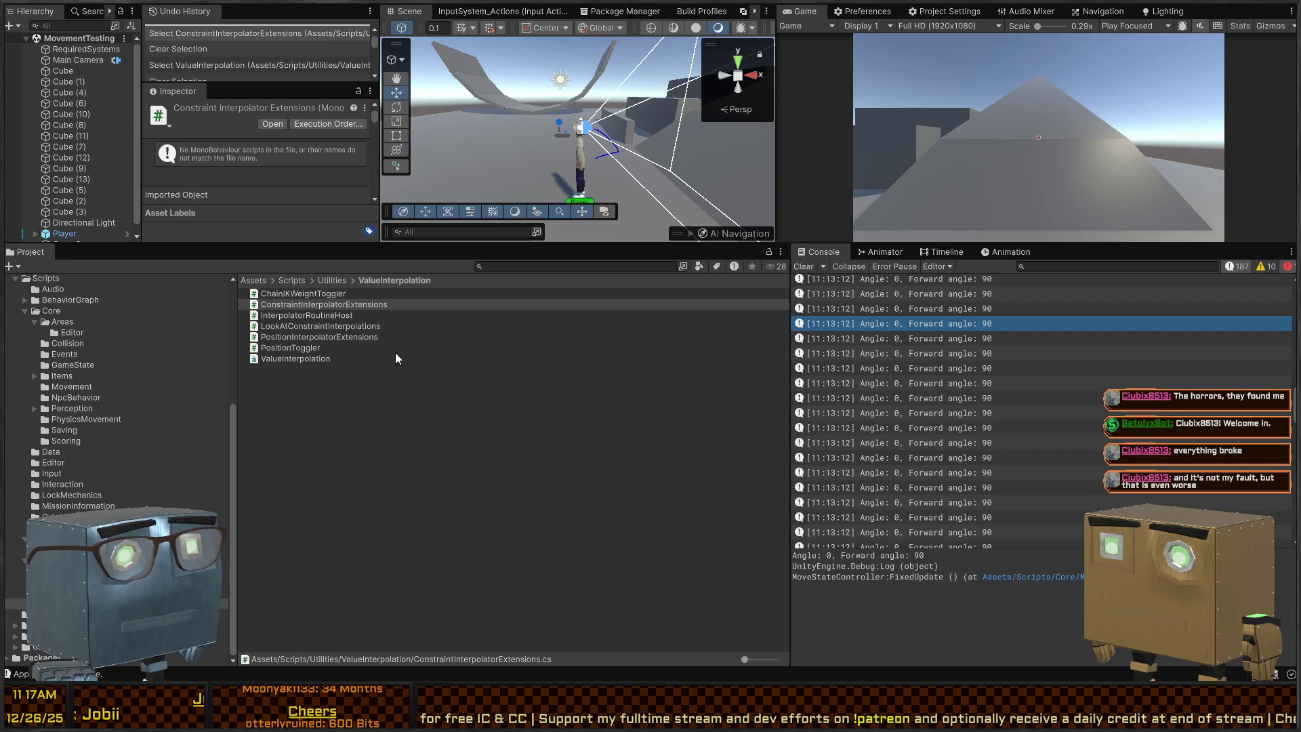
Deselect the script and show the contents of the Assets/Scripts/Utilities/Extensions folder.
left_click(305, 453)
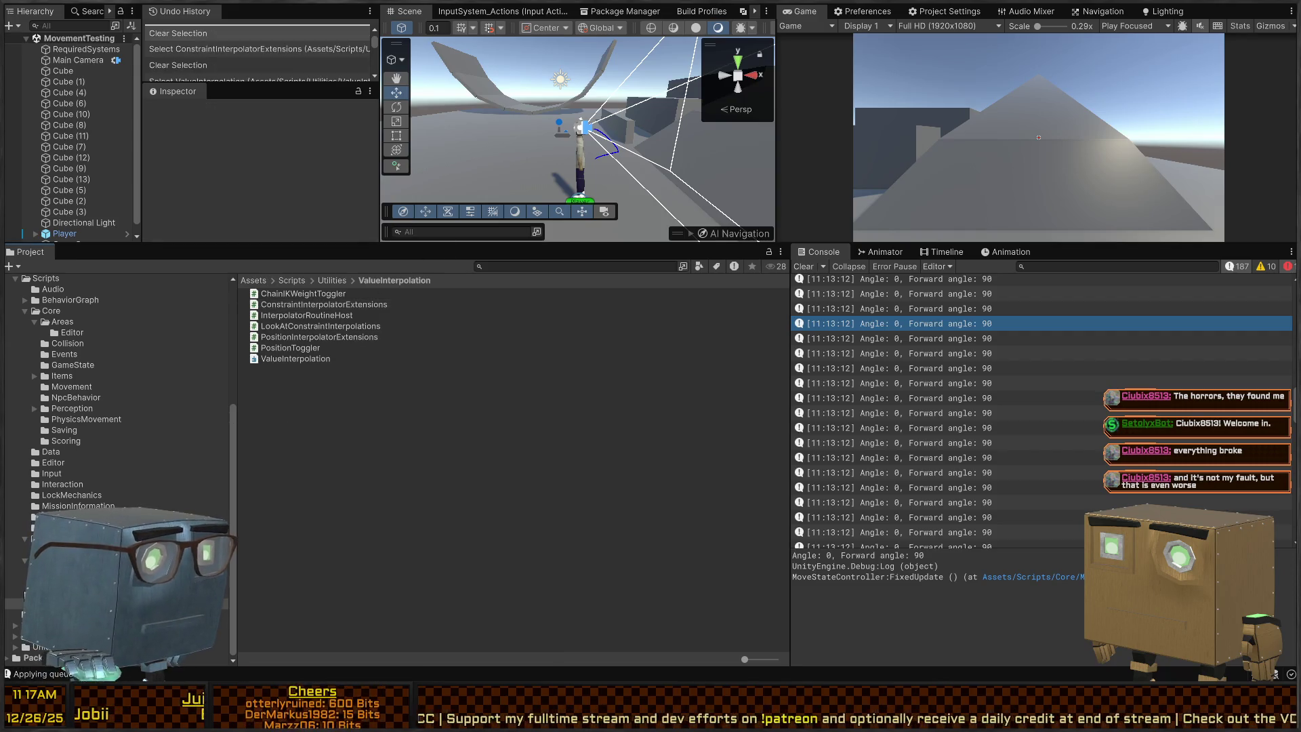
left_click(68, 592)
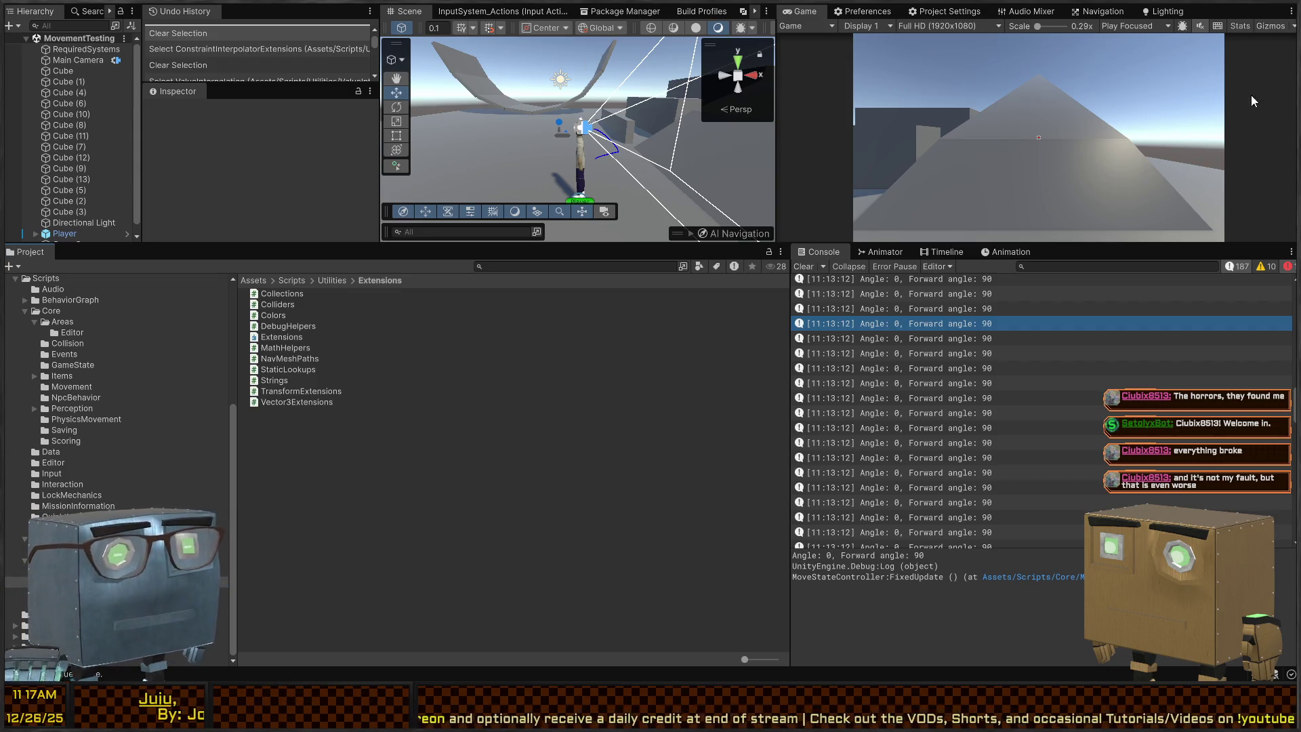
Play the game maximized, walking the player over the pyramid, half-pipe and ramp, then restore the layout.
key("shift+space")
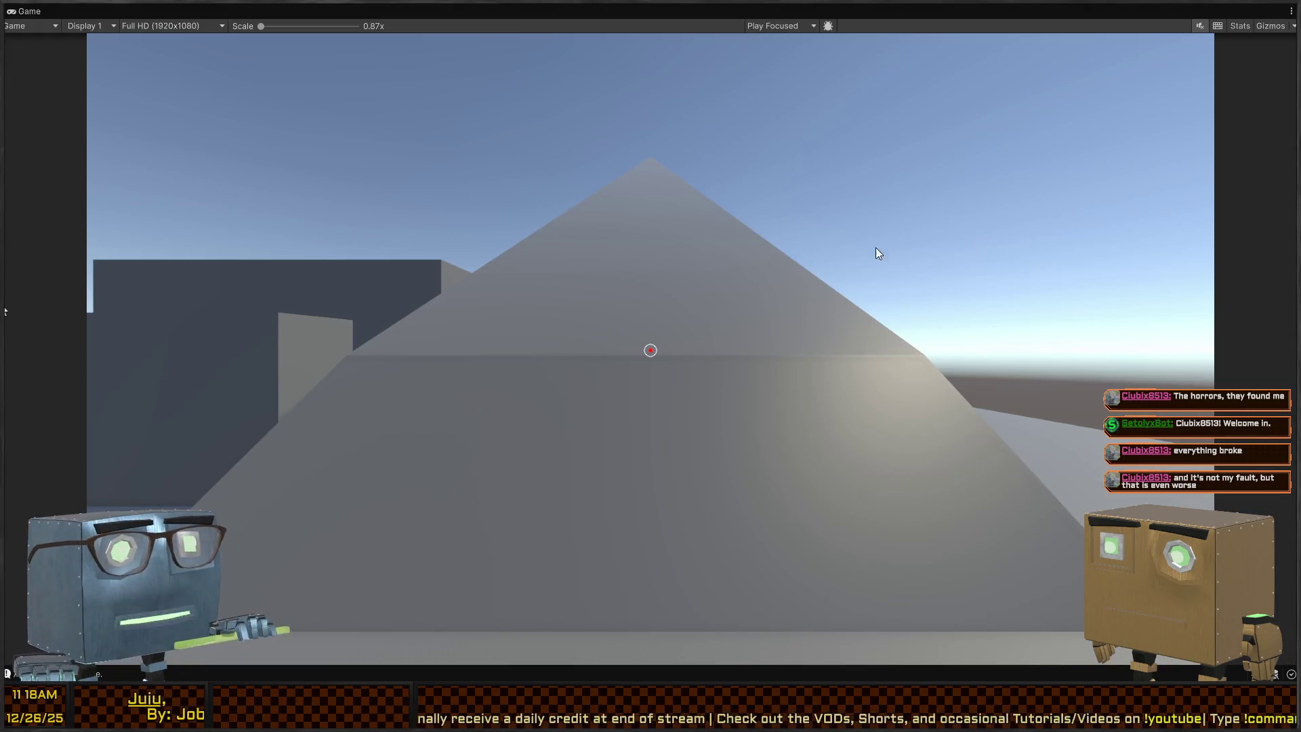
key("ctrl+p")
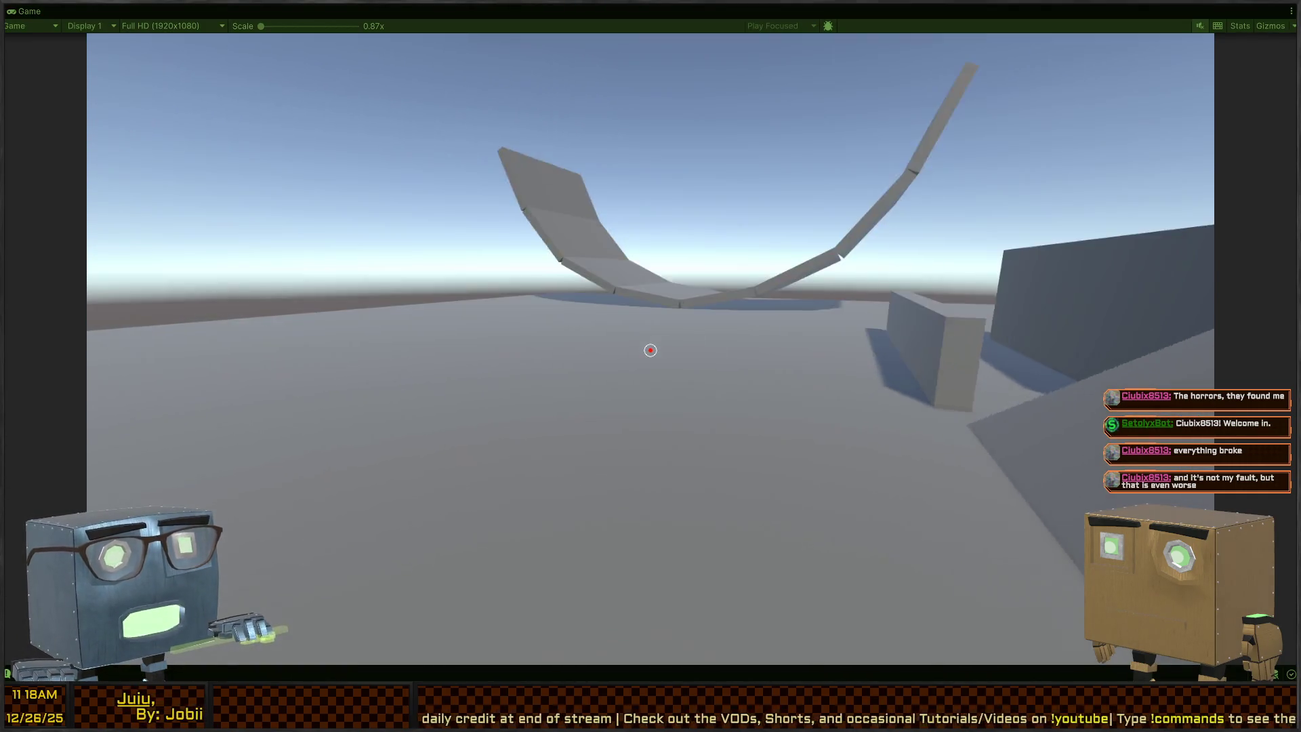
key("w")
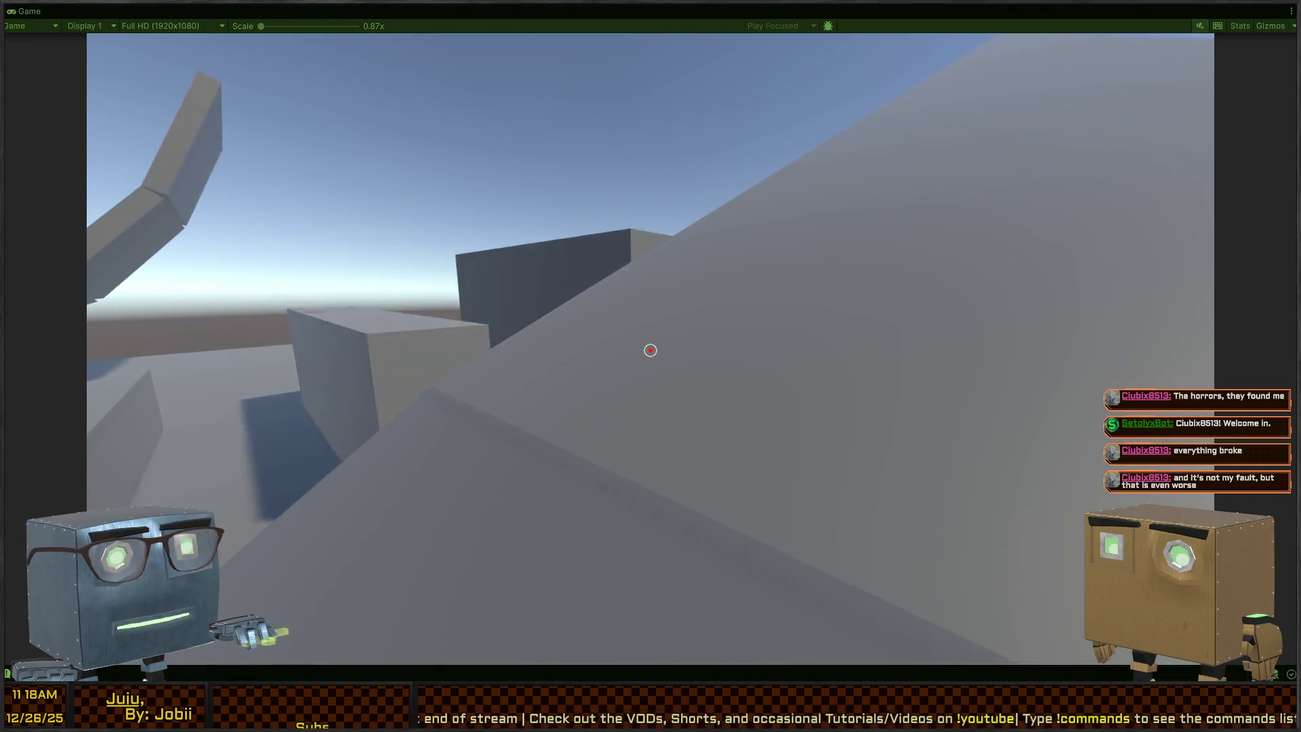
key("w")
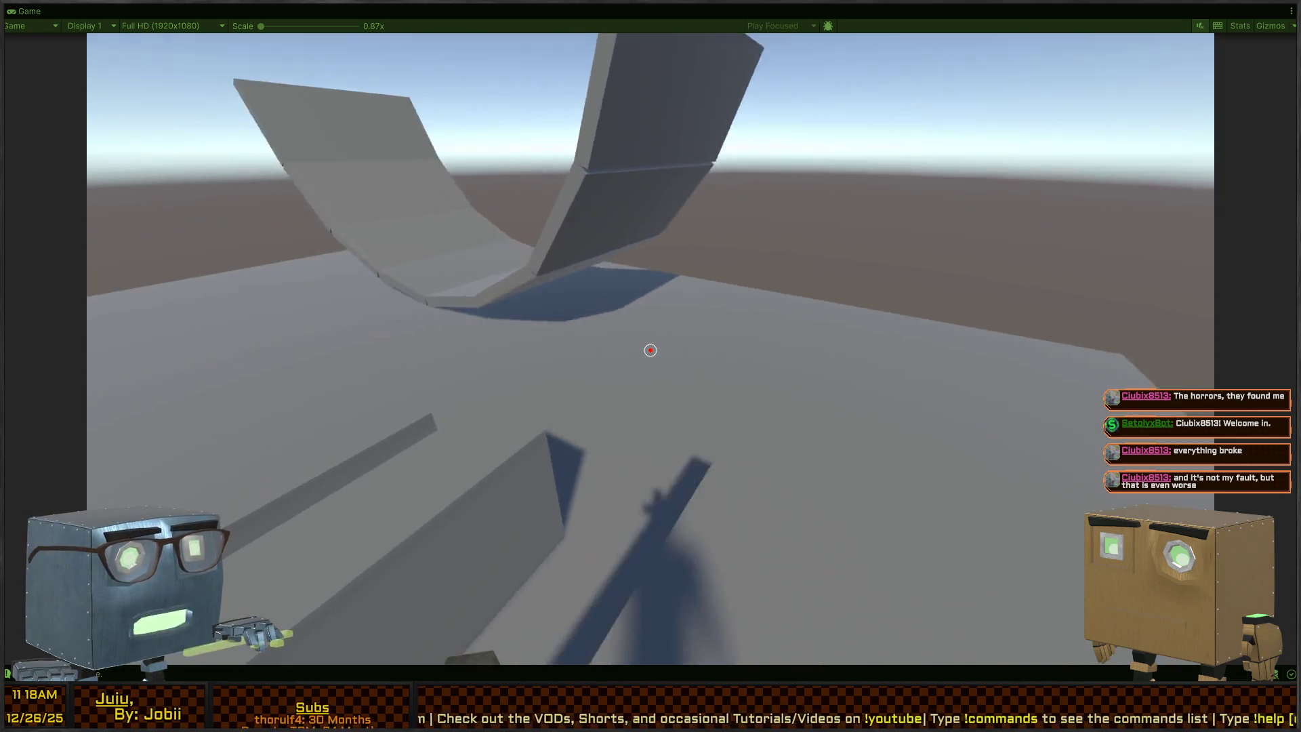
key("w")
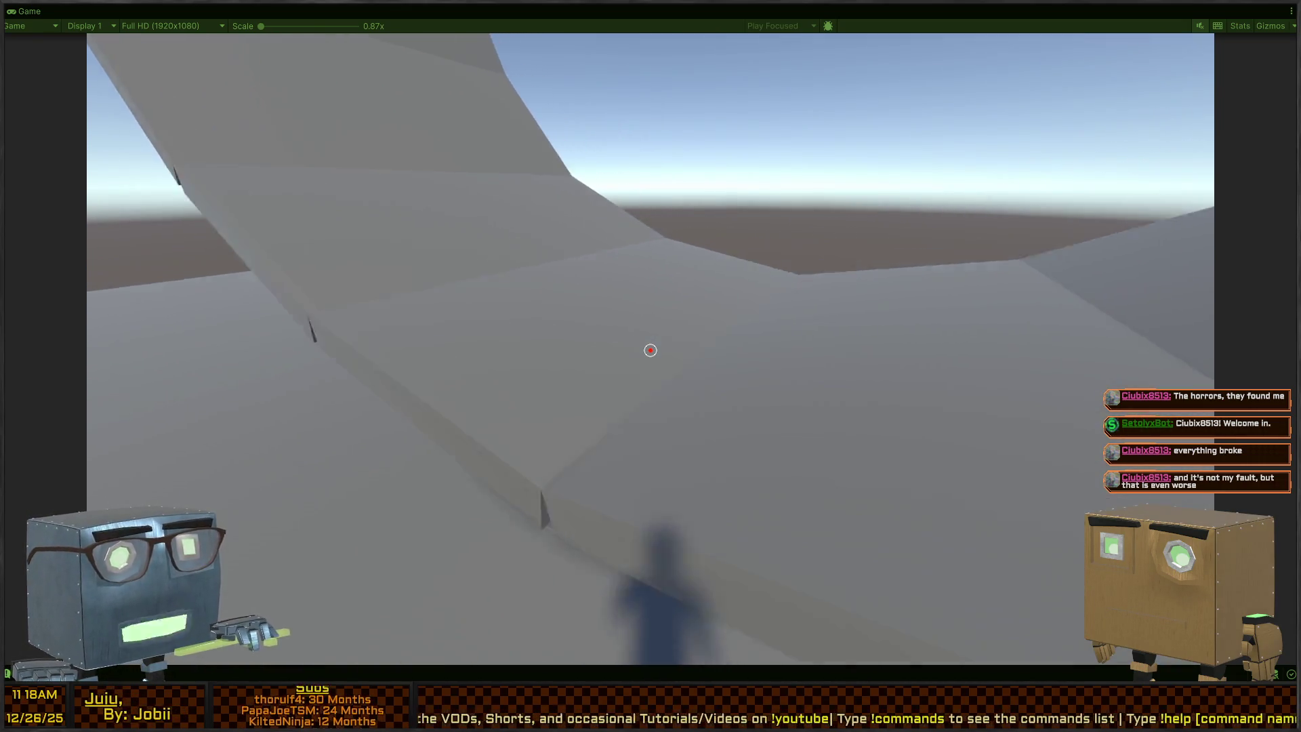
key("w")
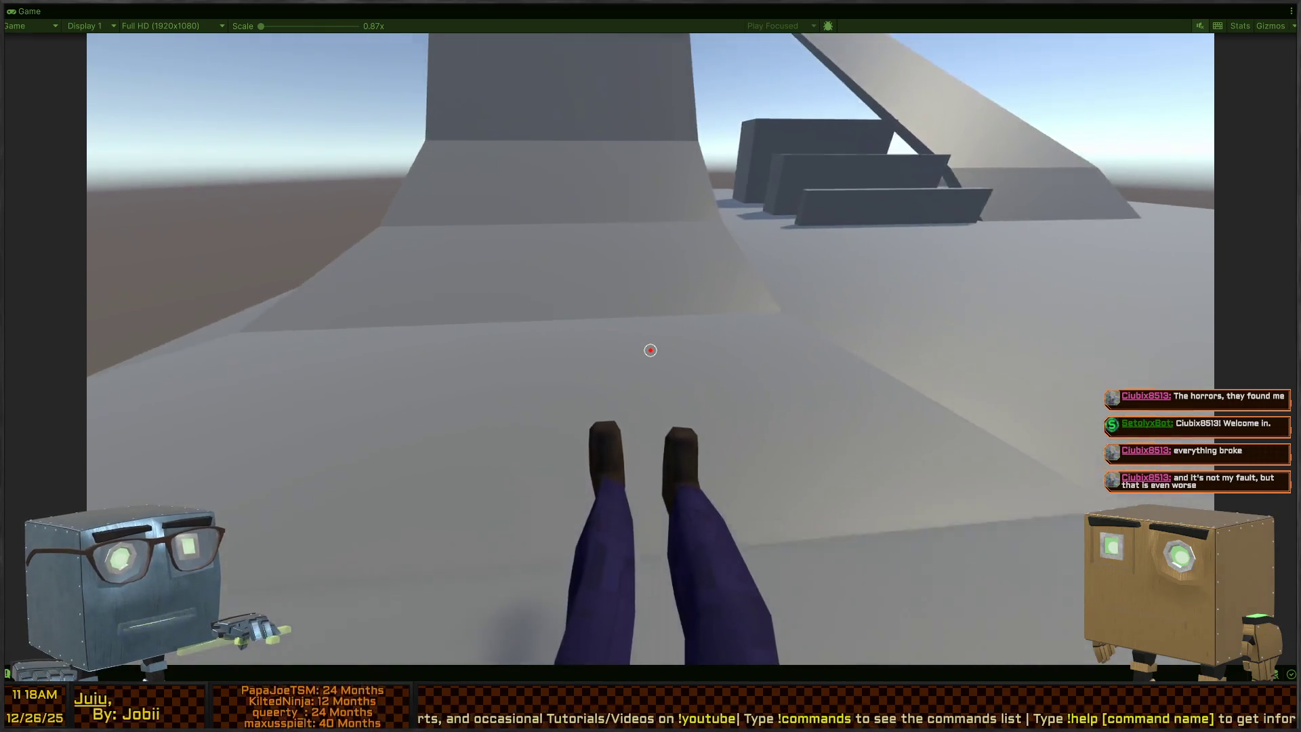
key("w")
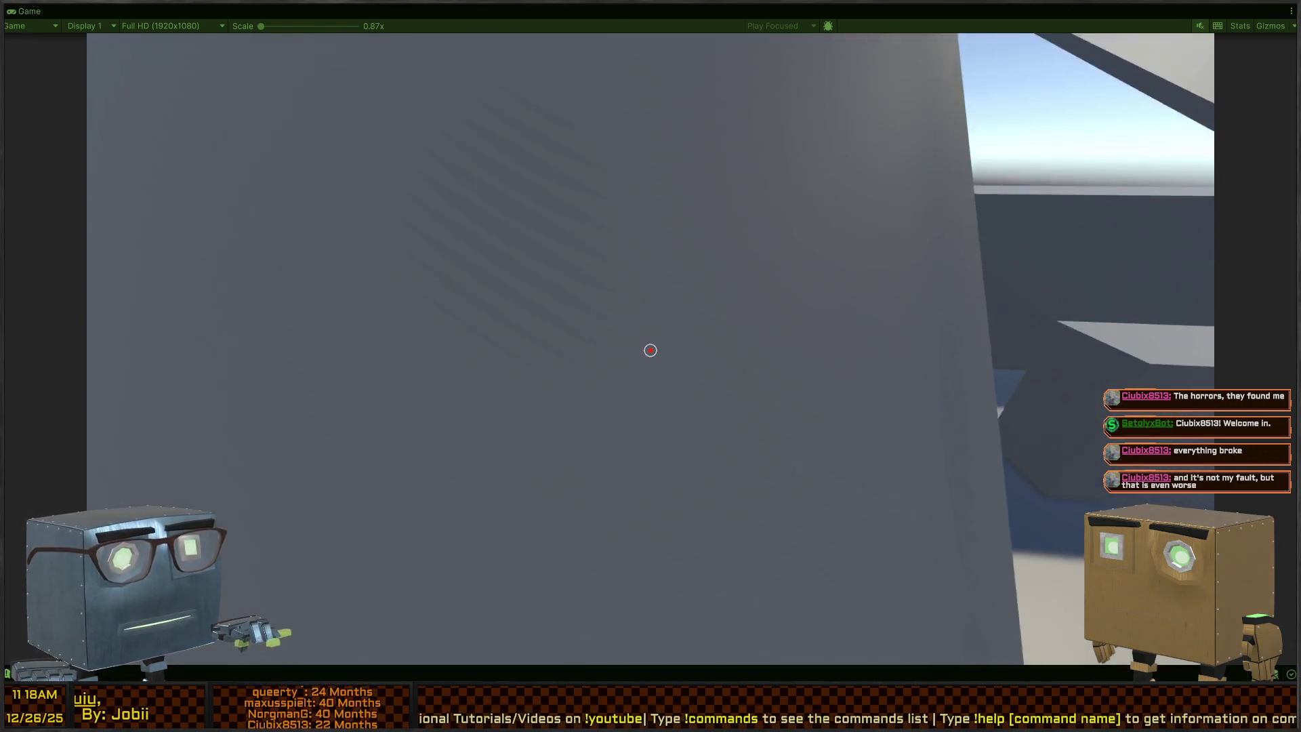
key("w")
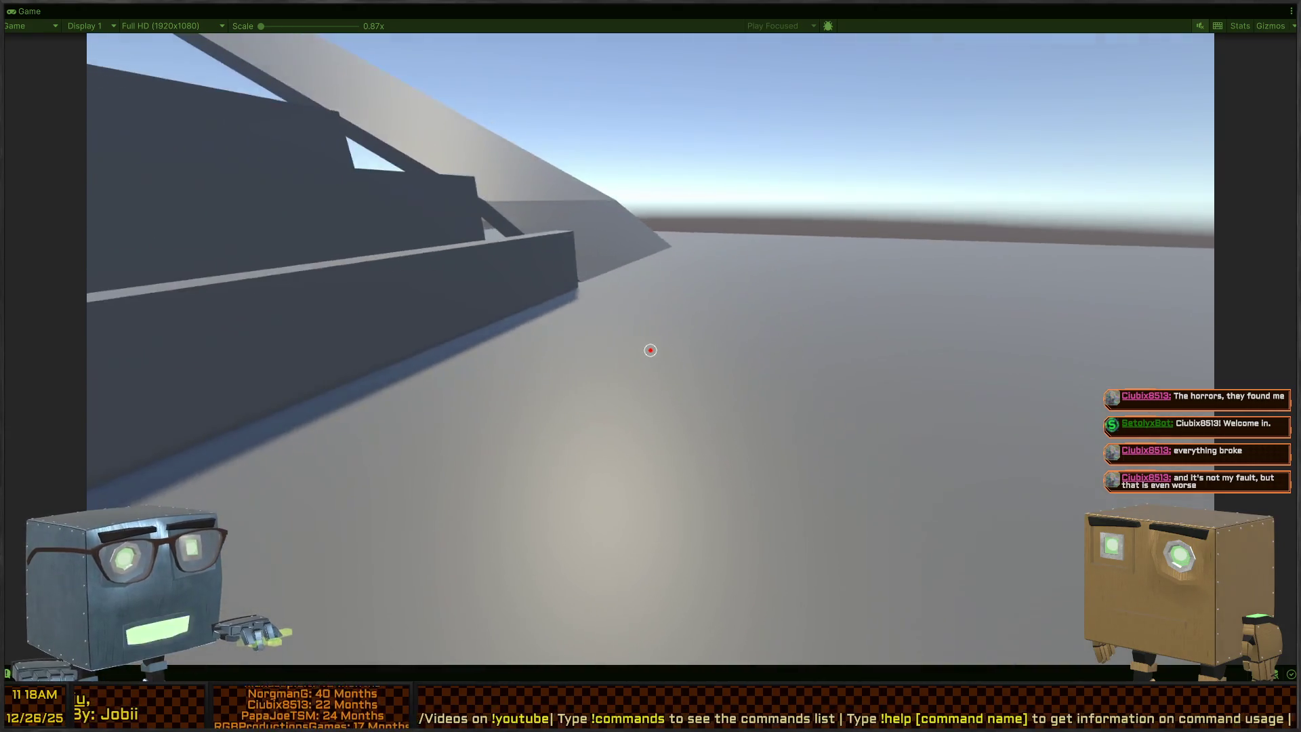
key("shift+space")
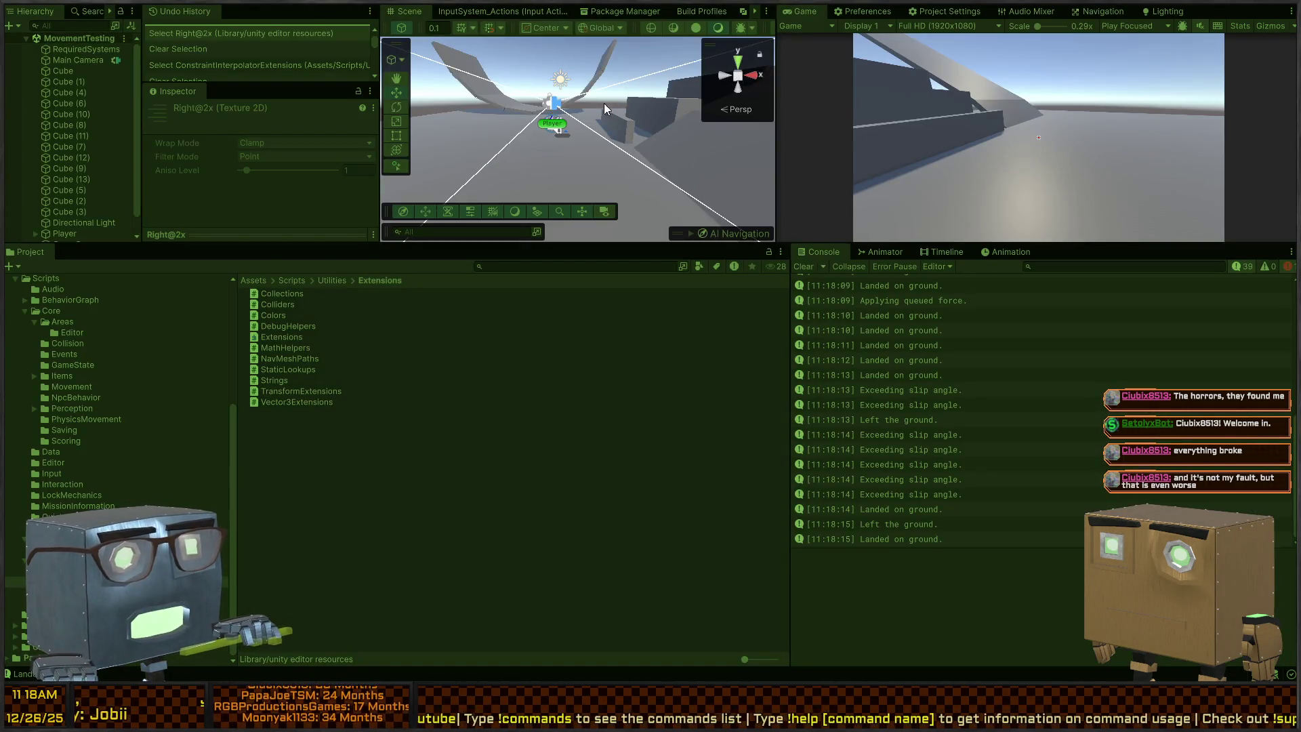
Enlarge the Scene view and position its camera behind the player, then focus the Game view.
left_click_drag(620, 247, 620, 392)
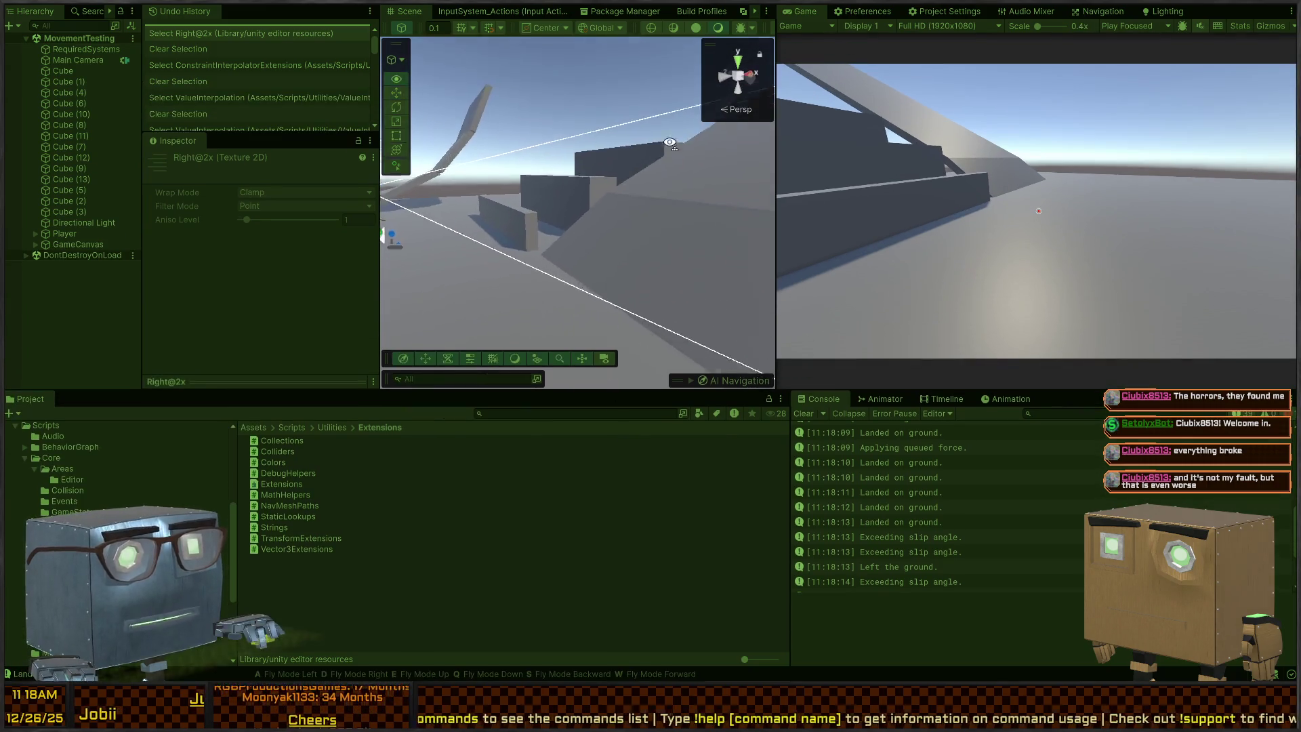
mouse_move(458, 115)
left_mouse_down()
mouse_move(521, 108)
mouse_move(524, 89)
left_mouse_up()
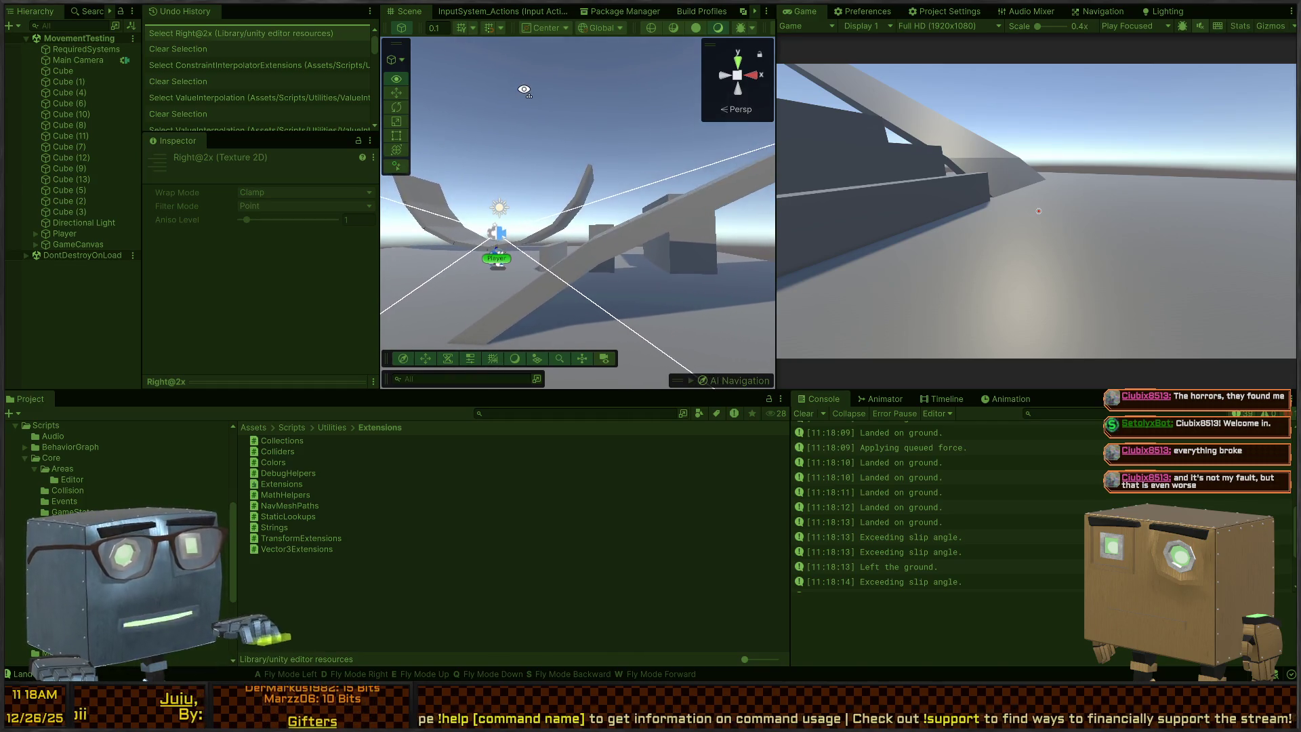
left_click(1138, 218)
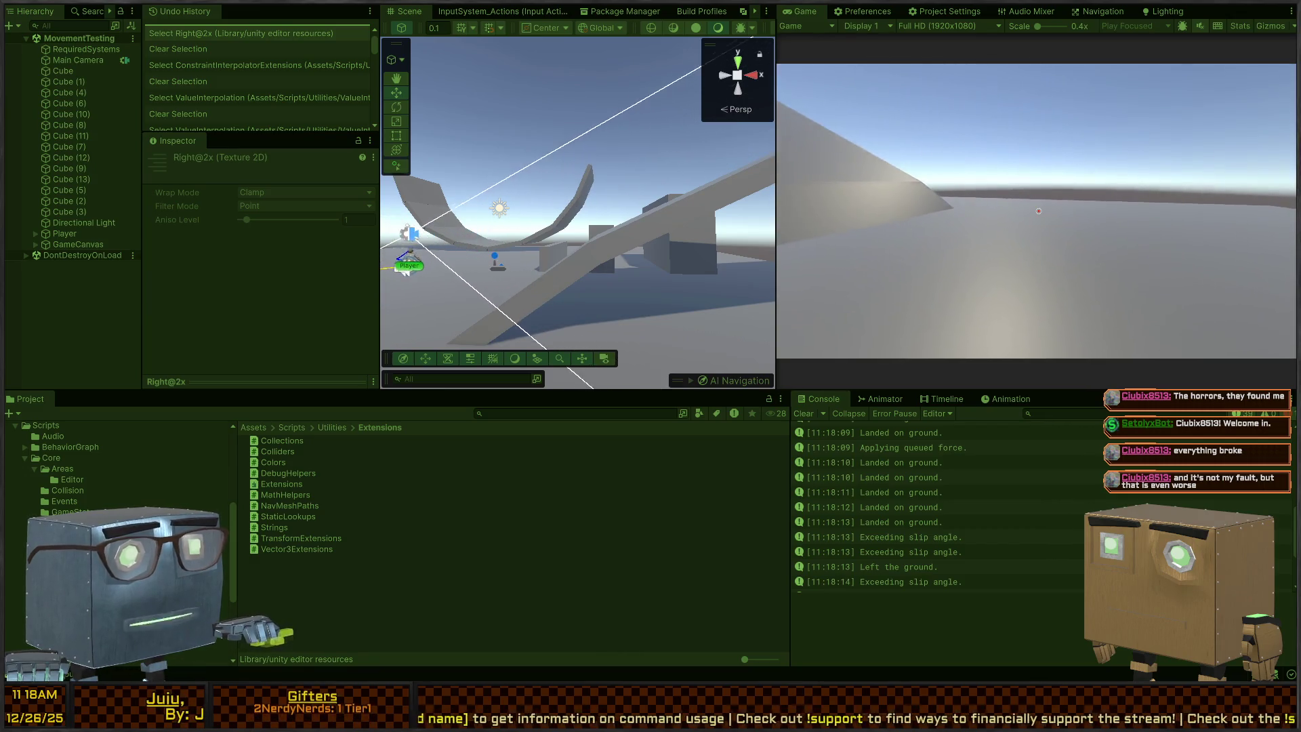
Walk the player onto the pyramid slope, back off, and sidestep along it.
key("w")
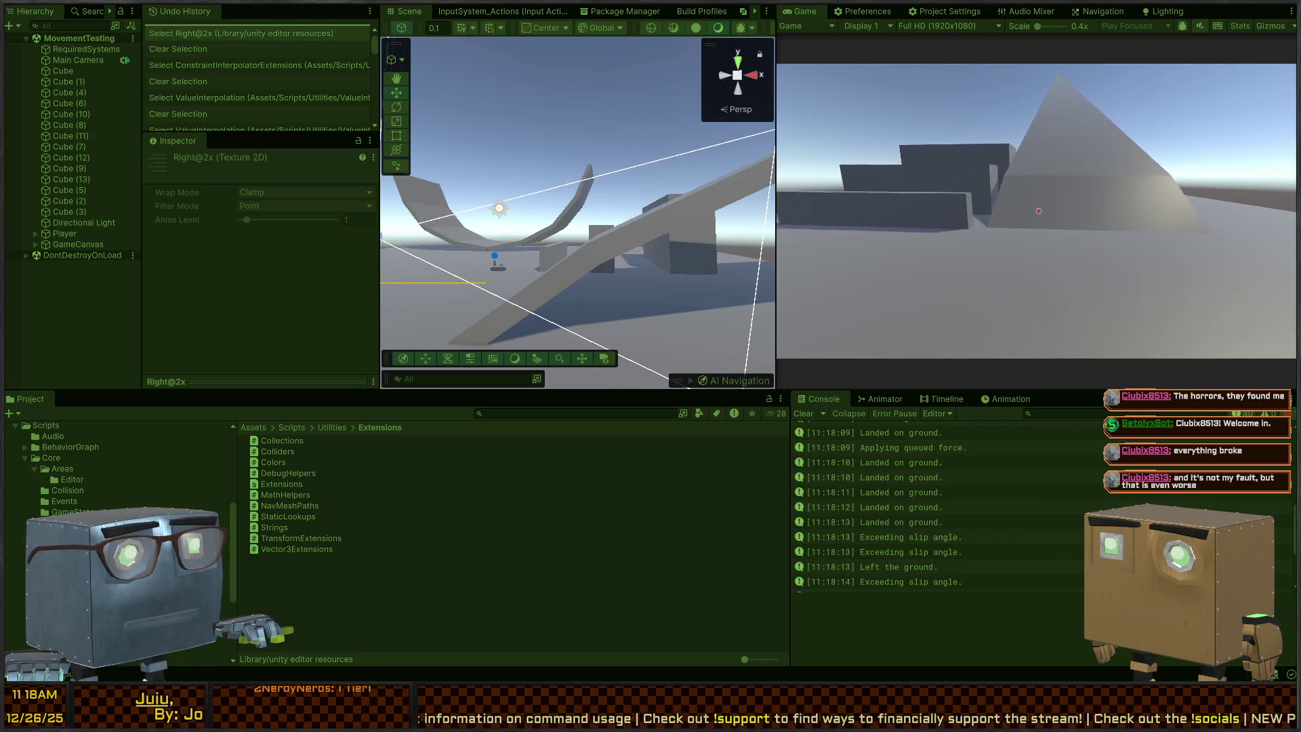
key("w")
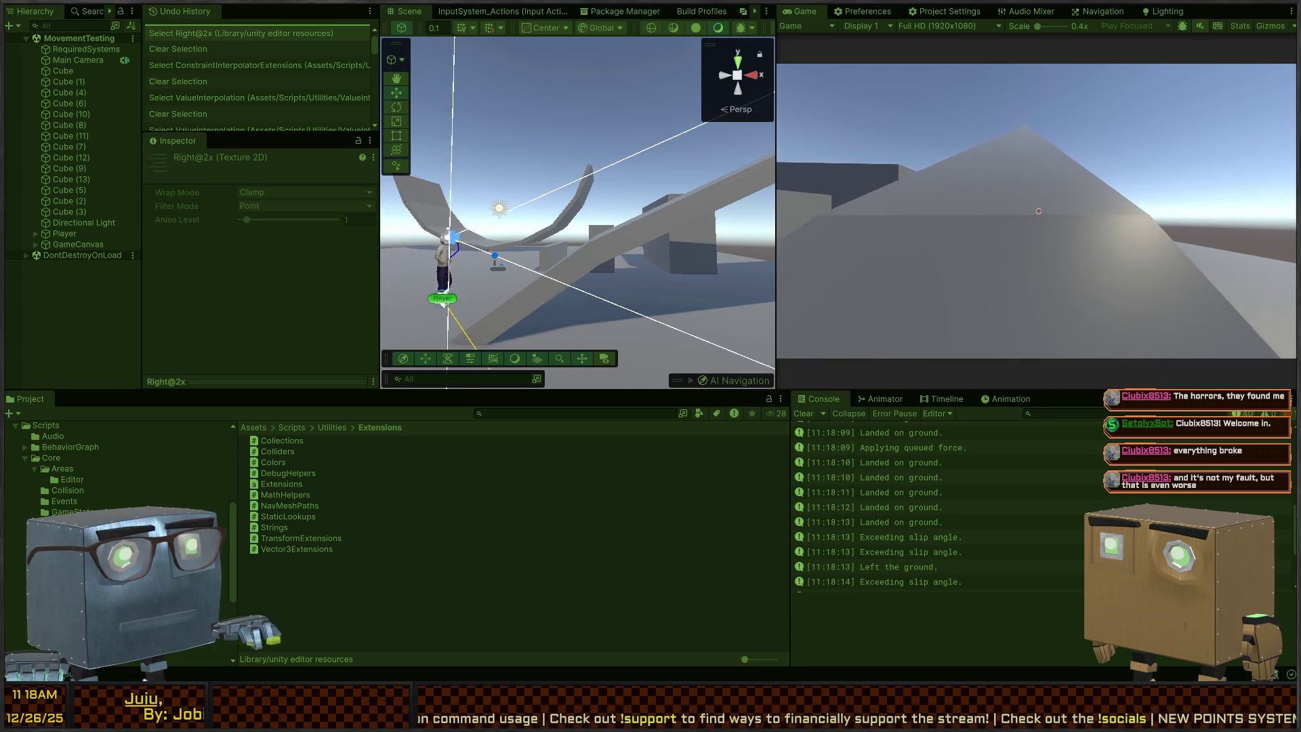
key("s")
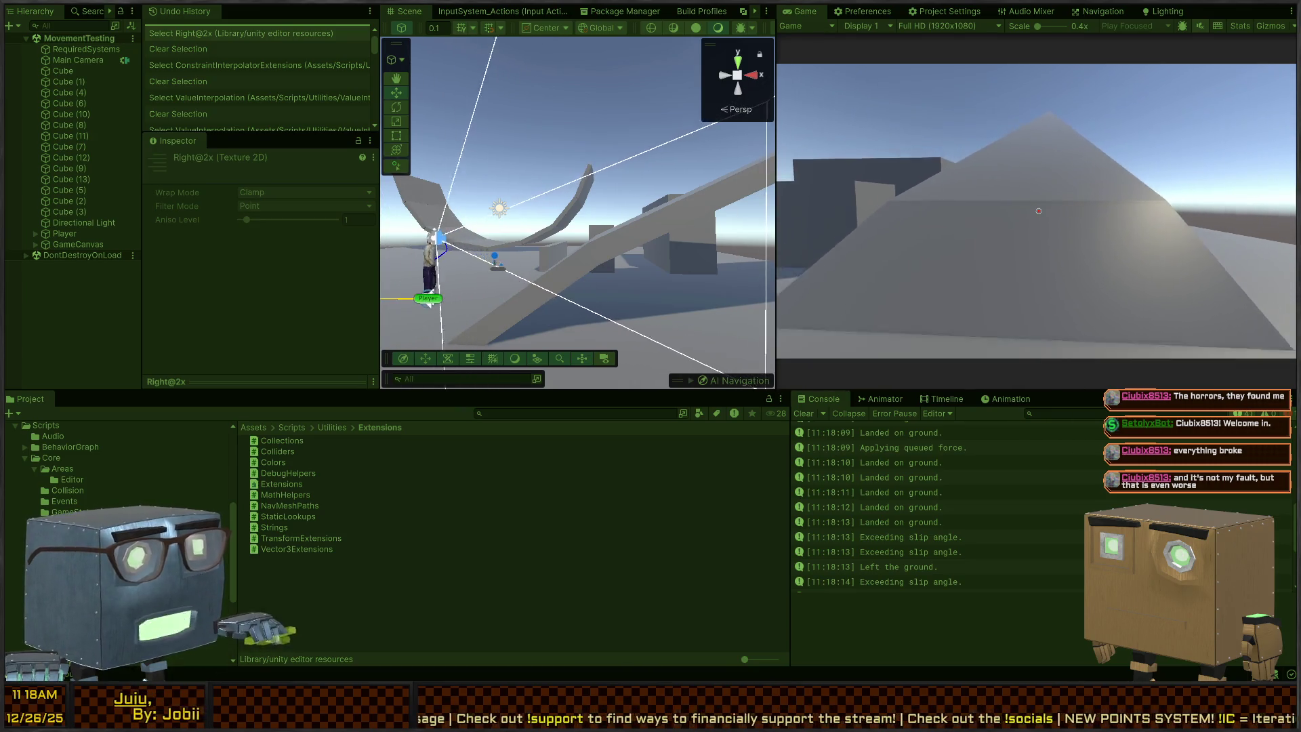
key("s")
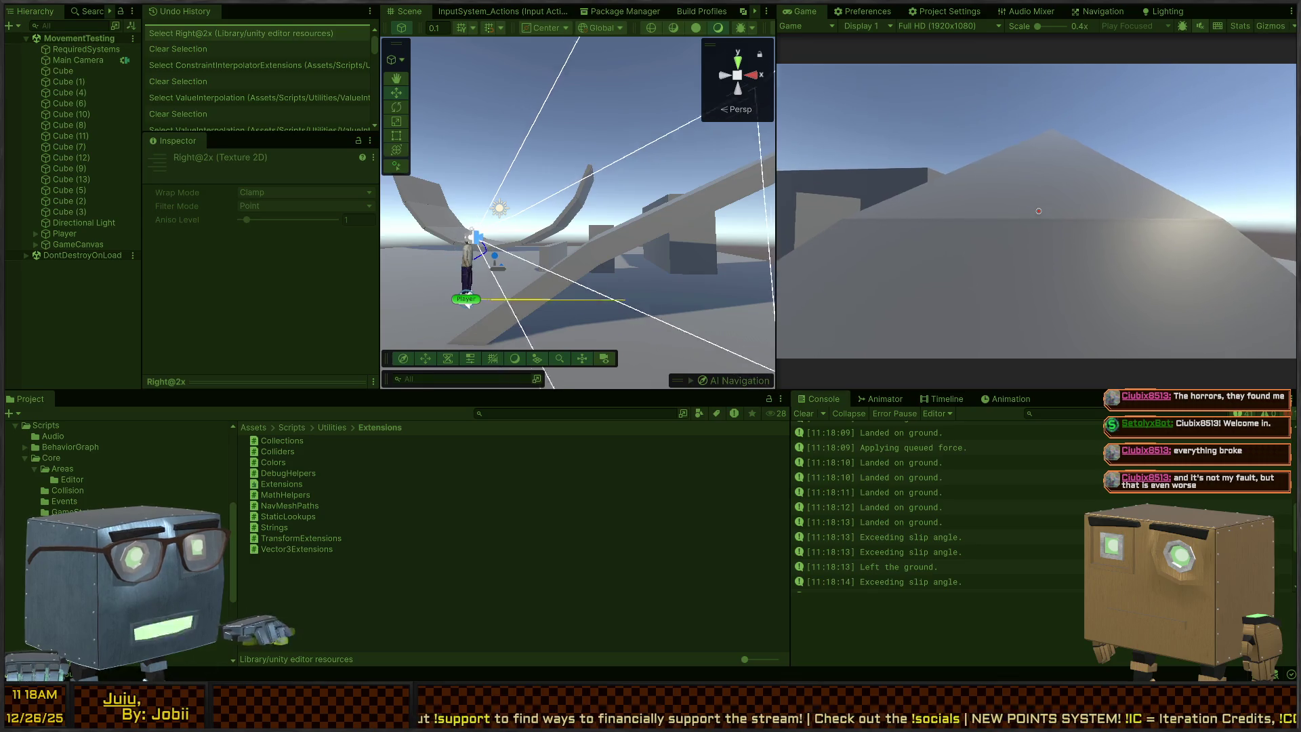
key("w")
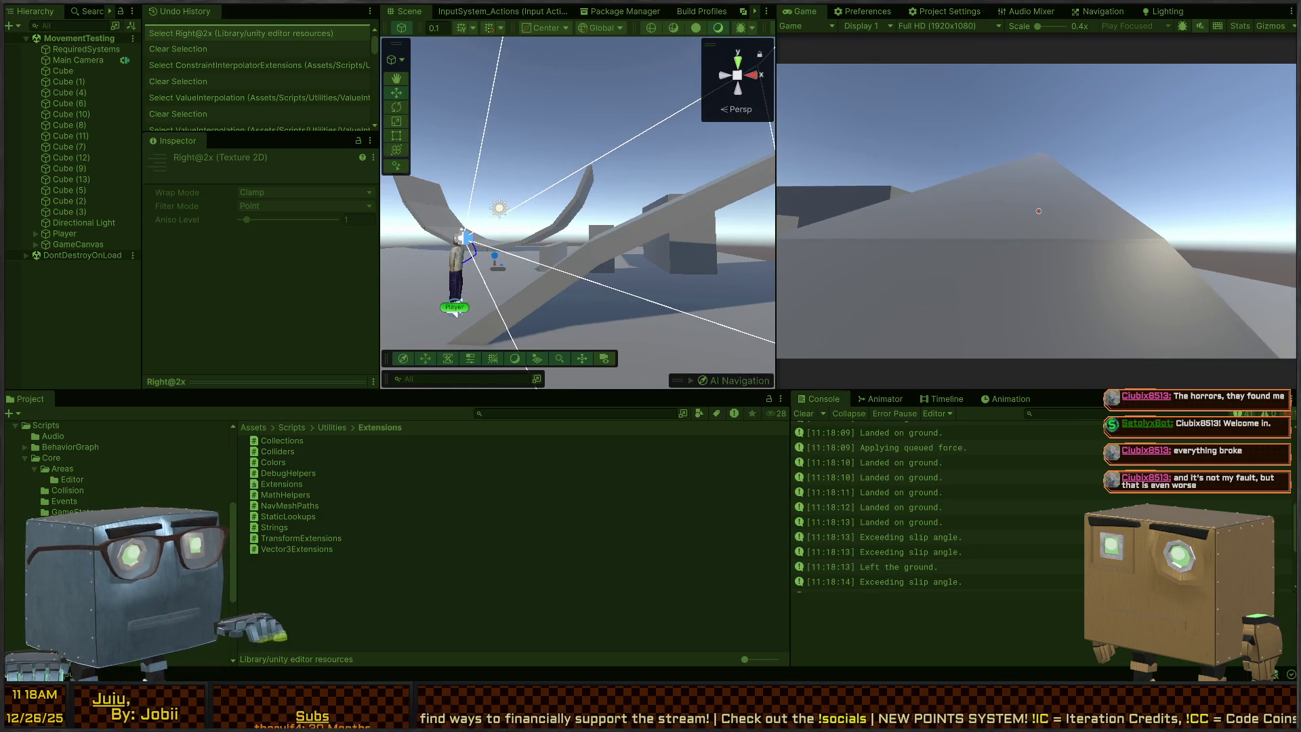
left_click_drag(458, 287, 523, 181)
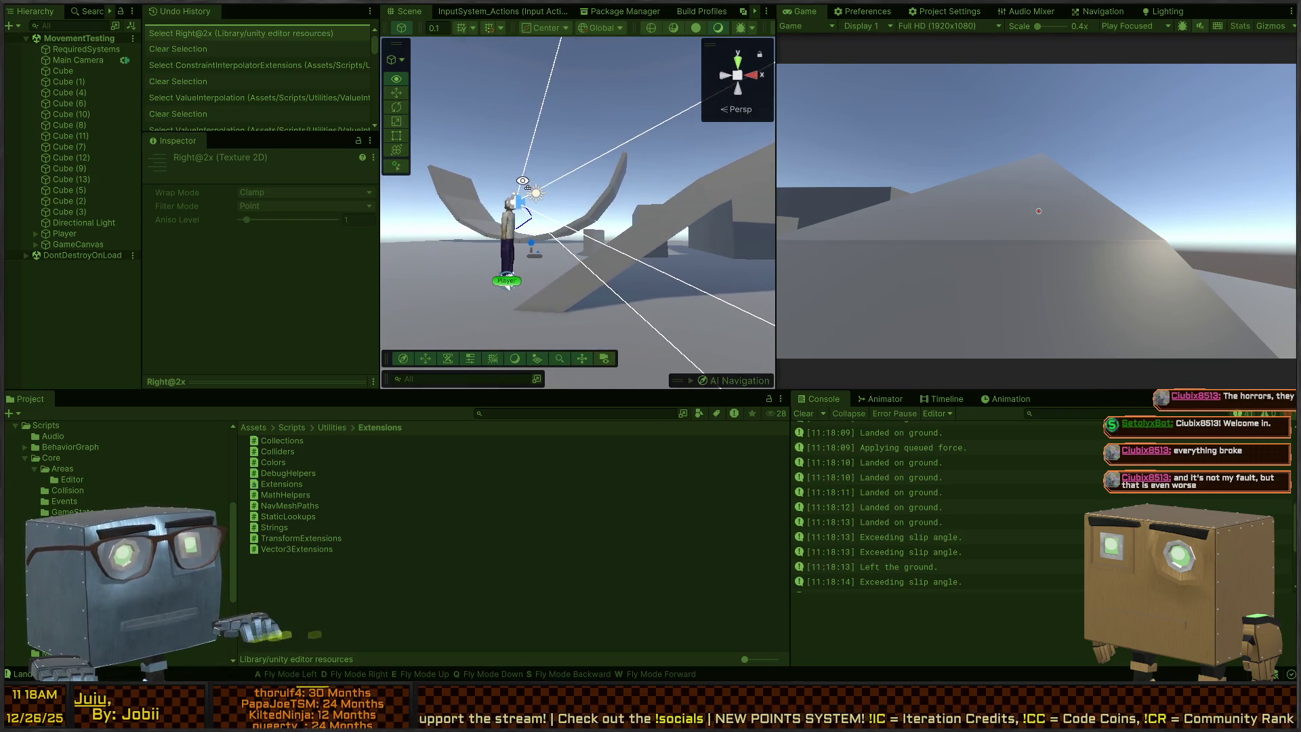
left_click(739, 76)
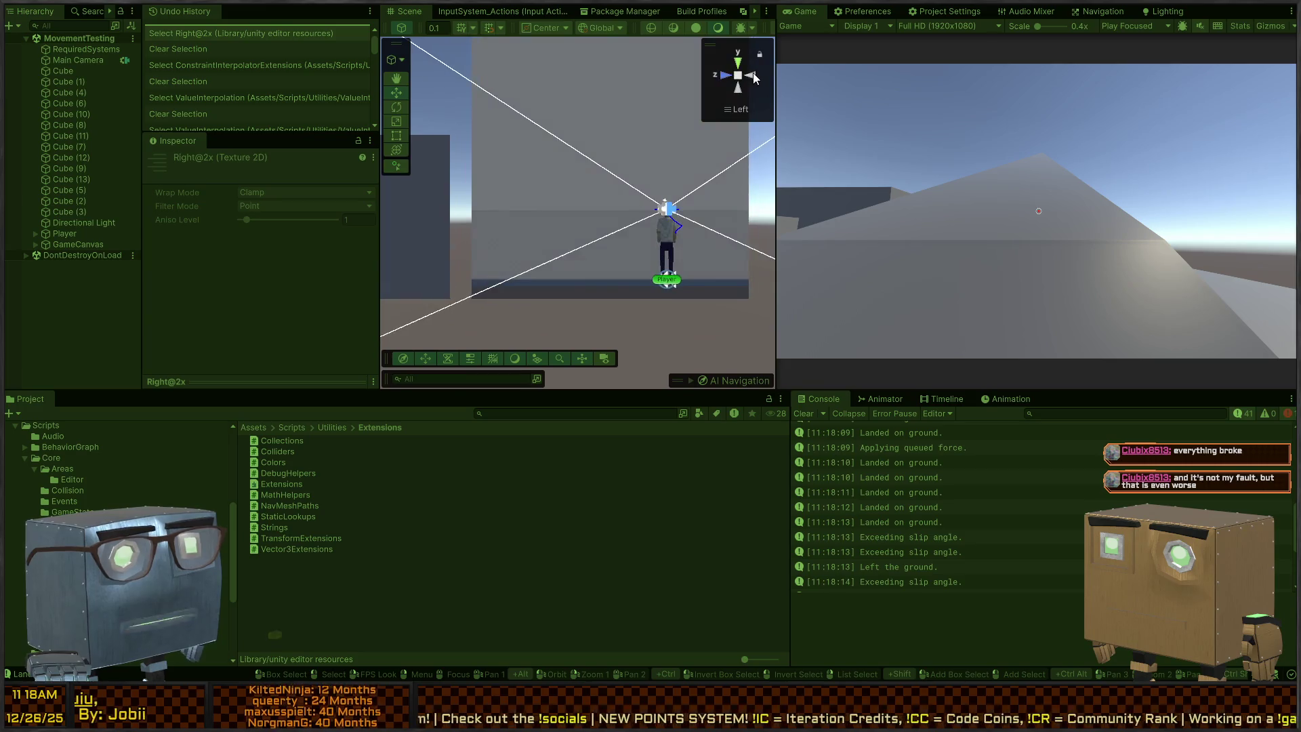
Walk the player along the slope toward the wall and make it jump and land.
mouse_move(629, 231)
left_mouse_down()
mouse_move(542, 257)
mouse_move(473, 310)
left_mouse_up()
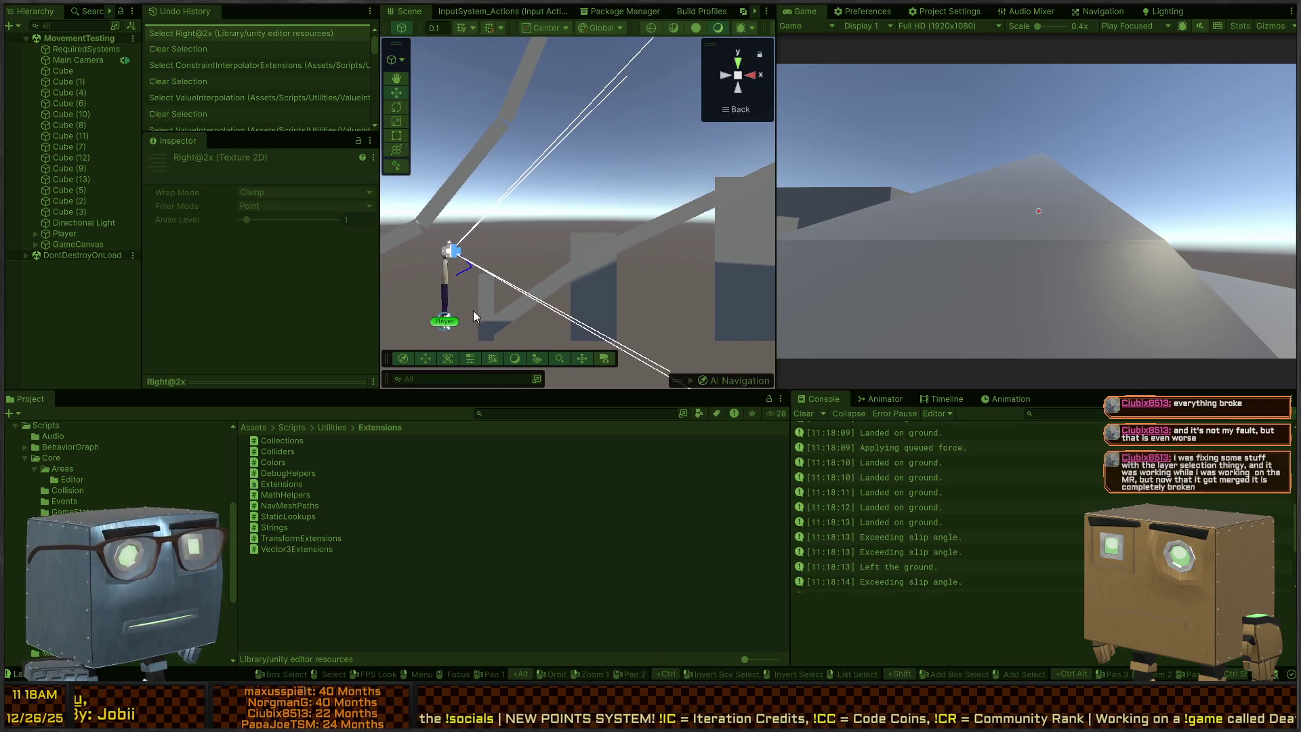
left_click(985, 205)
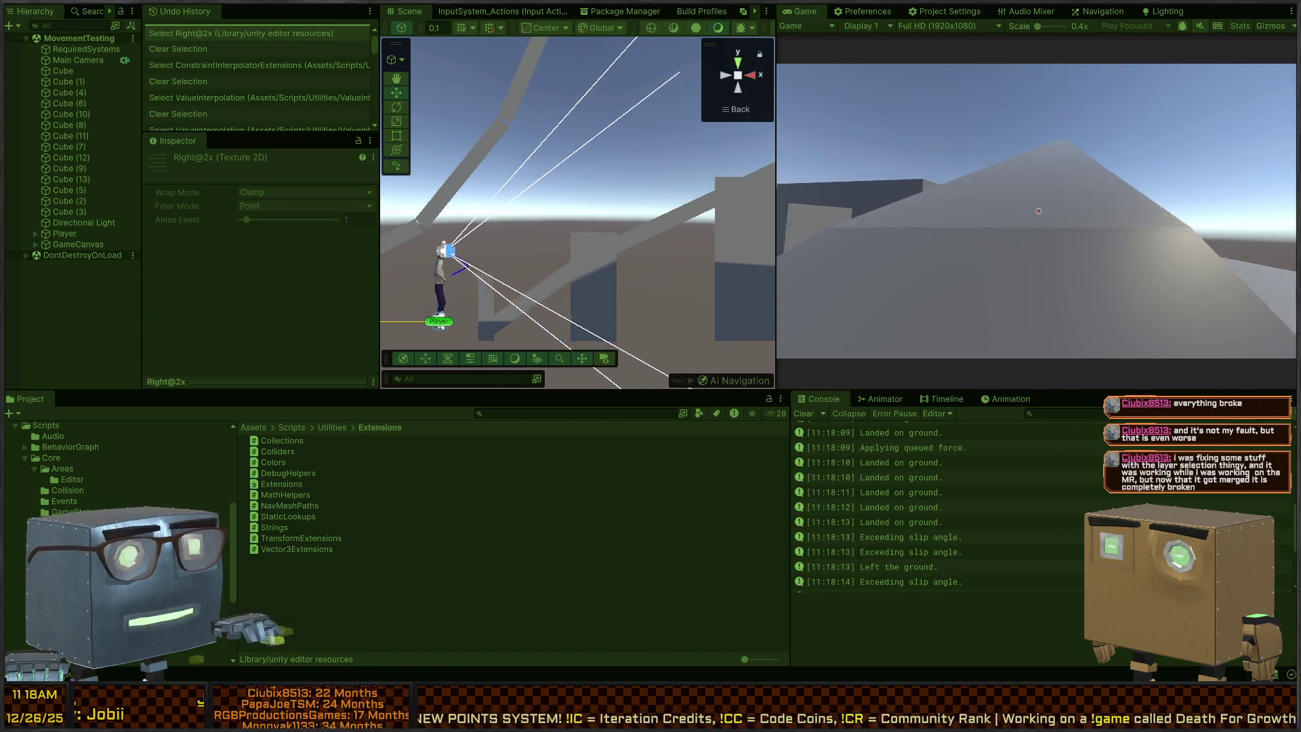
key("w")
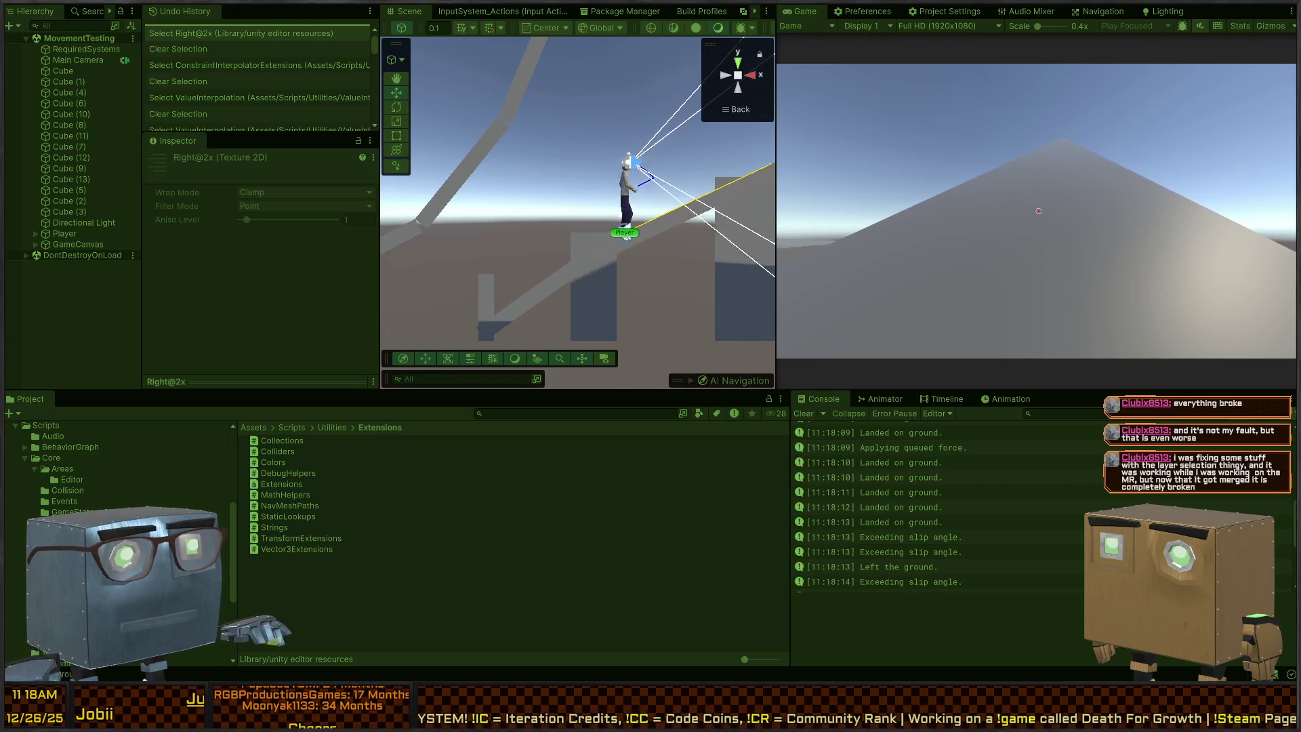
key("w")
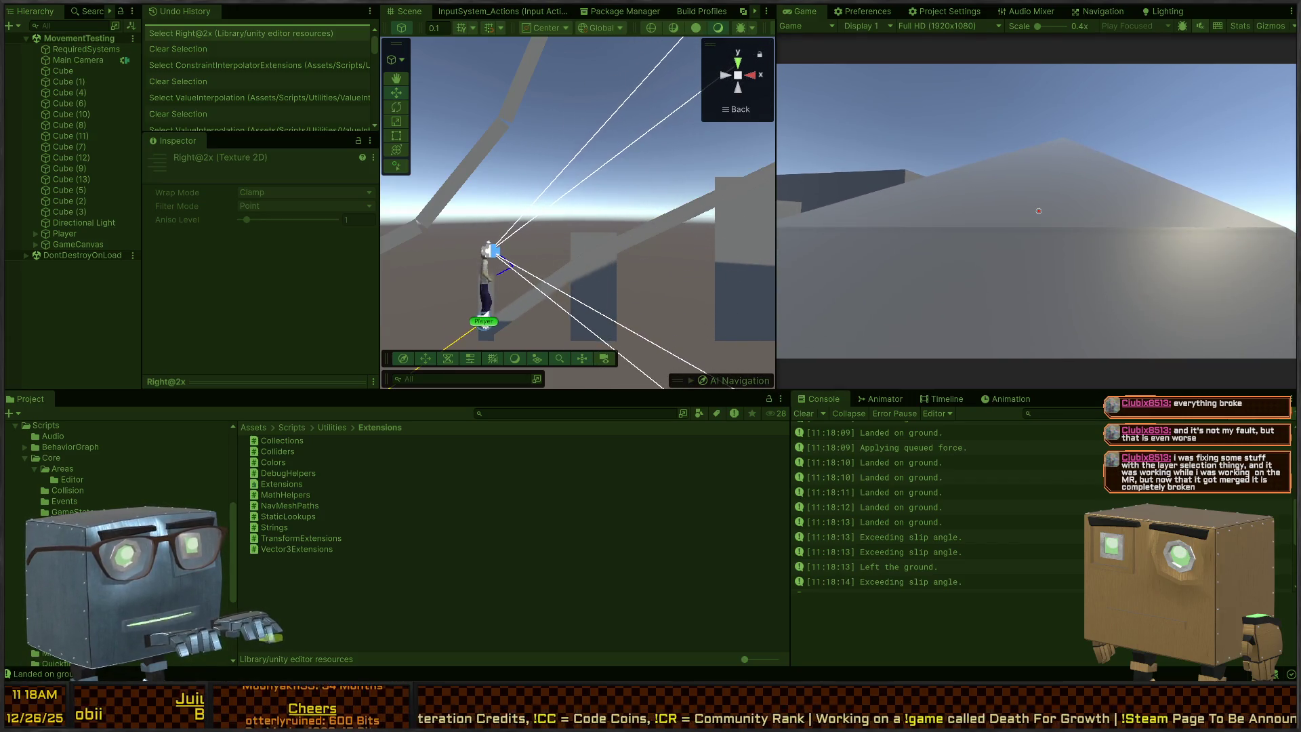
key("w")
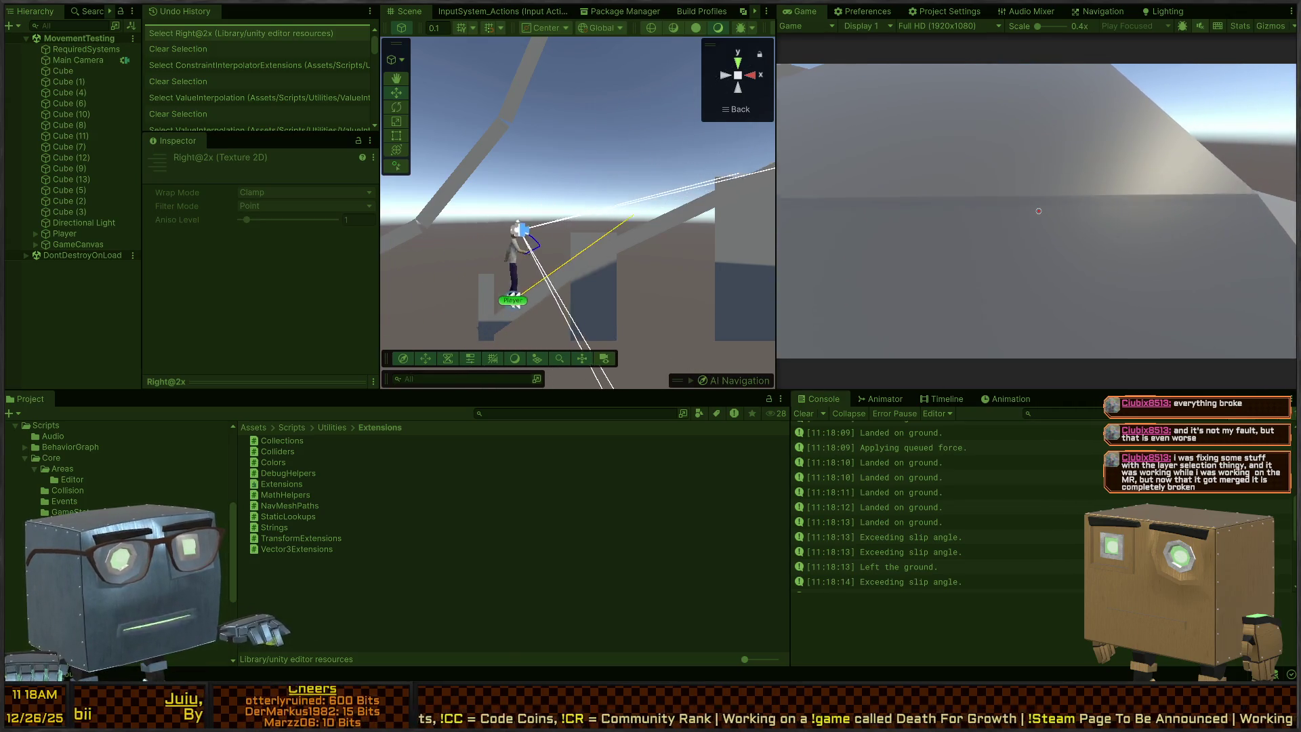
key("w")
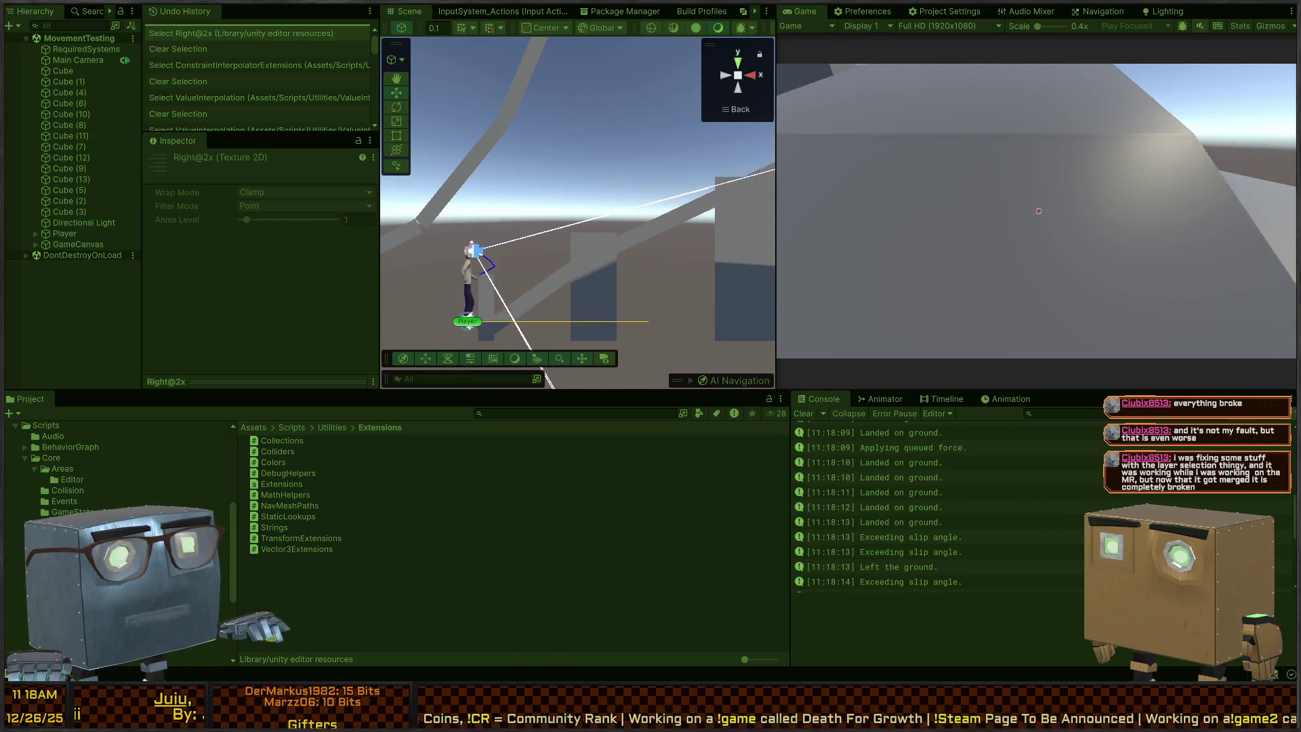
key("w")
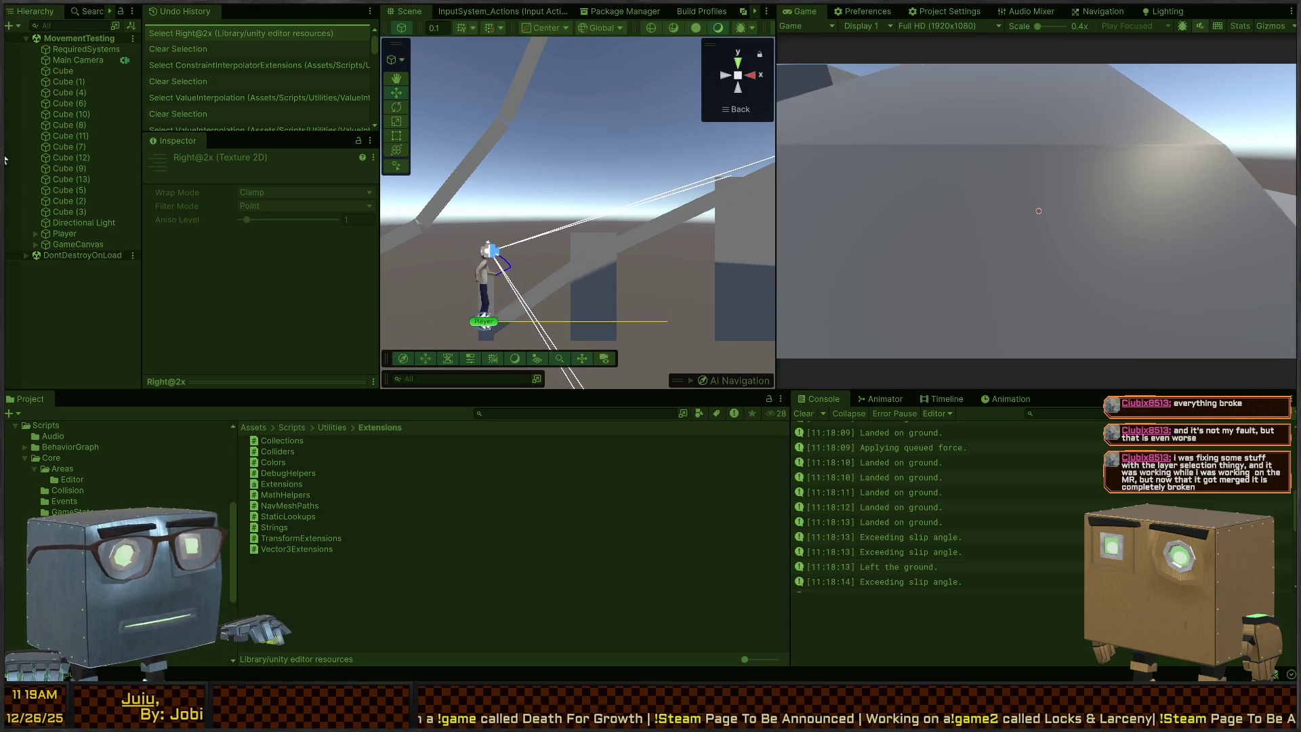
key("space")
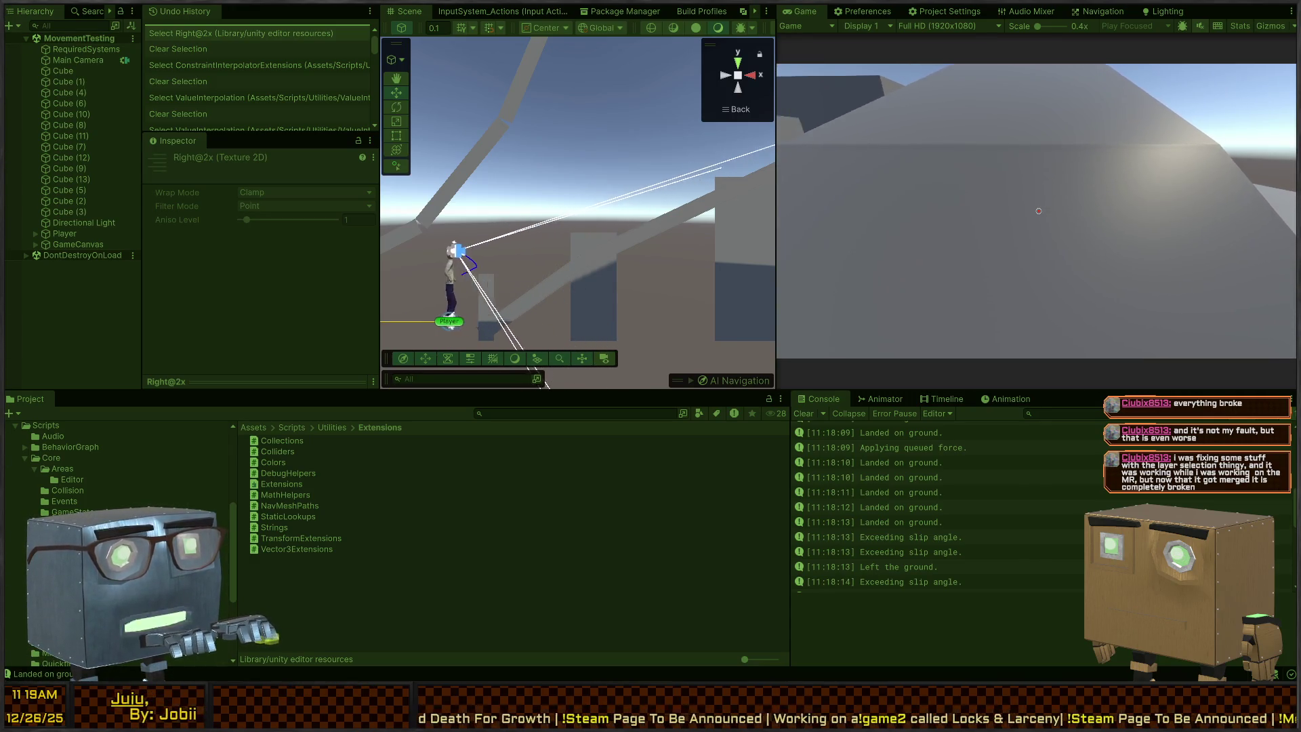
Run the player up and down the ramp, jump onto the platform, then stop play mode.
key("w")
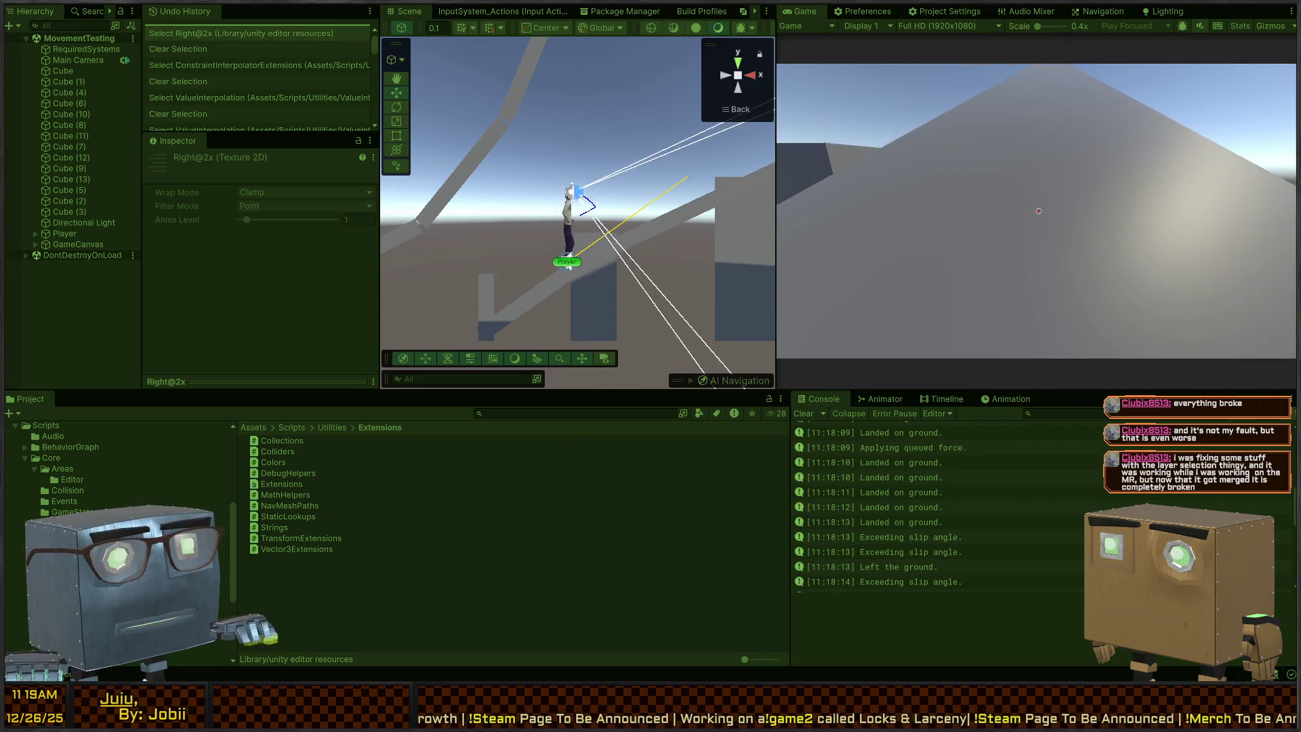
key("w")
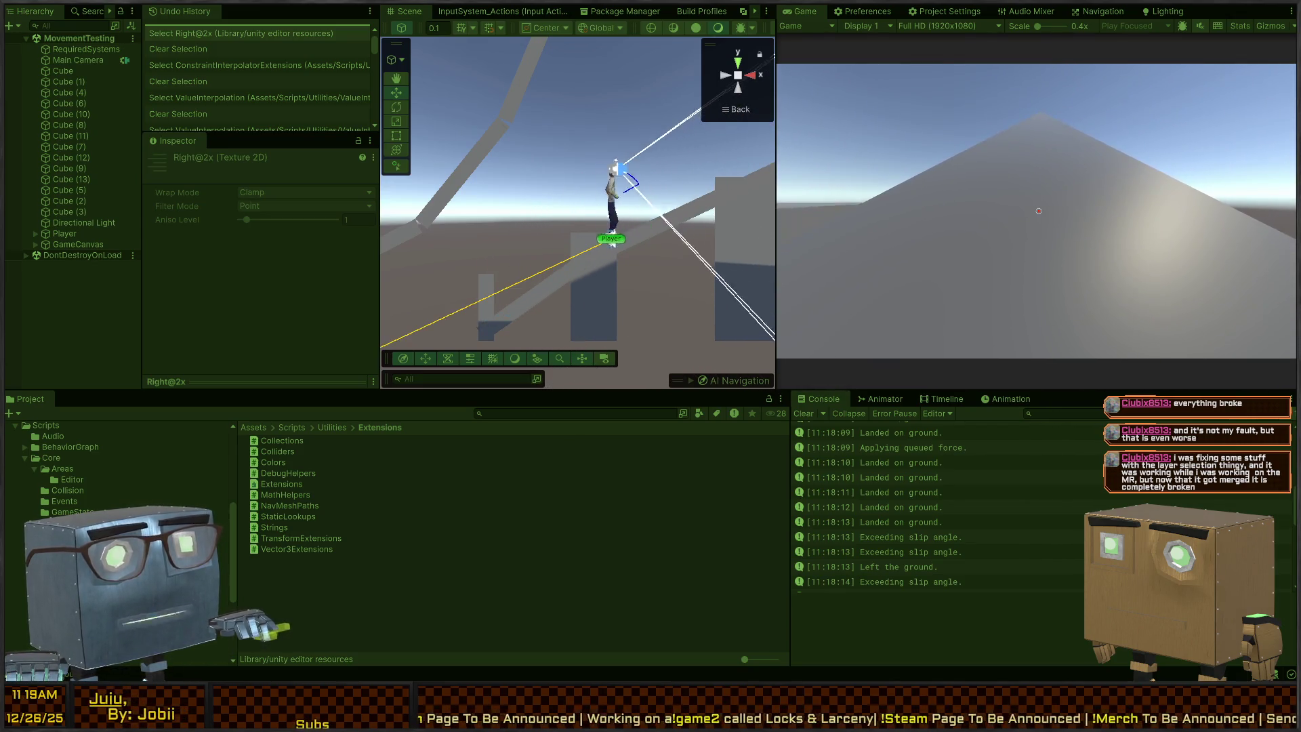
key("s")
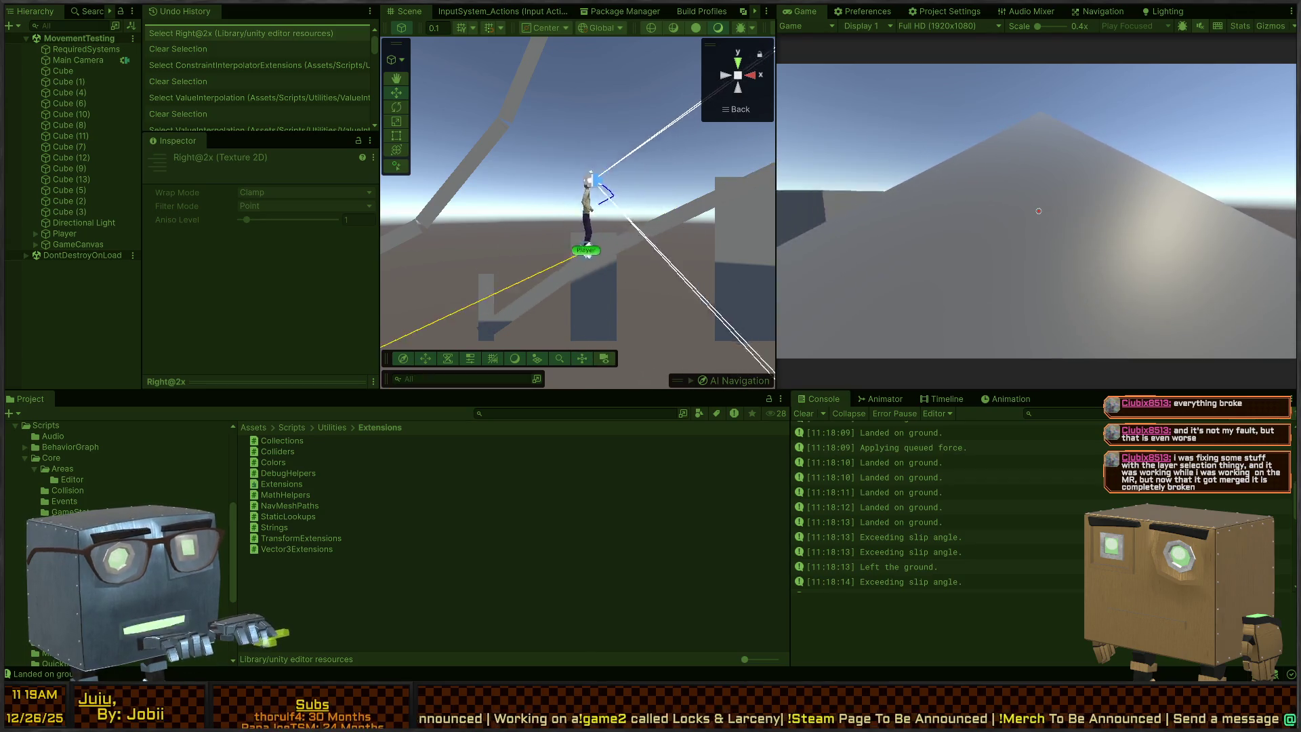
key("w")
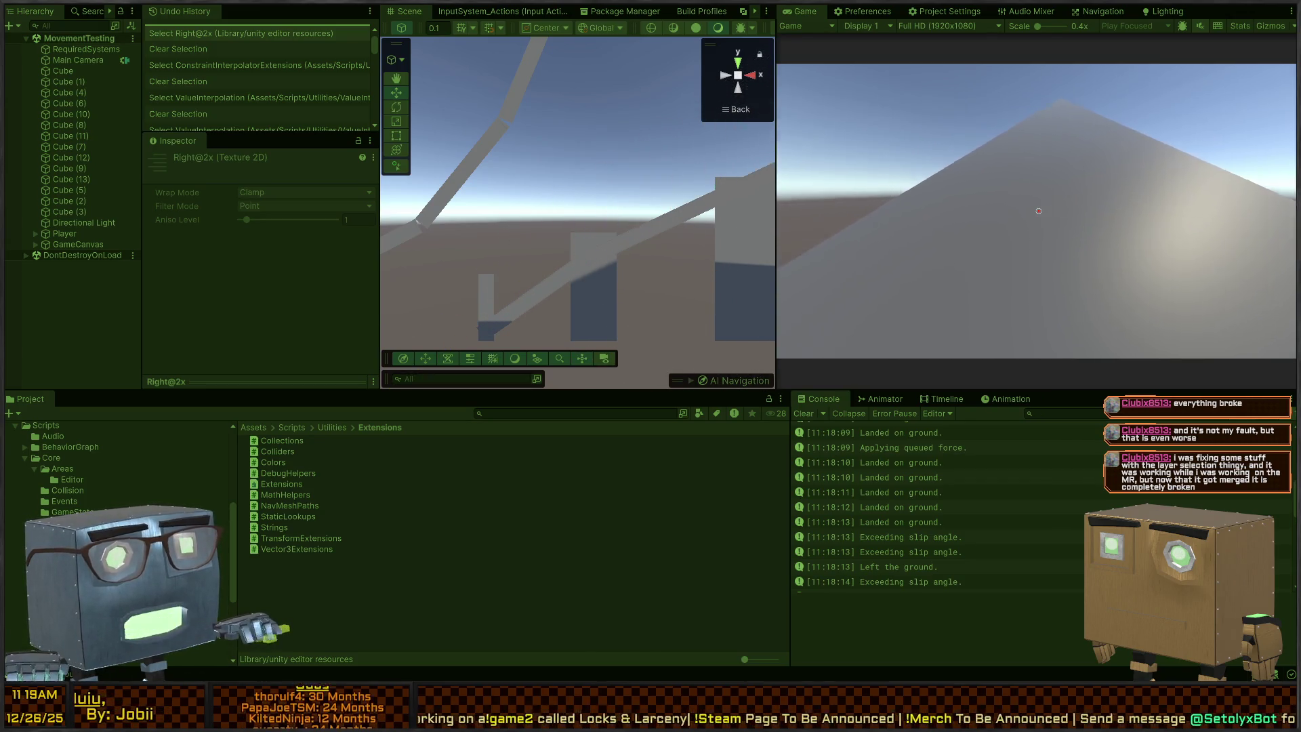
key("space")
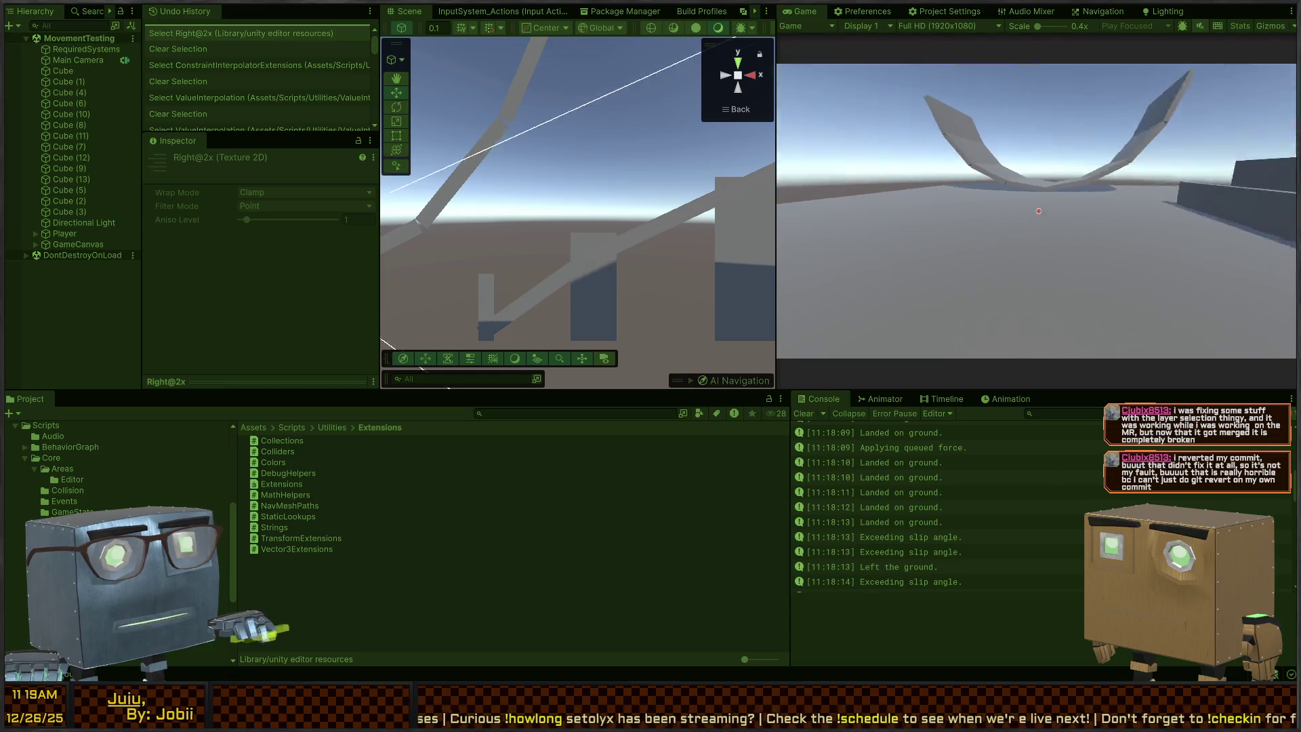
key("ctrl+p")
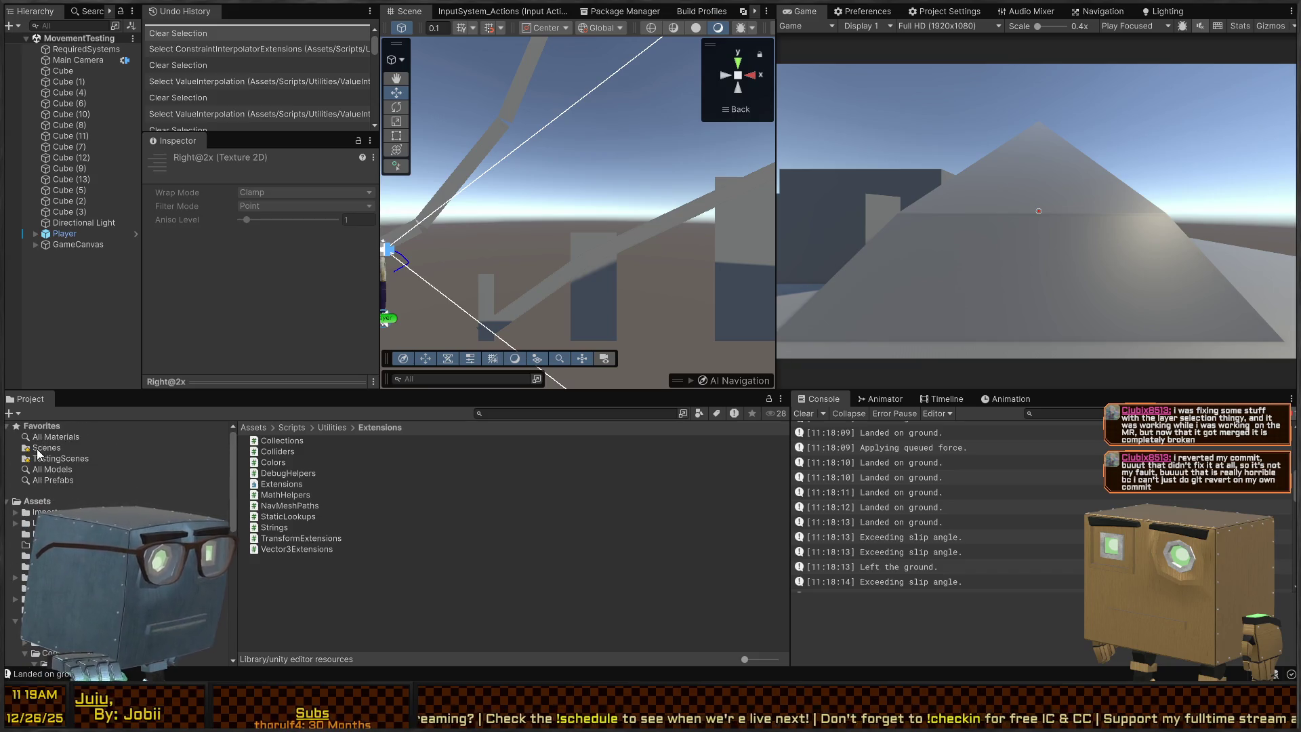
Open the PerceptionTesting scene from Scenes/MechanicsTests.
left_click(39, 449)
double_click(280, 484)
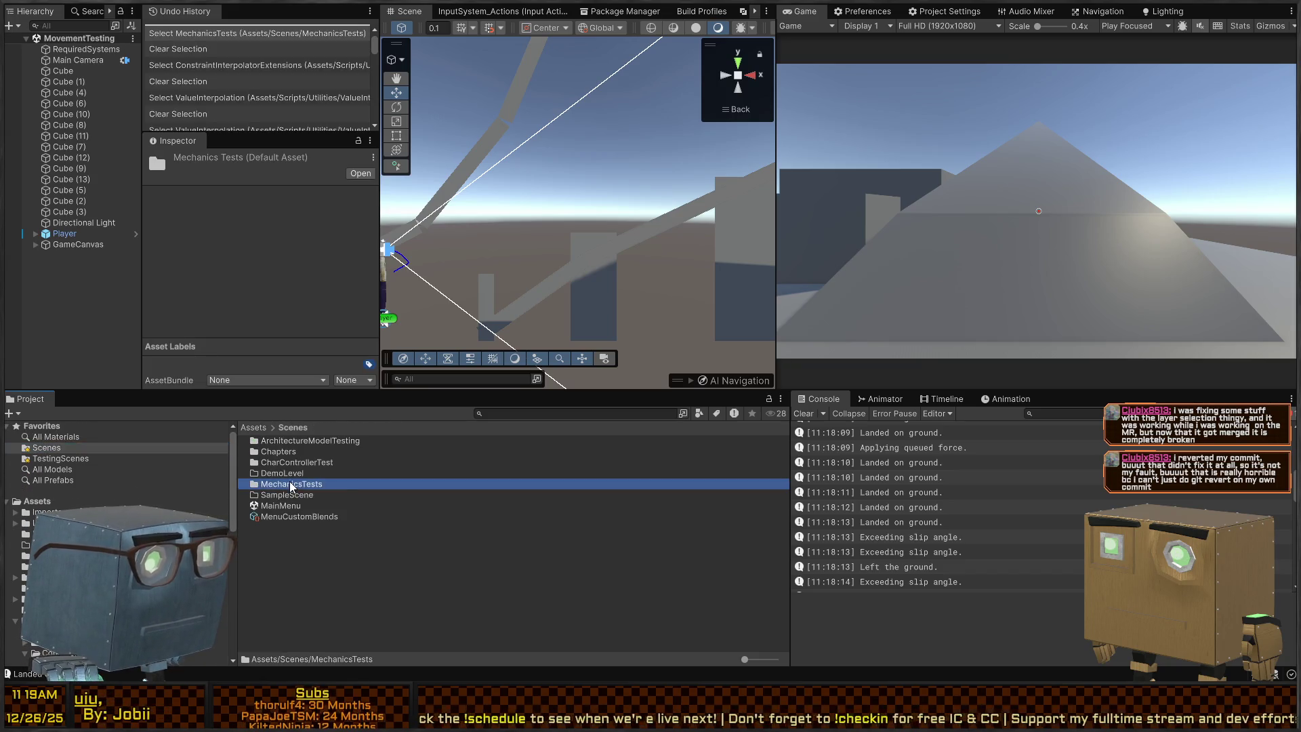
double_click(284, 462)
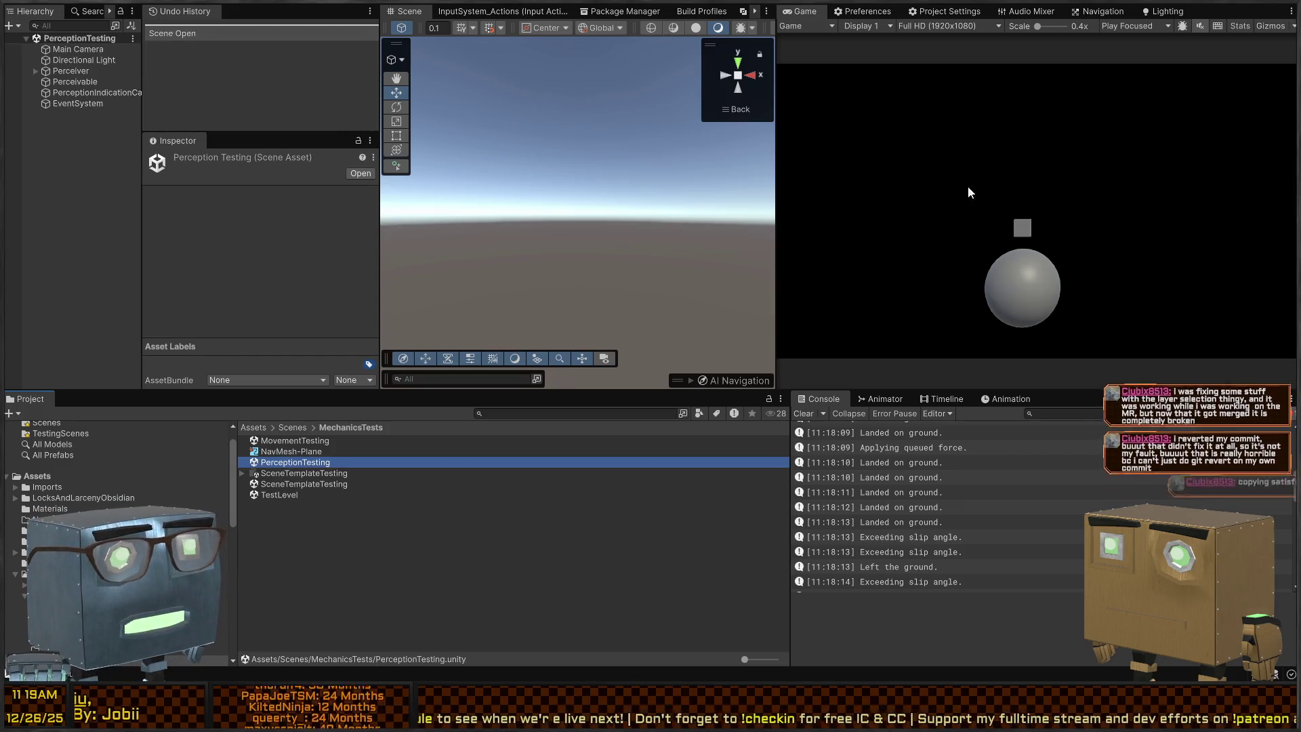
Look around the scene and inspect the Perceivable sphere and the Perceiver object.
mouse_move(571, 138)
left_mouse_down()
mouse_move(653, 197)
mouse_move(590, 157)
mouse_move(621, 229)
mouse_move(475, 206)
left_mouse_up()
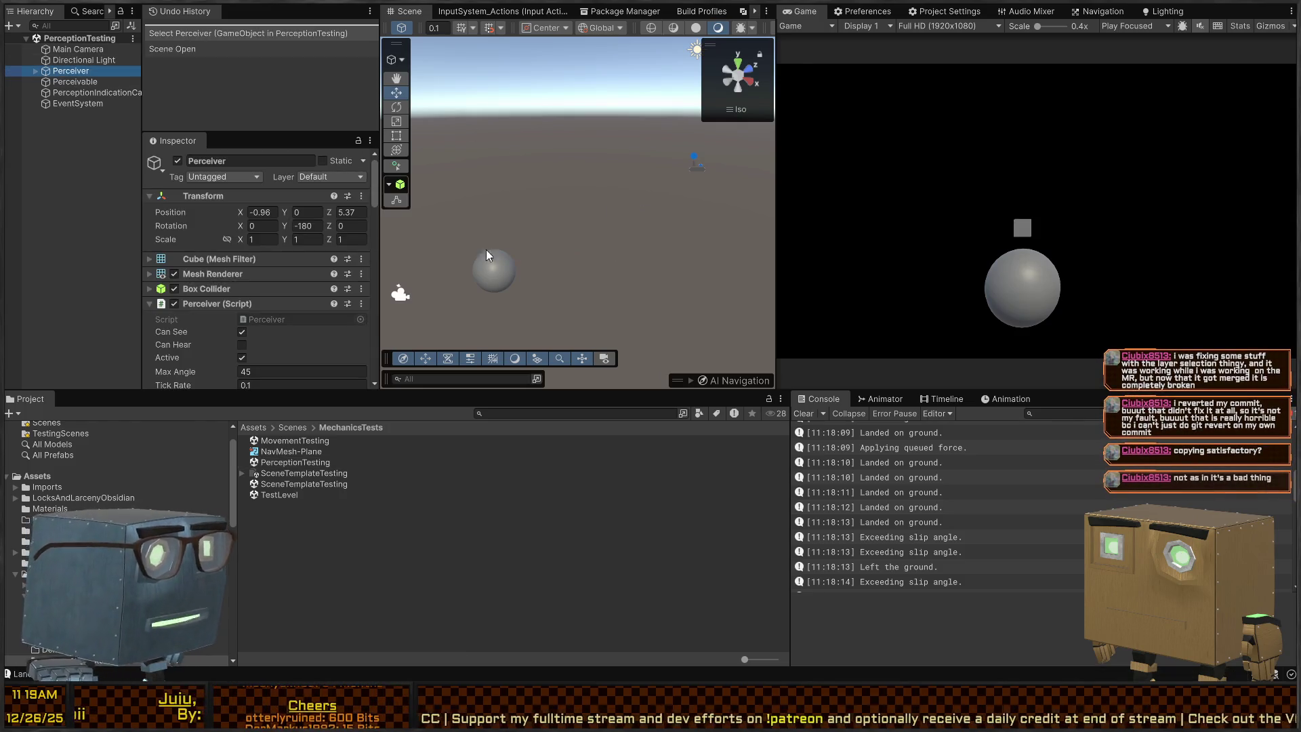
left_click_drag(572, 242, 695, 192)
left_click(616, 265)
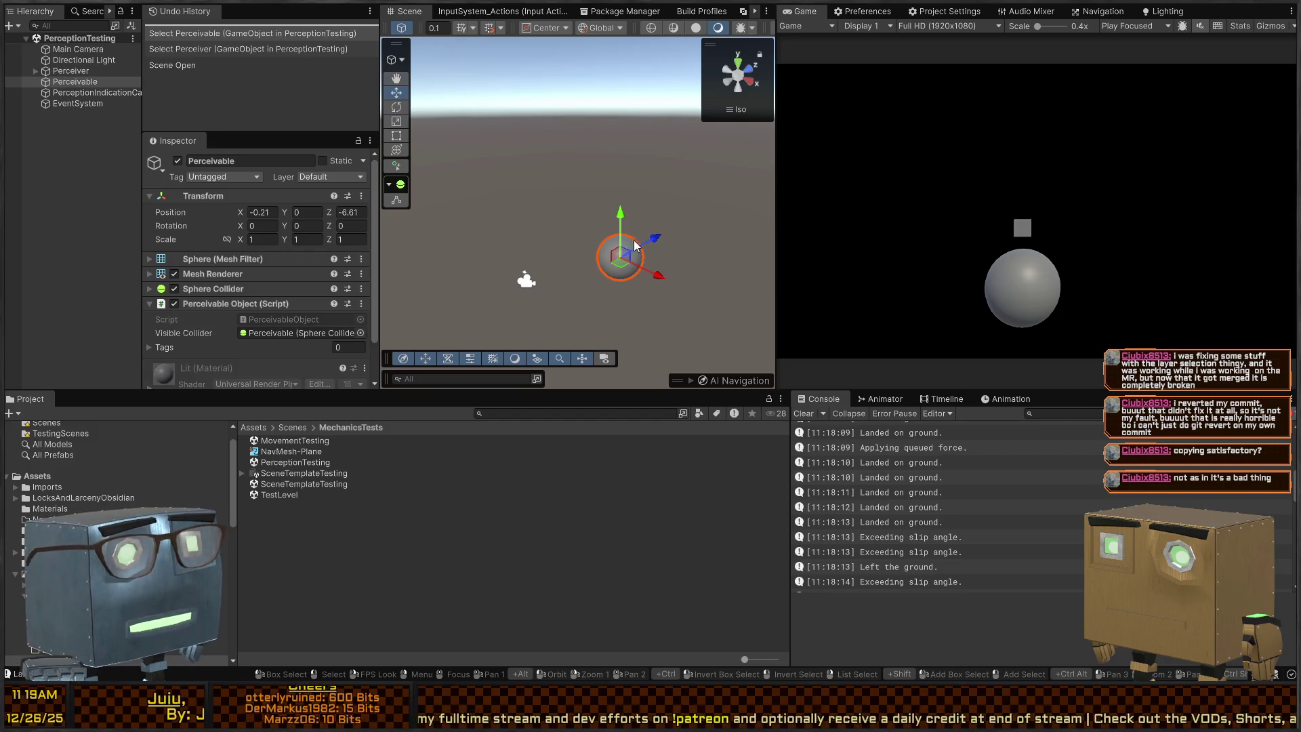
left_click(66, 71)
mouse_move(595, 142)
left_mouse_down()
mouse_move(717, 239)
mouse_move(793, 195)
mouse_move(811, 199)
left_mouse_up()
left_click(736, 66)
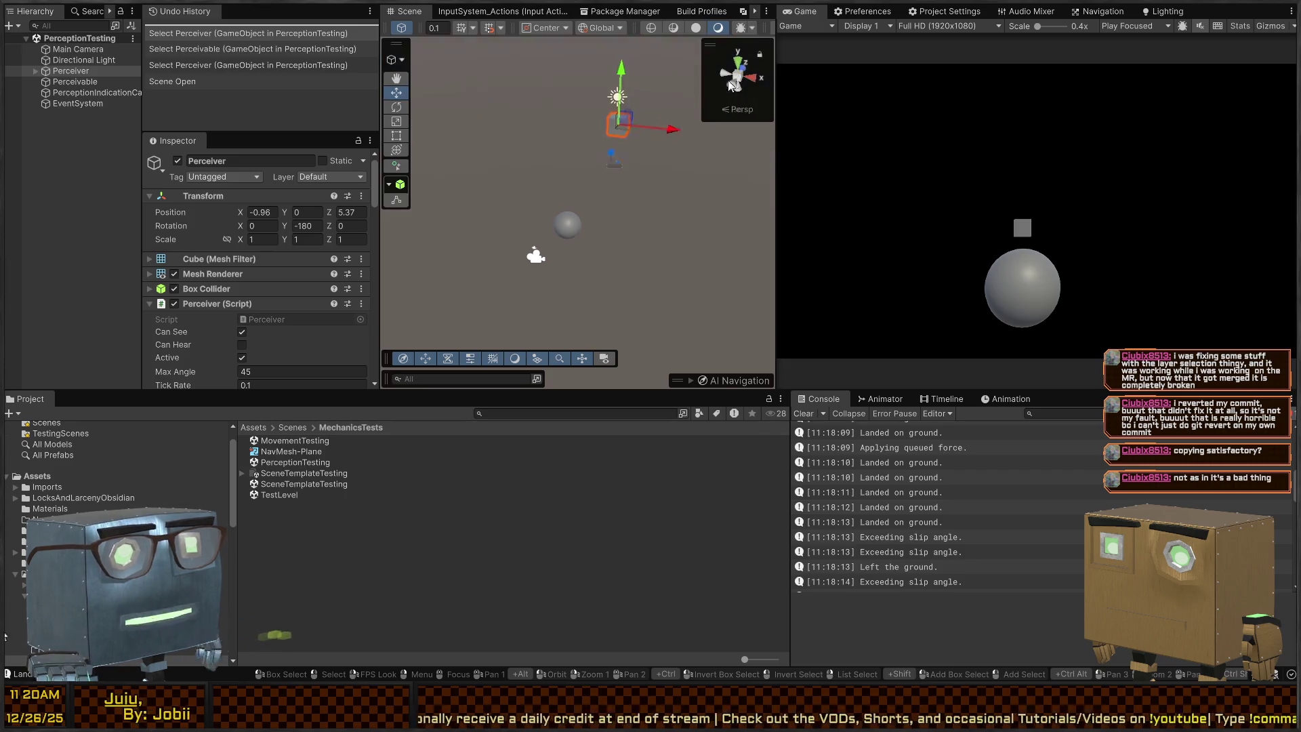
left_click_drag(644, 149, 583, 199)
key("q")
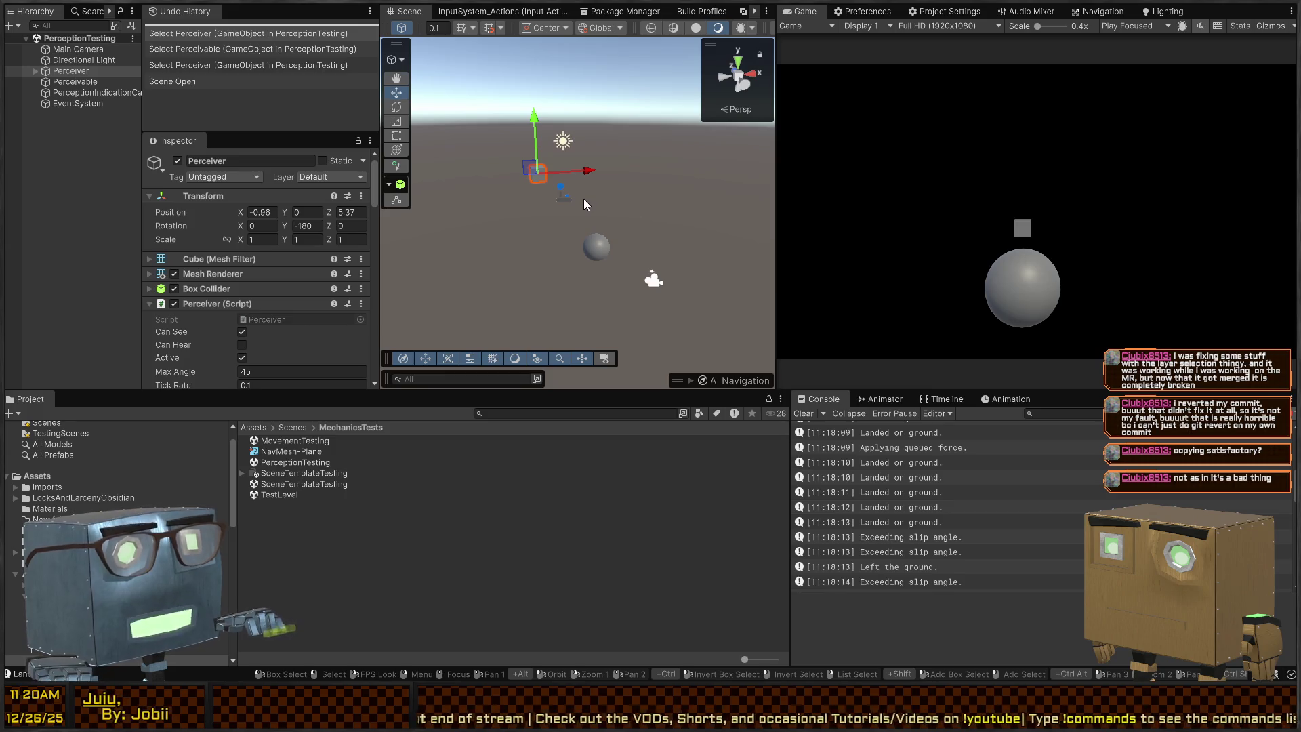
Turn the Scene view to frame the Perceiver cube and the sphere.
mouse_move(508, 184)
left_mouse_down()
mouse_move(554, 183)
mouse_move(591, 208)
mouse_move(477, 160)
mouse_move(614, 208)
mouse_move(503, 184)
mouse_move(459, 198)
left_mouse_up()
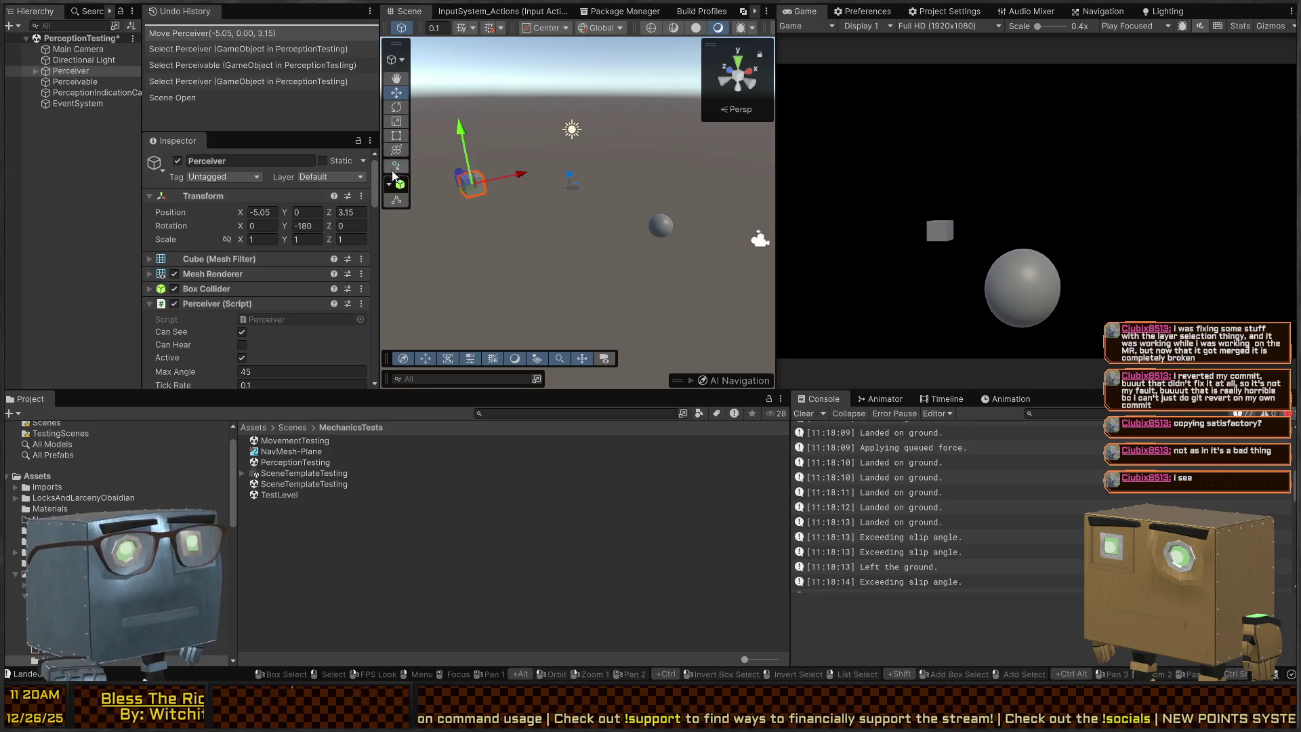
In play mode, drag the Perceiver near the sphere to (-0.80, 0, 0.07) until it turns green.
key("ctrl+p")
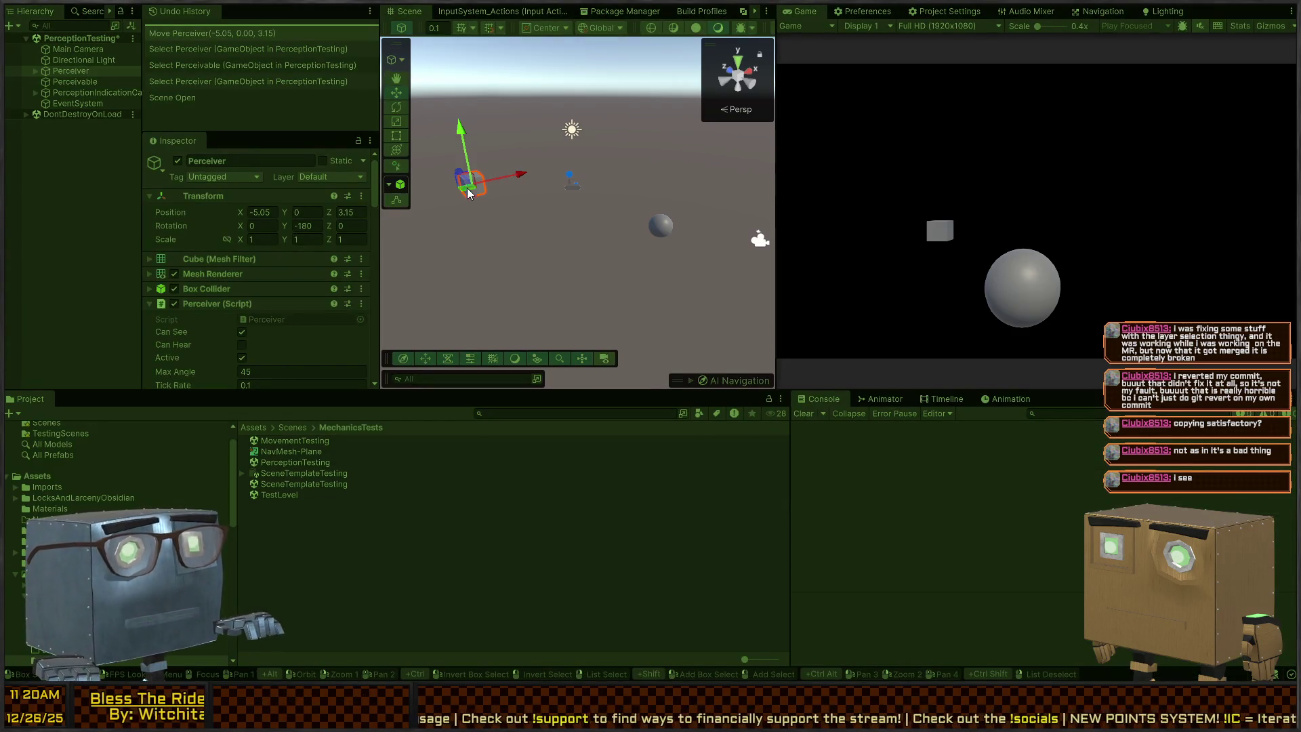
left_click_drag(469, 192, 496, 211)
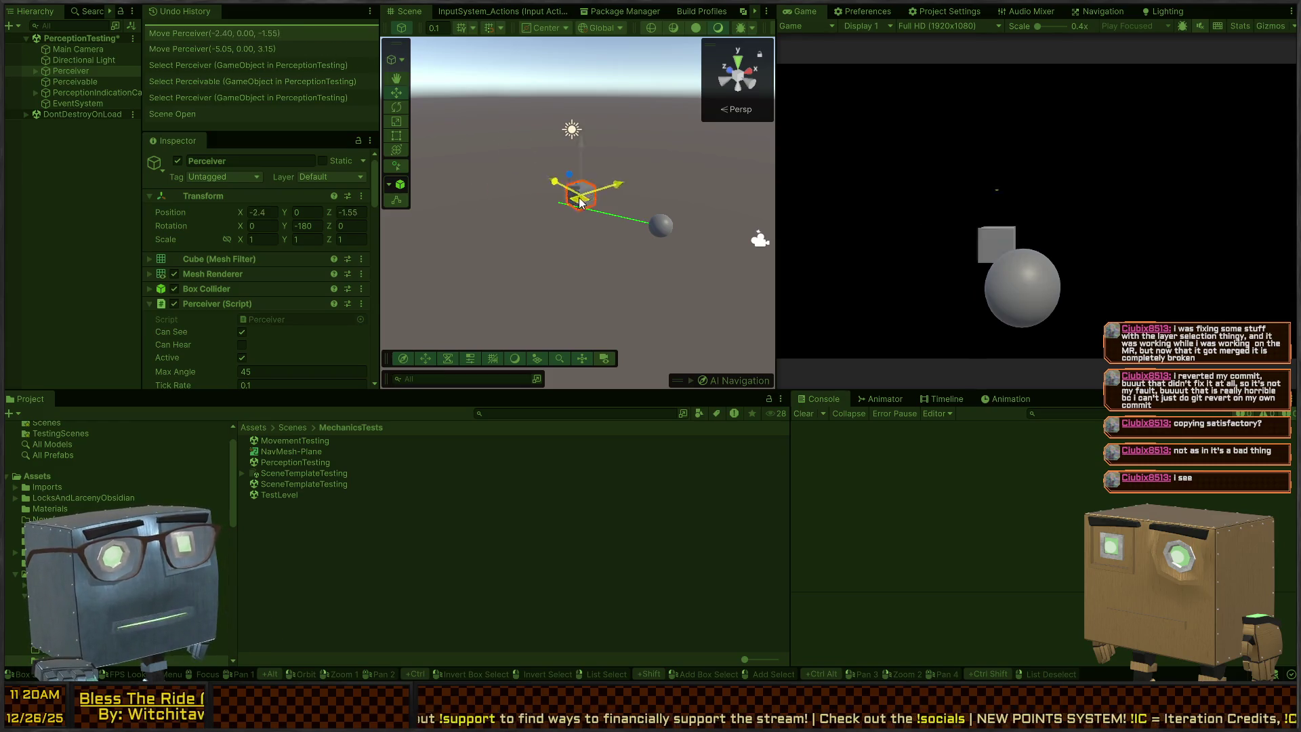
mouse_move(580, 201)
left_mouse_down()
mouse_move(662, 167)
mouse_move(501, 238)
mouse_move(593, 185)
left_mouse_up()
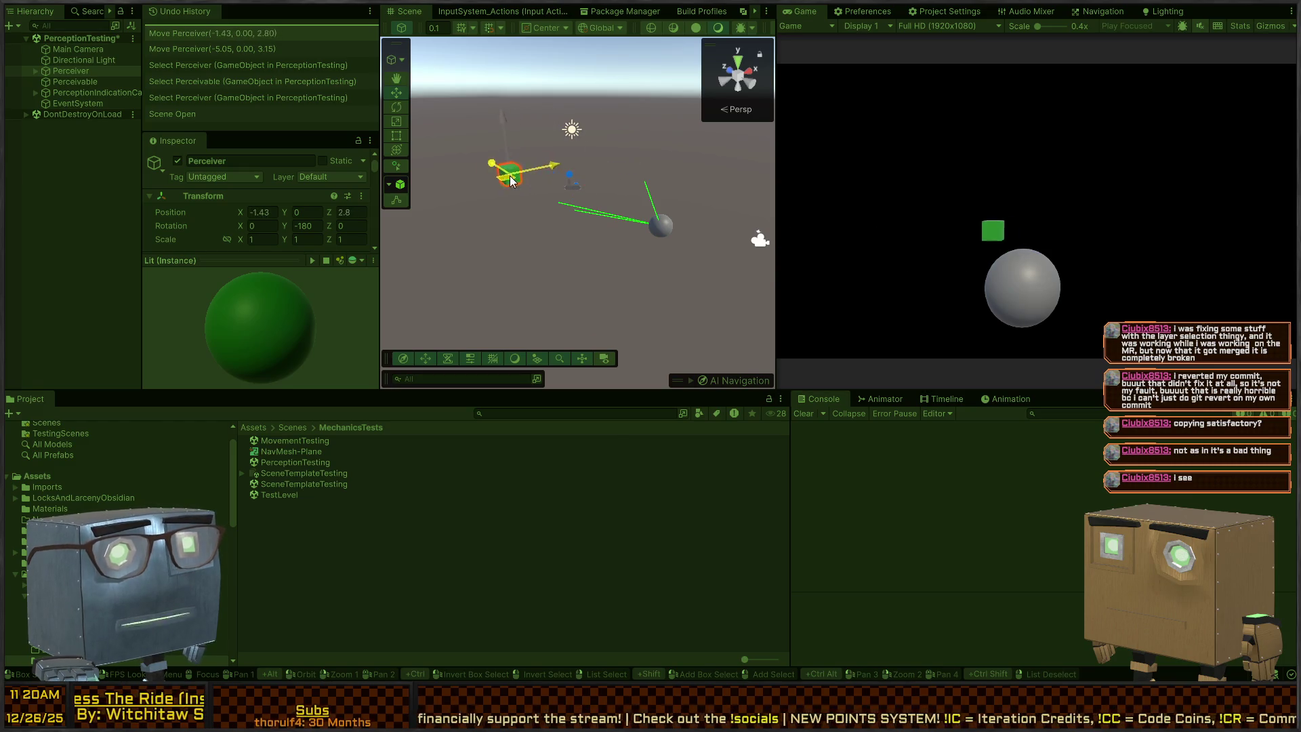
mouse_move(511, 181)
left_mouse_down()
mouse_move(498, 225)
mouse_move(515, 210)
left_mouse_up()
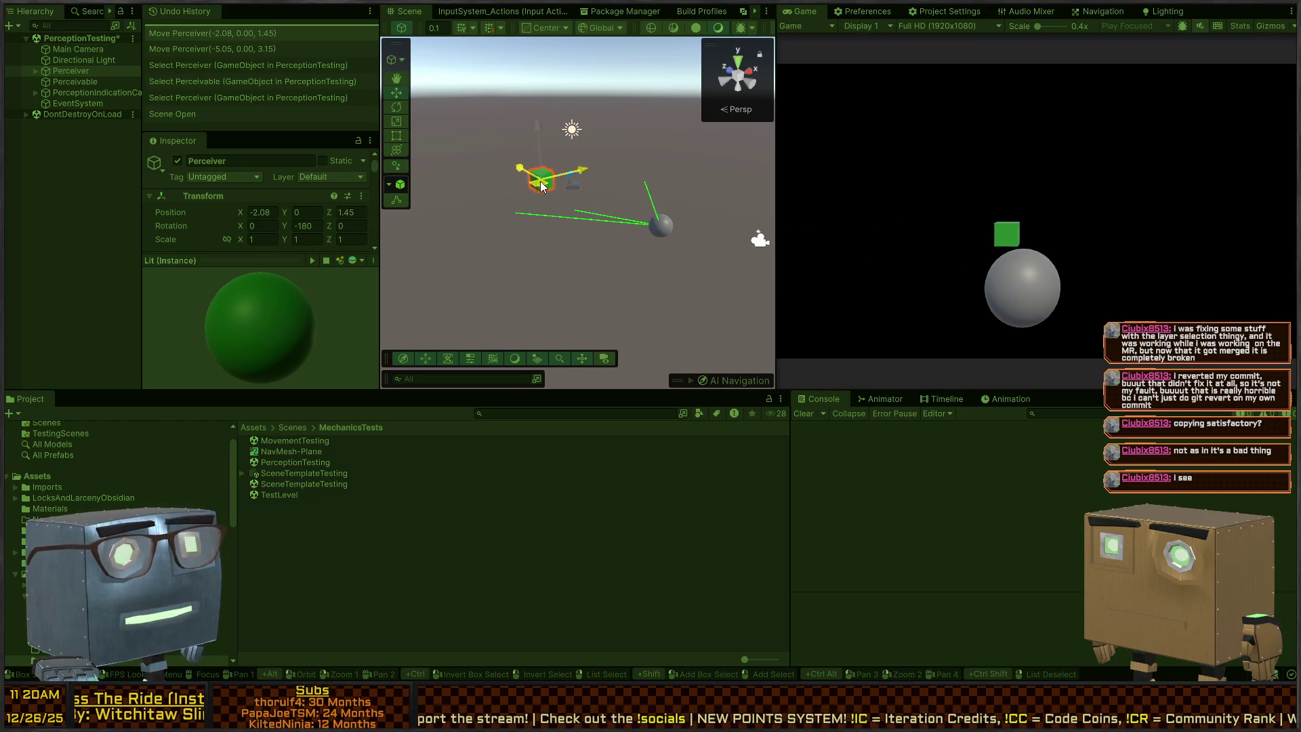
left_click(660, 226)
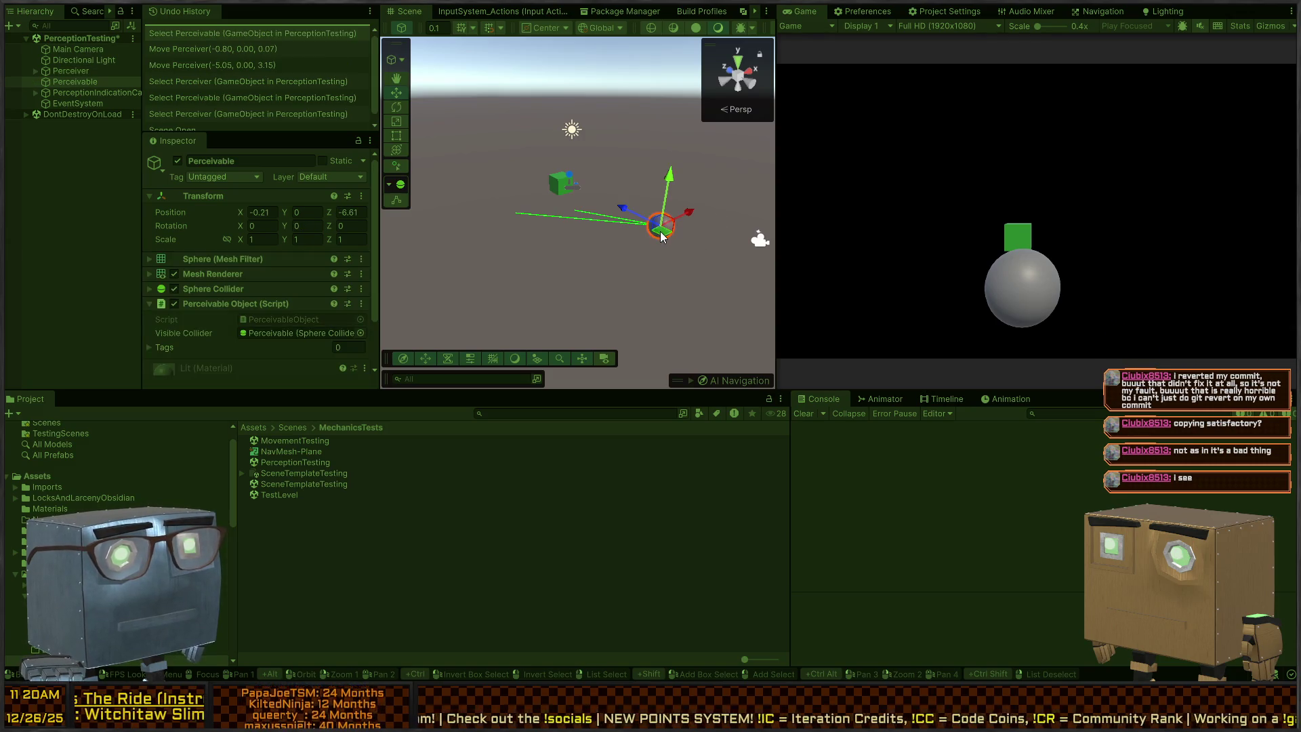
Drag the Perceivable sphere in and out of the Perceiver's sight, ending at (-5.1, 0, -4.03).
mouse_move(661, 234)
left_mouse_down()
mouse_move(633, 255)
mouse_move(494, 264)
mouse_move(502, 285)
mouse_move(596, 224)
mouse_move(706, 215)
mouse_move(604, 187)
mouse_move(620, 218)
mouse_move(587, 280)
left_mouse_up()
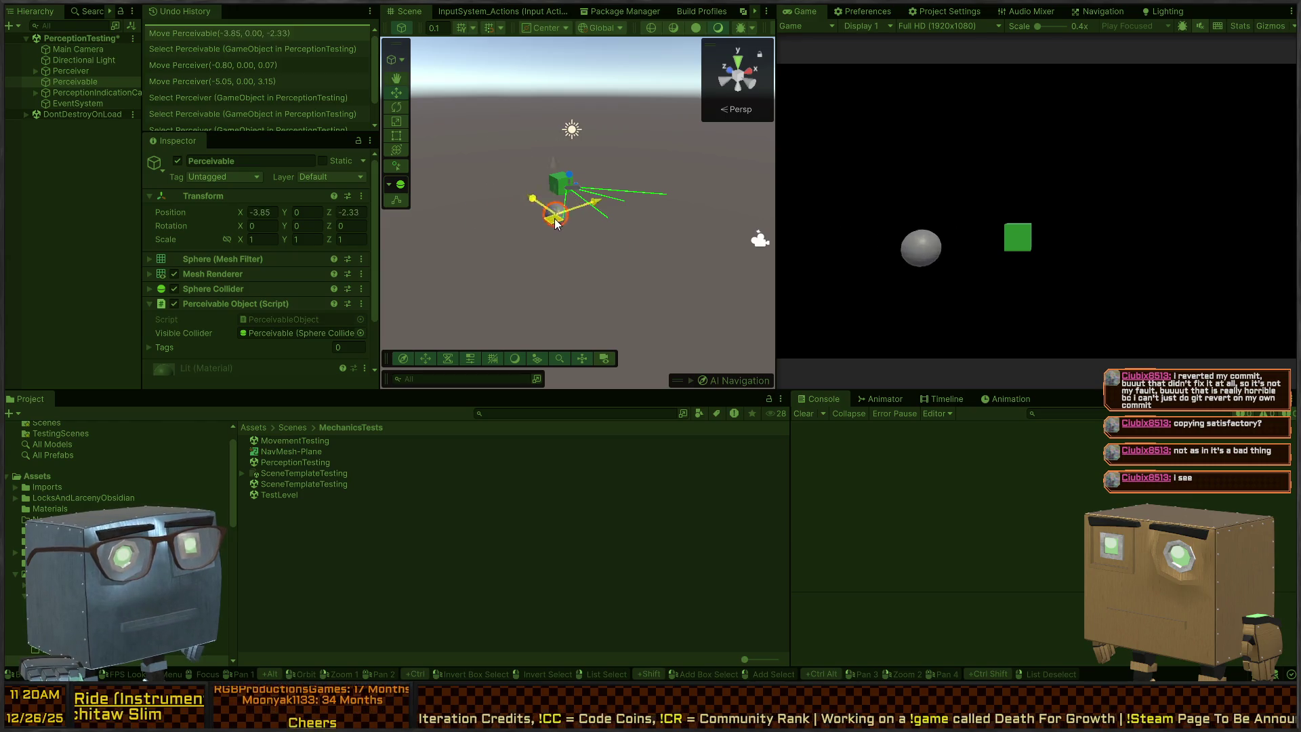
left_click_drag(555, 223, 653, 203)
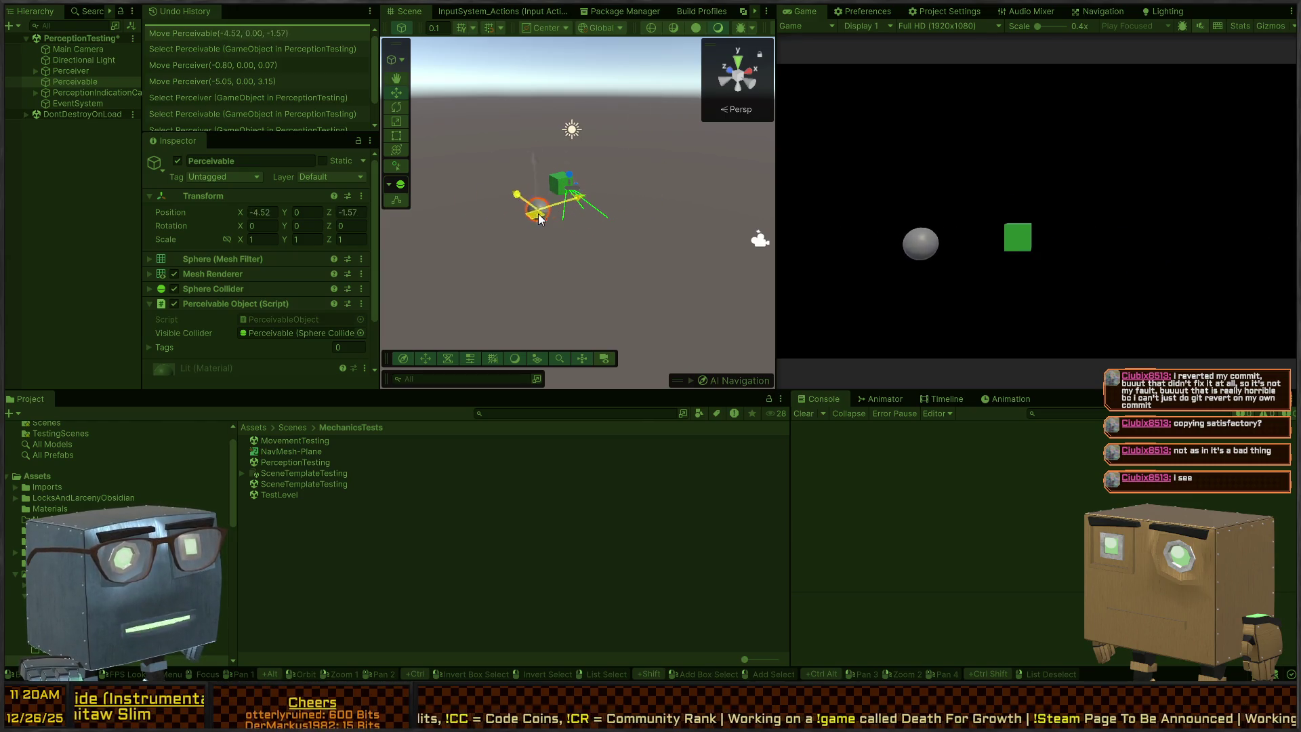
left_click_drag(540, 219, 667, 192)
mouse_move(591, 217)
left_mouse_down()
mouse_move(568, 298)
mouse_move(588, 237)
mouse_move(623, 215)
mouse_move(622, 290)
left_mouse_up()
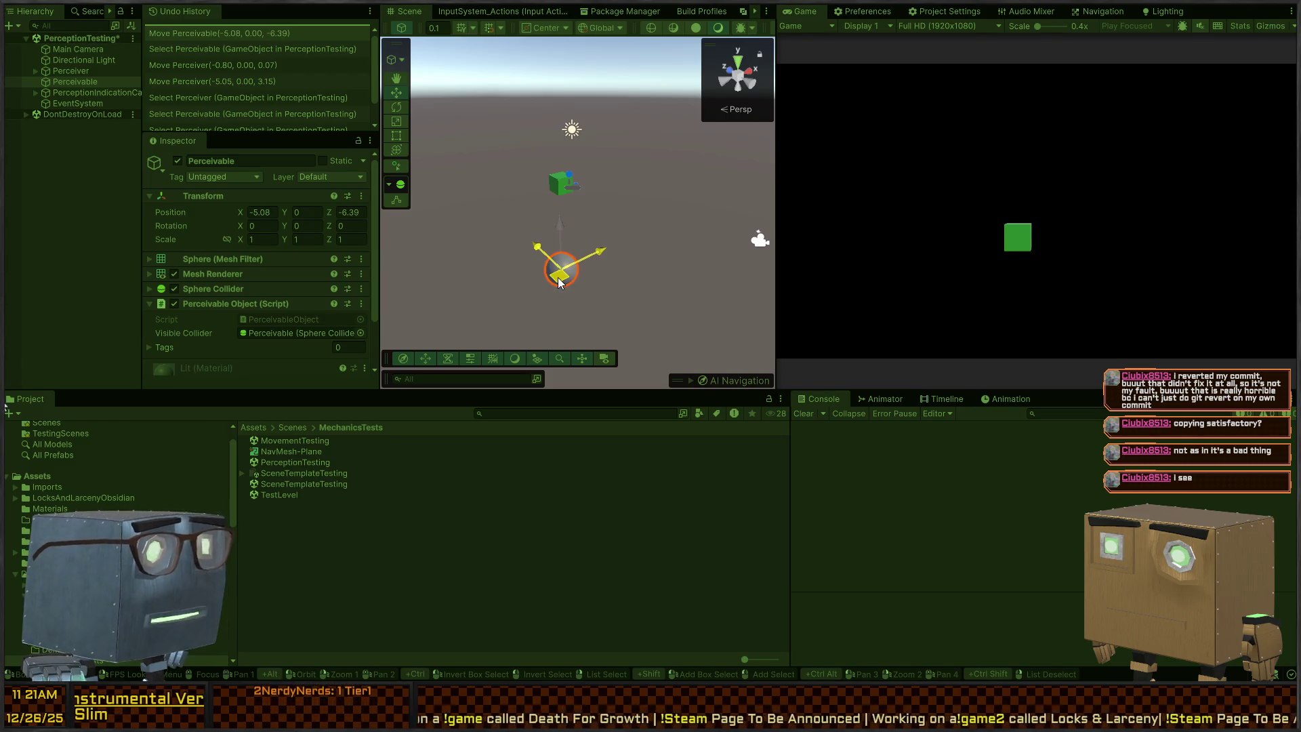
left_click_drag(589, 242, 500, 316)
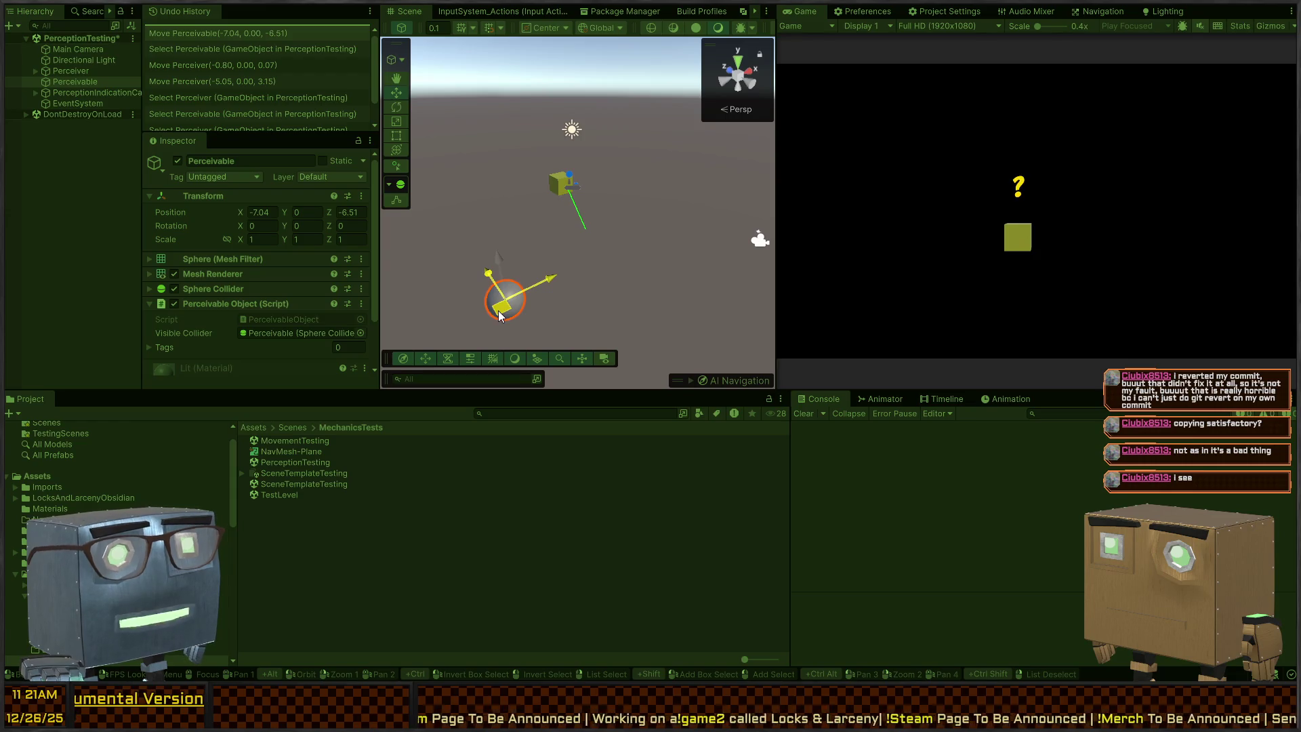
mouse_move(498, 313)
left_mouse_down()
mouse_move(591, 228)
mouse_move(626, 317)
mouse_move(668, 254)
mouse_move(665, 235)
mouse_move(613, 203)
mouse_move(690, 177)
mouse_move(625, 192)
mouse_move(672, 180)
mouse_move(698, 263)
mouse_move(525, 278)
mouse_move(508, 248)
left_mouse_up()
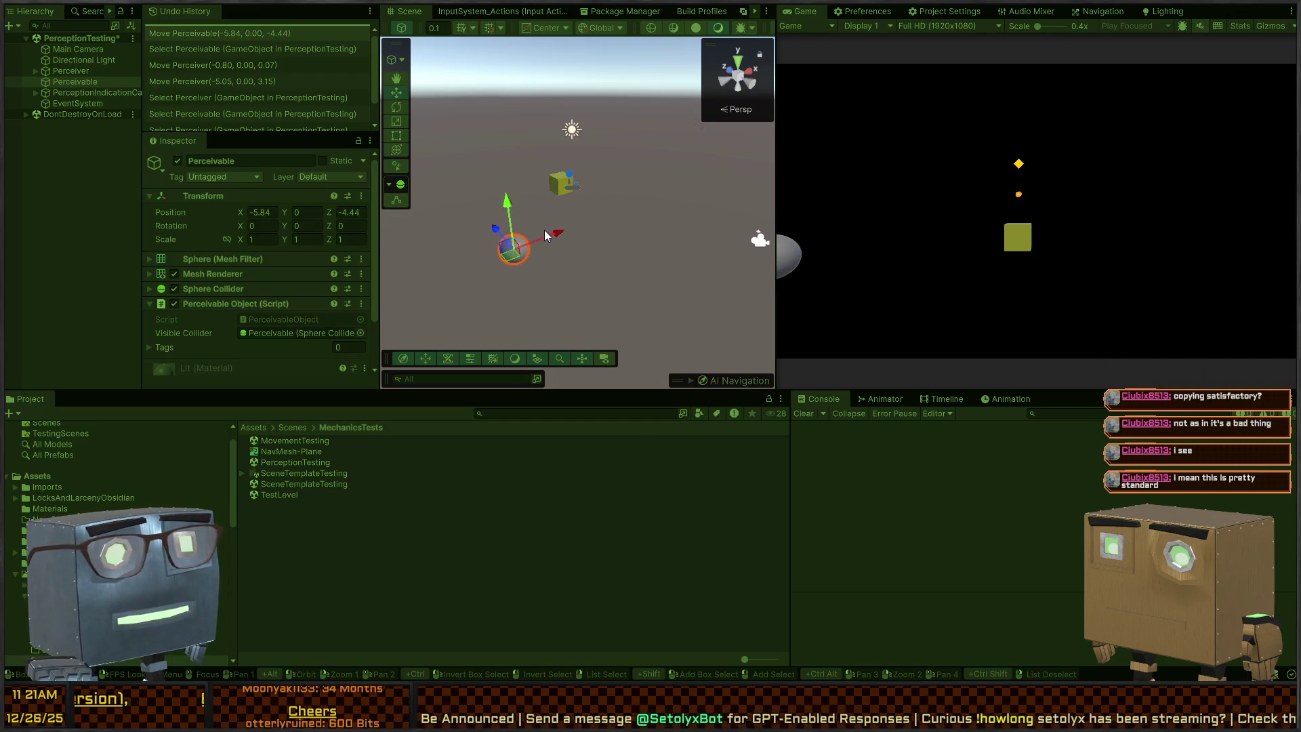
mouse_move(510, 262)
left_mouse_down()
mouse_move(492, 243)
mouse_move(524, 249)
left_mouse_up()
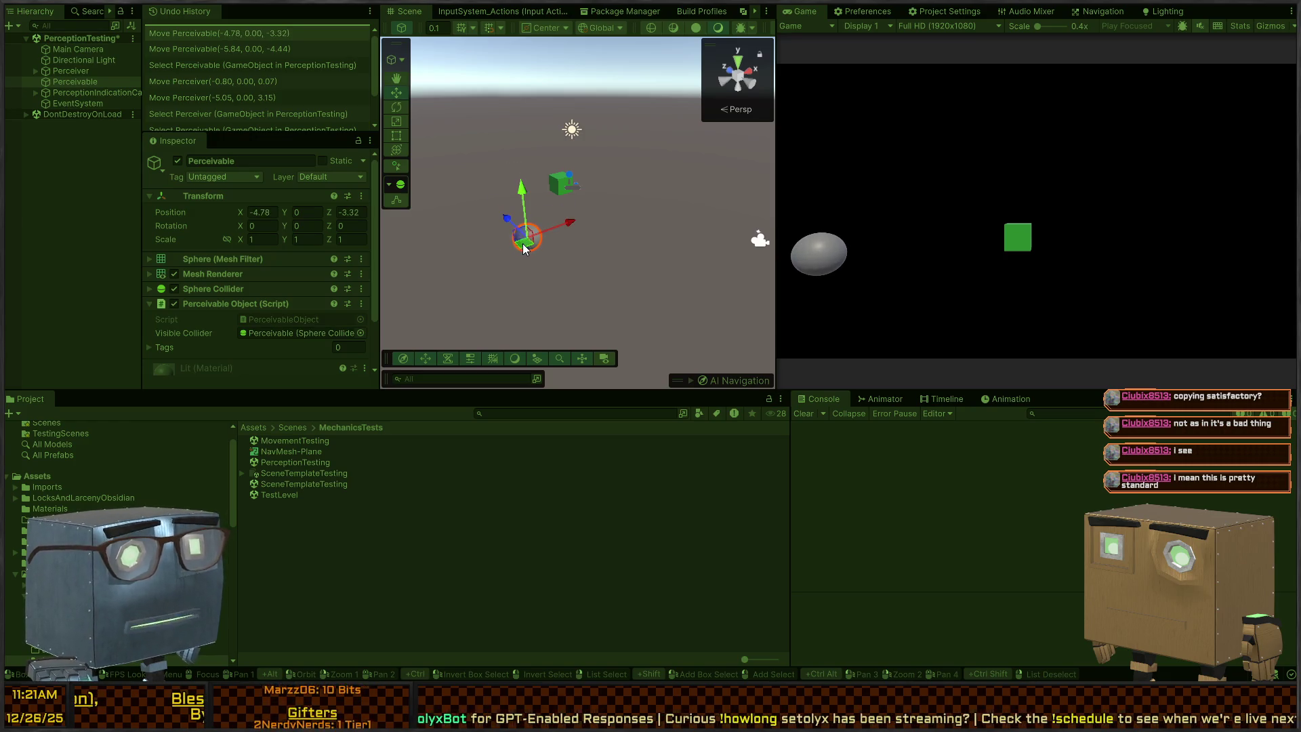
left_click(561, 178)
Review the Perceiver component's settings in the Inspector, collapsing the material preview.
scroll(217, 194, "down", 5)
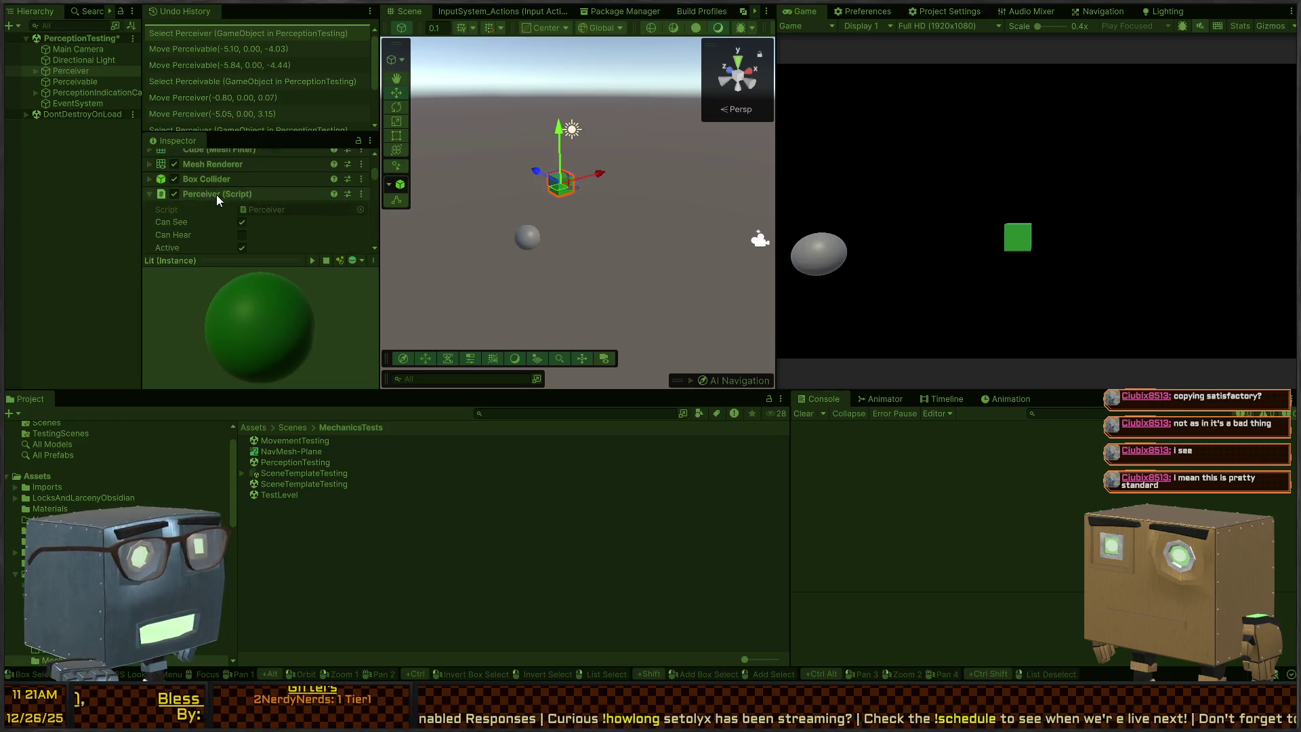
scroll(187, 203, "down", 5)
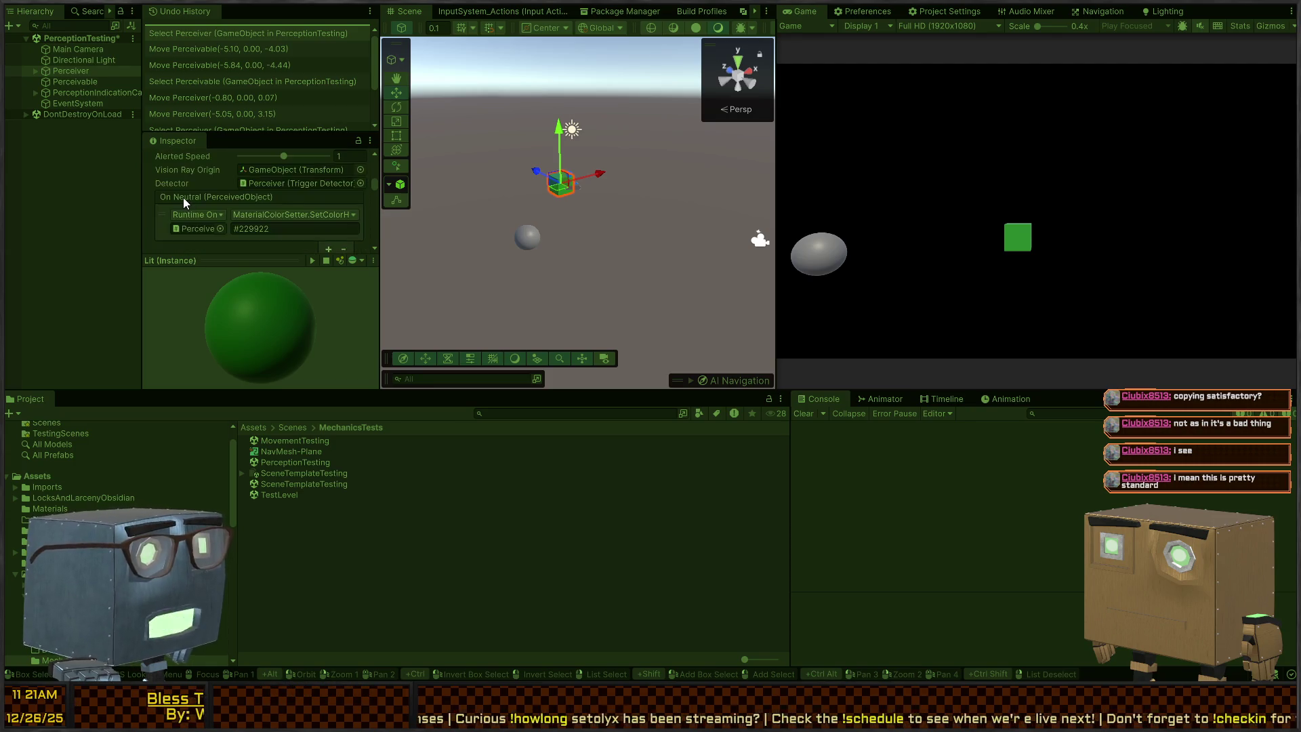
scroll(194, 190, "up", 1)
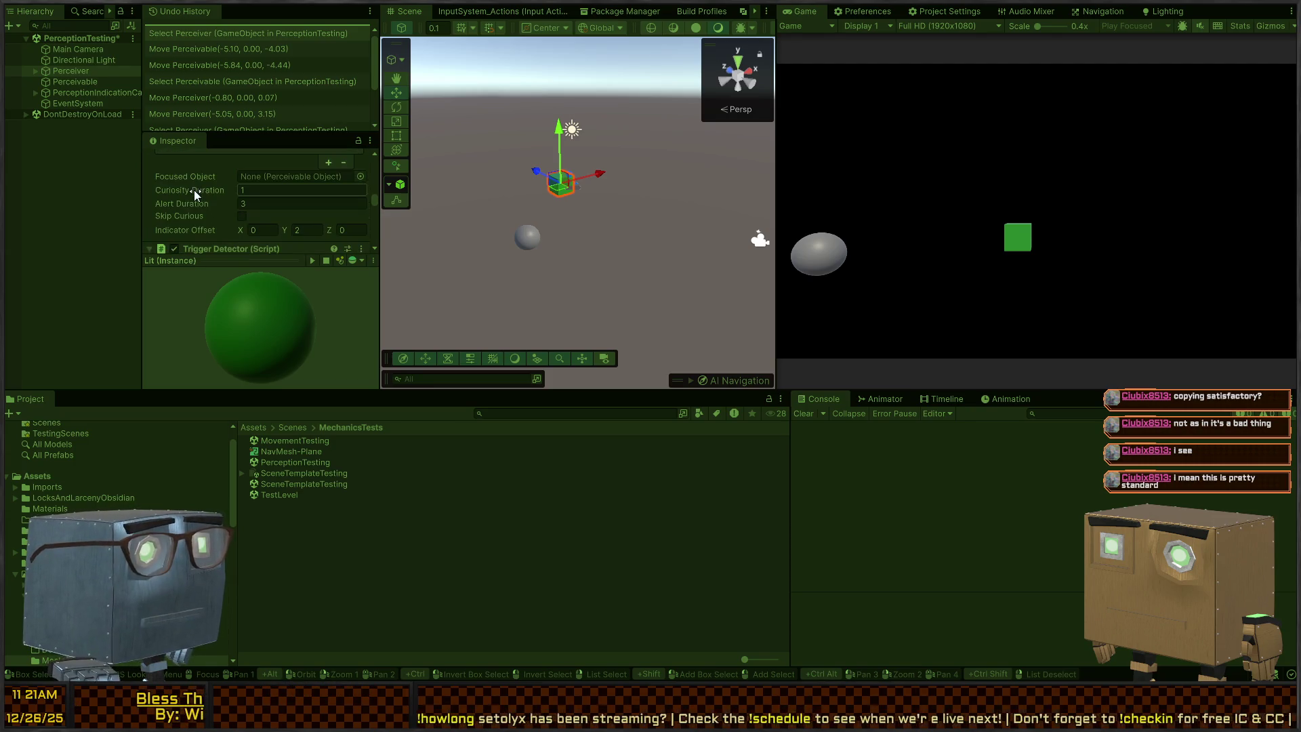
left_click(269, 267)
scroll(207, 271, "up", 5)
scroll(192, 278, "up", 3)
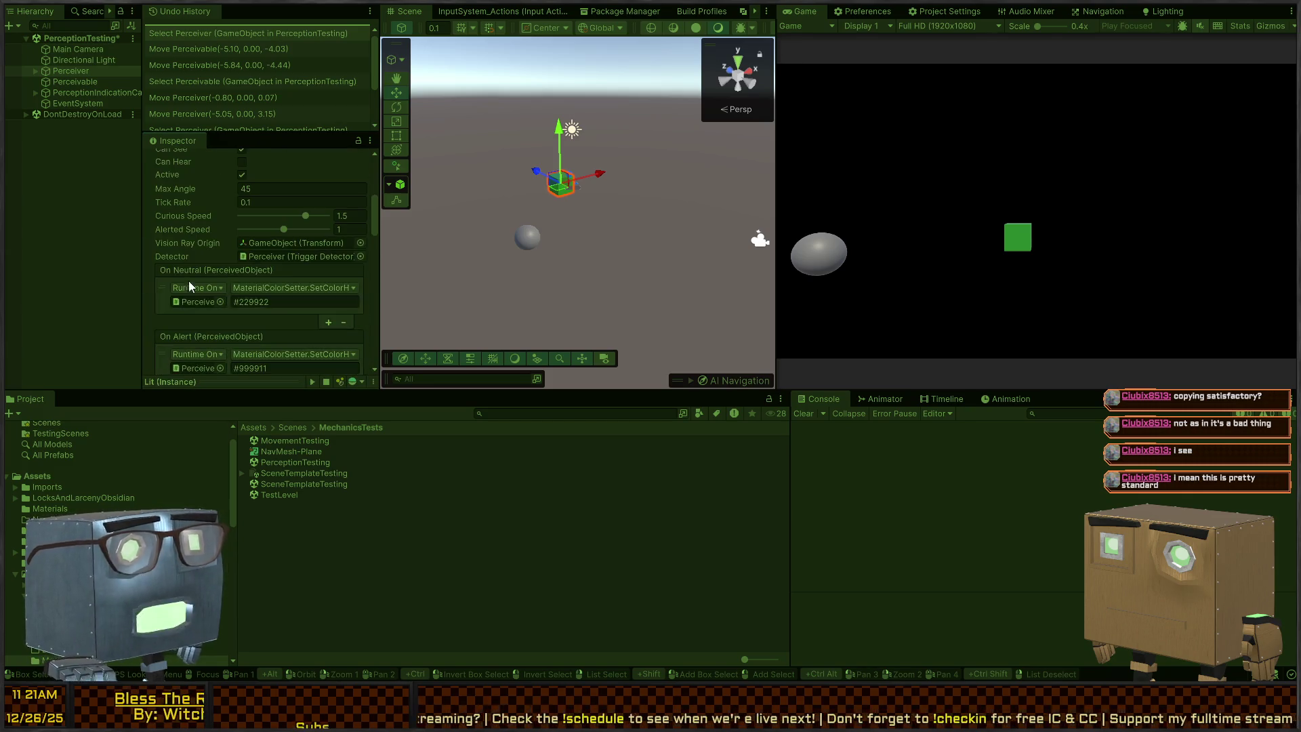
scroll(190, 211, "down", 2)
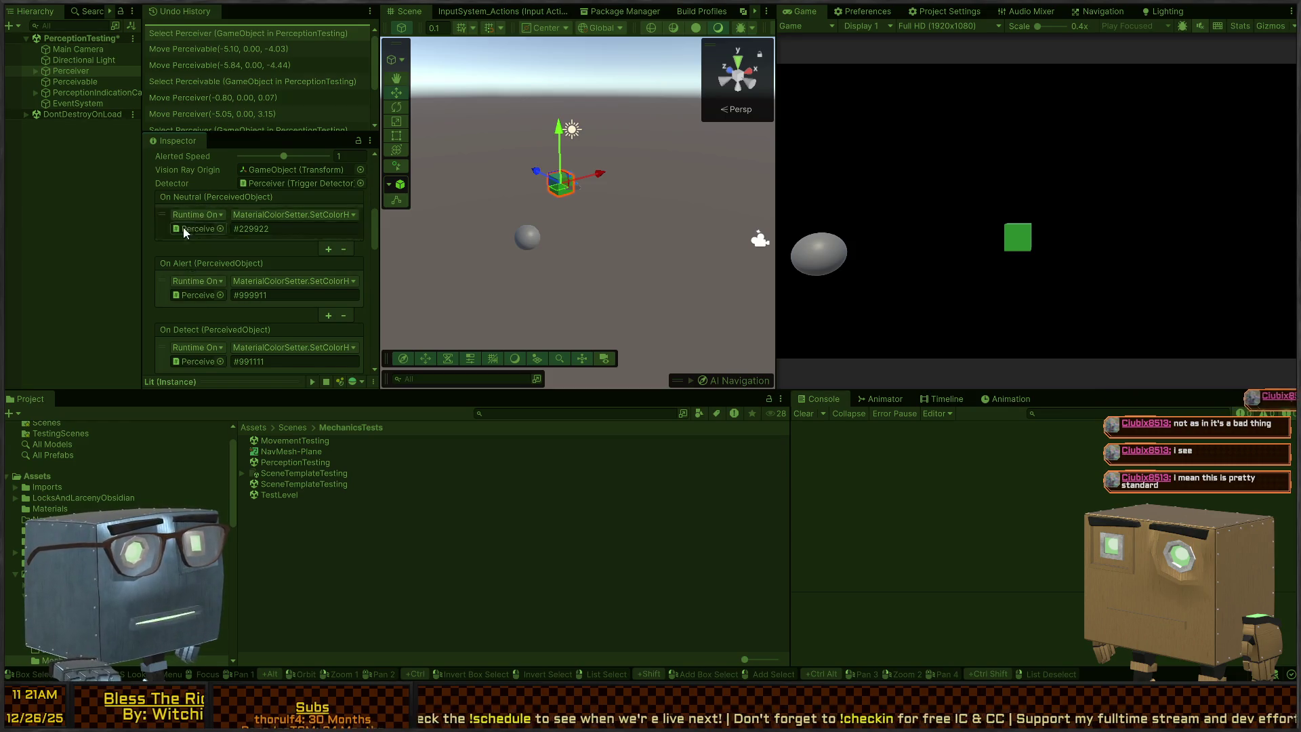
scroll(183, 226, "down", 1)
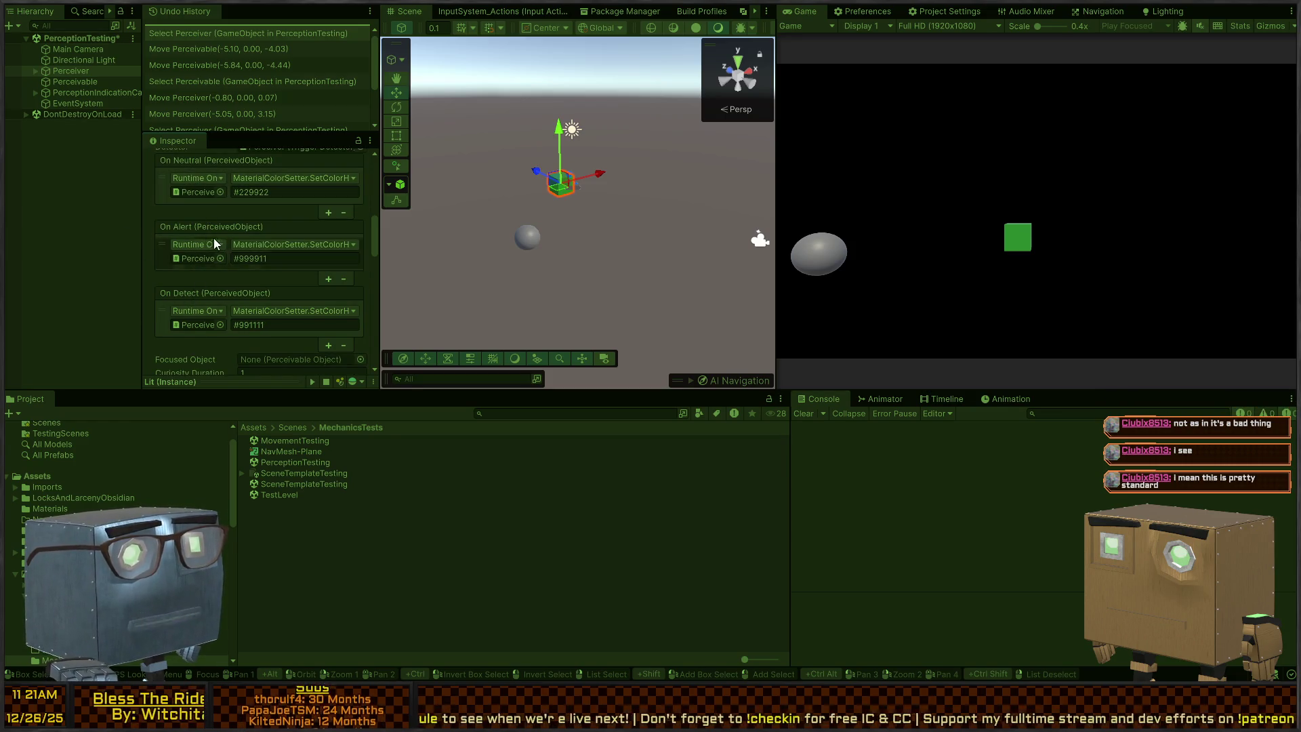
scroll(203, 251, "up", 2)
scroll(205, 238, "up", 2)
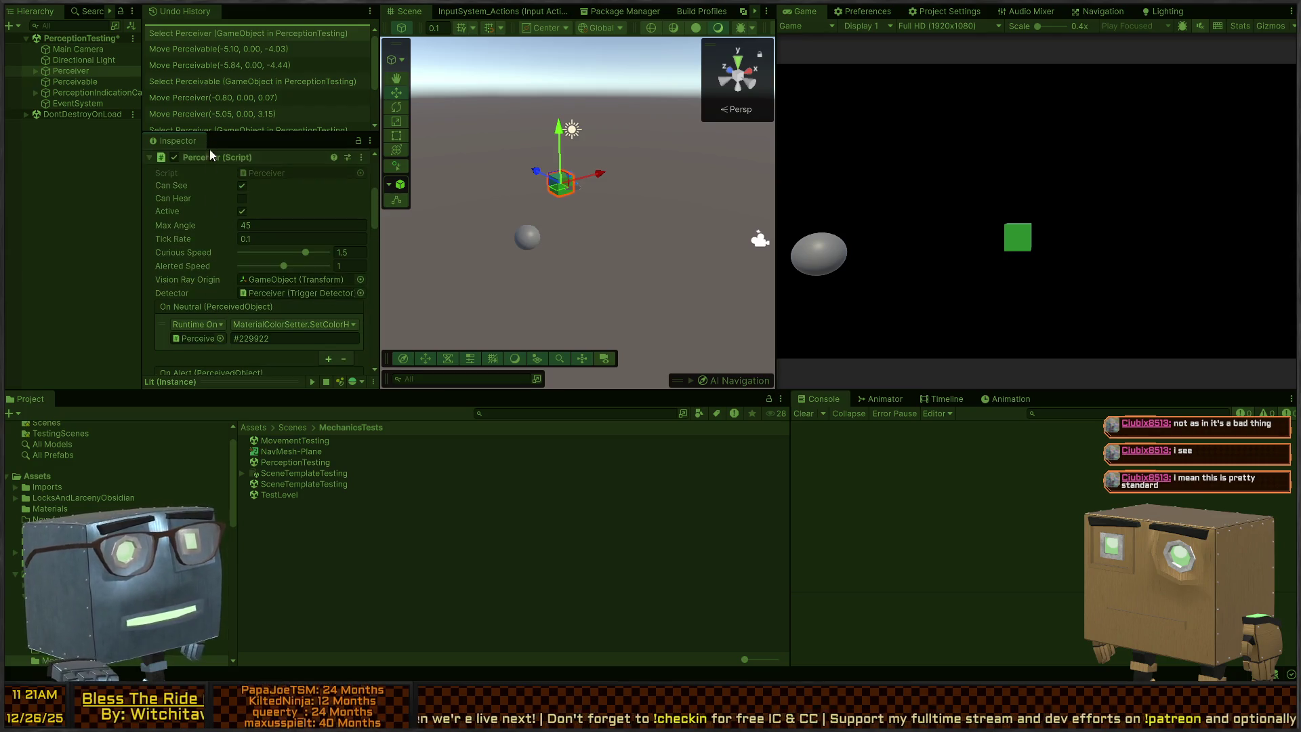
Check the Perceiver's event settings and locate its script in Scripts/Core/Perception.
scroll(196, 254, "down", 3)
scroll(206, 248, "down", 1)
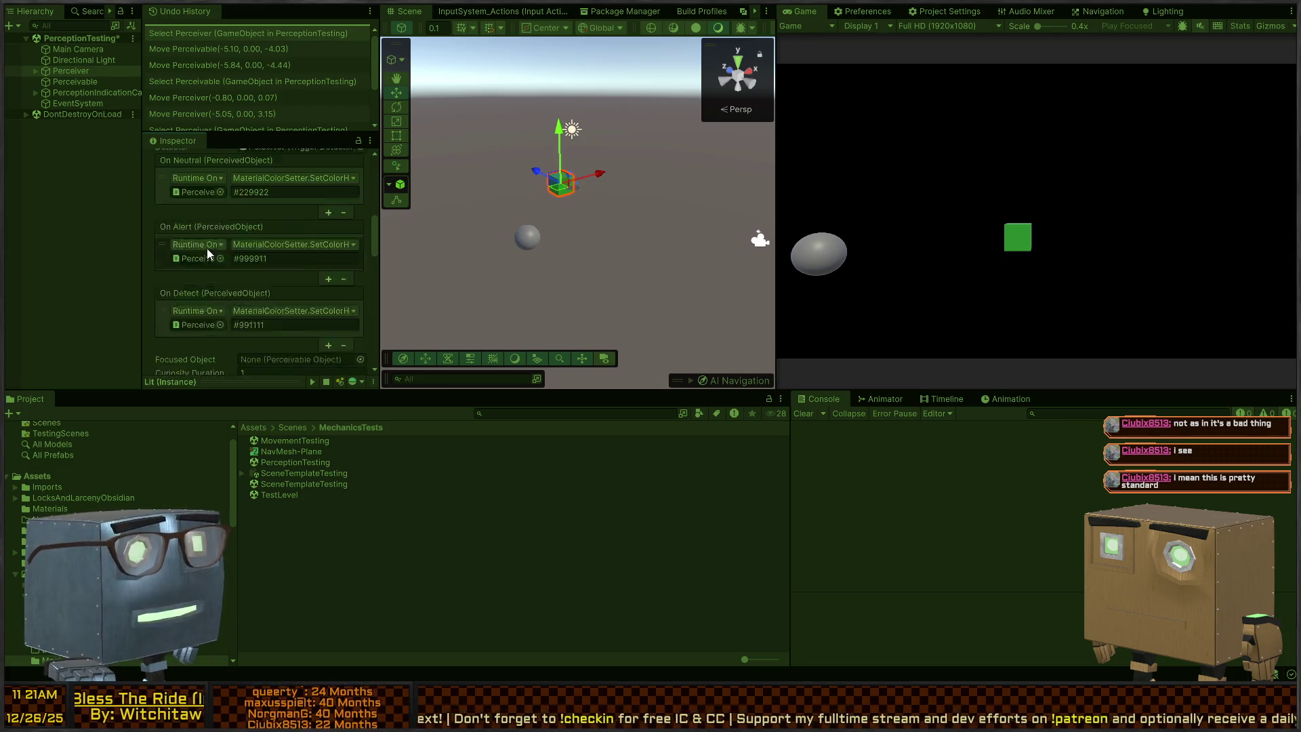
scroll(229, 282, "down", 1)
scroll(235, 258, "up", 2)
scroll(229, 212, "down", 1)
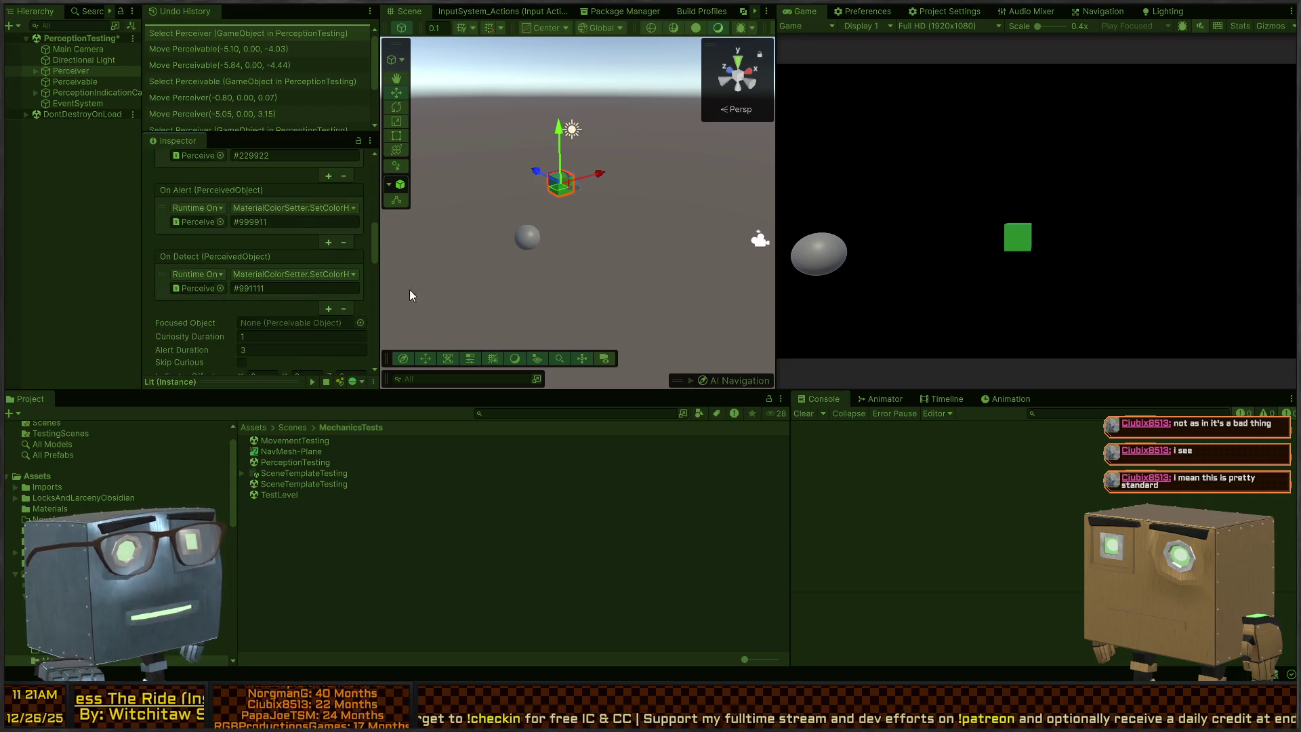
scroll(255, 278, "down", 2)
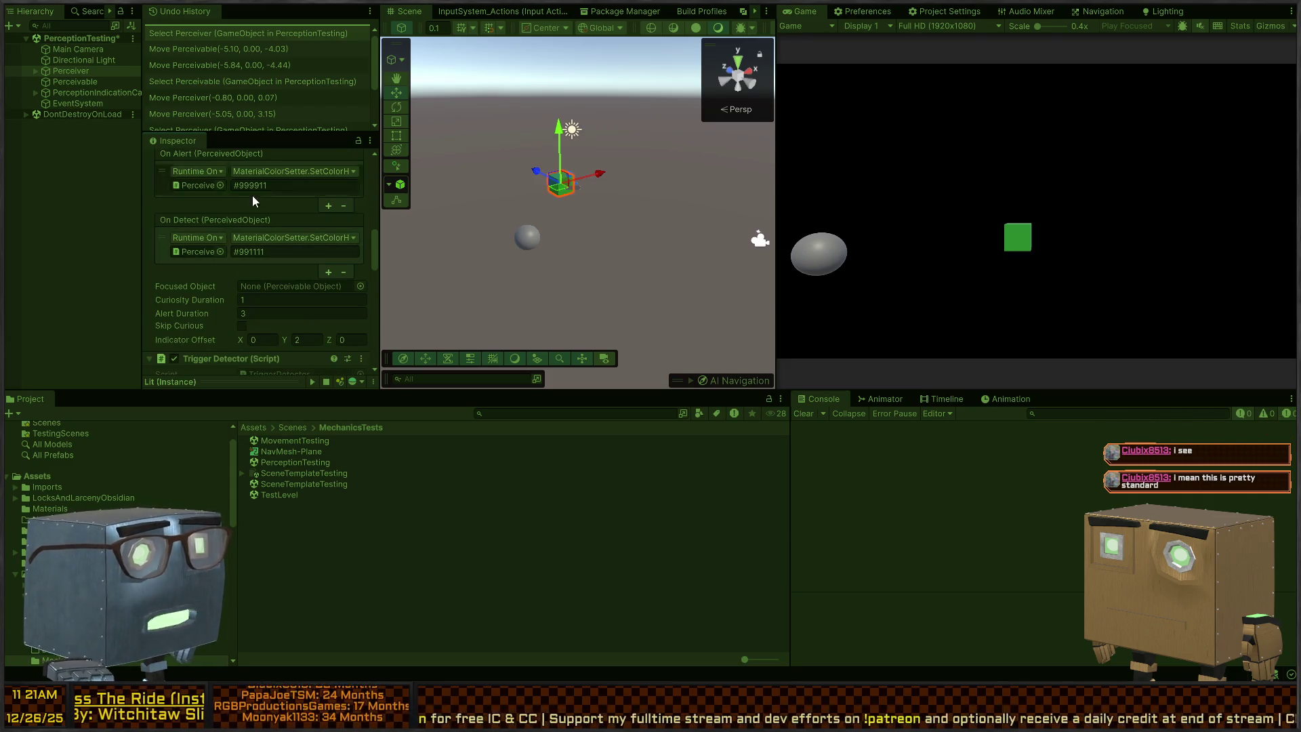
scroll(218, 231, "down", 1)
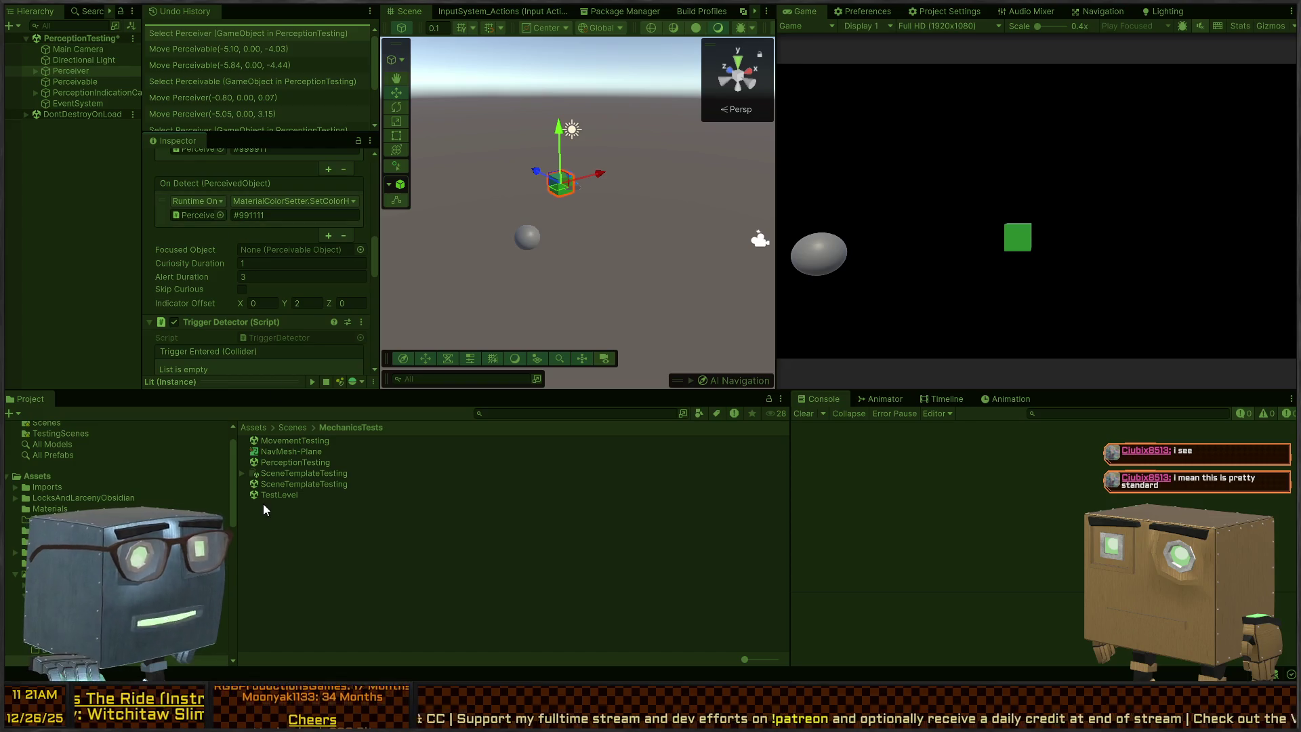
scroll(227, 237, "up", 4)
scroll(228, 239, "up", 4)
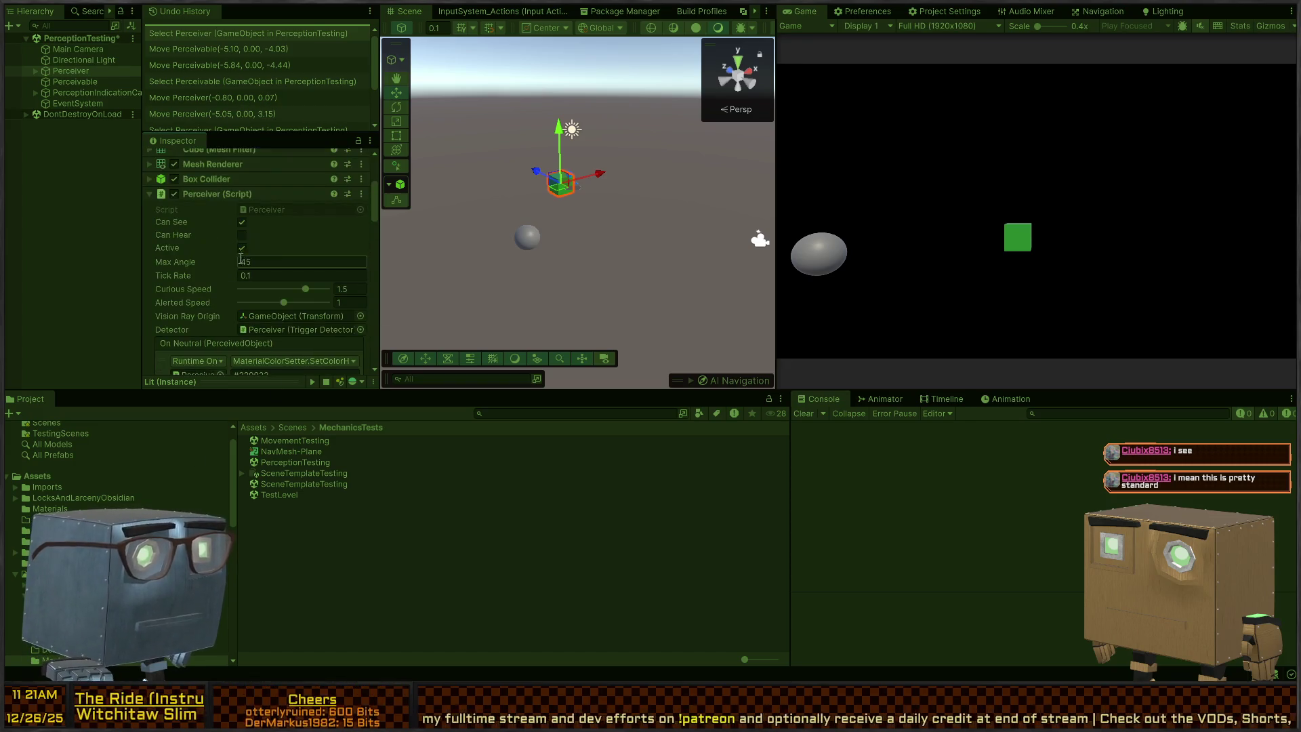
left_click(288, 211)
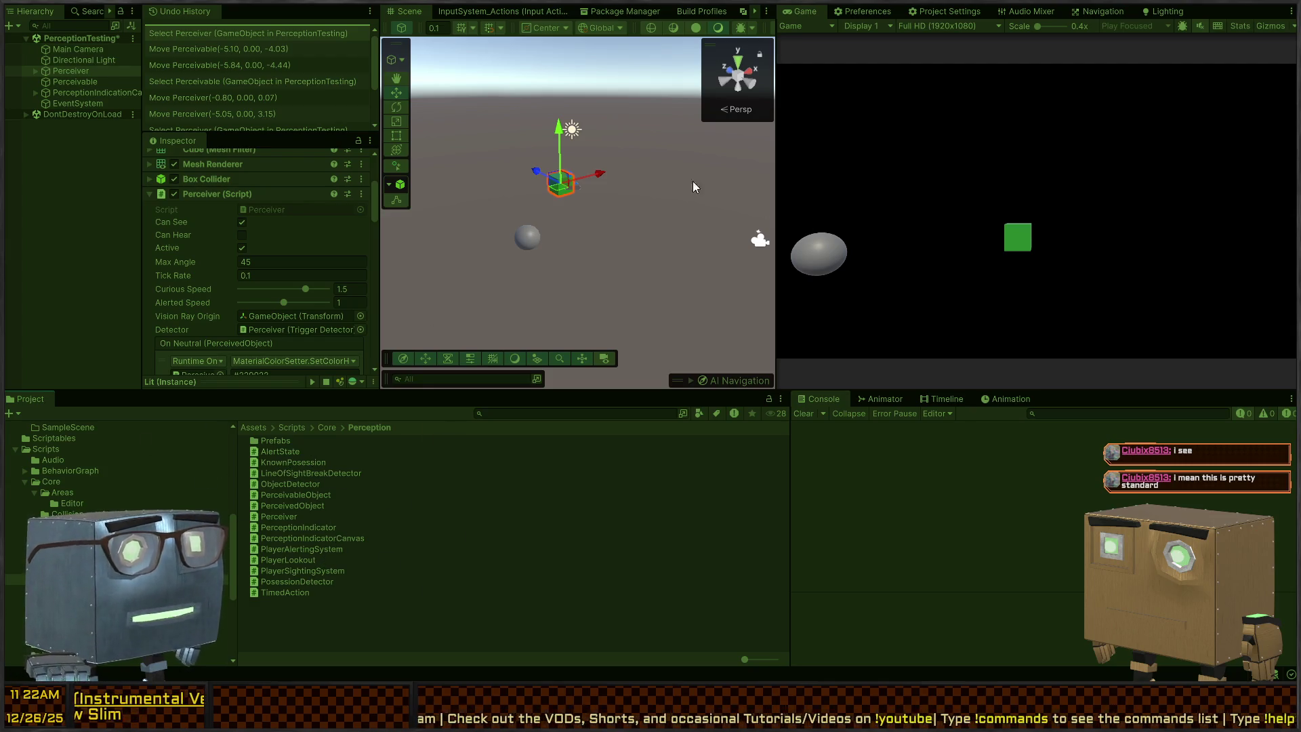
left_click(522, 239)
Nudge the sphere, then enable Skip Curious on the Perceiver cube.
mouse_move(522, 240)
left_mouse_down()
mouse_move(594, 217)
mouse_move(536, 242)
mouse_move(547, 274)
left_mouse_up()
left_click(561, 182)
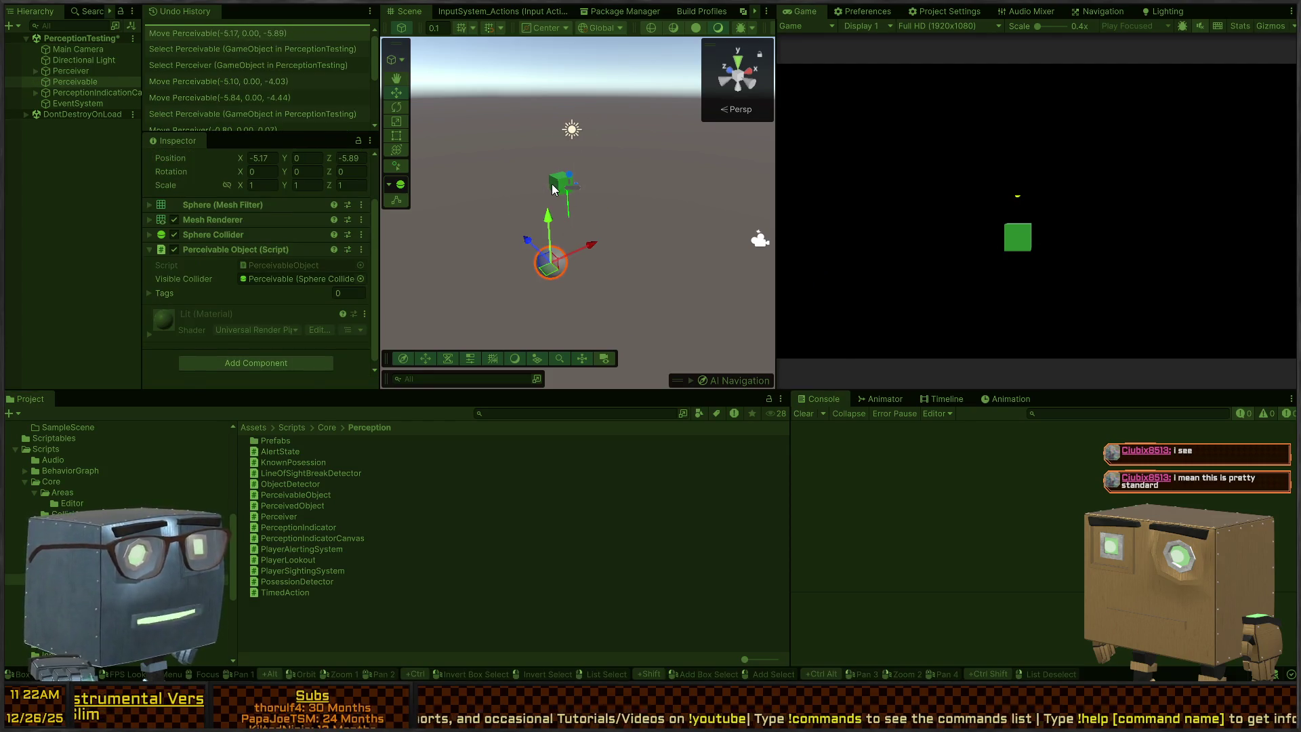
scroll(193, 229, "down", 5)
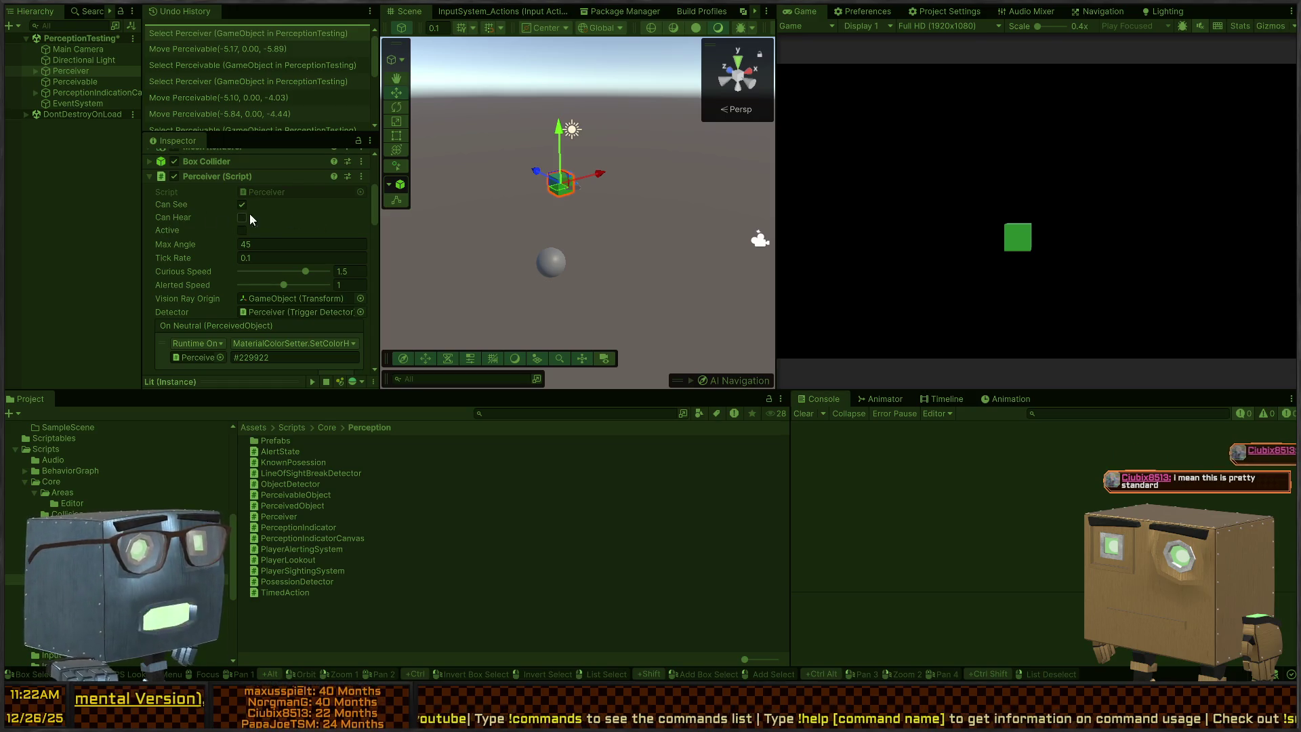
scroll(203, 271, "down", 12)
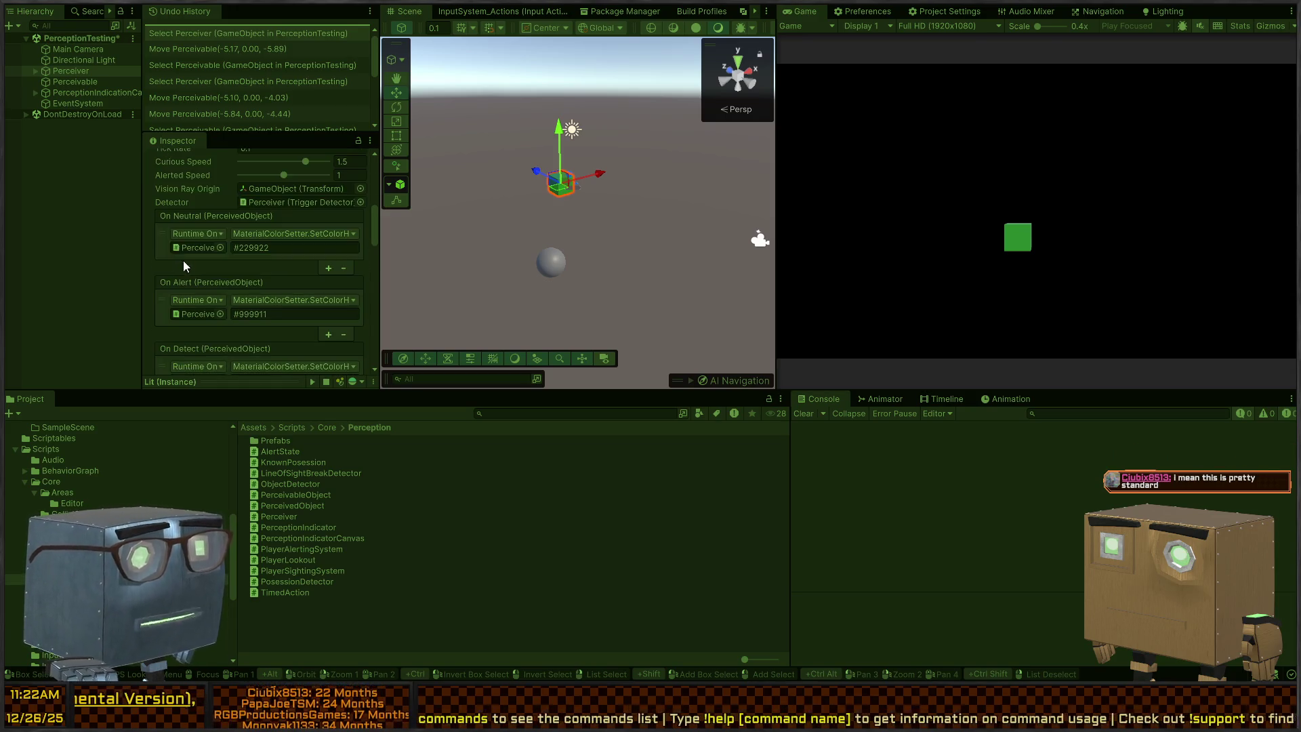
scroll(212, 249, "down", 7)
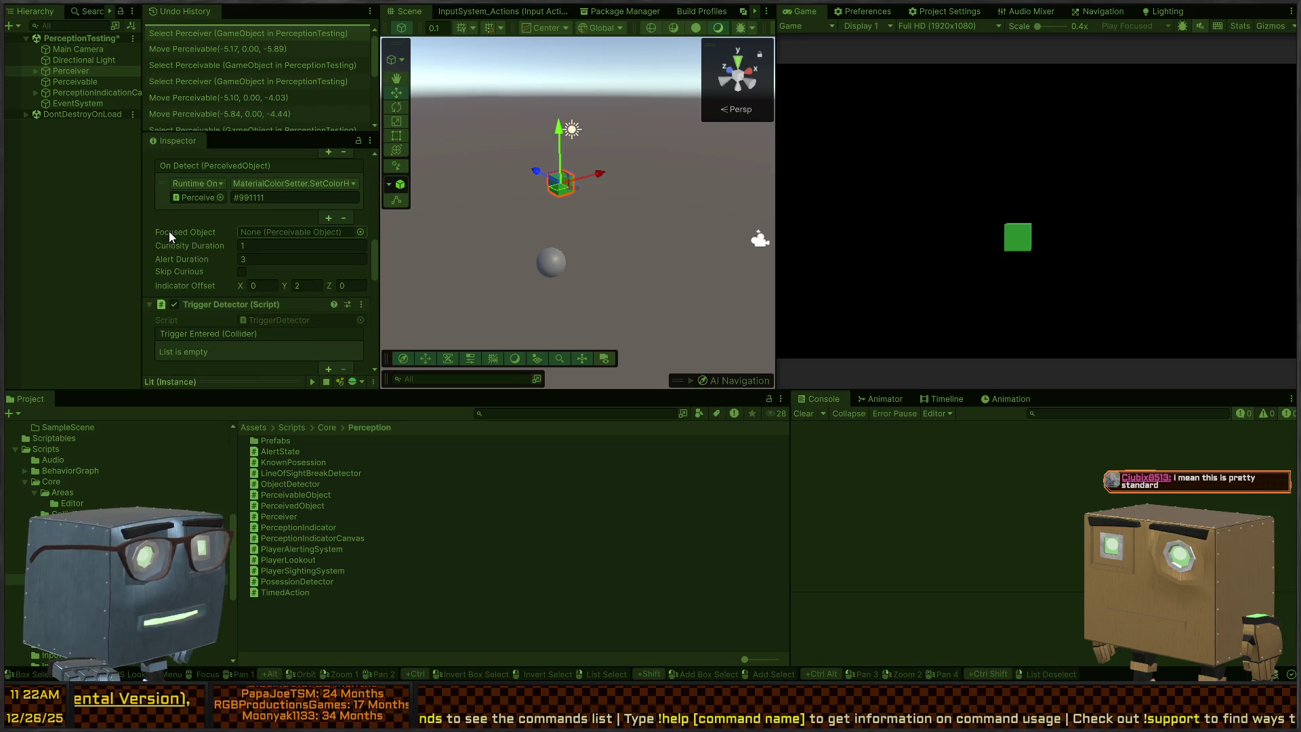
left_click(242, 271)
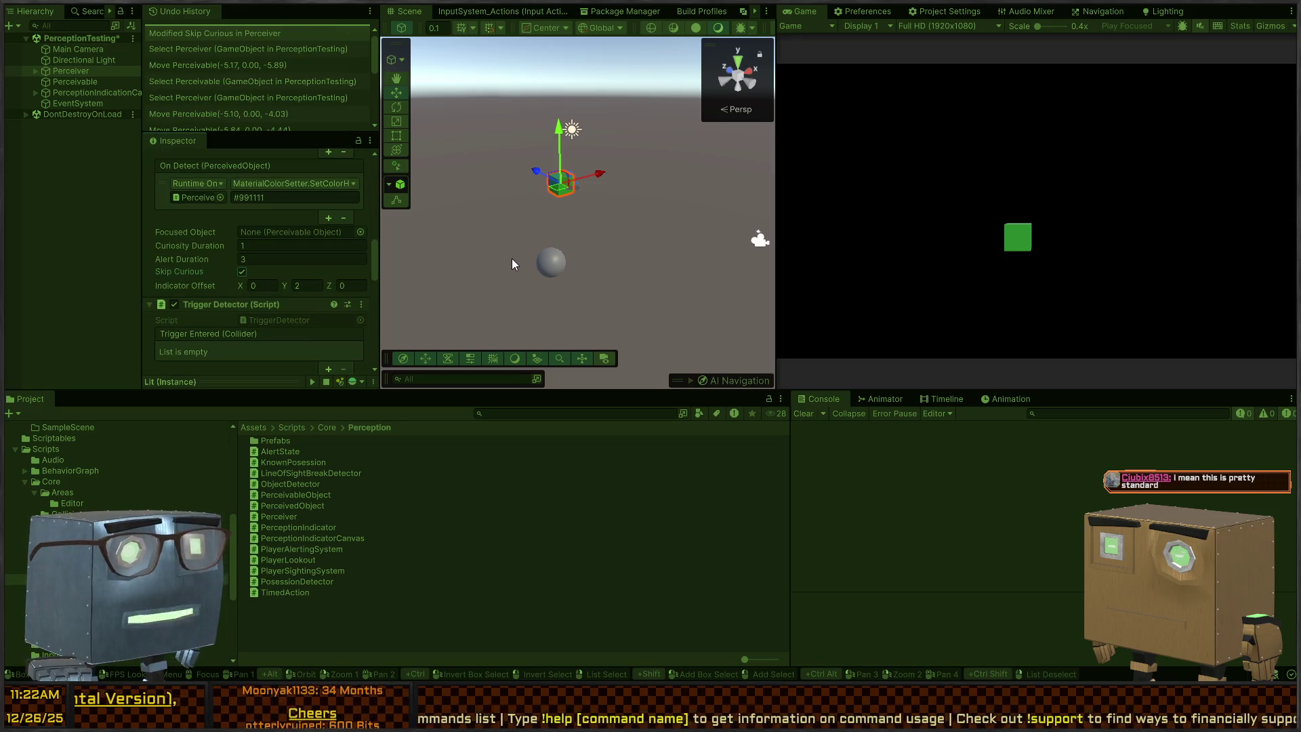
left_click(552, 266)
Drag the Perceivable sphere around the cube, ending at (-5.95, 0, -3.01), then exit Play mode.
mouse_move(545, 275)
left_mouse_down()
mouse_move(534, 248)
mouse_move(571, 292)
mouse_move(561, 300)
mouse_move(701, 262)
left_mouse_up()
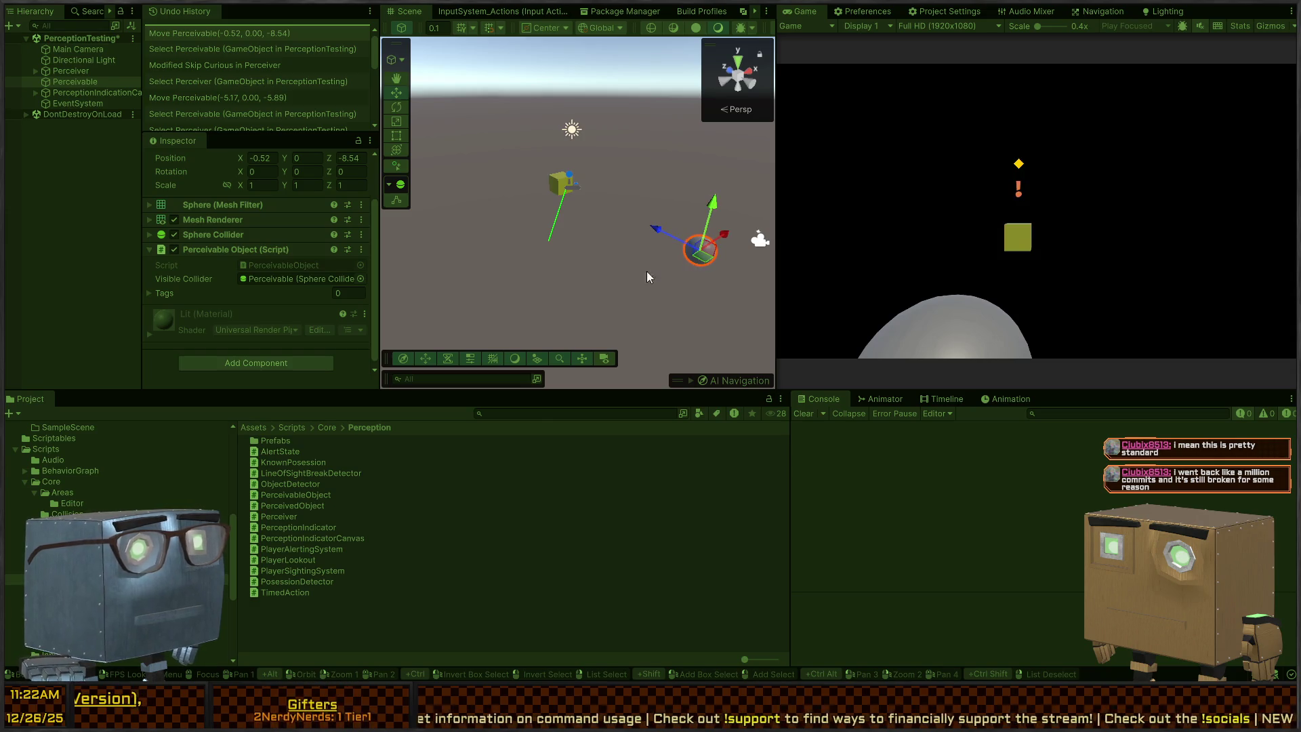
mouse_move(707, 257)
left_mouse_down()
mouse_move(626, 227)
mouse_move(683, 259)
mouse_move(563, 304)
mouse_move(451, 301)
mouse_move(401, 258)
mouse_move(424, 241)
mouse_move(612, 218)
mouse_move(692, 174)
left_mouse_up()
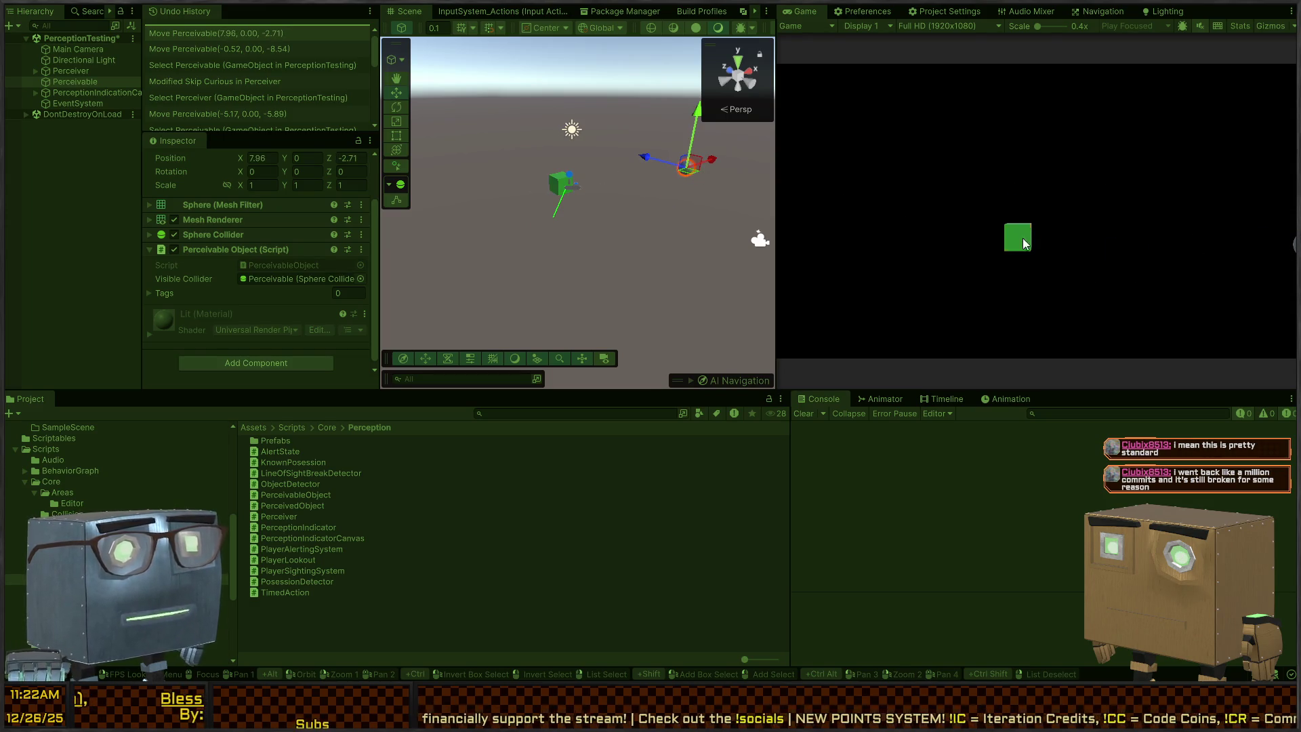
mouse_move(685, 172)
left_mouse_down()
mouse_move(442, 251)
mouse_move(463, 273)
mouse_move(480, 245)
left_mouse_up()
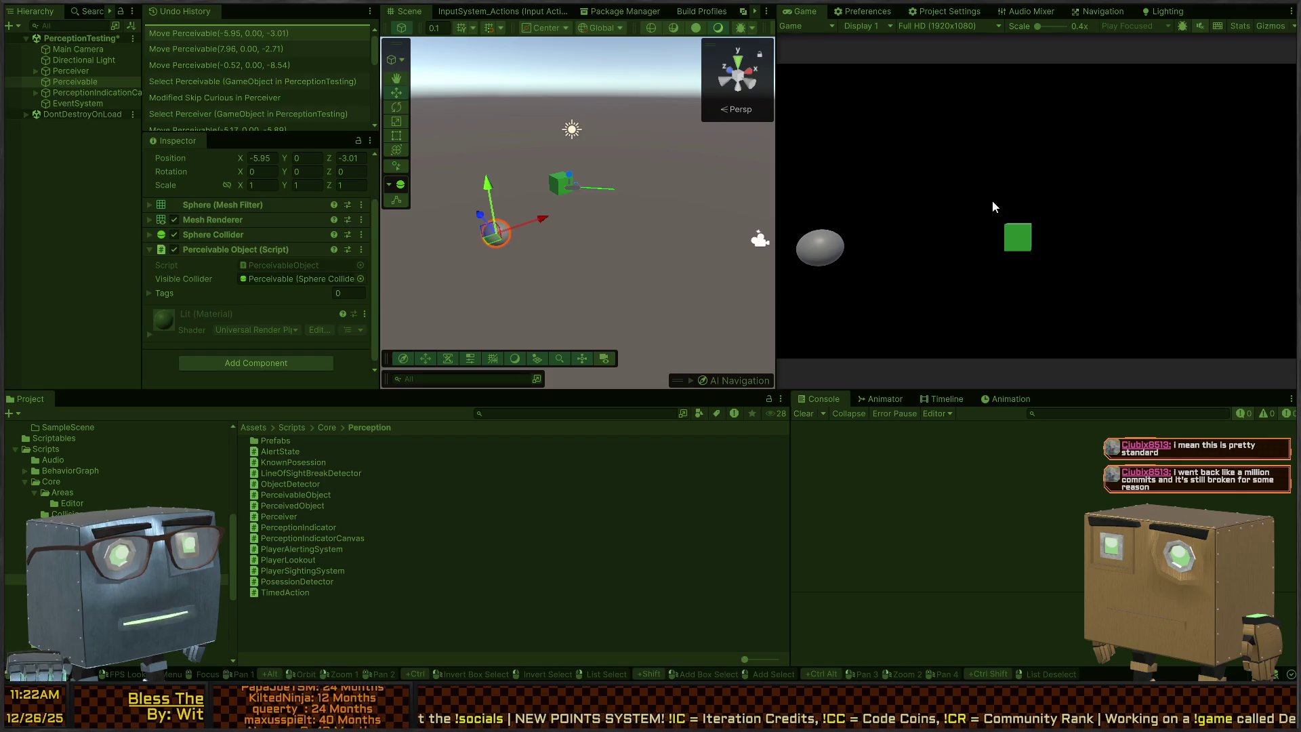
key("ctrl+p")
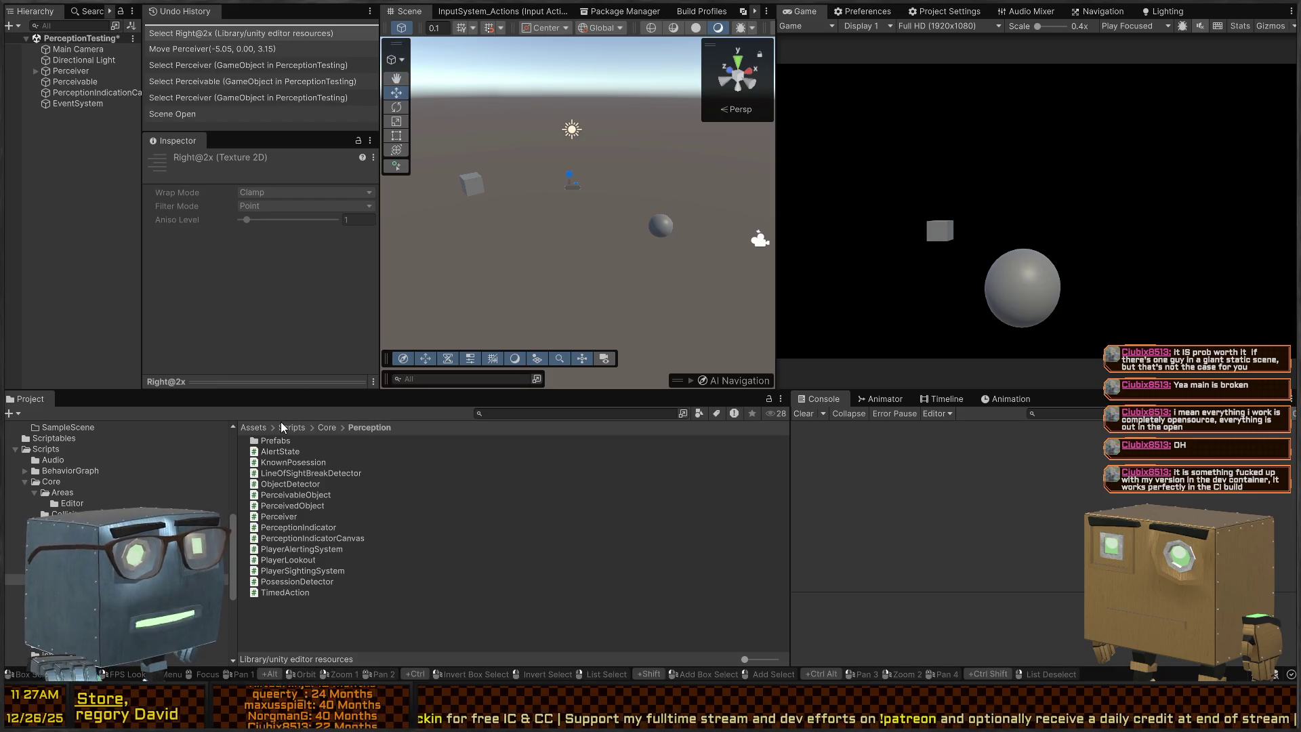
Clear the current selection in the editor.
left_click(326, 620)
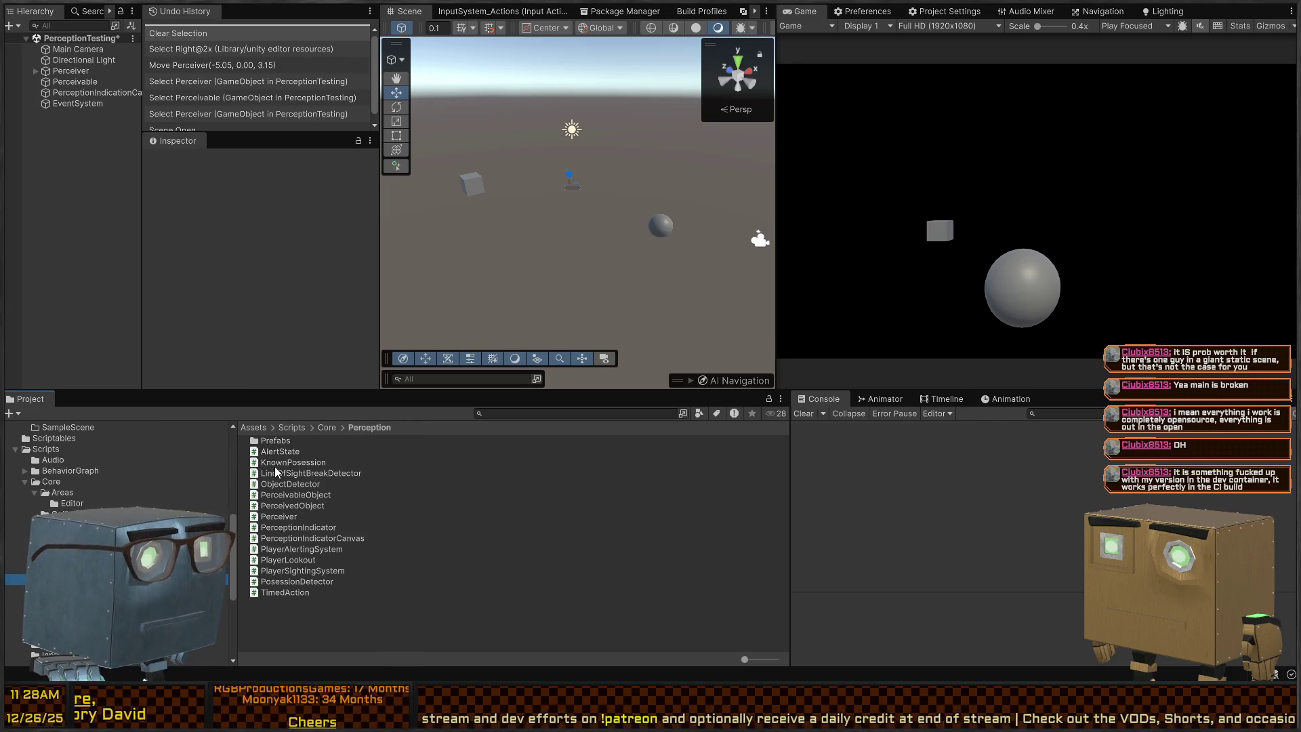
Create a new assembly definition named Perception in the Perception scripts folder.
left_click(278, 462)
left_click(302, 631)
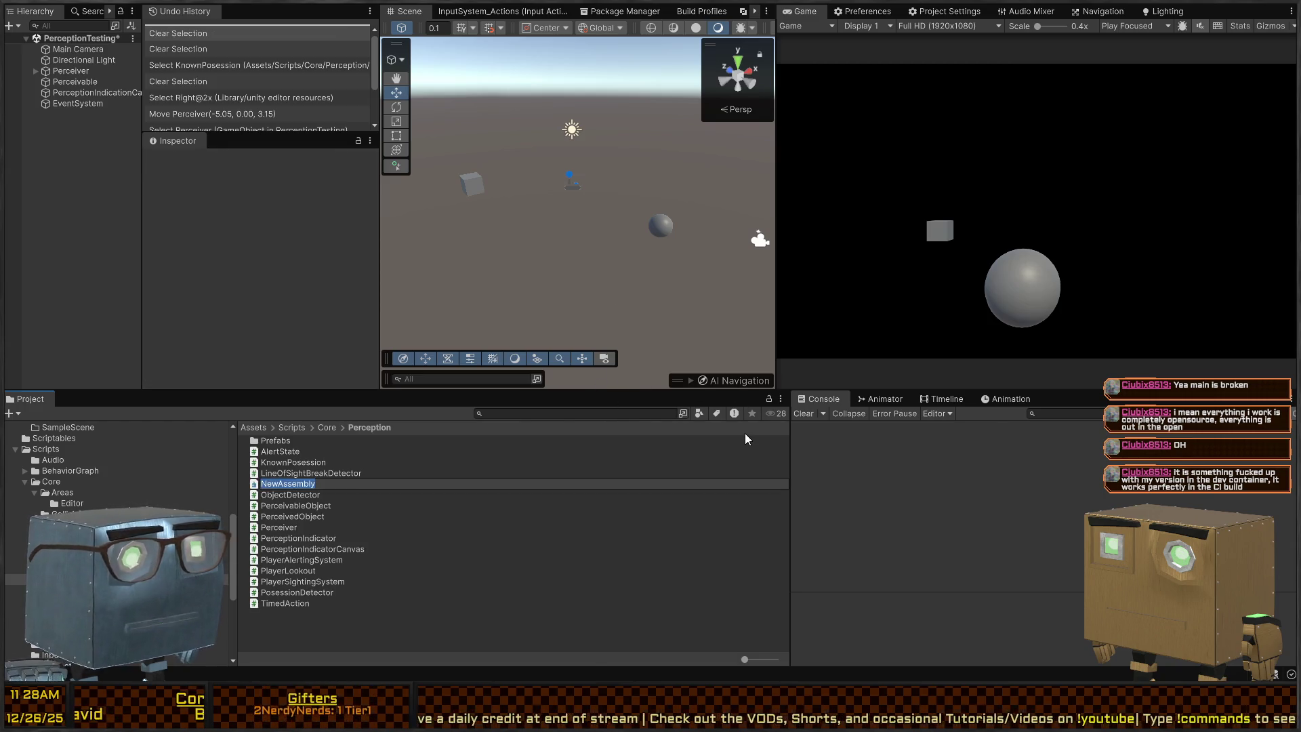
type("Perception")
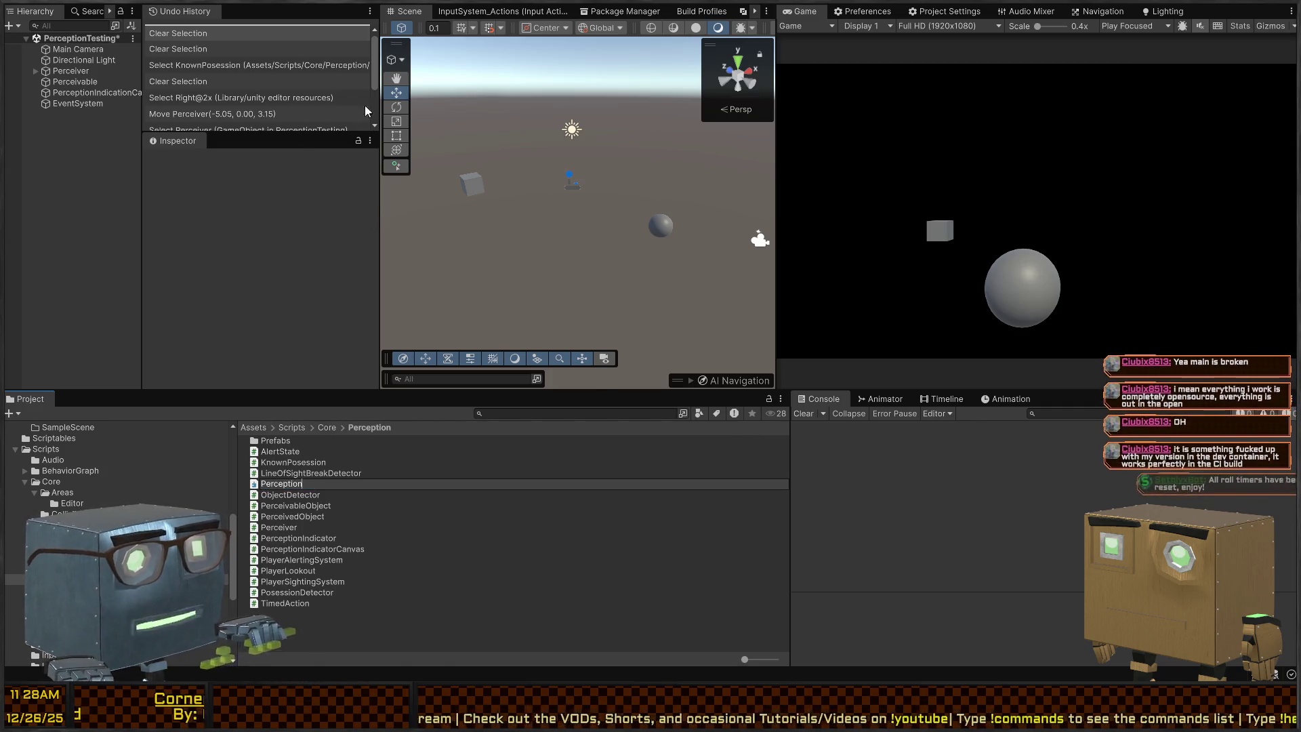
key("Return")
Set the assembly's root namespace to Perception and apply the change.
scroll(258, 269, "down", 2)
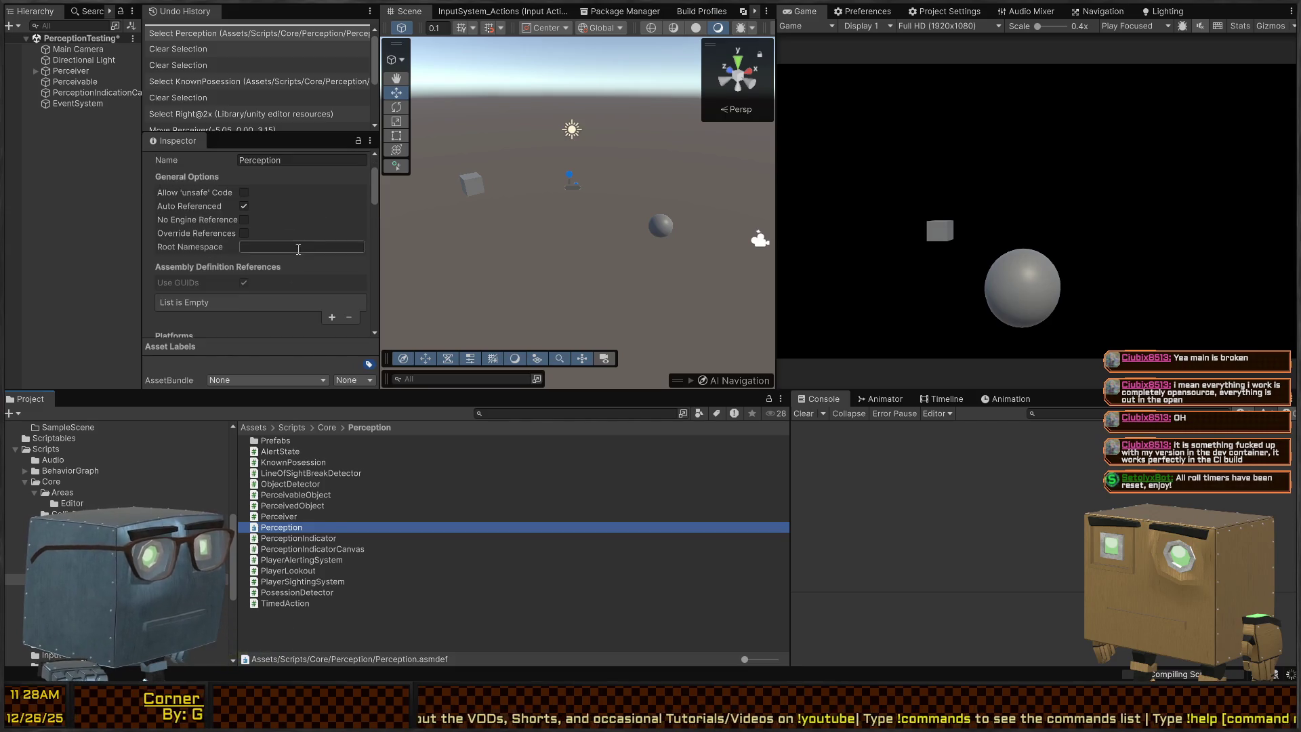
left_click(301, 248)
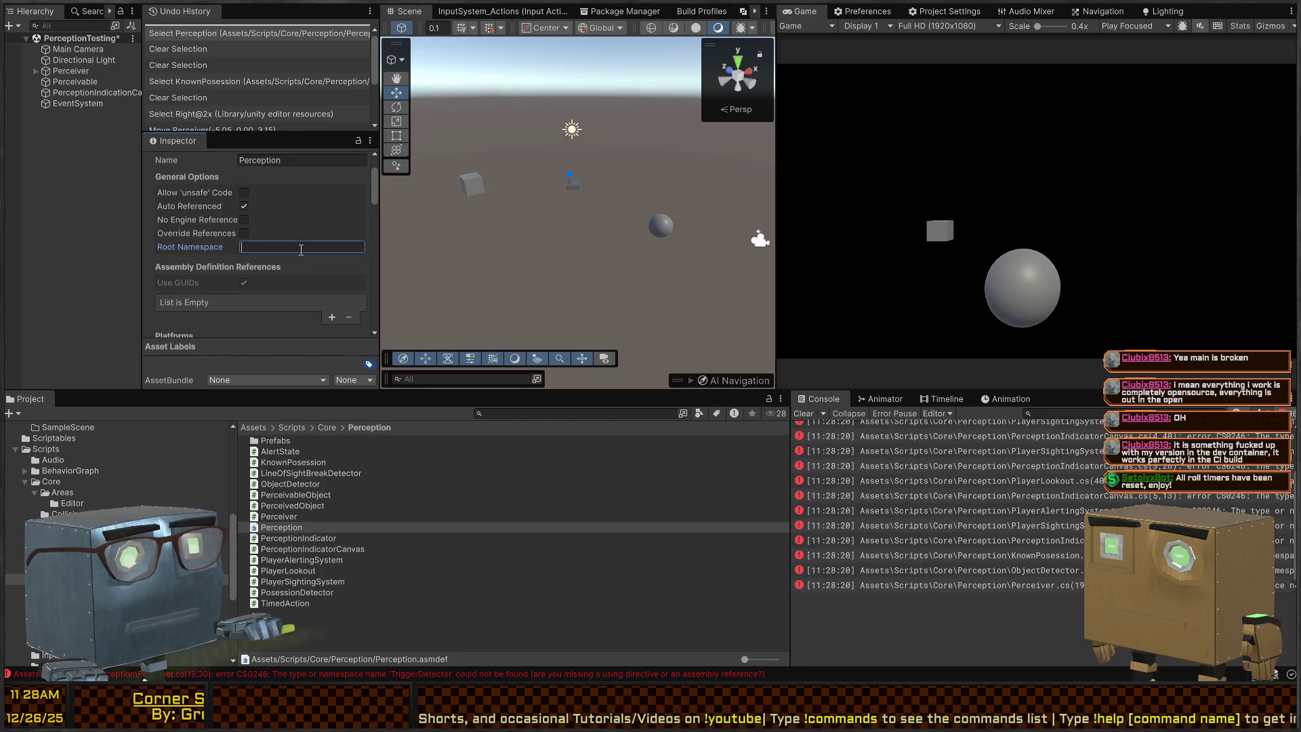
type("Perception")
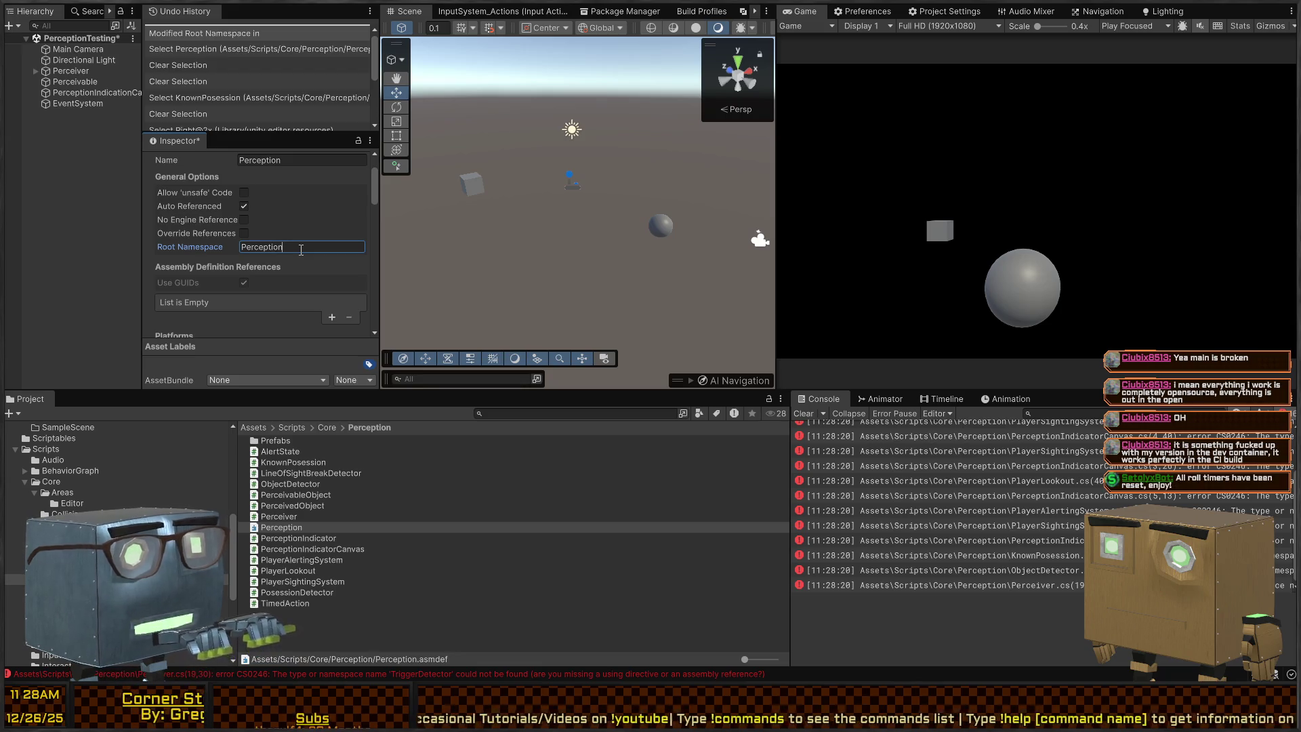
scroll(305, 285, "down", 10)
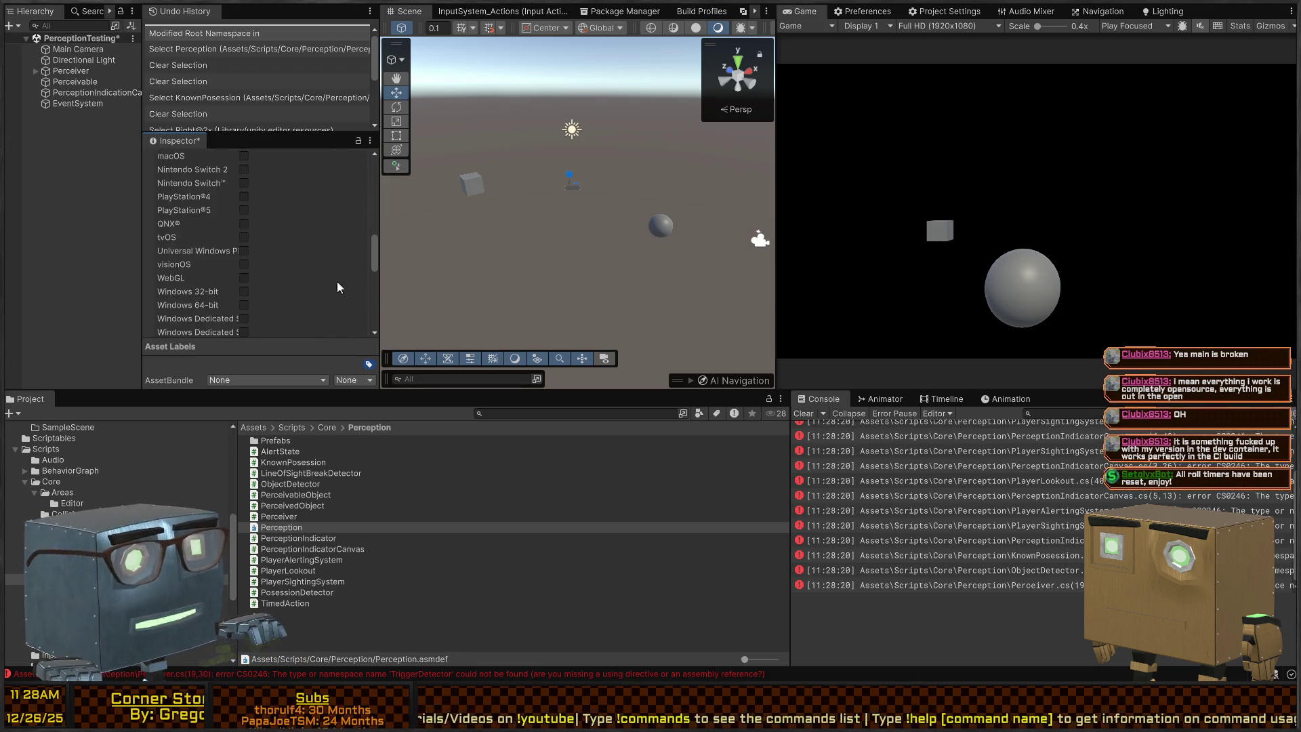
scroll(287, 209, "down", 8)
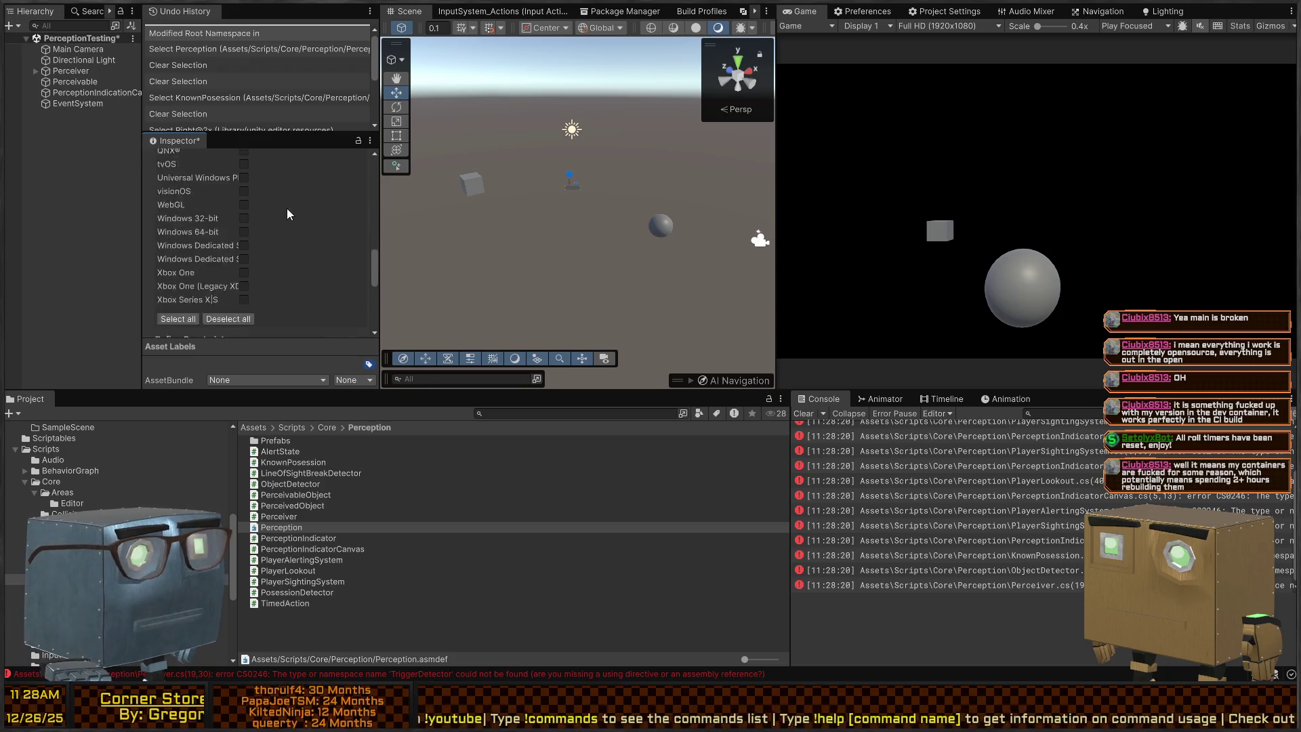
left_click(355, 285)
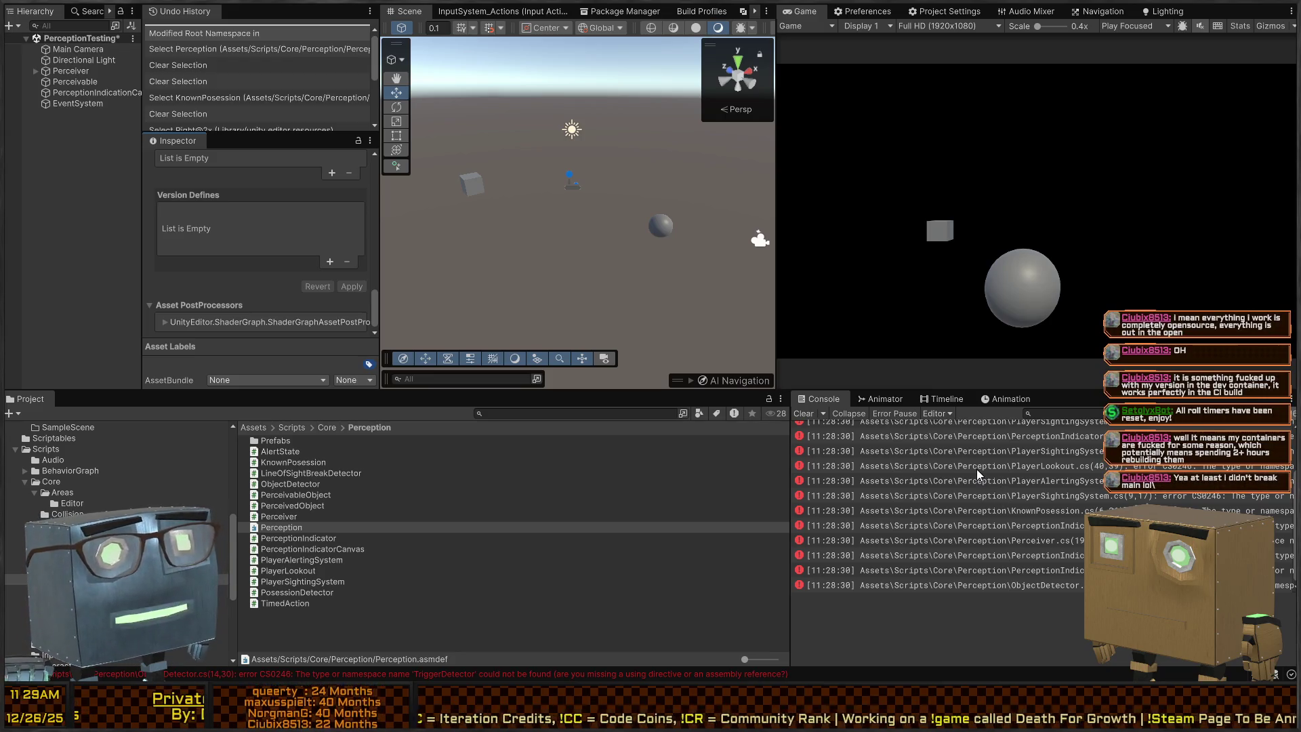
scroll(978, 469, "up", 3)
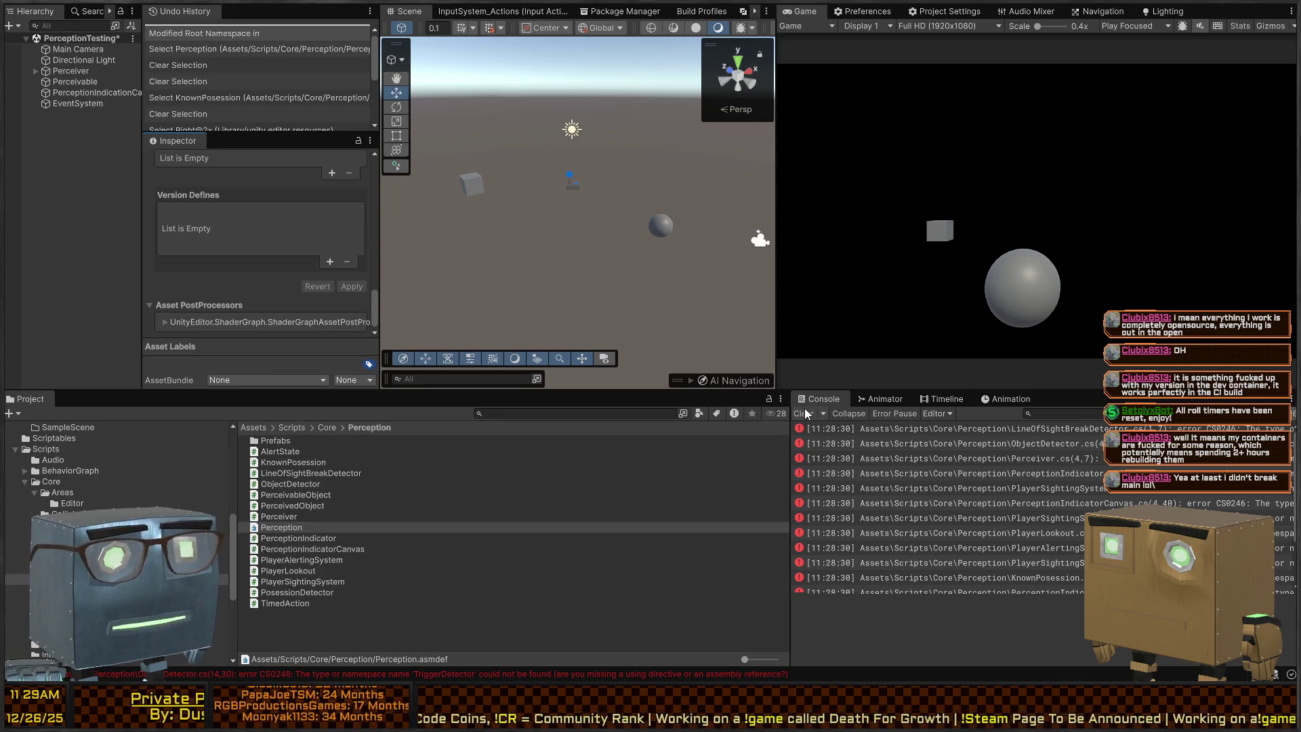
Open the first compile error's file in Visual Studio and close three unneeded code tabs.
double_click(985, 428)
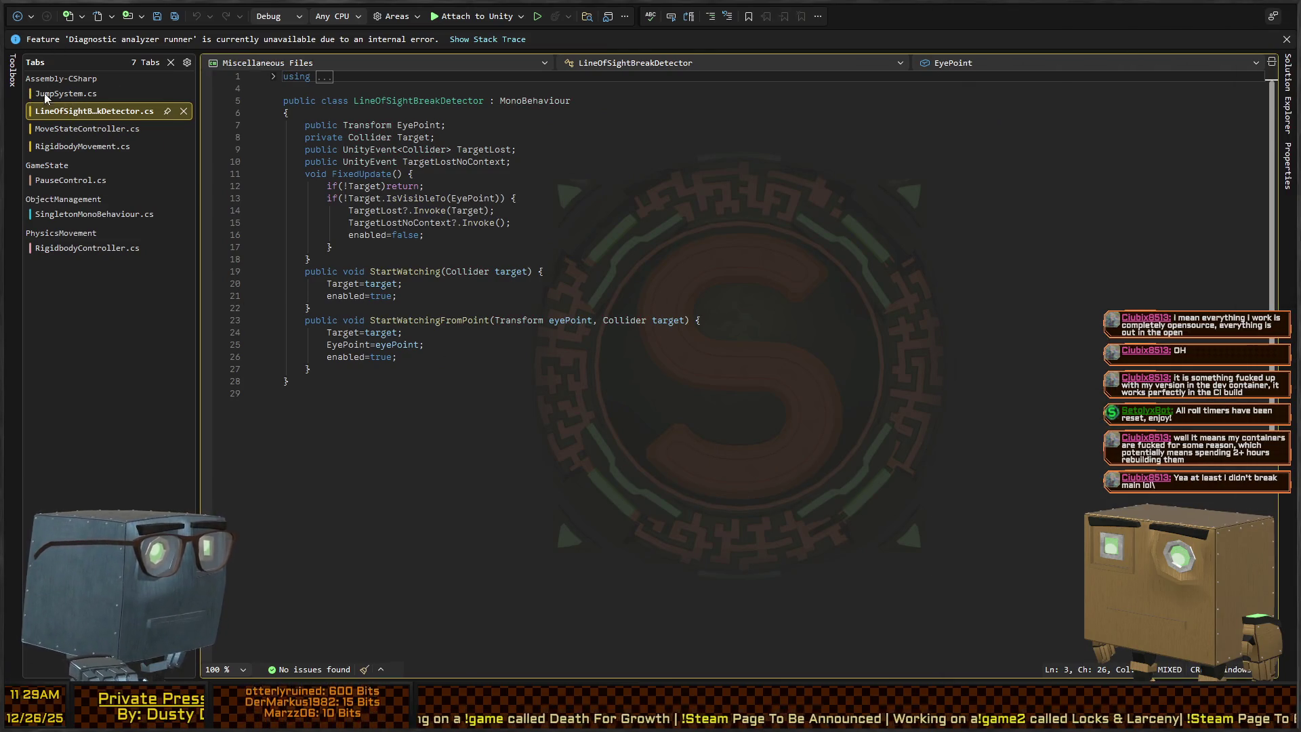
middle_click(91, 93)
middle_click(91, 93)
middle_click(91, 93)
middle_click(91, 93)
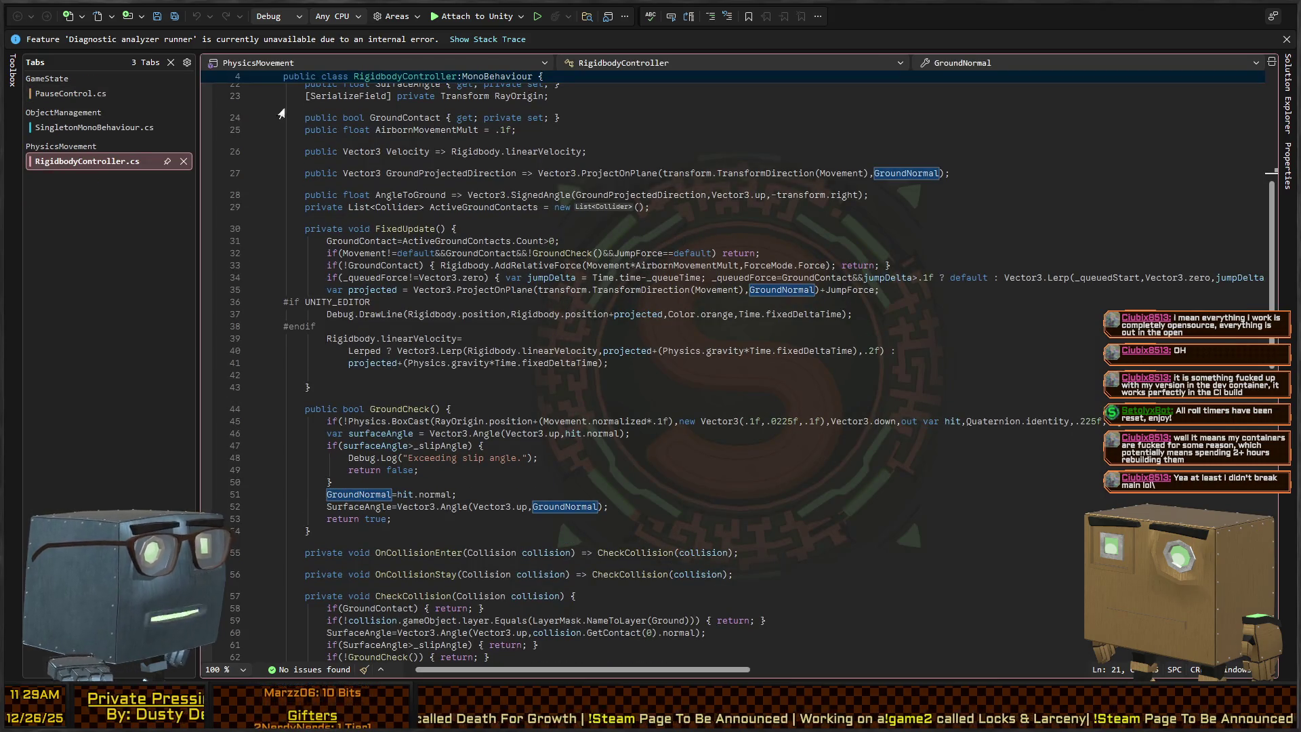
key("alt+Tab")
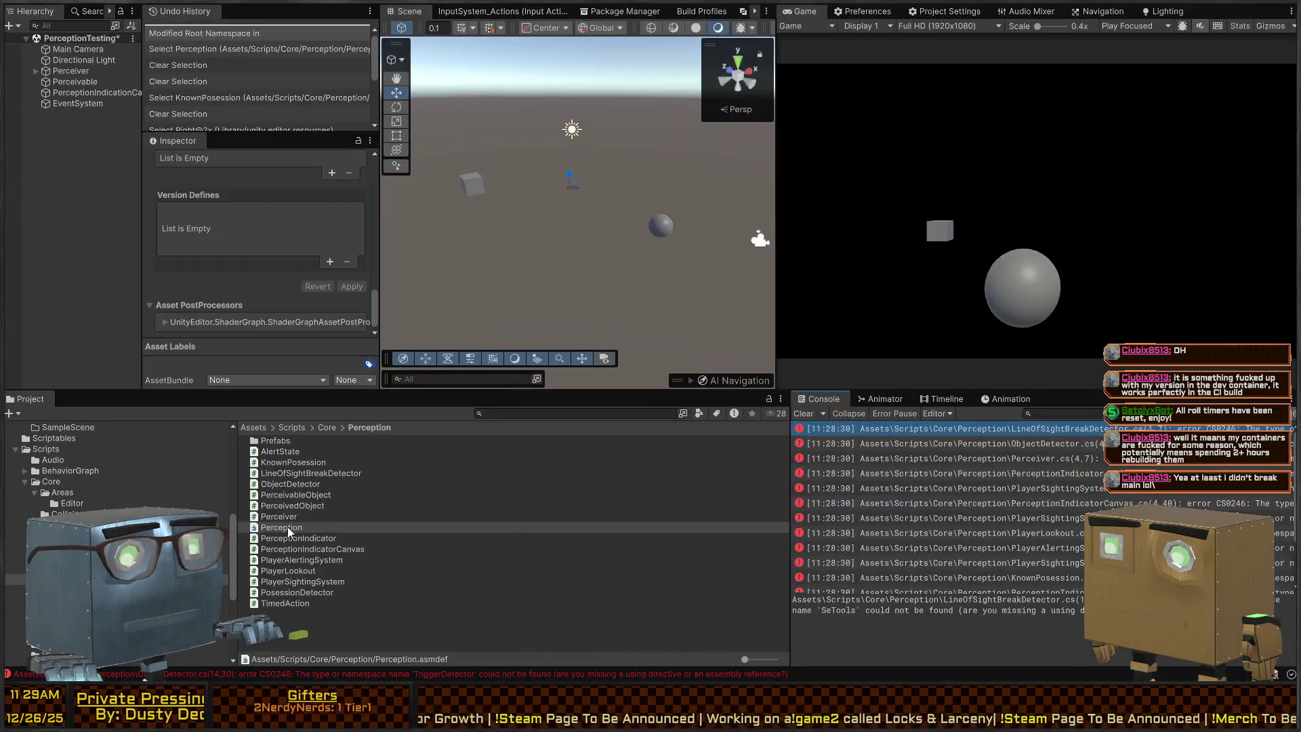
key("alt+Tab")
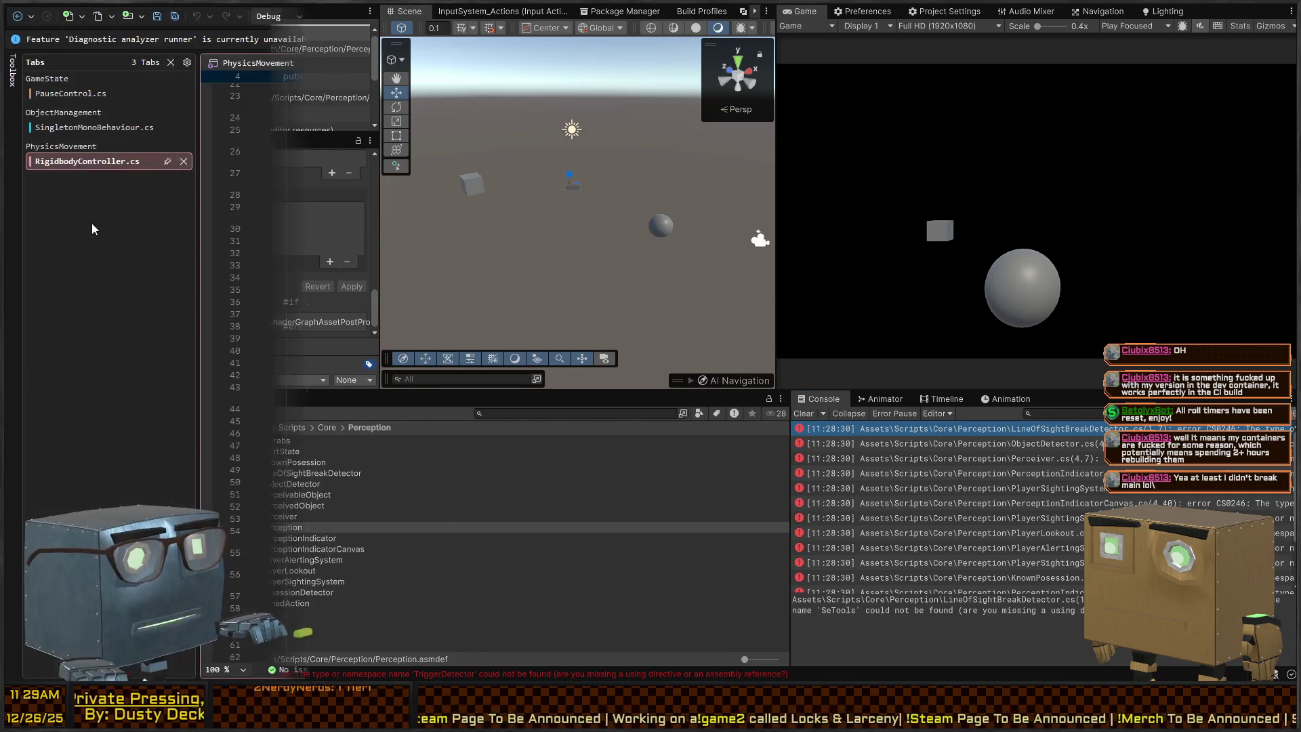
Look over the SingletonMonoBehaviour script's code, then close its tab.
left_click(83, 128)
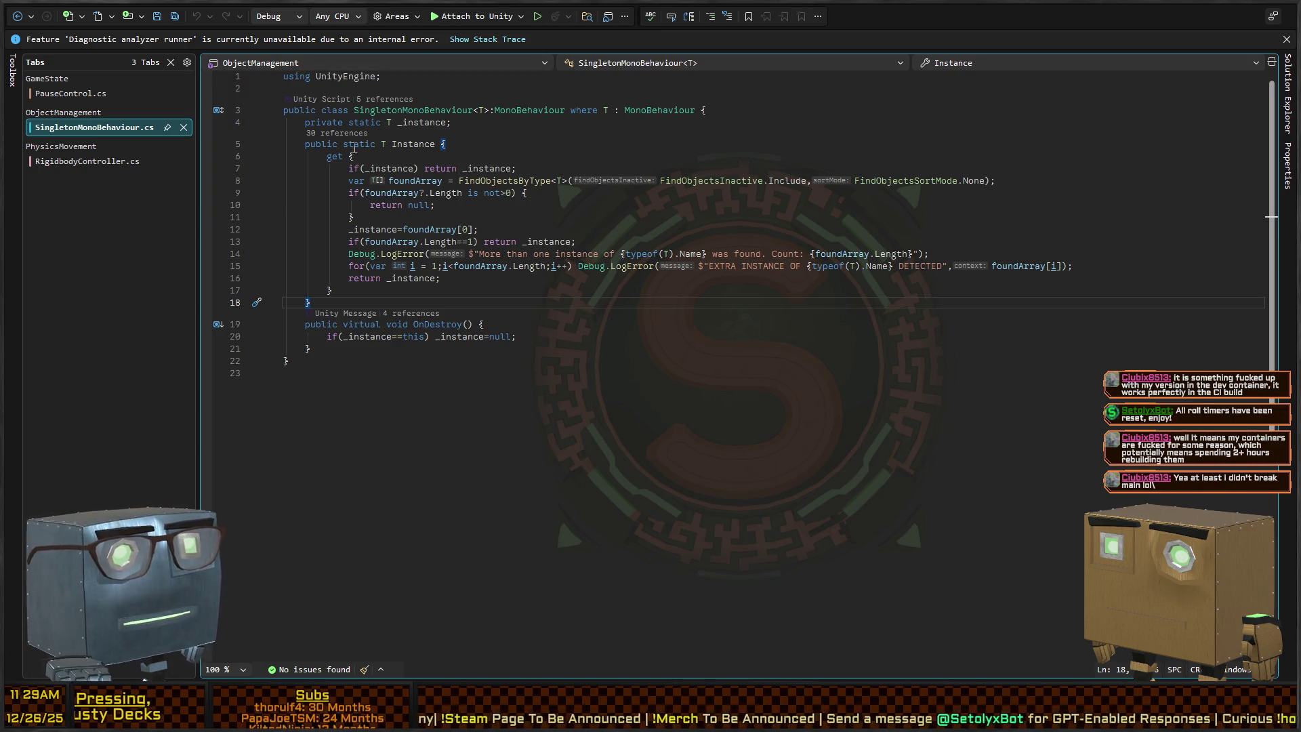
left_click_drag(491, 390, 284, 128)
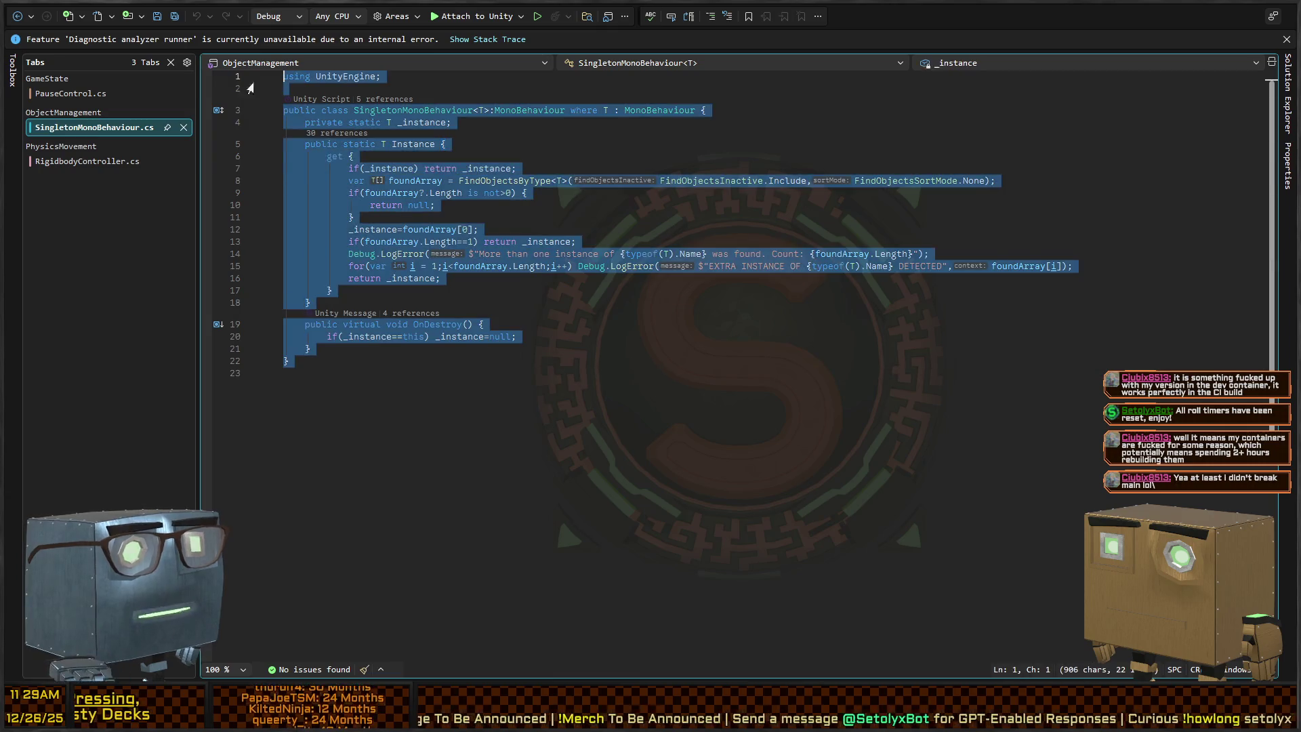
left_click(483, 400)
left_click_drag(484, 400, 285, 177)
left_click(483, 401)
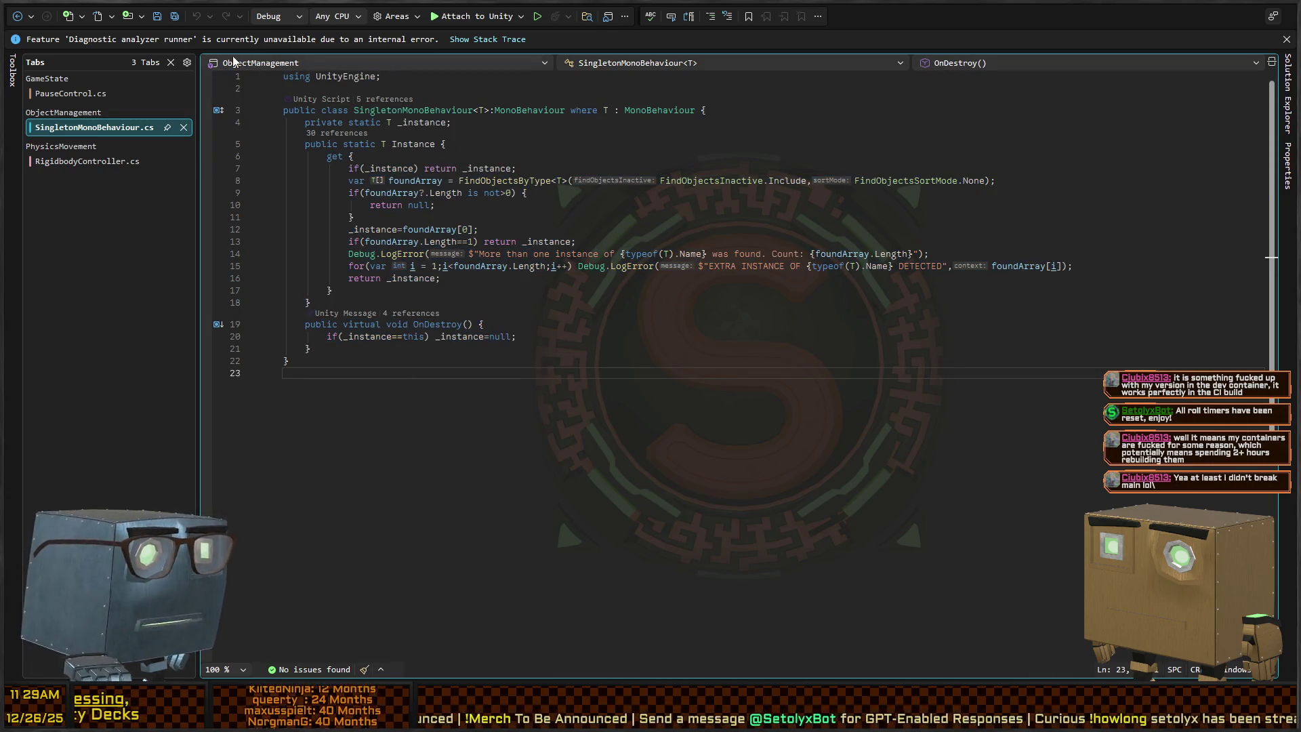
middle_click(110, 136)
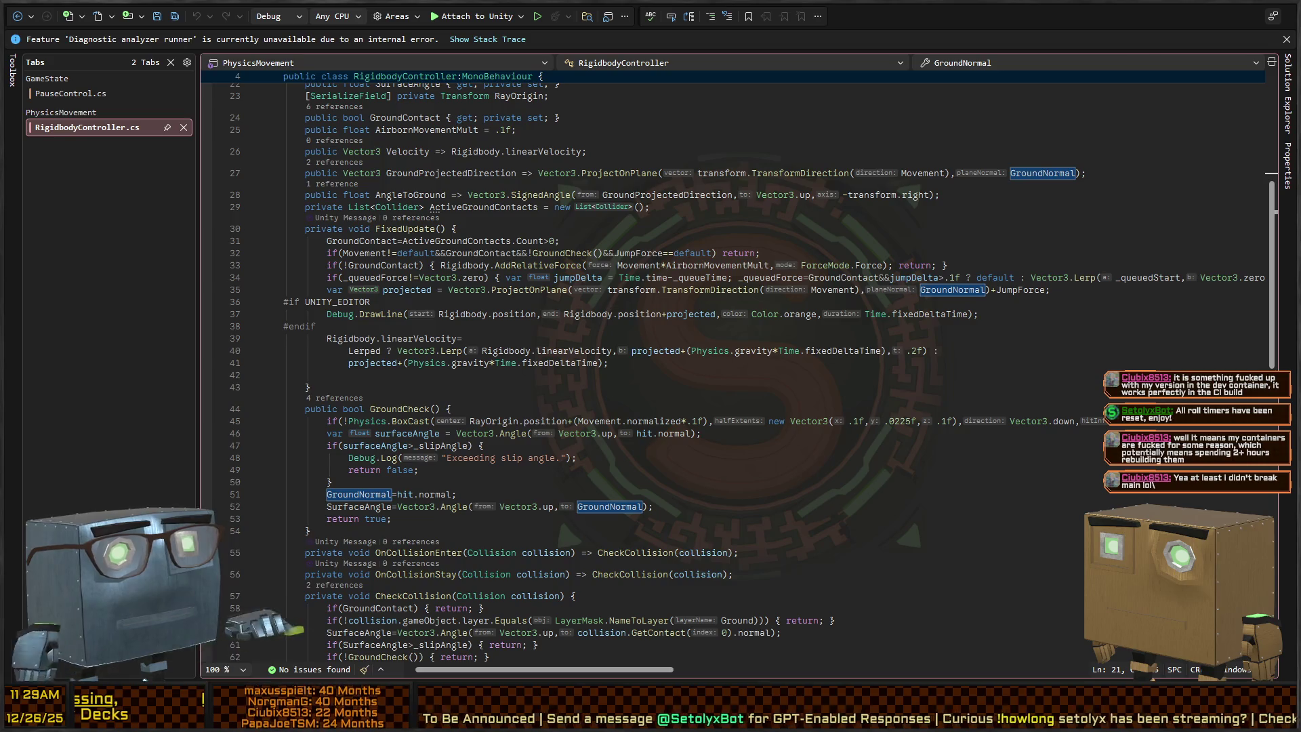
Open LineOfSightBreakDetector.cs from the first Console error and inspect its using block for SeTools.
key("alt+Tab")
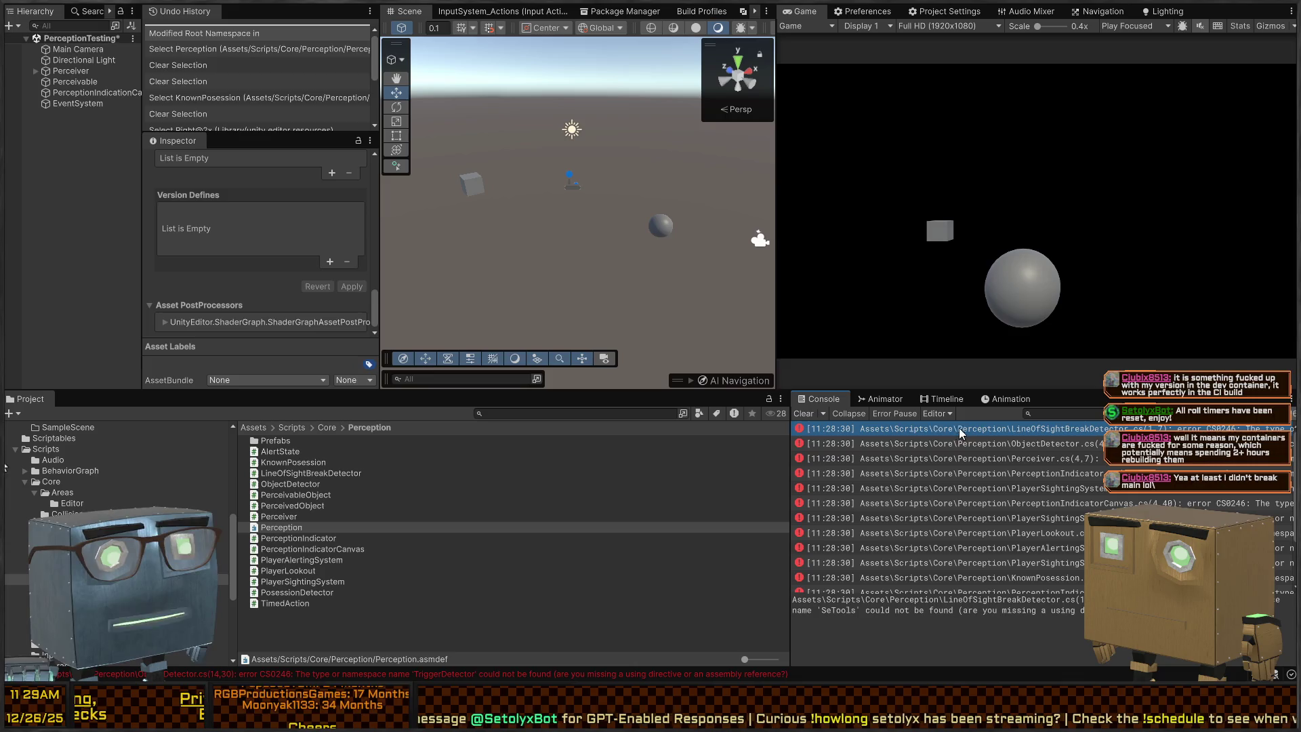
double_click(928, 429)
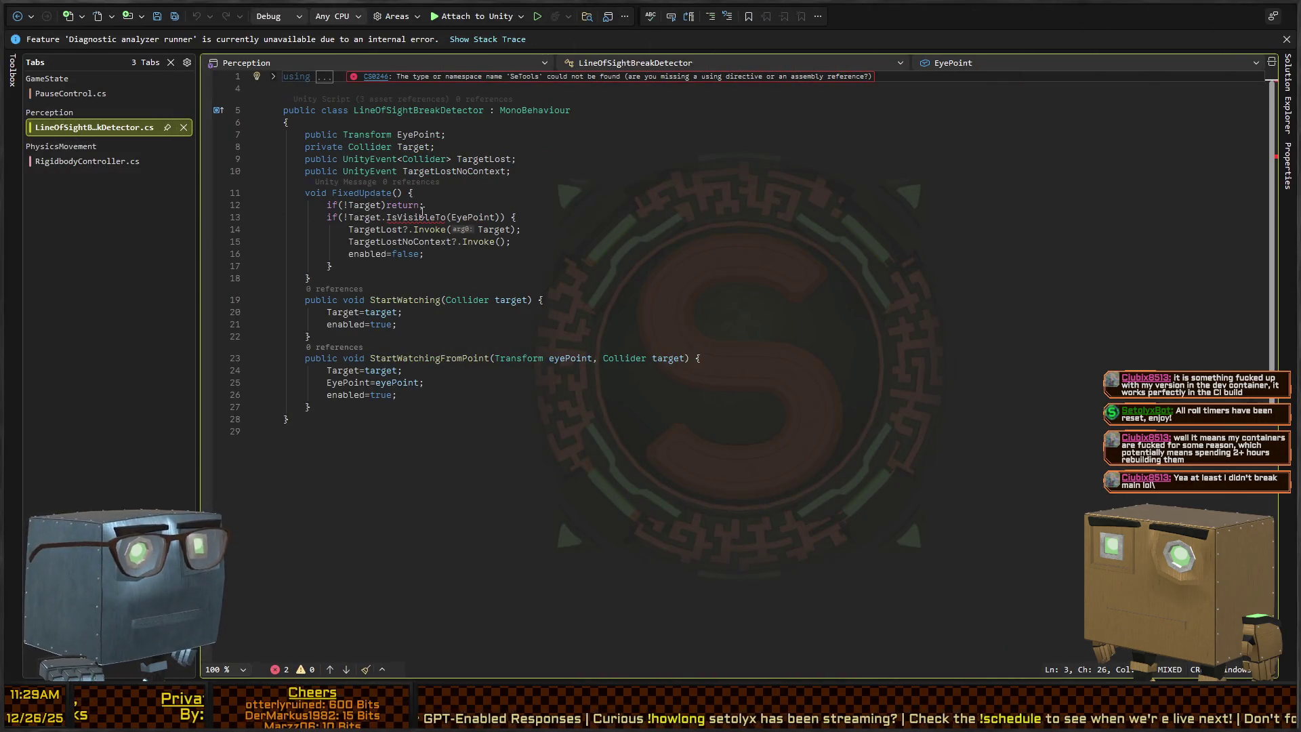
left_click(420, 215)
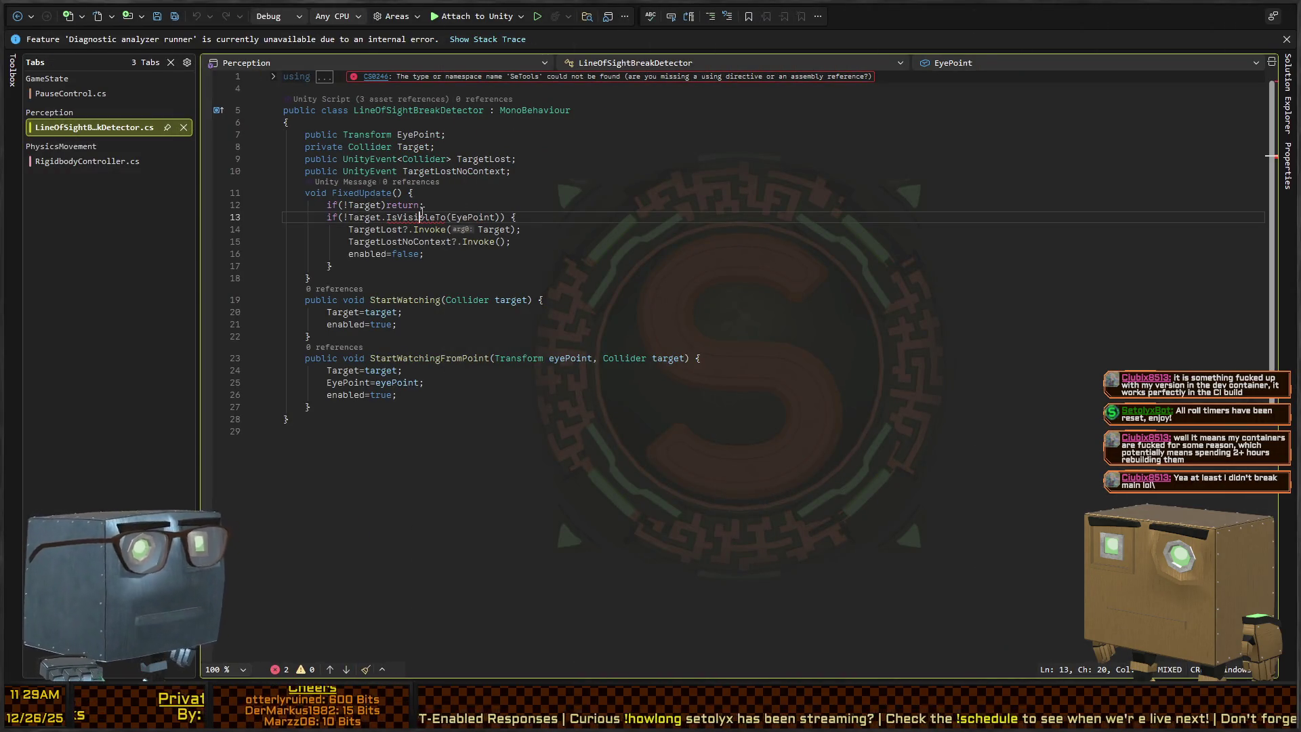
left_click(275, 78)
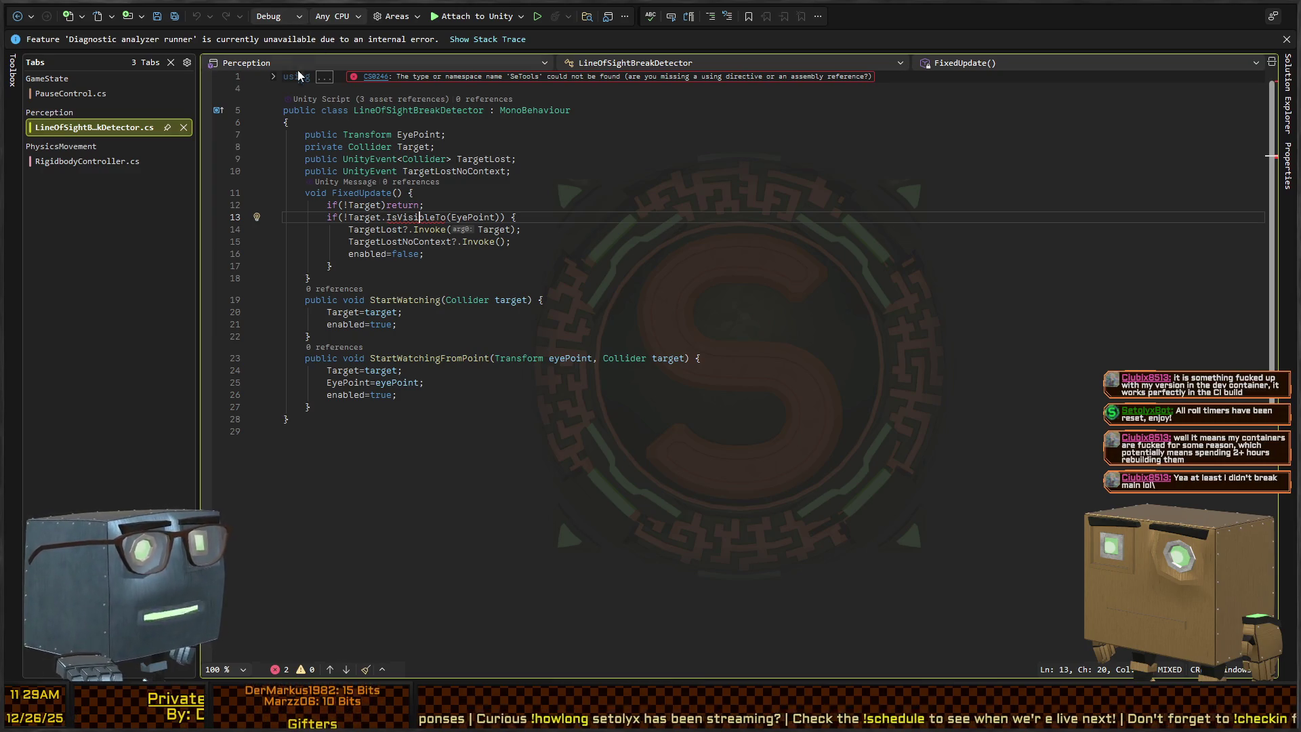
left_click(273, 76)
left_click(274, 76)
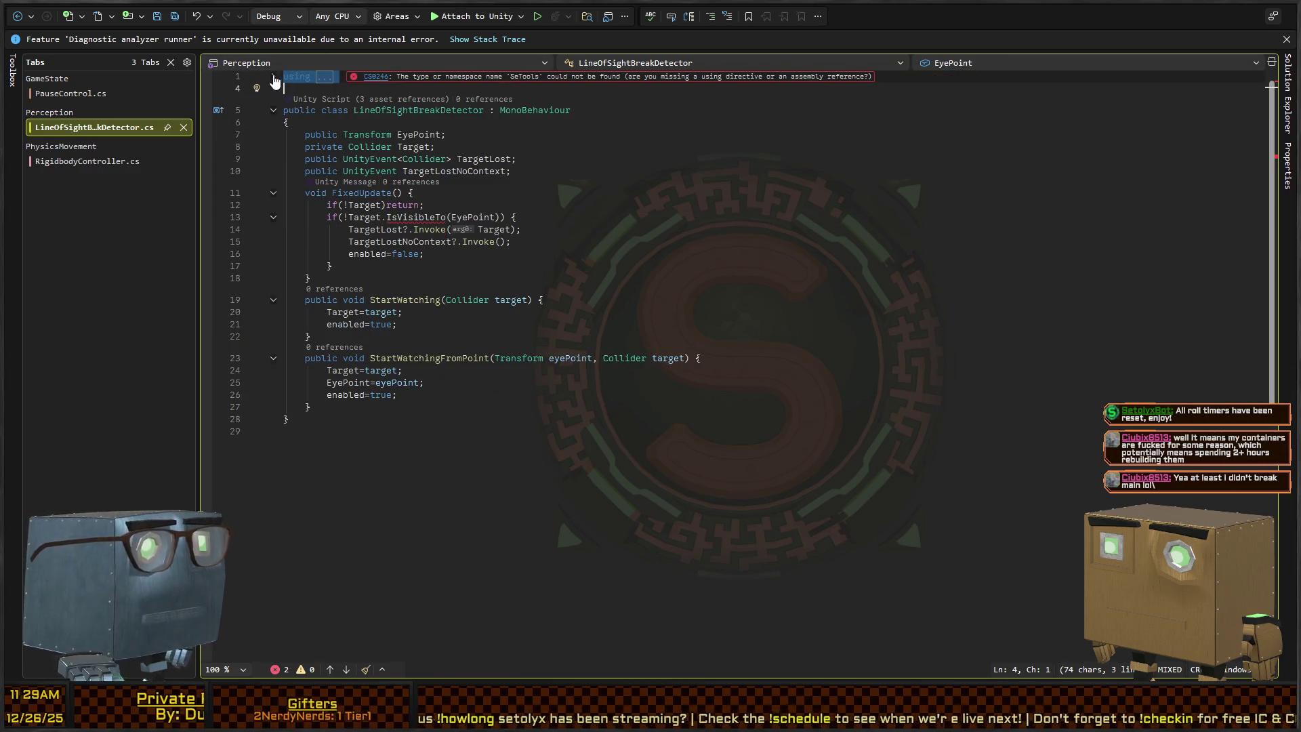
key("alt+Tab")
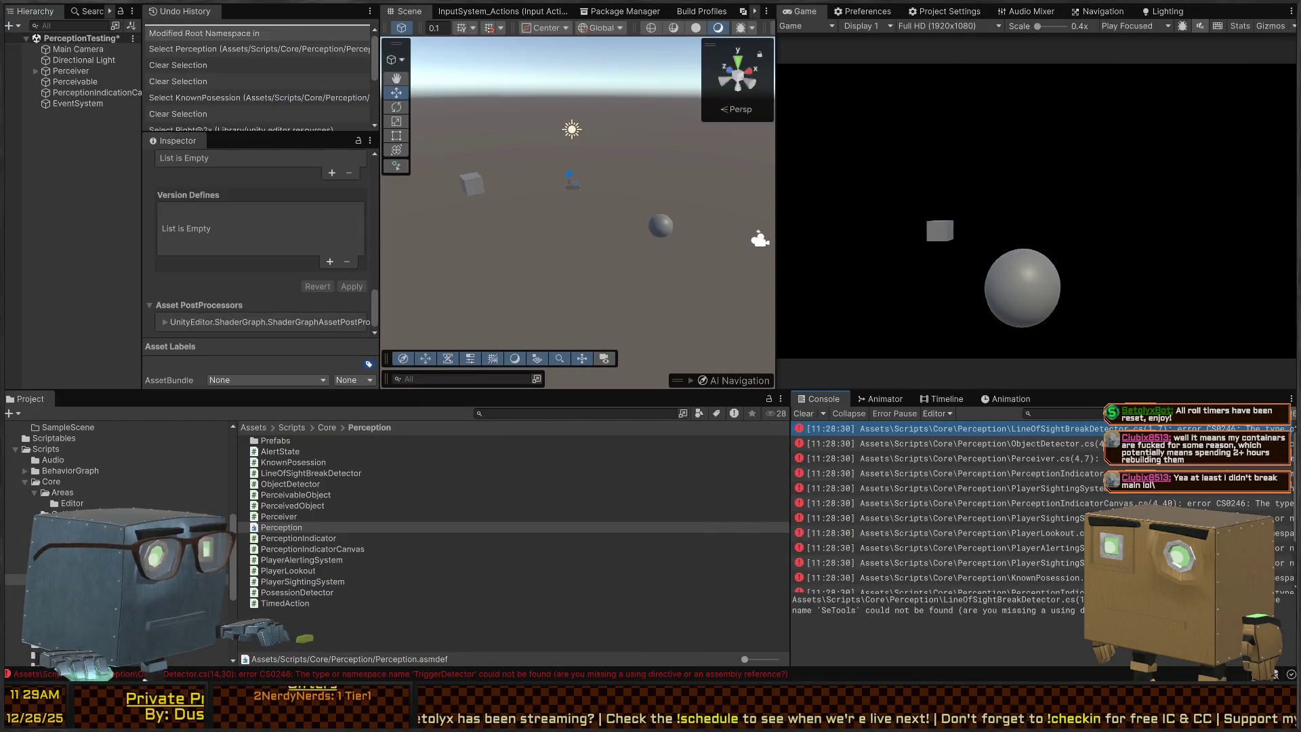
Add the Utilities/Extensions assembly to Perception.asmdef's Assembly Definition References and apply.
scroll(115, 474, "down", 3)
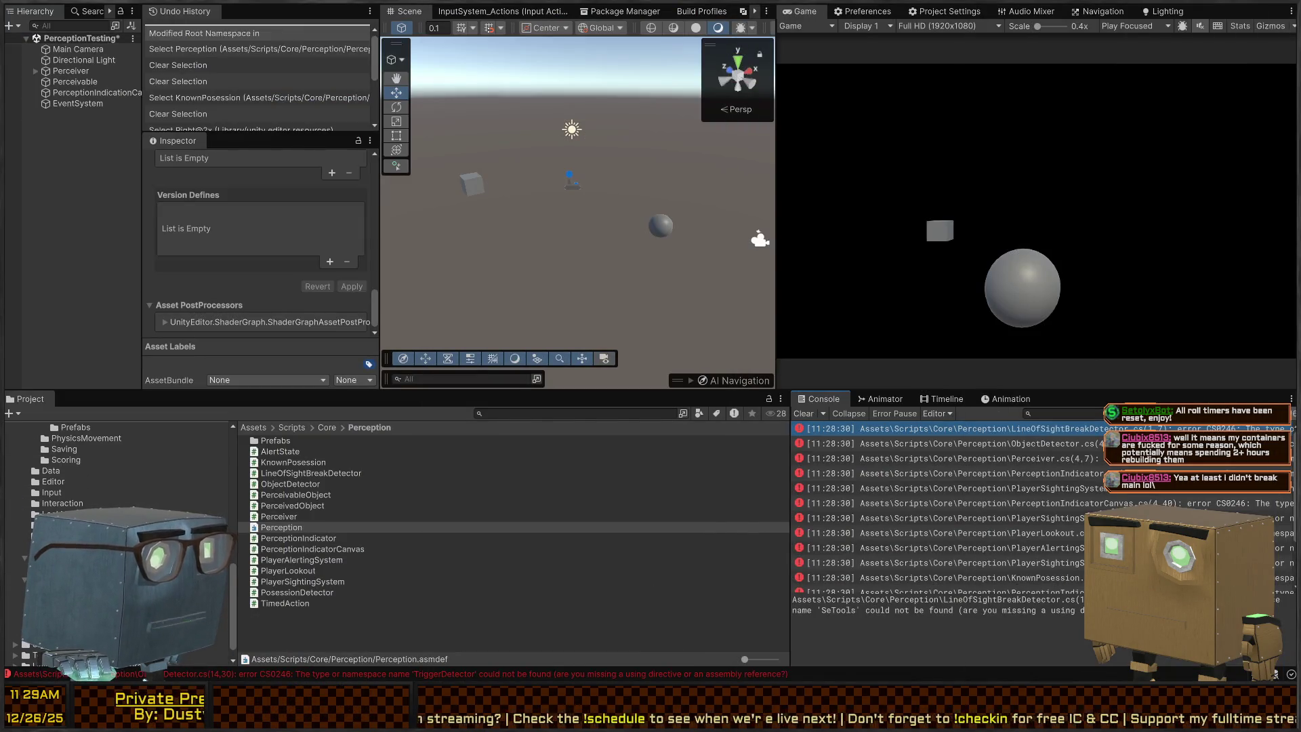
left_click(81, 600)
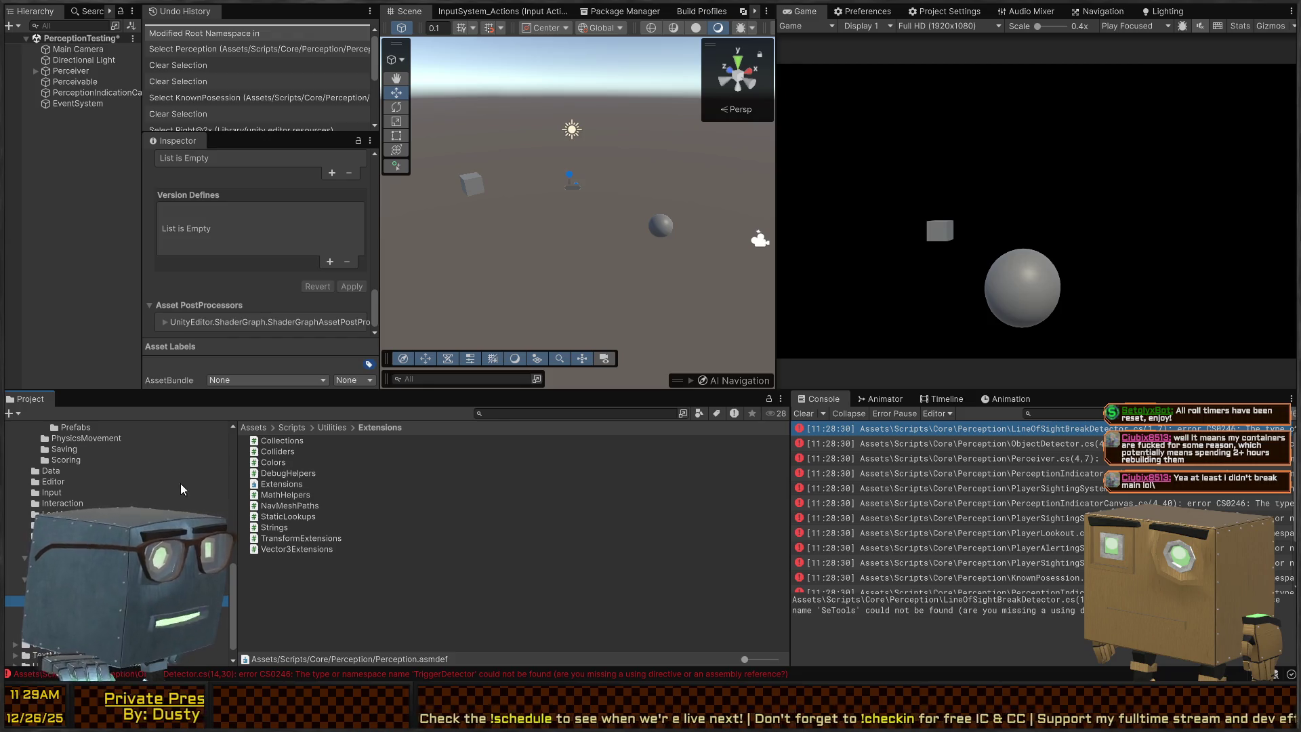
scroll(242, 203, "up", 10)
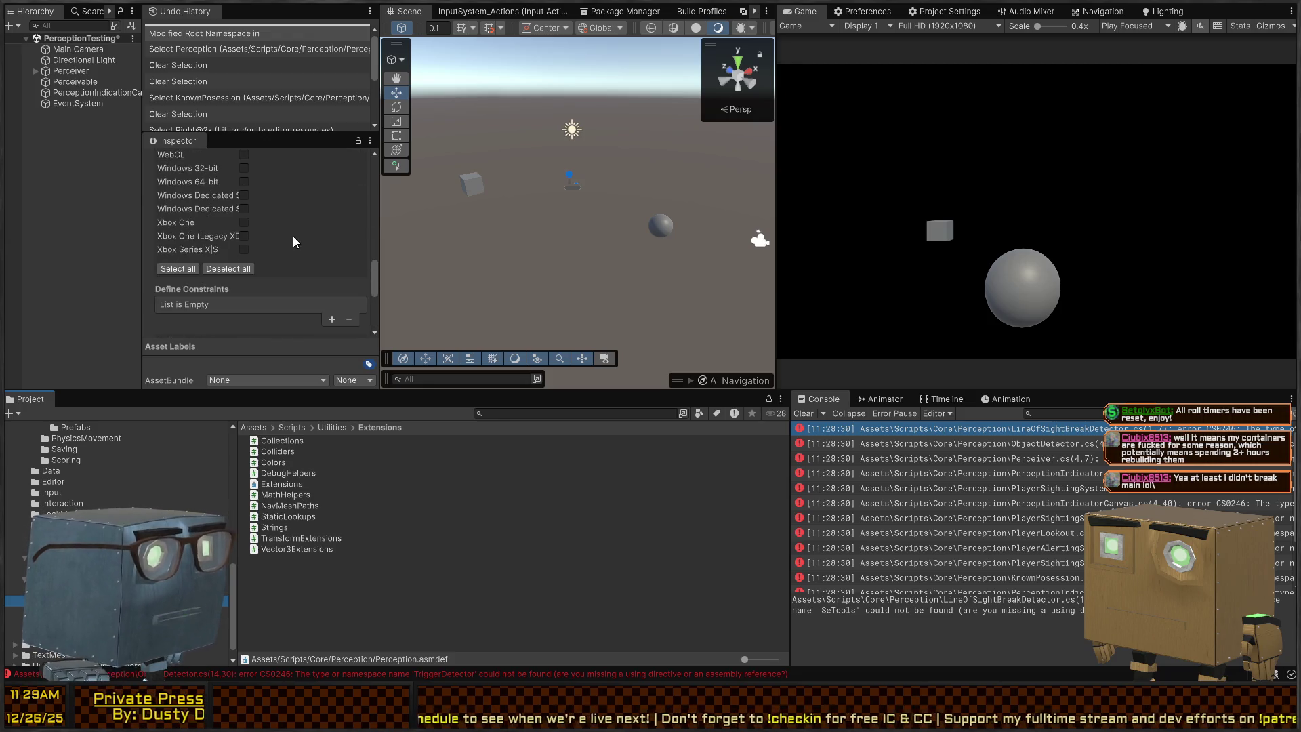
scroll(320, 300, "up", 5)
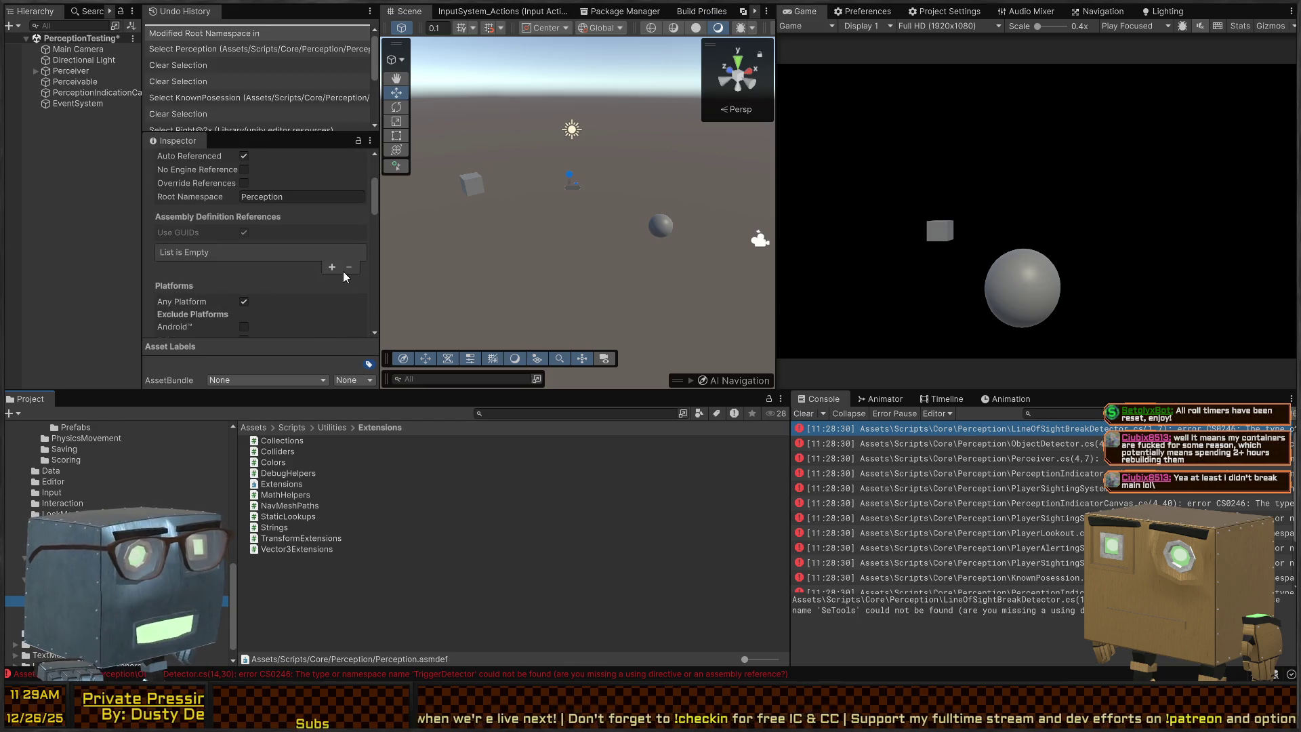
left_click(332, 267)
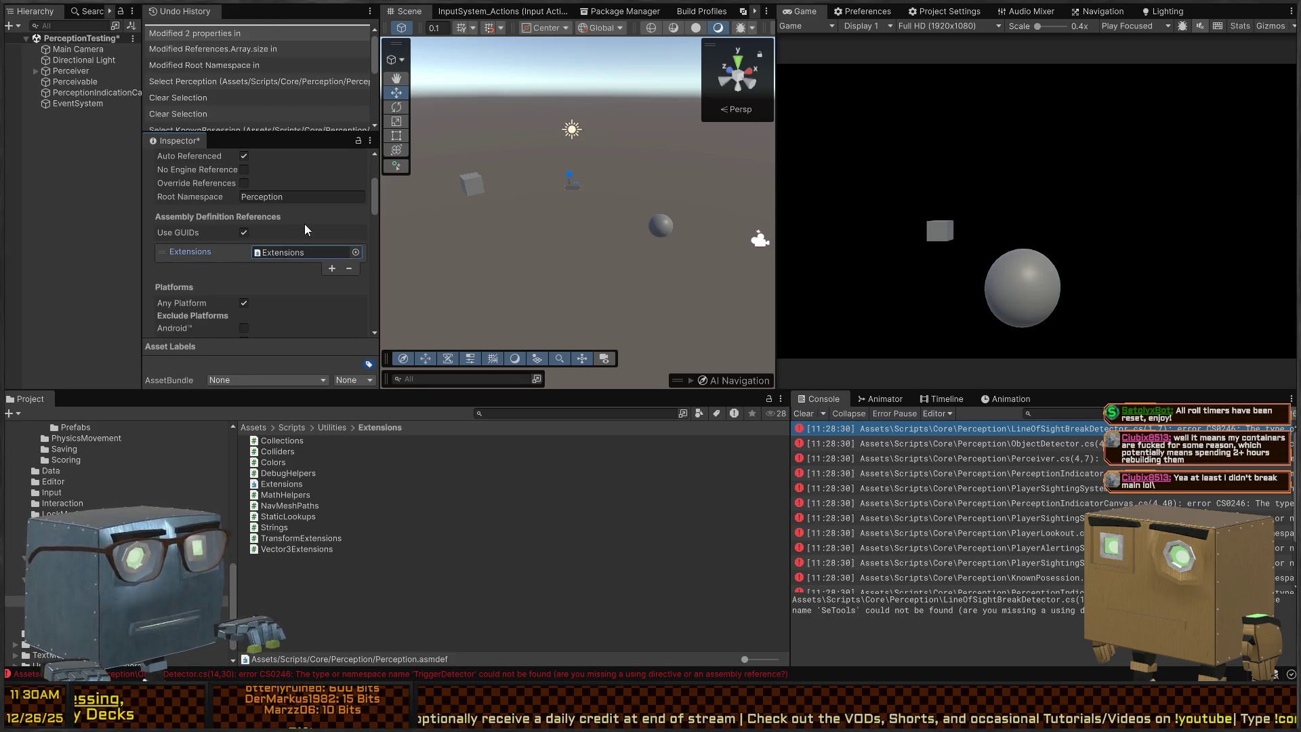
scroll(338, 265, "down", 10)
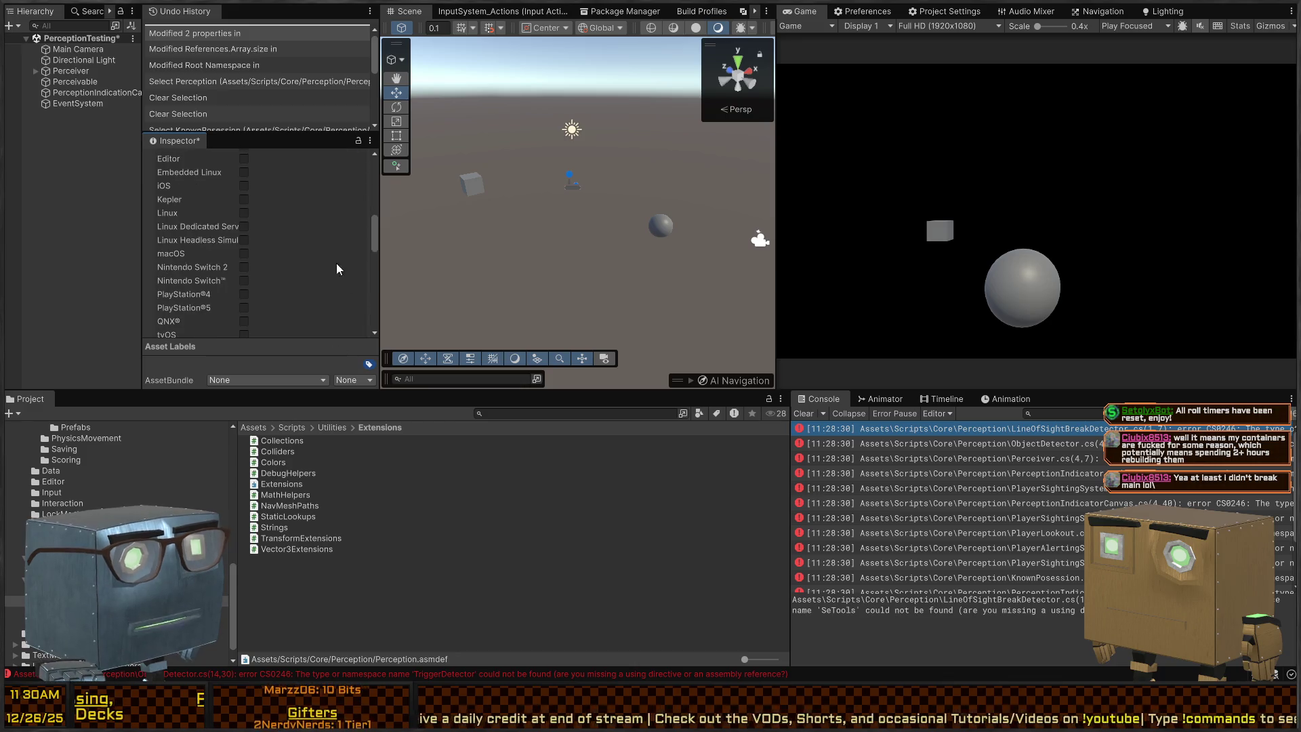
left_click(355, 286)
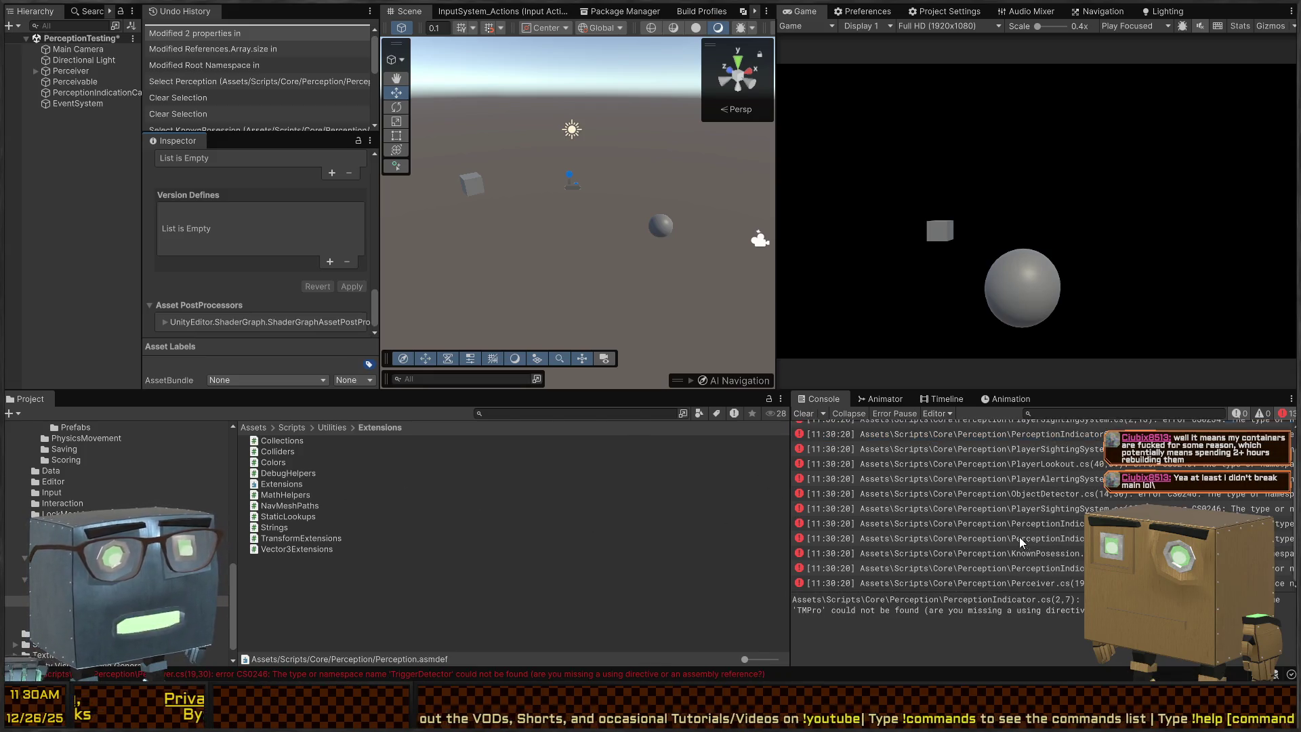
Add Unity.TextMeshPro as a second reference in Perception.asmdef and apply it.
left_click(1021, 432)
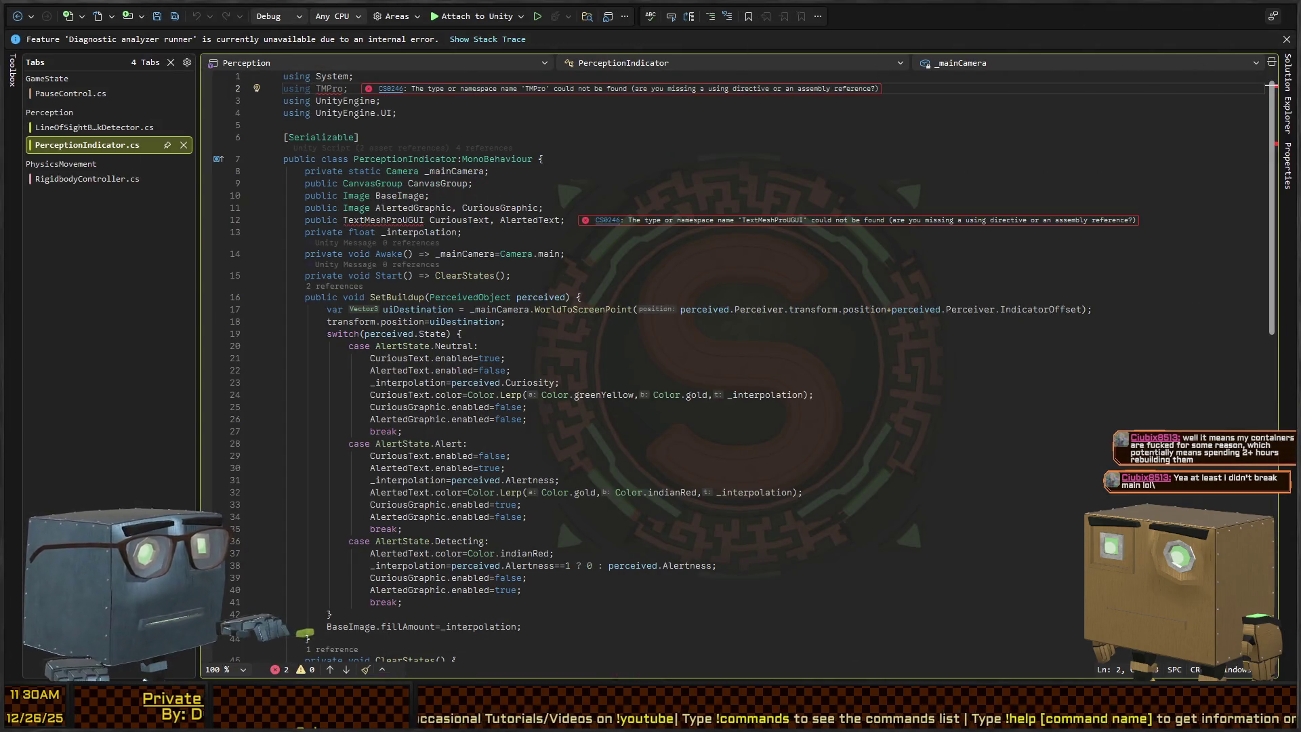
key("alt+Tab")
scroll(291, 282, "up", 3)
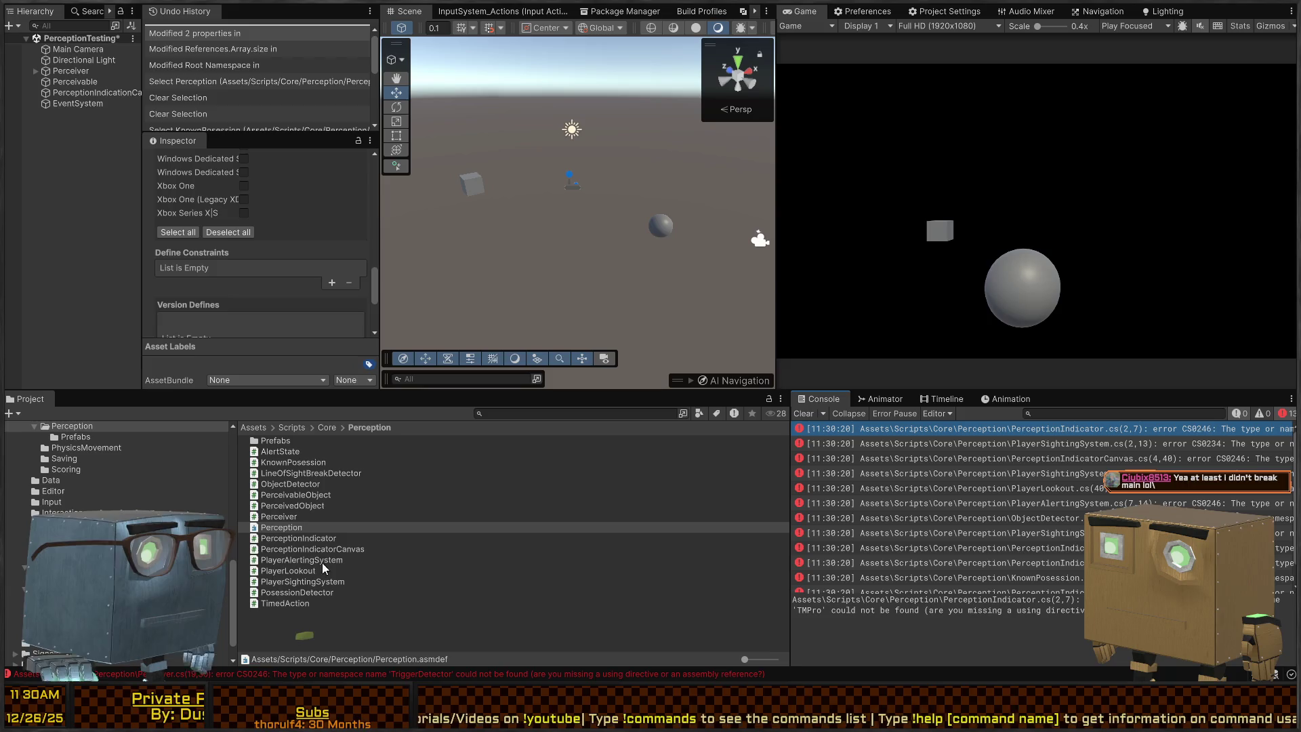
left_click(279, 505)
left_click(284, 527)
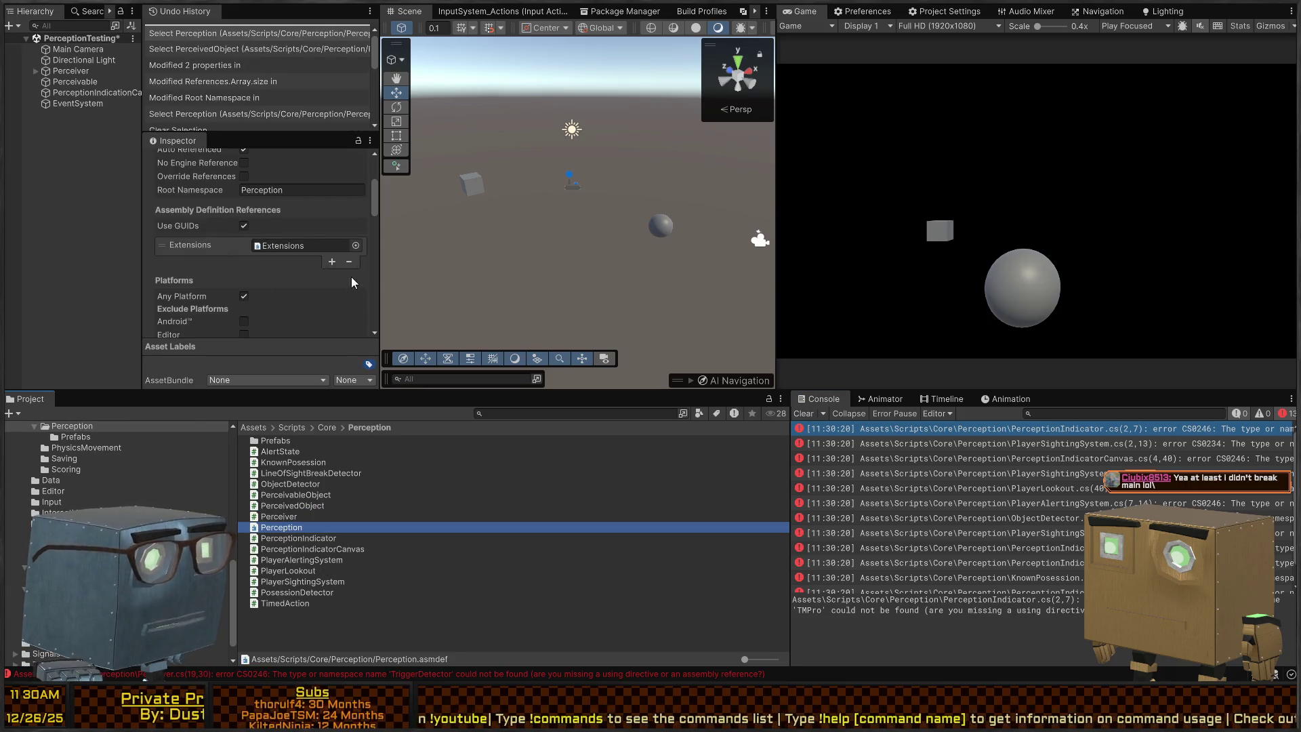
left_click(330, 261)
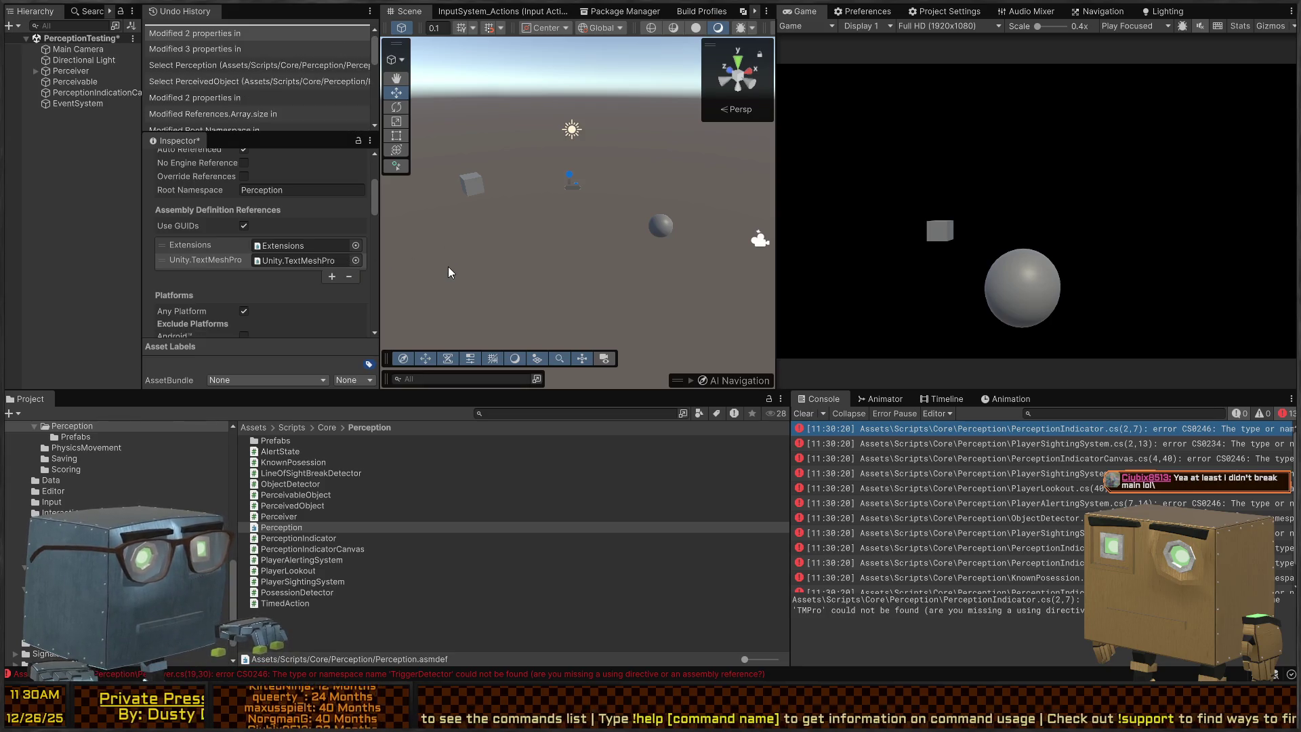
scroll(330, 274, "down", 2)
scroll(332, 278, "down", 5)
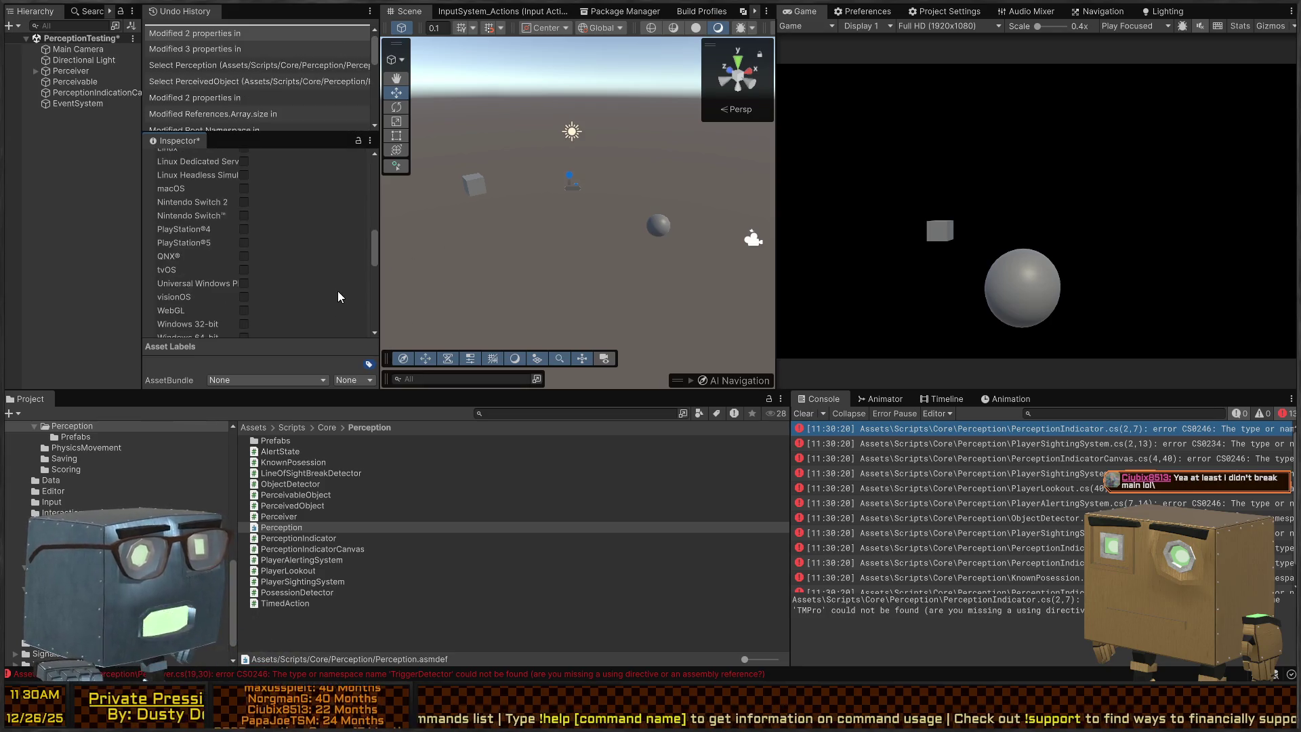
left_click(352, 295)
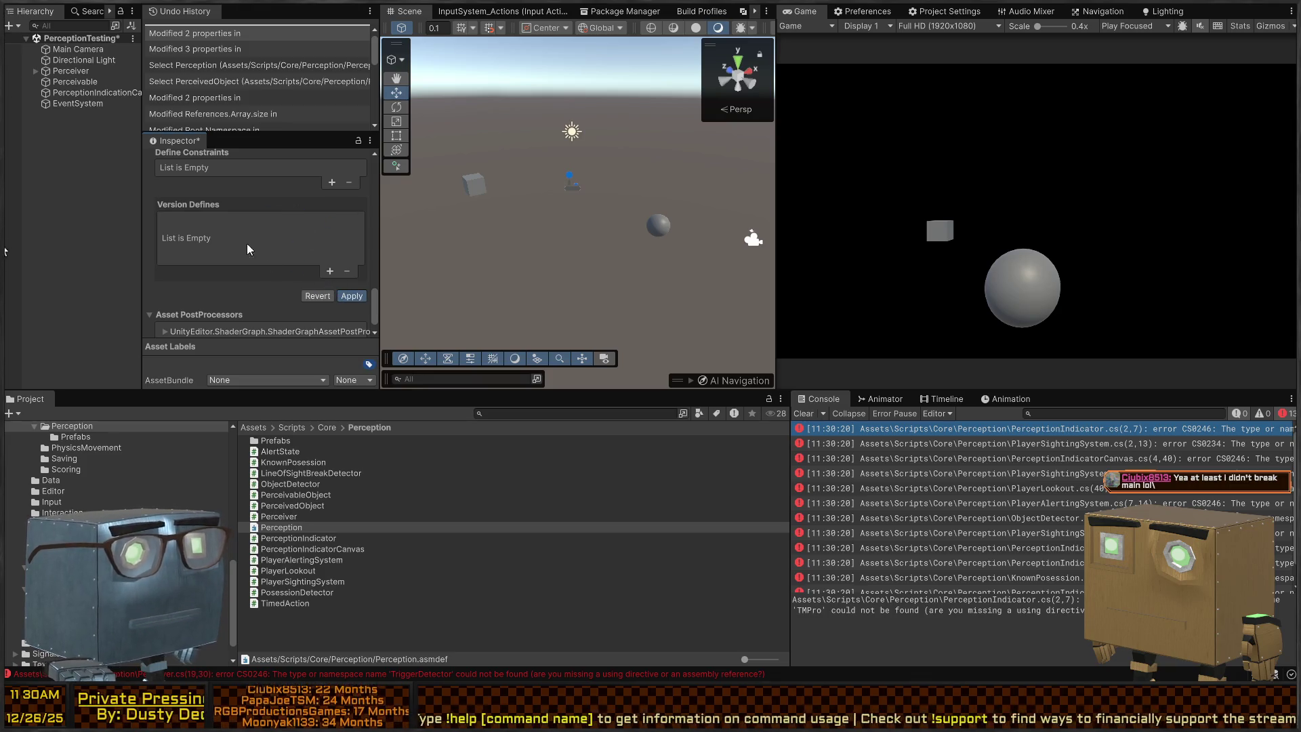
Reopen the PerceptionIndicator error's script to check the remaining error, then return to Unity.
scroll(247, 243, "up", 10)
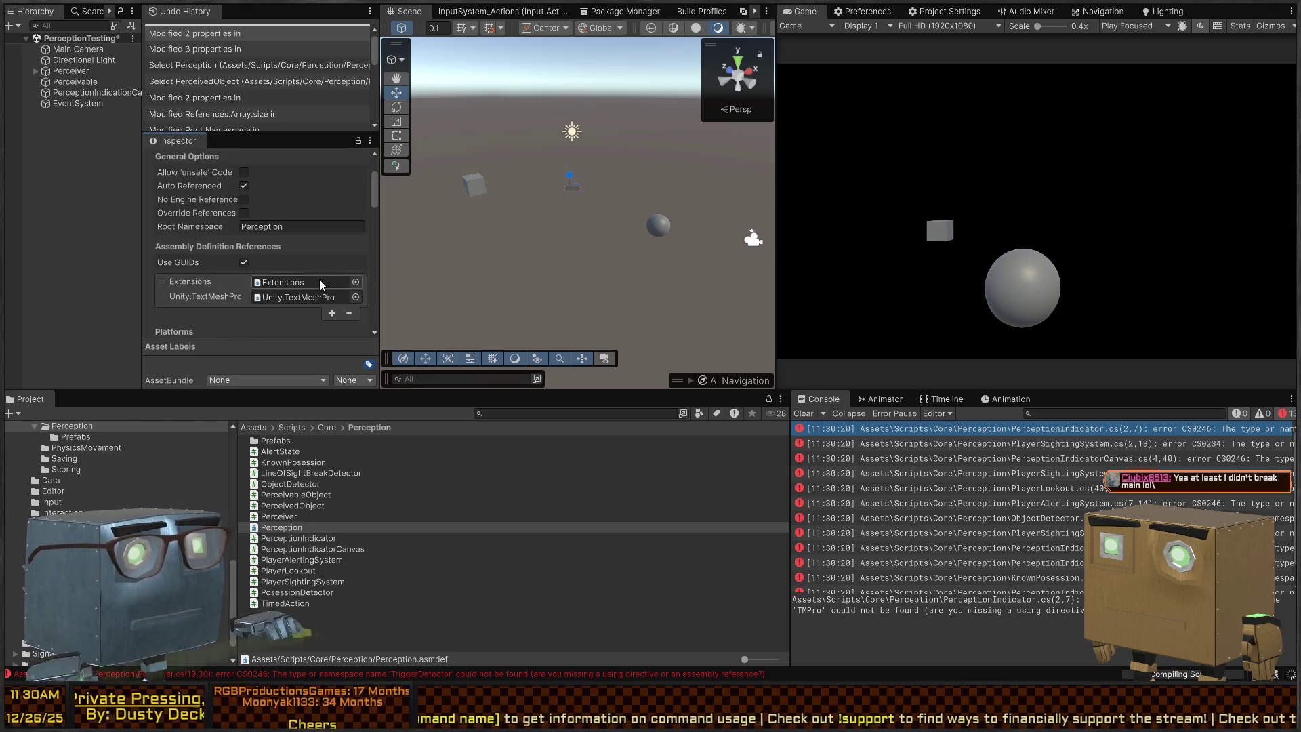
double_click(949, 428)
key("alt+Tab")
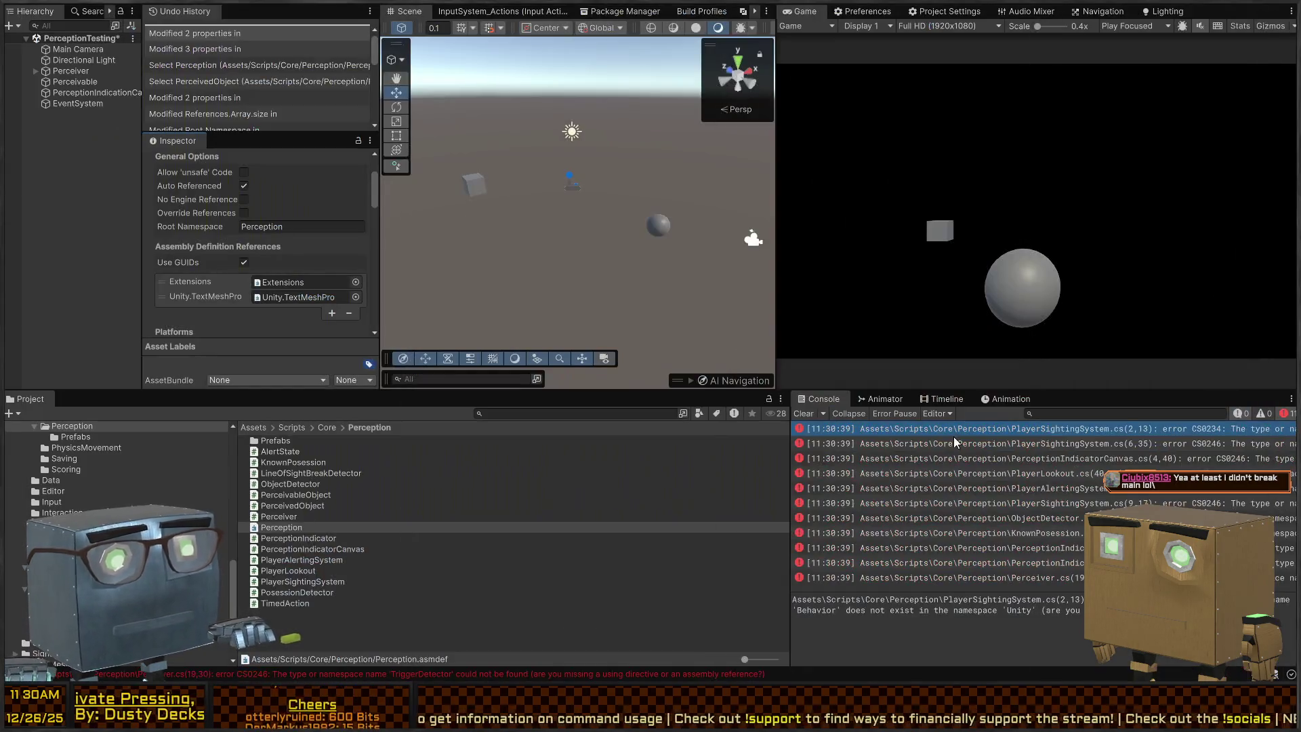
Check PlayerSightingSystem.cs's error, then add ObjectManagement to Perception.asmdef's references and apply.
double_click(963, 433)
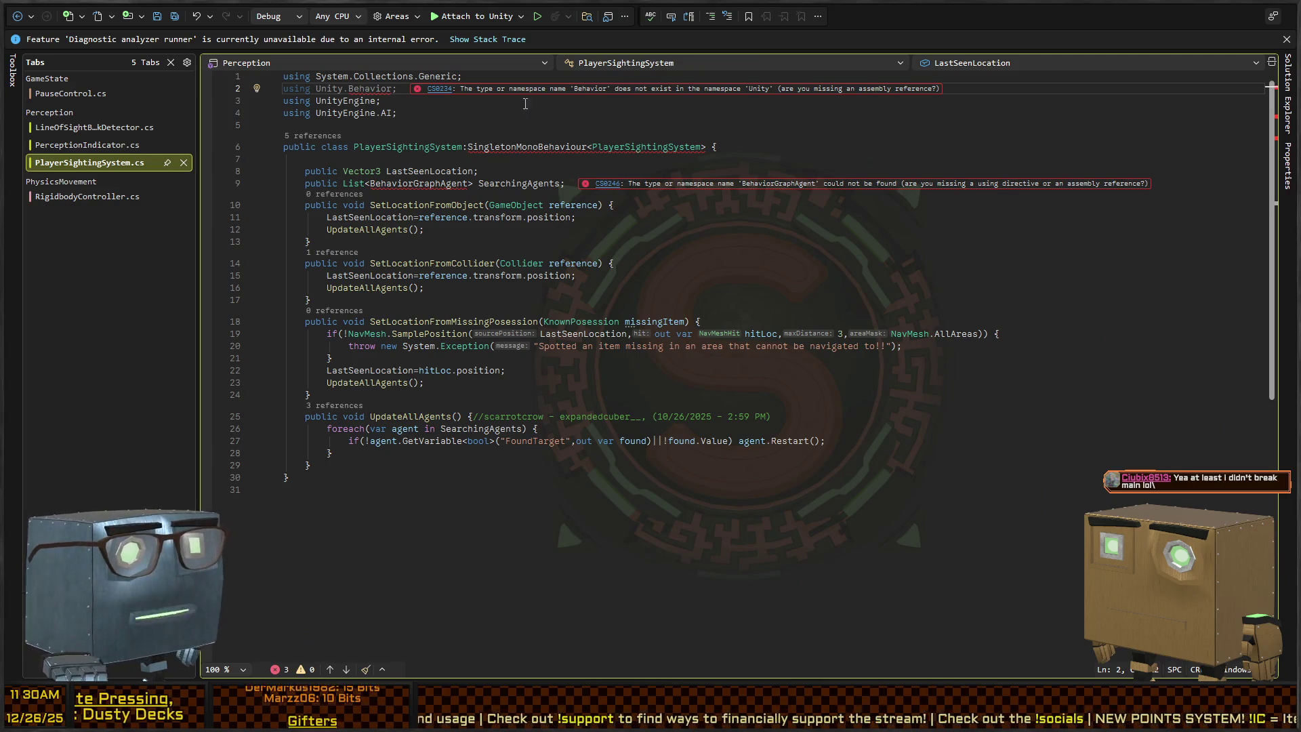
key("alt+Tab")
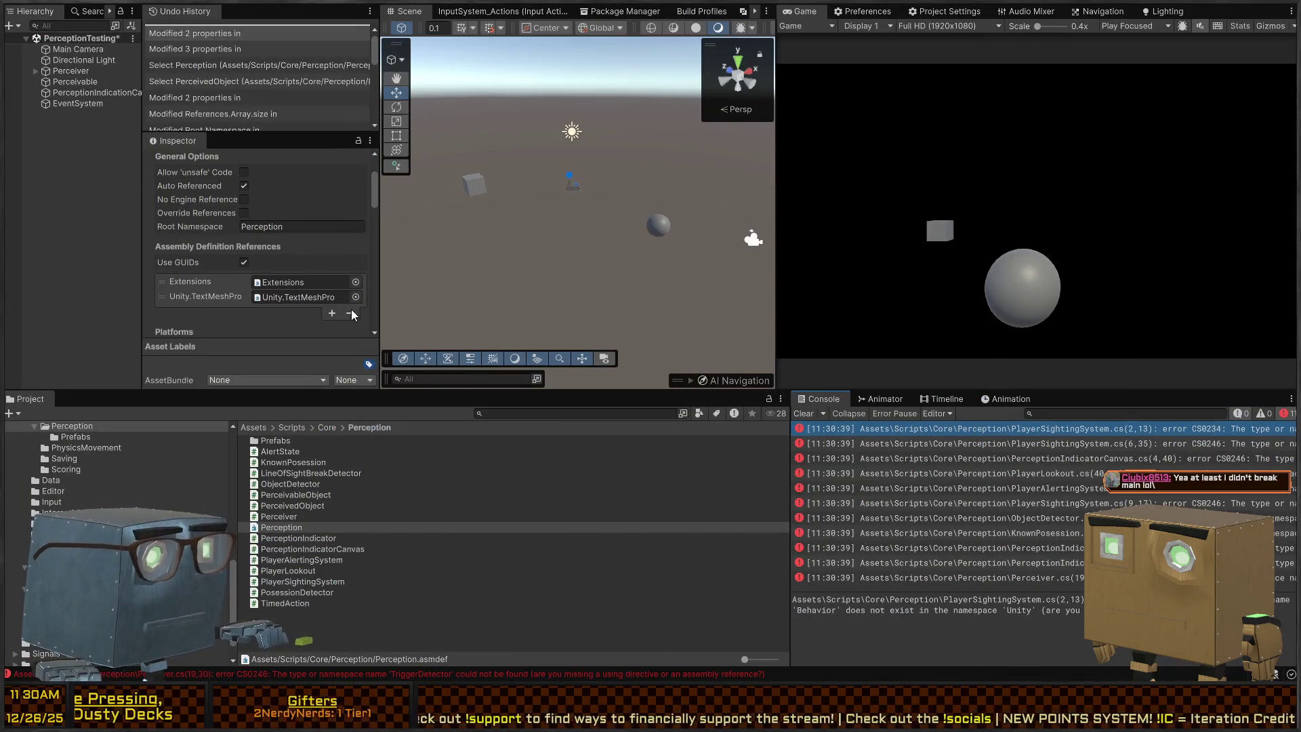
left_click(332, 312)
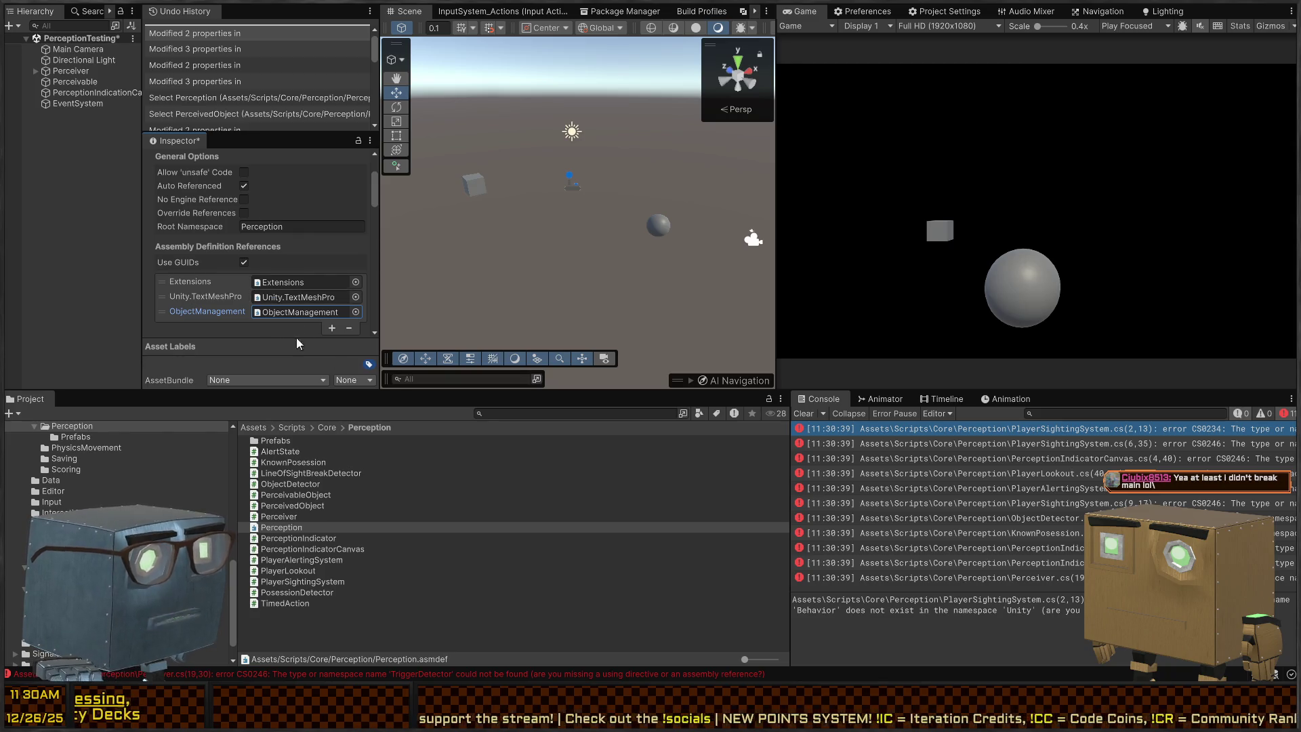
left_click(299, 311)
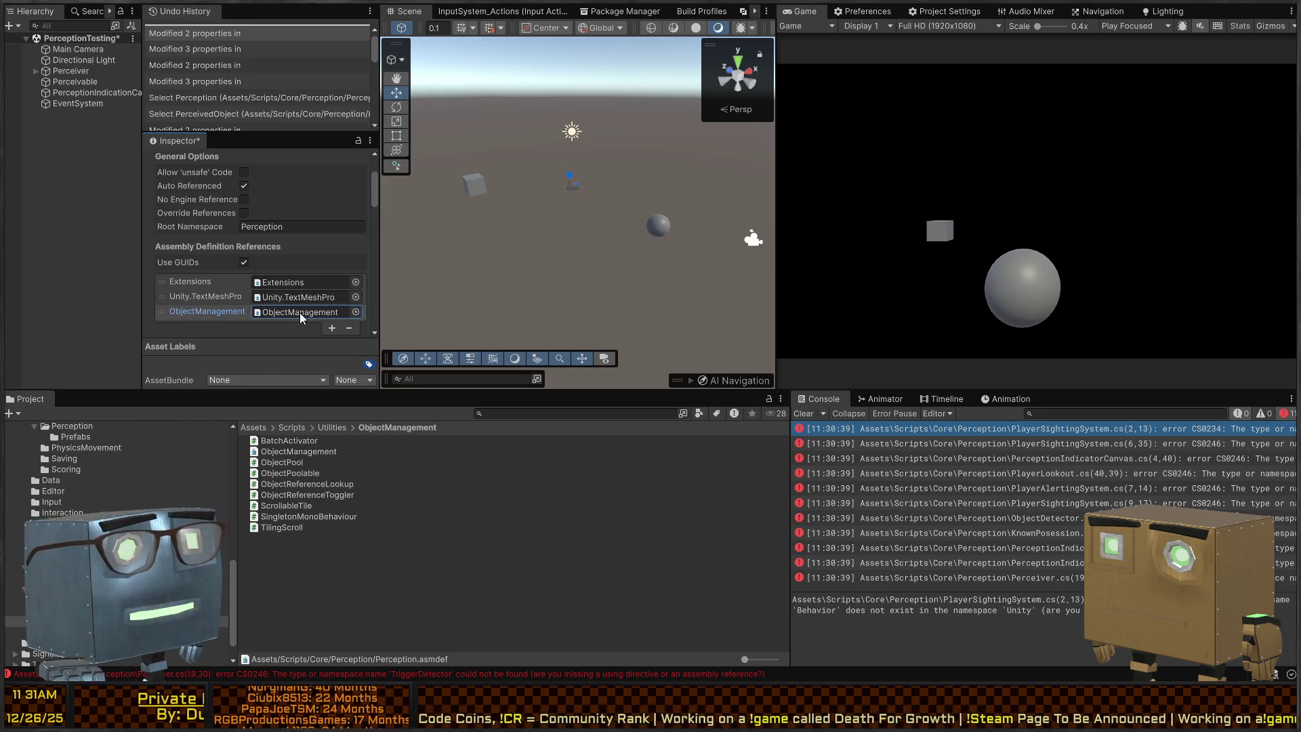
scroll(274, 230, "down", 10)
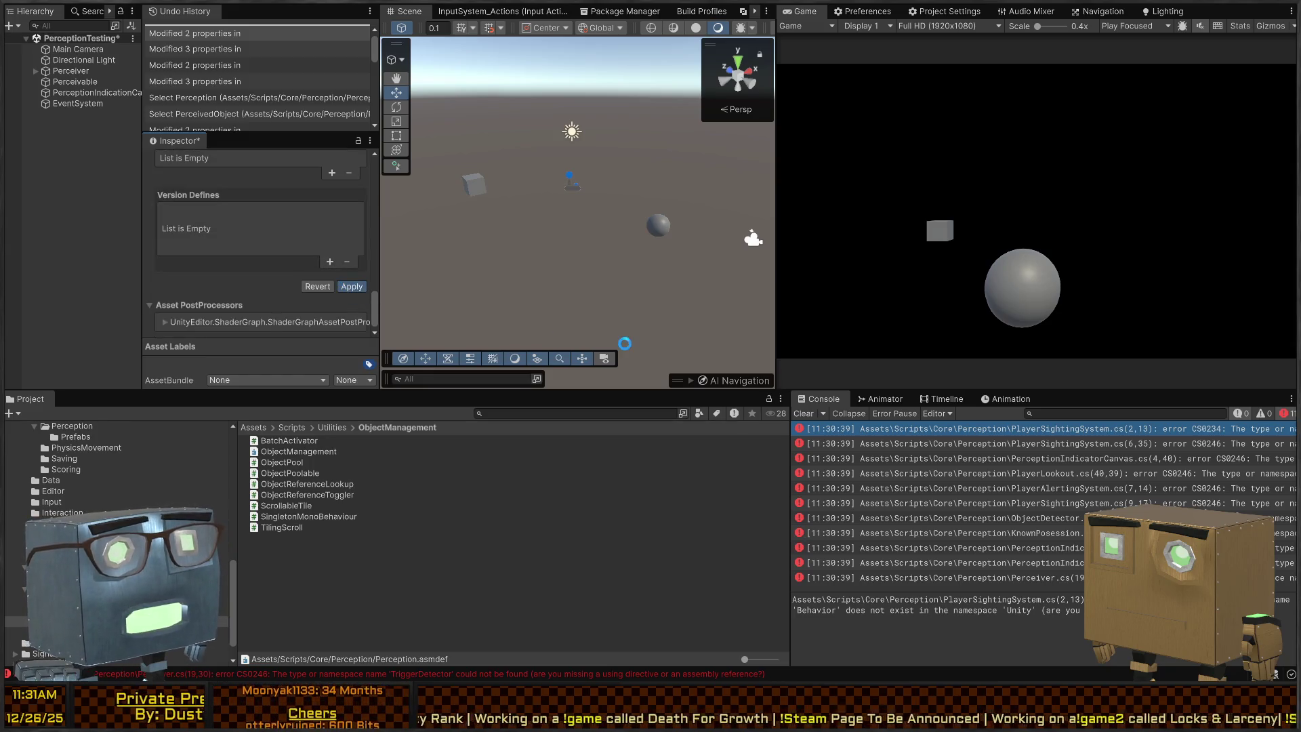
left_click(974, 429)
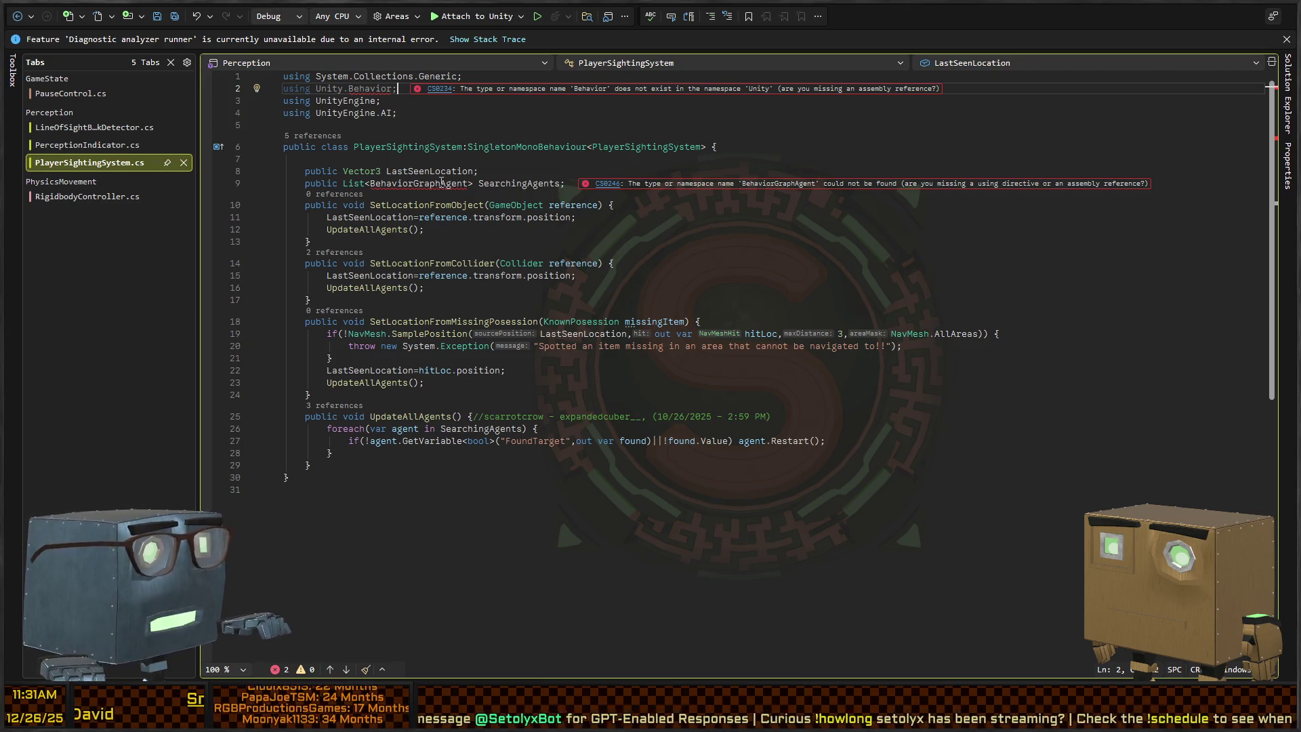
key("alt+Tab")
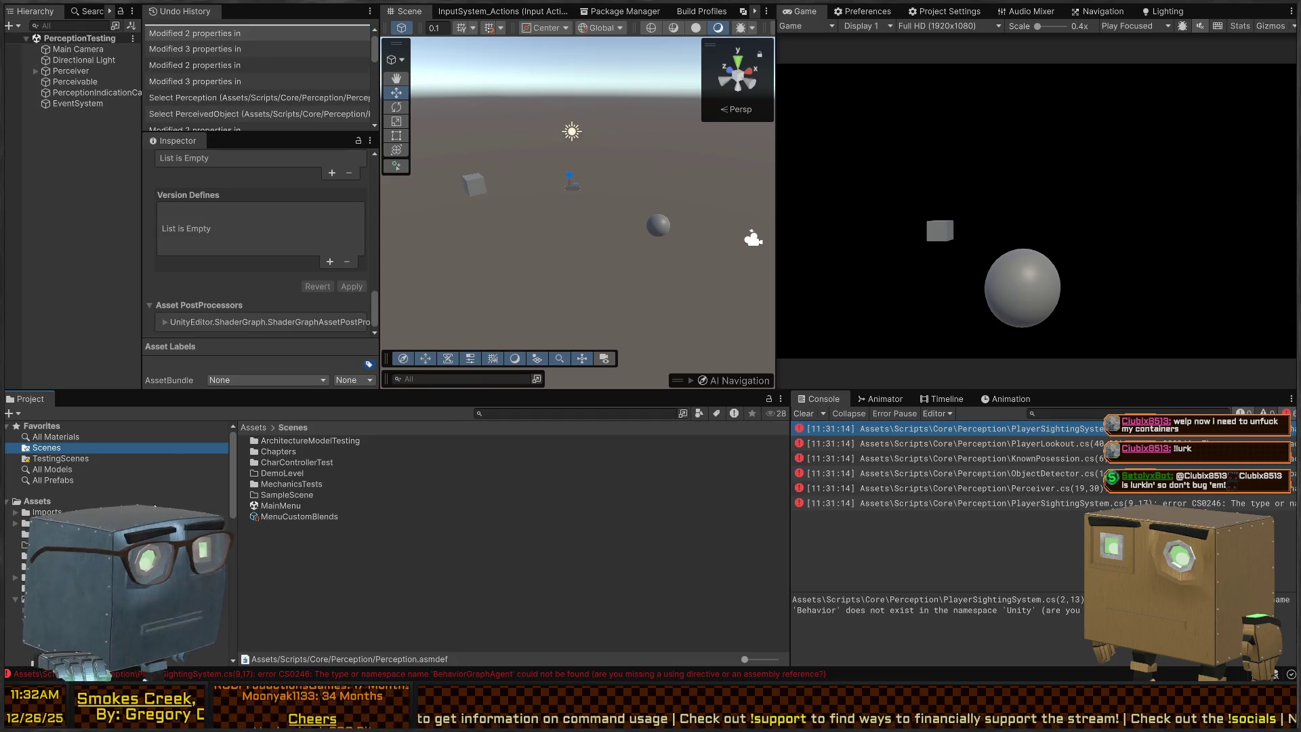
double_click(1015, 432)
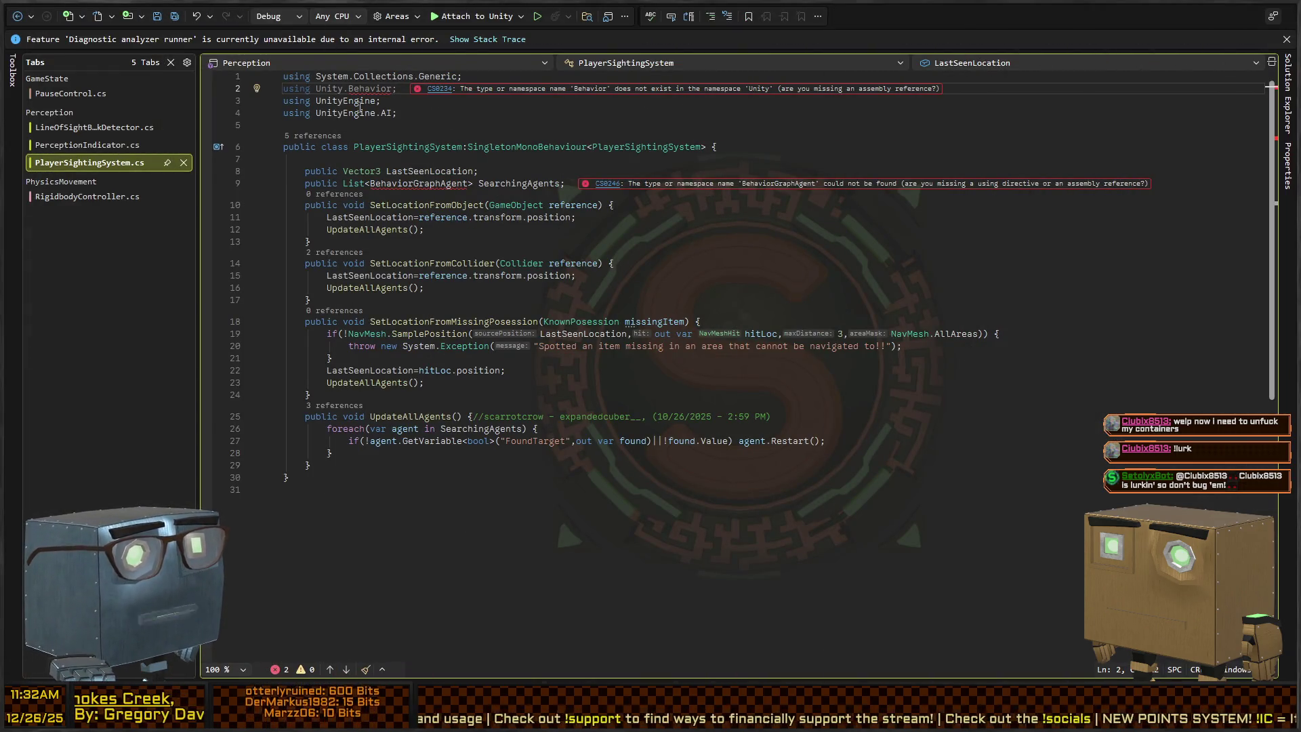
key("alt+Tab")
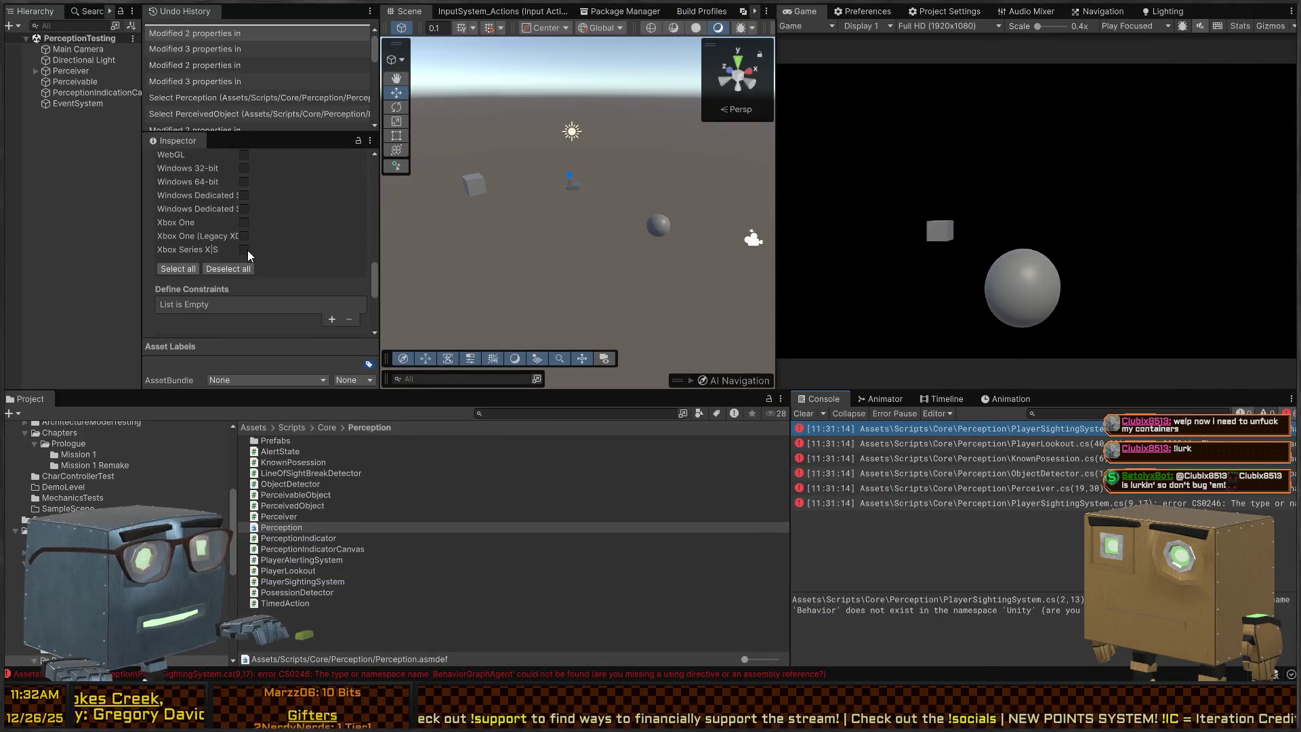
Add Unity.Behavior as the fourth reference in Perception.asmdef and apply it.
scroll(248, 255, "down", 3)
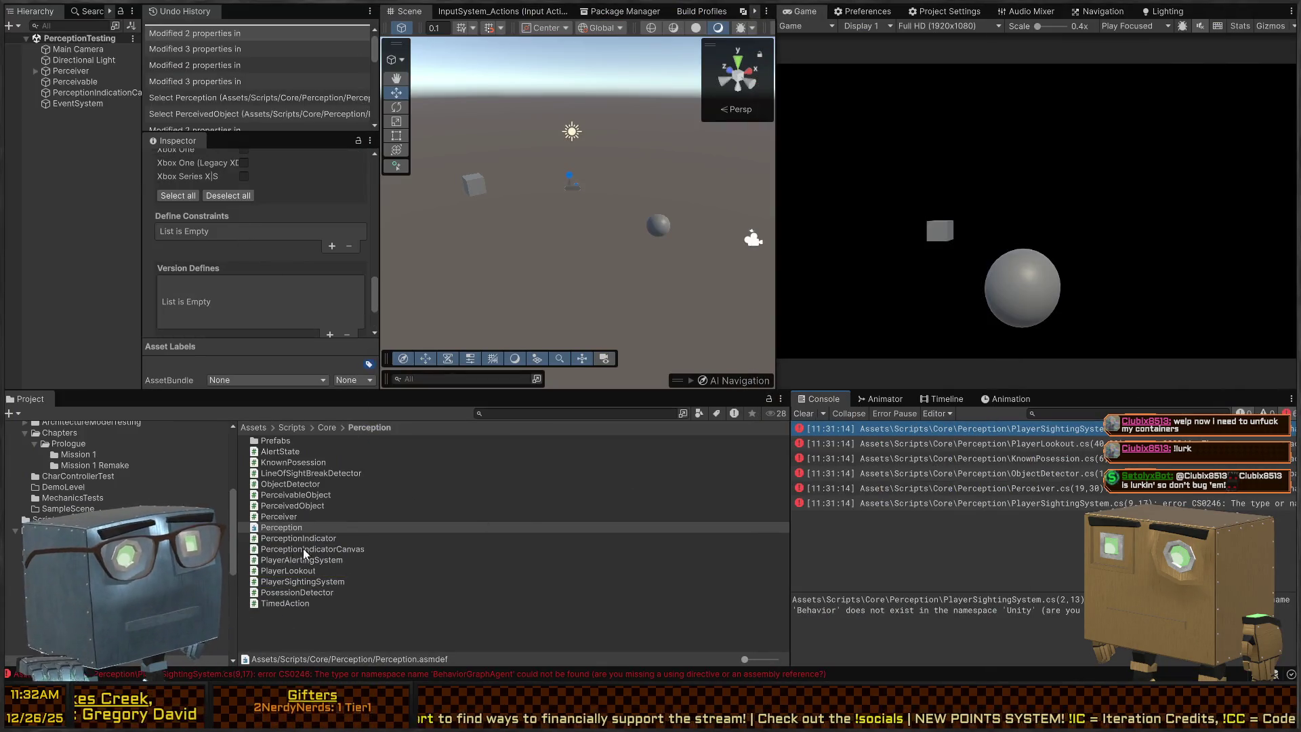
left_click(877, 432)
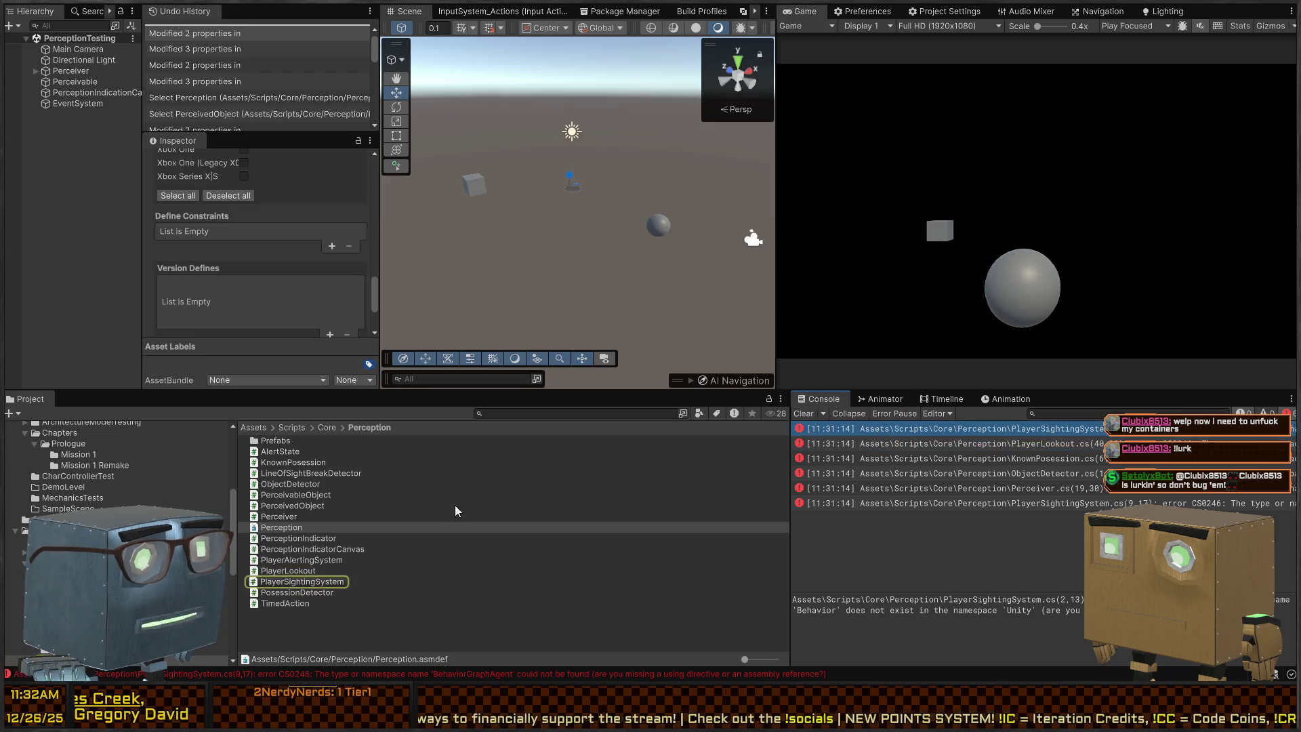
left_click(265, 530)
scroll(296, 251, "up", 6)
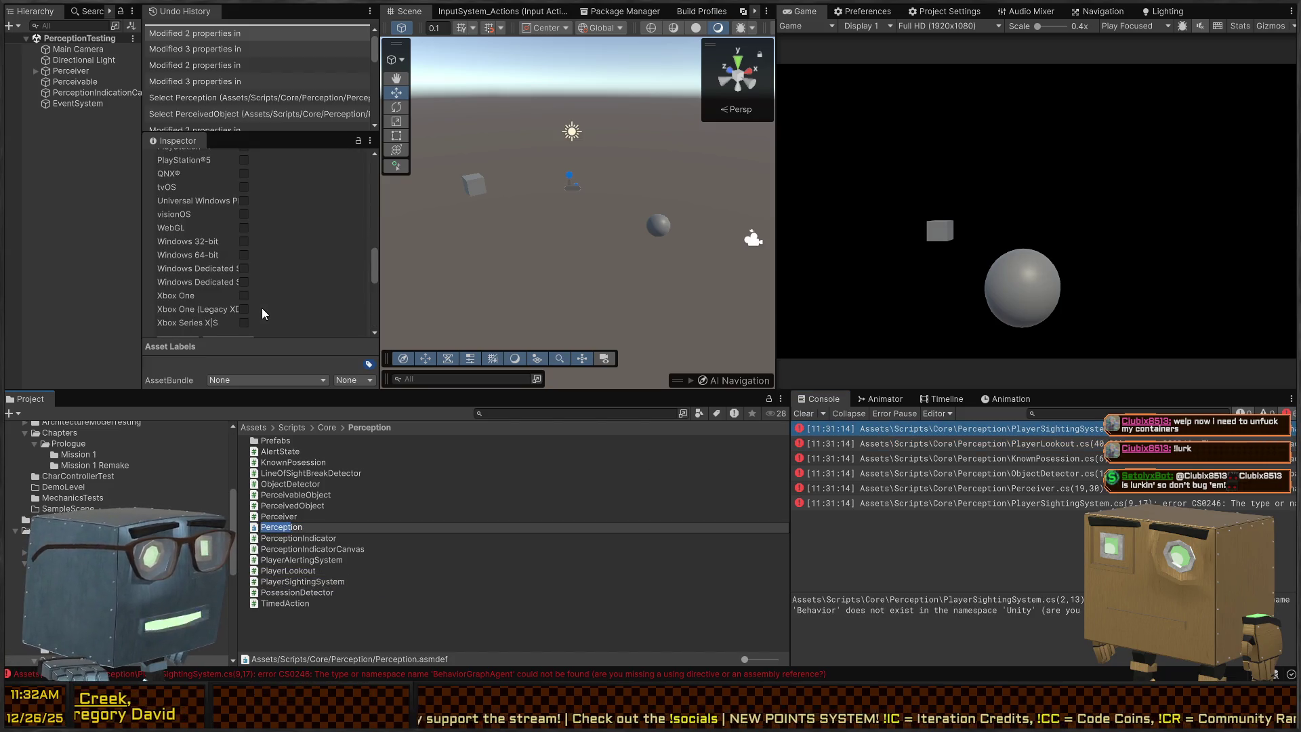
scroll(261, 308, "up", 6)
left_click(279, 523)
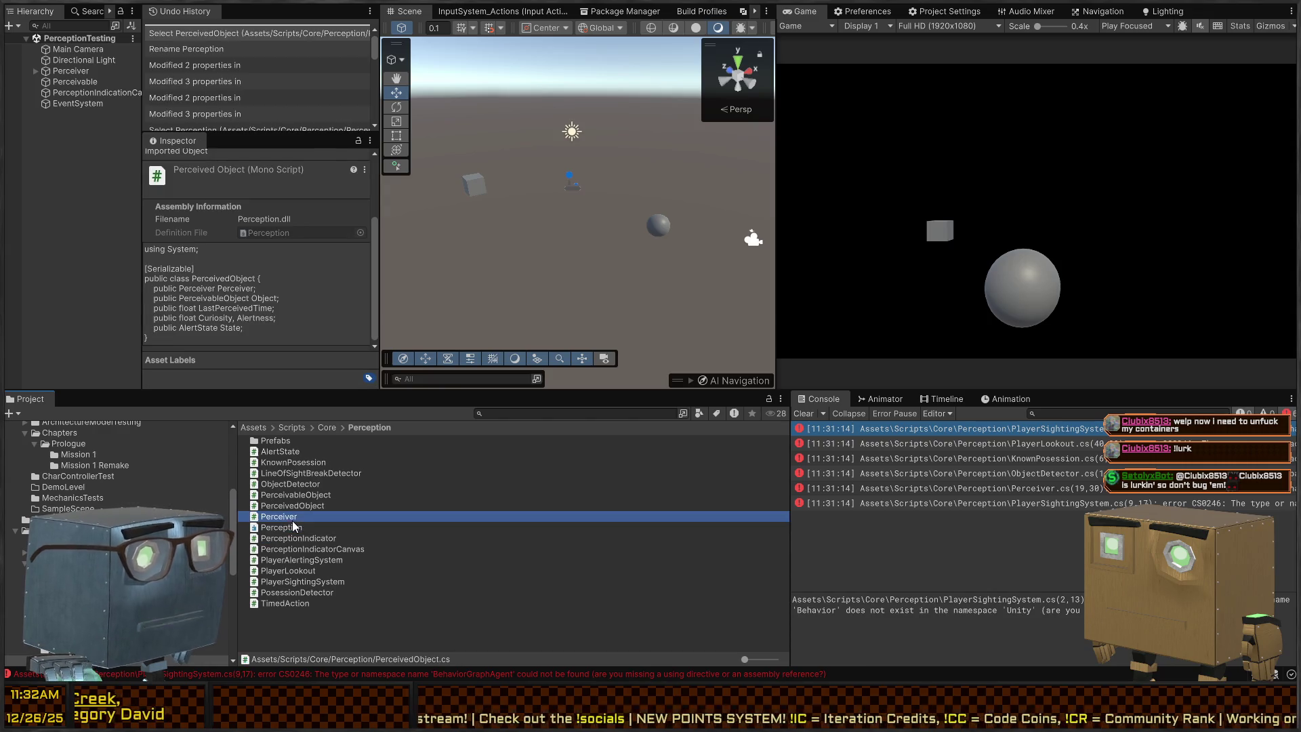
scroll(266, 245, "down", 3)
left_click(331, 292)
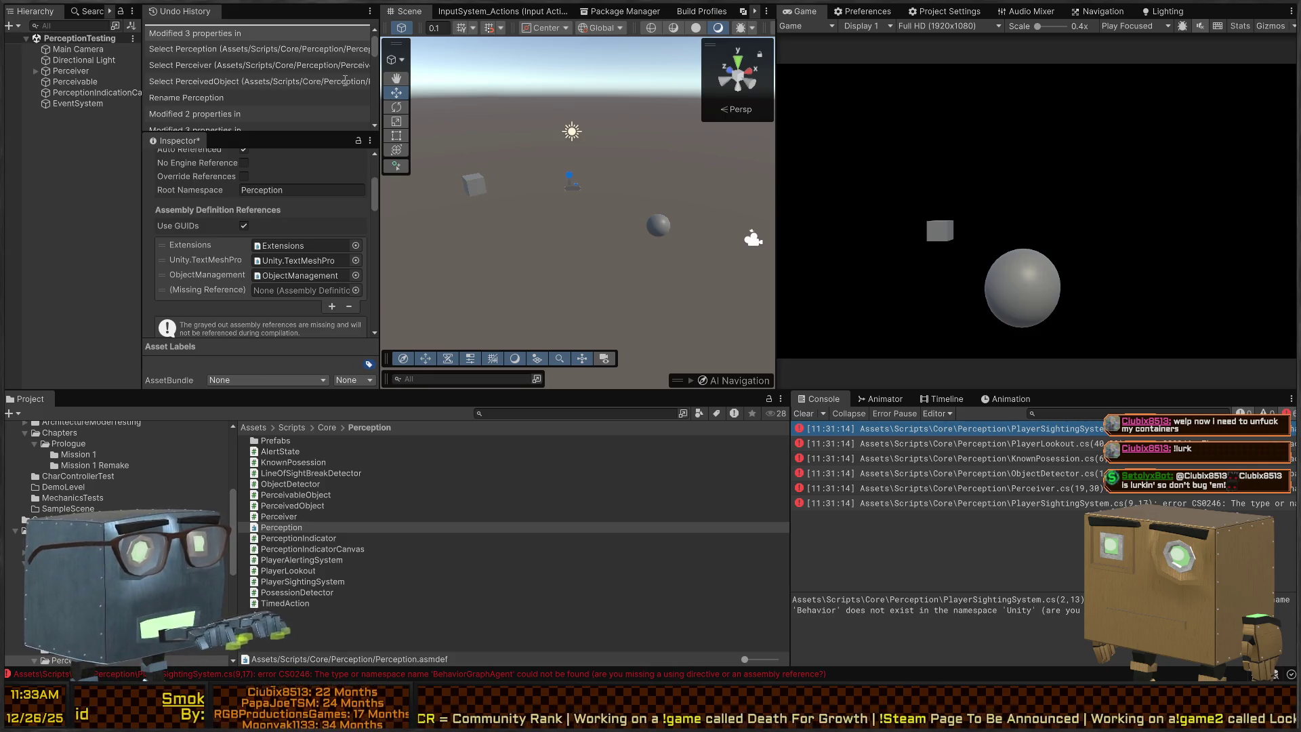
left_click(307, 123)
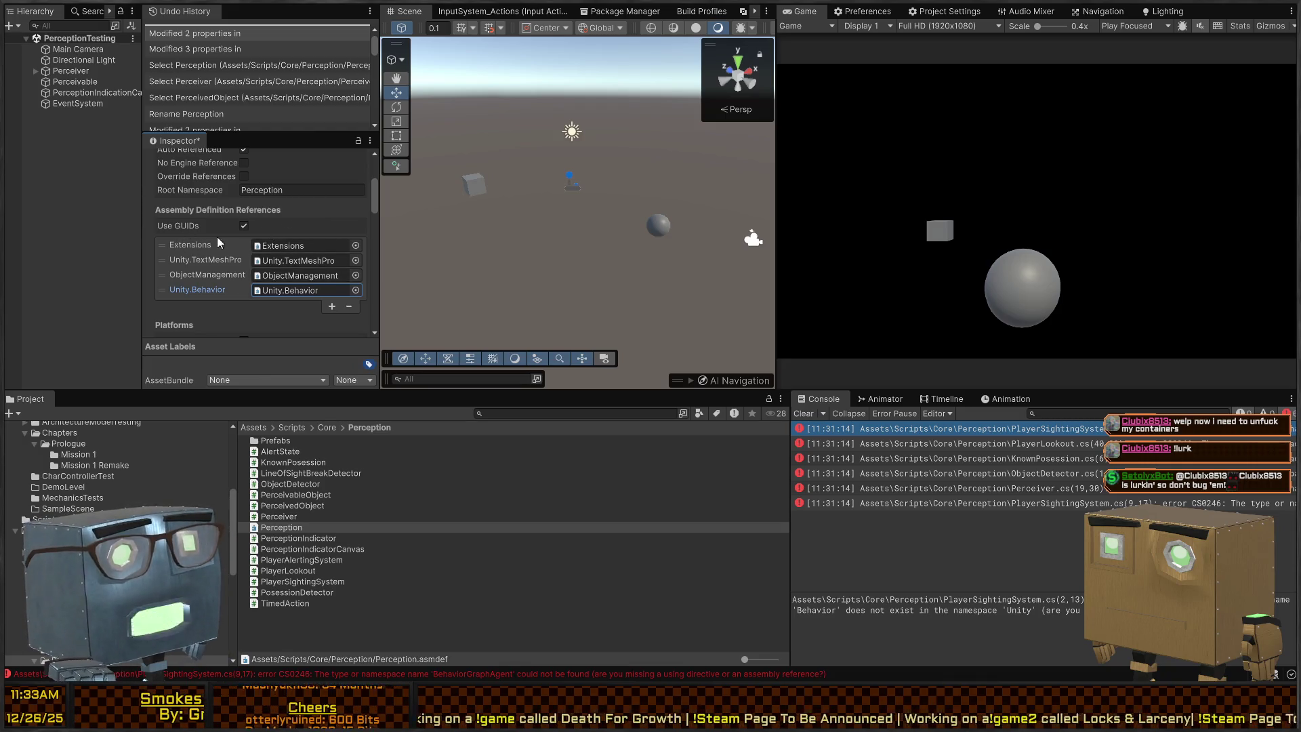
scroll(204, 234, "down", 10)
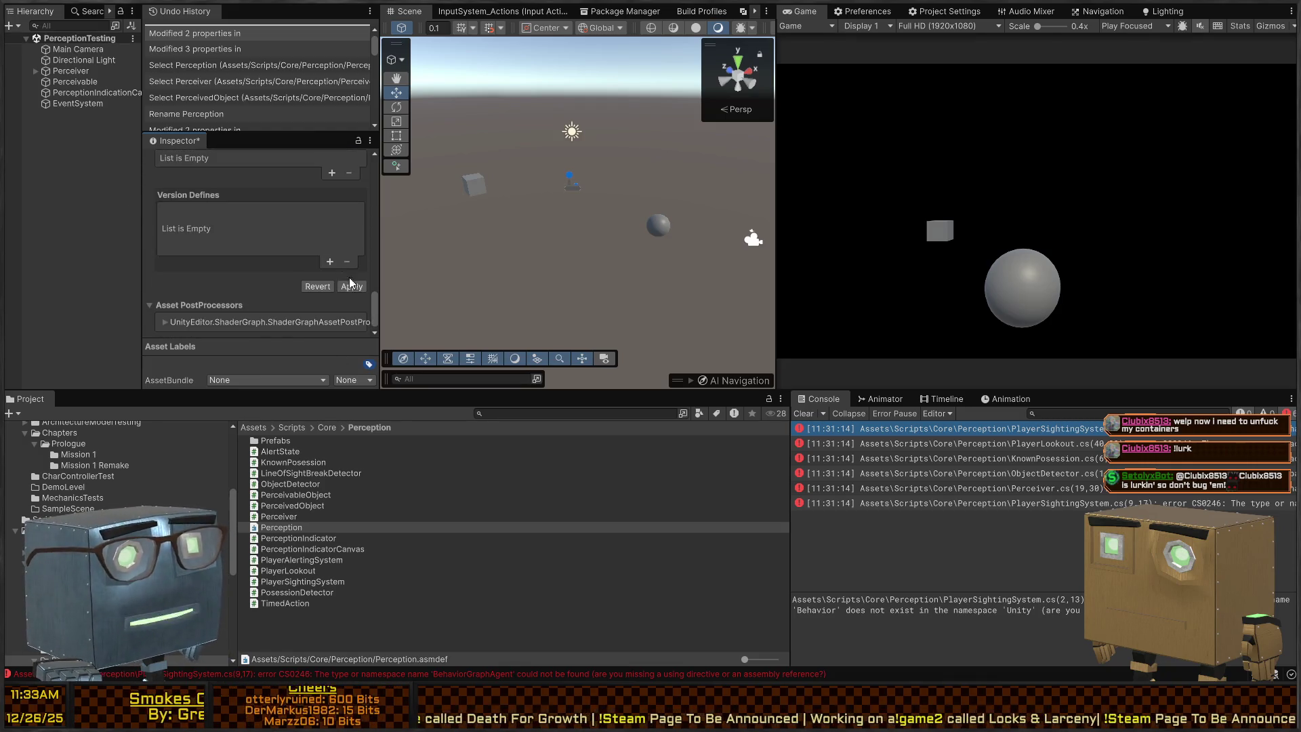
left_click(352, 285)
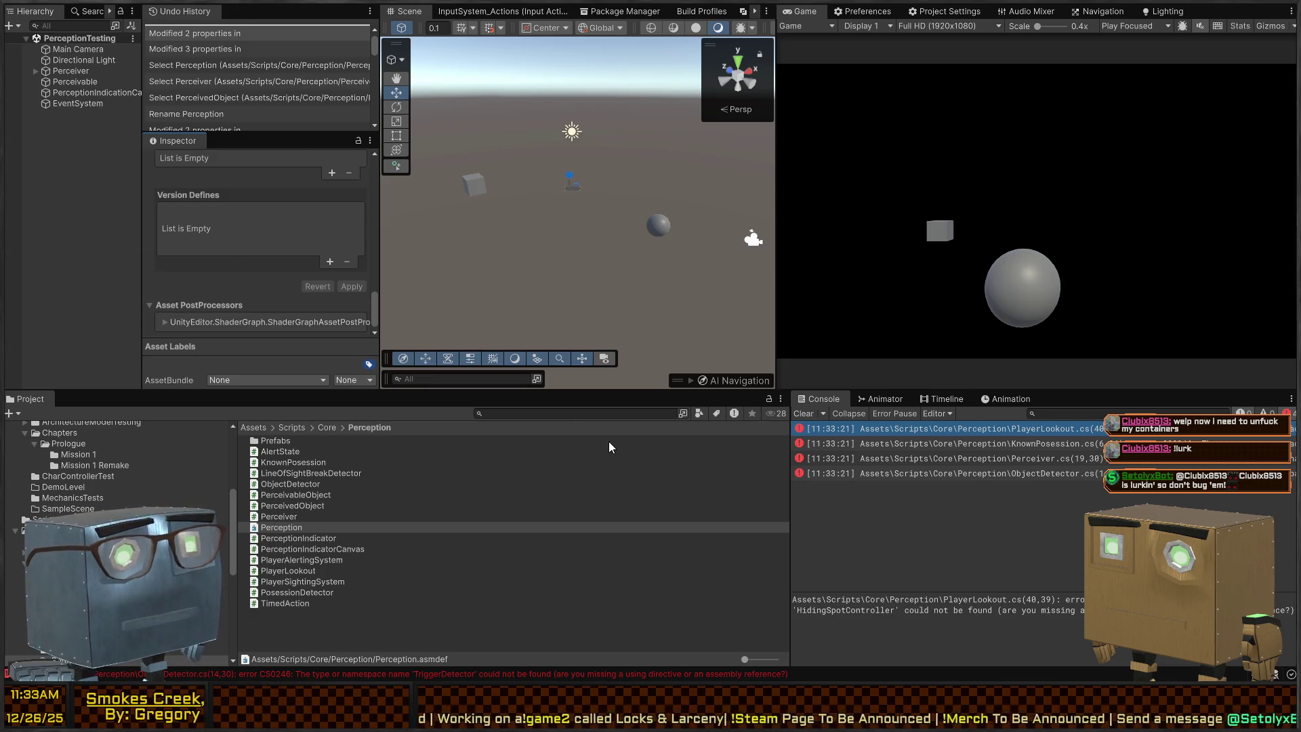
Trace the PlayerLookout error, then search the project for HidingSpotController and select the script.
left_click(998, 428)
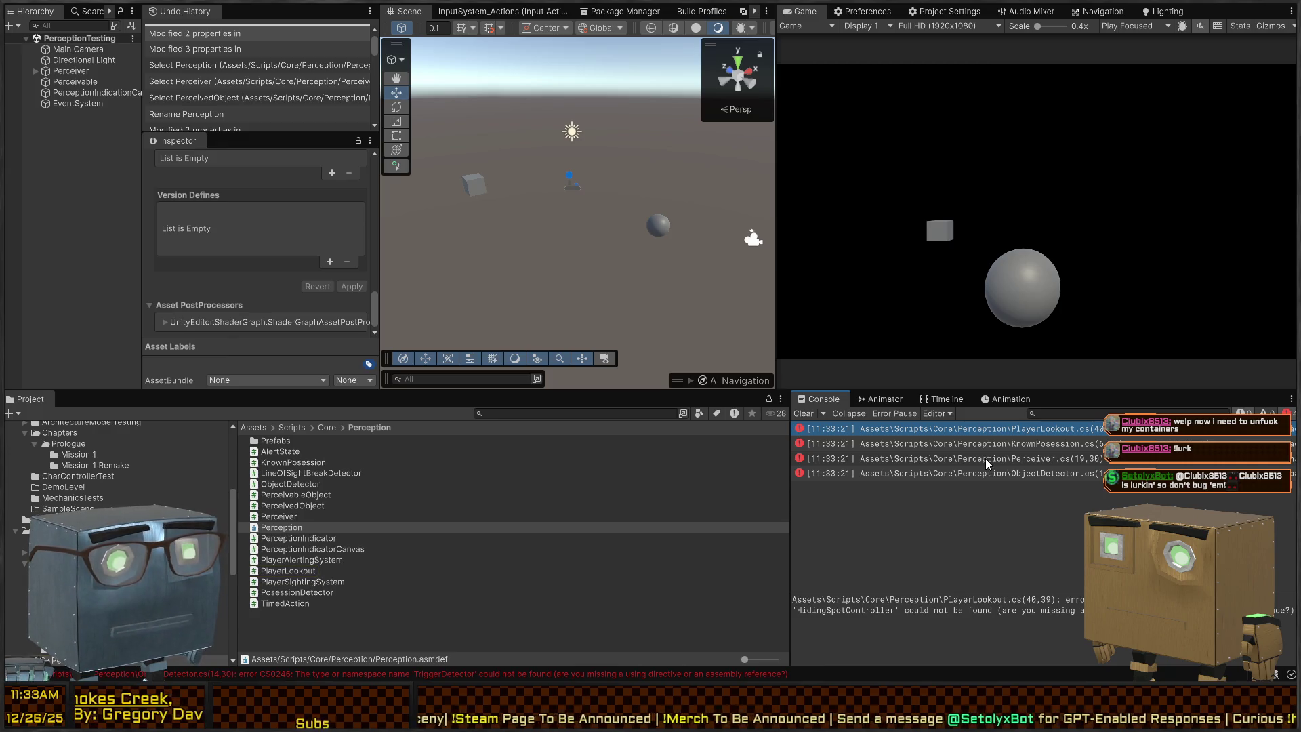
left_click(1029, 428)
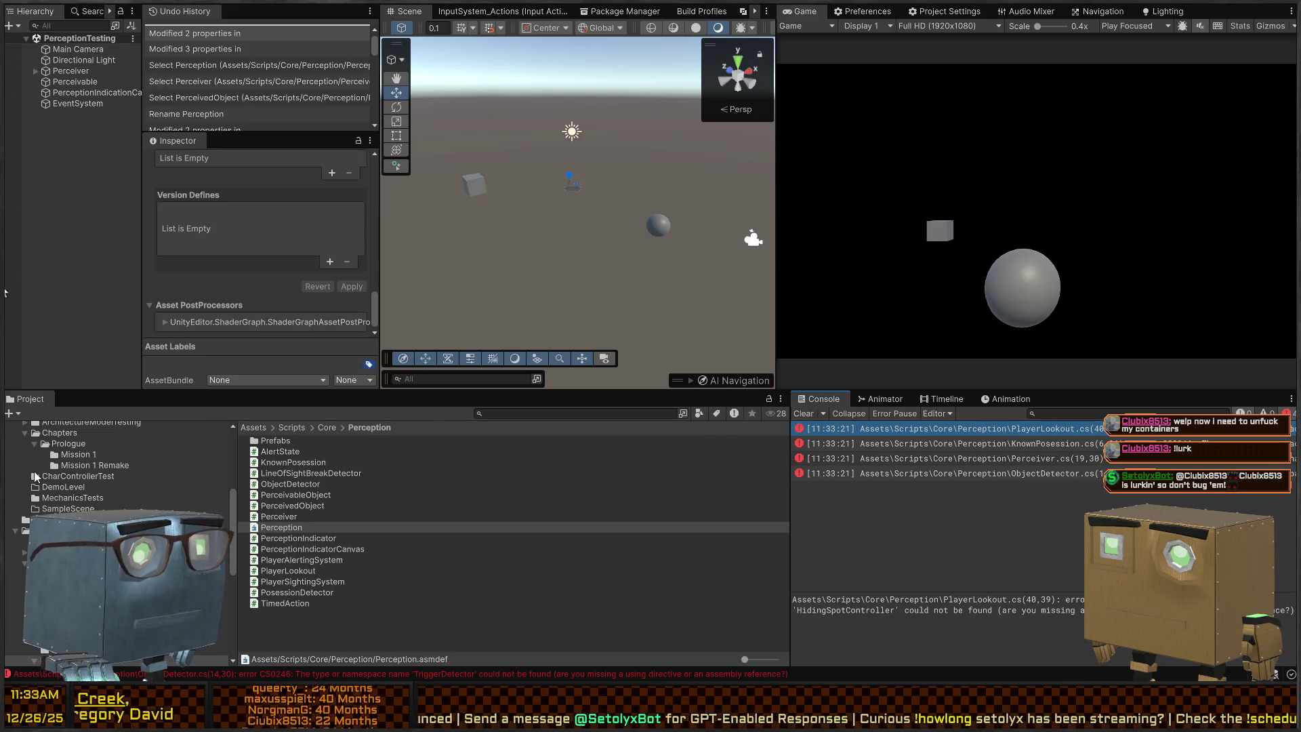
left_click(596, 412)
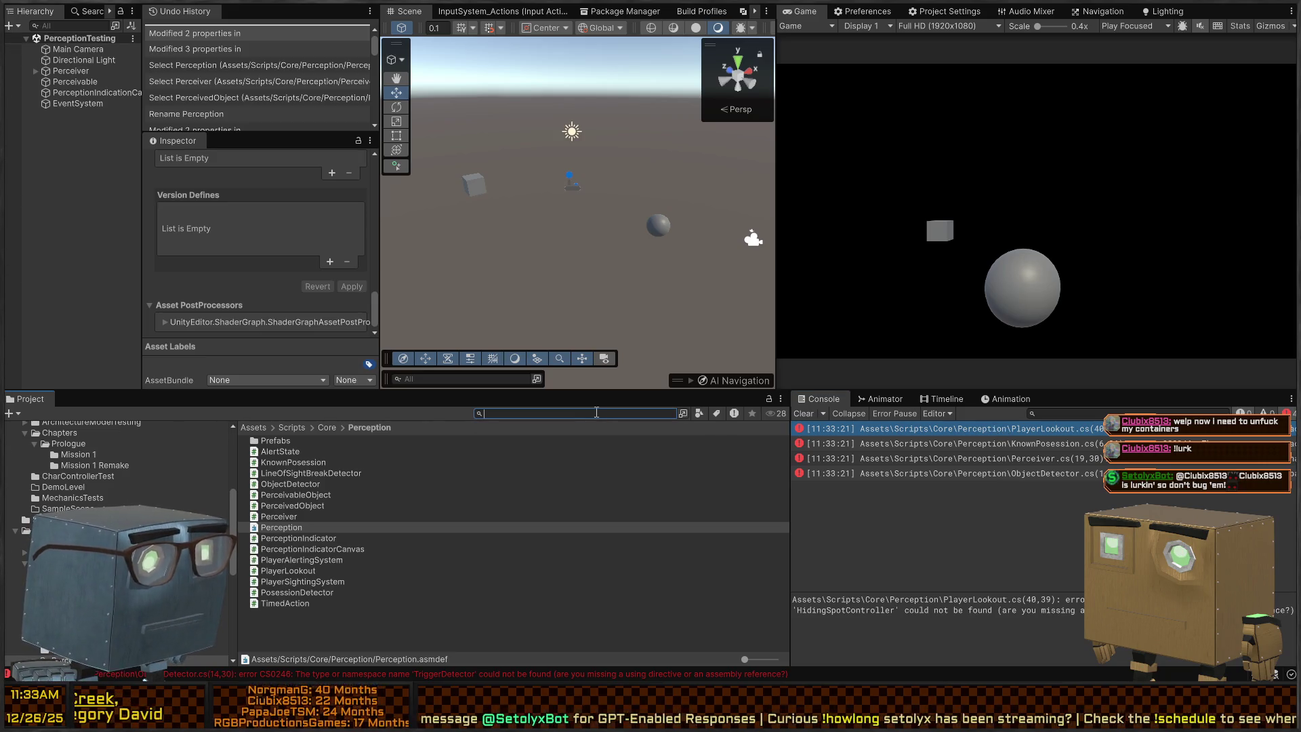
type("HidingSpotCo")
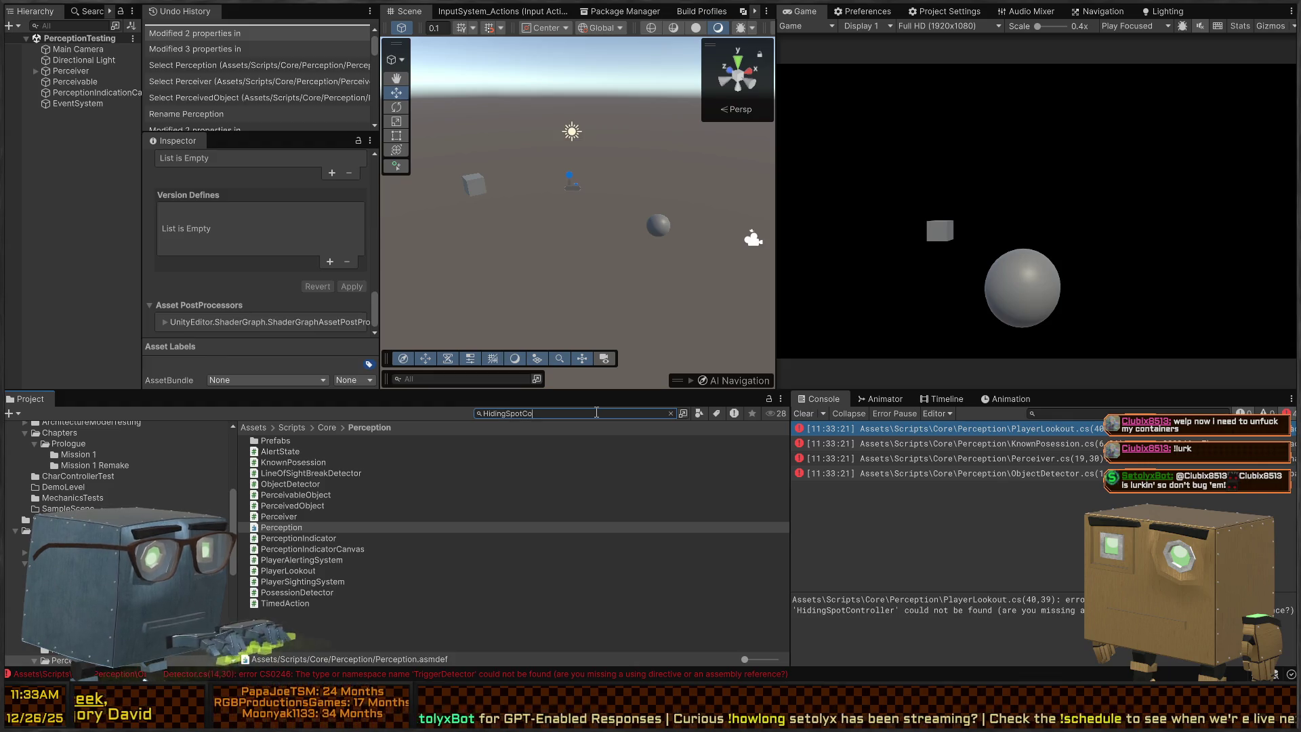
type("ntroller")
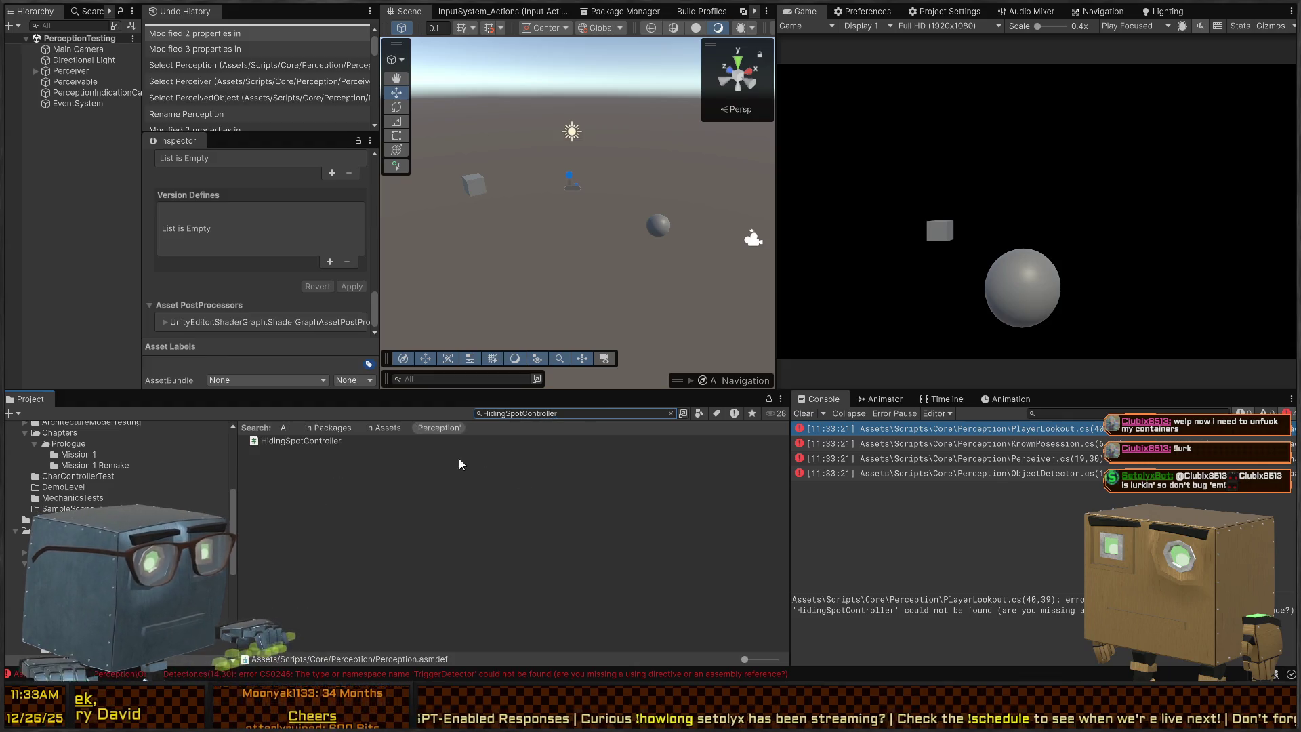
left_click(328, 439)
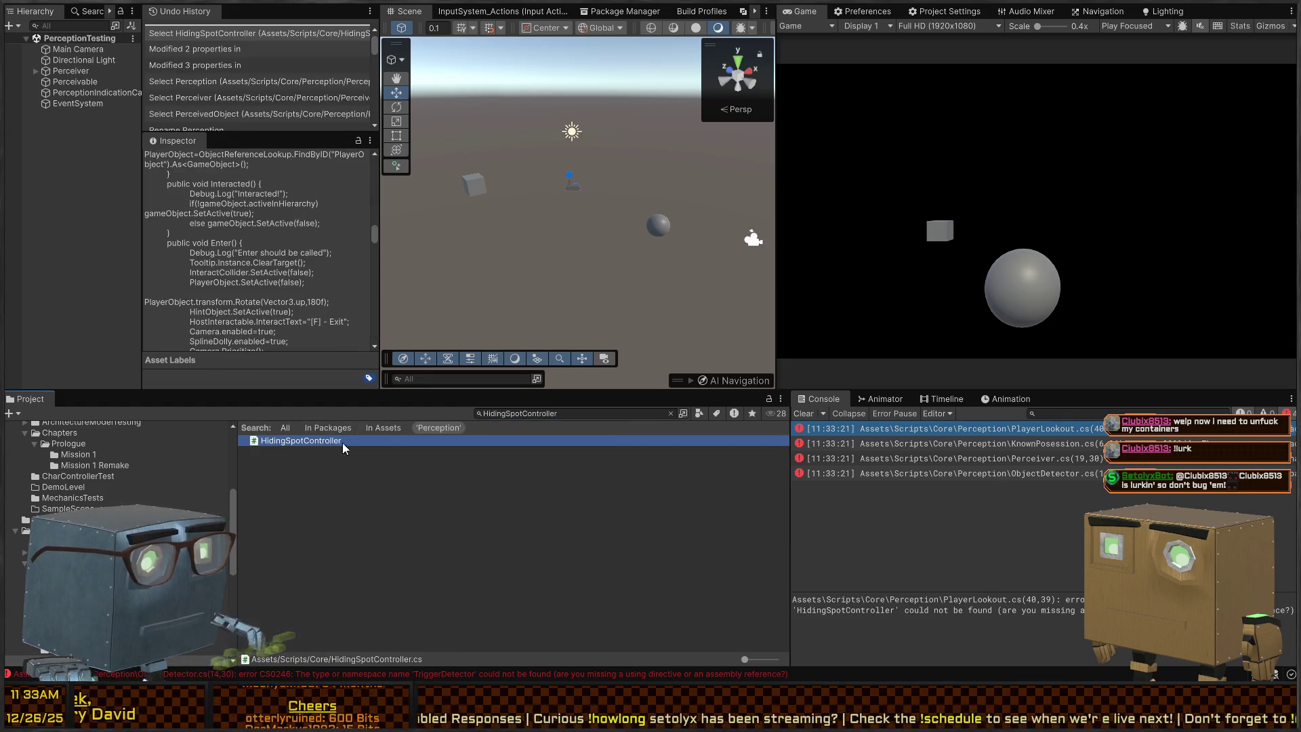
Clear the search and select HidingSpotController in Assets/Scripts/Core, beside the Perception subfolder.
left_click(670, 414)
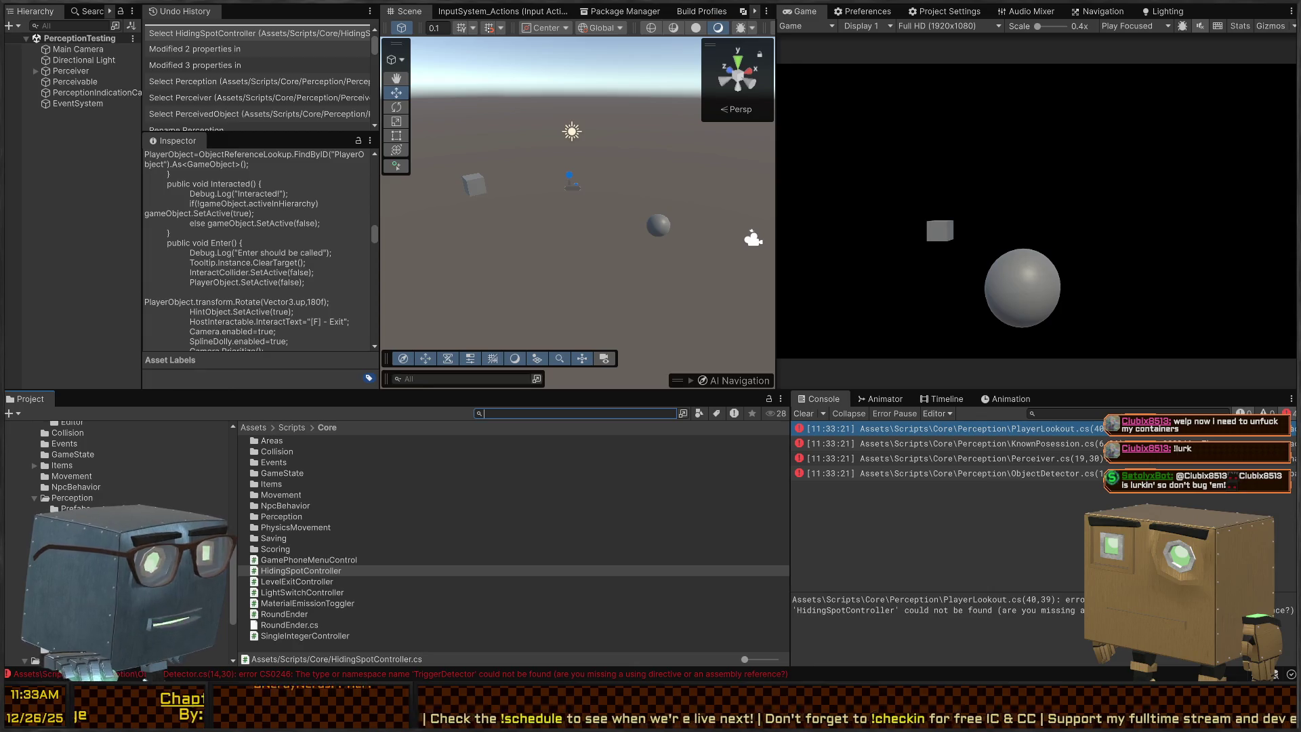
scroll(119, 474, "down", 3)
scroll(34, 444, "down", 3)
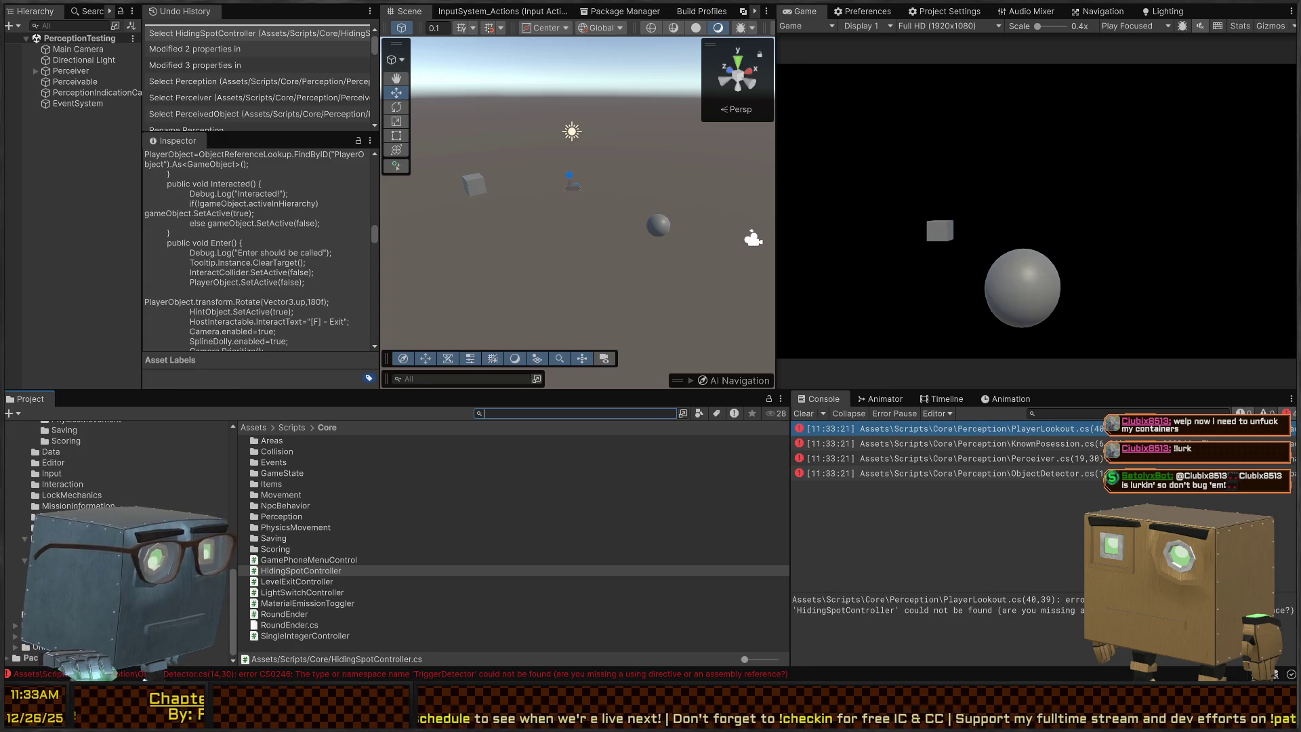
scroll(34, 445, "up", 5)
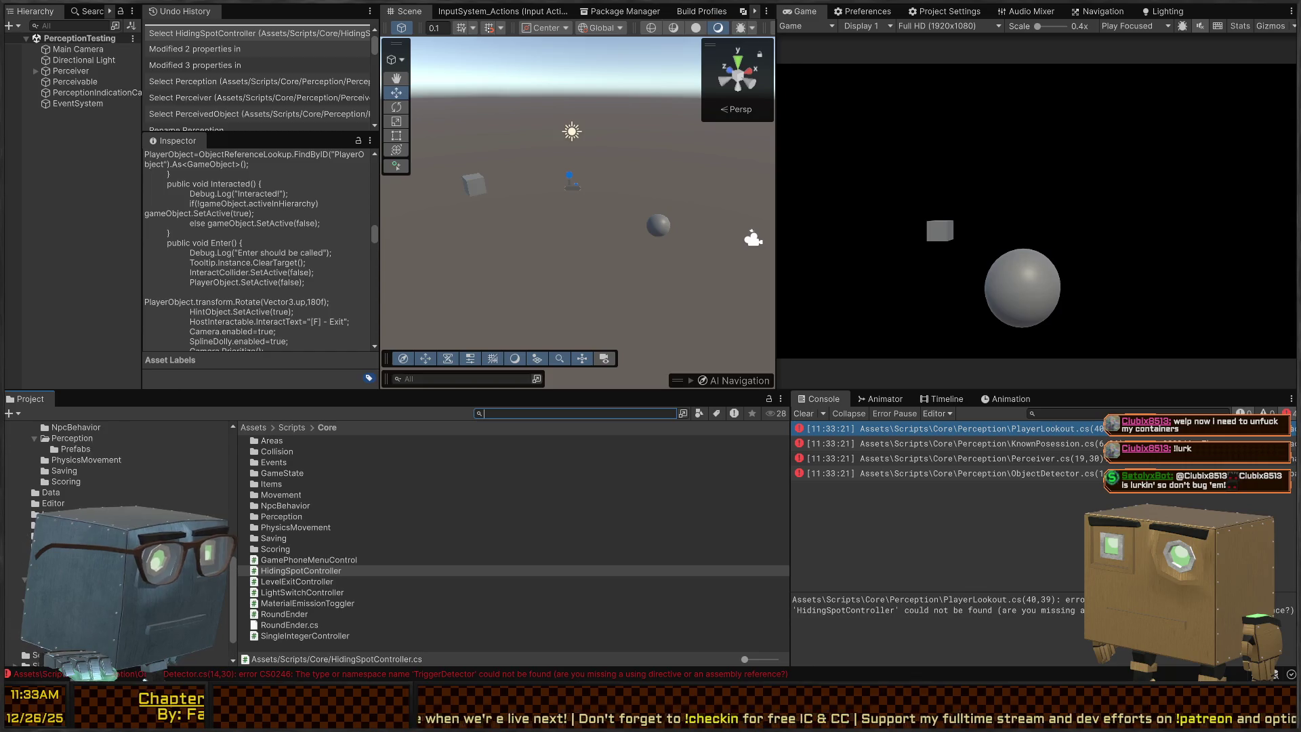
scroll(116, 460, "up", 3)
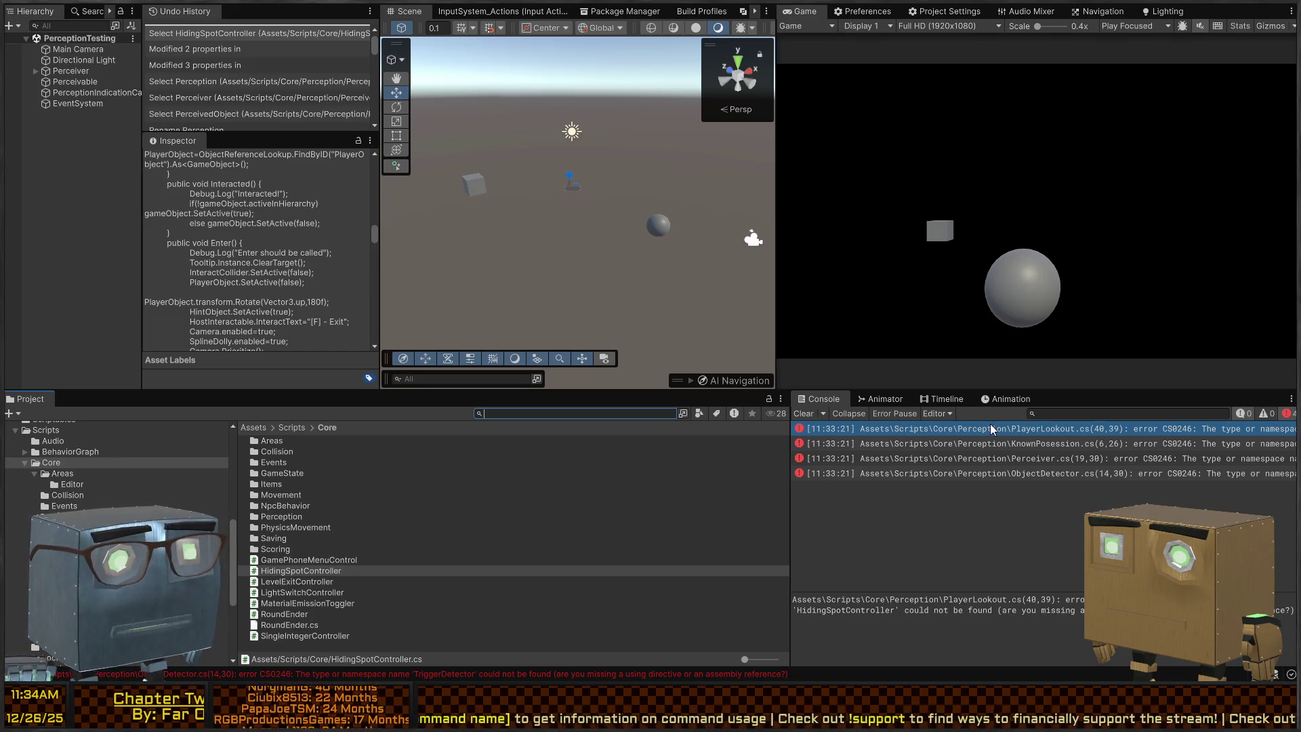
left_click(295, 559)
left_click(290, 570)
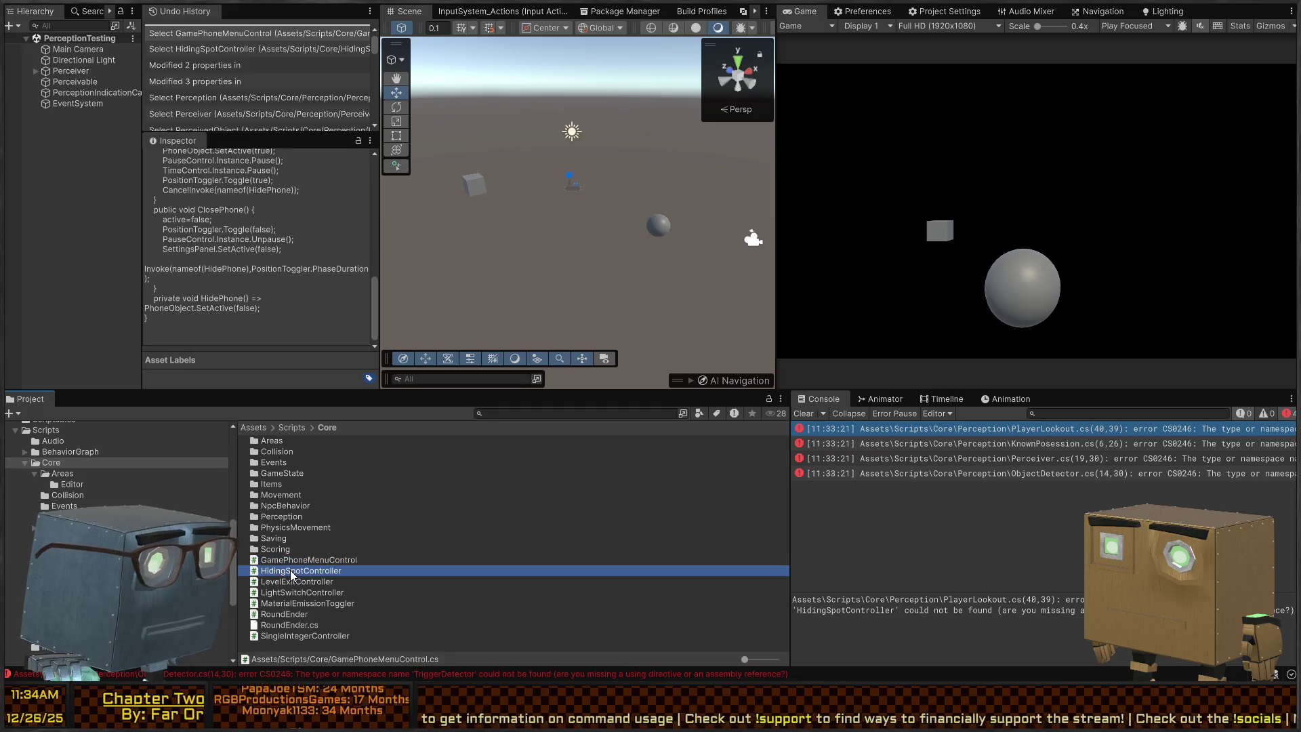
Move HidingSpotController.cs into Perception and open it at the missing Cinemachine namespace error.
left_click(904, 433)
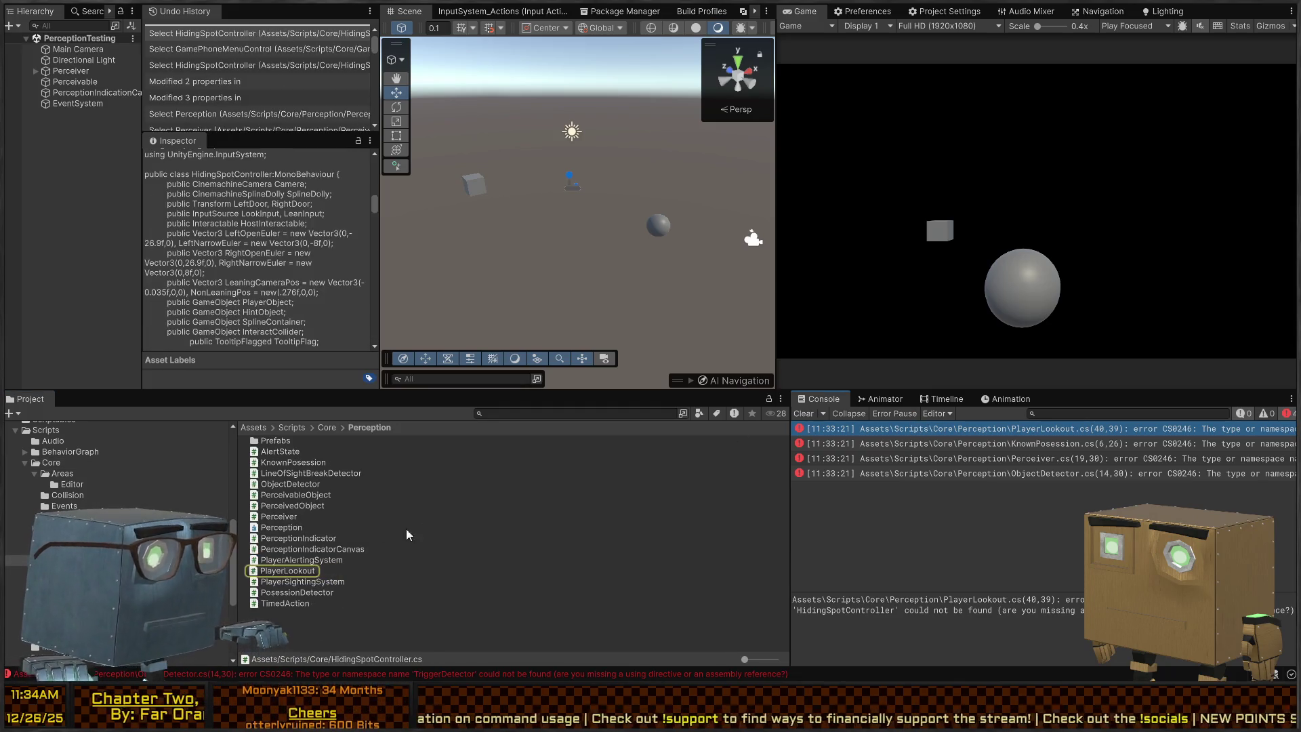
left_click_drag(320, 612, 320, 613)
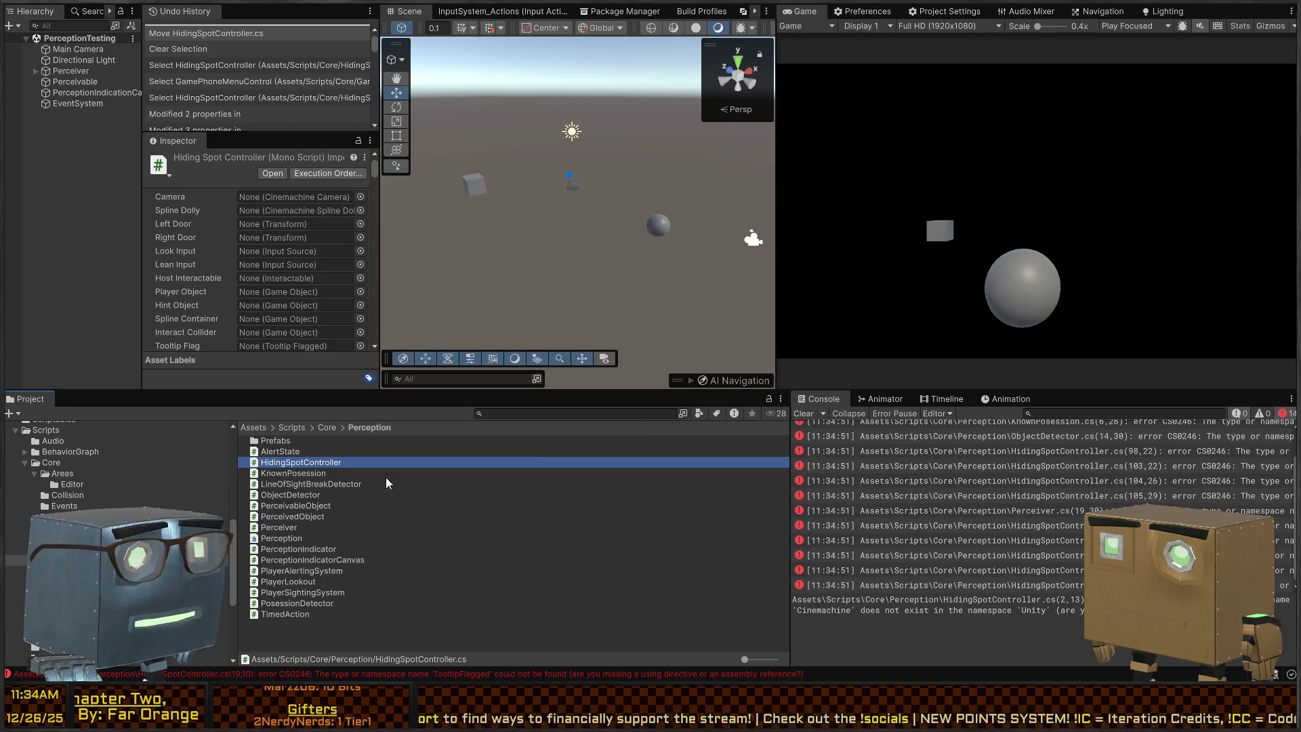
scroll(889, 466, "up", 1)
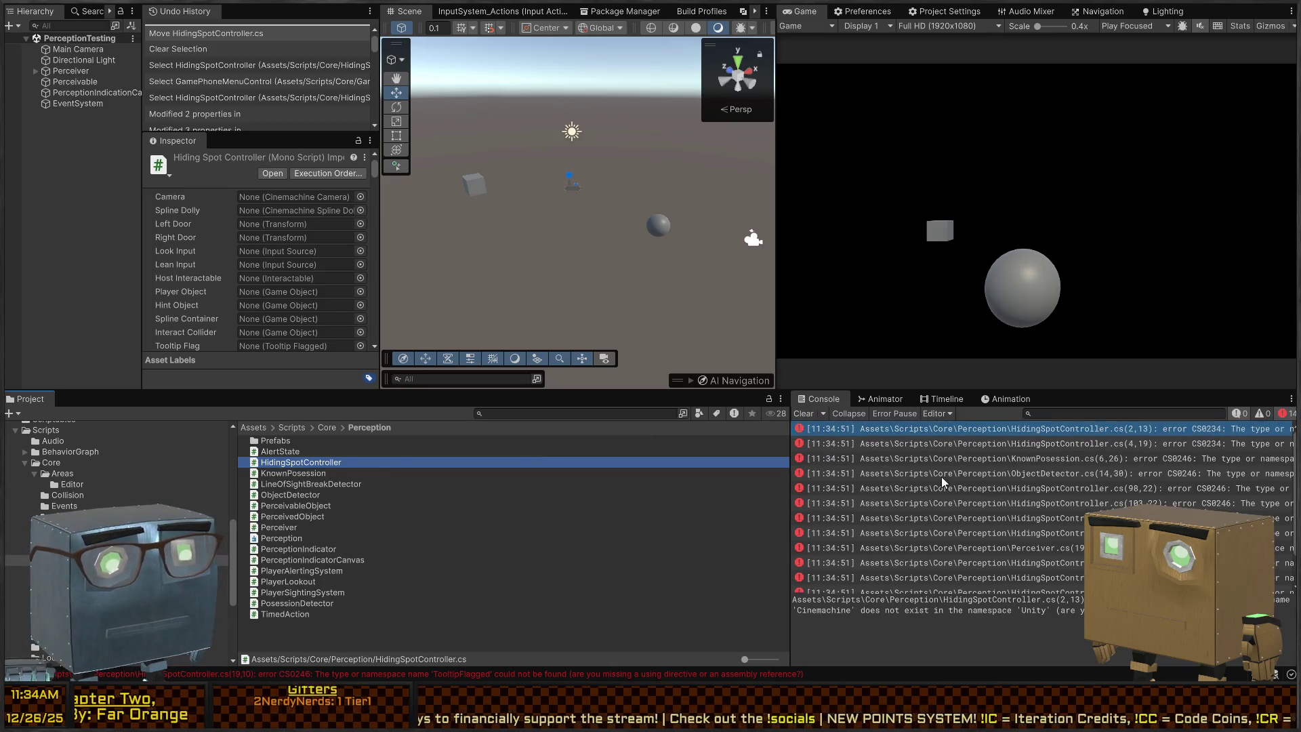
left_click(928, 427)
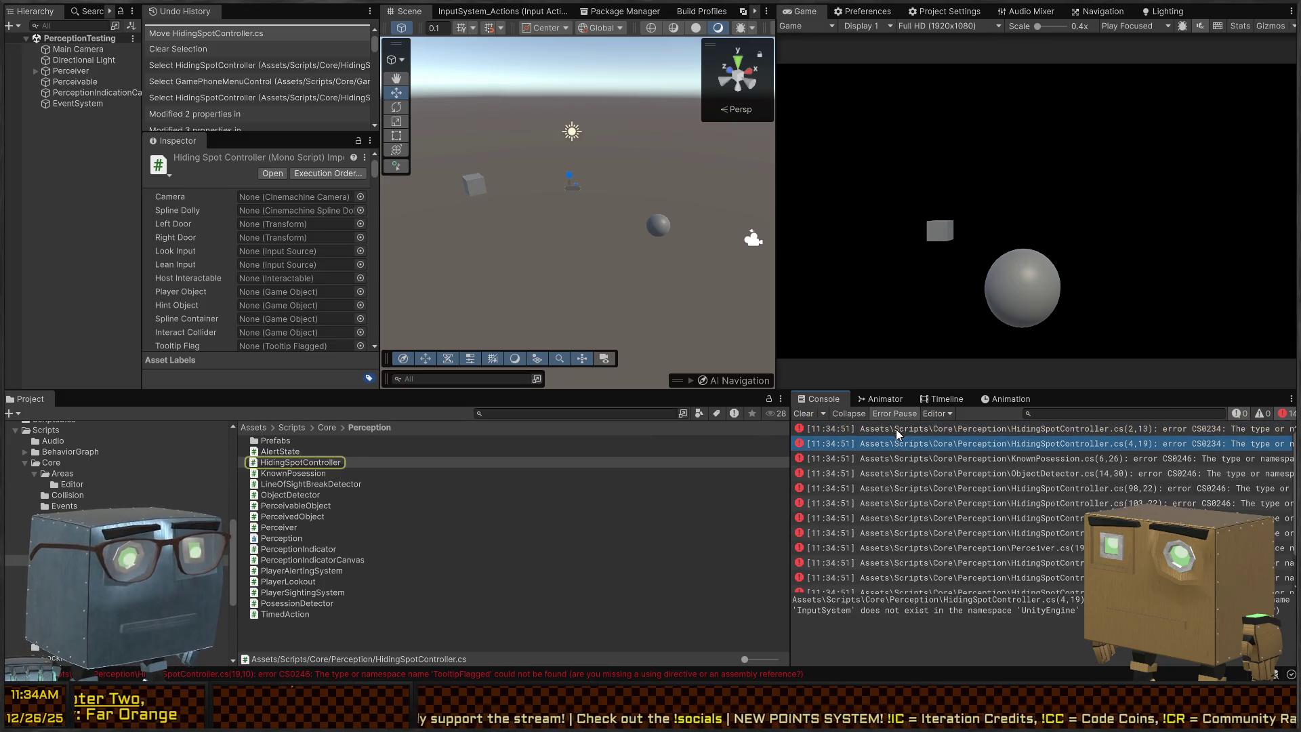
left_click(895, 429)
left_click(908, 432)
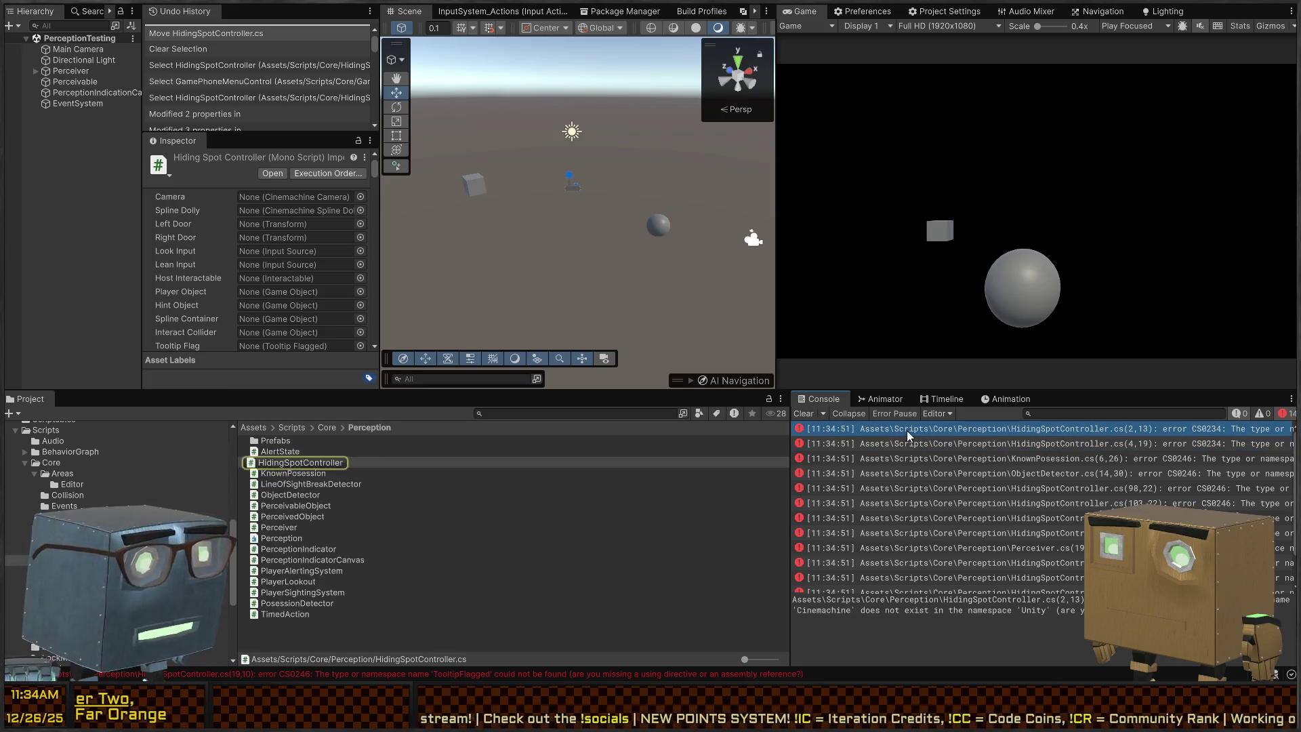
double_click(896, 430)
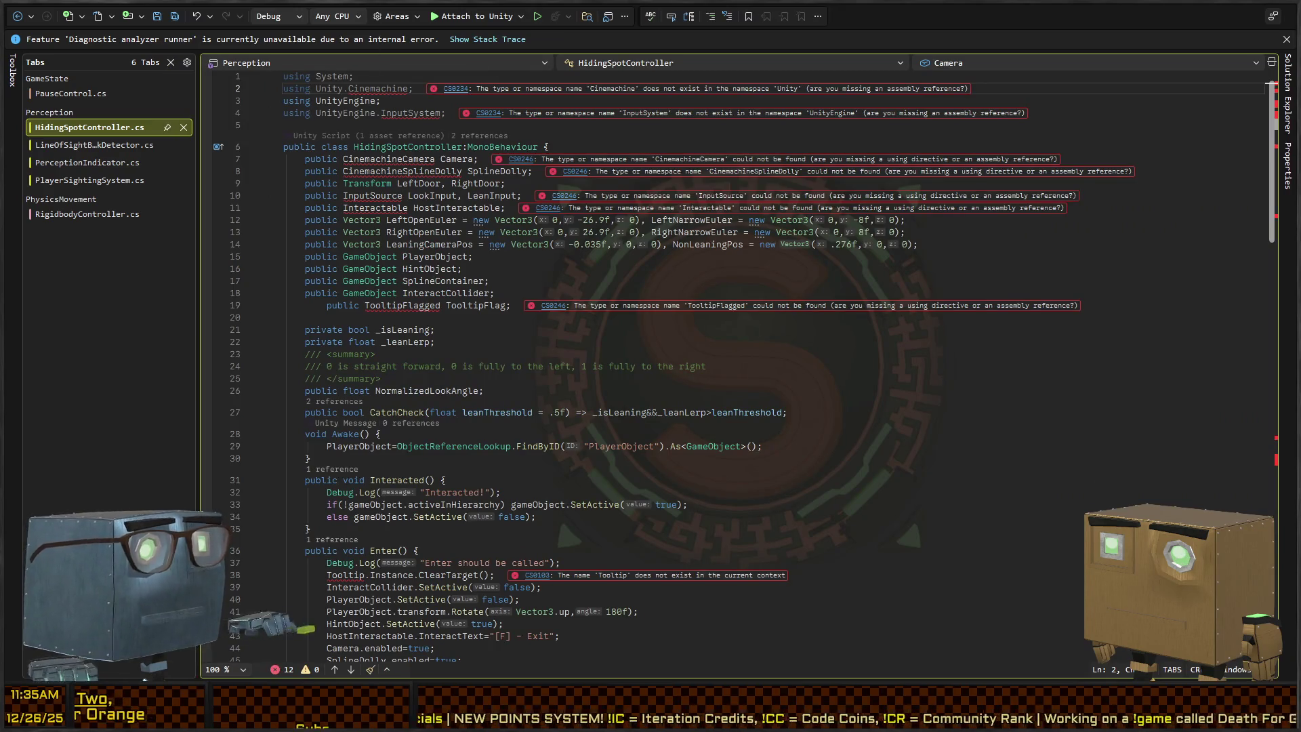
Review HidingSpotController.cs's missing TooltipFlagged, Tooltip and InputAction errors in Rider, then return to Unity.
key("alt+Tab")
double_click(296, 461)
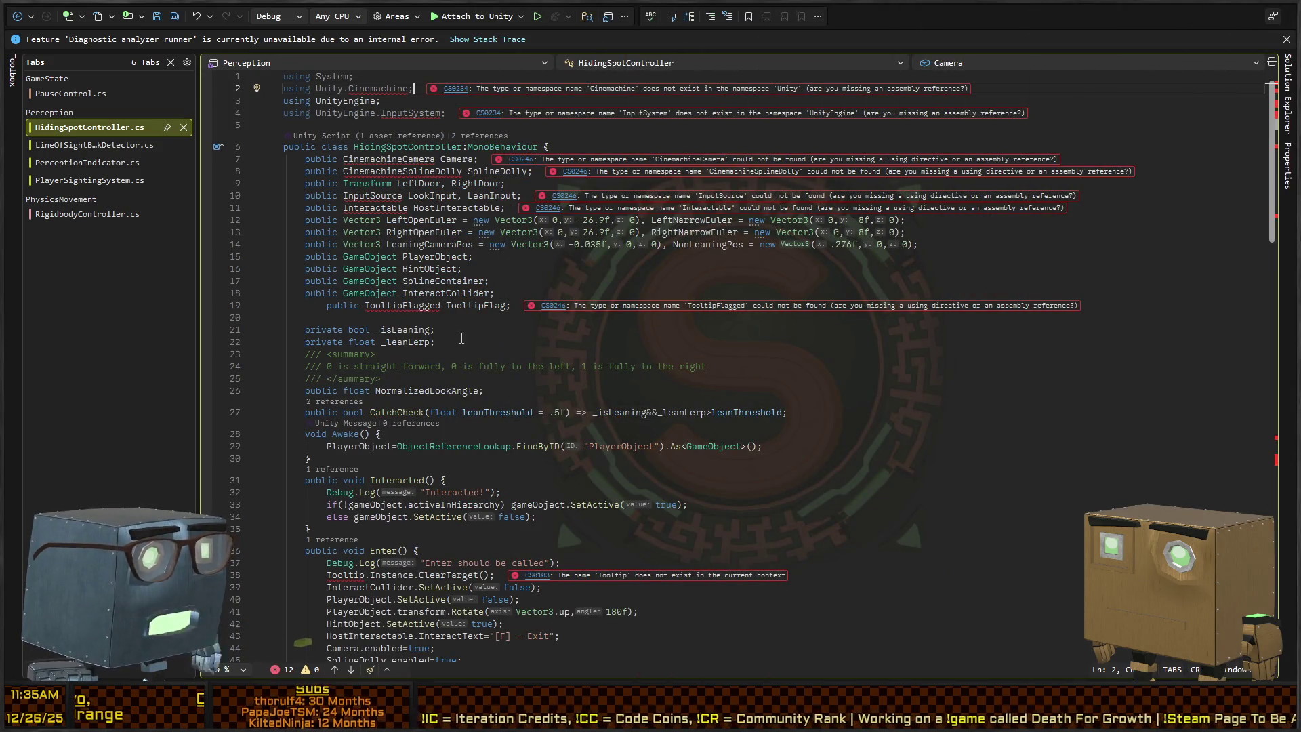
scroll(409, 387, "down", 6)
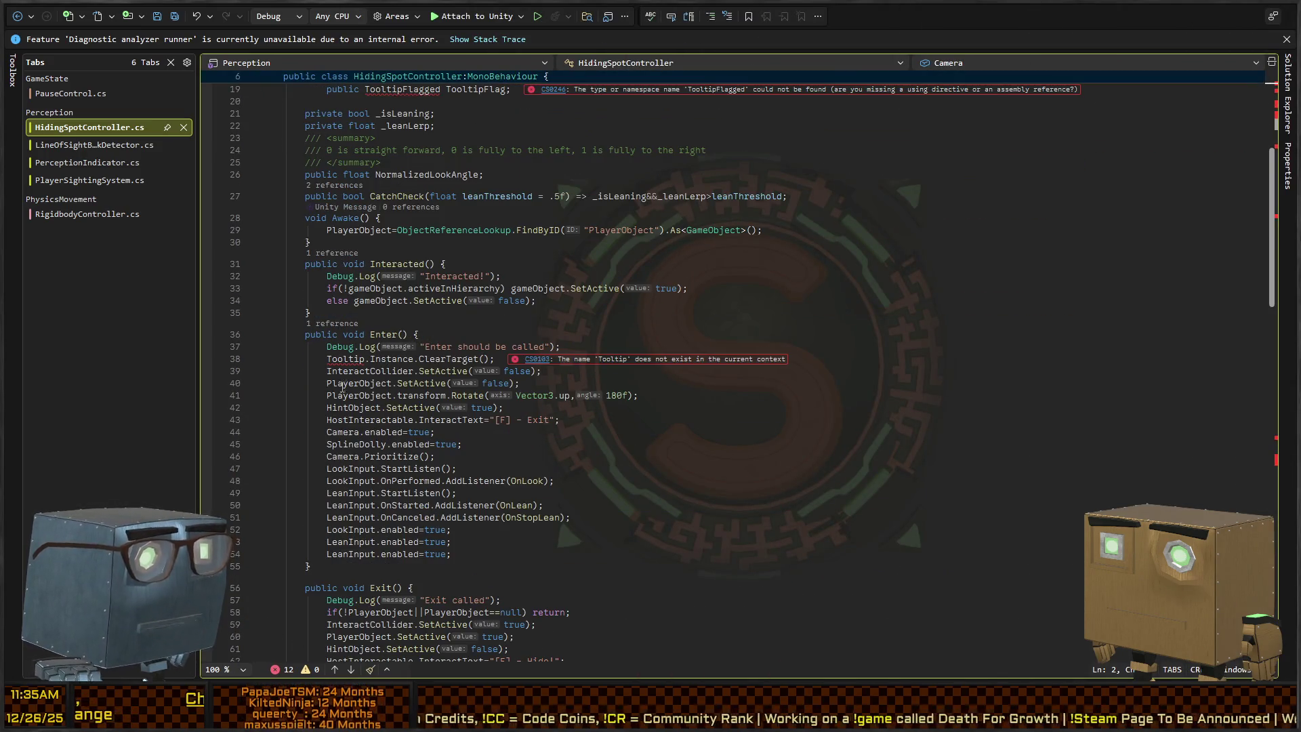
scroll(381, 383, "down", 4)
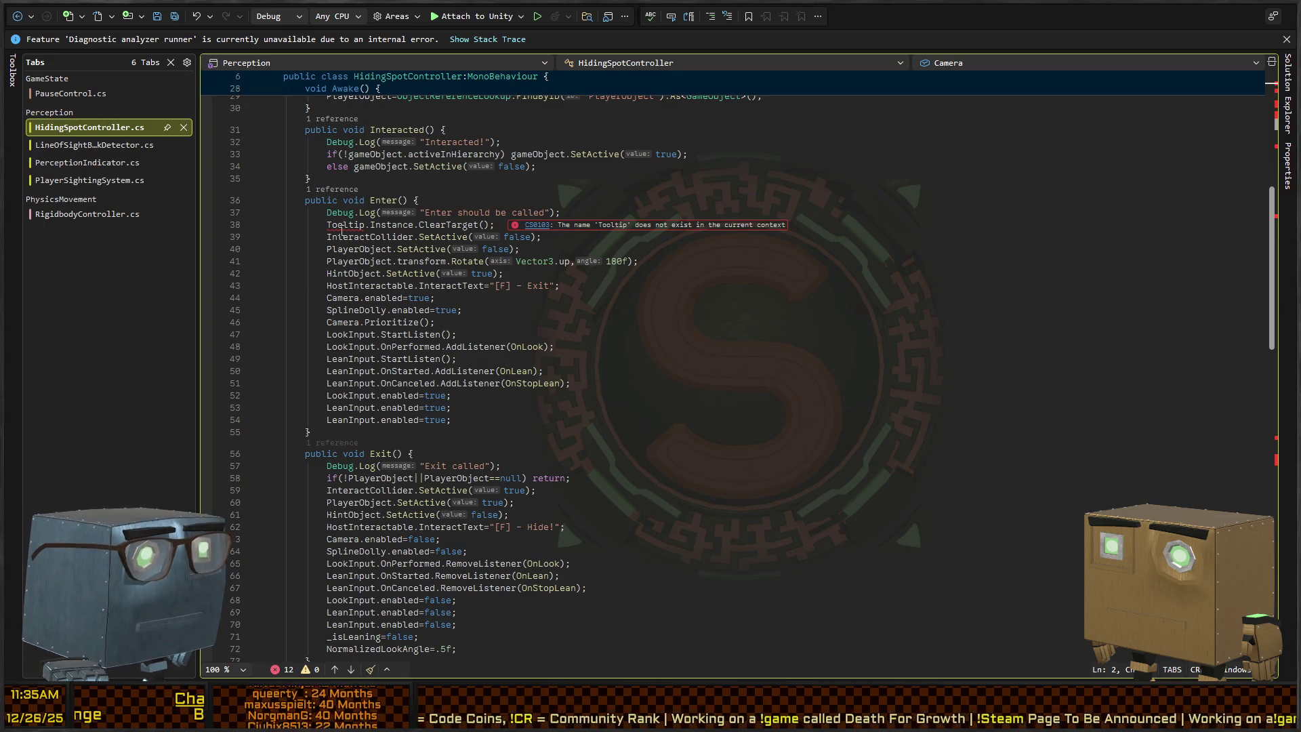
scroll(395, 425, "down", 13)
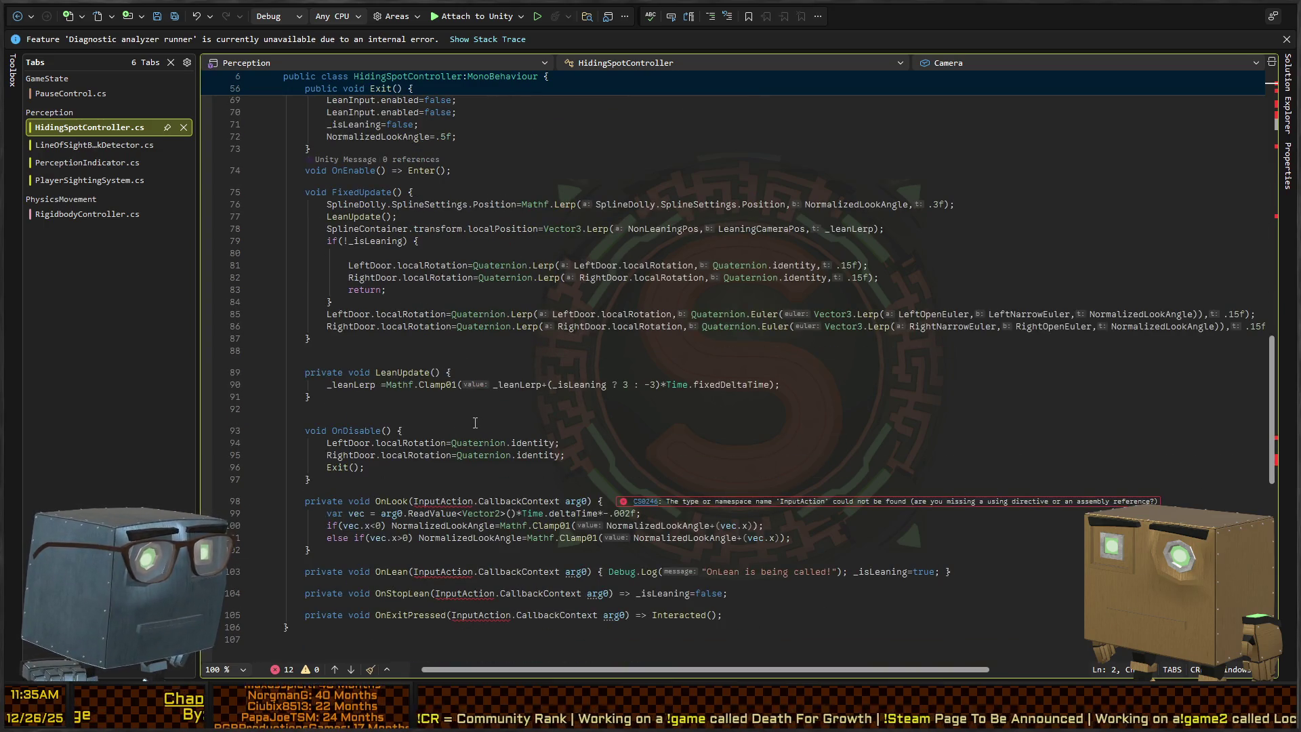
scroll(487, 411, "up", 20)
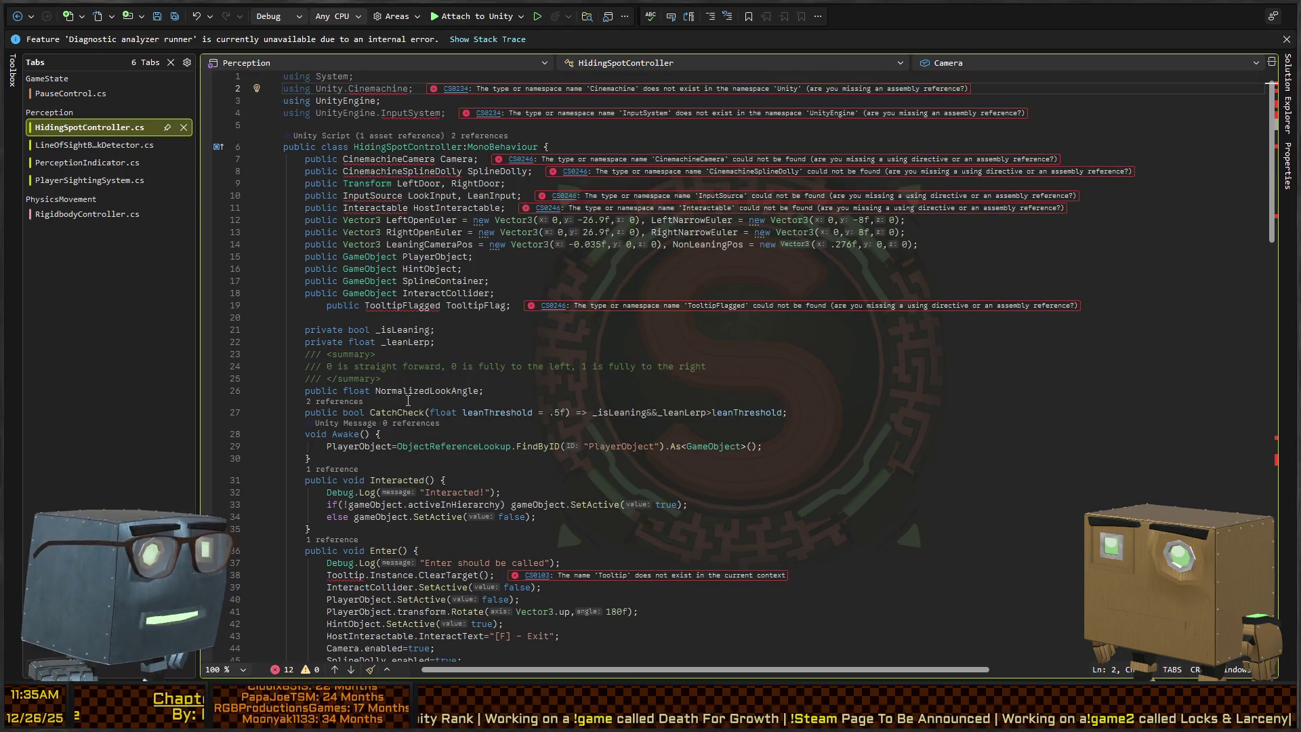
key("alt+Tab")
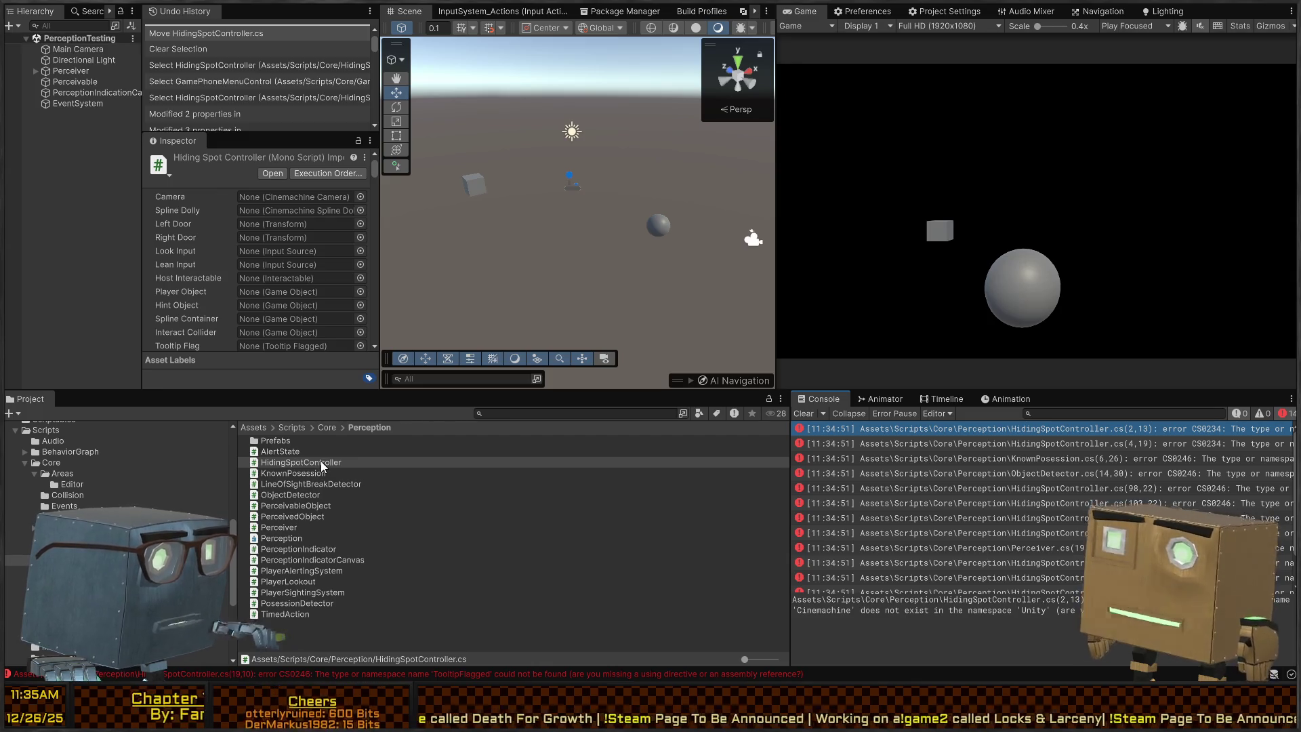
Drag HidingSpotController into Core, then check KnownPosession's missing 'ItemPickup' error.
left_click(320, 460)
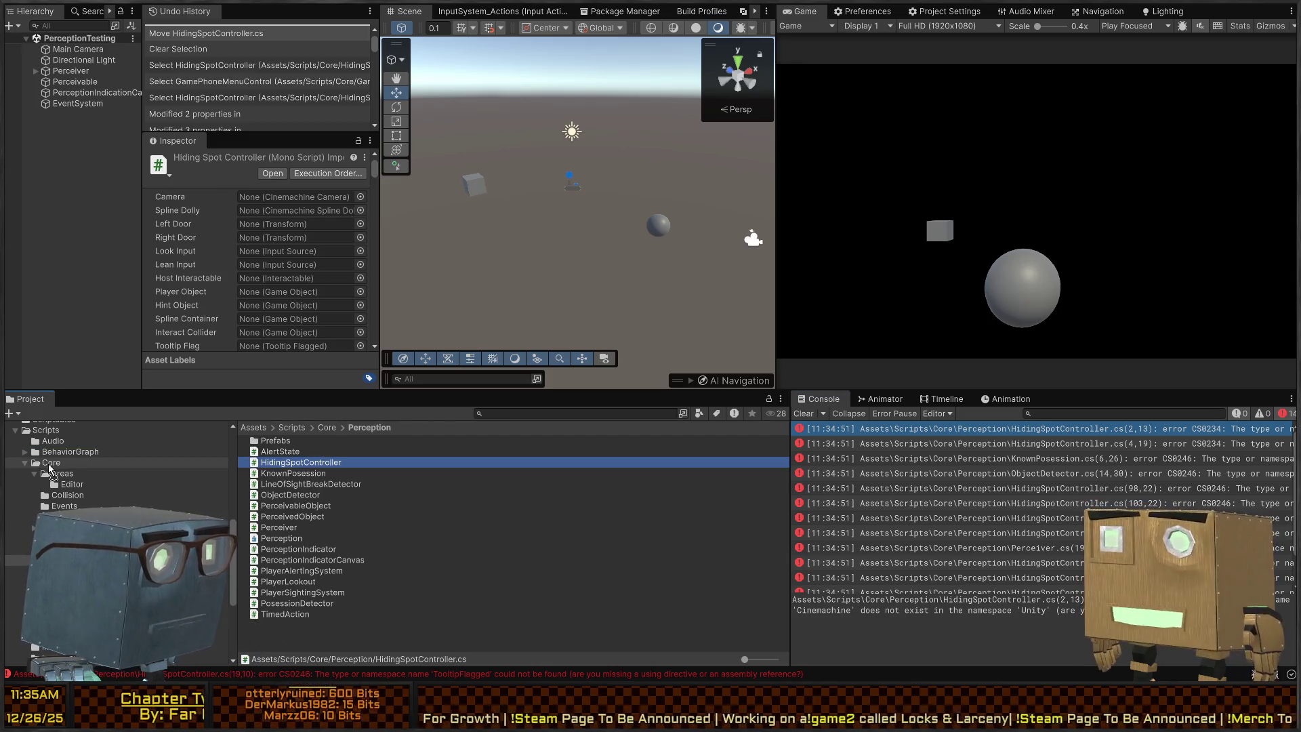
left_click_drag(301, 462, 49, 467)
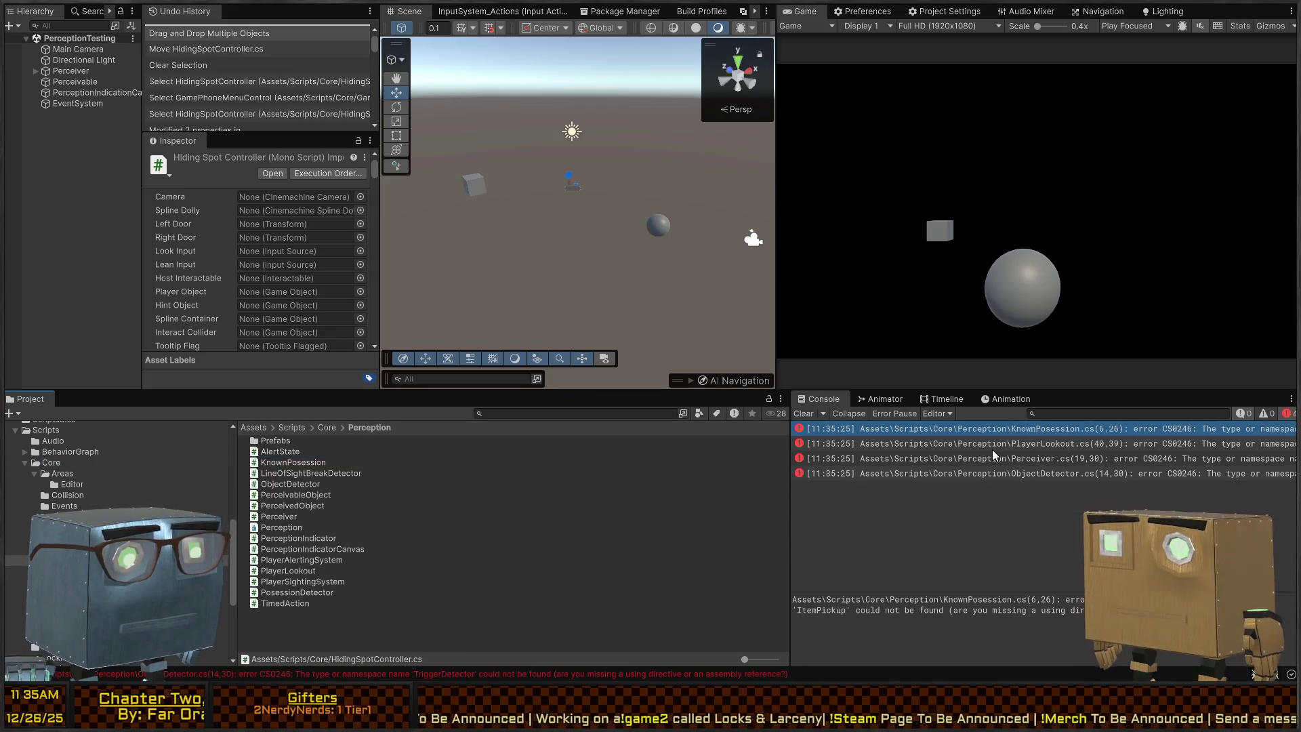
left_click(955, 429)
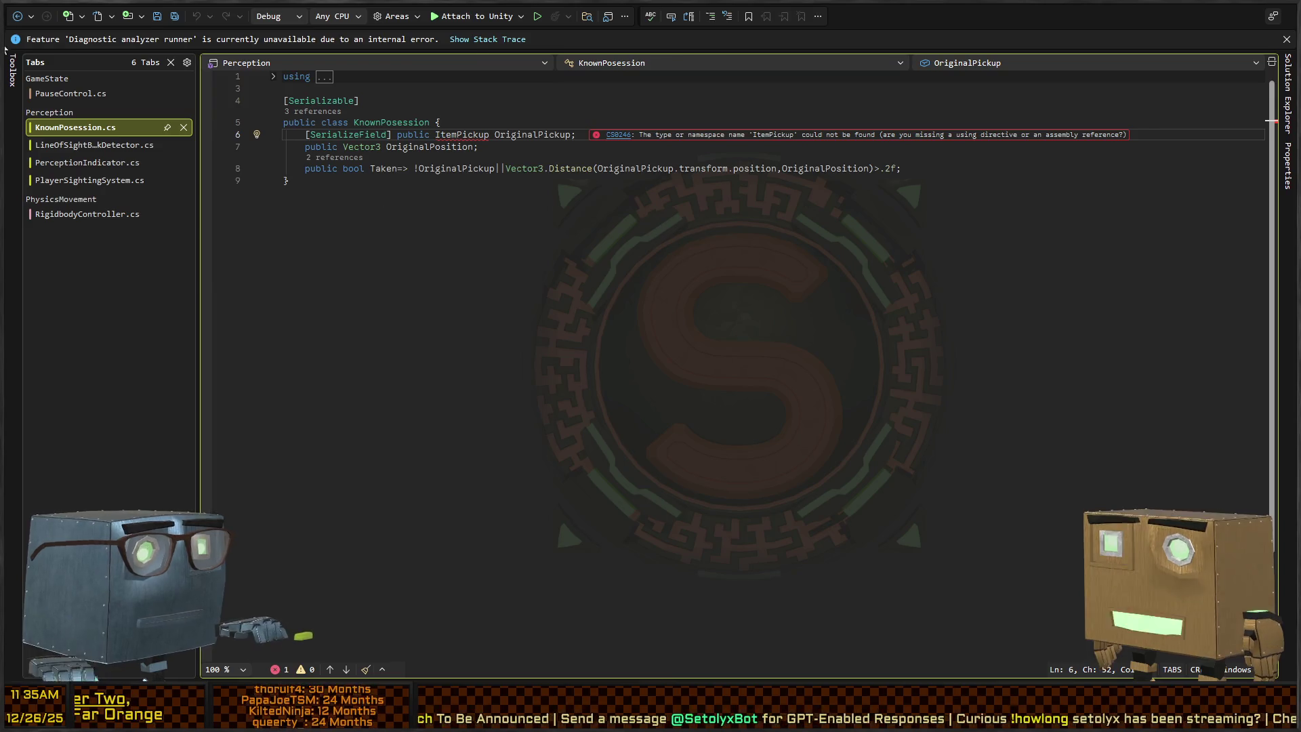
key("alt+Tab")
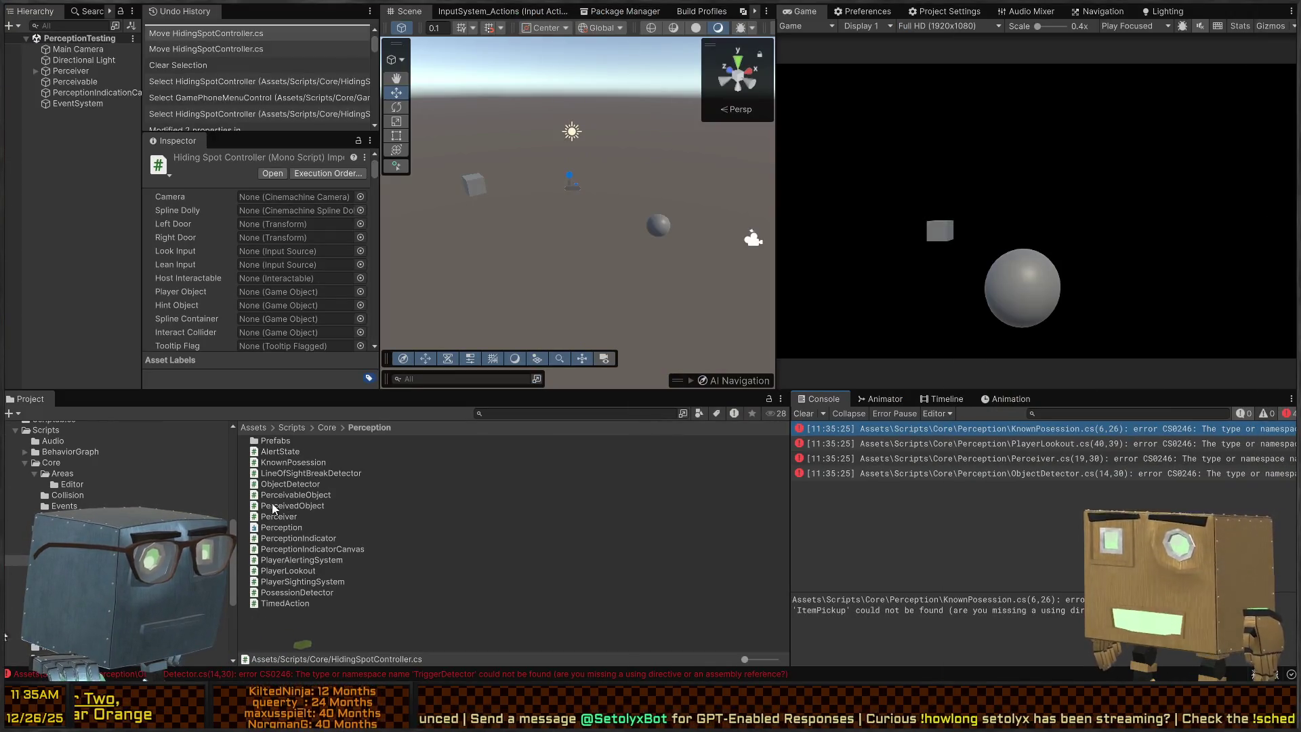
Drag KnownPosession and PosessionDetector into Core, then inspect the PlayerLookout error.
left_click(286, 592)
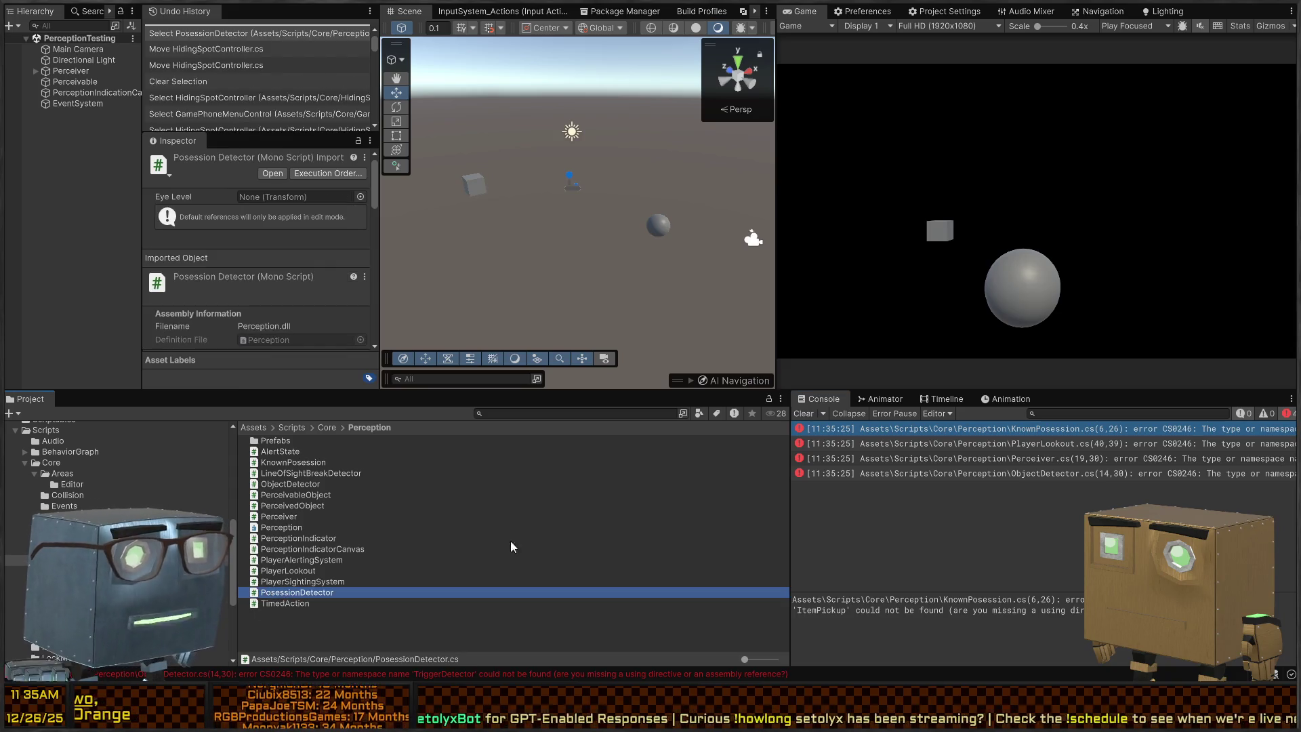
left_click(990, 435)
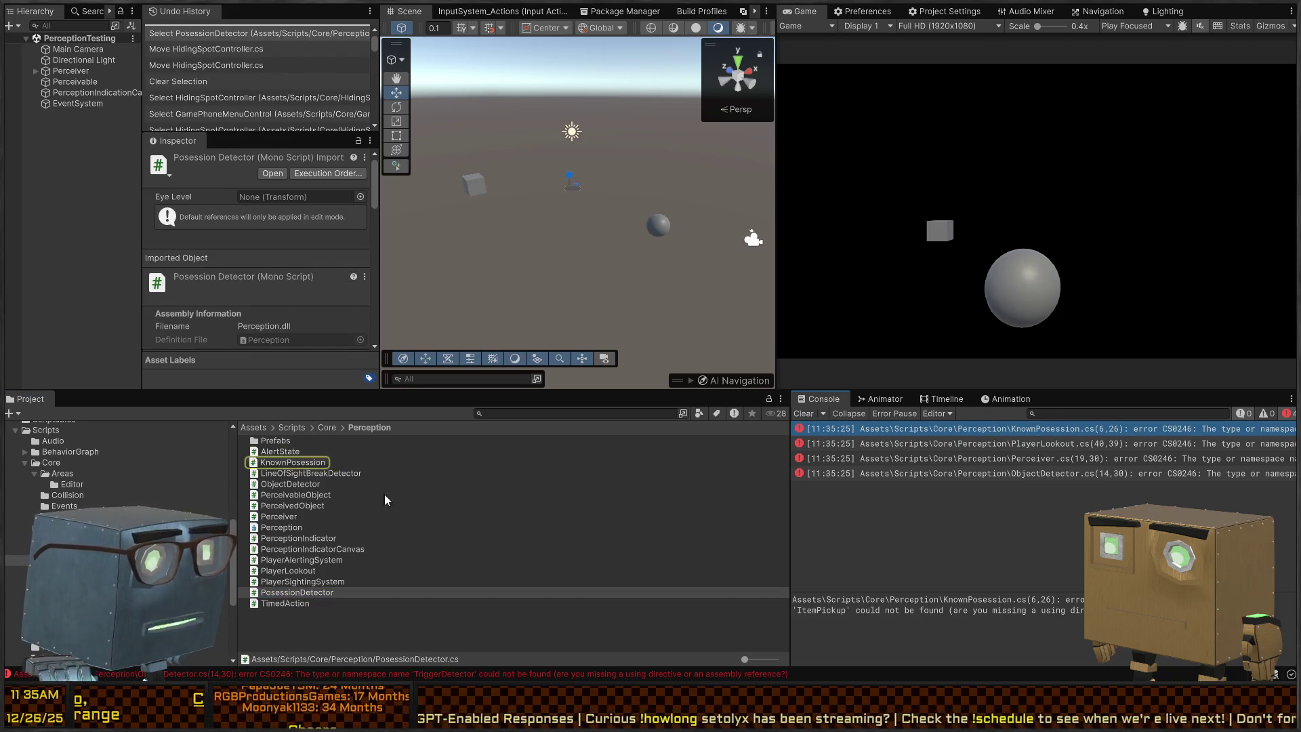
left_click(291, 594)
left_click(283, 461, "ctrl")
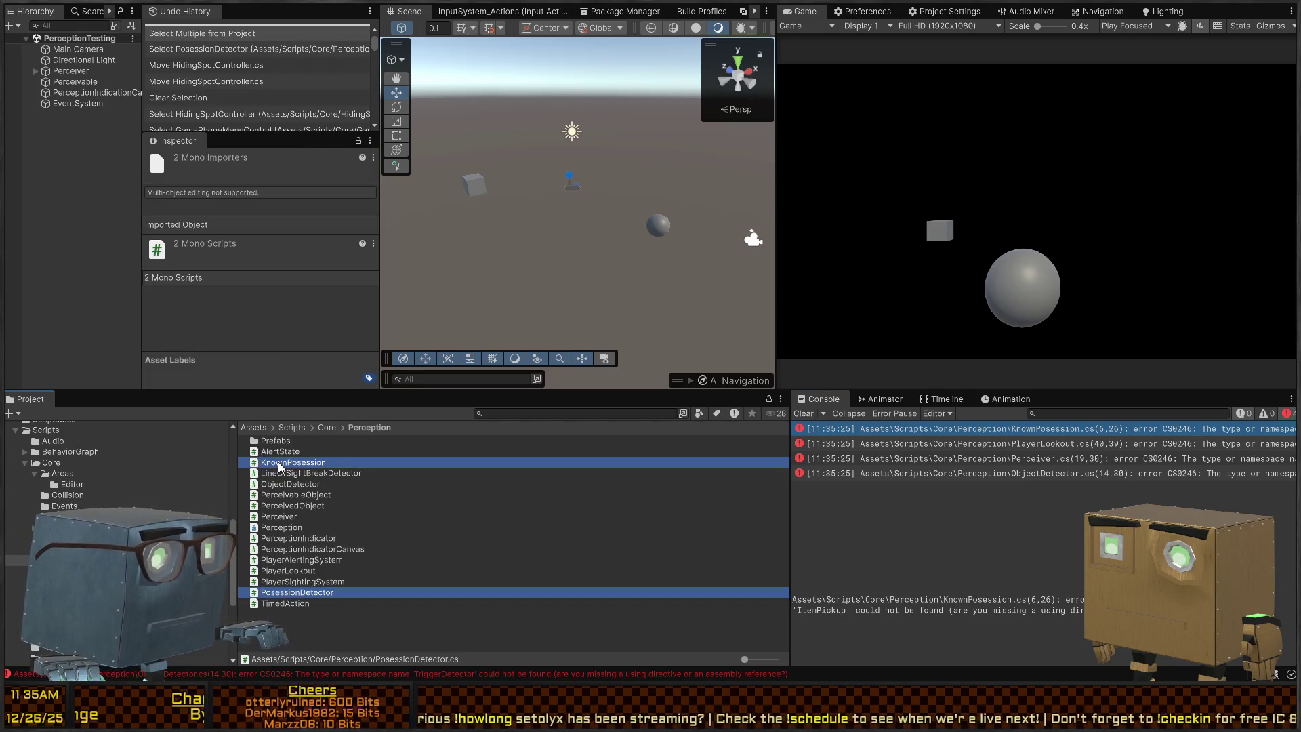
left_click_drag(277, 462, 57, 464)
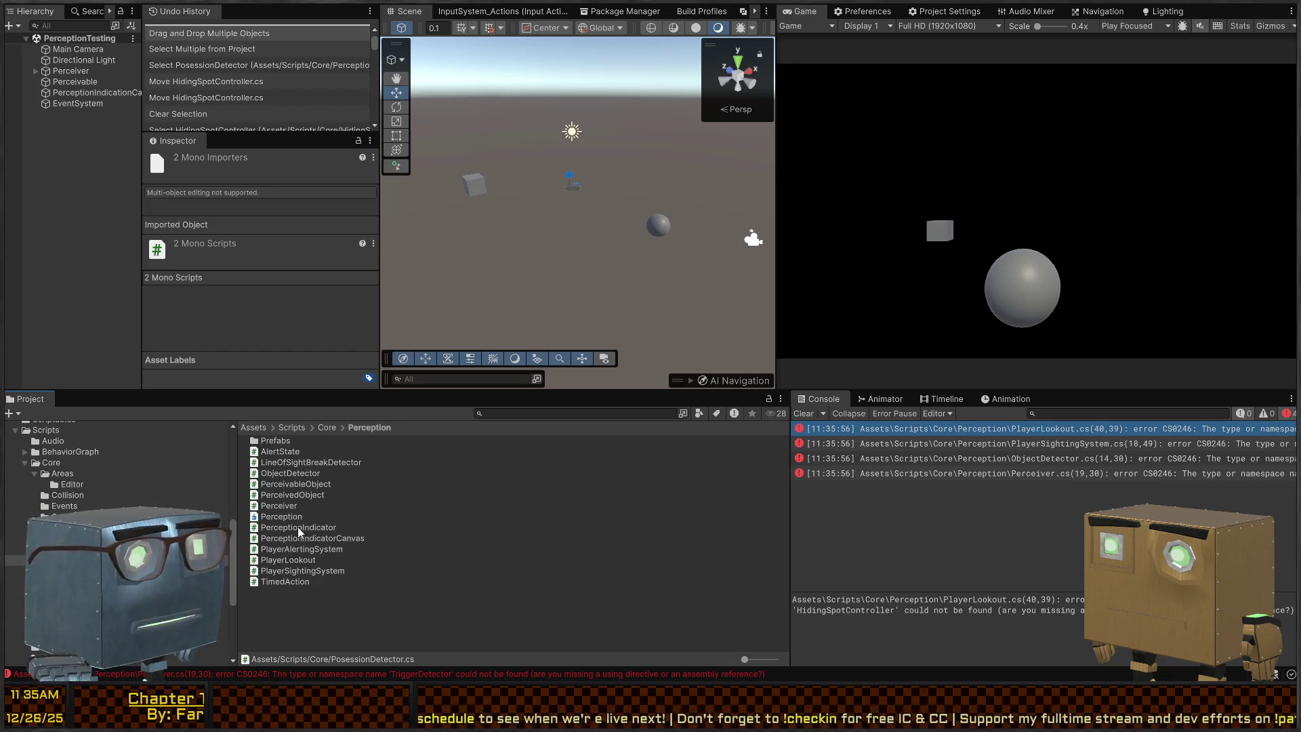
left_click(991, 427)
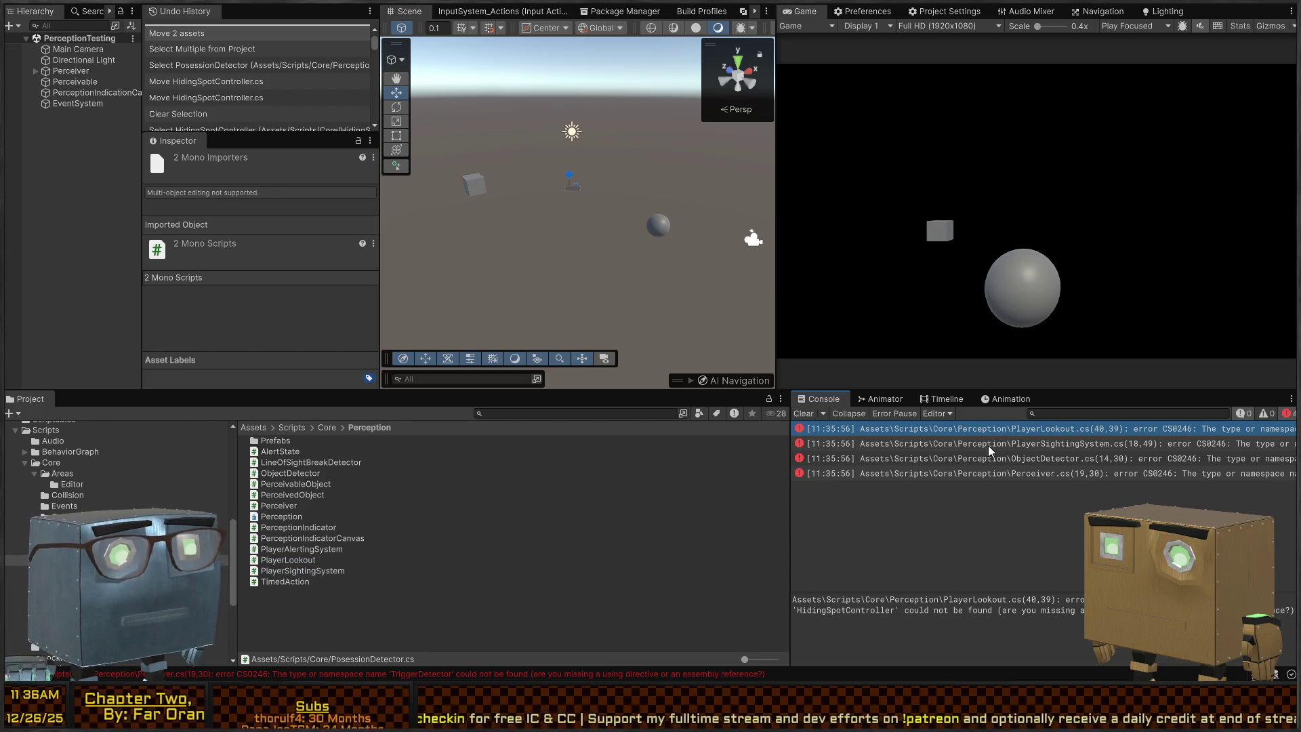
left_click(990, 431)
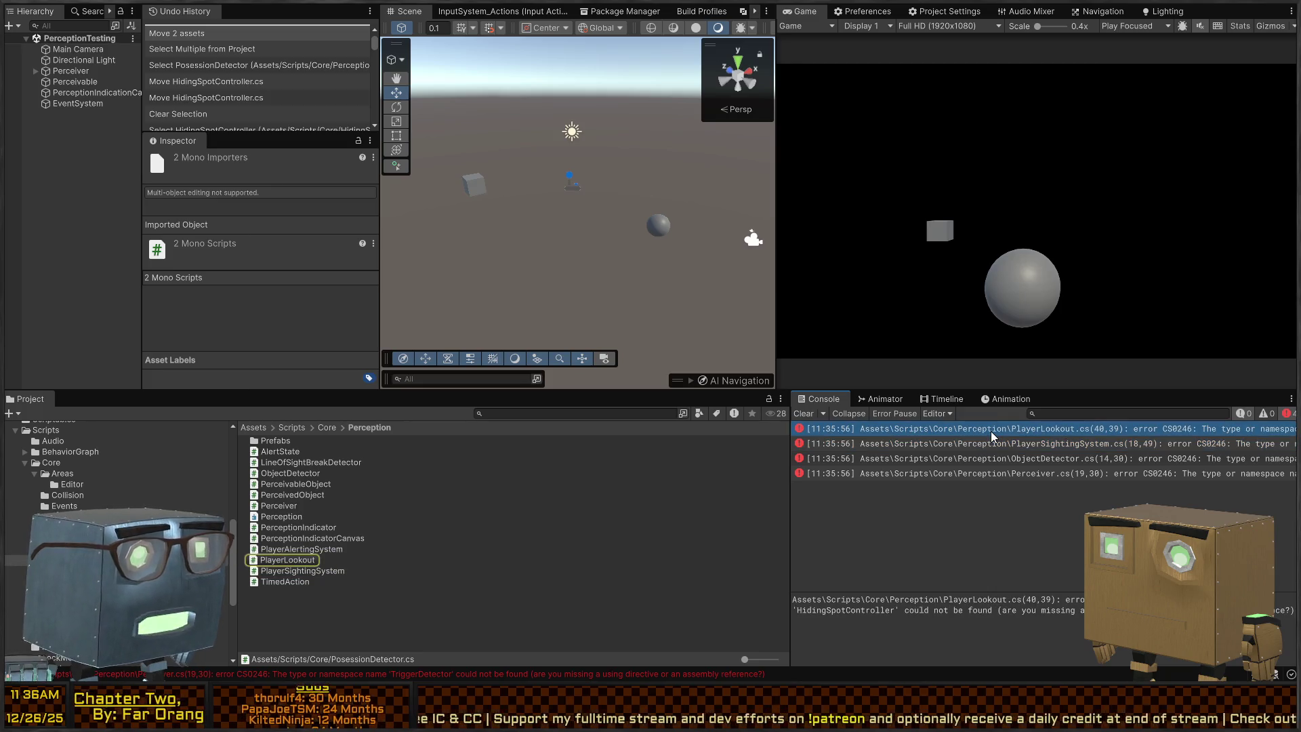
double_click(990, 431)
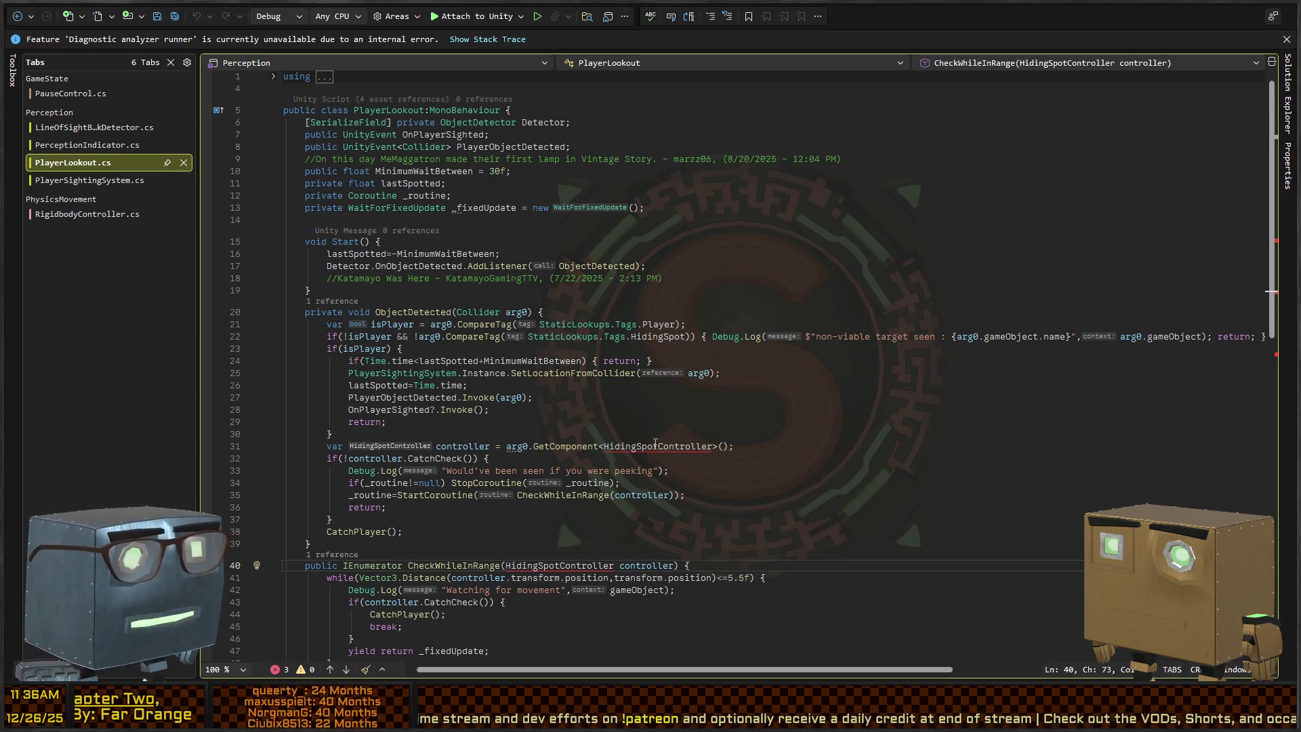
scroll(406, 346, "down", 4)
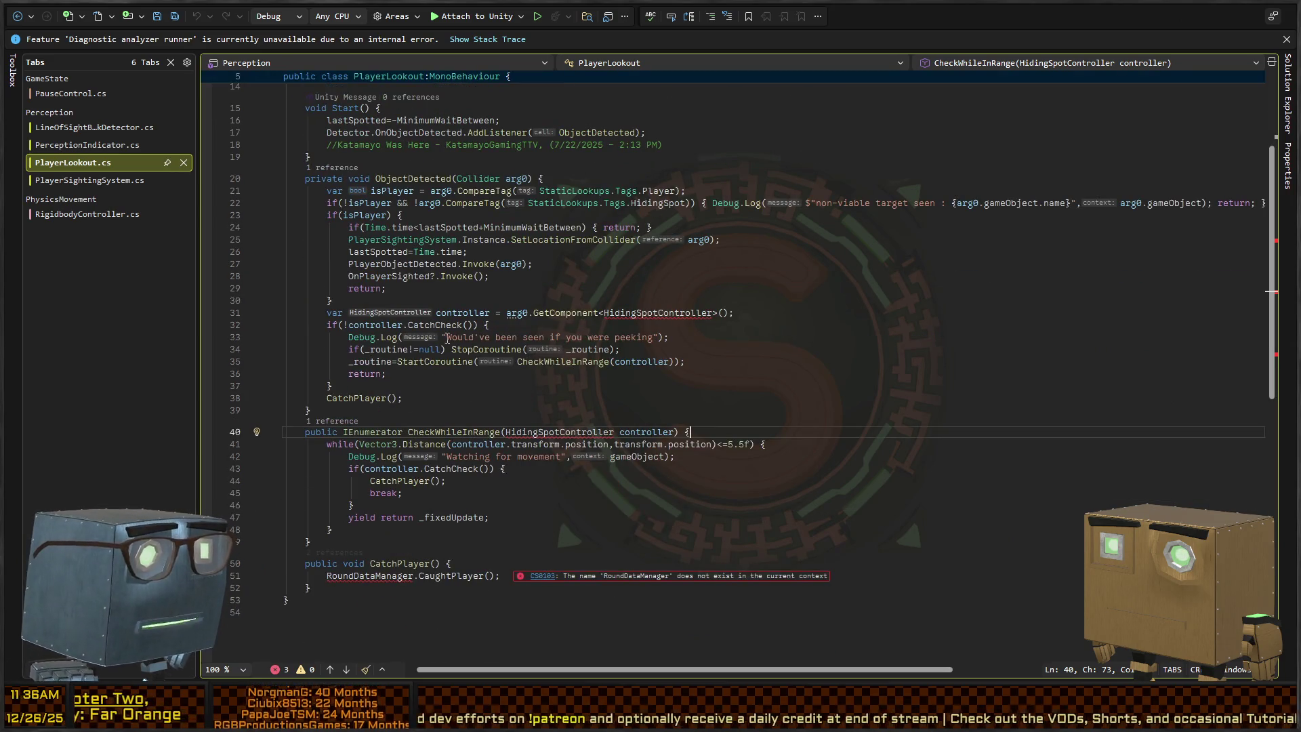
scroll(484, 366, "up", 4)
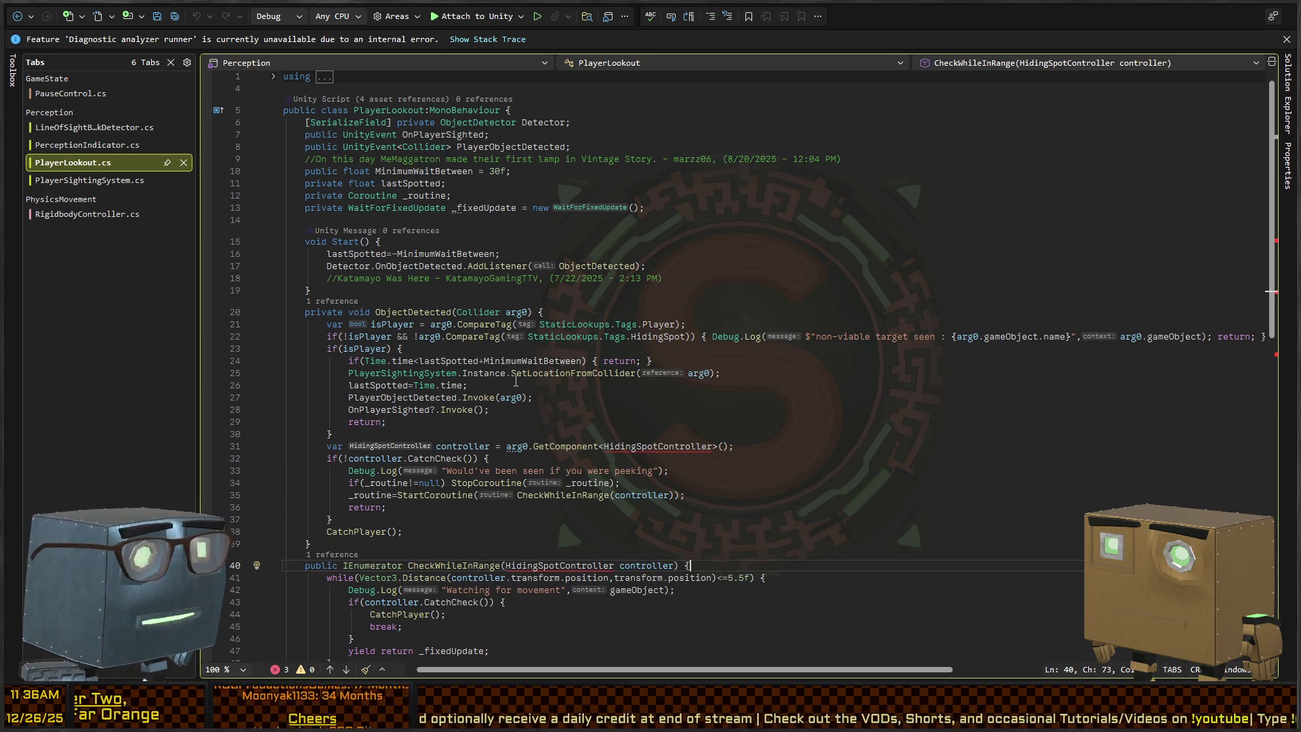
scroll(560, 350, "down", 4)
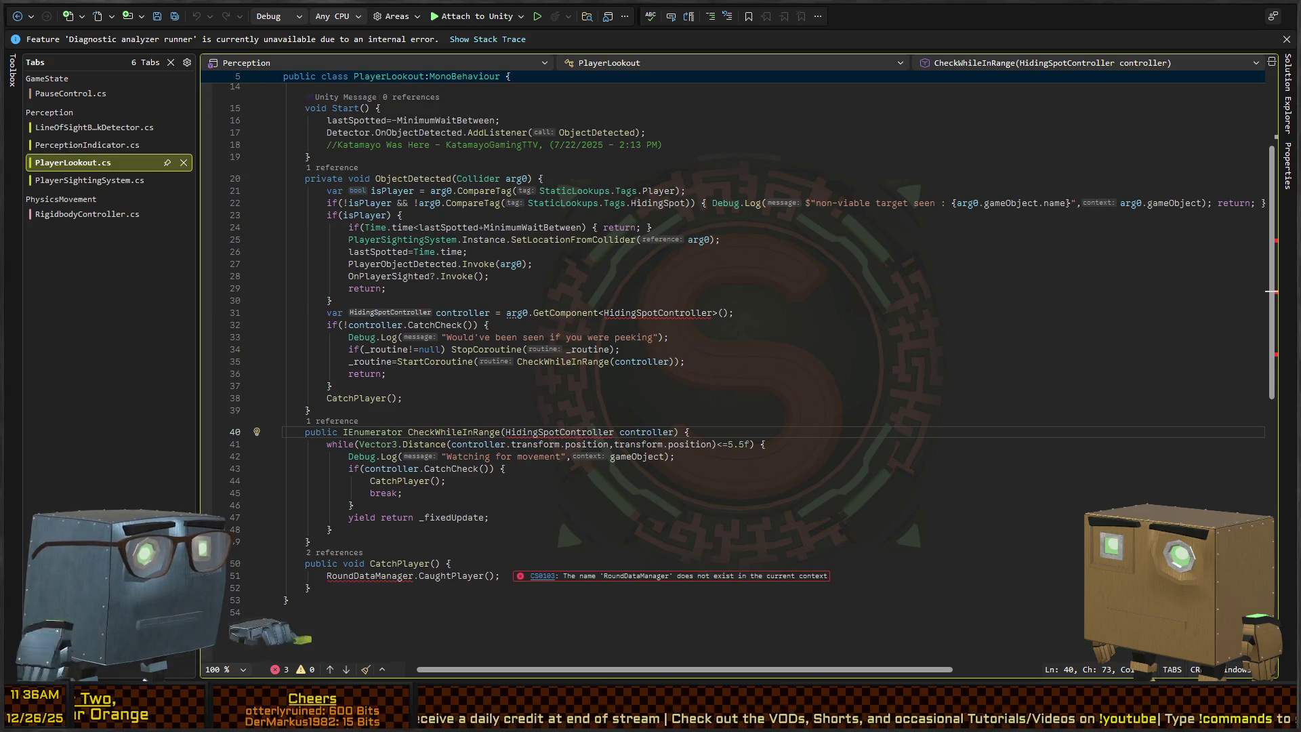
key("alt+Tab")
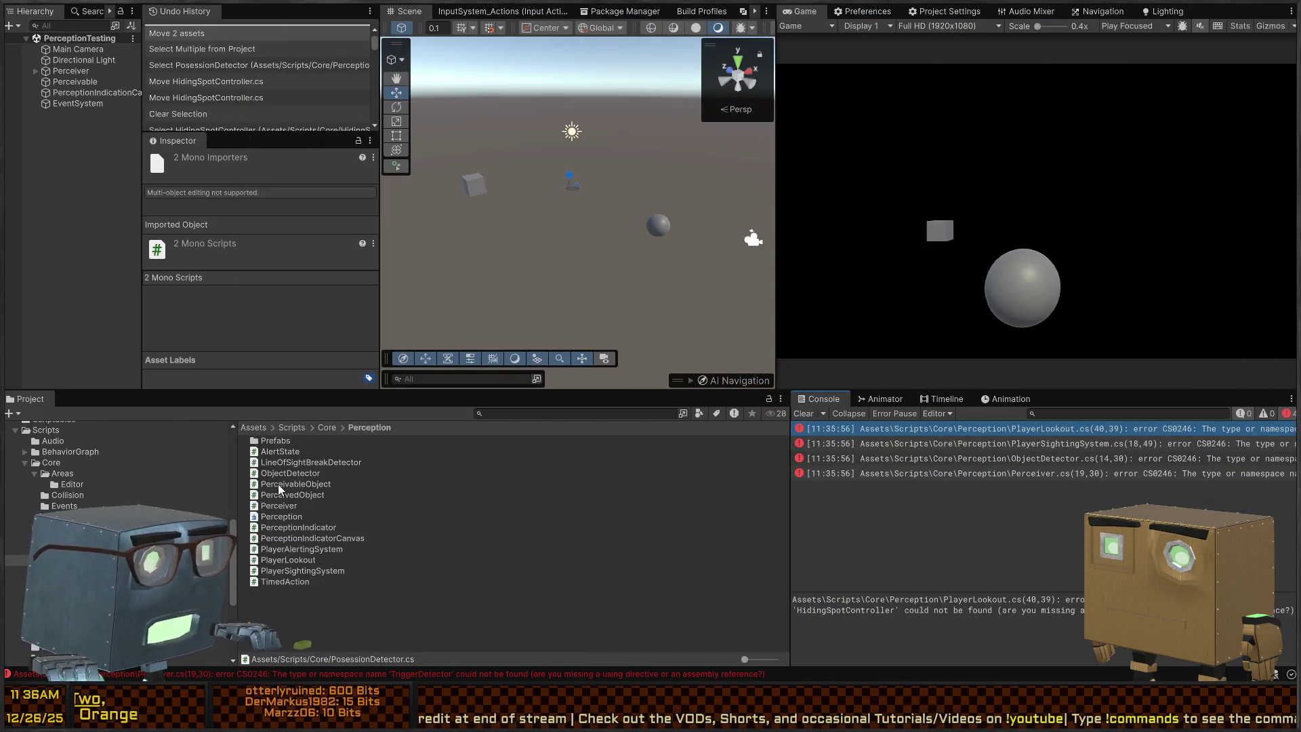
Go through the PlayerLookout, PlayerSightingSystem, ObjectDetector and Perceiver errors to locate their scripts.
left_click(919, 430)
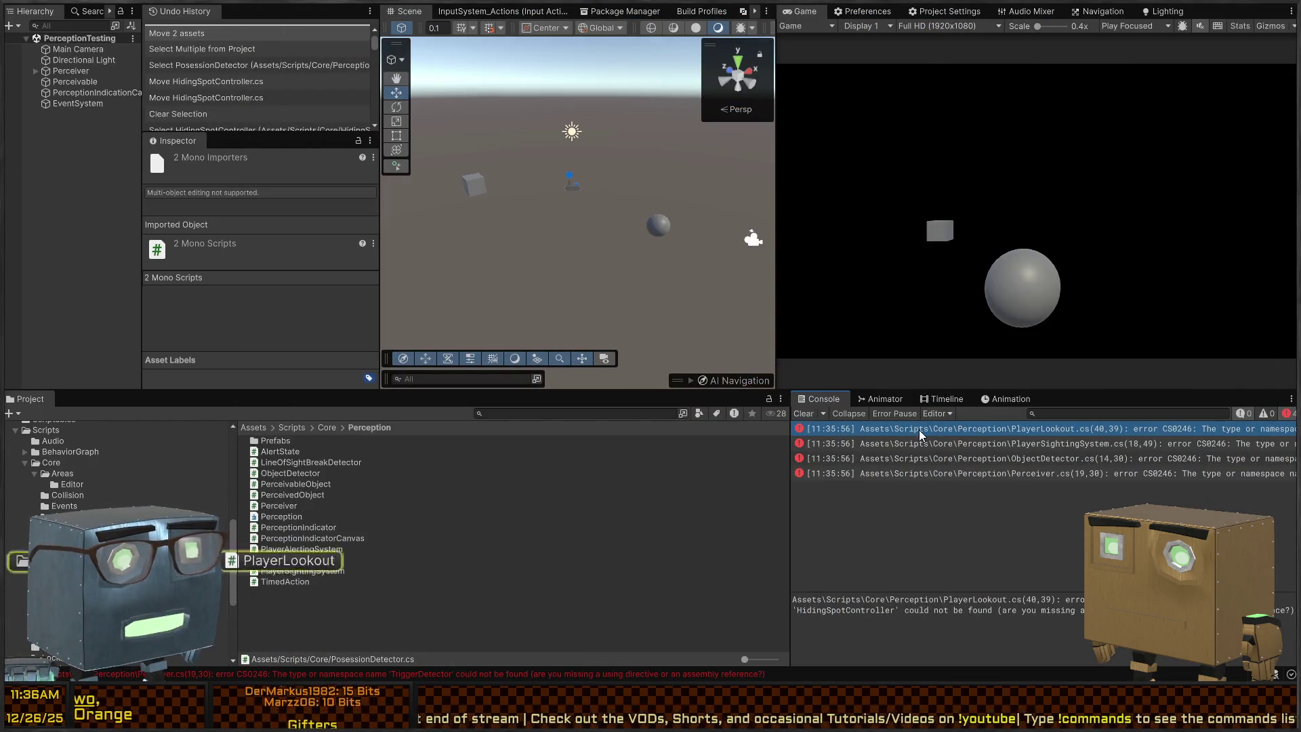
left_click(284, 560)
left_click(339, 549)
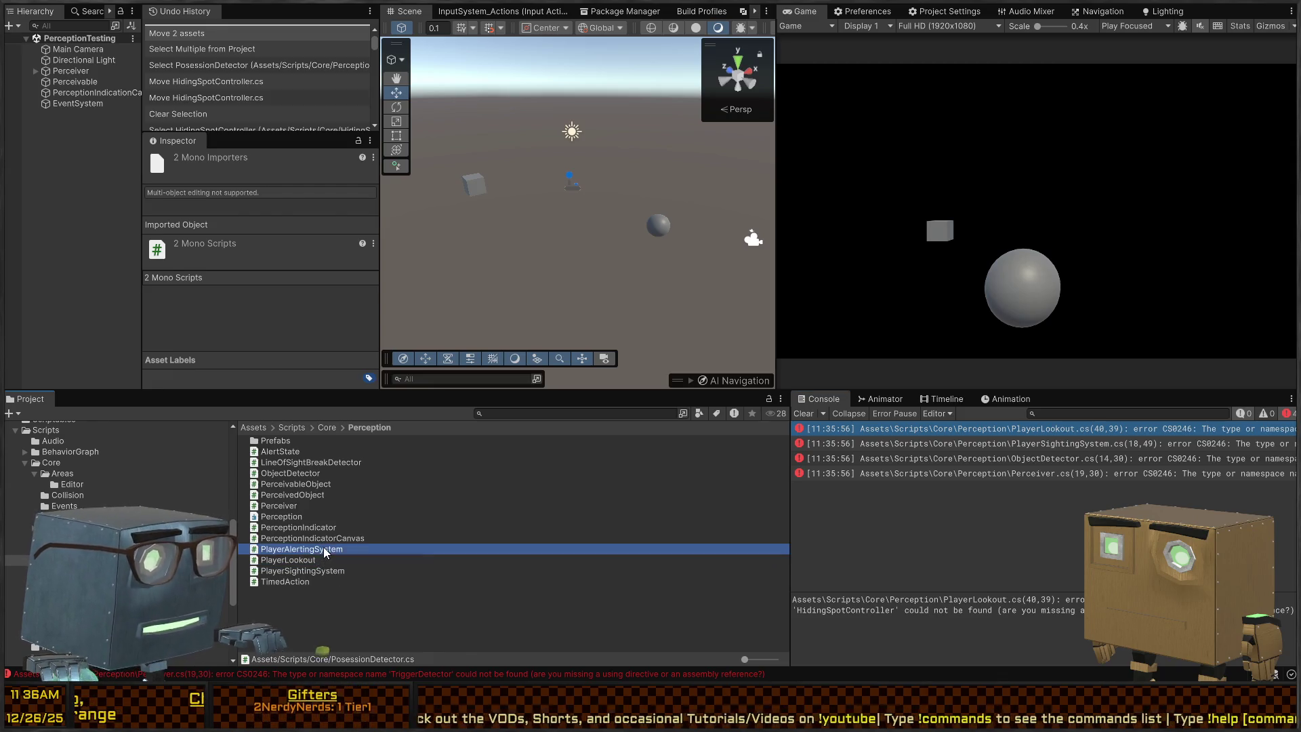
left_click(921, 448)
left_click(918, 455)
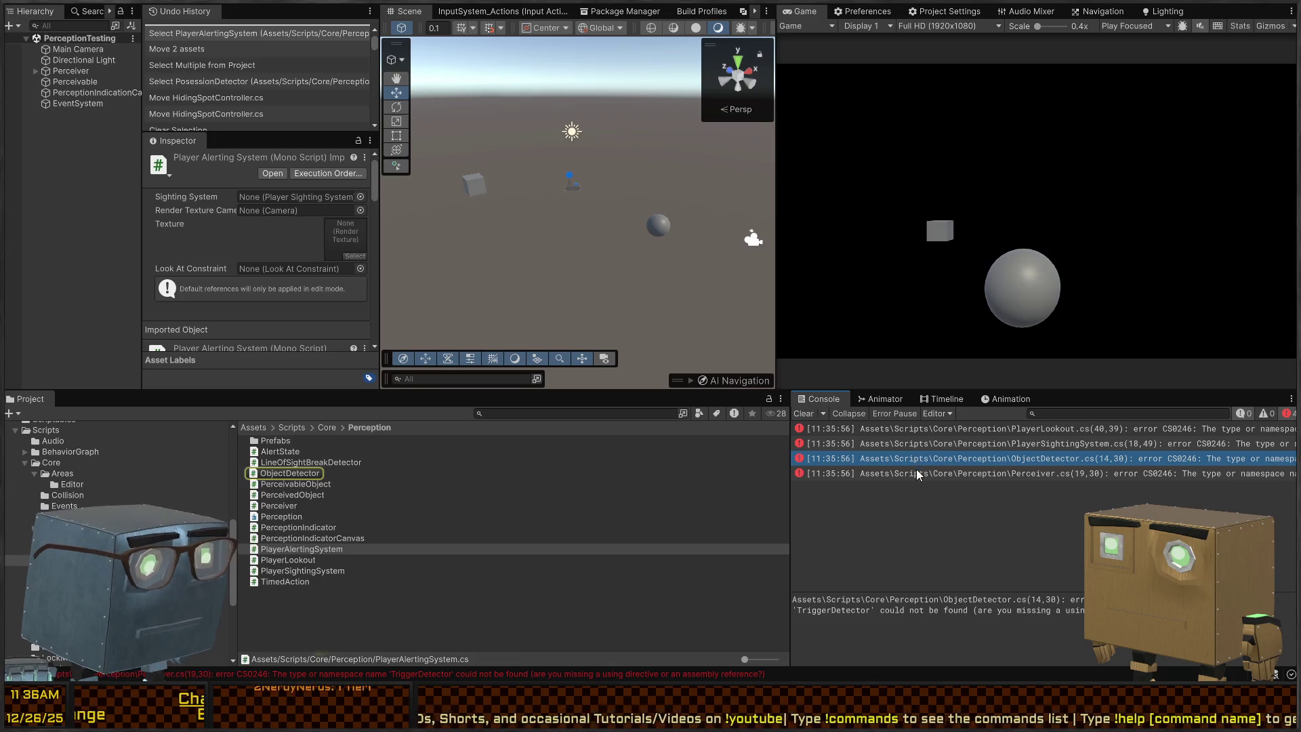
left_click(921, 473)
left_click(933, 439)
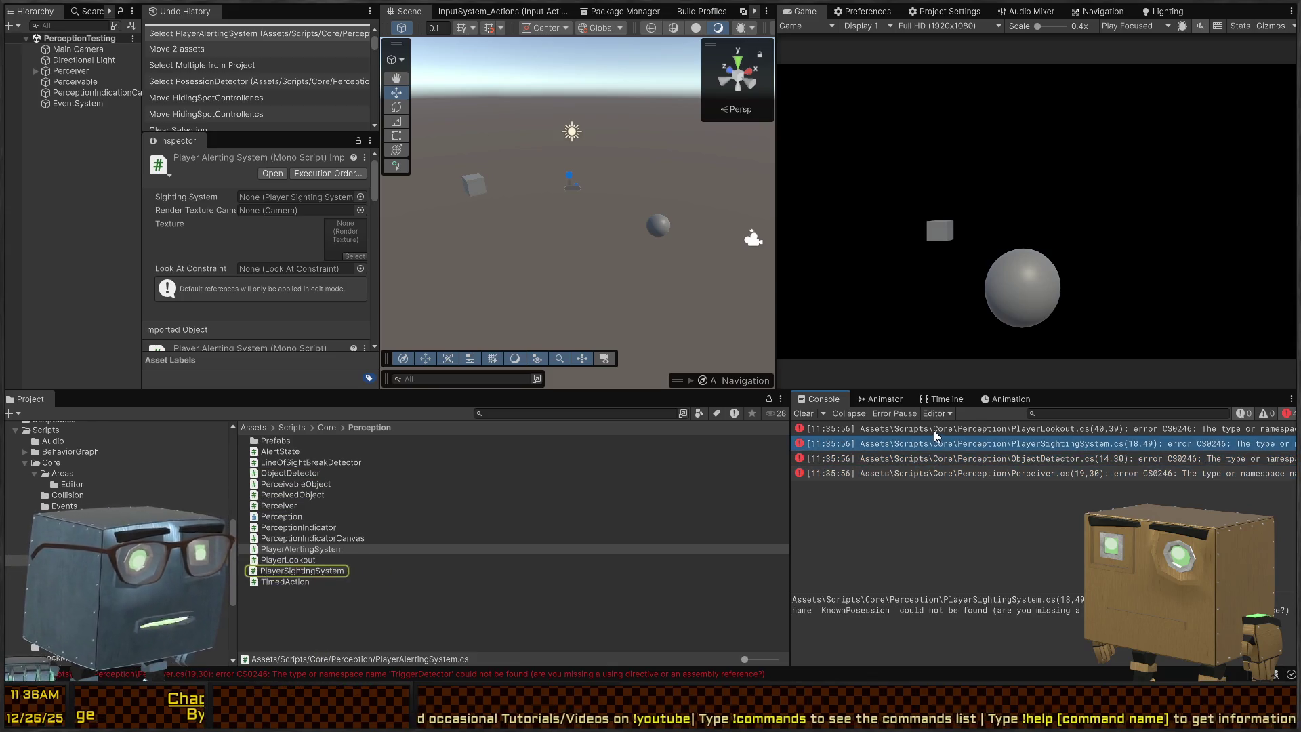
left_click(933, 428)
left_click(899, 448)
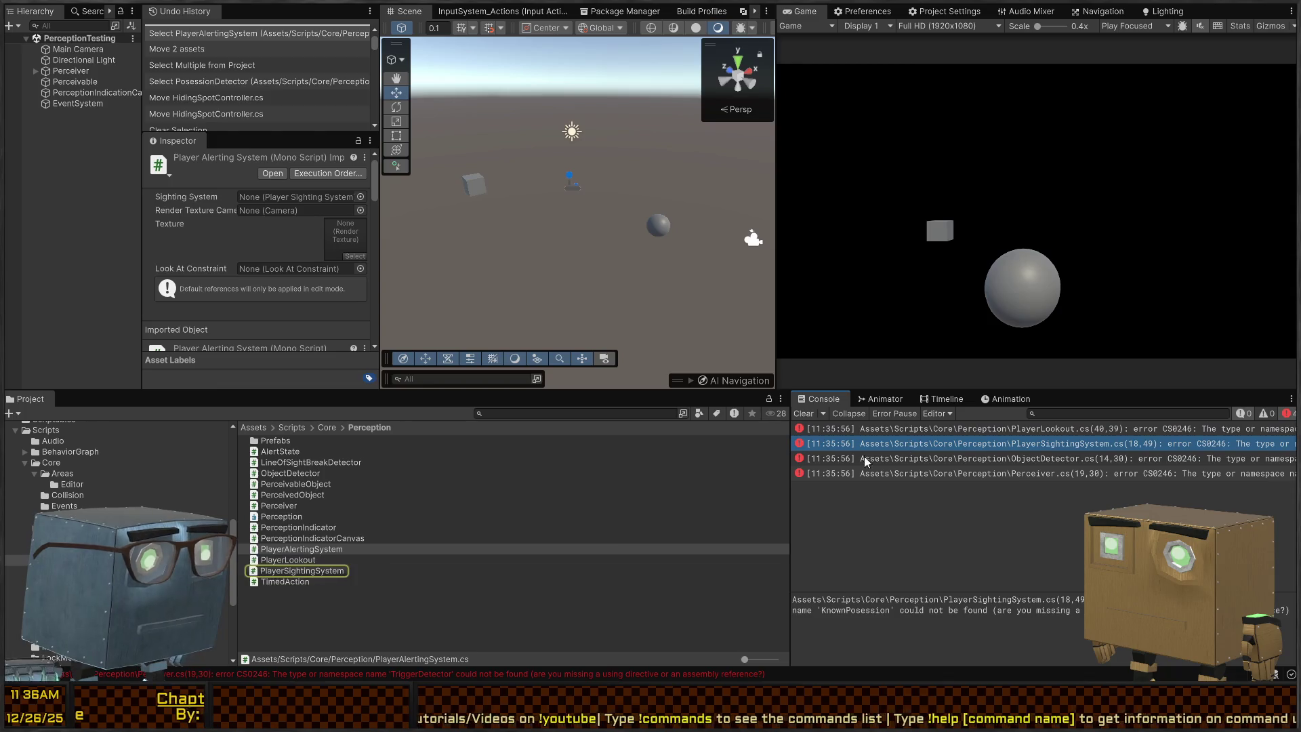
Drag PlayerAlertingSystem, PlayerLookout and PlayerSightingSystem into Core, then open ObjectDetector.cs at its error.
left_click(283, 538)
left_click(286, 549)
left_click(279, 571, "shift")
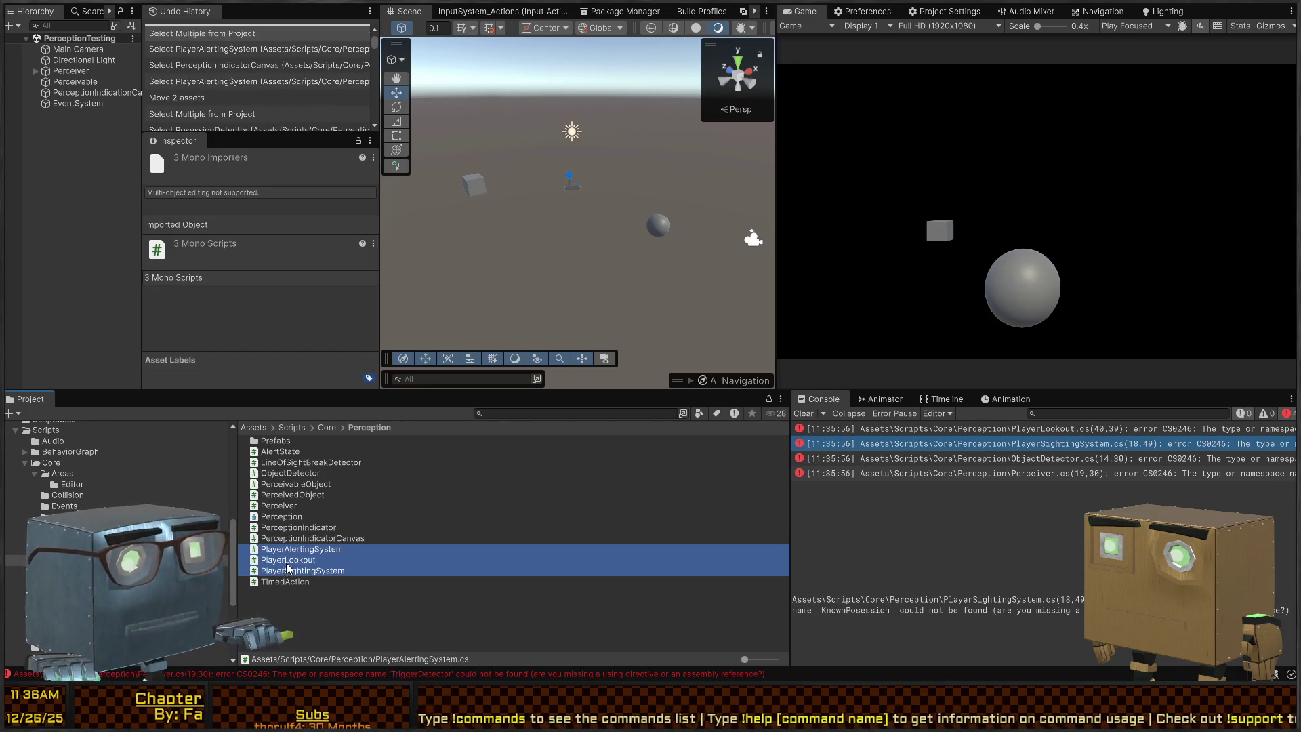
mouse_move(21, 527)
left_mouse_down()
mouse_move(44, 488)
mouse_move(102, 466)
mouse_move(213, 483)
mouse_move(166, 463)
left_mouse_up()
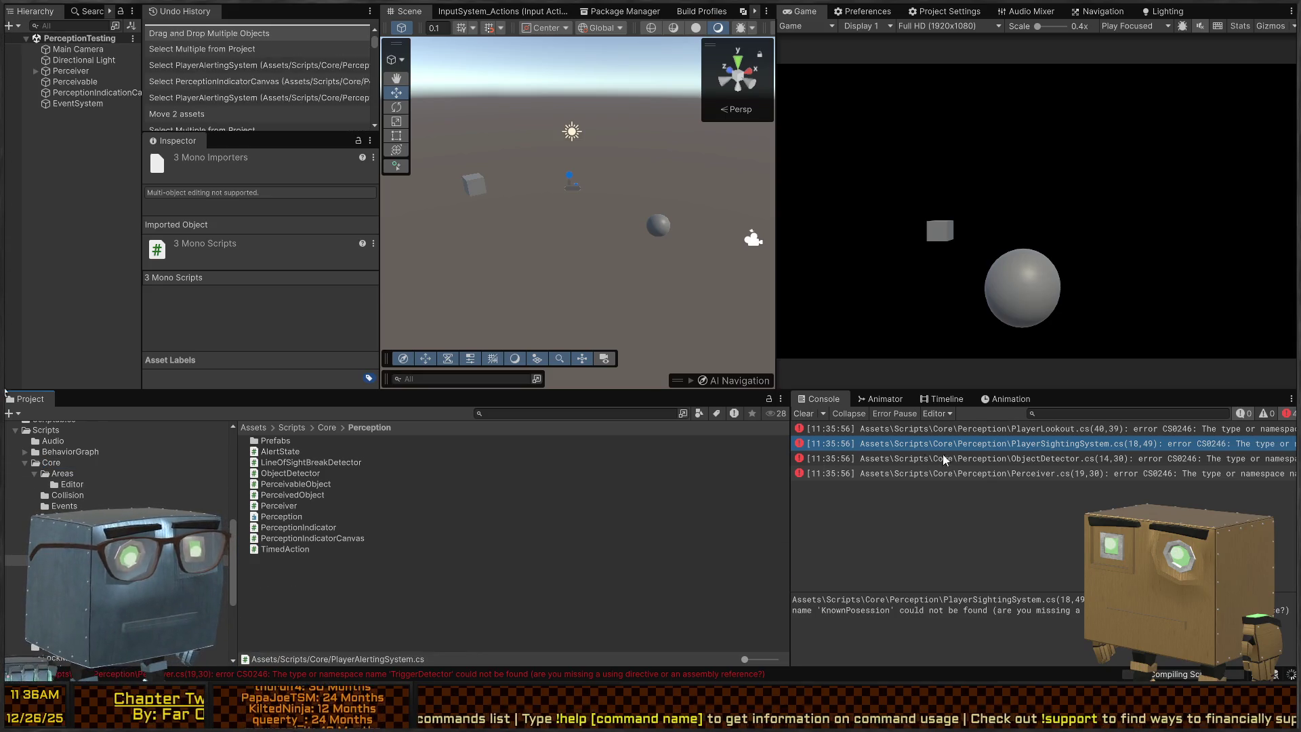
left_click(970, 429)
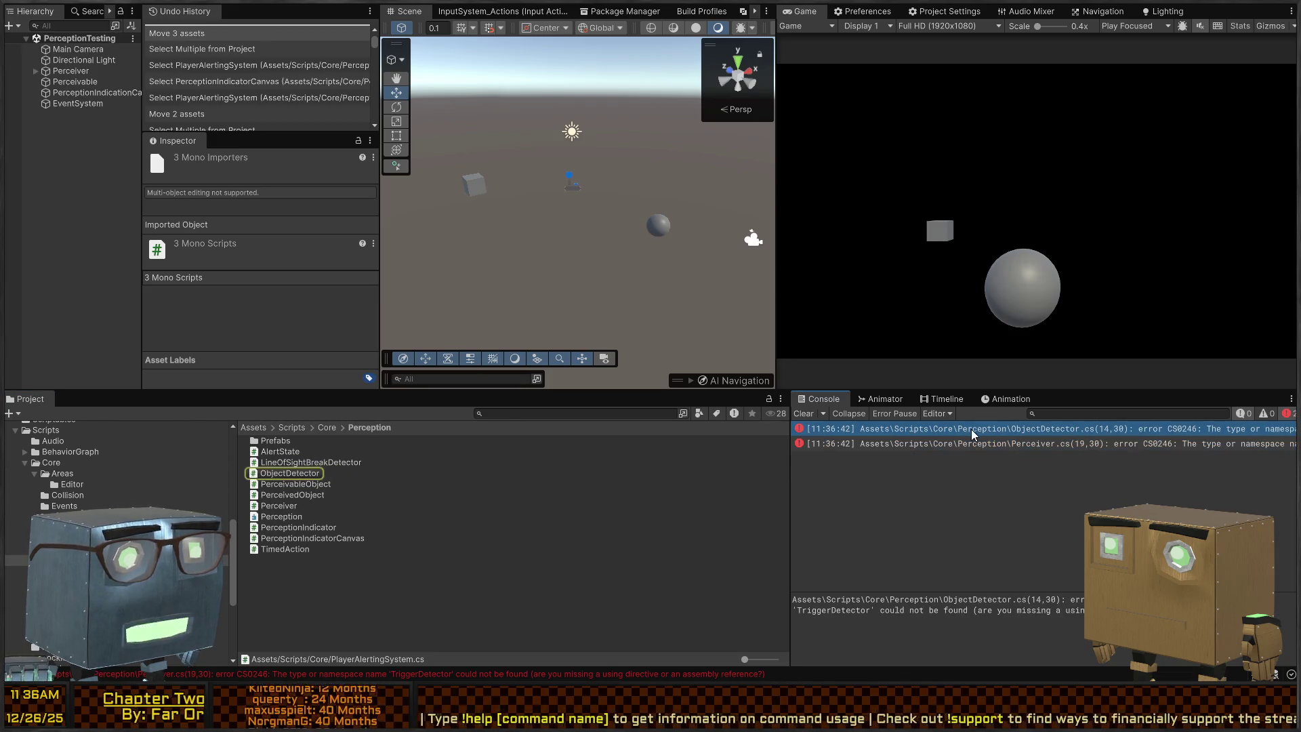
double_click(972, 429)
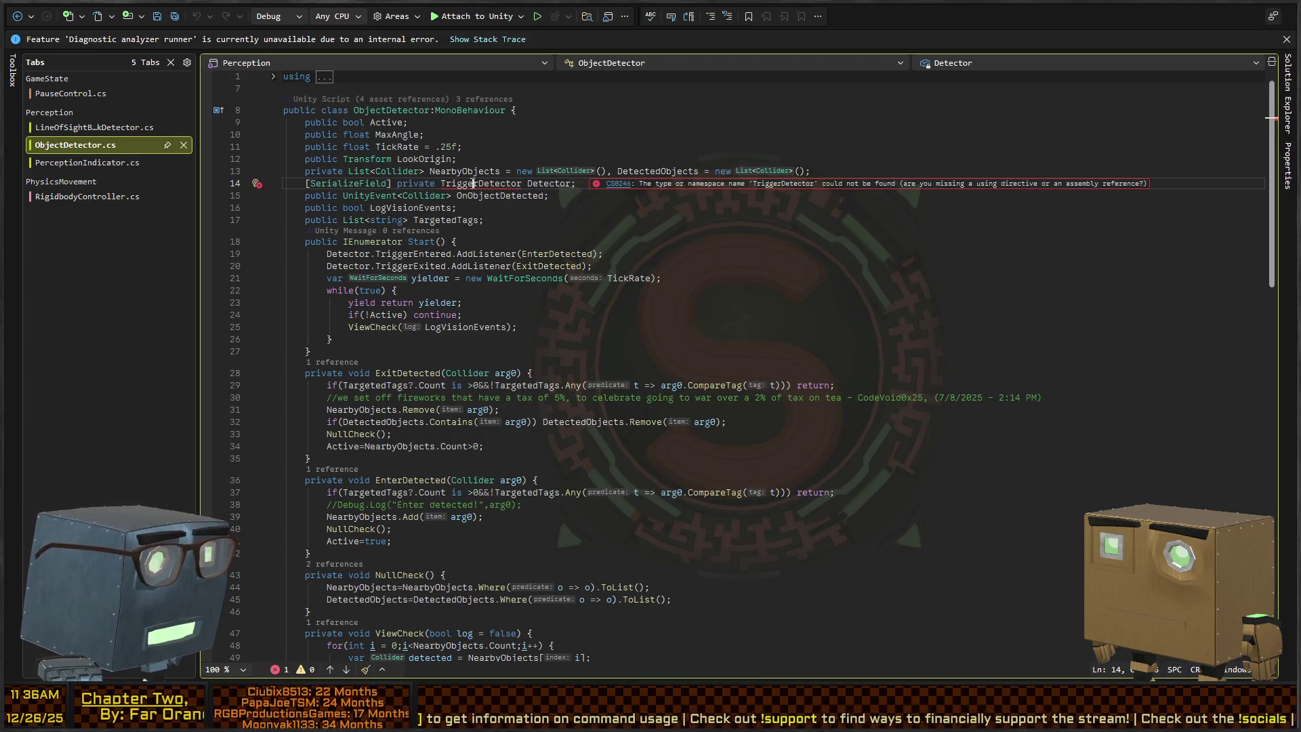
Search the Project for TriggerDetector and show its Core/Collision folder.
key("alt+Tab")
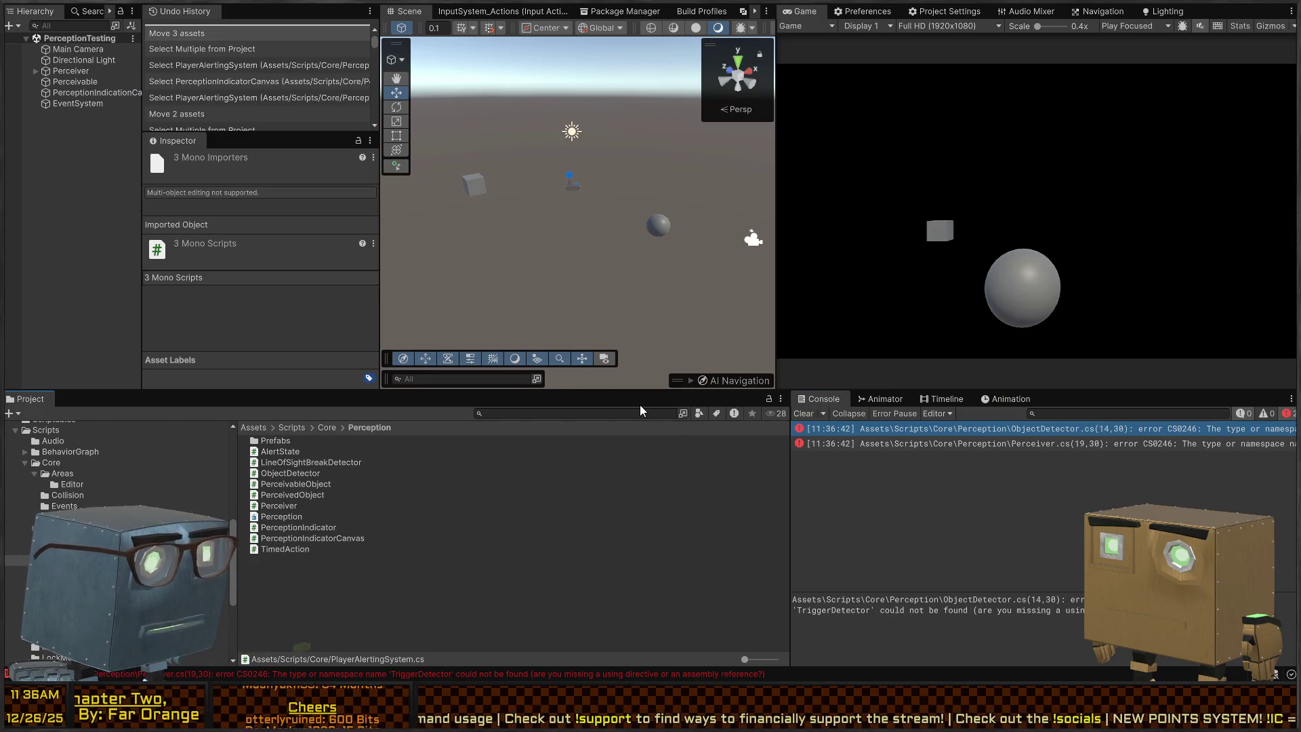
left_click(600, 414)
type("Trigger")
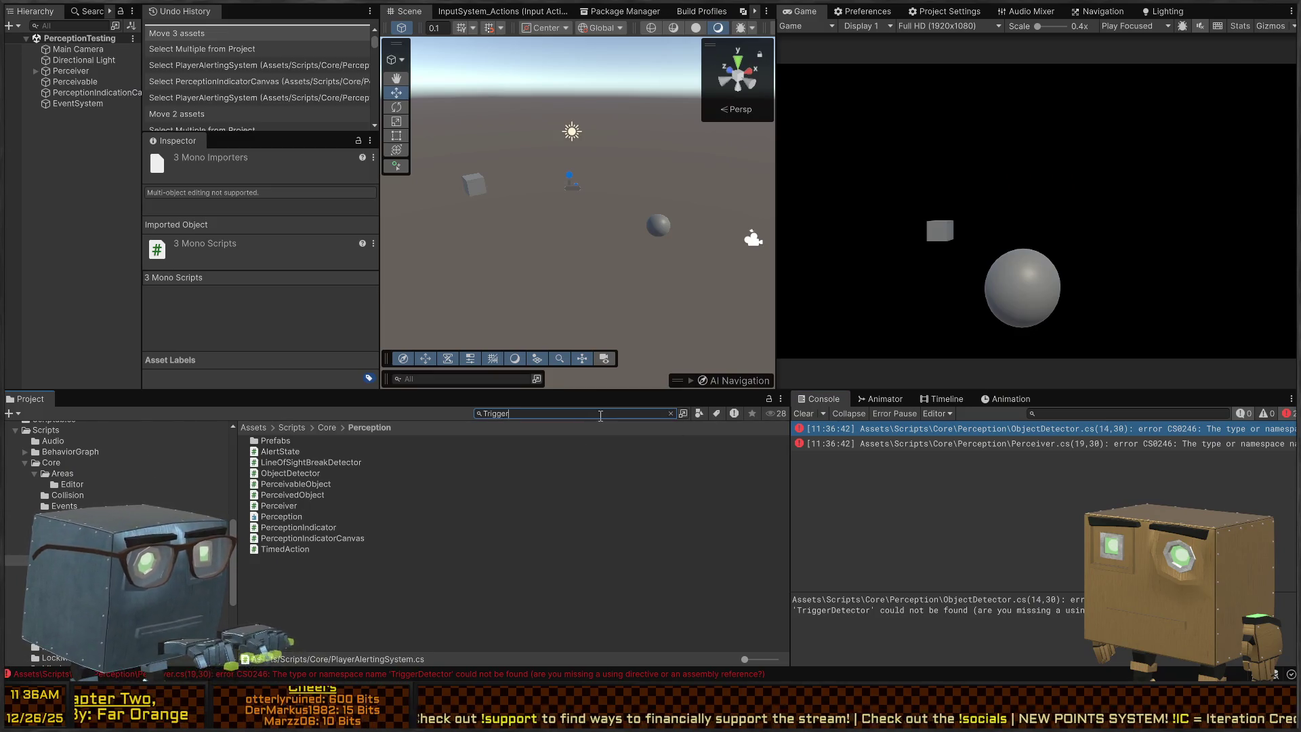
type("Detector")
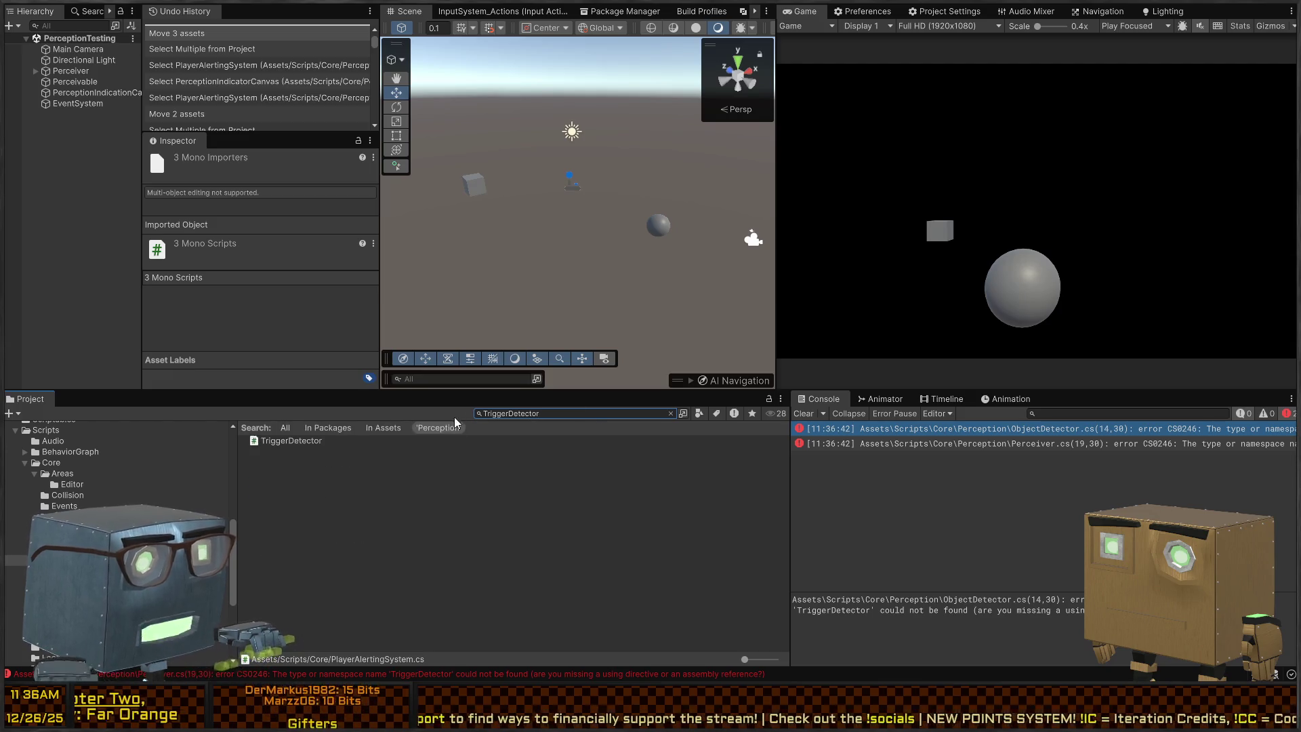
left_click(282, 441)
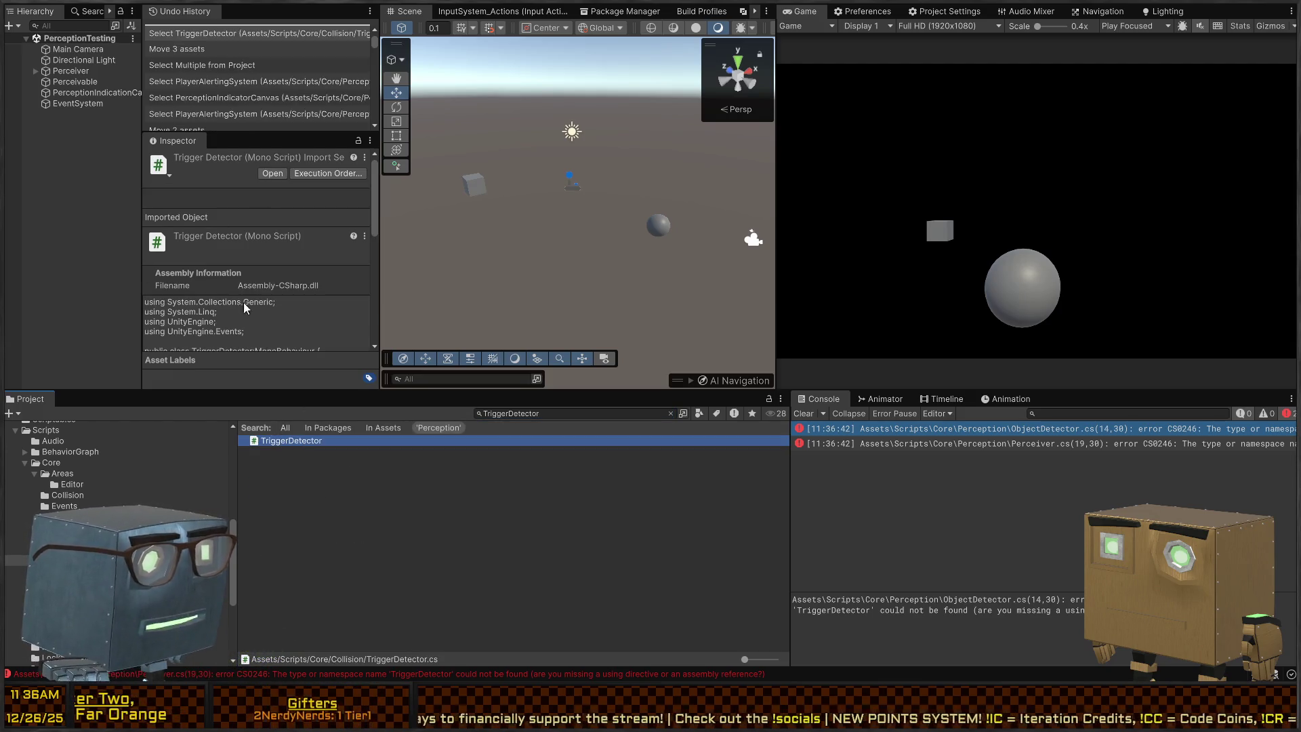
left_click(671, 413)
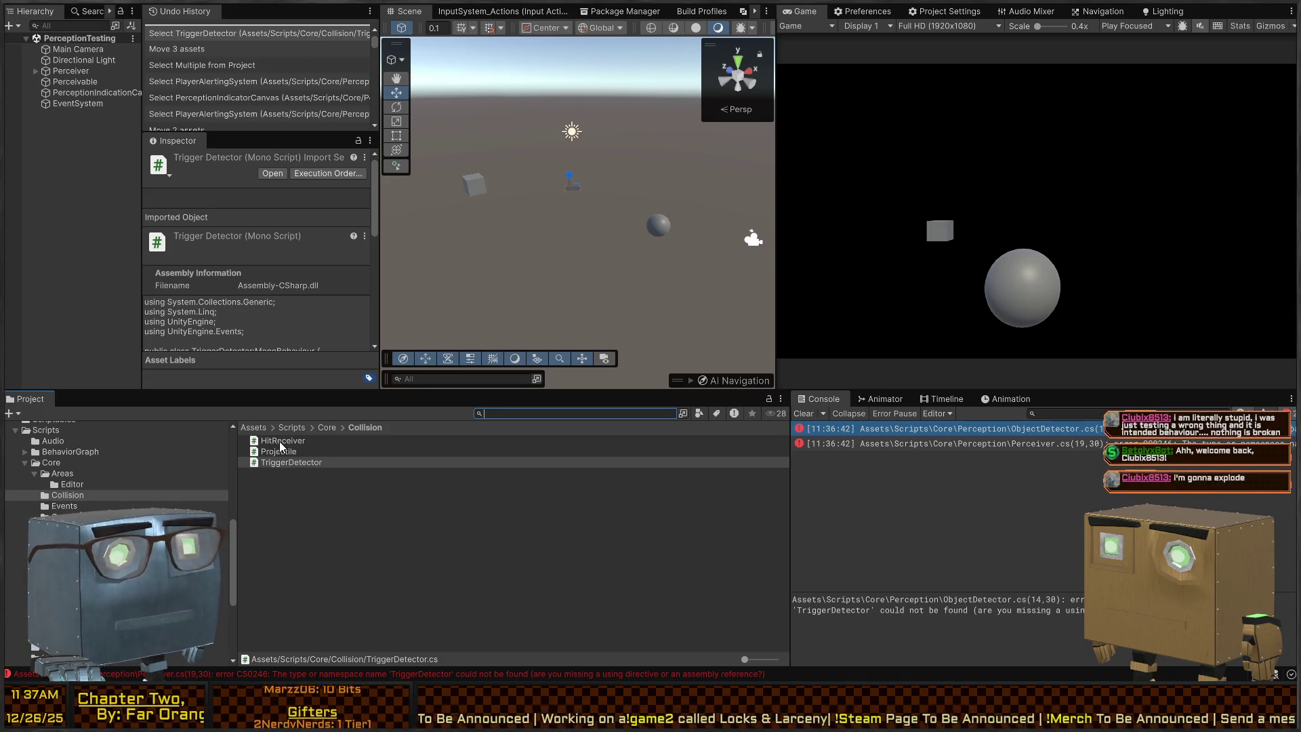
left_click(281, 452)
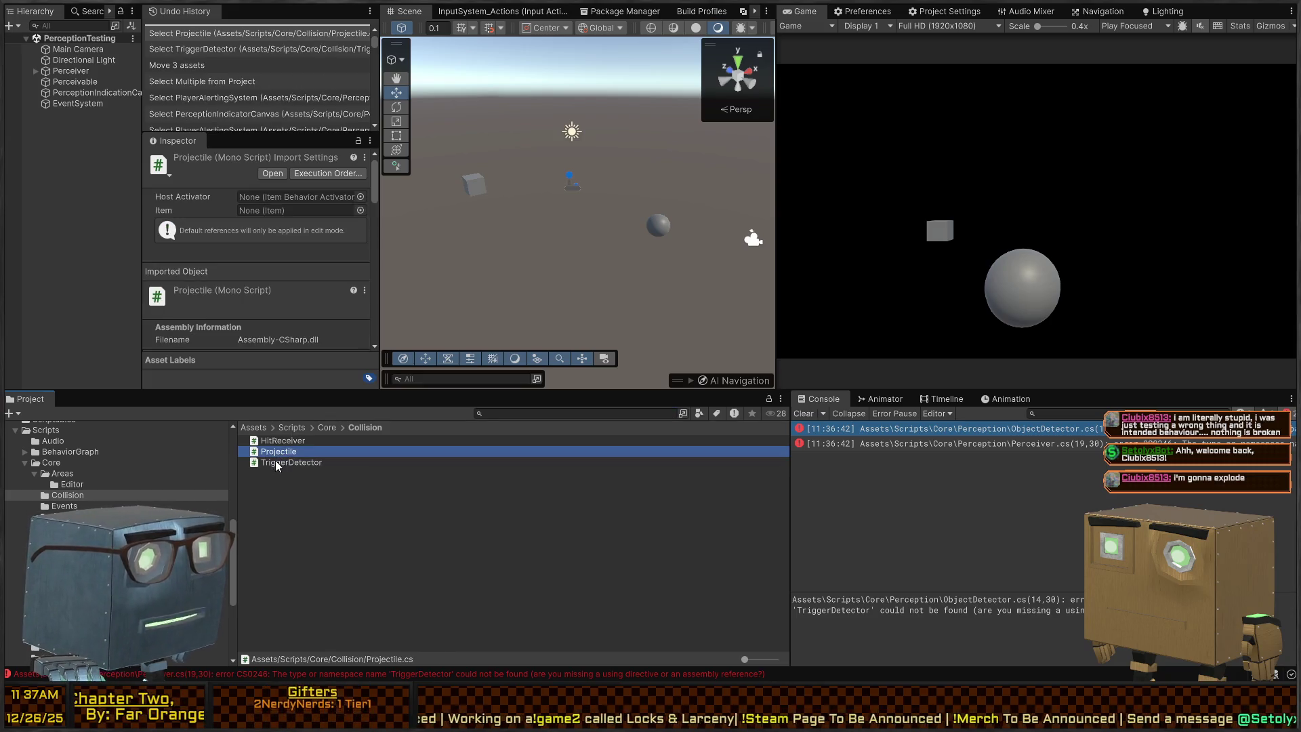
Compare the Perceiver.cs and ObjectDetector.cs errors and open ObjectDetector.cs at its error line.
left_click(276, 452, "ctrl")
left_click(281, 462)
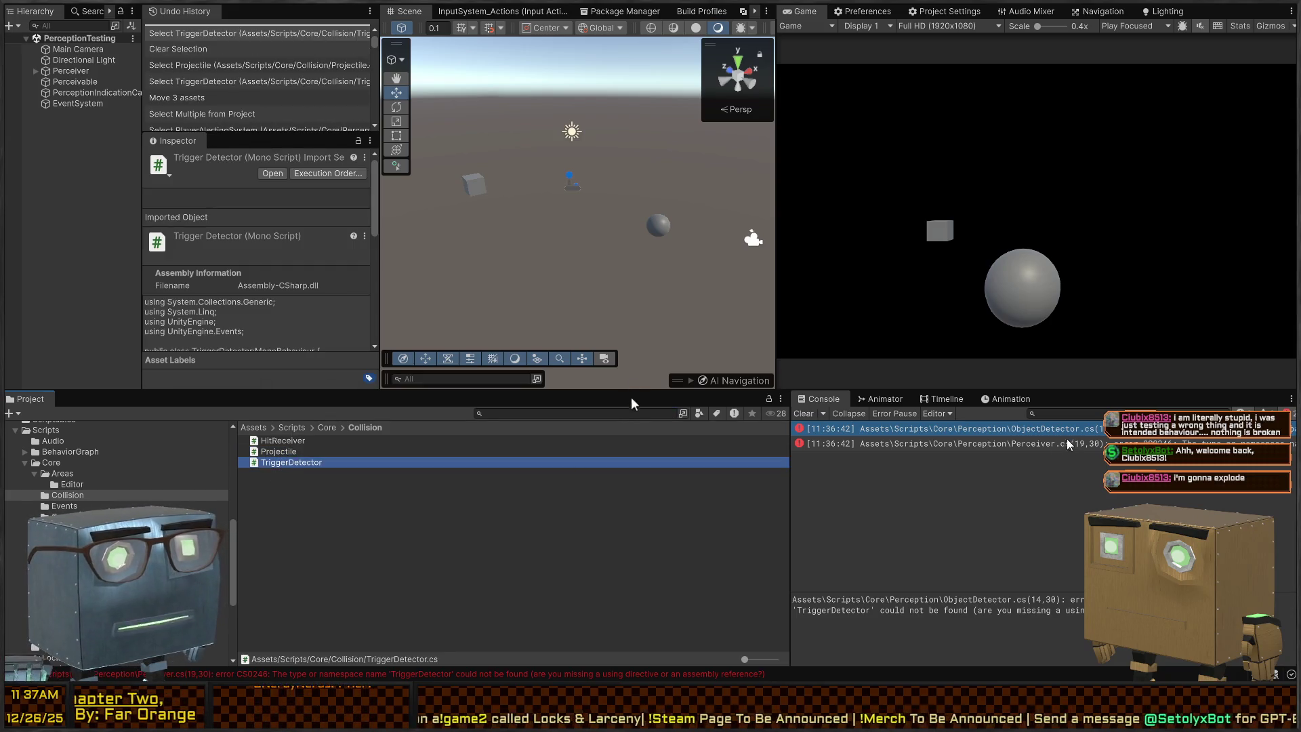
left_click(986, 444)
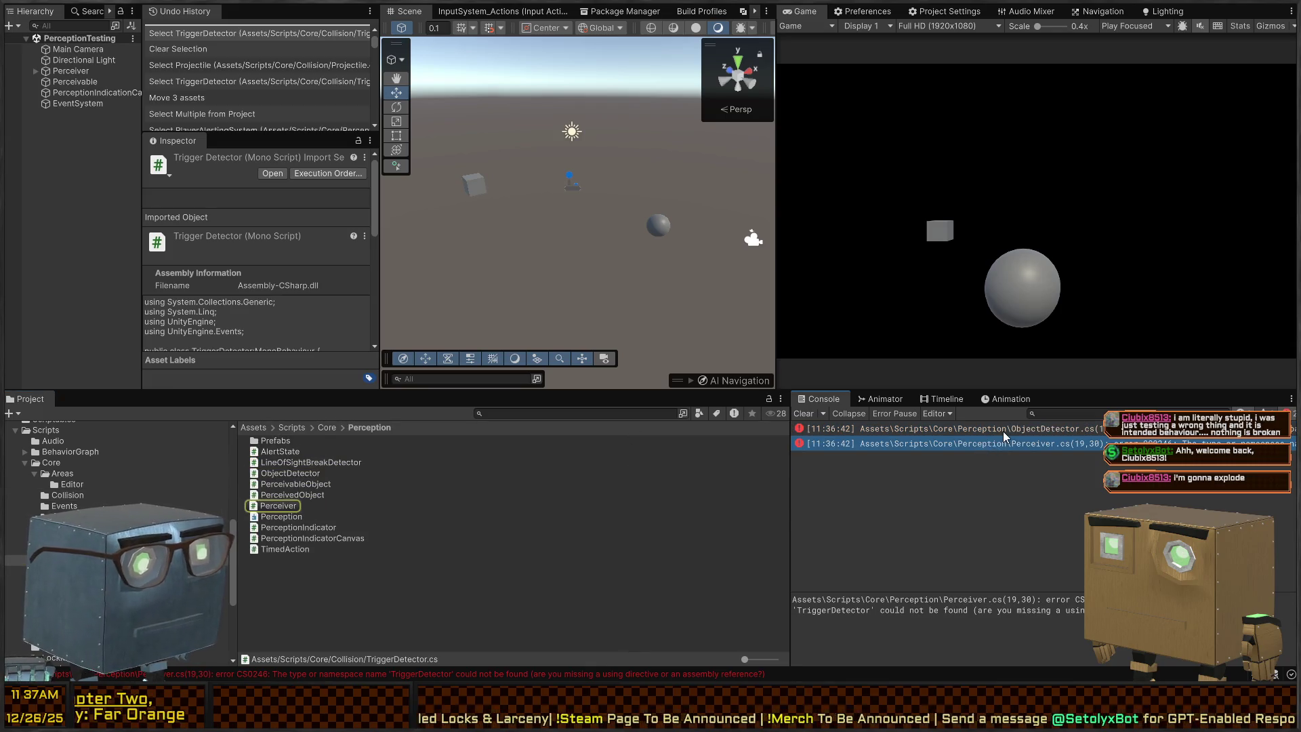
left_click(1003, 431)
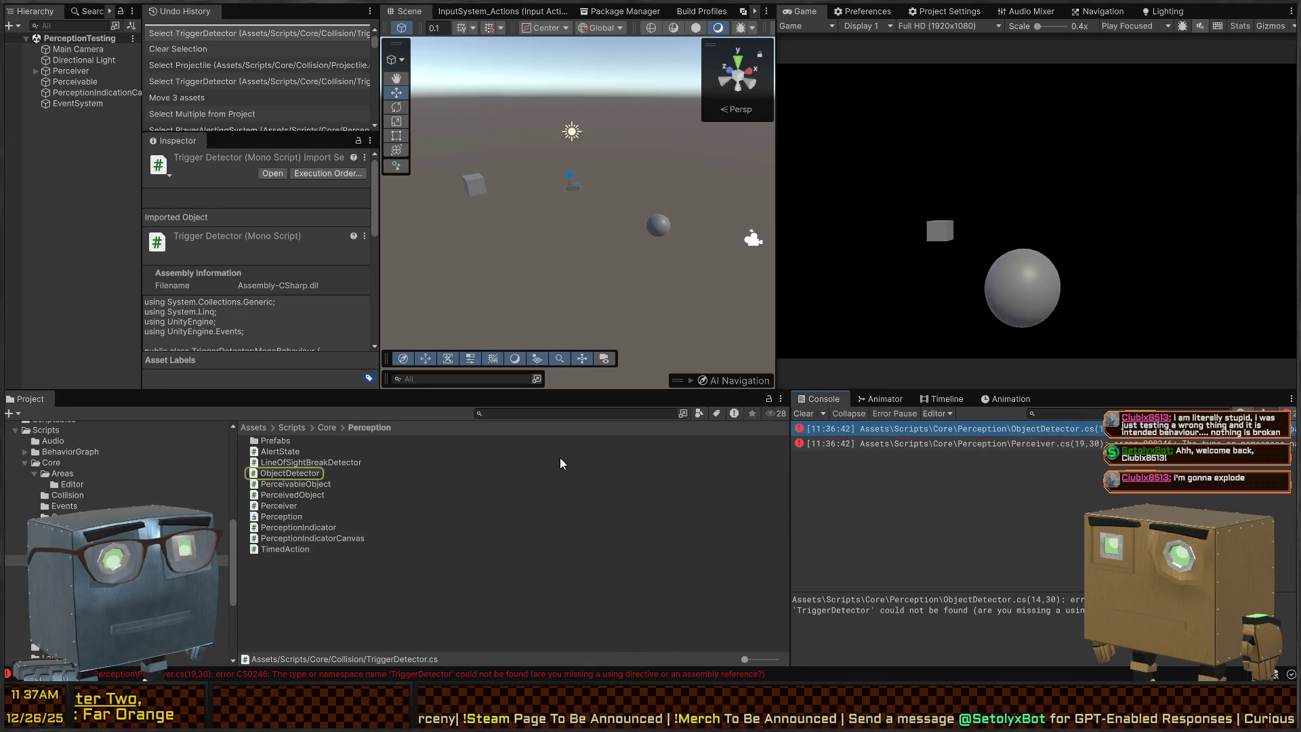
left_click(952, 443)
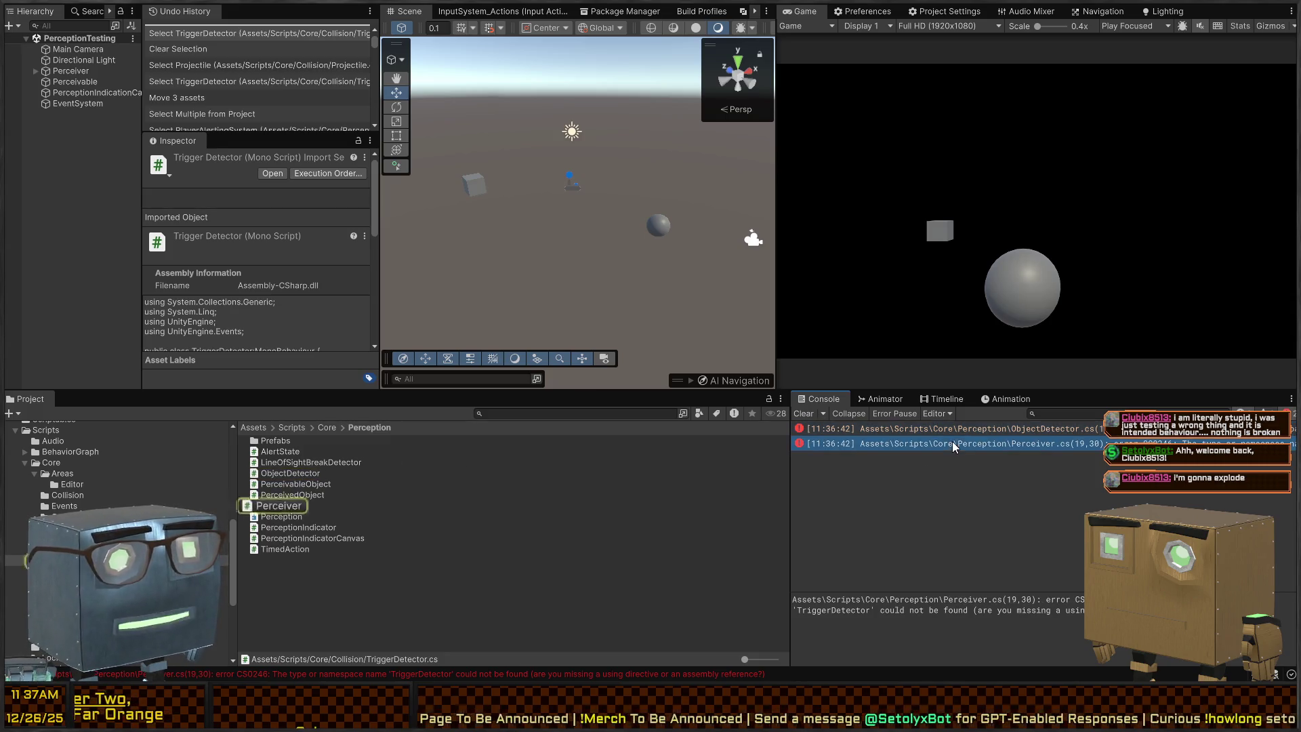
left_click(961, 431)
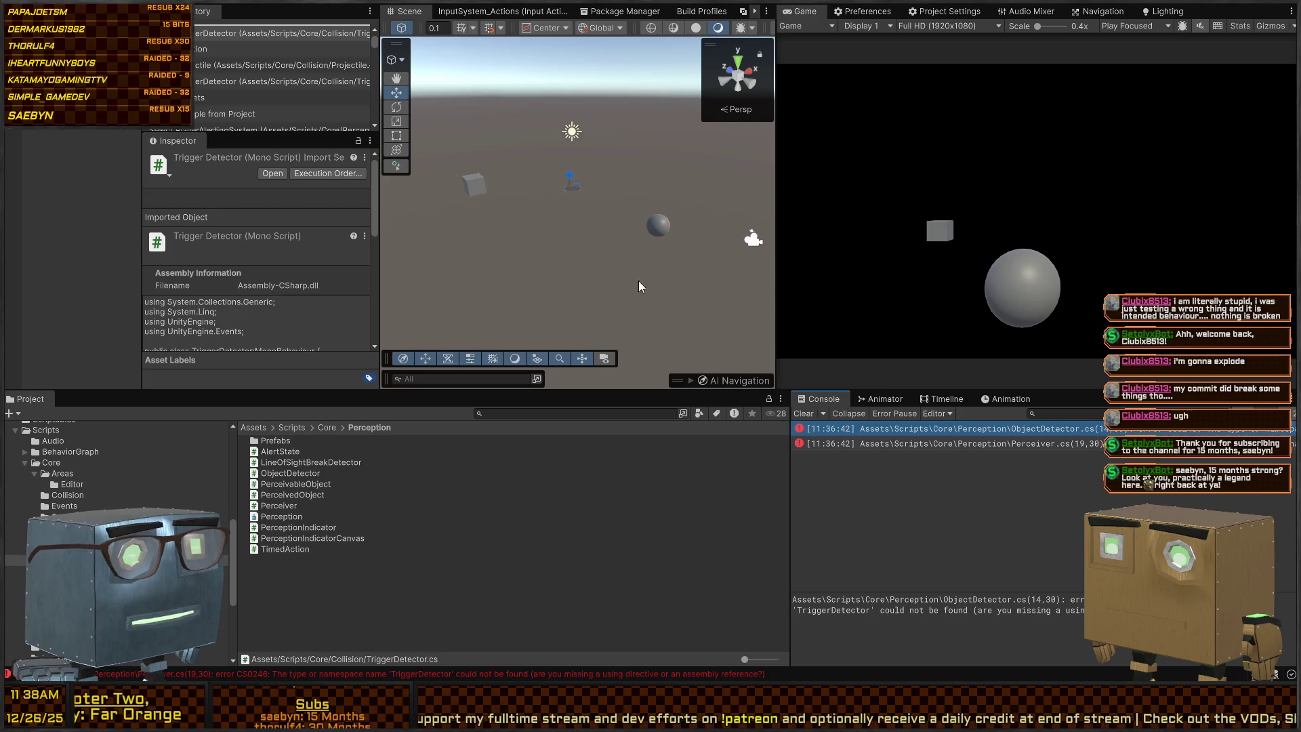
left_click(1046, 443)
left_click(1057, 429)
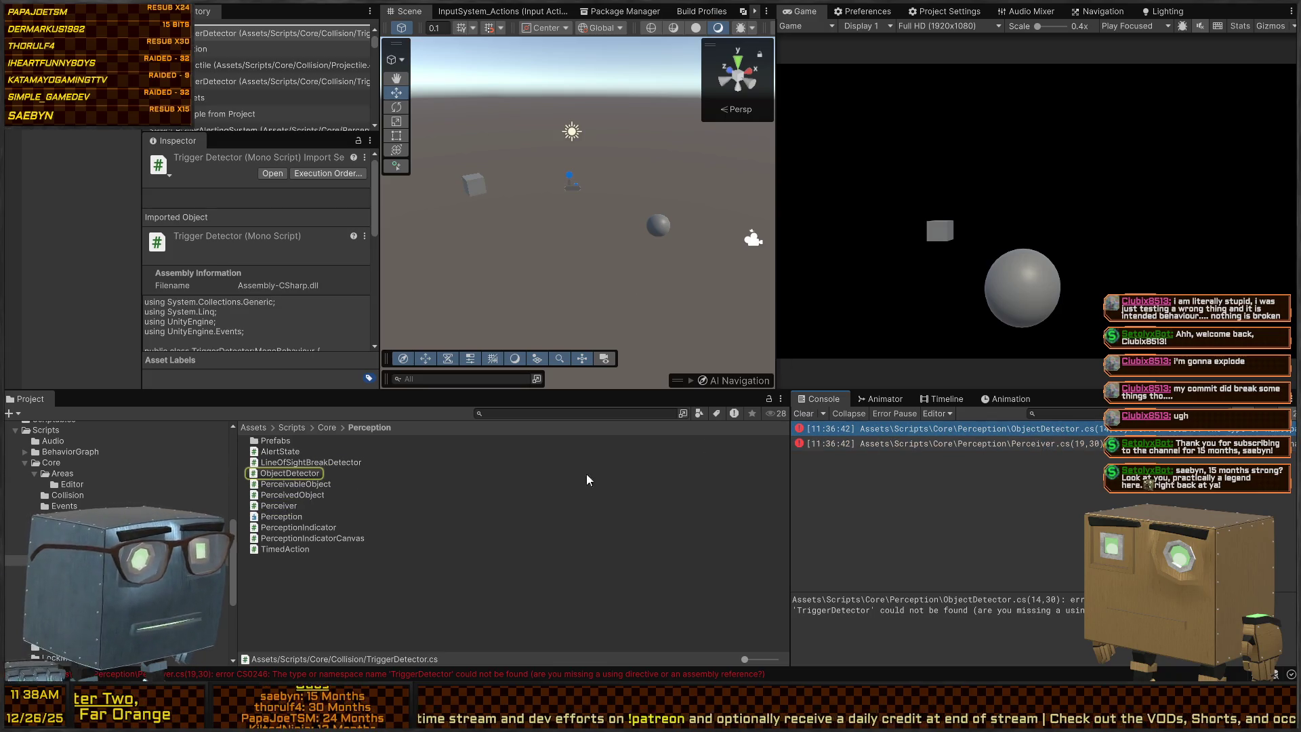
double_click(1044, 429)
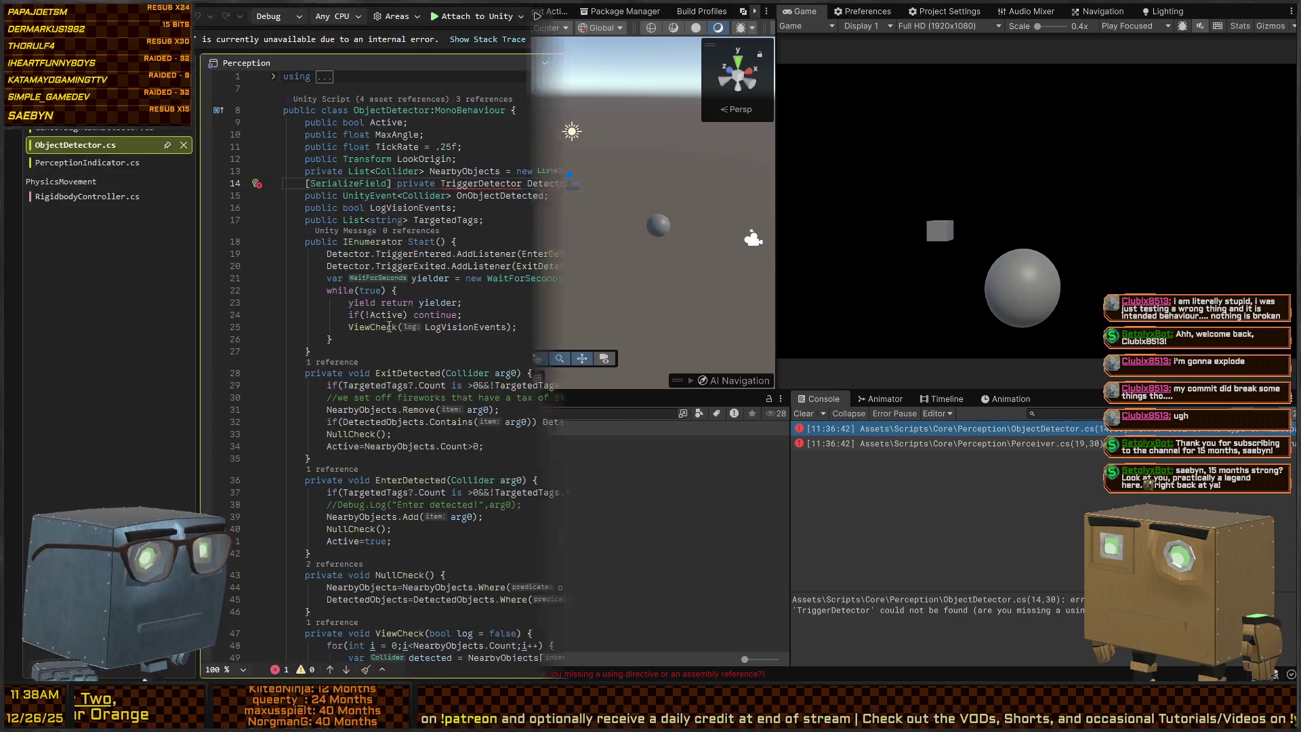
key("alt+Tab")
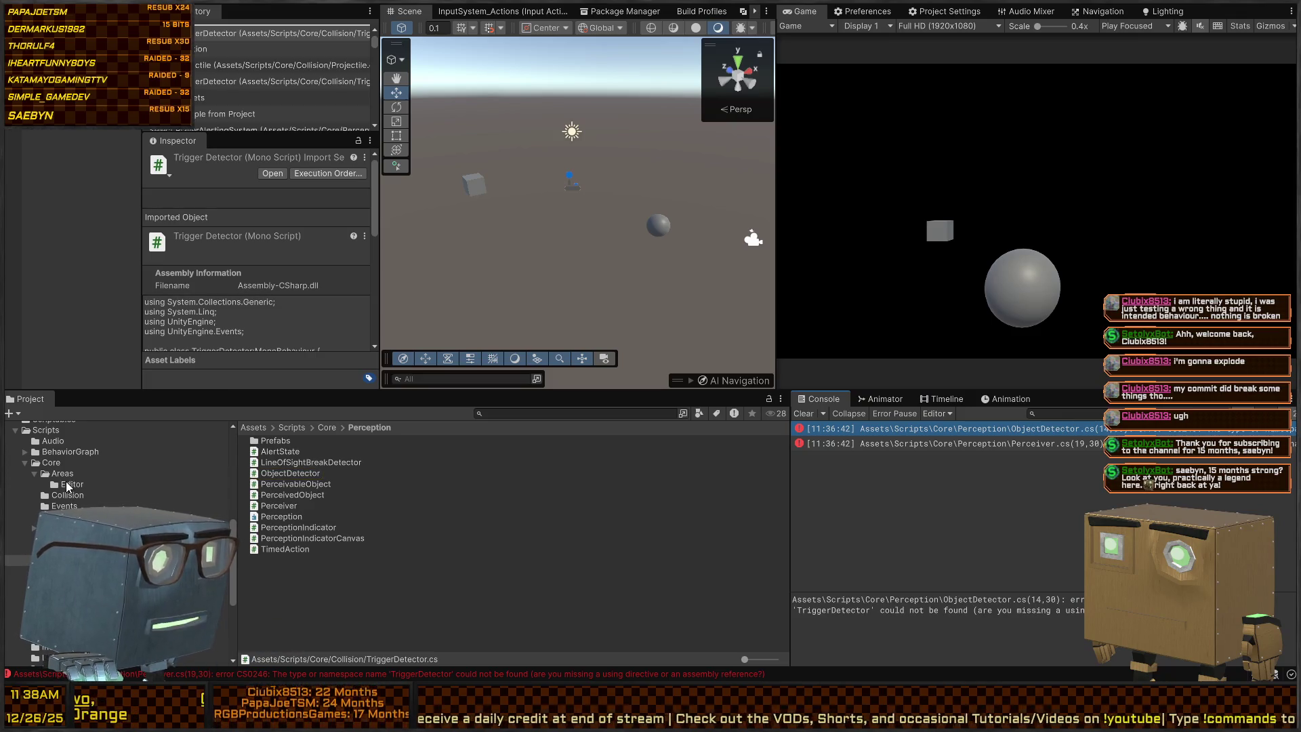
Search for 'triggerdetector' again and show the Collision folder containing it.
key("shift+space")
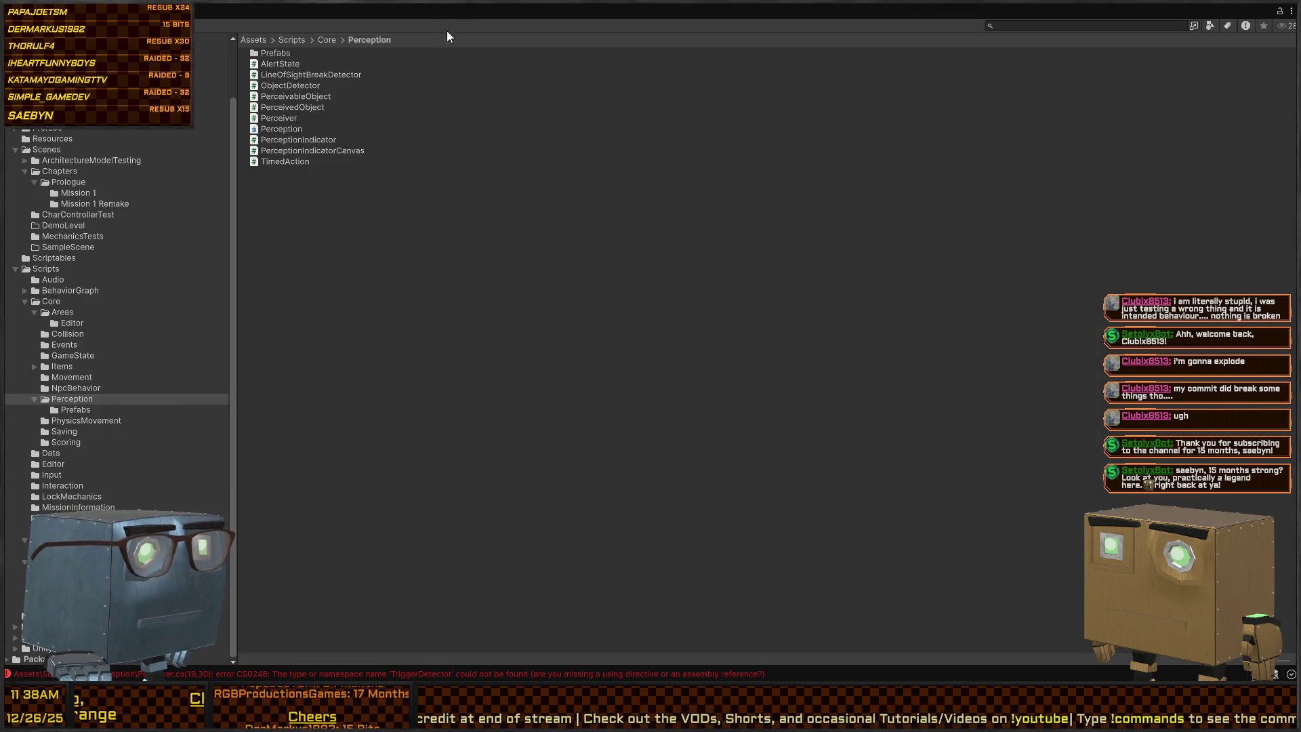
double_click(326, 12)
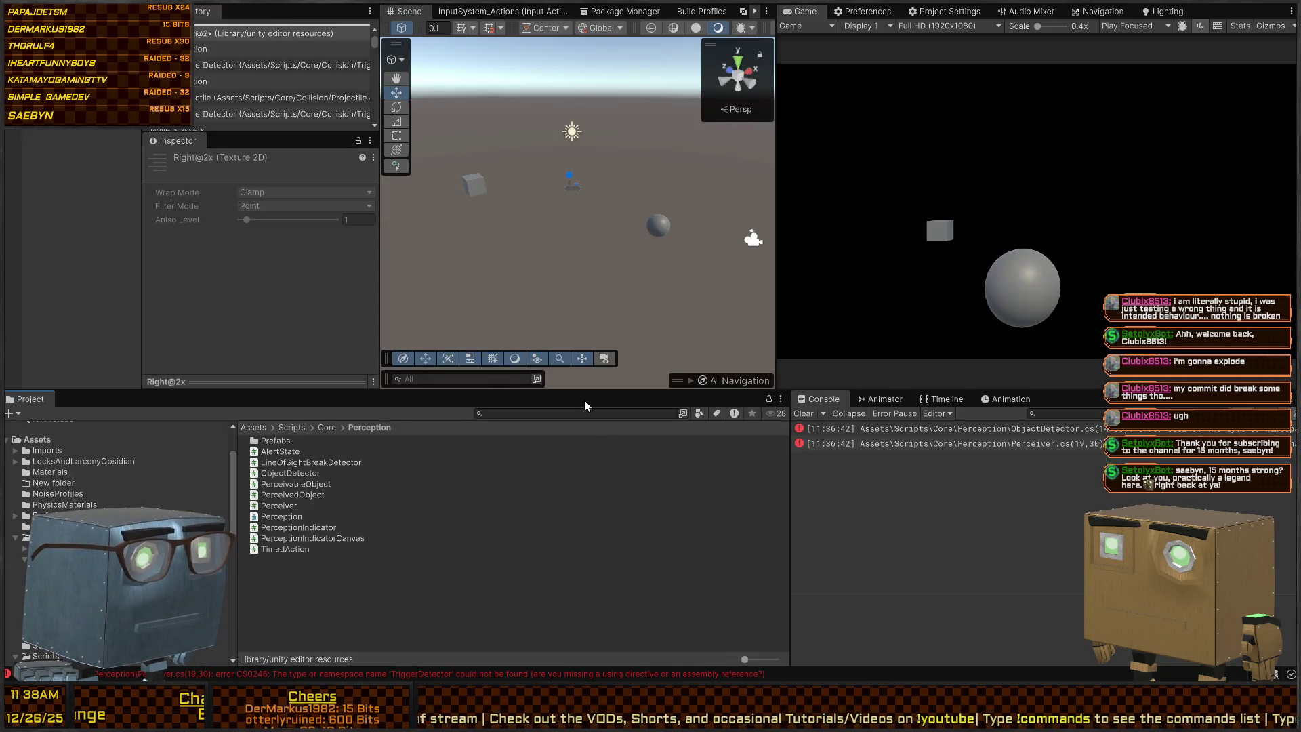
type("trigger")
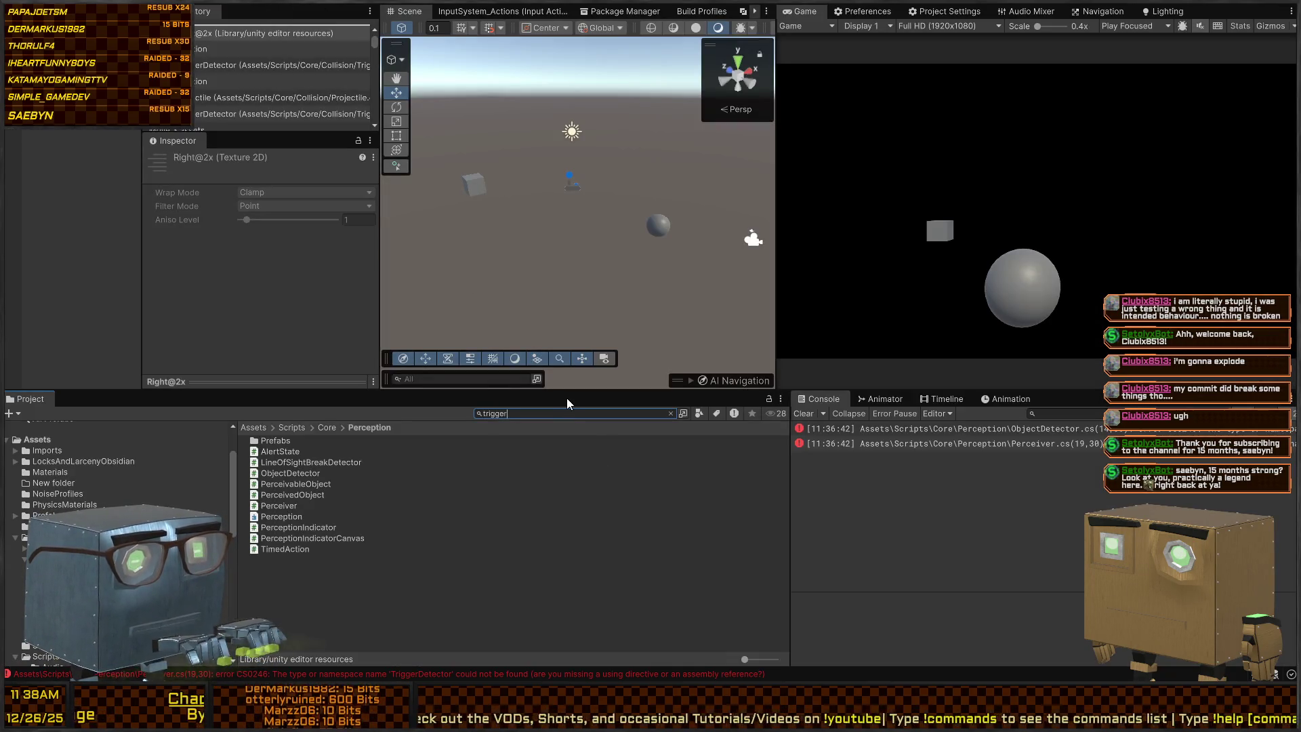
type("detector")
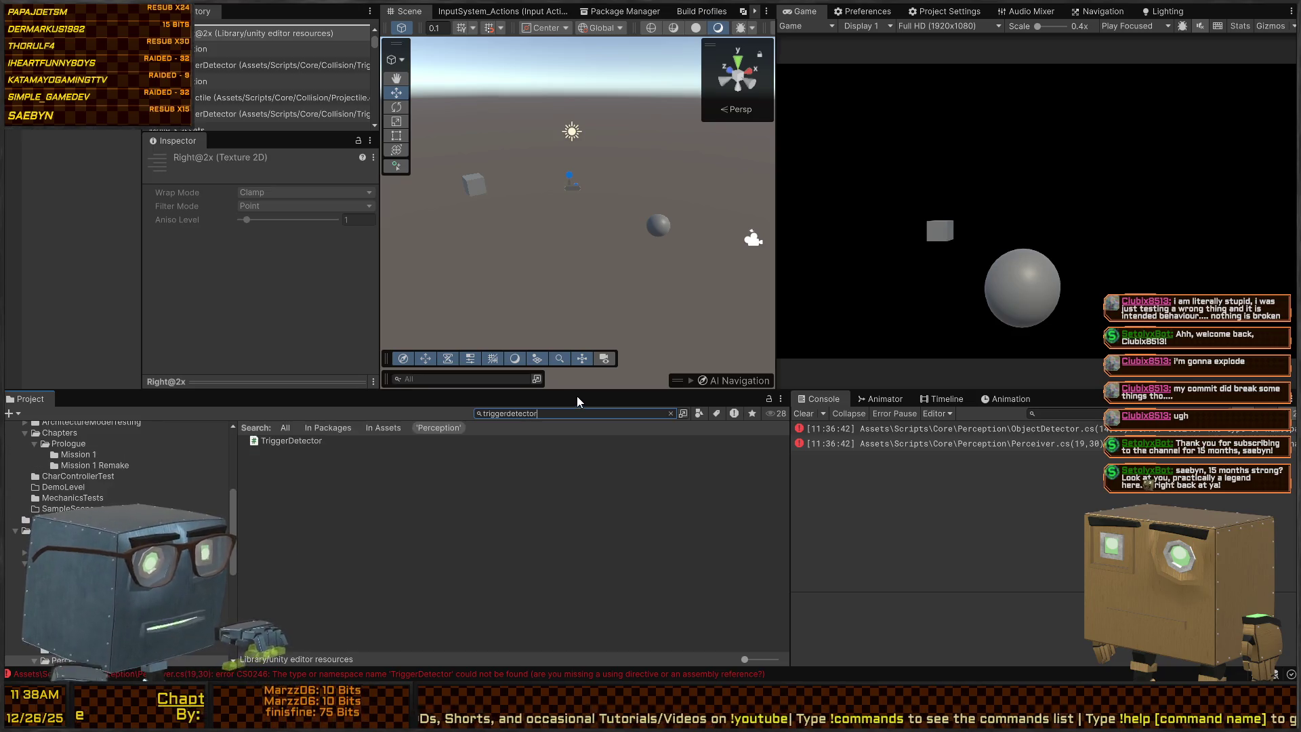
left_click(298, 441)
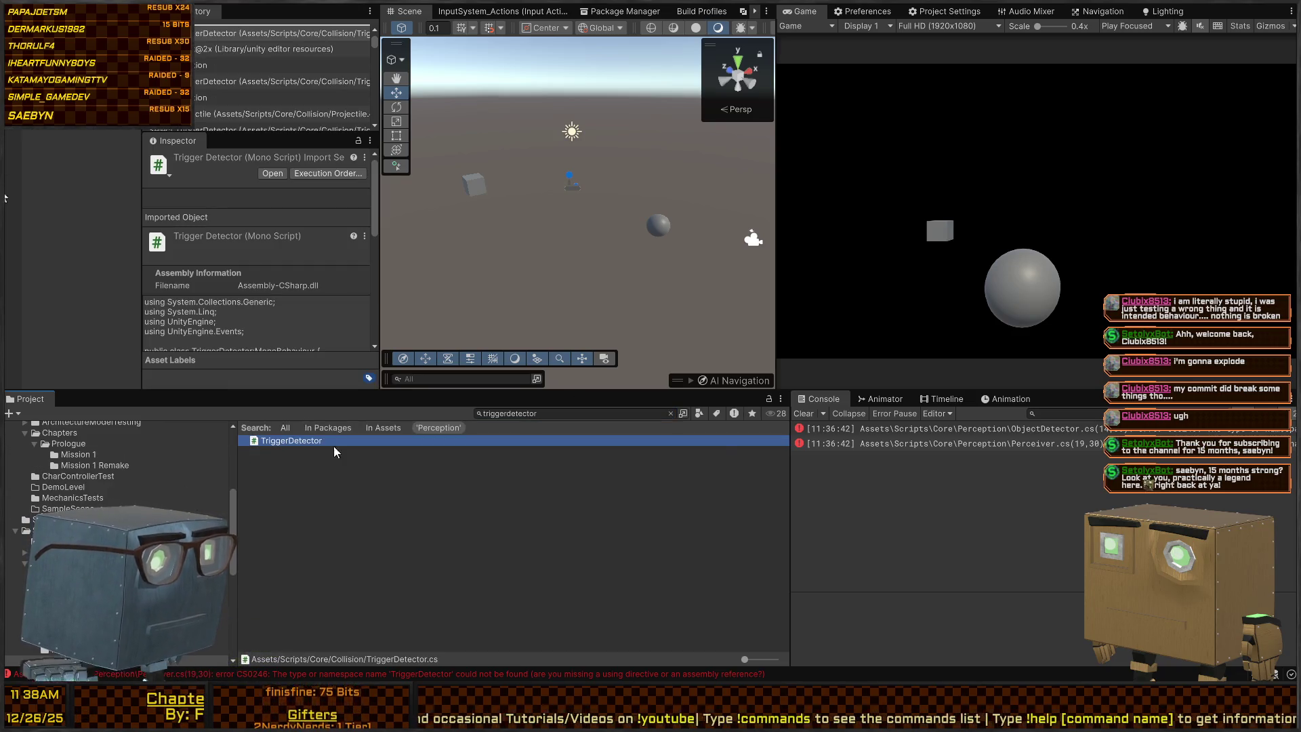
left_click(671, 413)
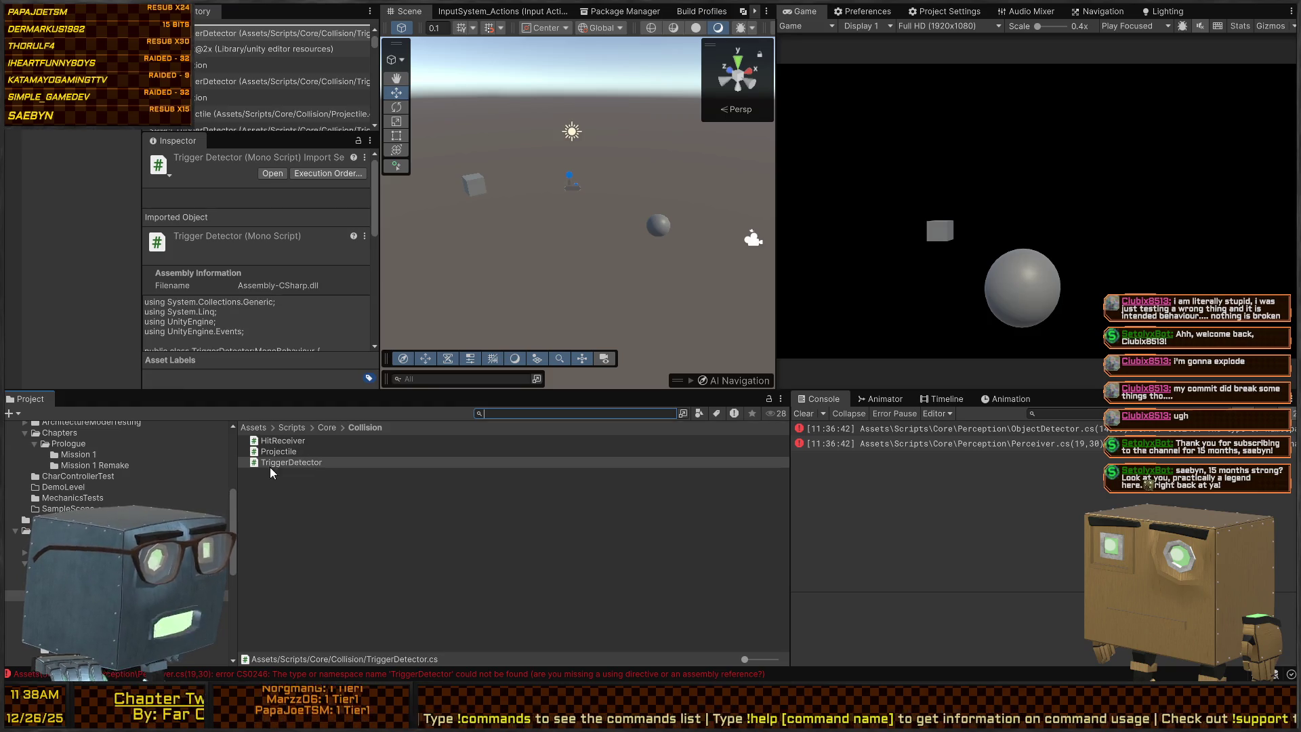
left_click(295, 495)
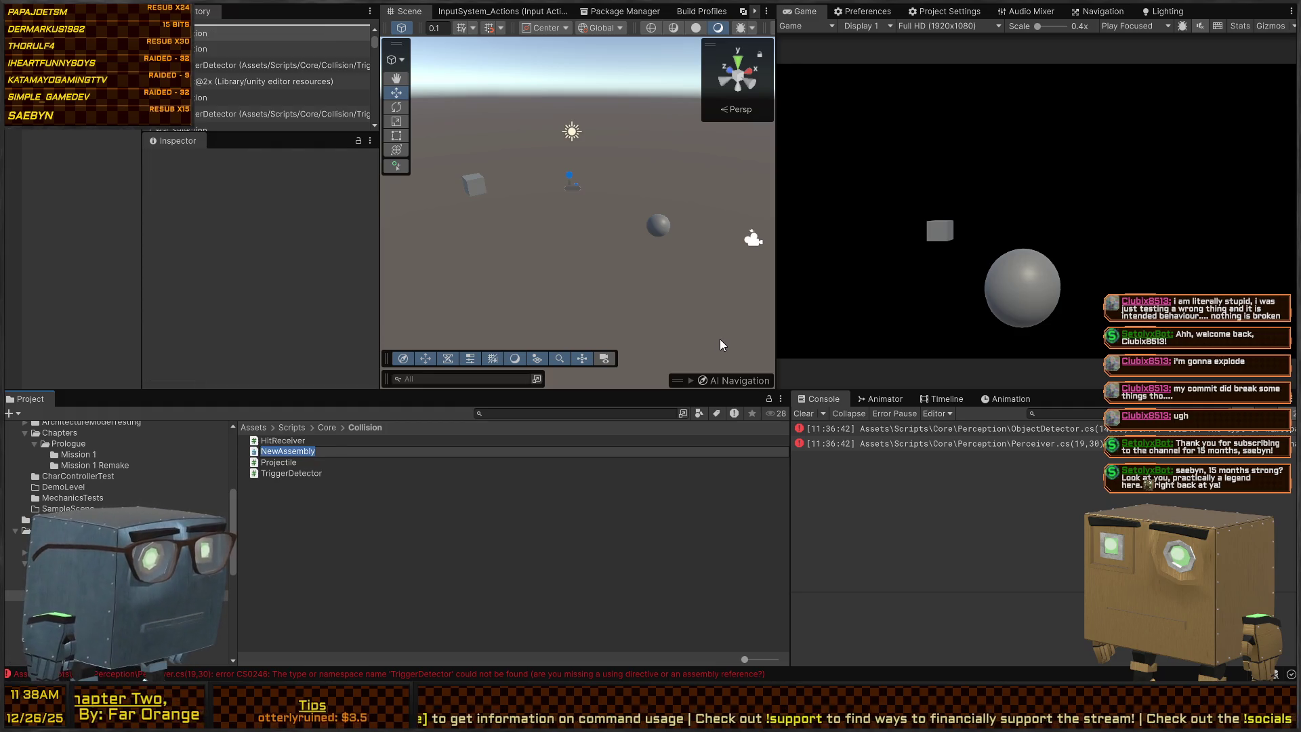
Name the assembly definition Collision, set root namespace Collision, apply, and go up to Perception.
type("Collision")
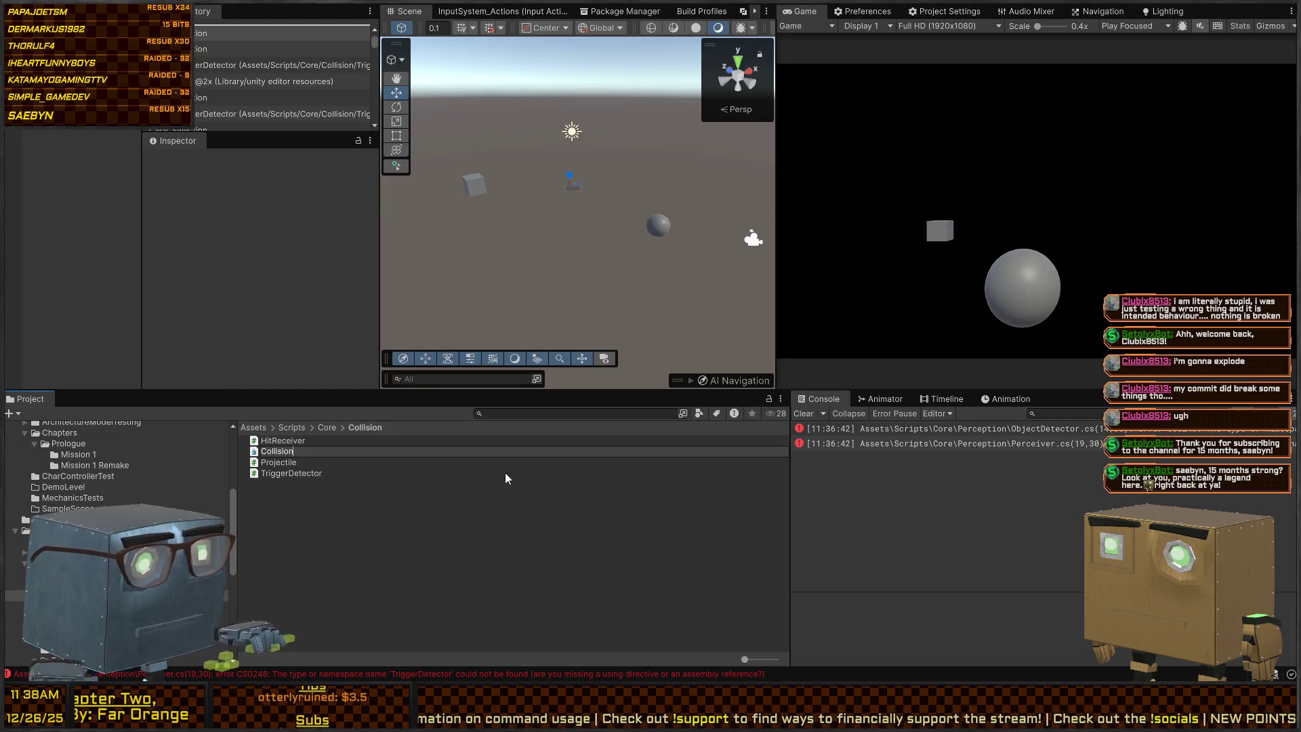
key("Return")
scroll(304, 217, "down", 2)
left_click(284, 246)
type("C")
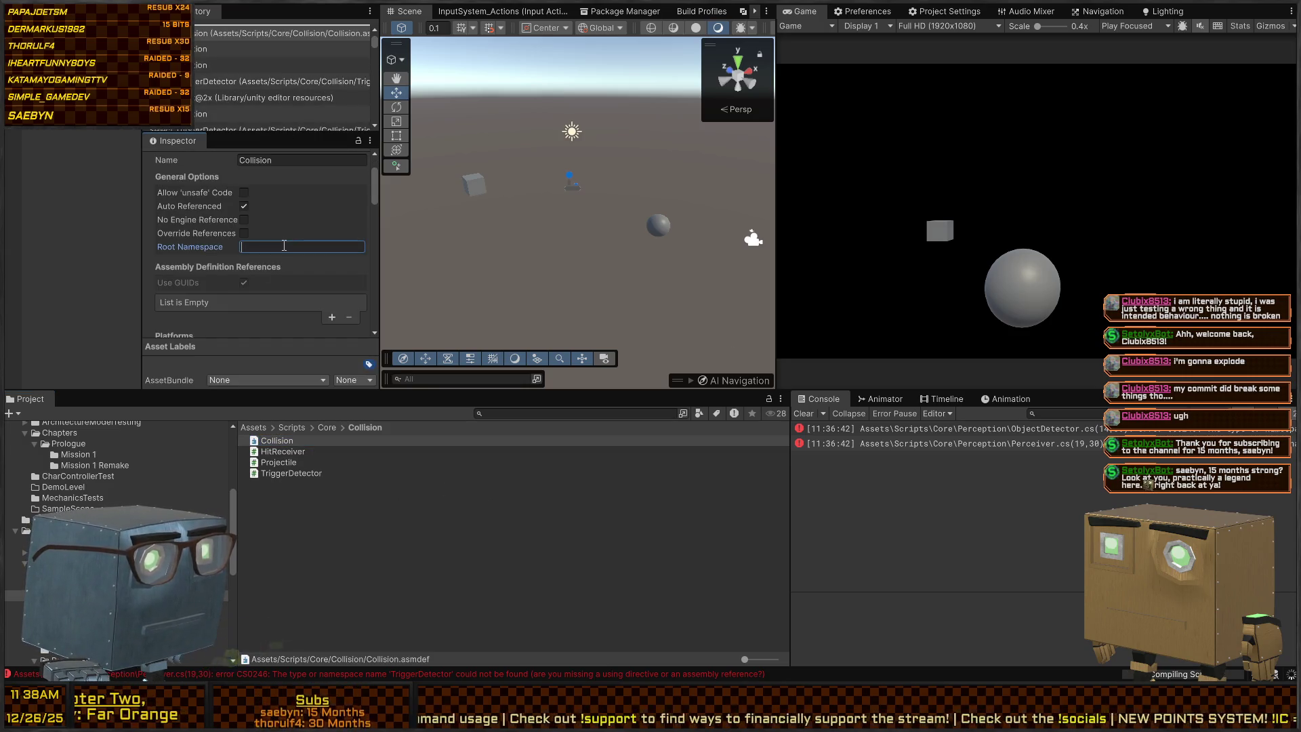
type("ollision")
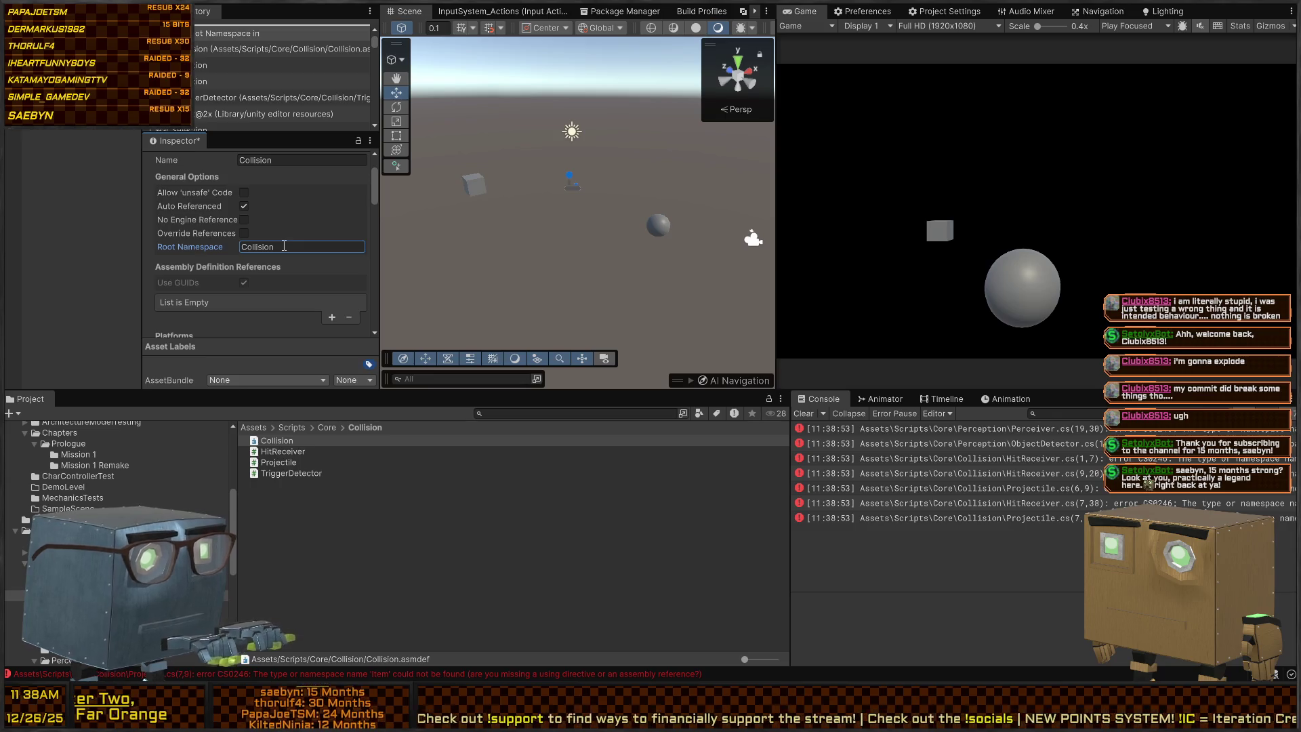
scroll(322, 271, "down", 5)
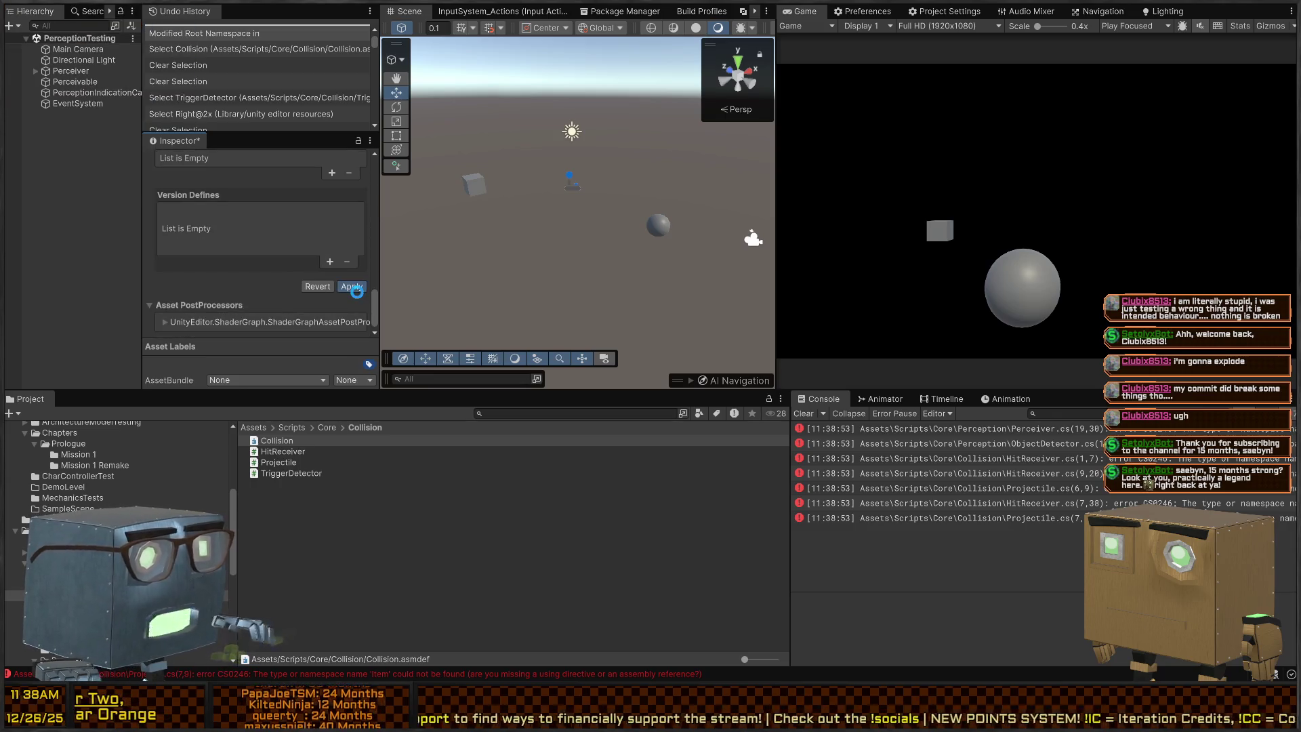
left_click(352, 286)
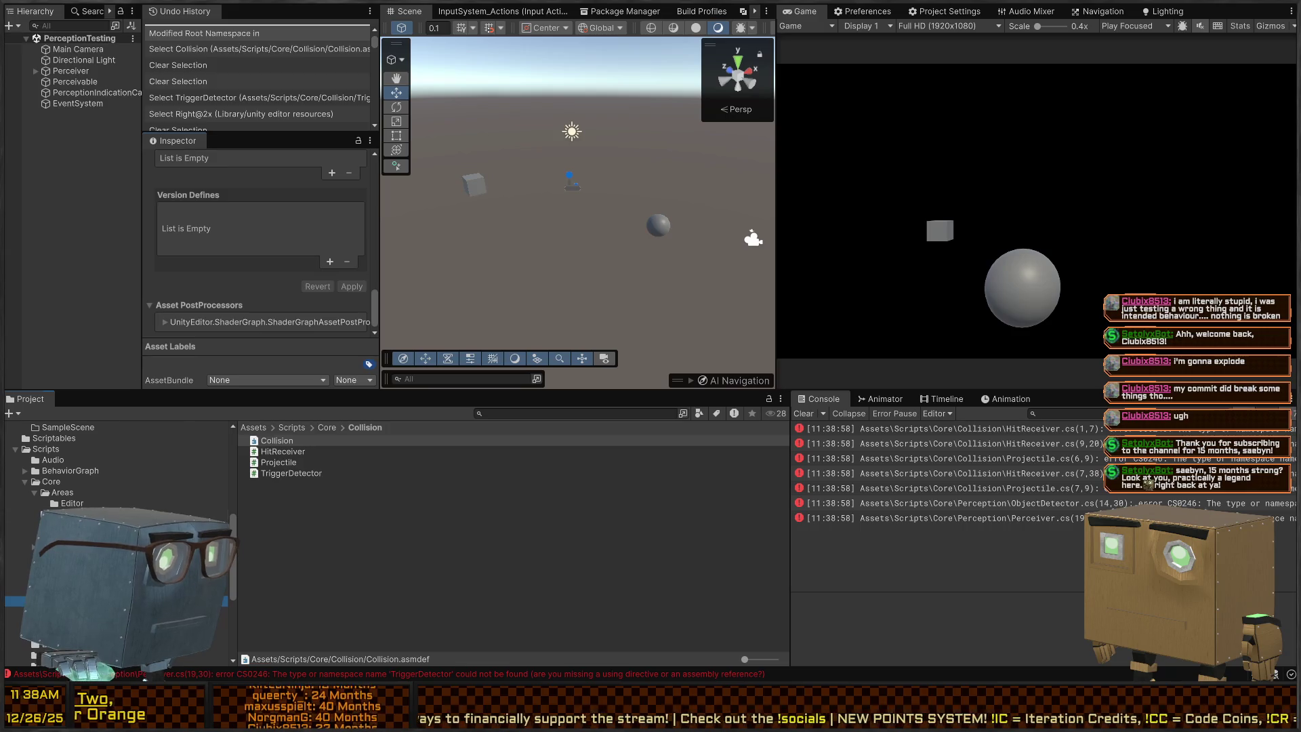
left_click(369, 427)
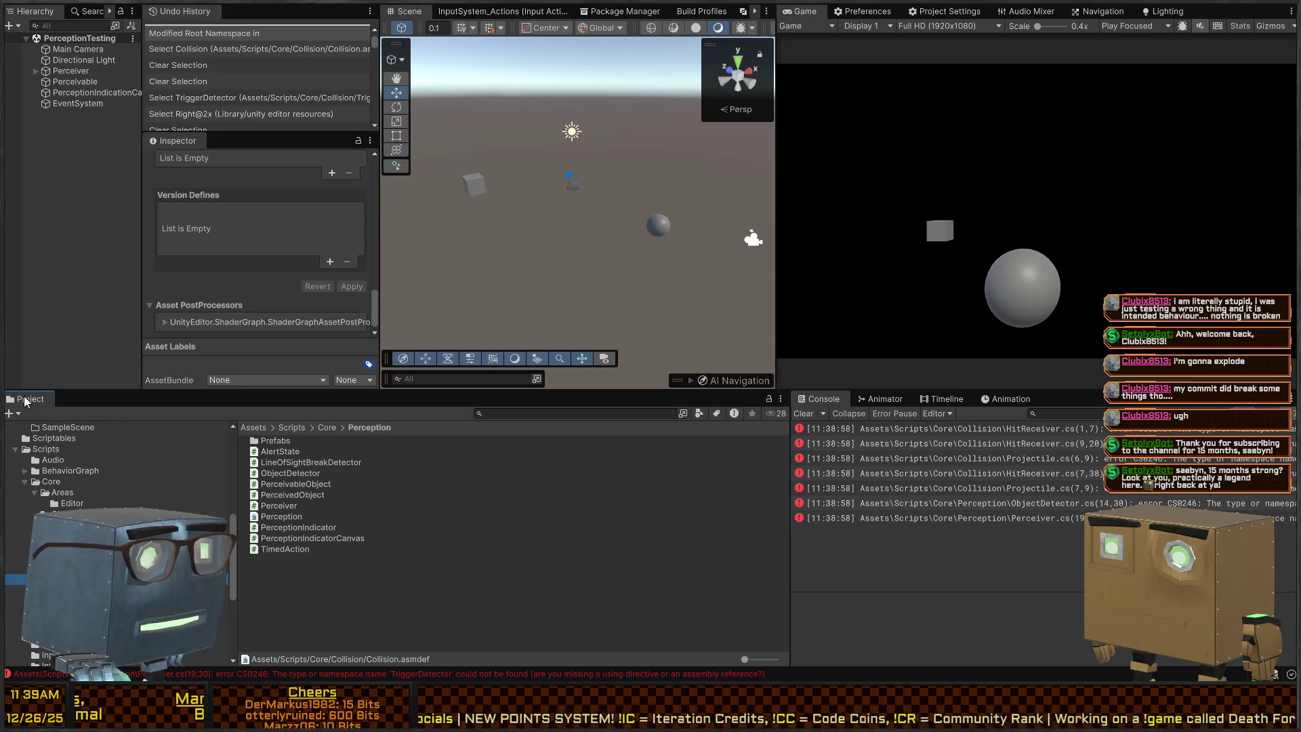
Re-dock the Project panel into the top tab strip beside the Scene view.
left_click_drag(25, 400, 793, 514)
left_click_drag(848, 548, 840, 545)
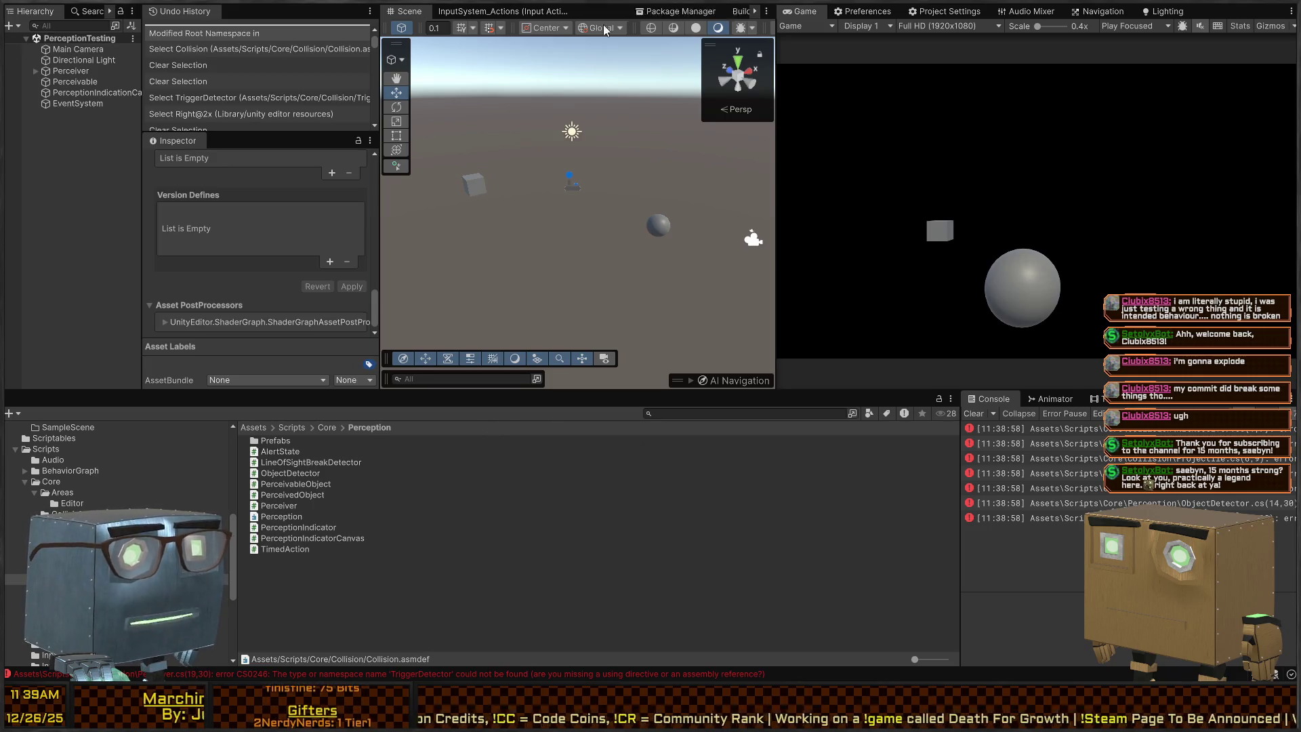
left_click_drag(605, 30, 397, 13)
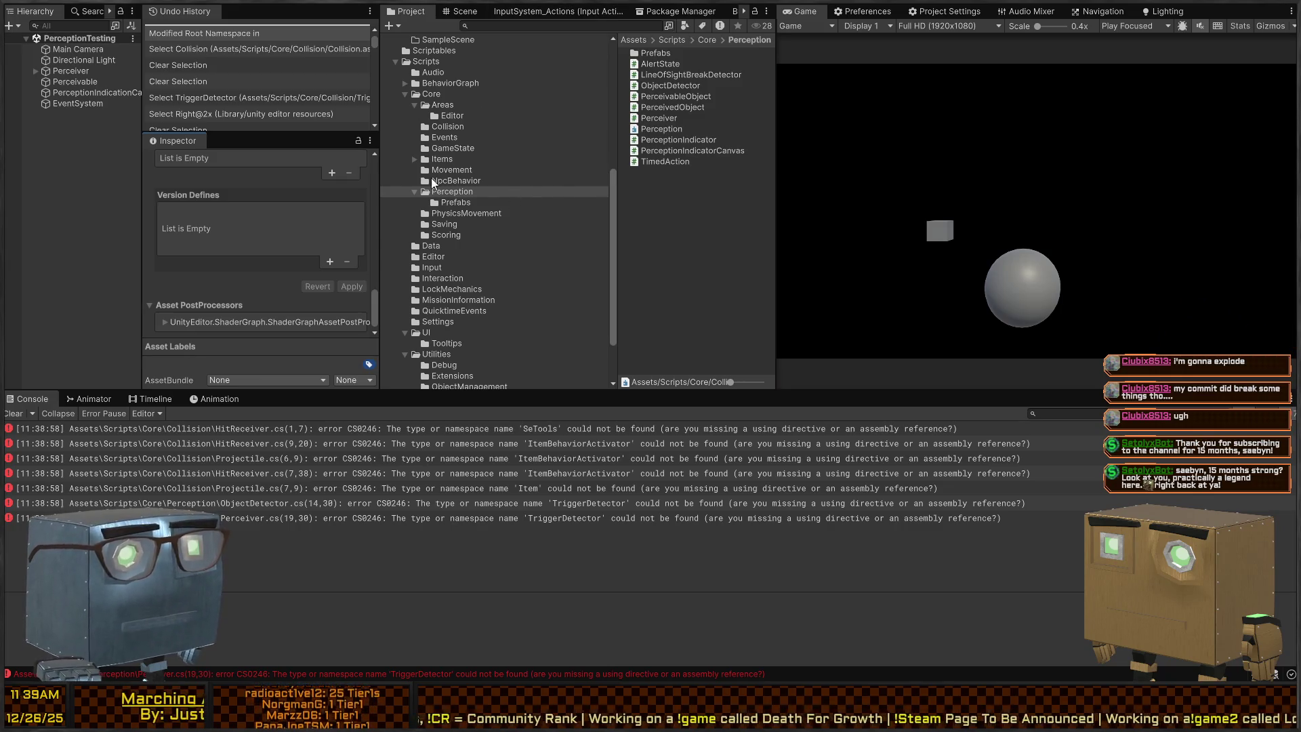
Expand the Assets Prefabs folder and scroll through the project tree.
scroll(400, 135, "up", 10)
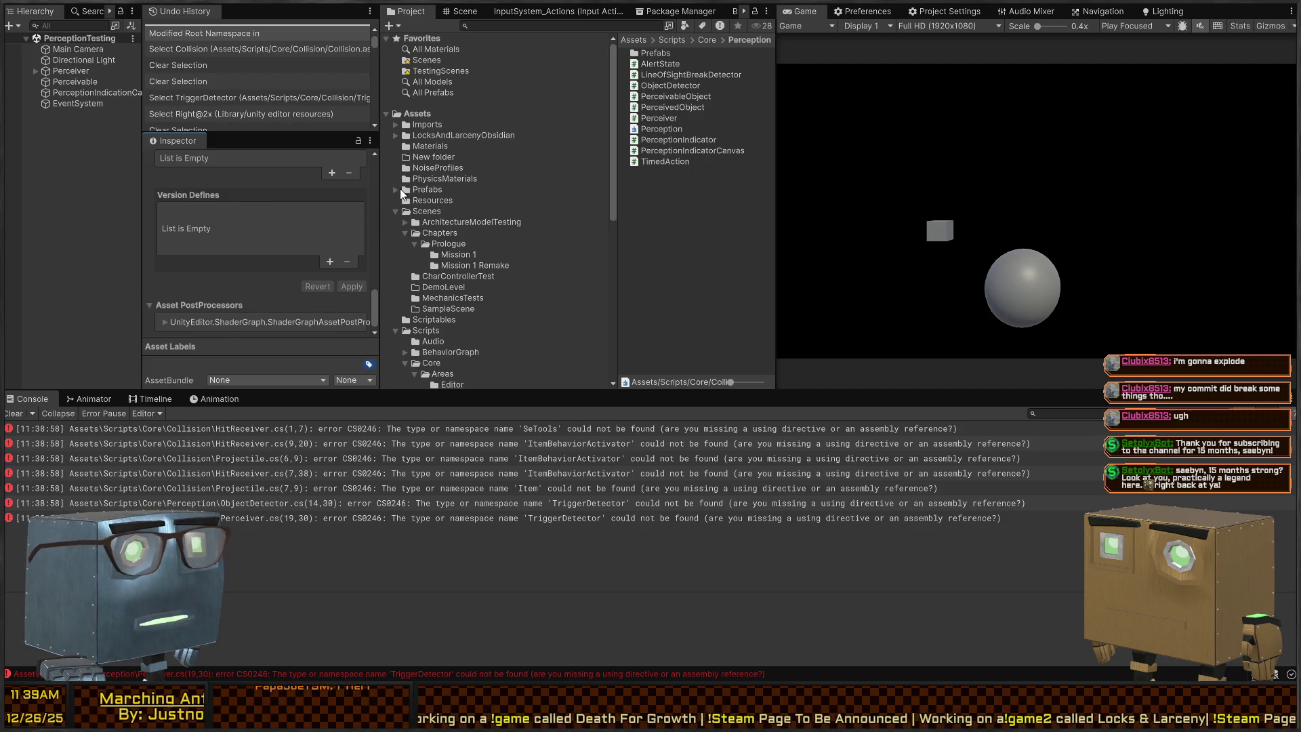
left_click(392, 189)
scroll(449, 192, "down", 1)
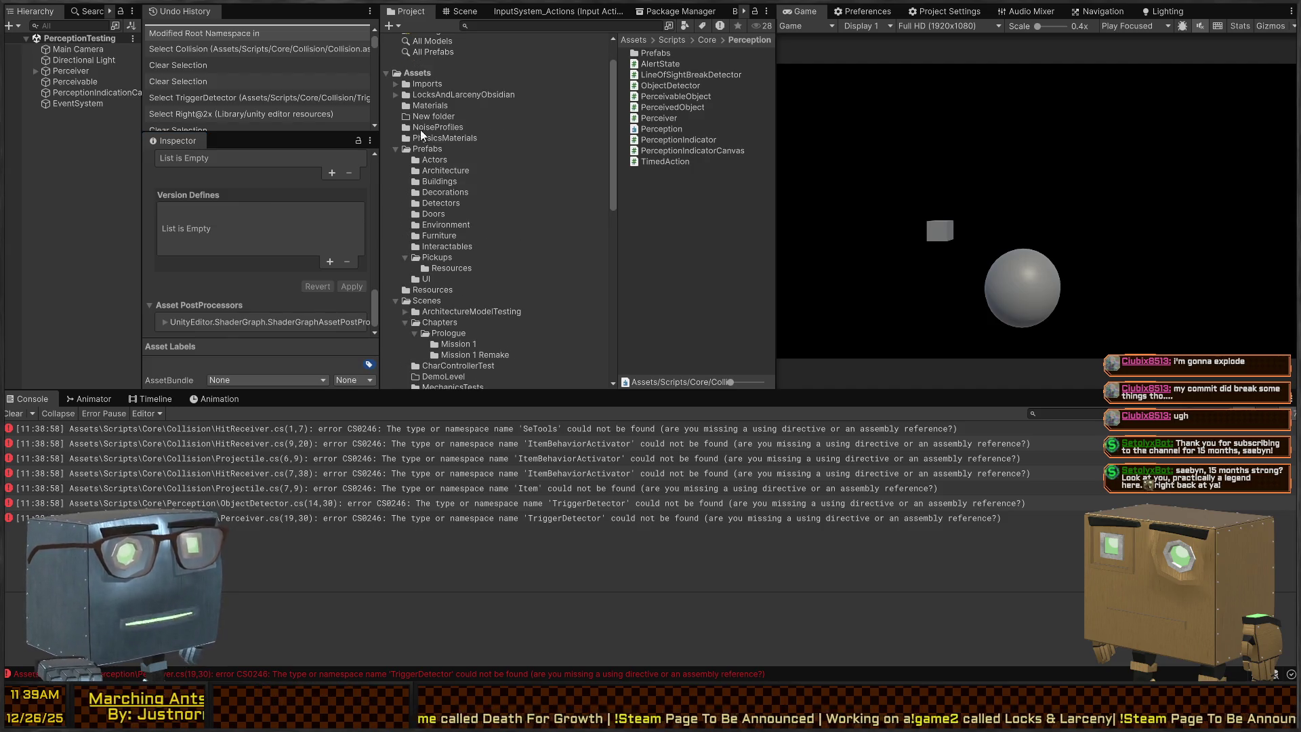
scroll(457, 204, "down", 9)
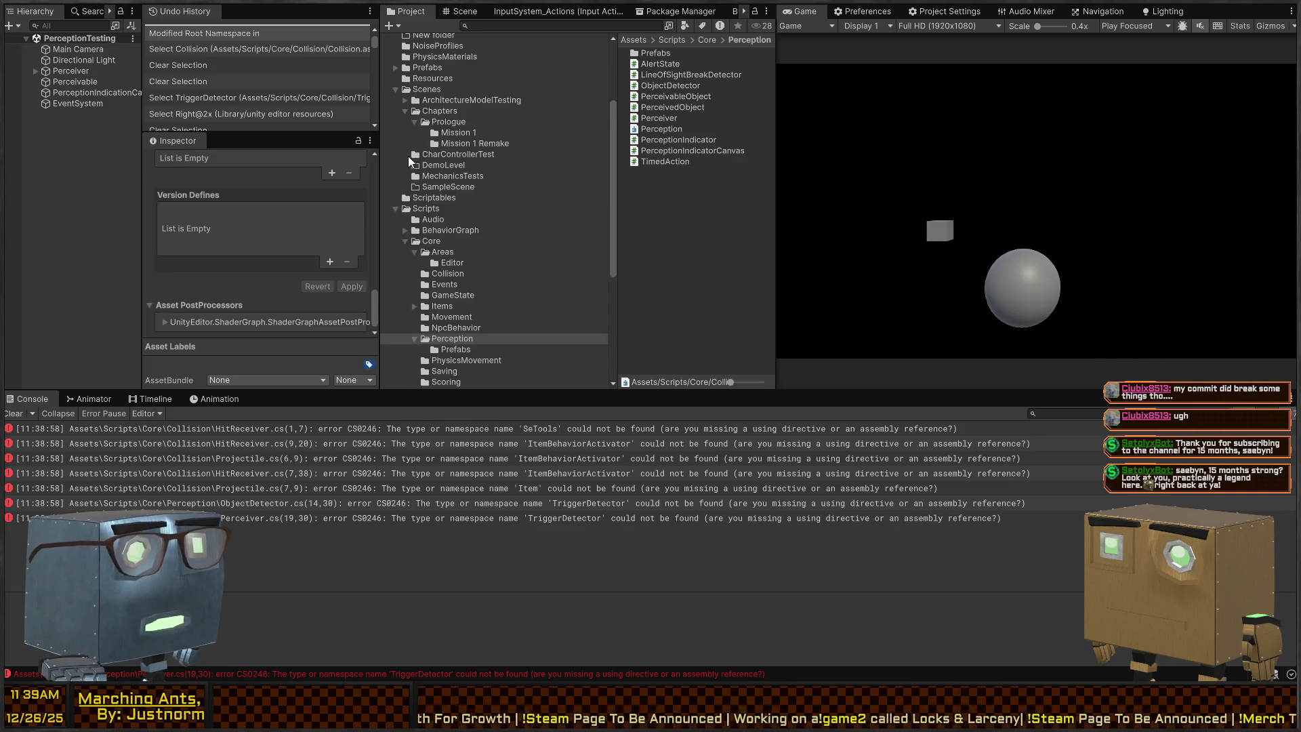
scroll(395, 162, "down", 2)
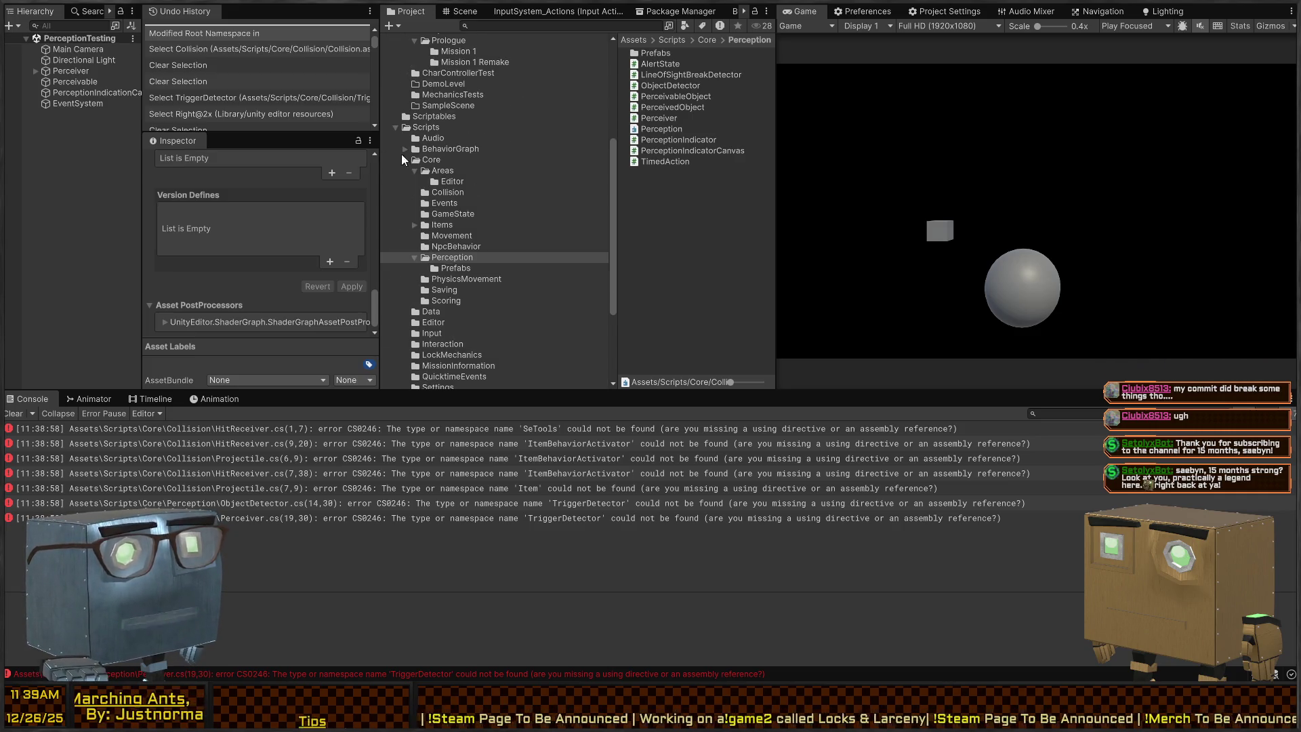
scroll(403, 283, "down", 3)
scroll(454, 254, "up", 3)
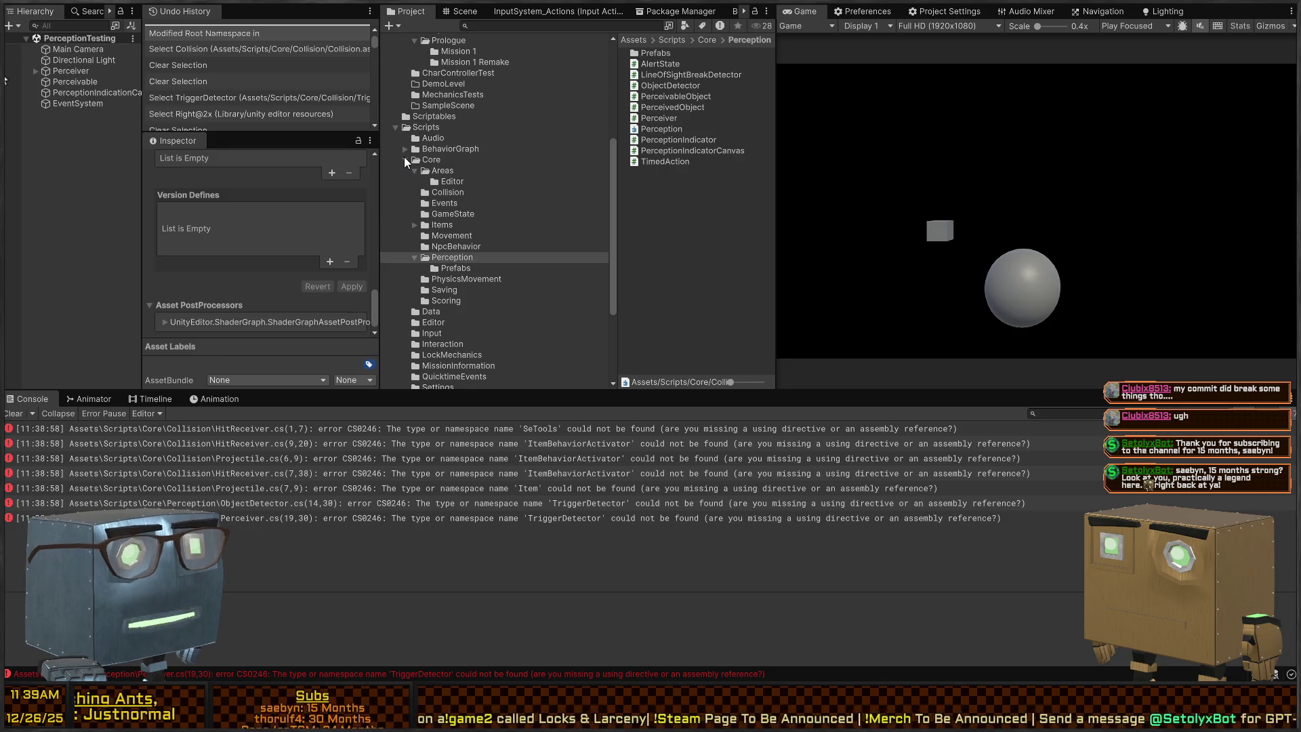
scroll(420, 127, "up", 8)
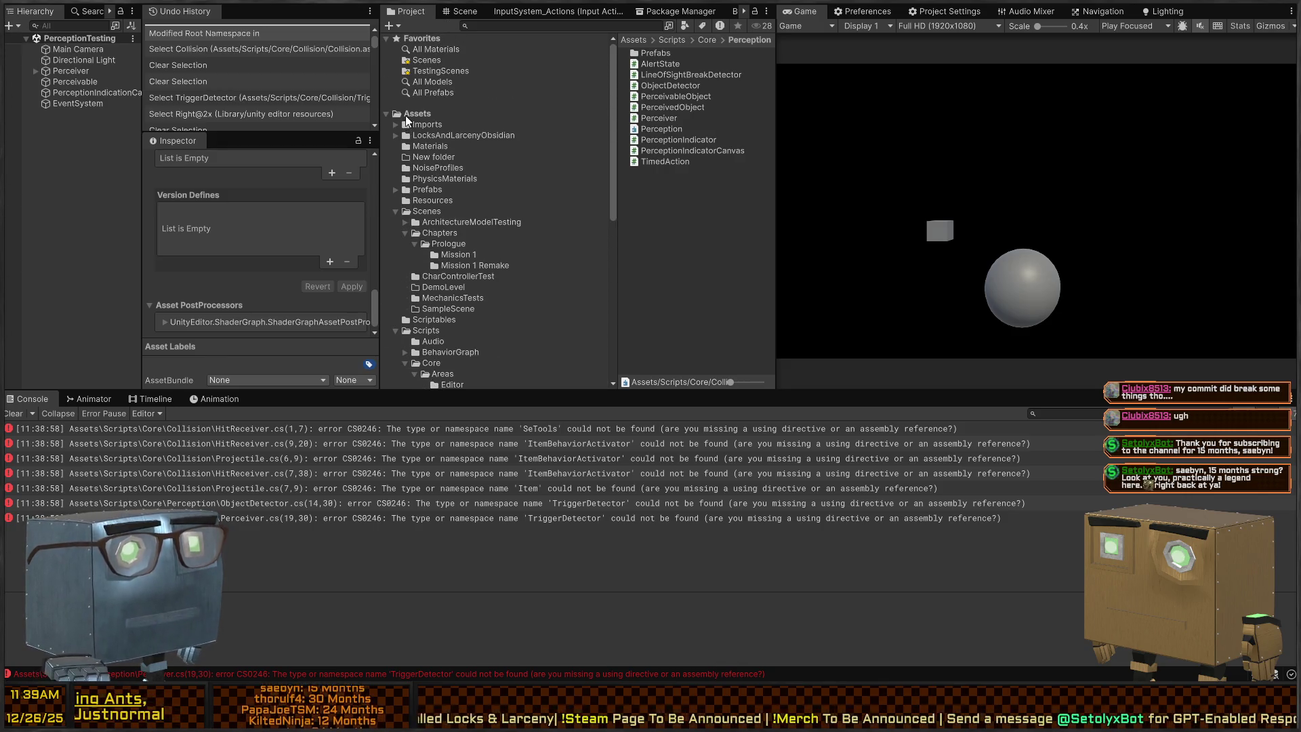
scroll(449, 199, "down", 3)
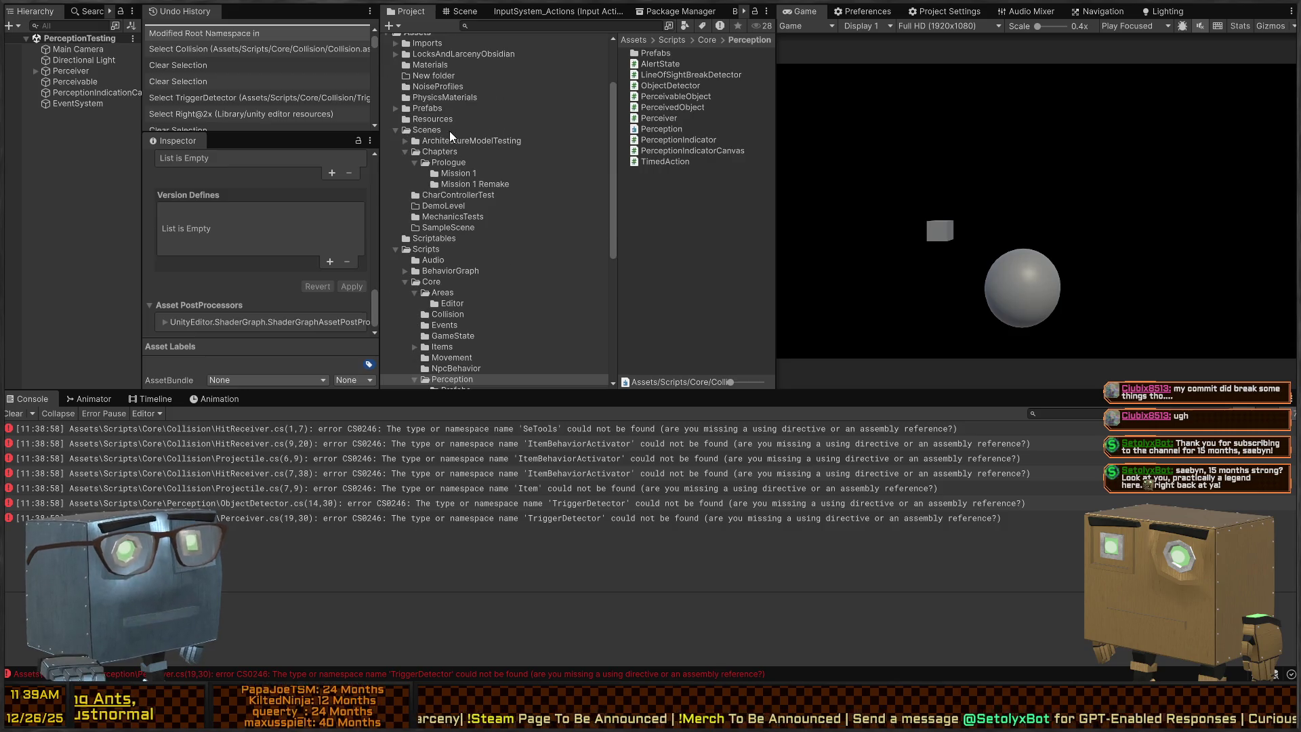
scroll(421, 182, "down", 3)
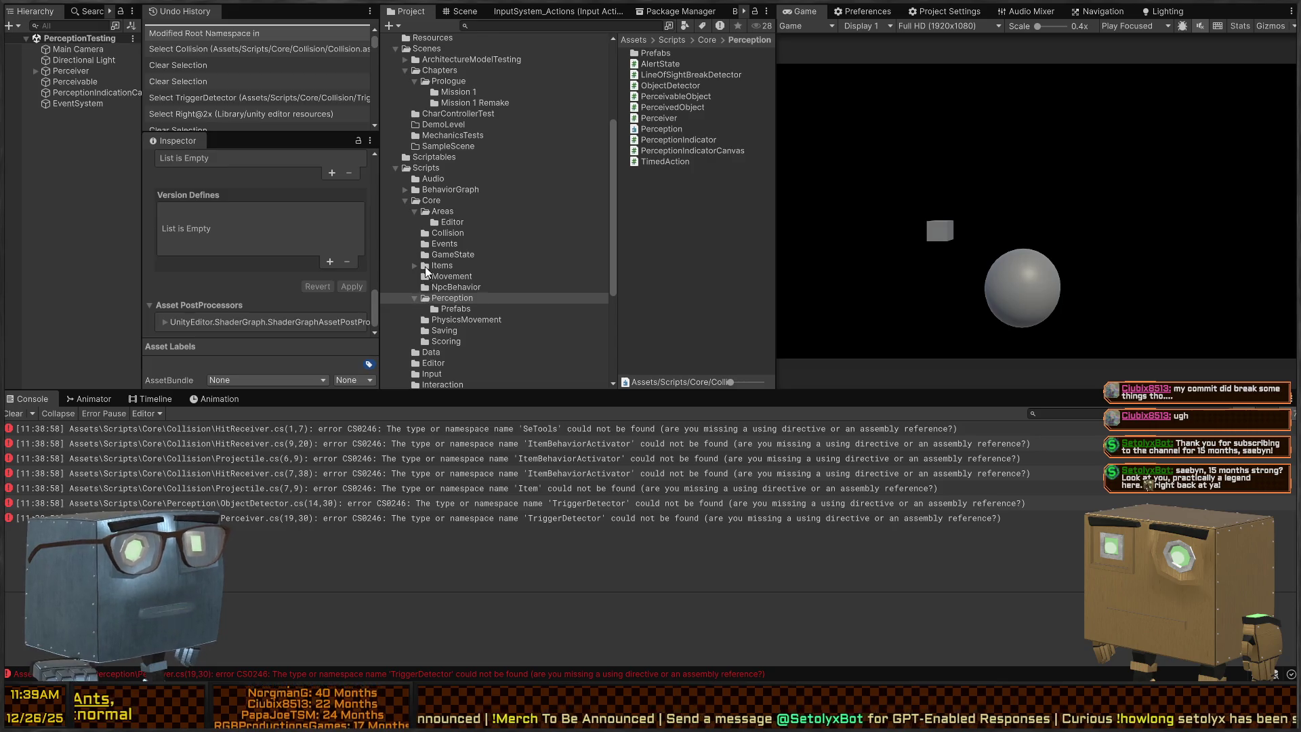
scroll(420, 244, "down", 4)
Show the Perception Prefabs subfolder with its PerceptionIndicator prefab and expand Packages.
left_click(452, 175)
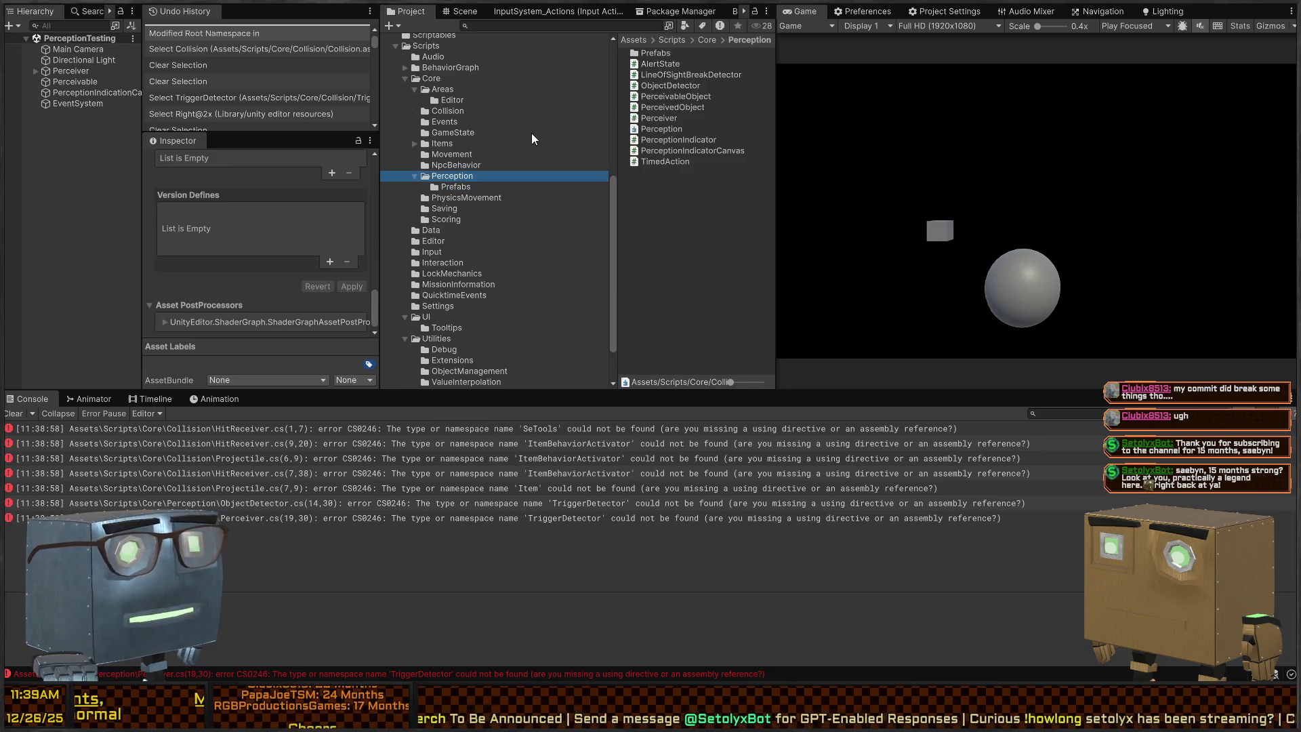
left_click(455, 188)
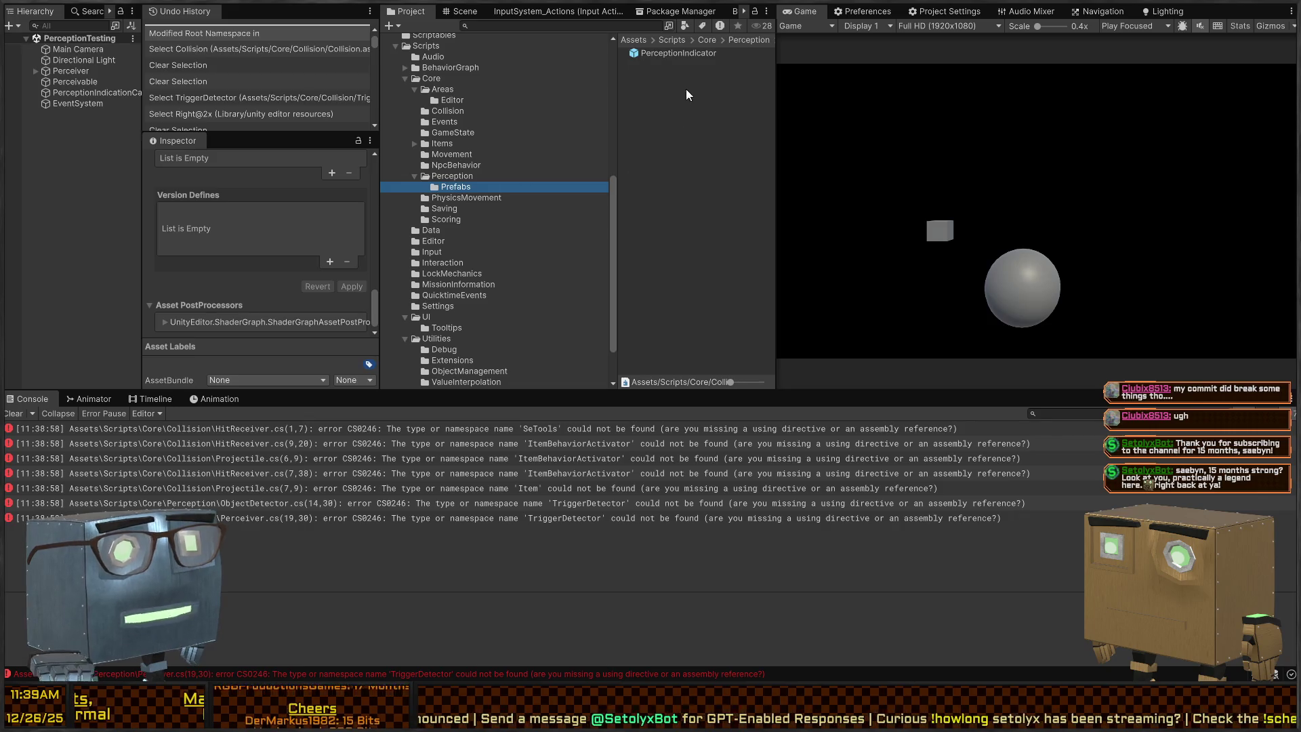
scroll(478, 283, "down", 3)
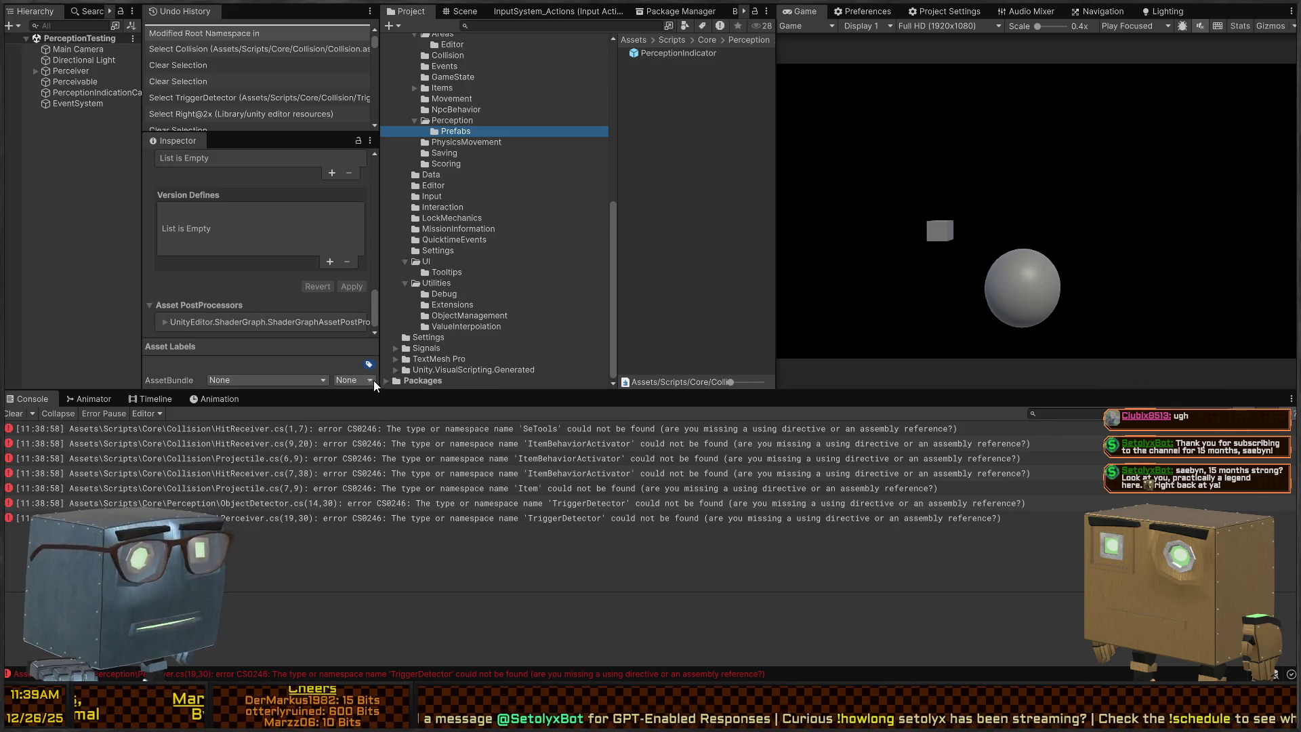
left_click(387, 381)
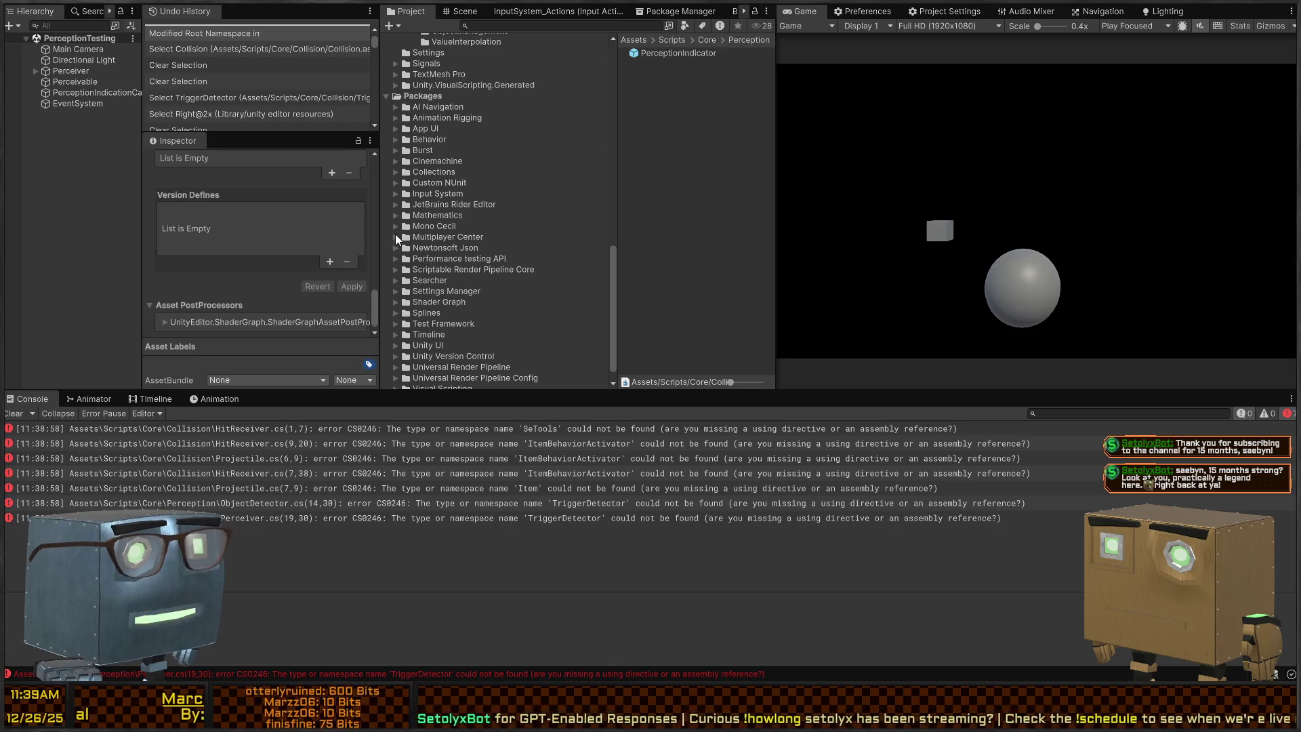
Expand Mathematics' Unity.Mathematics folder and Cinemachine's Presets and Runtime folders.
left_click(396, 216)
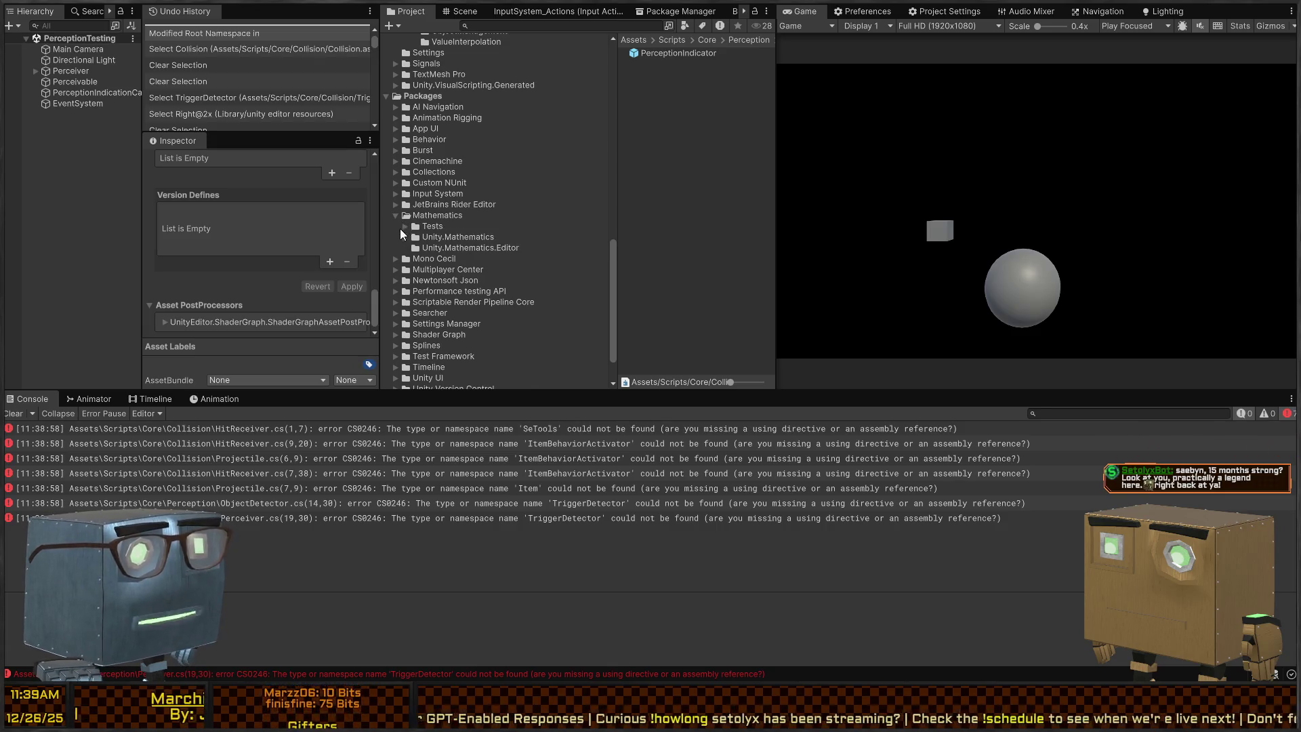
left_click(406, 237)
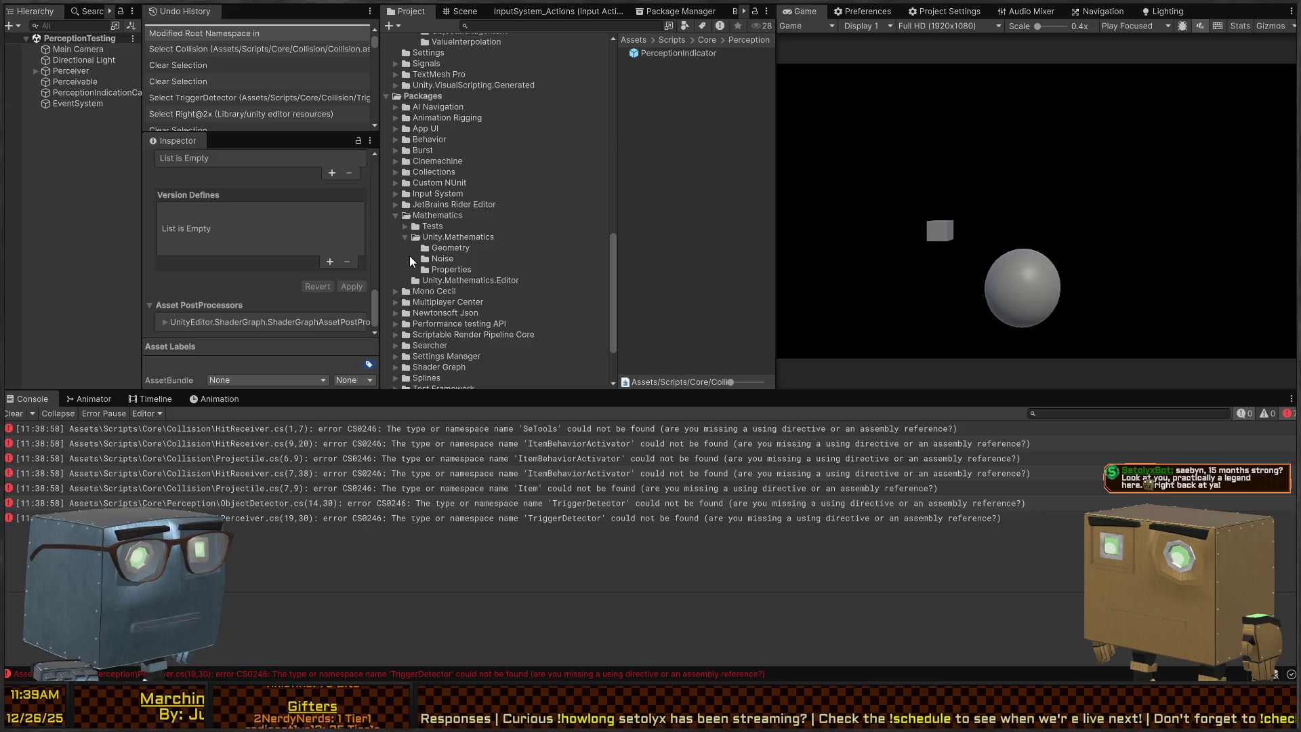
left_click(396, 162)
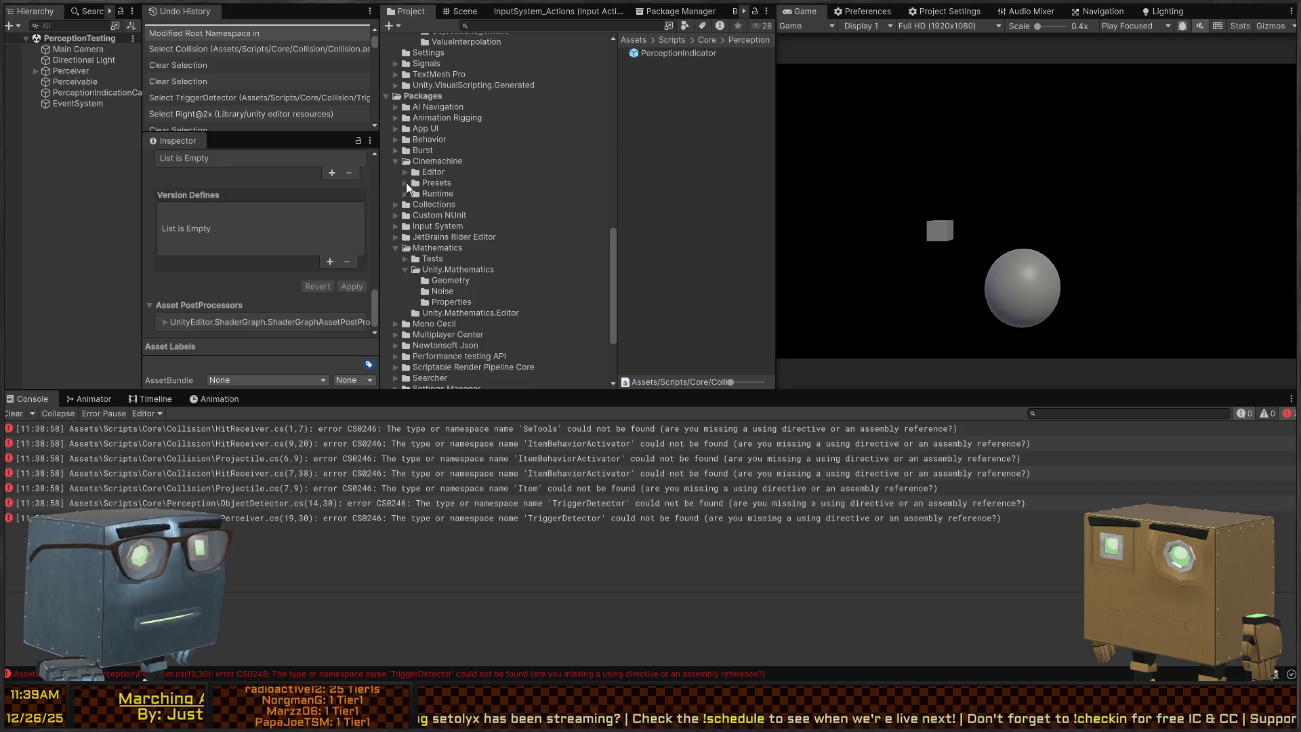
left_click(405, 183)
left_click(405, 205)
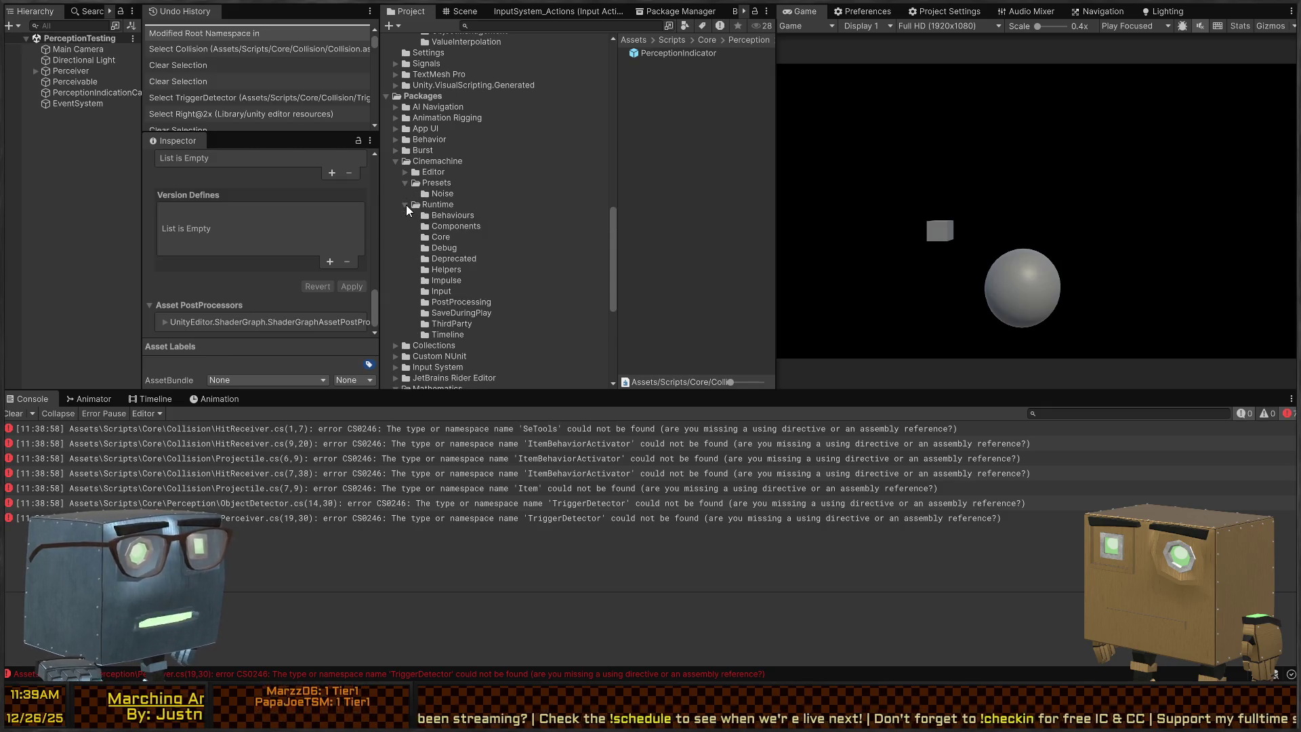
Browse each Cinemachine Runtime subfolder, from Behaviours and Components through Timeline, Deprecated and Debug.
left_click(421, 226)
left_click(458, 215)
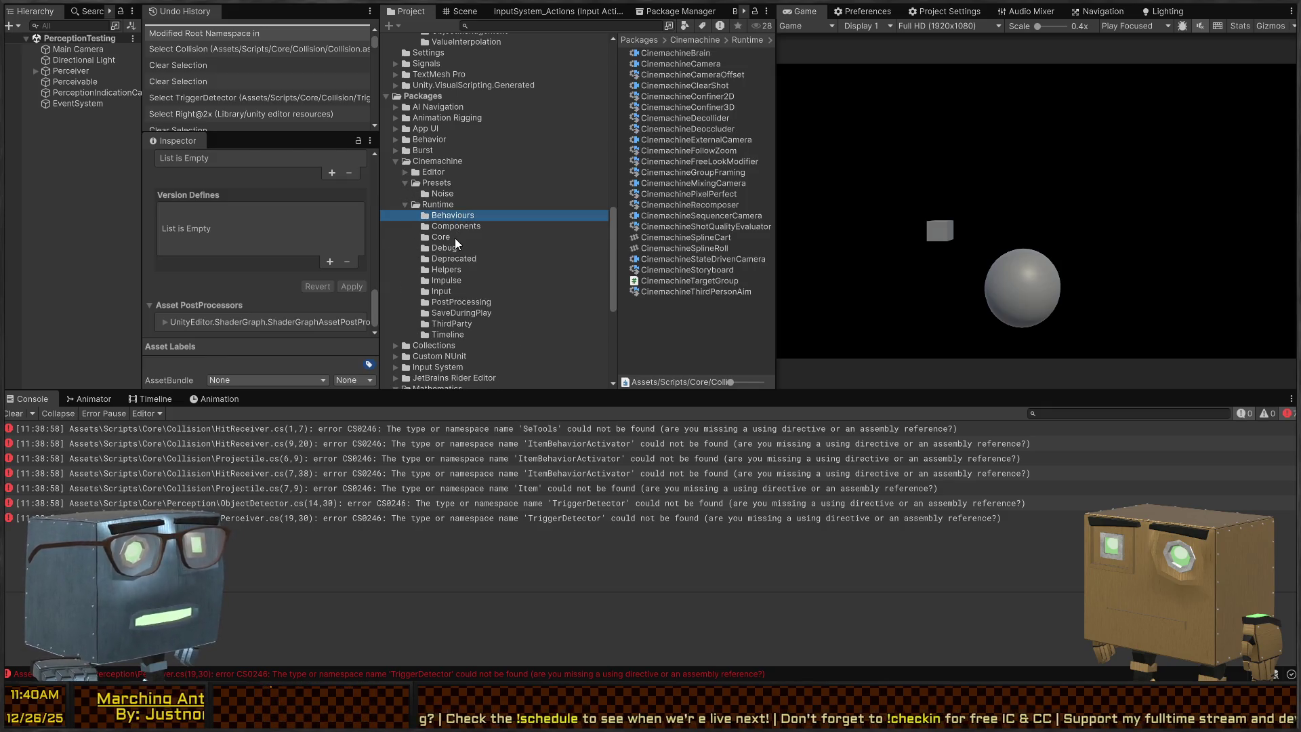
left_click(454, 237)
left_click(457, 269)
left_click(453, 281)
left_click(450, 302)
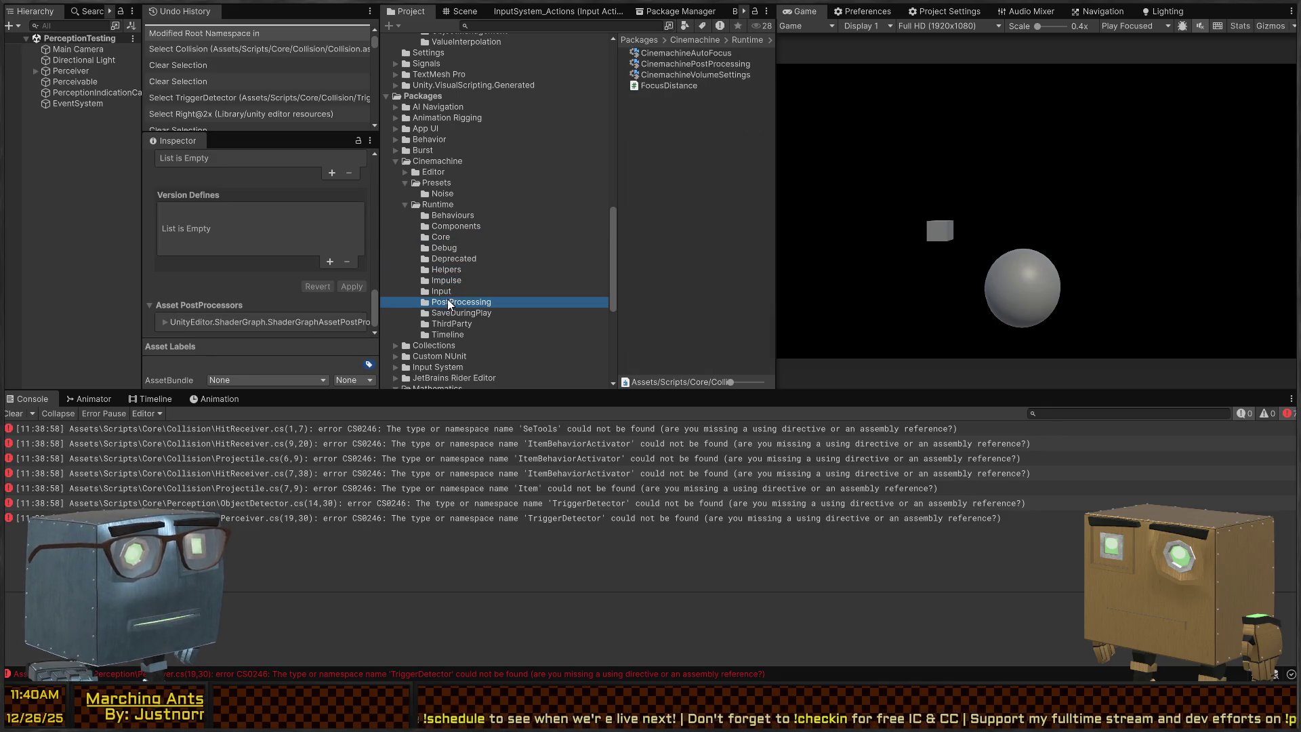
left_click(442, 324)
left_click(441, 336)
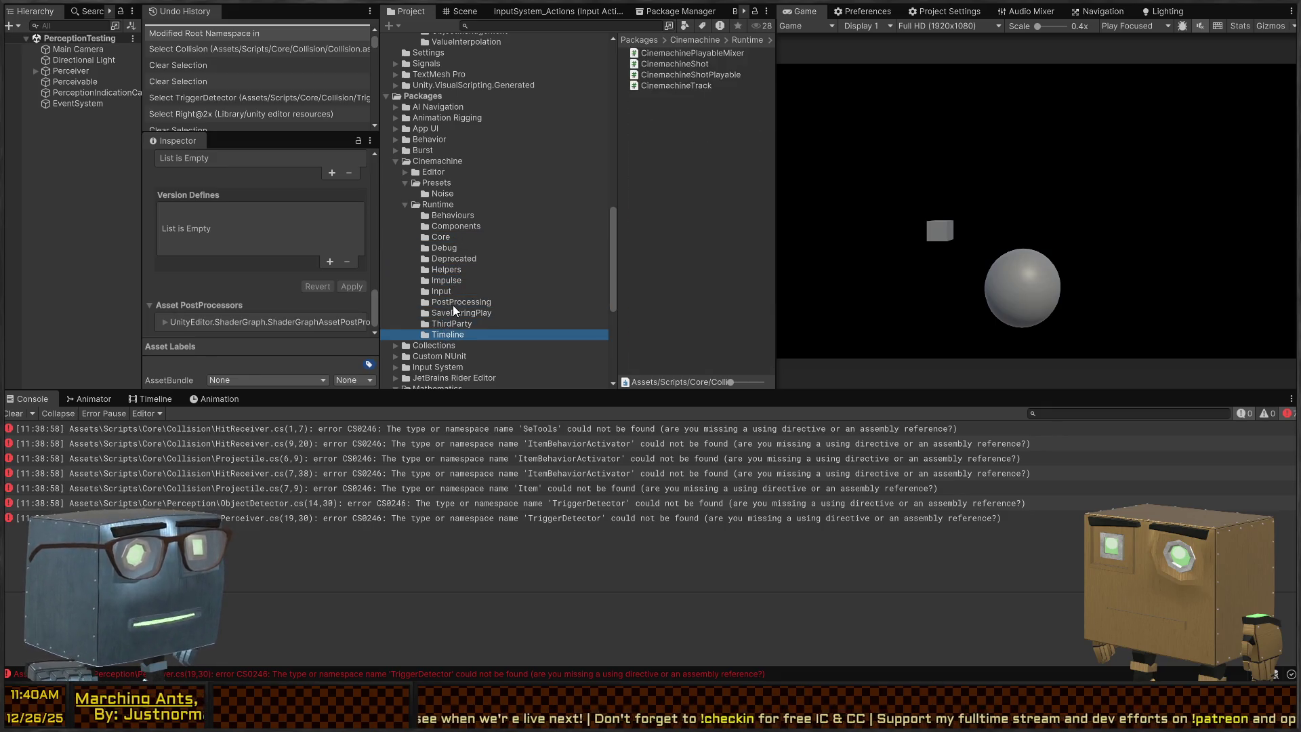
left_click(452, 312)
left_click(444, 291)
left_click(451, 269)
left_click(453, 259)
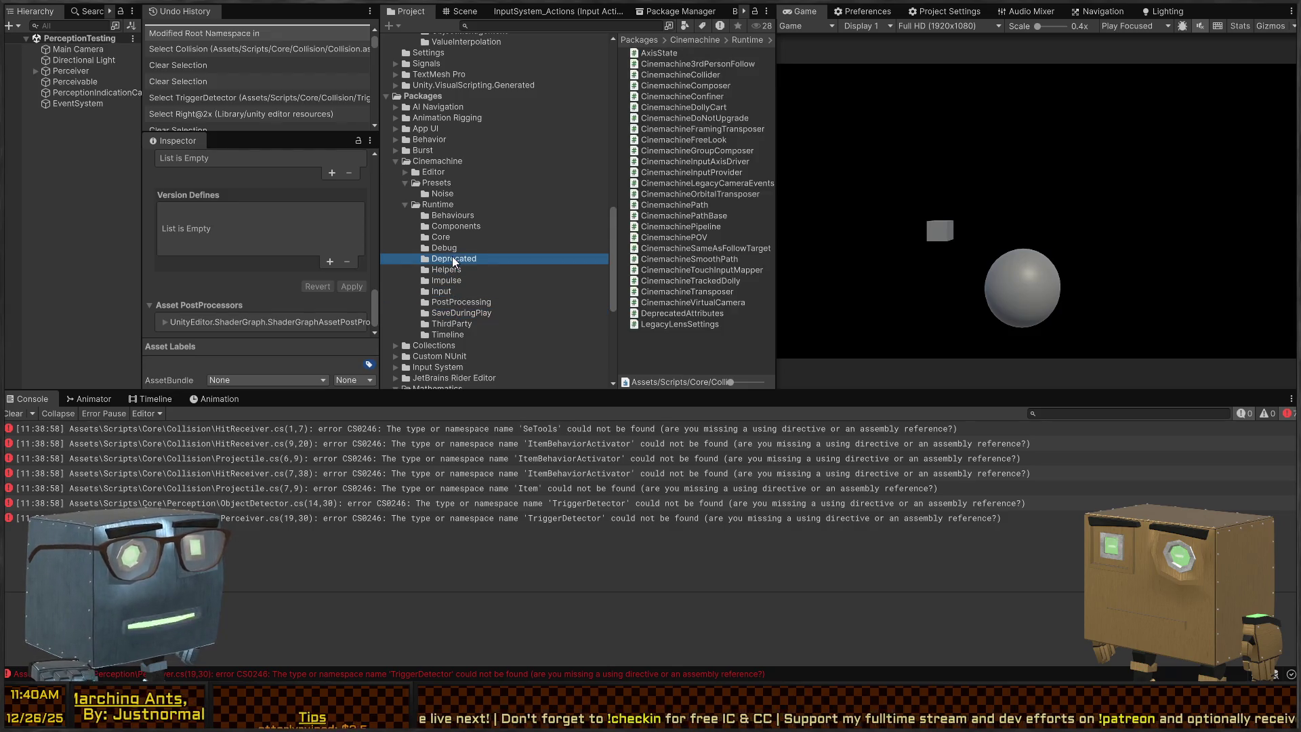
left_click(454, 237)
left_click(451, 247)
left_click(450, 230)
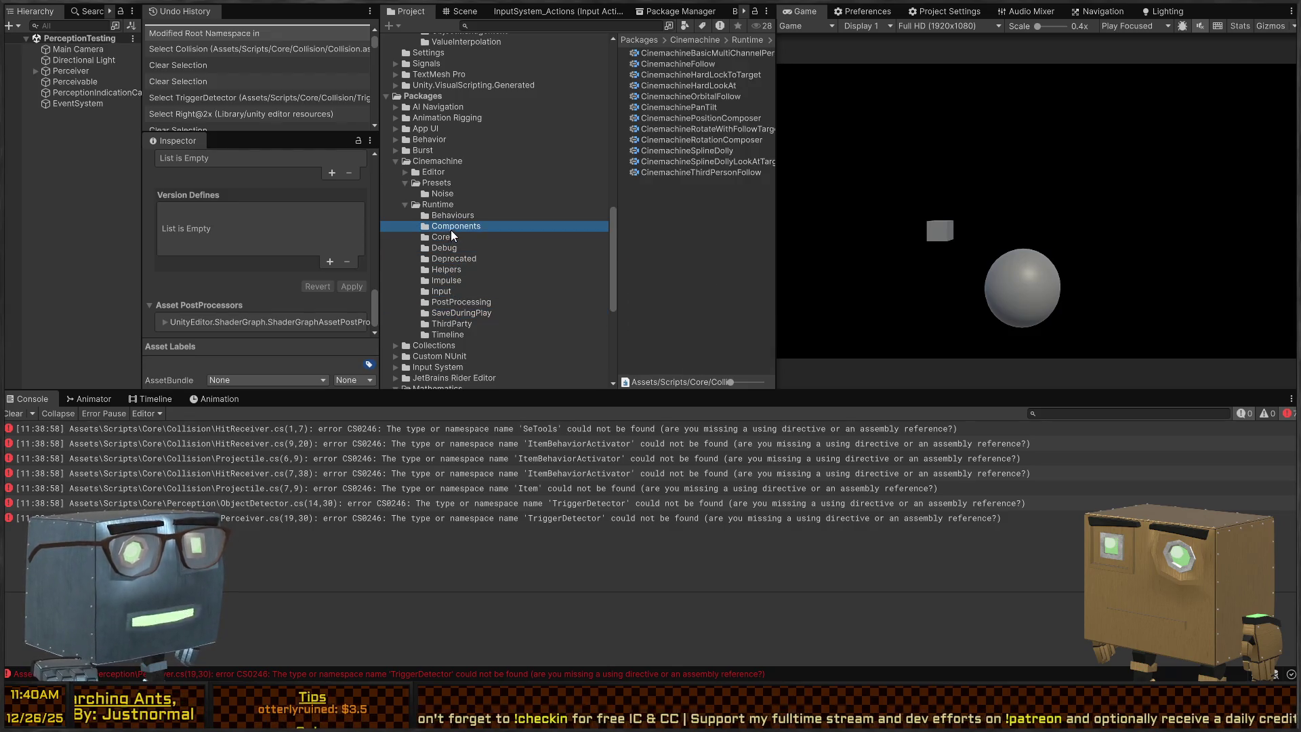
left_click(459, 215)
left_click(449, 230)
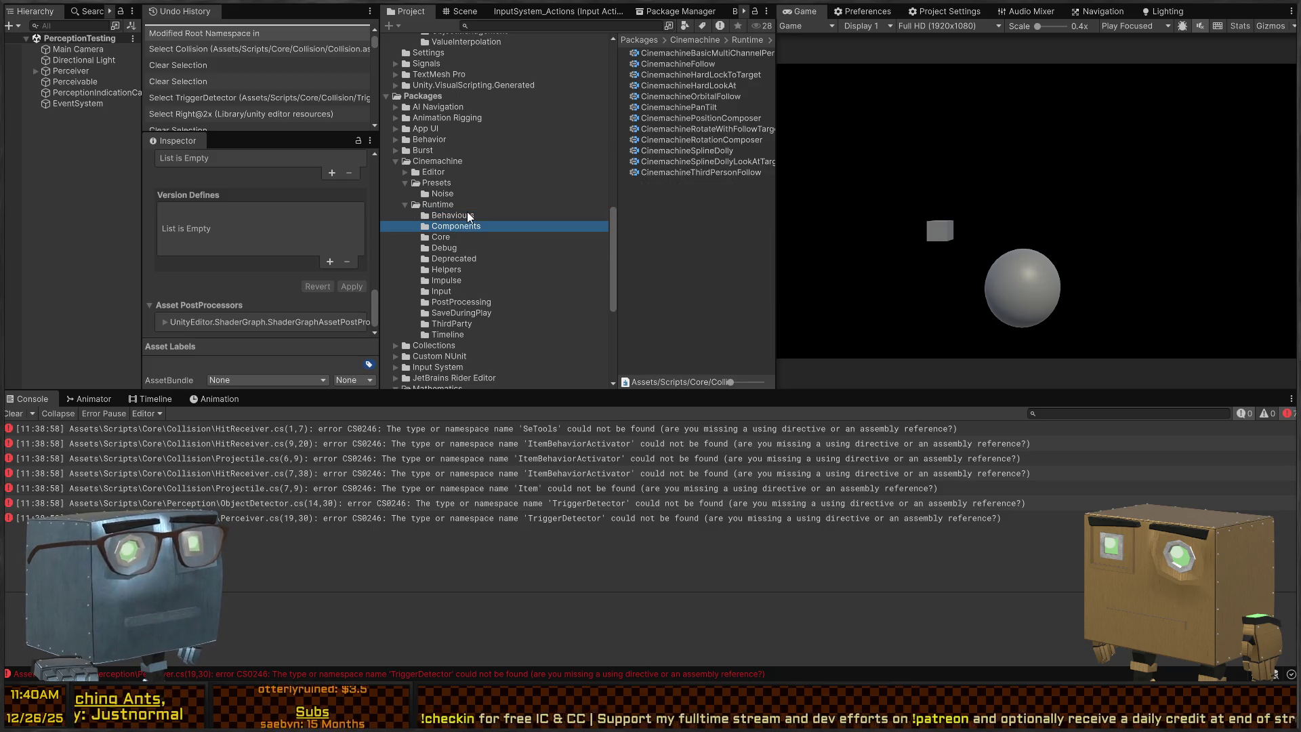
left_click(463, 214)
Show the Runtime folder's own contents, then collapse Runtime and the Cinemachine package.
left_click(424, 204)
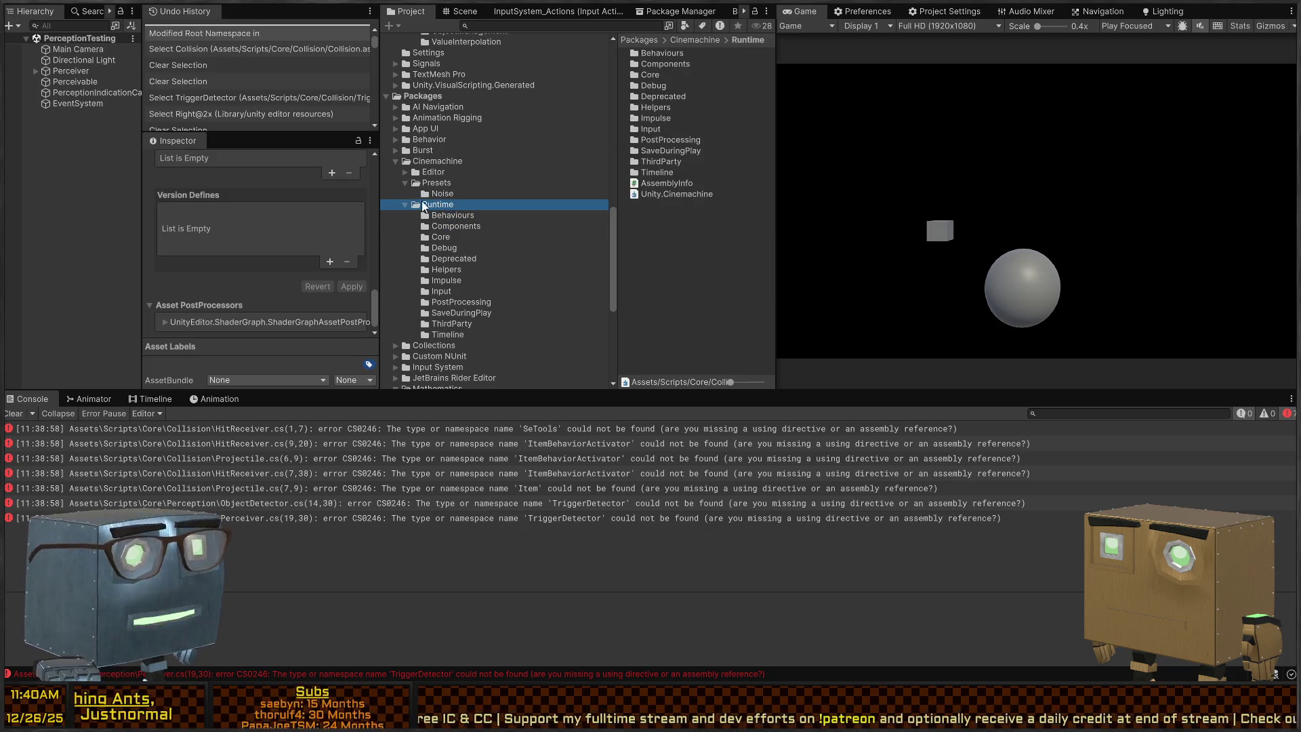
left_click(403, 205)
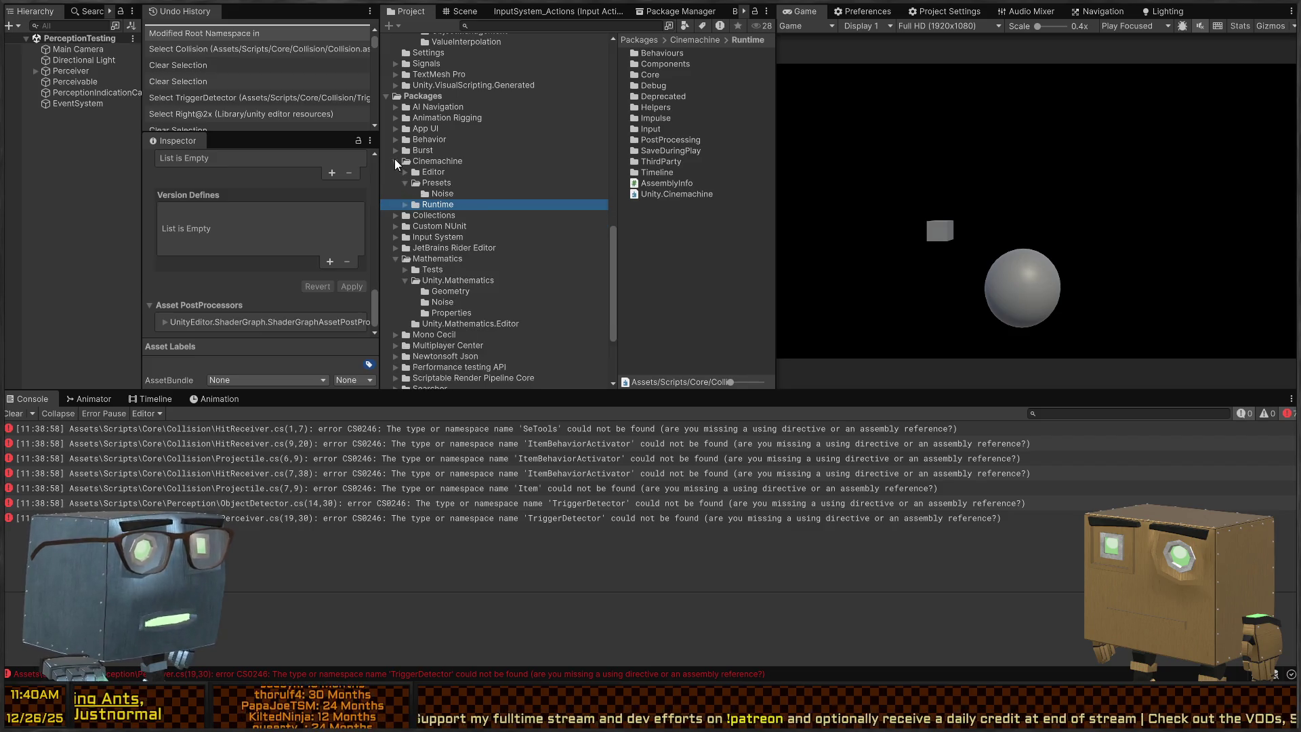
left_click(395, 158)
scroll(457, 192, "up", 5)
scroll(454, 244, "down", 3)
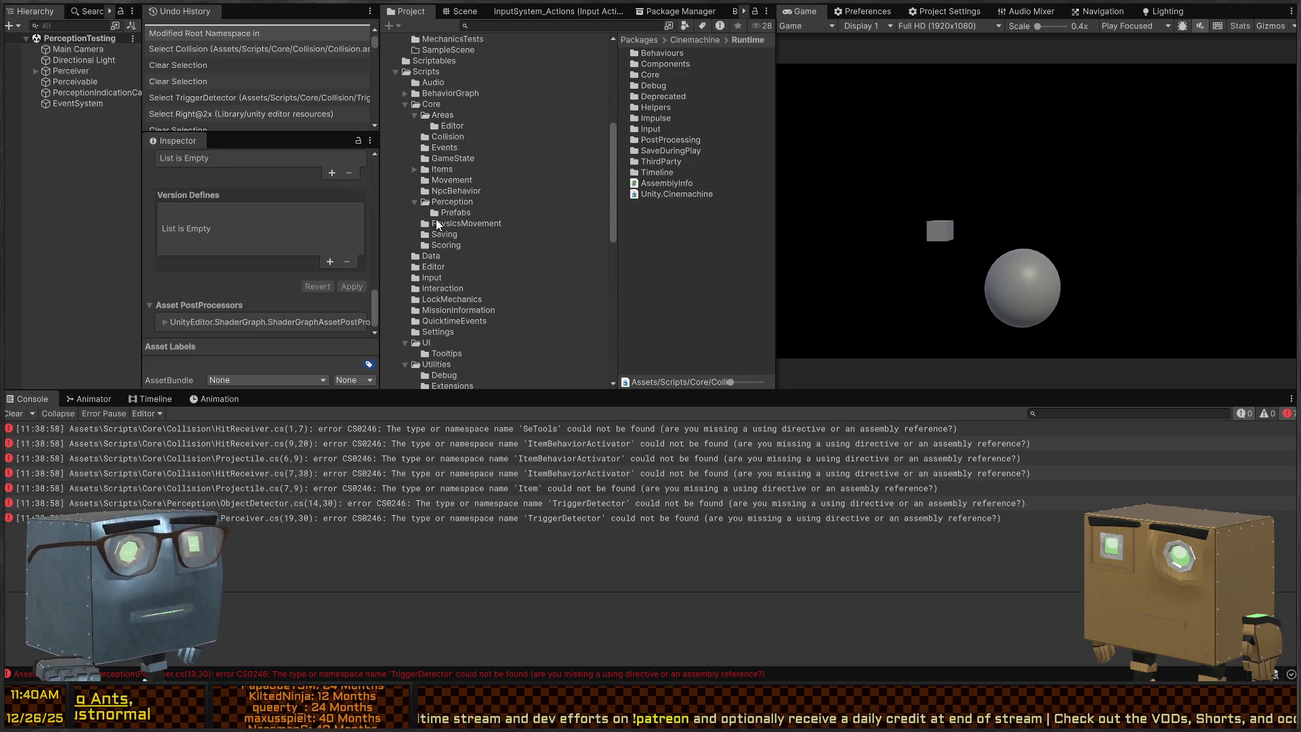
Open Scripts/Core/Perception and its Prefabs subfolder to show the PerceptionIndicator prefab.
left_click(447, 213)
left_click(452, 202)
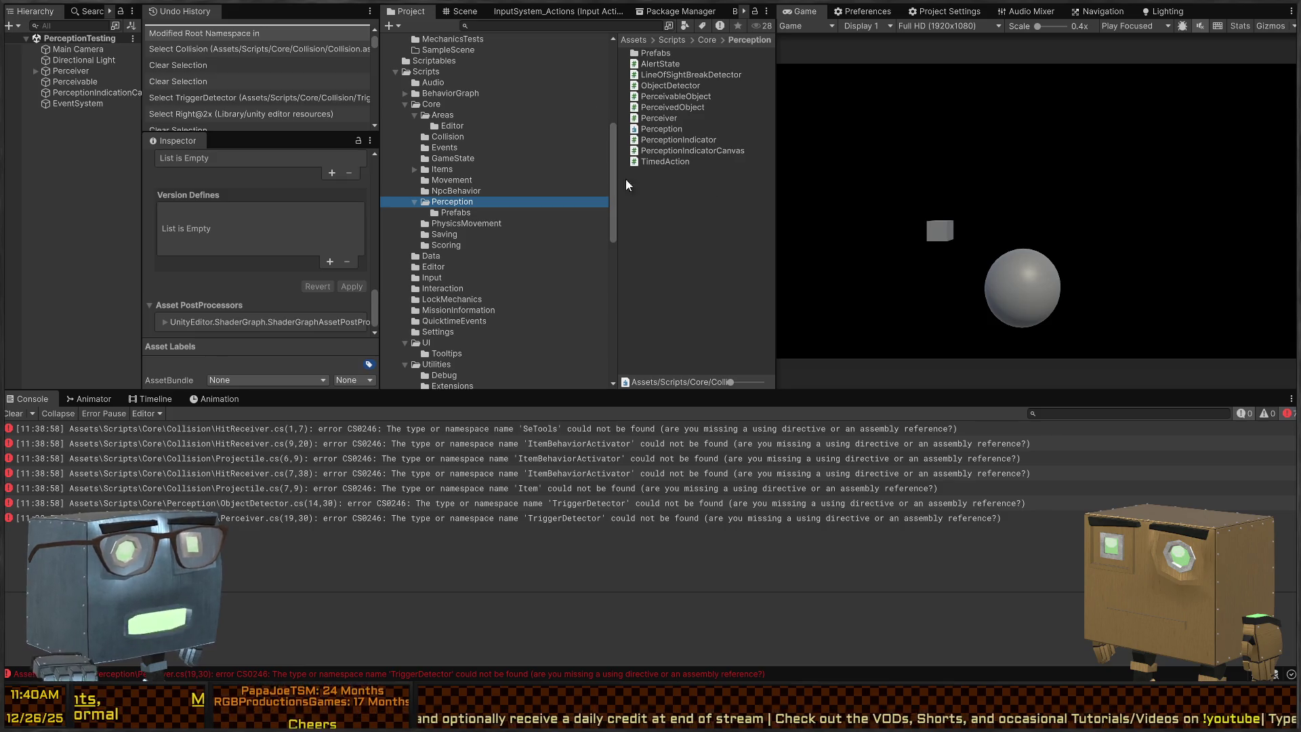
left_click(461, 213)
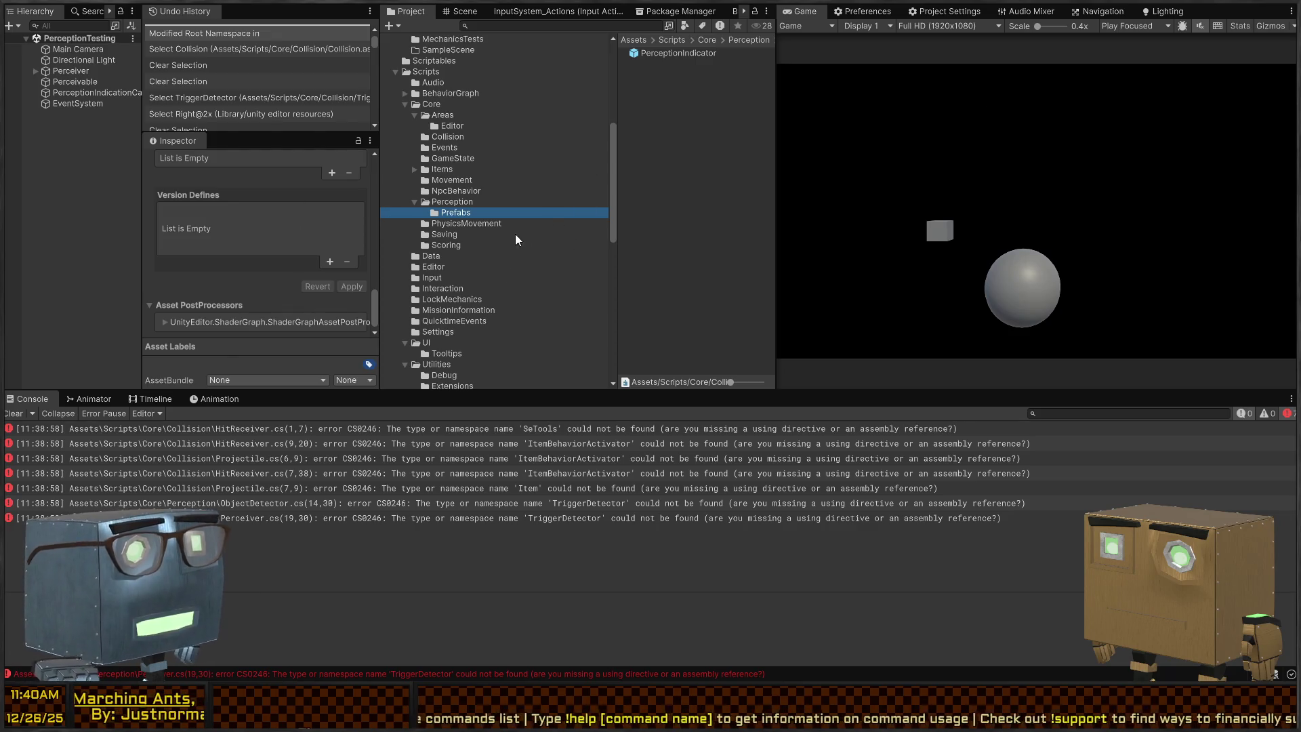
scroll(433, 246, "up", 5)
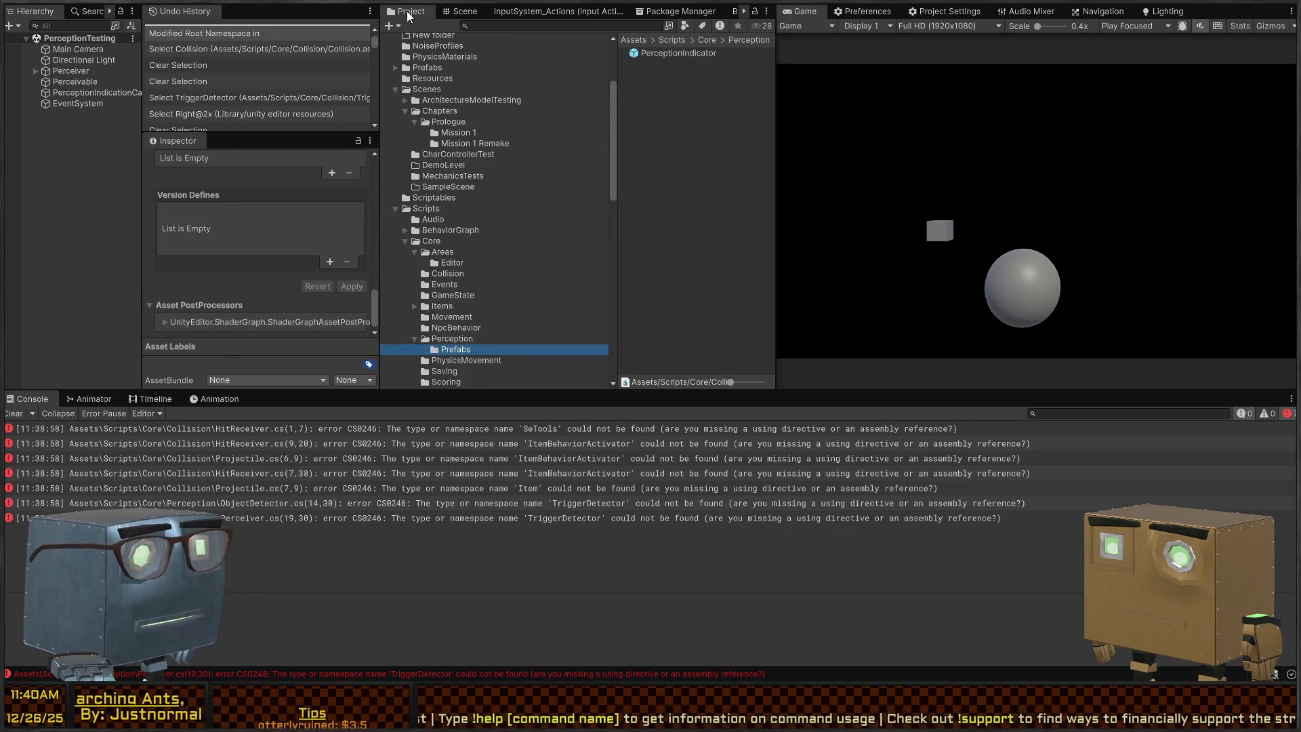
Dock the Project panel beside the Console and inspect the SeTools error in HitReceiver.
mouse_move(409, 17)
left_mouse_down()
mouse_move(70, 481)
mouse_move(382, 502)
left_mouse_up()
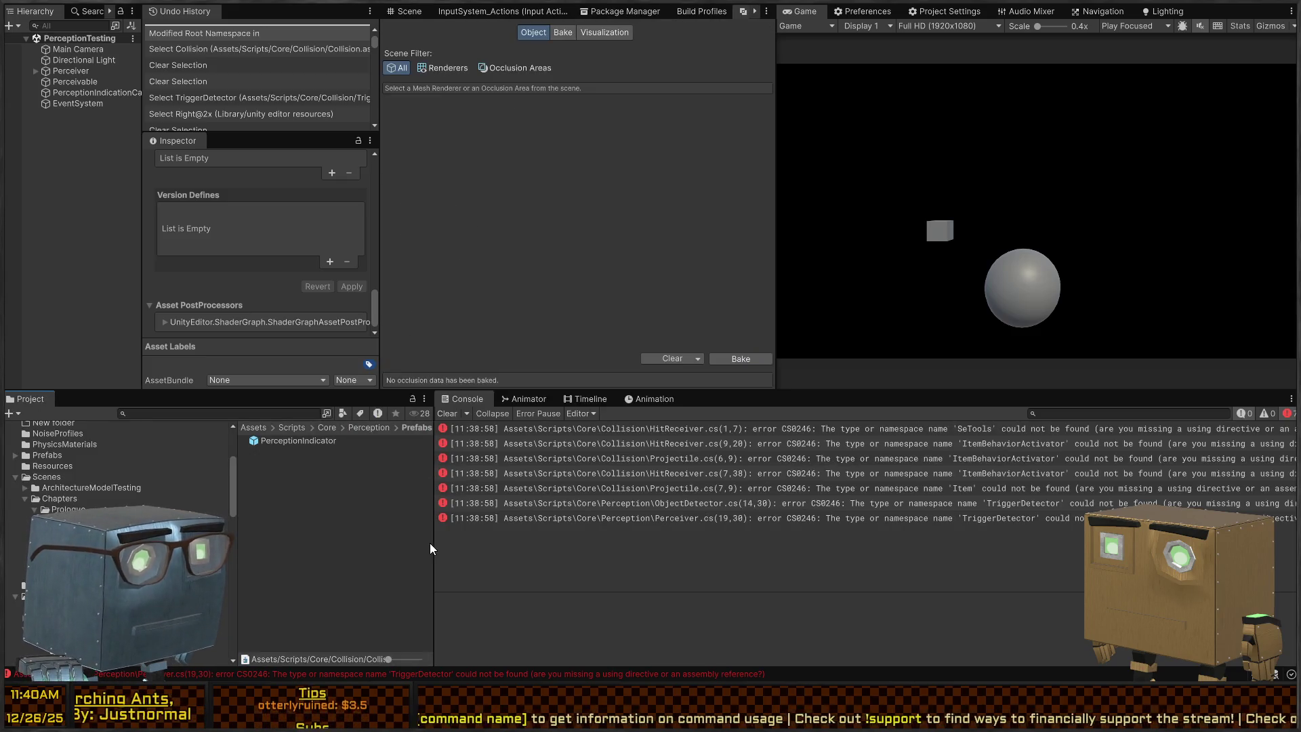
left_click_drag(432, 543, 694, 543)
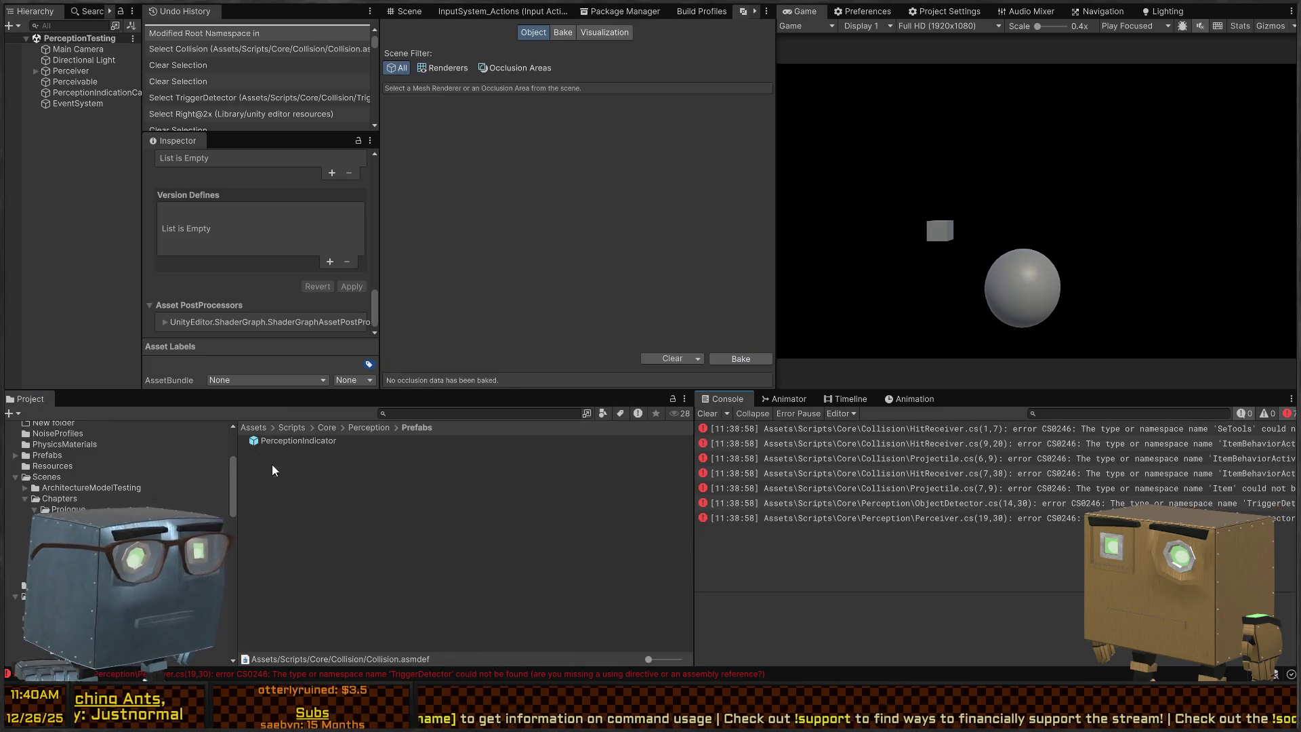
left_click(980, 433)
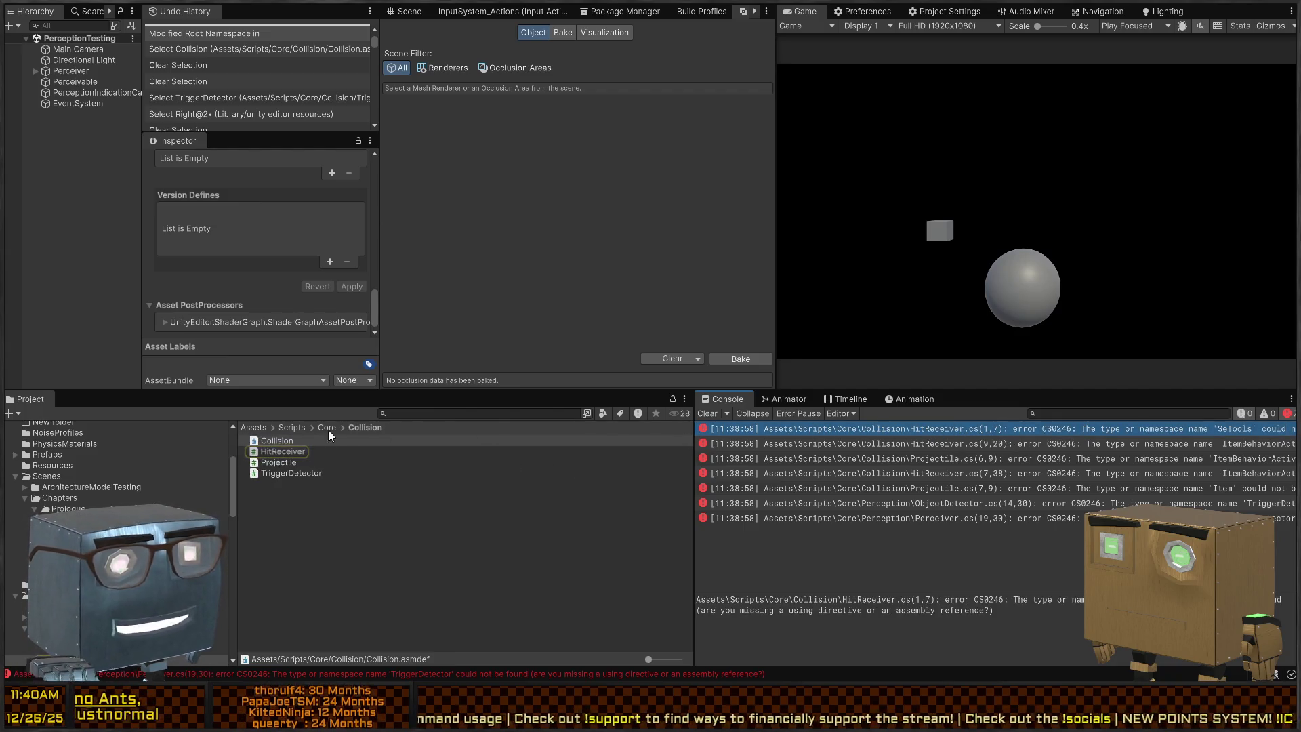
Add an Extensions reference to Collision.asmdef, apply it, and open HitReceiver.cs at its error.
left_click(274, 439)
scroll(279, 247, "up", 3)
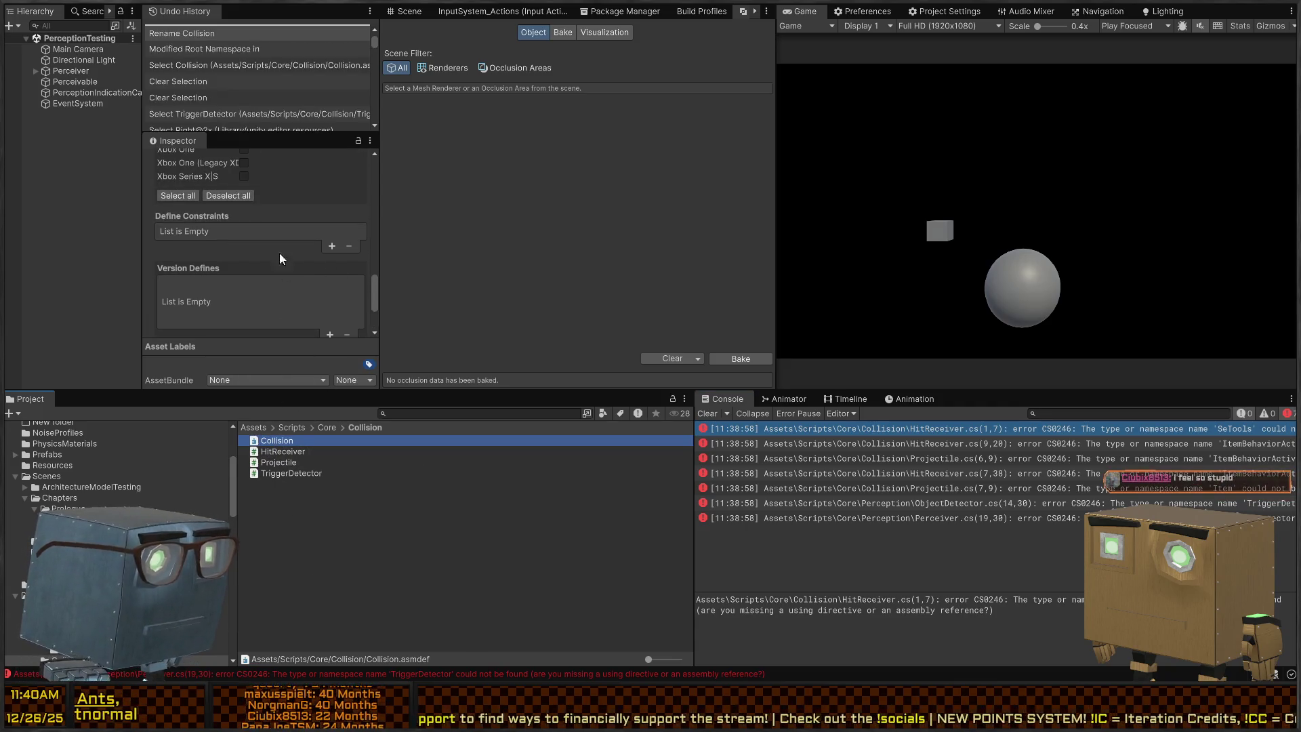
scroll(279, 253, "up", 3)
scroll(298, 262, "up", 3)
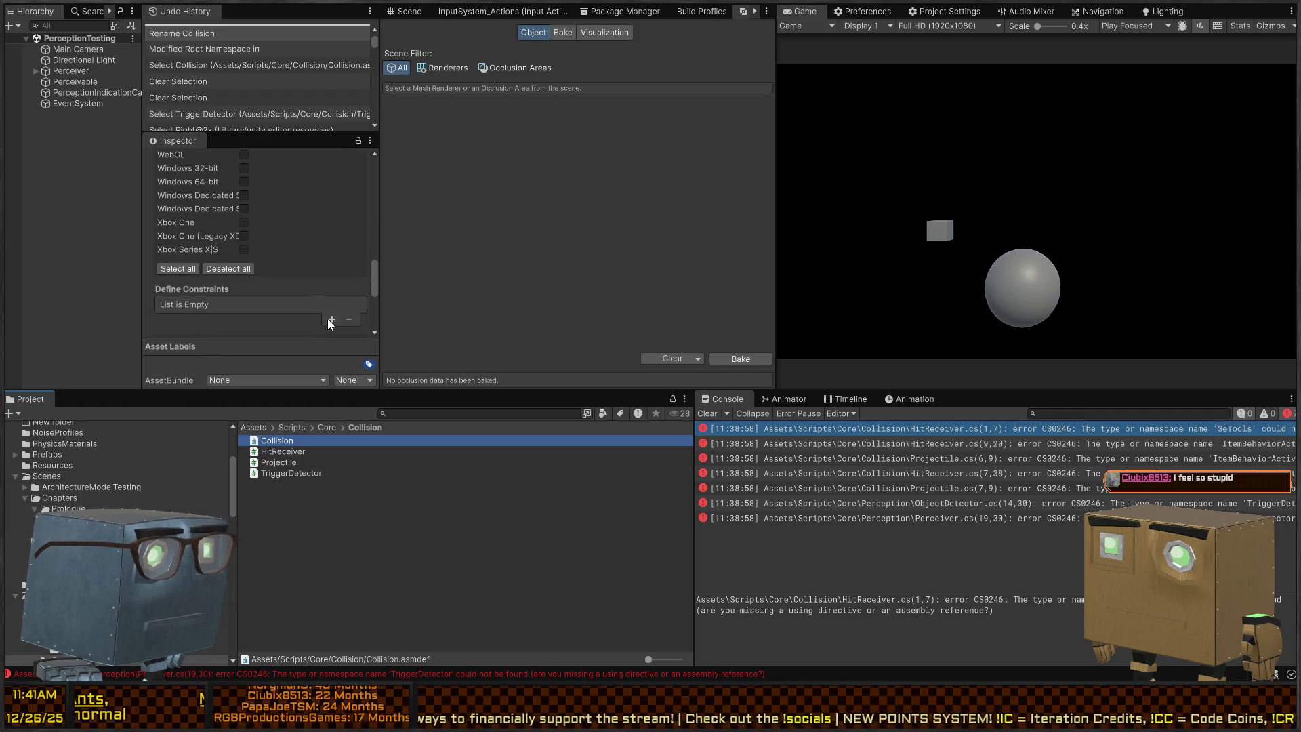
scroll(282, 258, "up", 15)
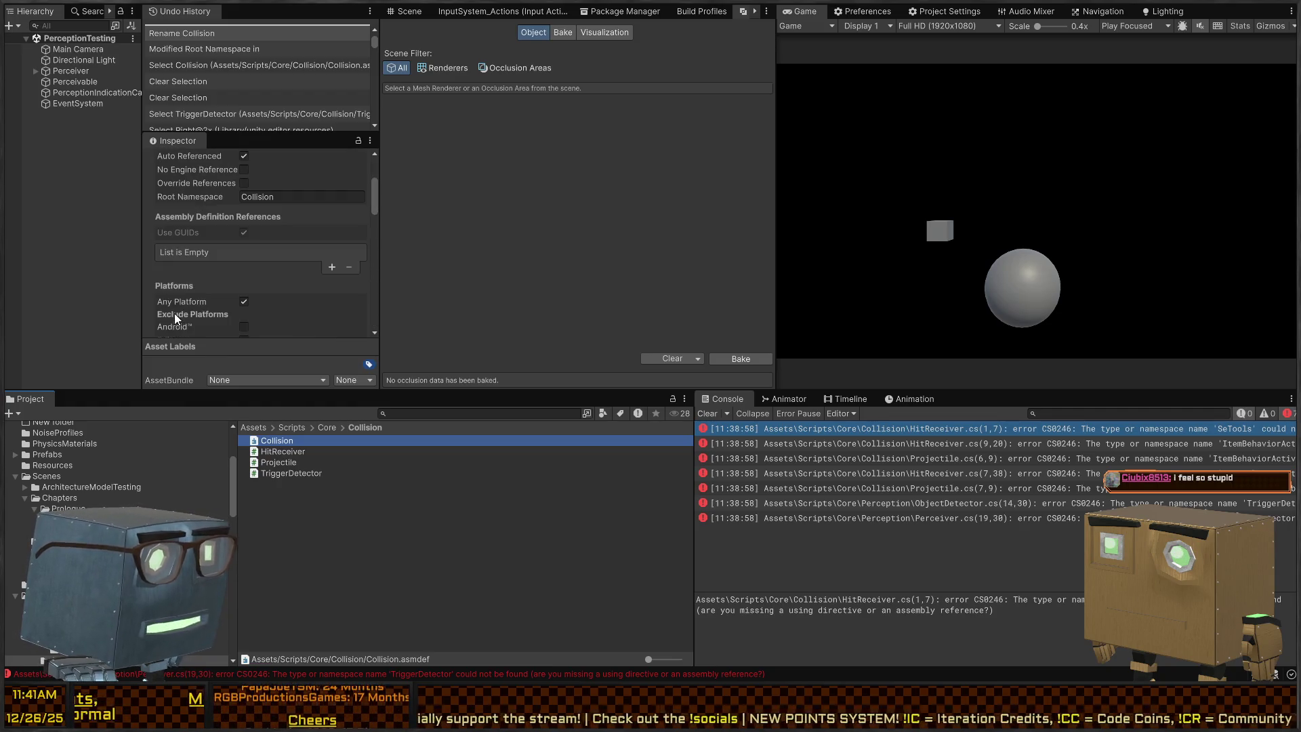
left_click(331, 268)
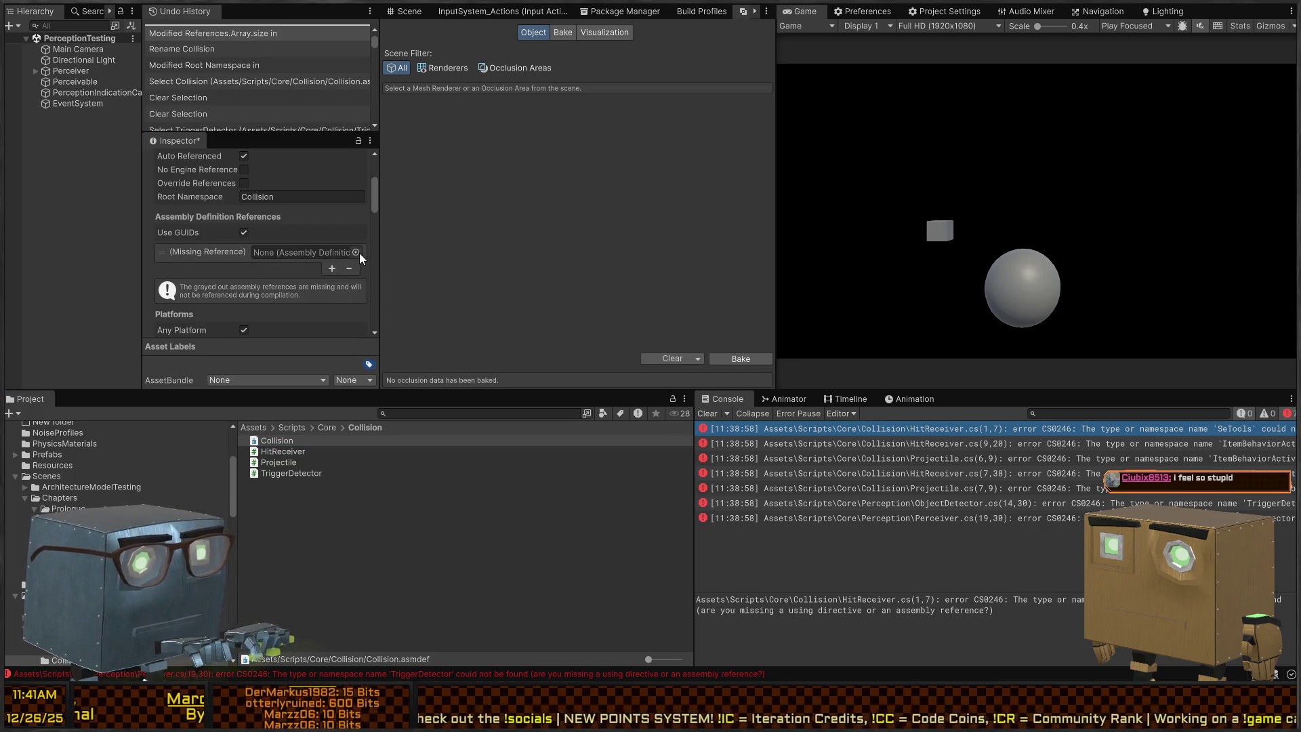
left_click(356, 252)
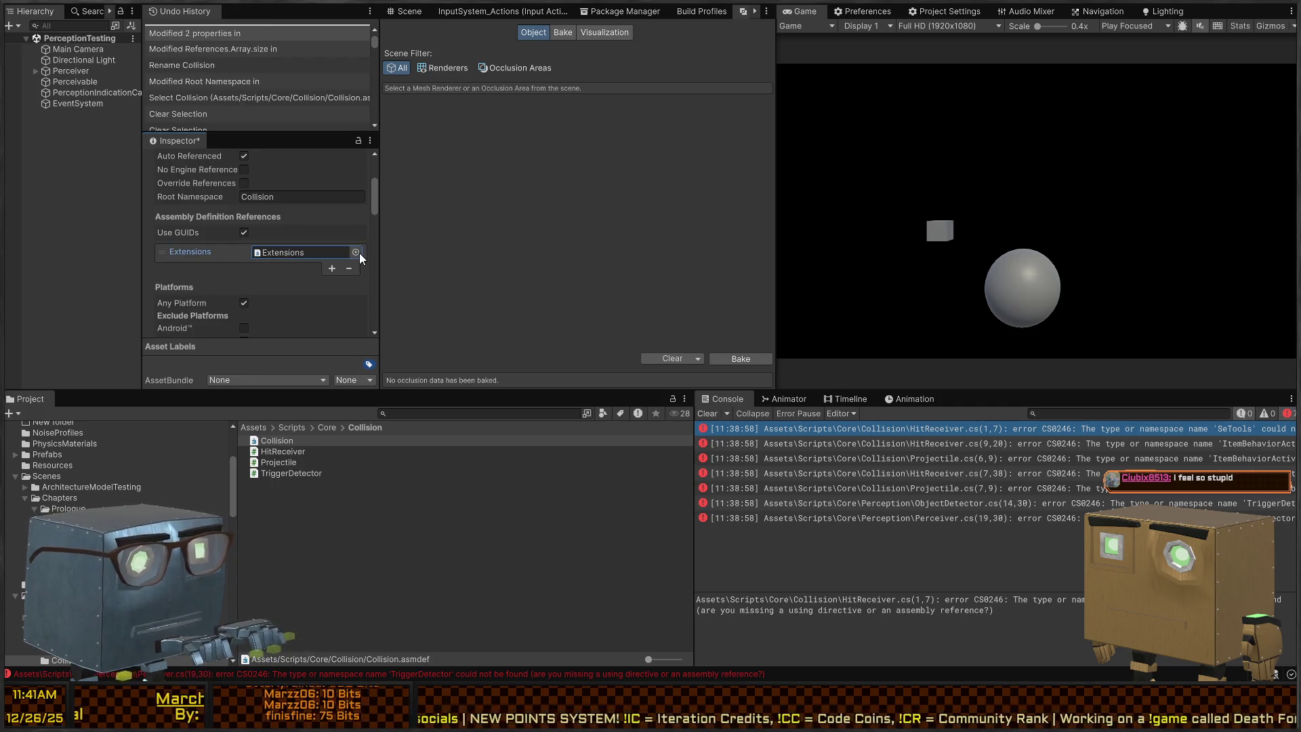
left_click(407, 265)
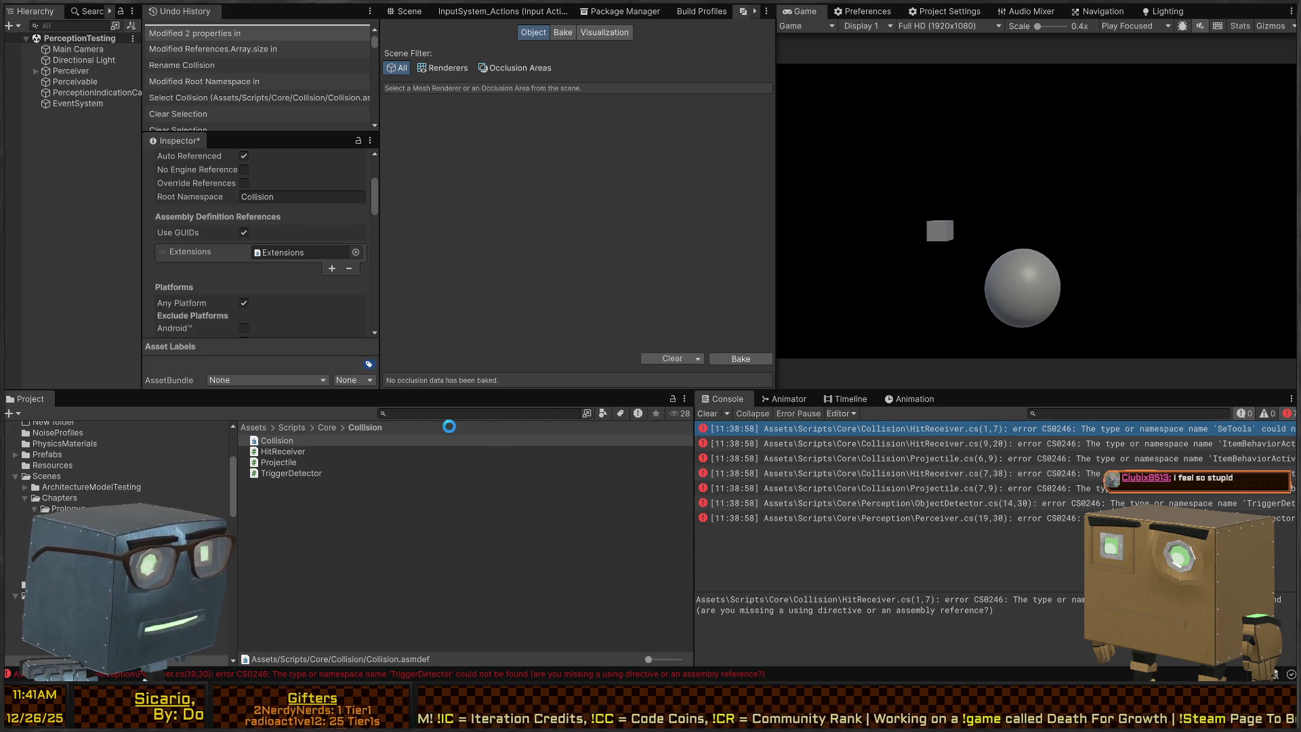
left_click(495, 488)
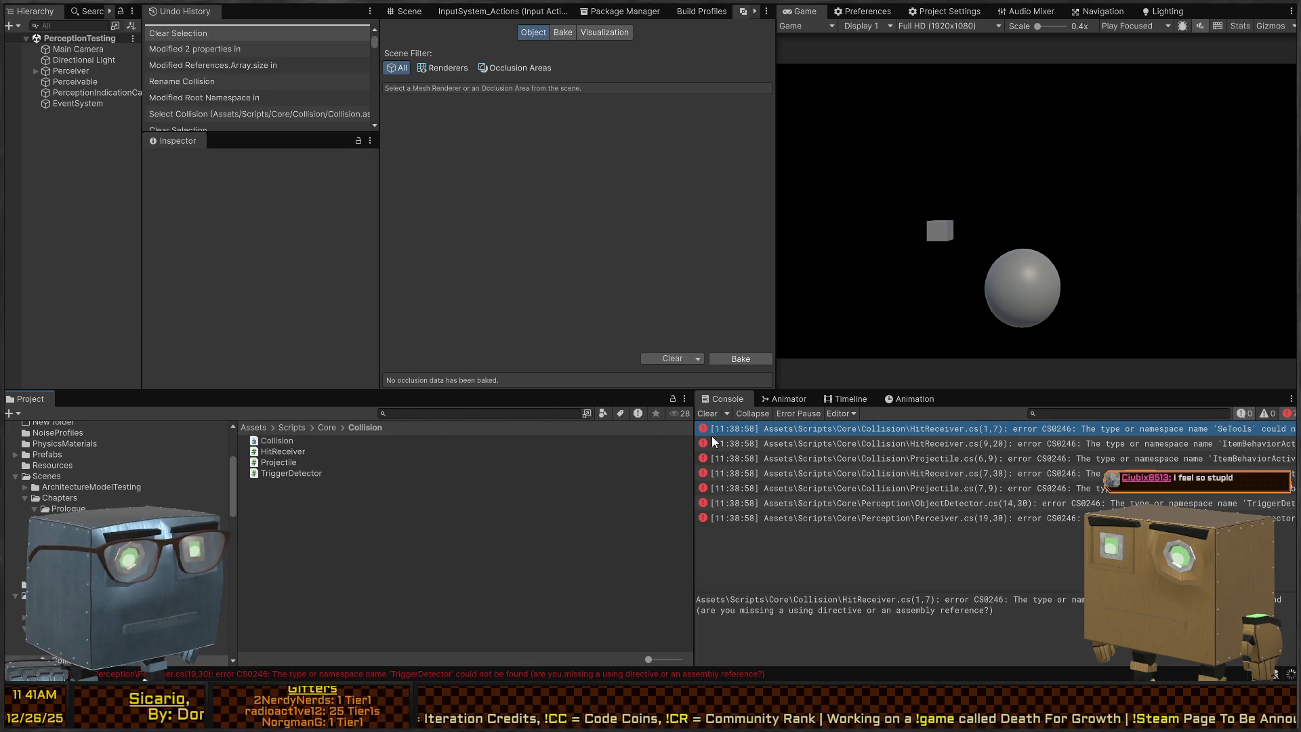
double_click(830, 431)
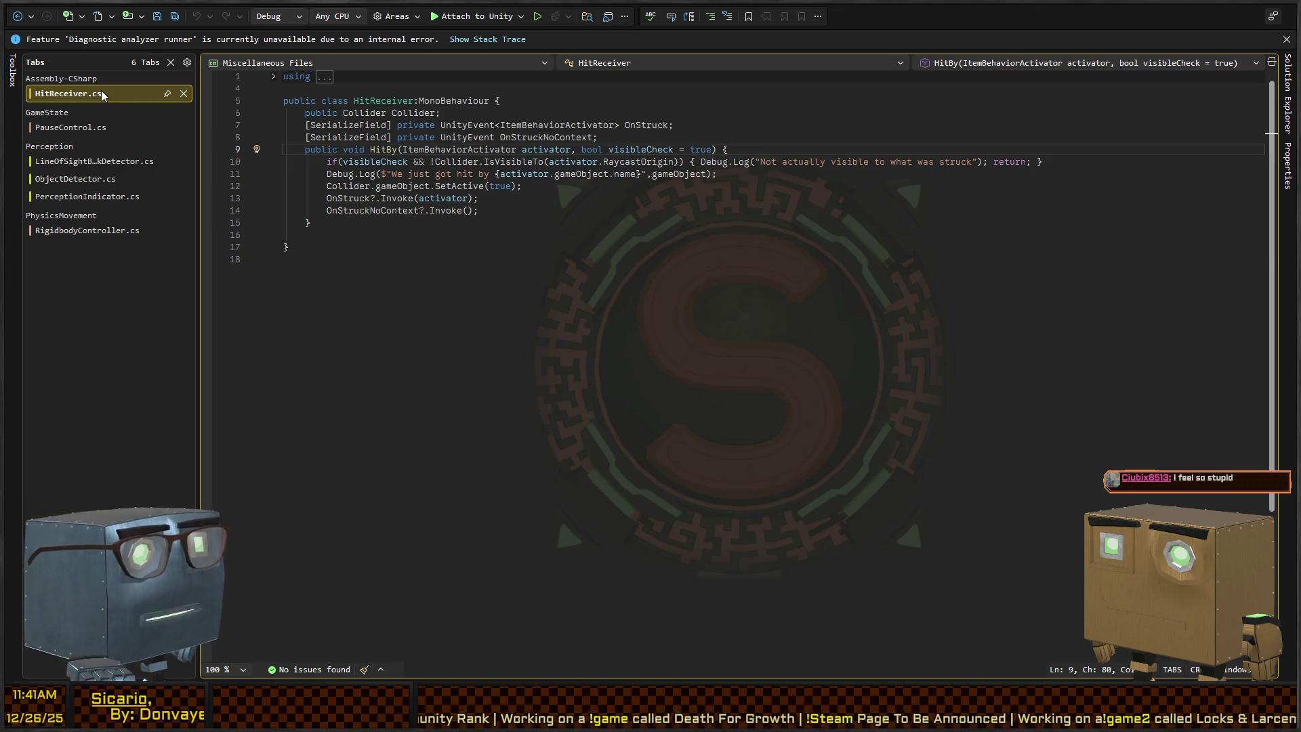
Close HitReceiver.cs in Visual Studio and switch back to Unity.
key("ctrl+F4")
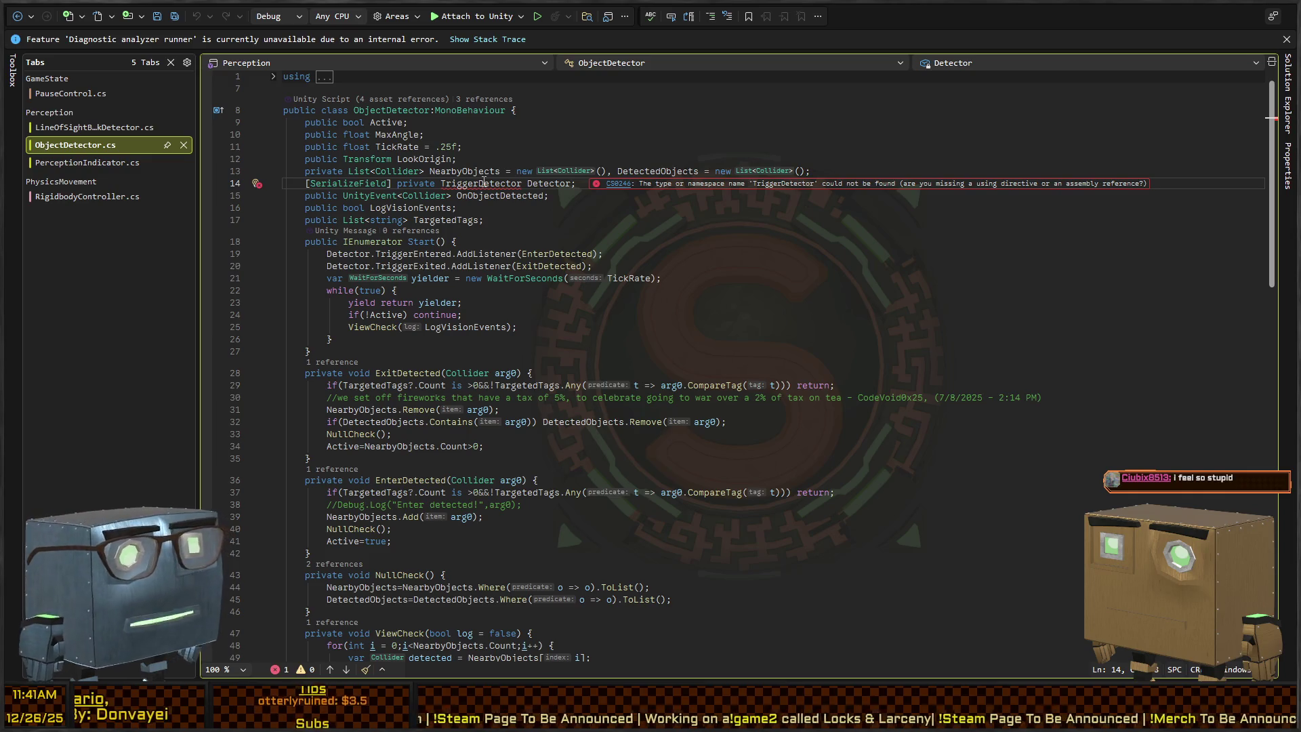
key("alt+Tab")
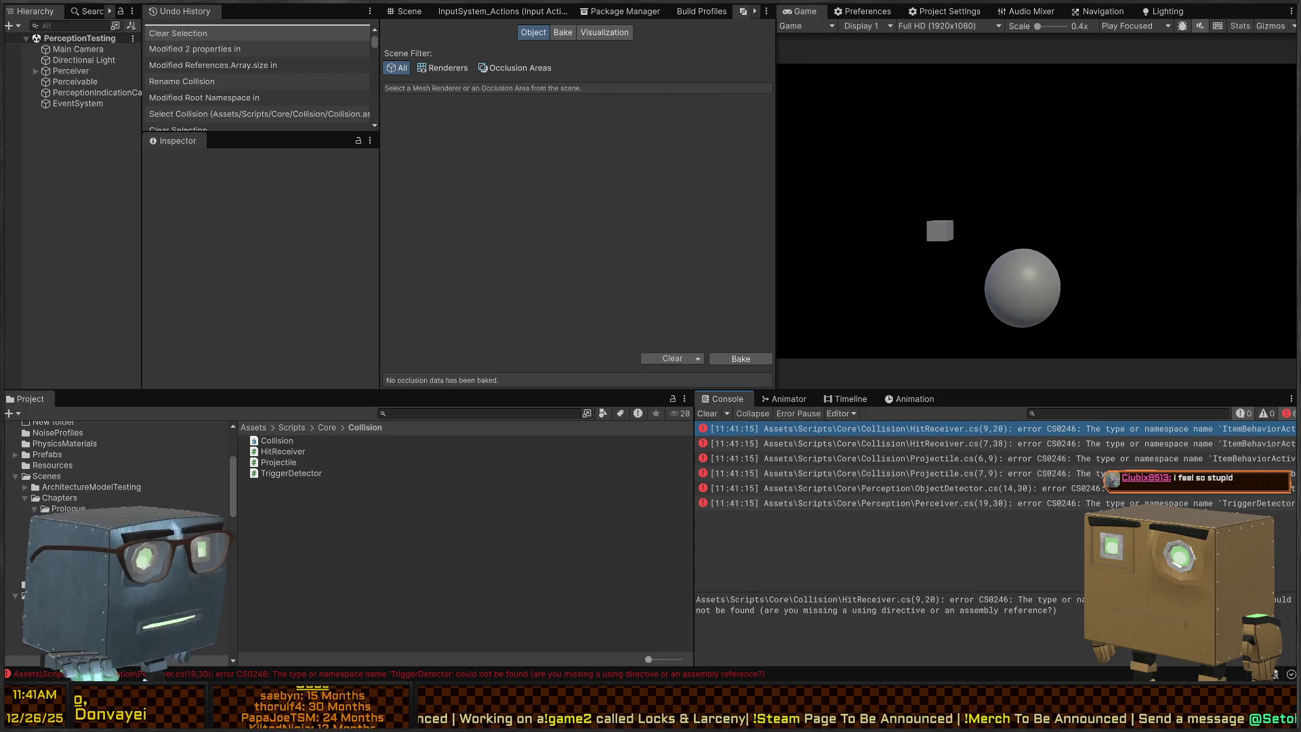
Add Collision to Perception.asmdef's references, then open HitReceiver.cs at the ItemBehaviorActivator error.
scroll(102, 461, "down", 5)
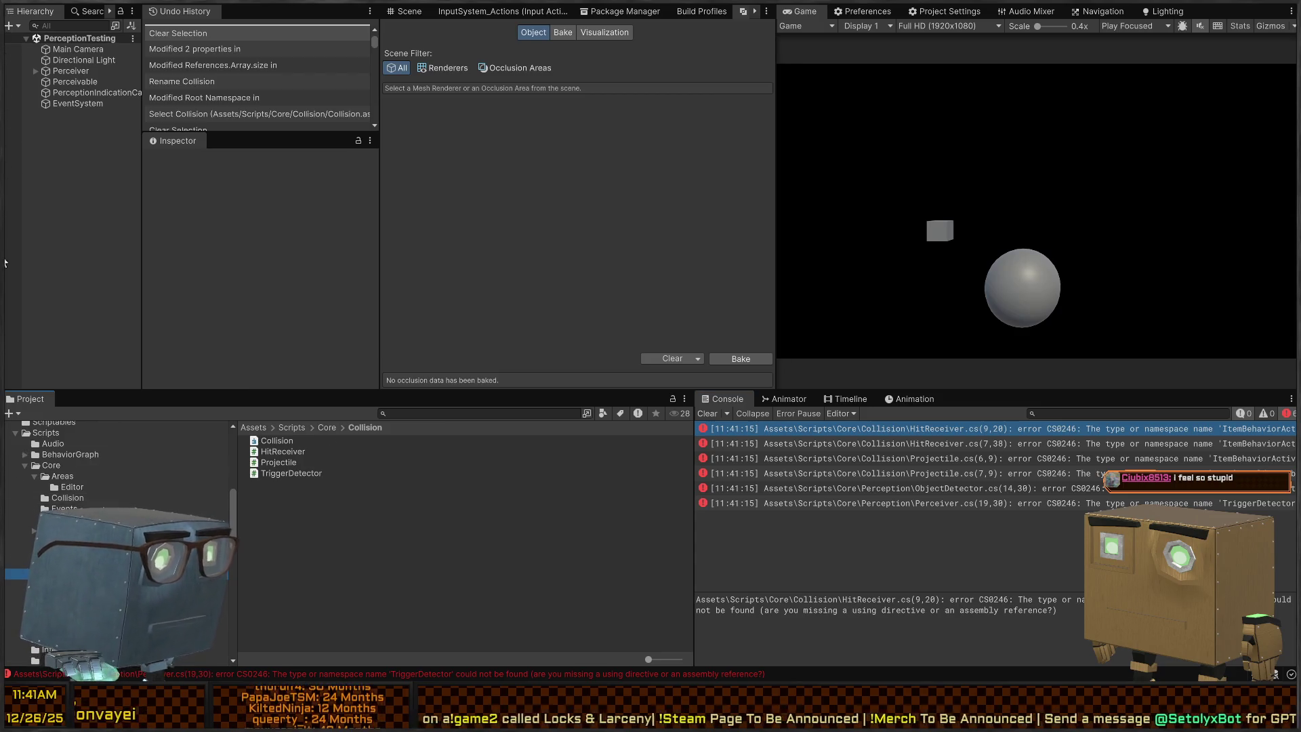
left_click(64, 508)
left_click(68, 562)
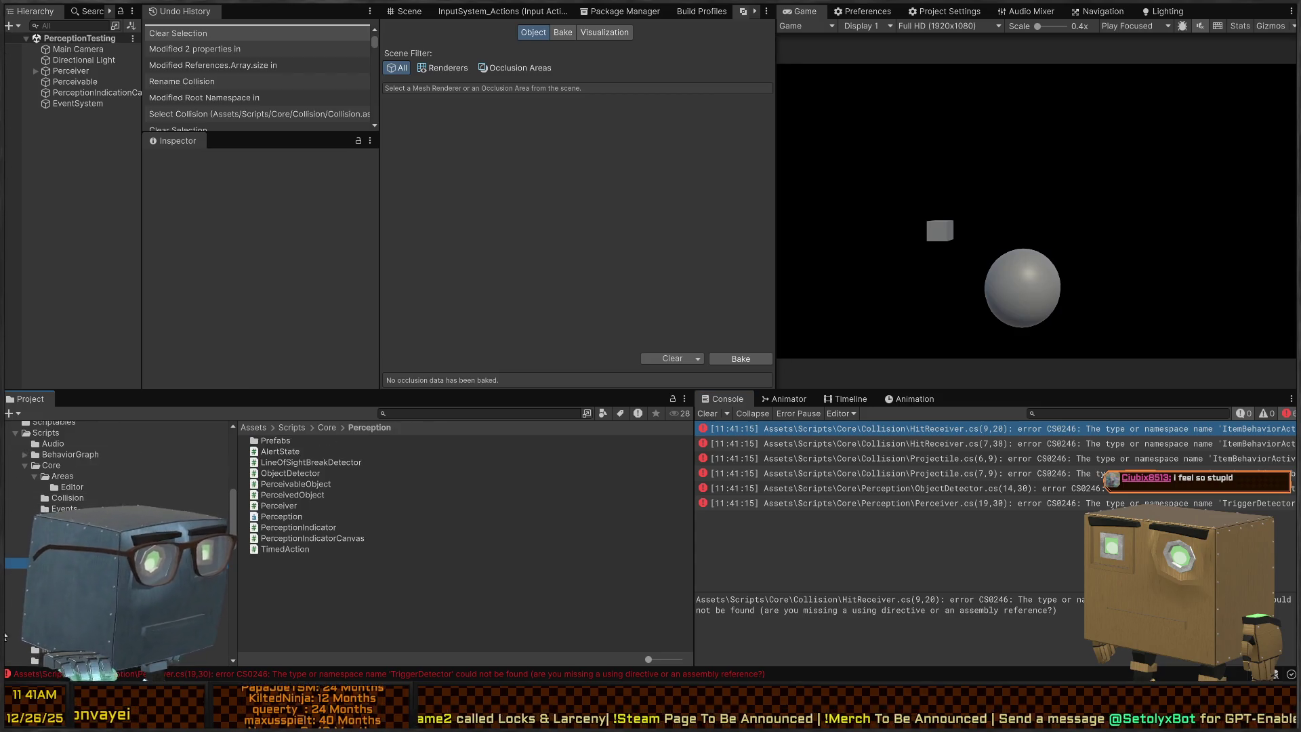
left_click(282, 518)
scroll(271, 271, "down", 4)
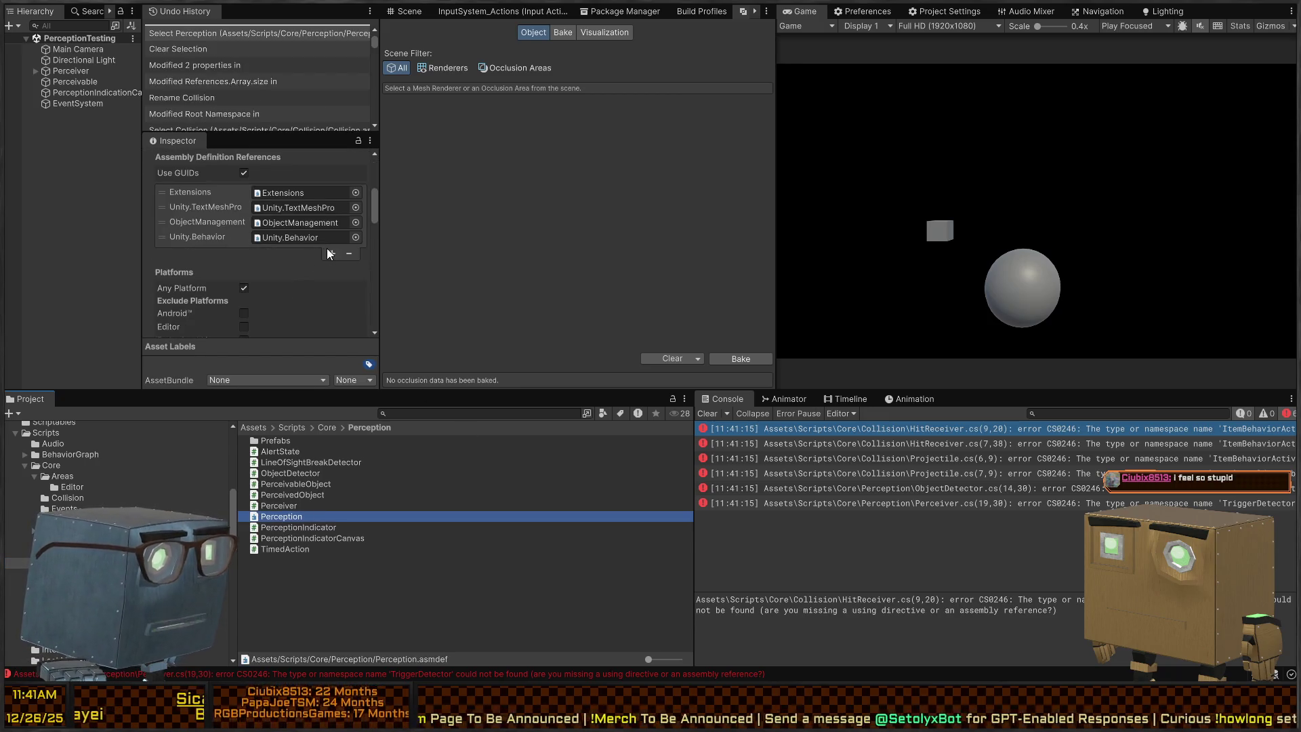
left_click(332, 252)
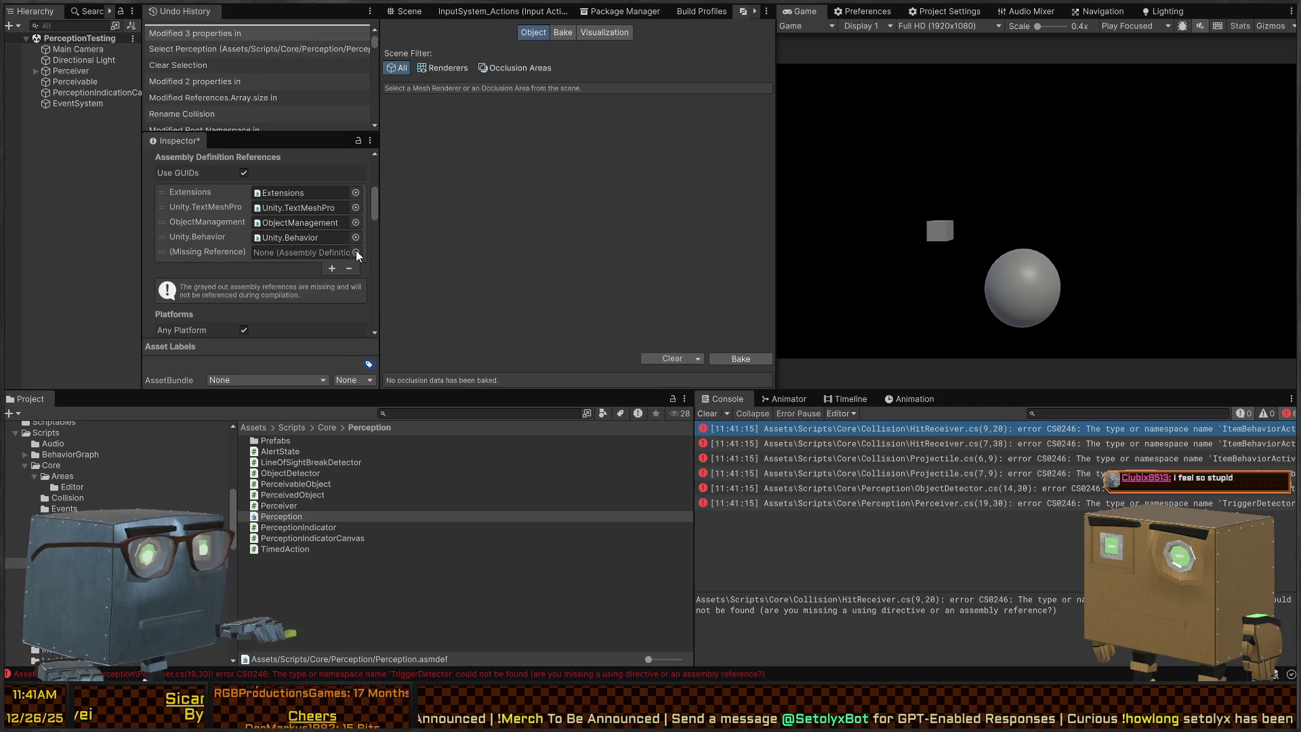
left_click(356, 252)
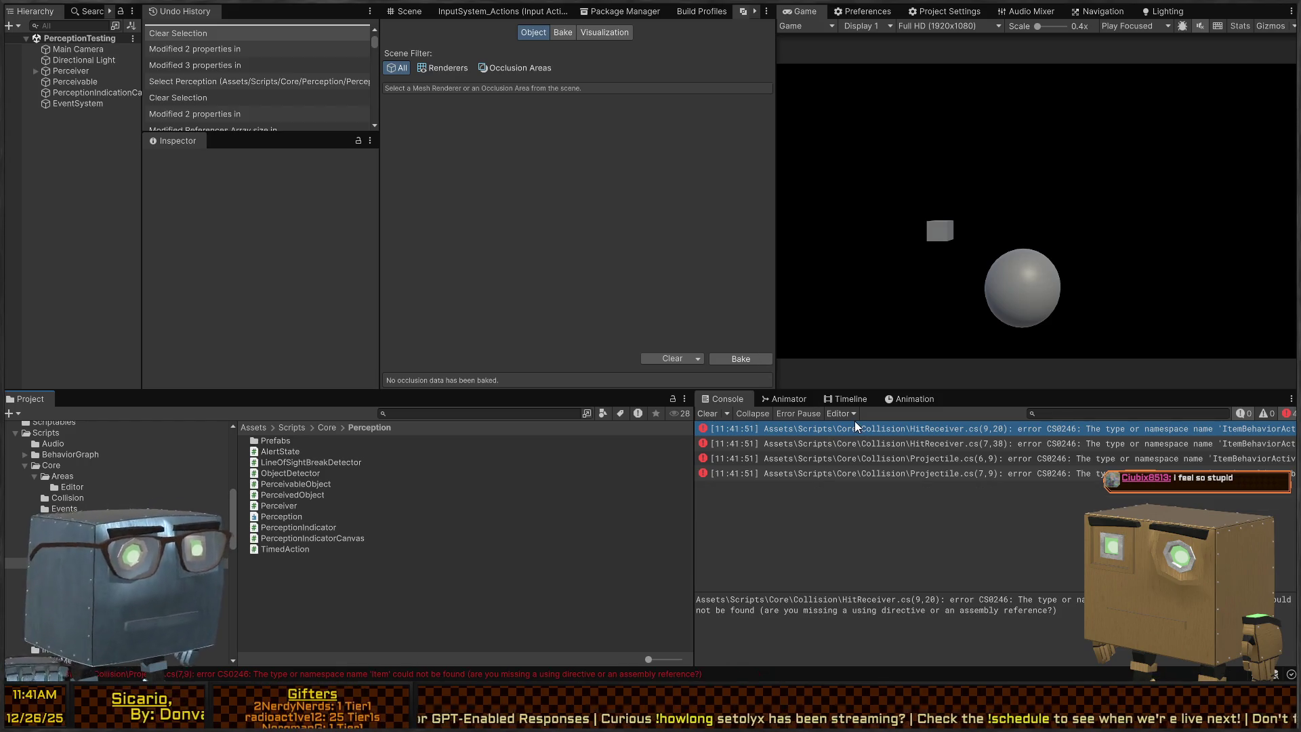
double_click(803, 435)
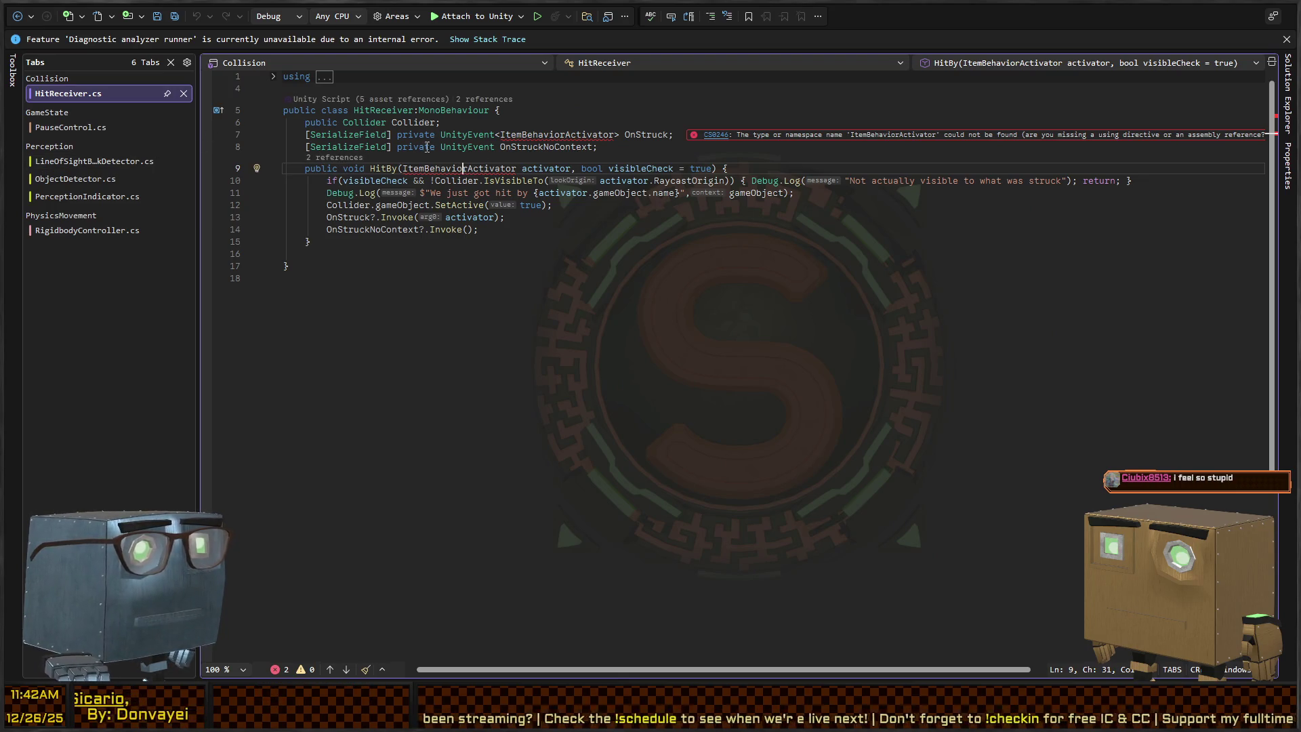
Inspect the CS0246 ItemBehaviorActivator error on HitReceiver.cs line 7, then return to Unity.
left_click(544, 133)
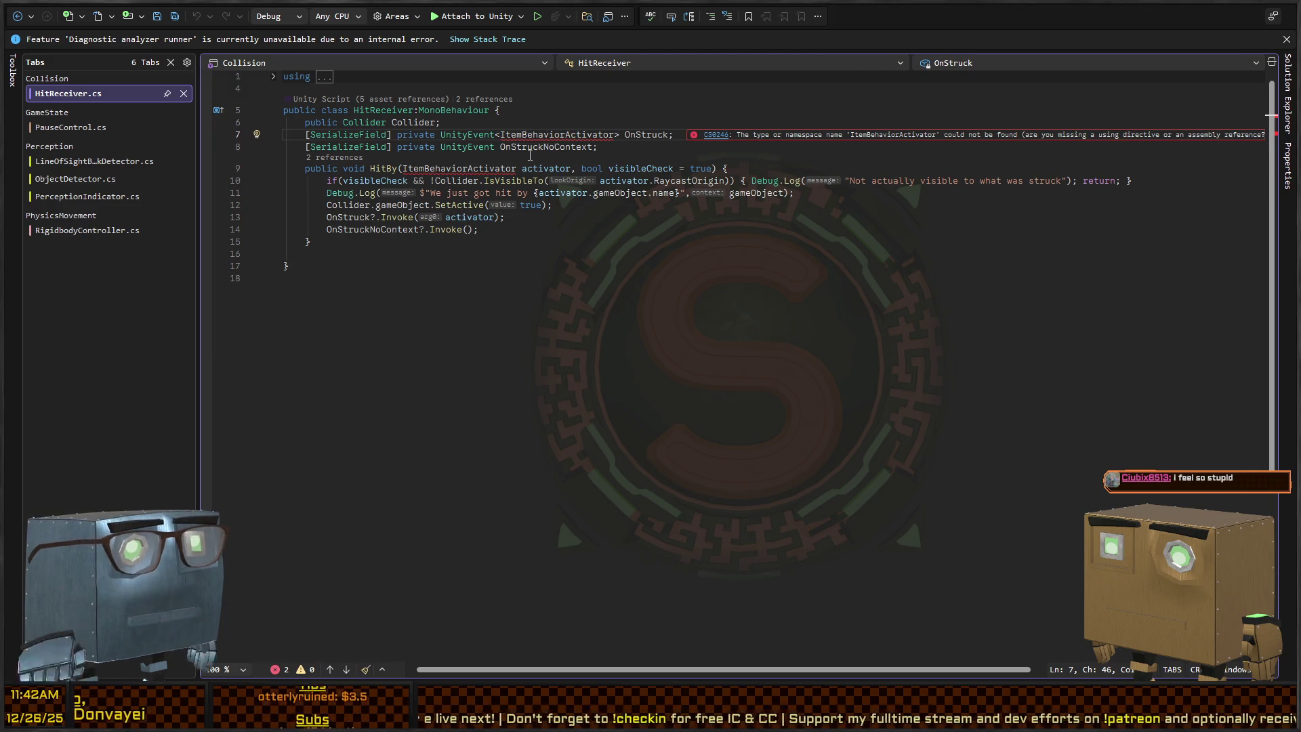
key("alt+Tab")
left_click(466, 412)
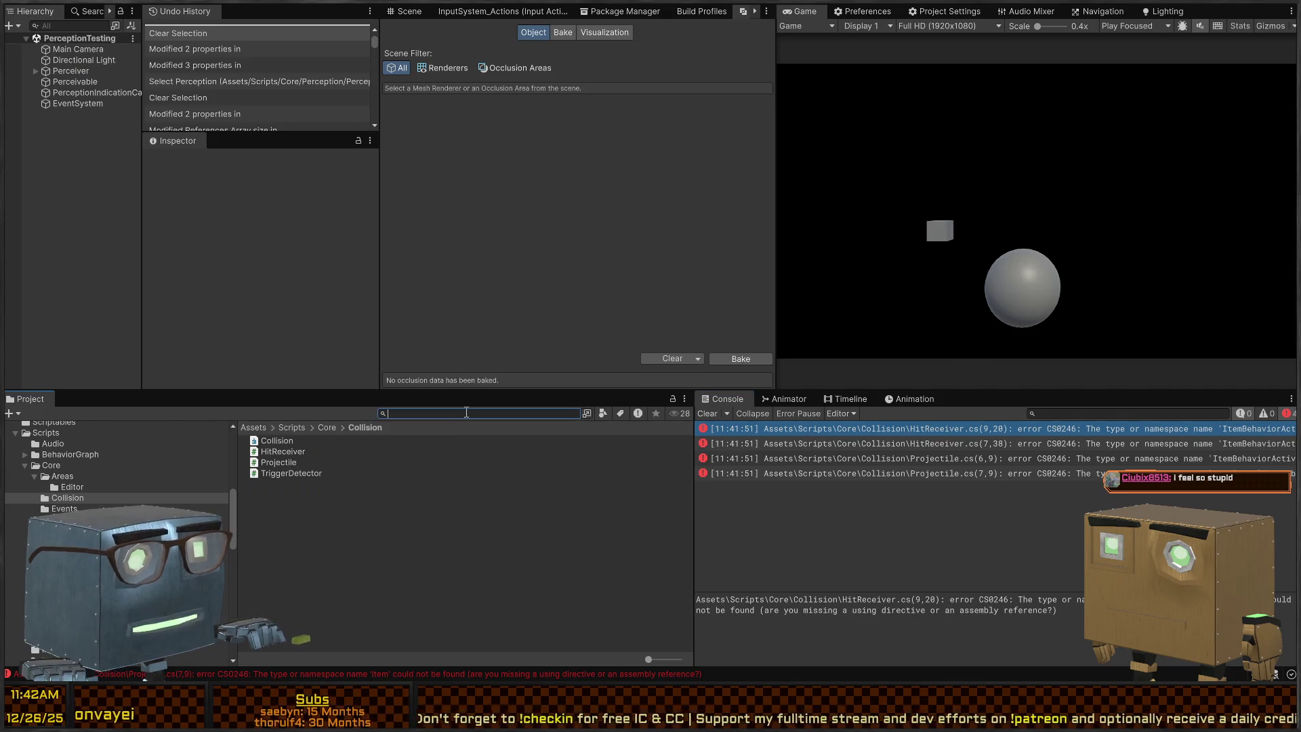
Search the project for 'ItemBehaviorActiv' and reveal ItemBehaviorActivator.cs in Scripts/Core/Items.
type("Item")
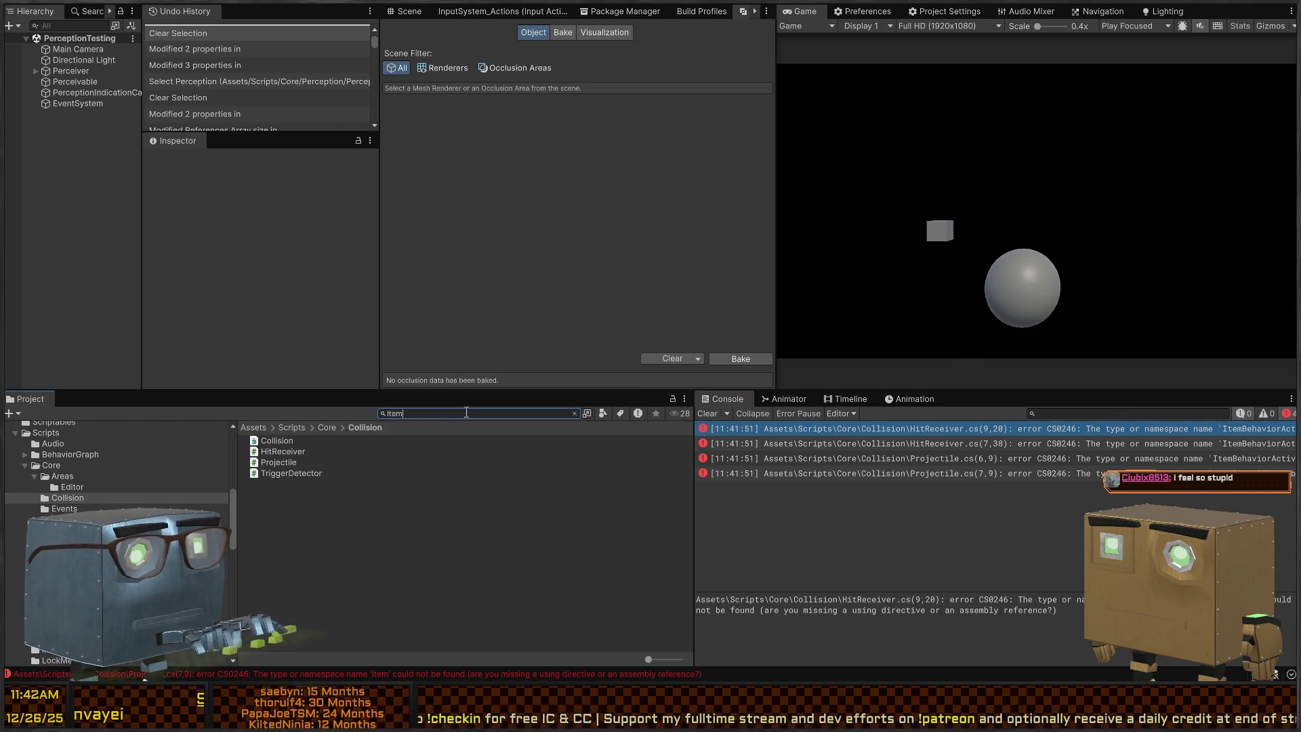
type("BehaviorActiv")
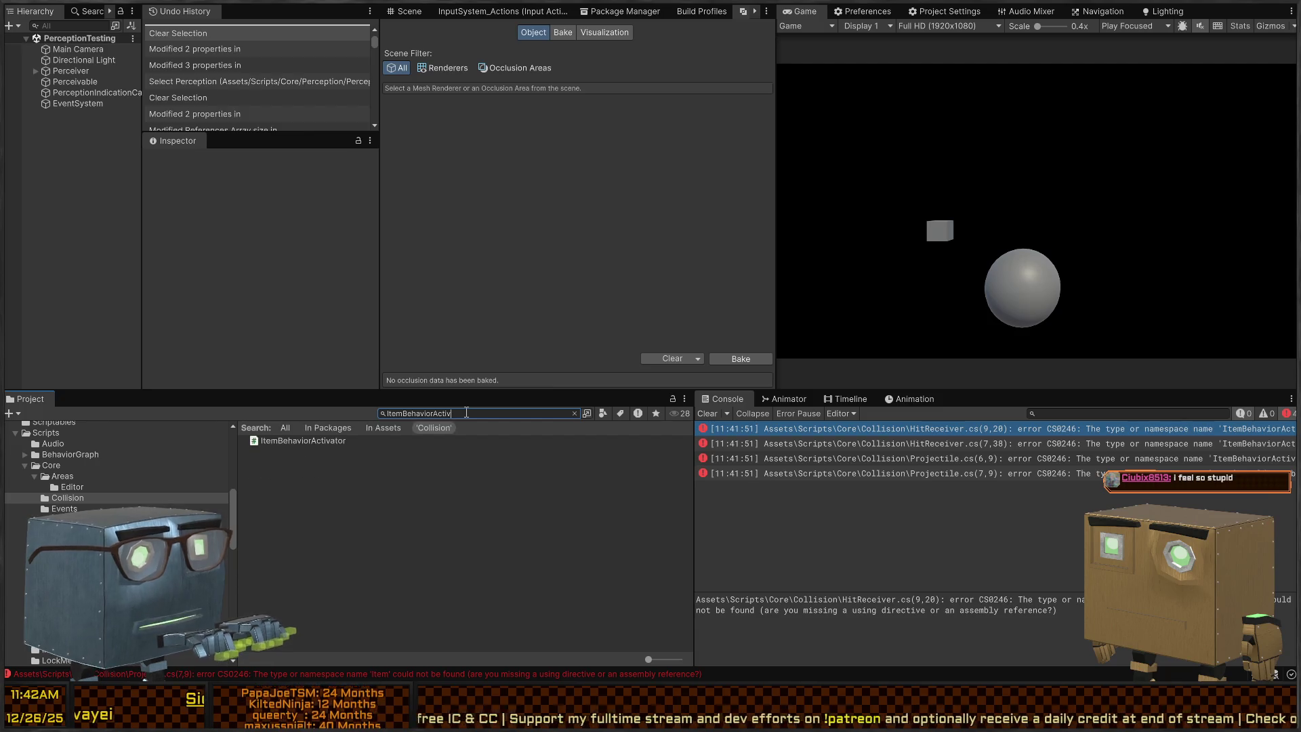
left_click(279, 442)
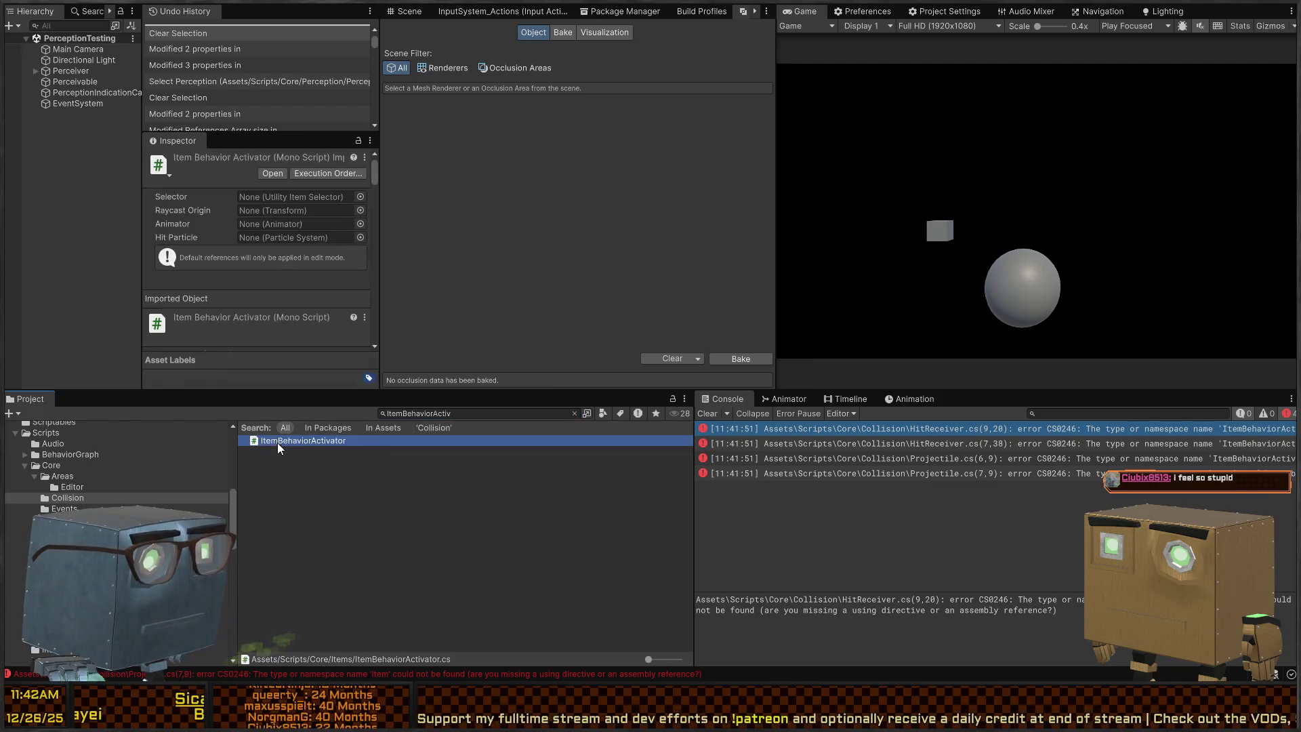
left_click(575, 413)
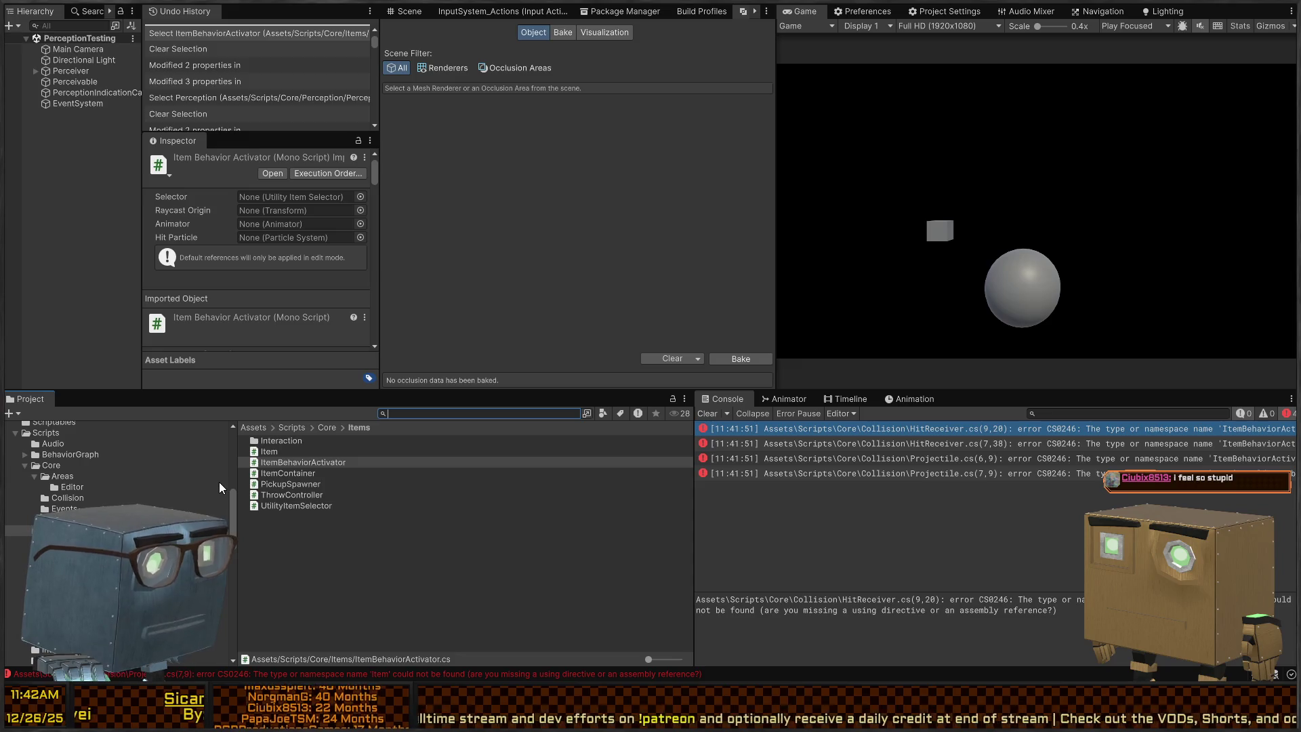
left_click(304, 462)
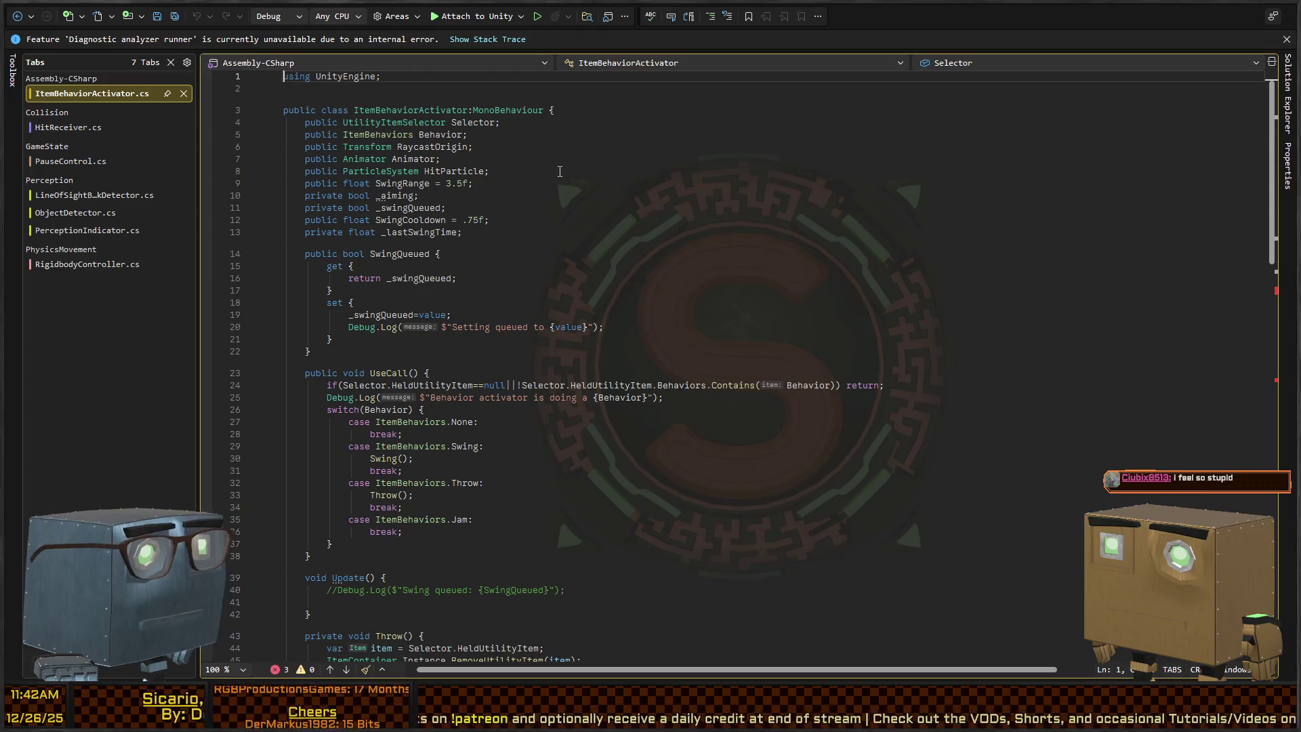
Review how ItemBehaviorActivator.cs uses ItemBehaviors, comparing it against HitReceiver.cs.
left_click(363, 135)
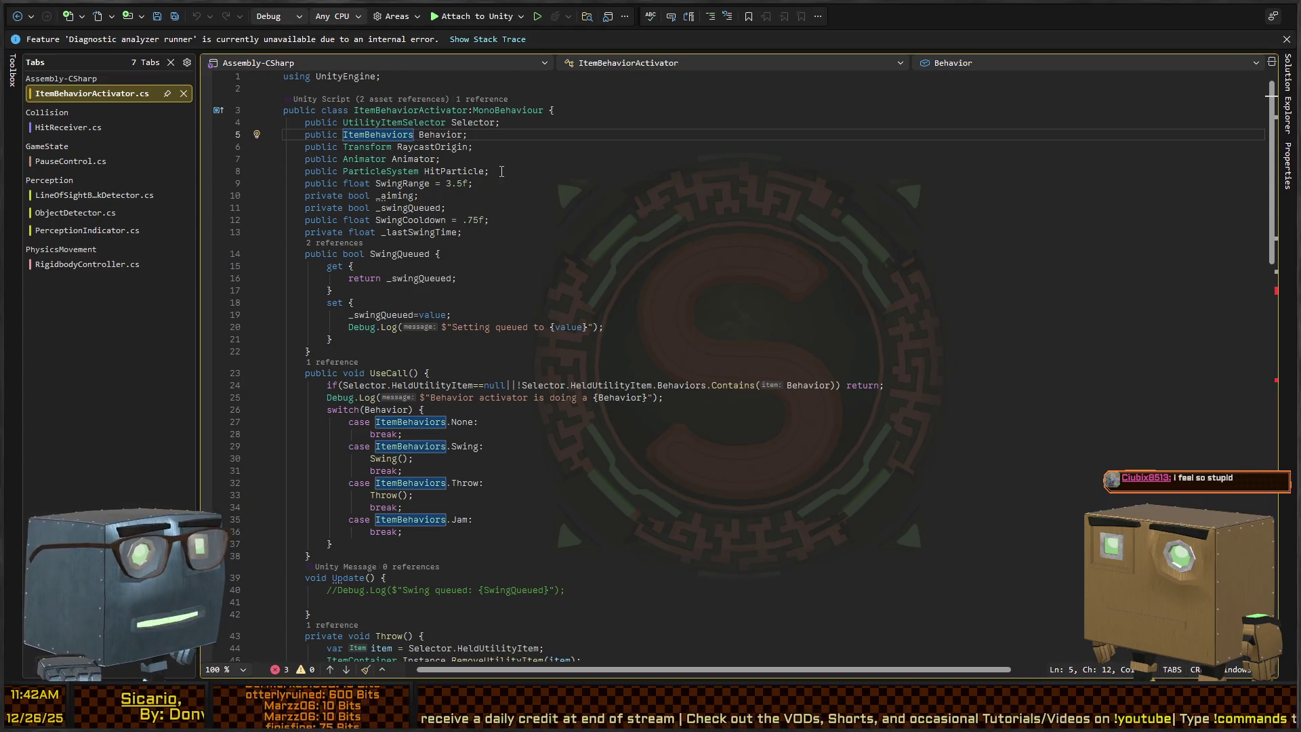
scroll(432, 163, "down", 9)
scroll(432, 164, "down", 6)
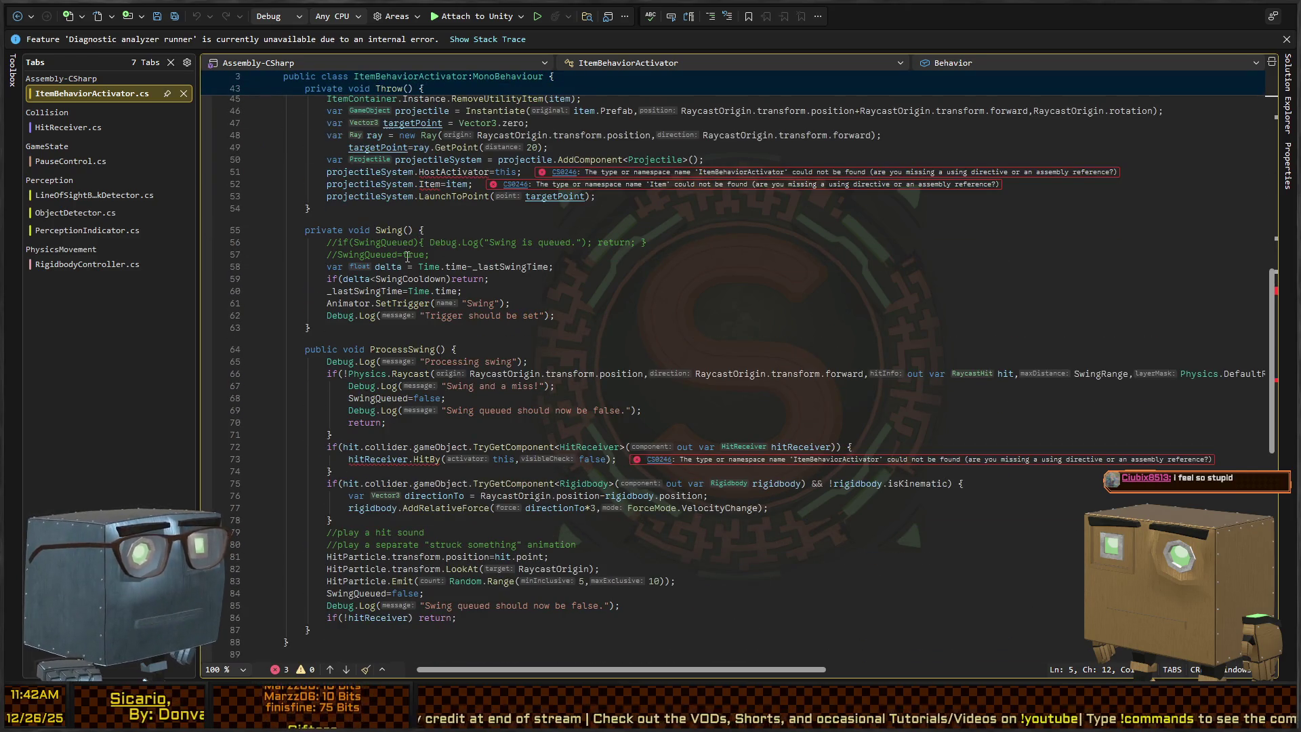
scroll(405, 303, "up", 13)
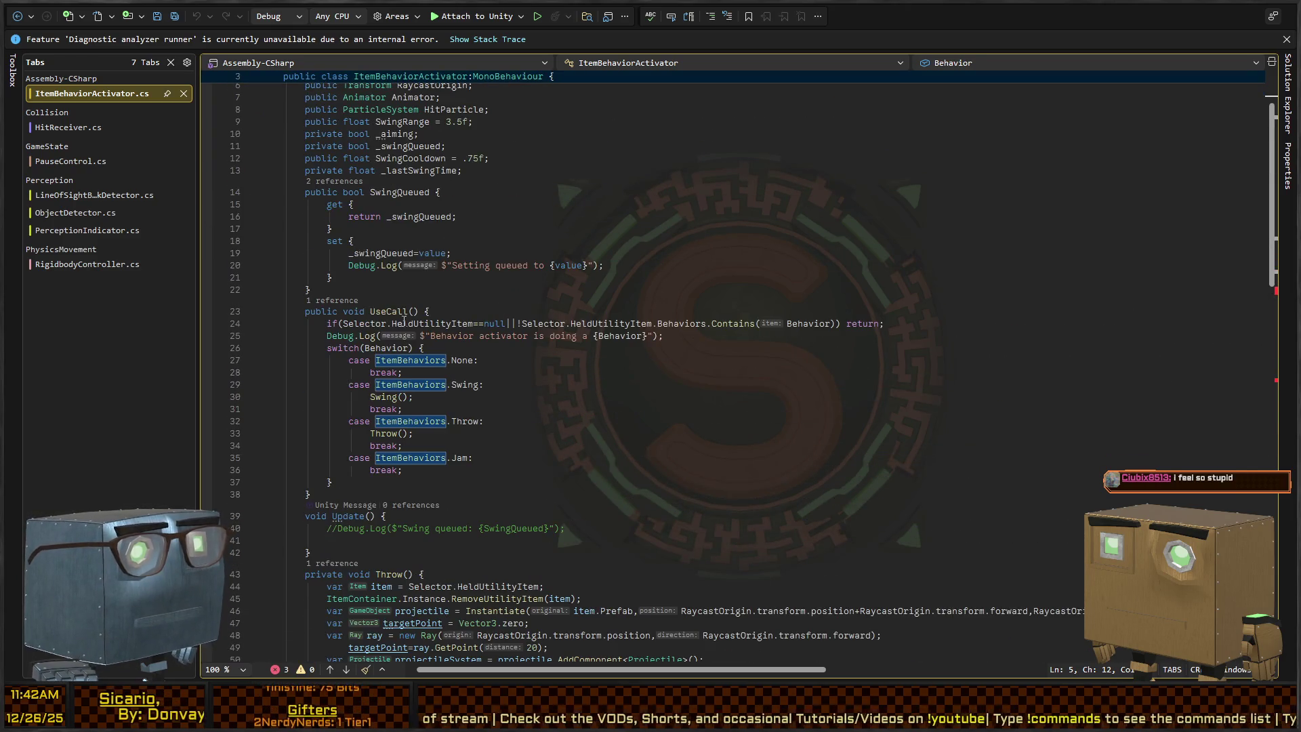
scroll(367, 299, "down", 4)
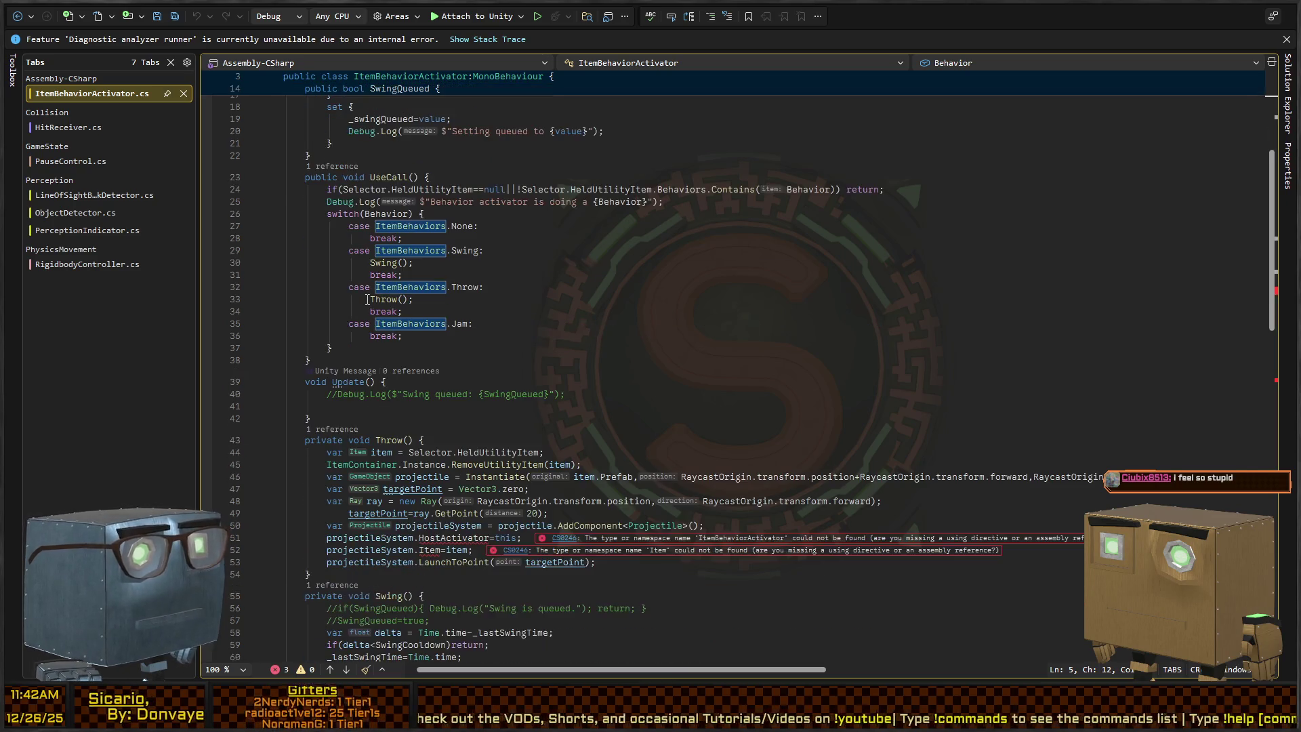
scroll(368, 299, "down", 4)
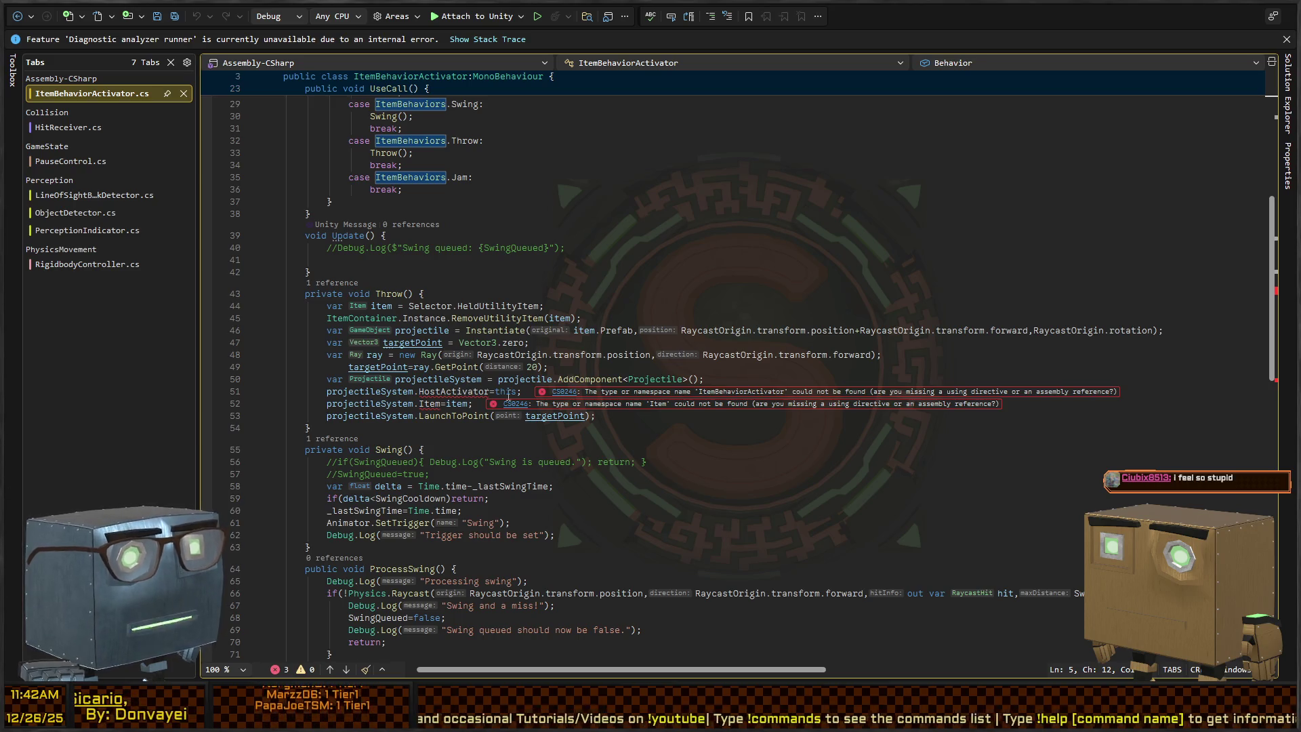
scroll(508, 394, "down", 4)
key("ctrl+Tab")
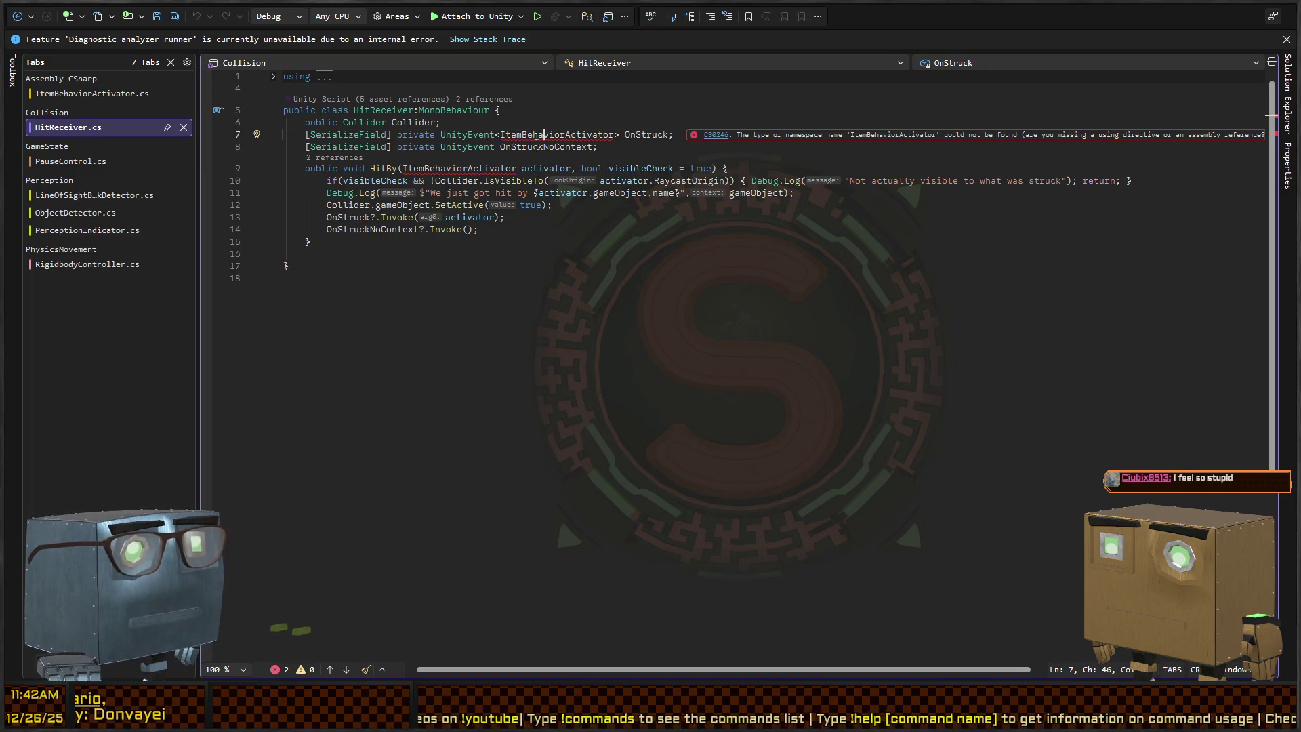
key("ctrl+Tab")
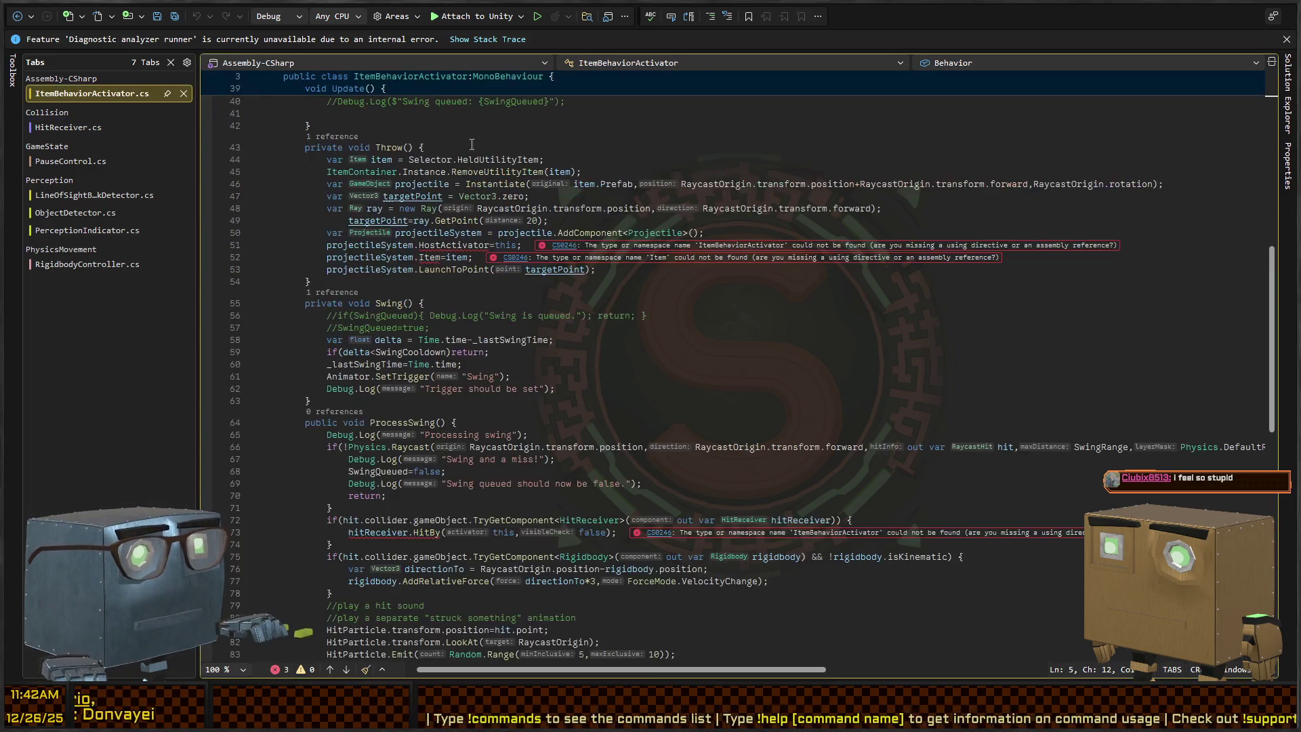
scroll(488, 220, "up", 6)
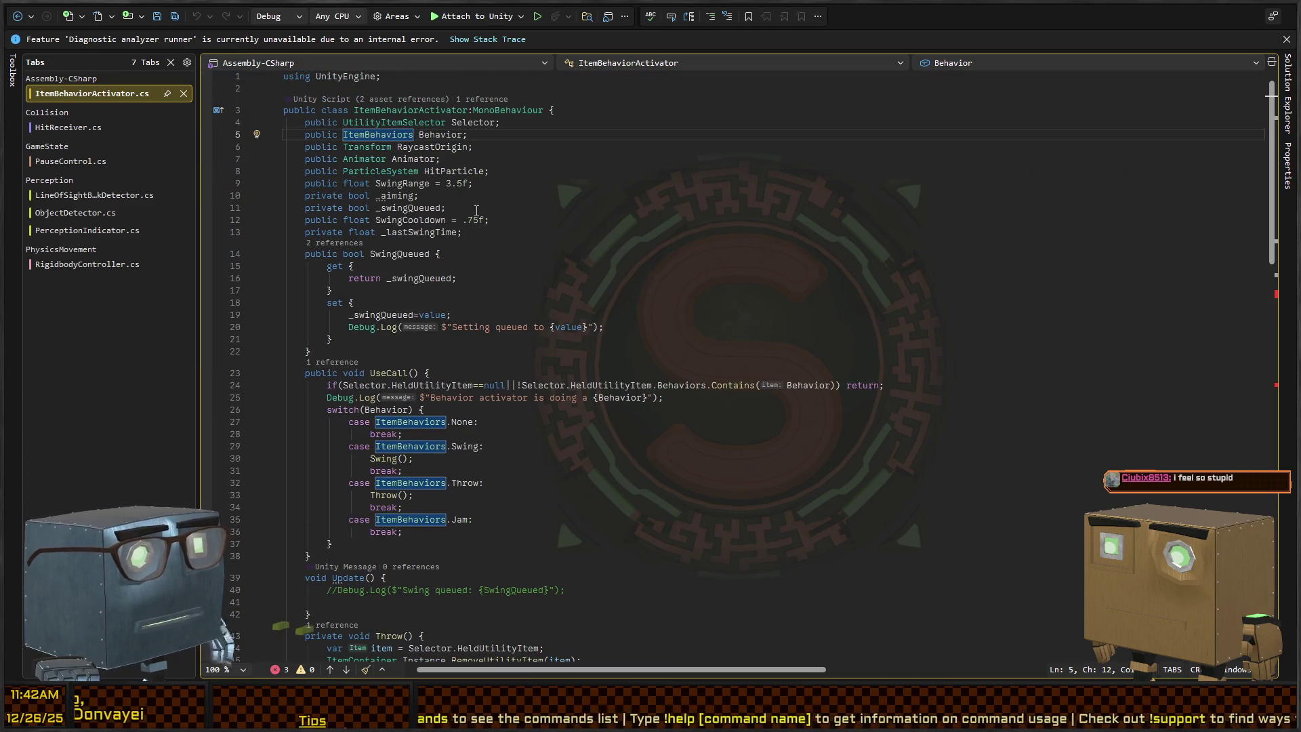
scroll(477, 211, "down", 4)
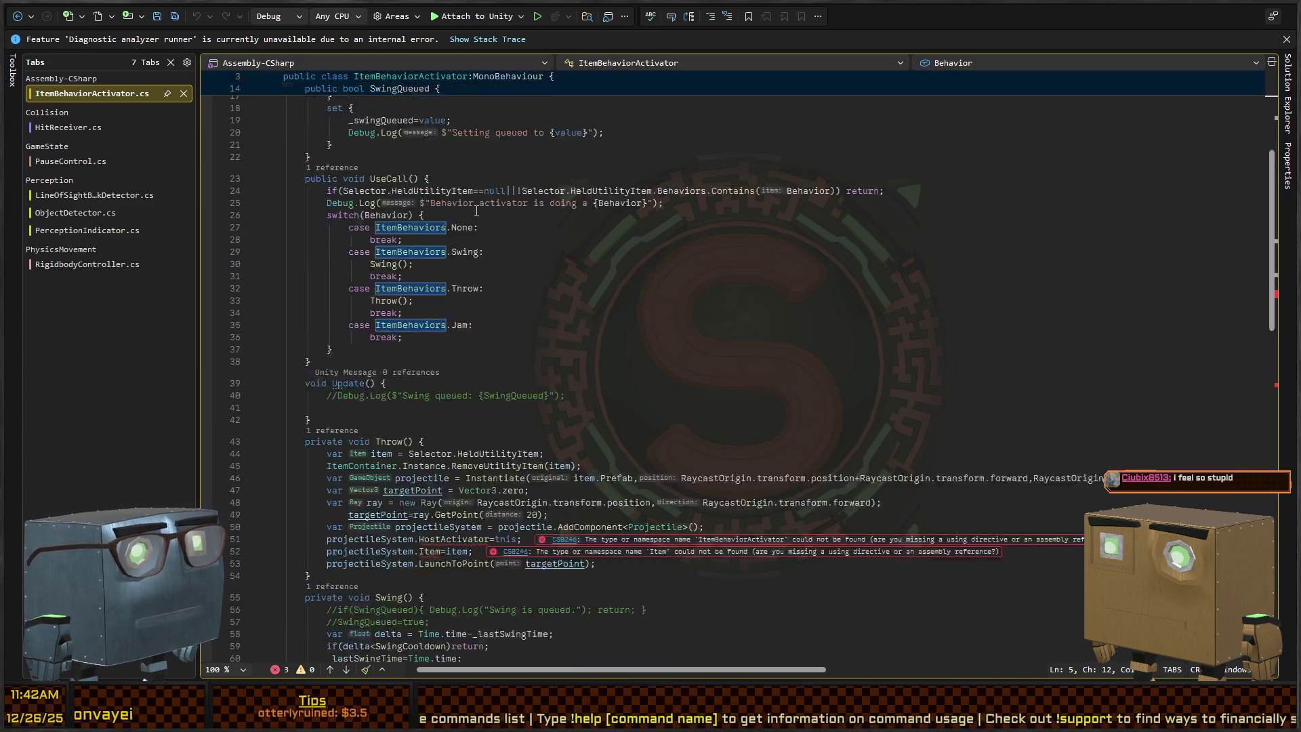
scroll(476, 211, "up", 3)
key("ctrl+Tab")
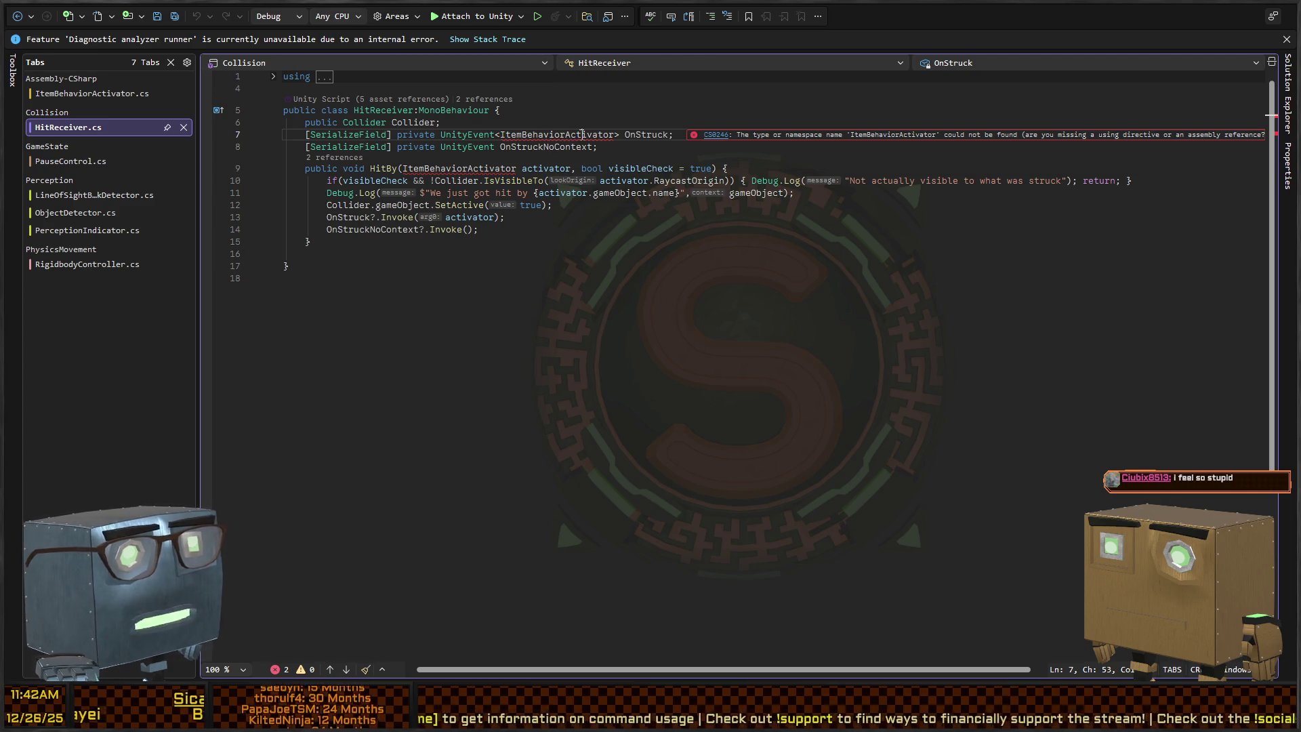
In HitReceiver.cs, highlight the activator parameter and find all references to OnStruck.
left_click(545, 169)
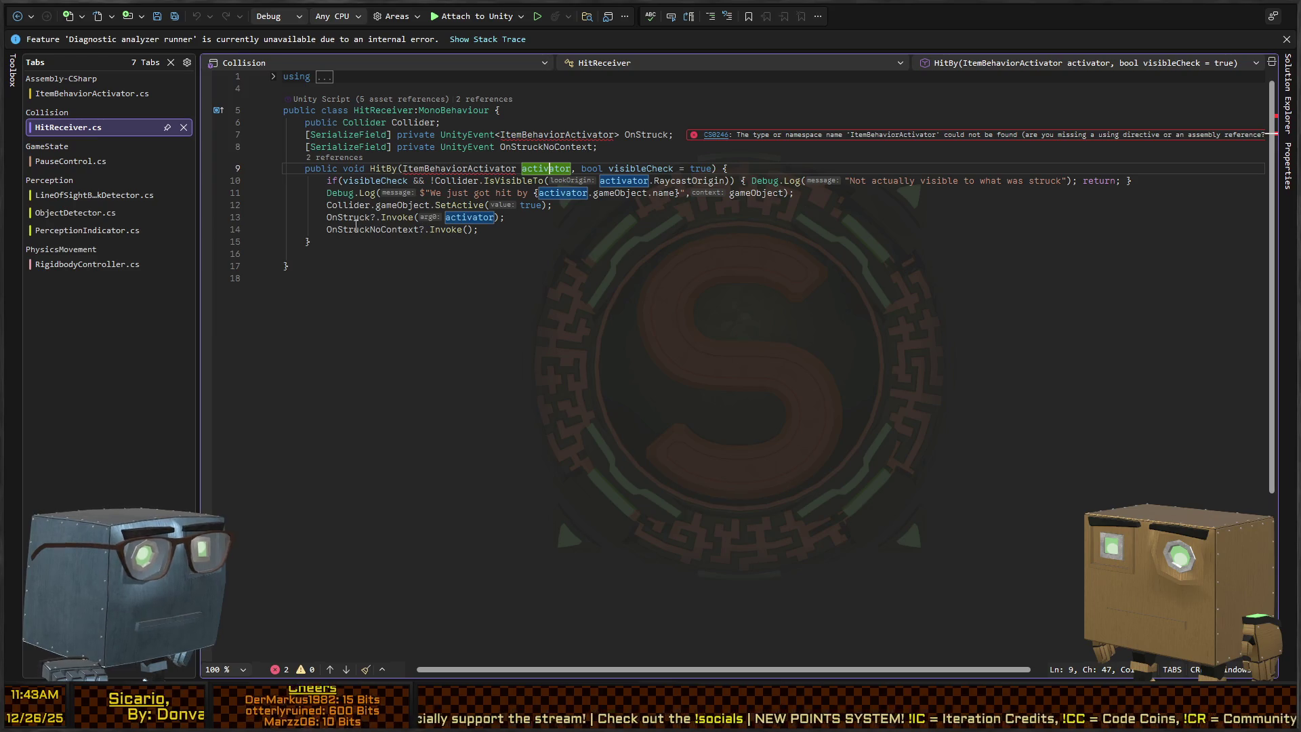
left_click(478, 218)
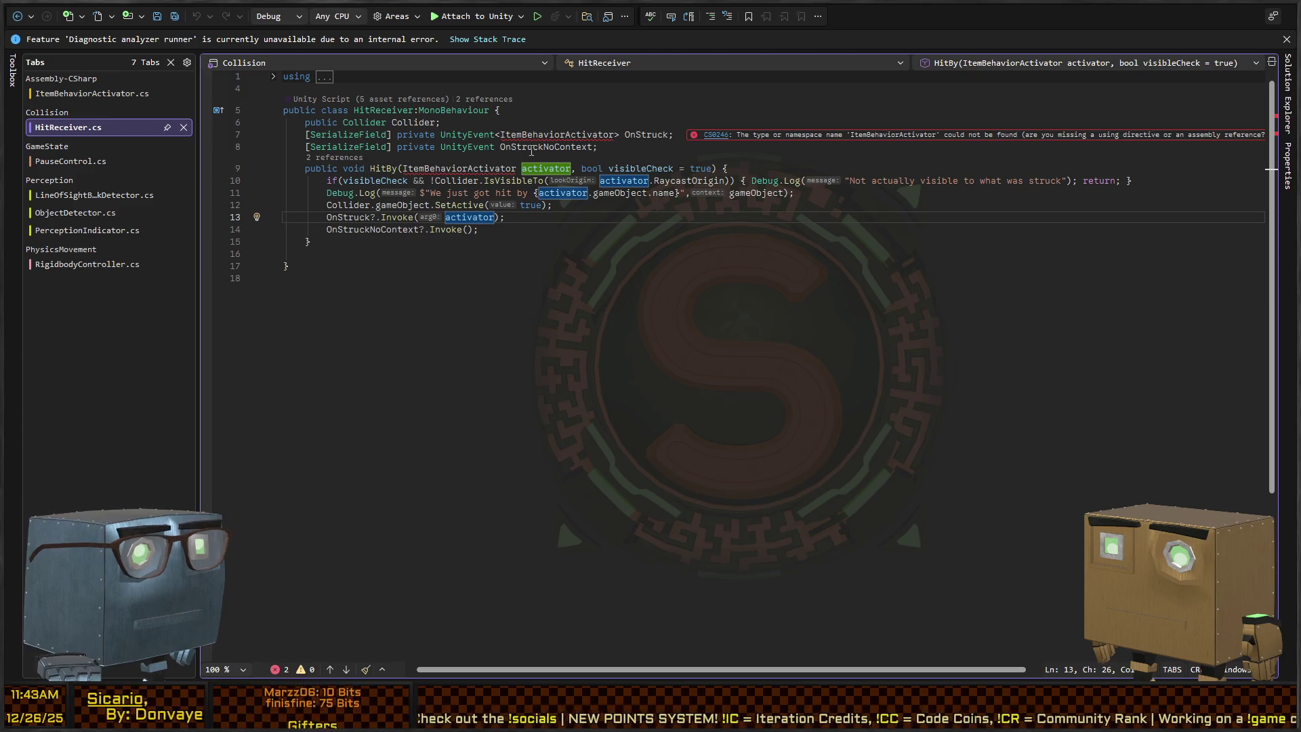
left_click(650, 134)
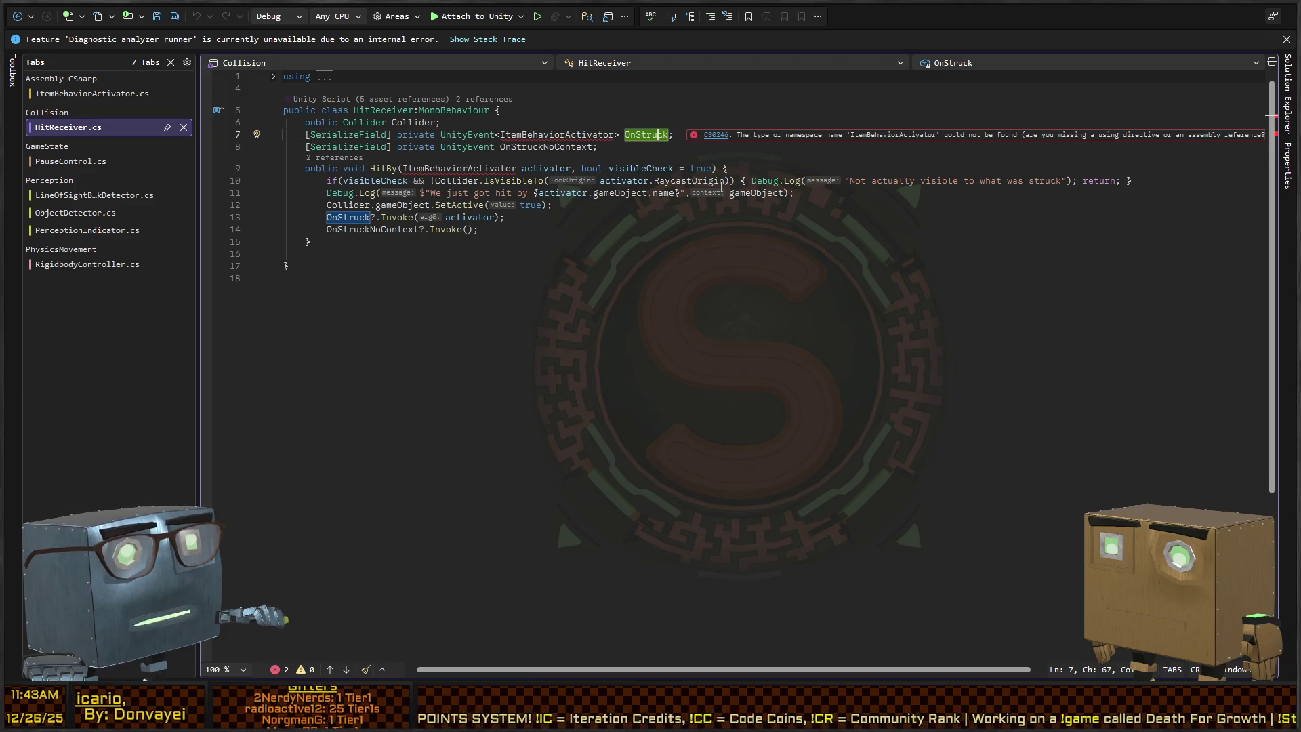
key("shift+F12")
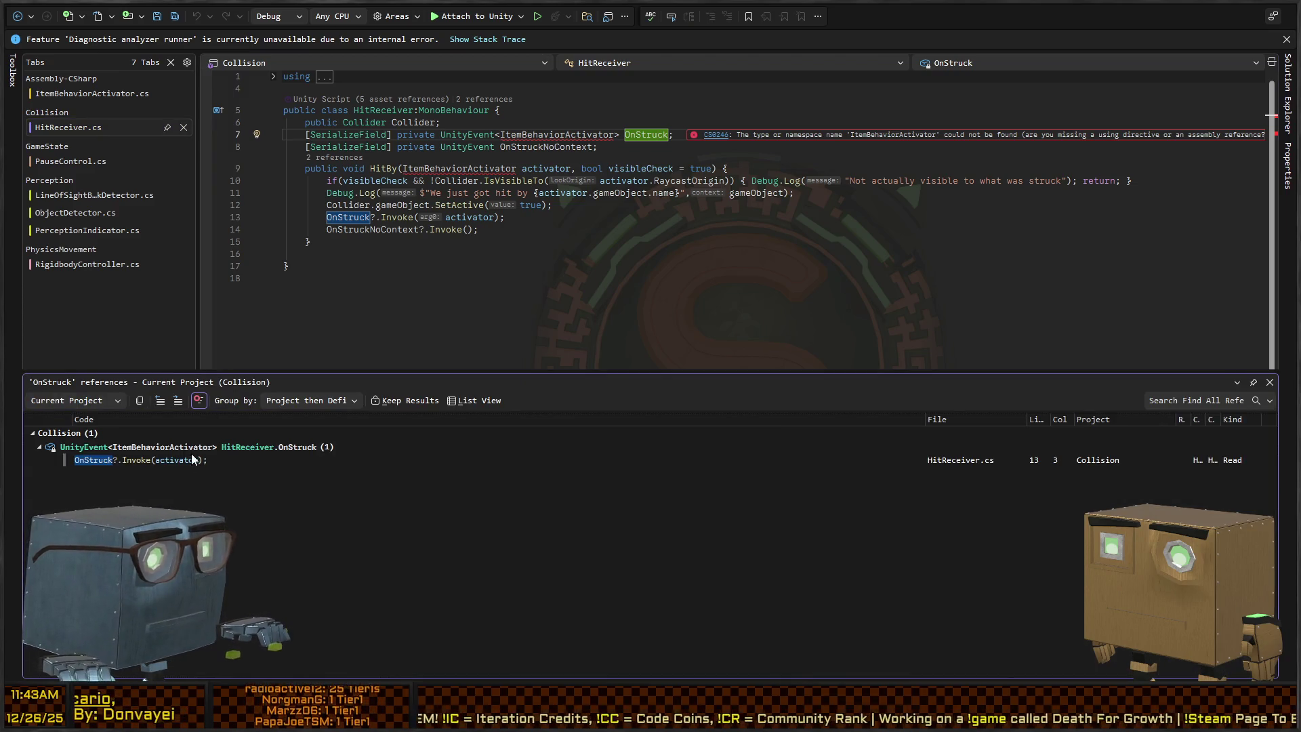
Close the OnStruck references, select the activator argument, and return to ItemBehaviorActivator.cs.
key("F8")
key("Escape")
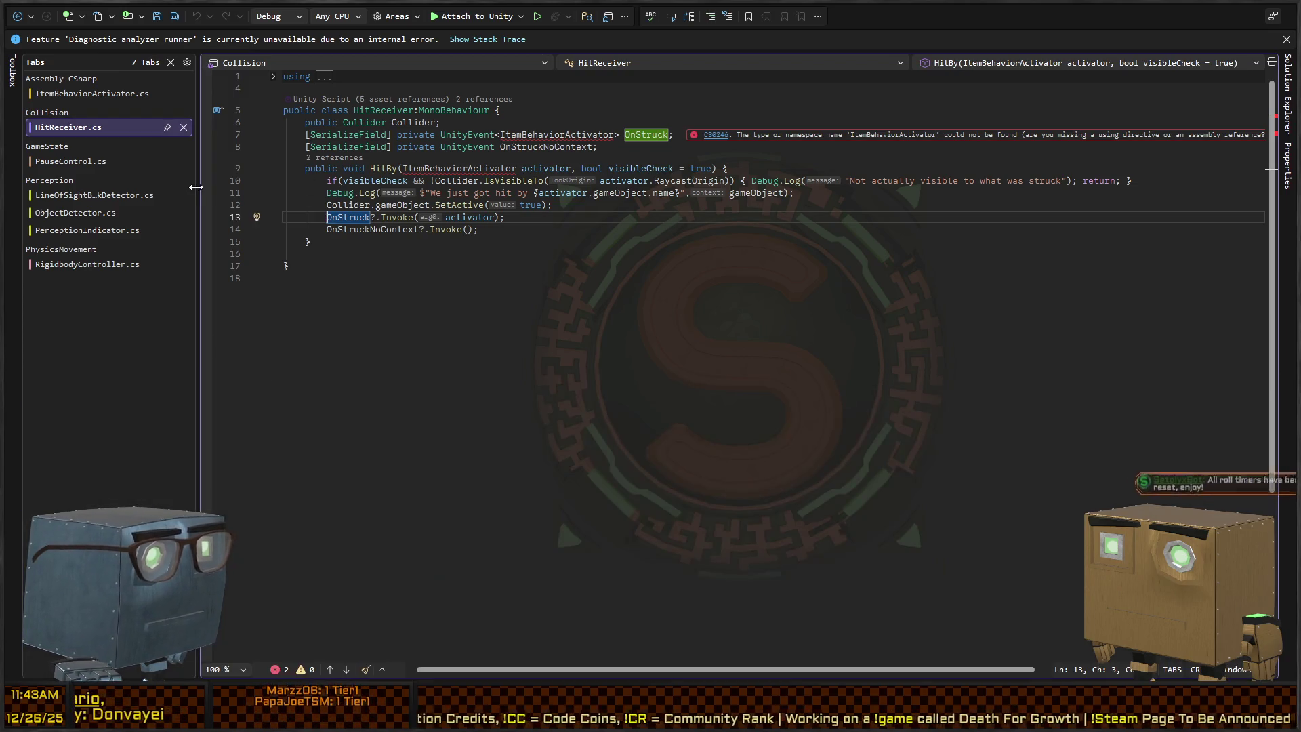
double_click(460, 218)
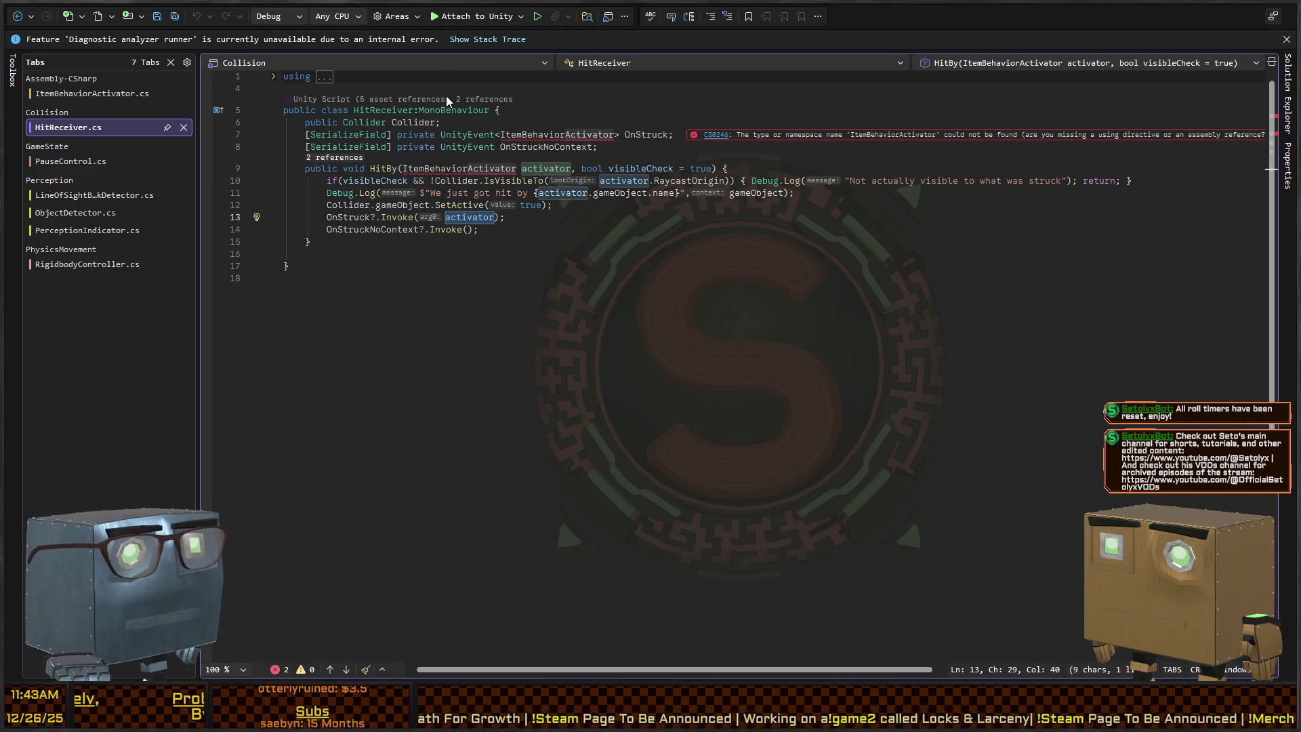
key("ctrl+minus")
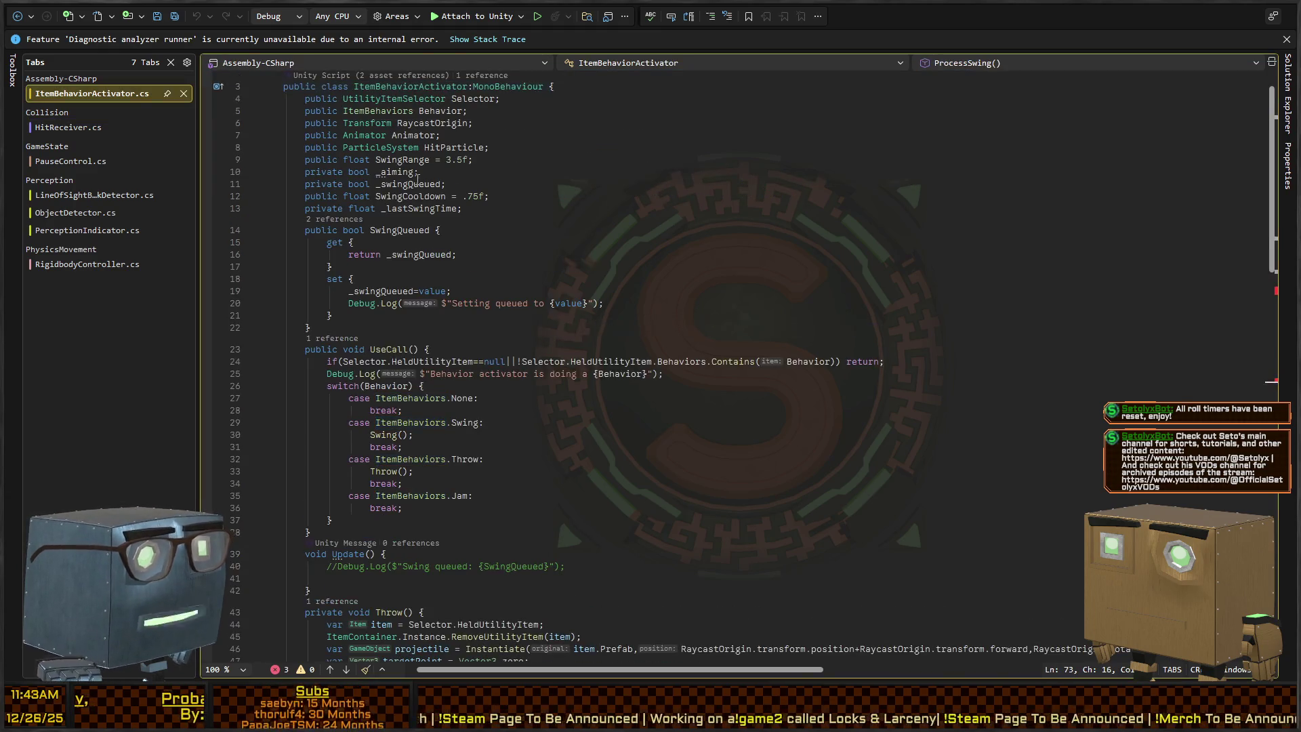
scroll(532, 303, "down", 11)
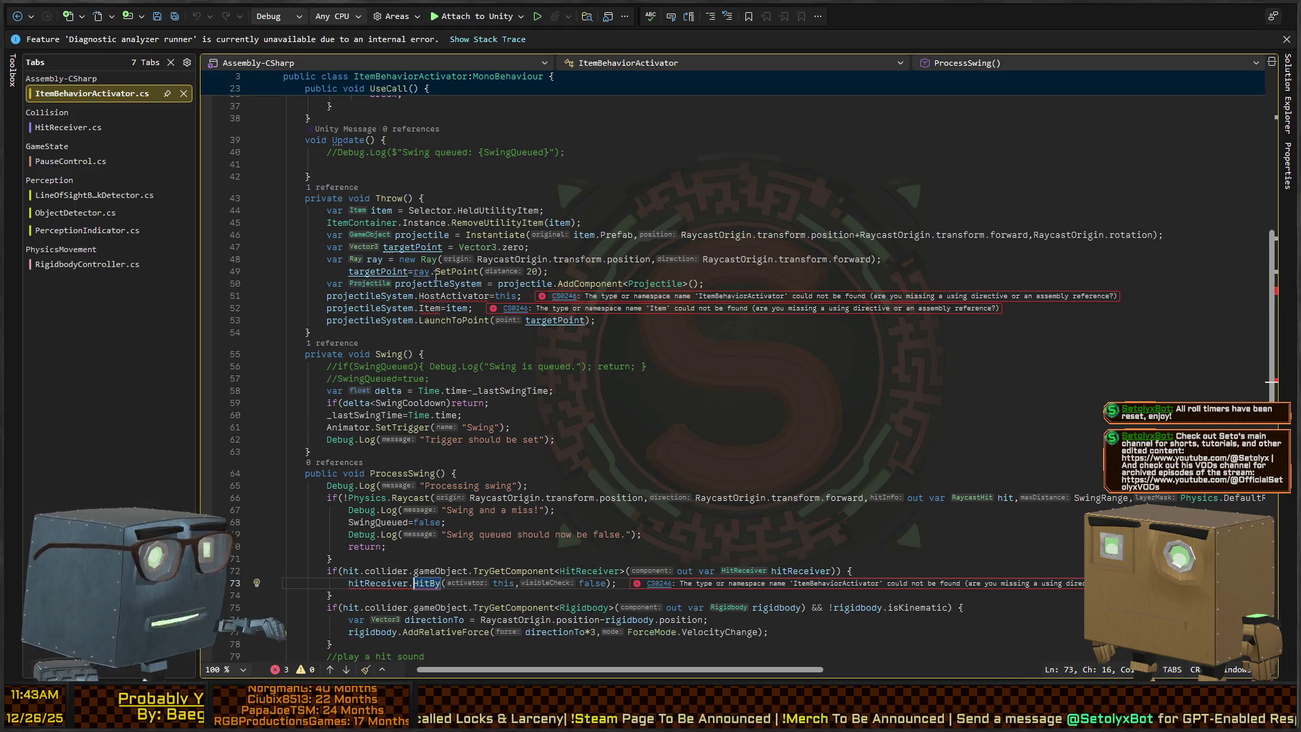
scroll(420, 271, "up", 12)
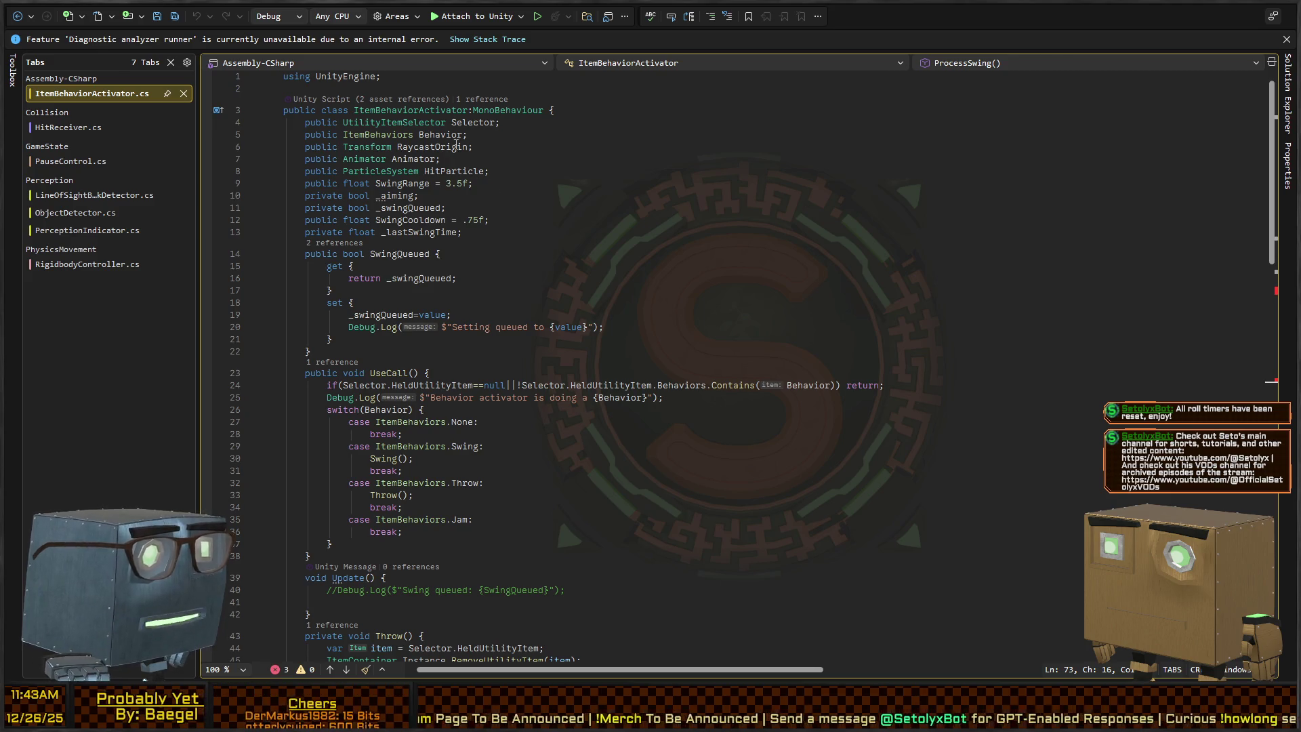
left_click(1287, 39)
Go to the Projectile class definition and select its unresolved ItemBehaviorActivator type on line 6.
left_click(535, 208)
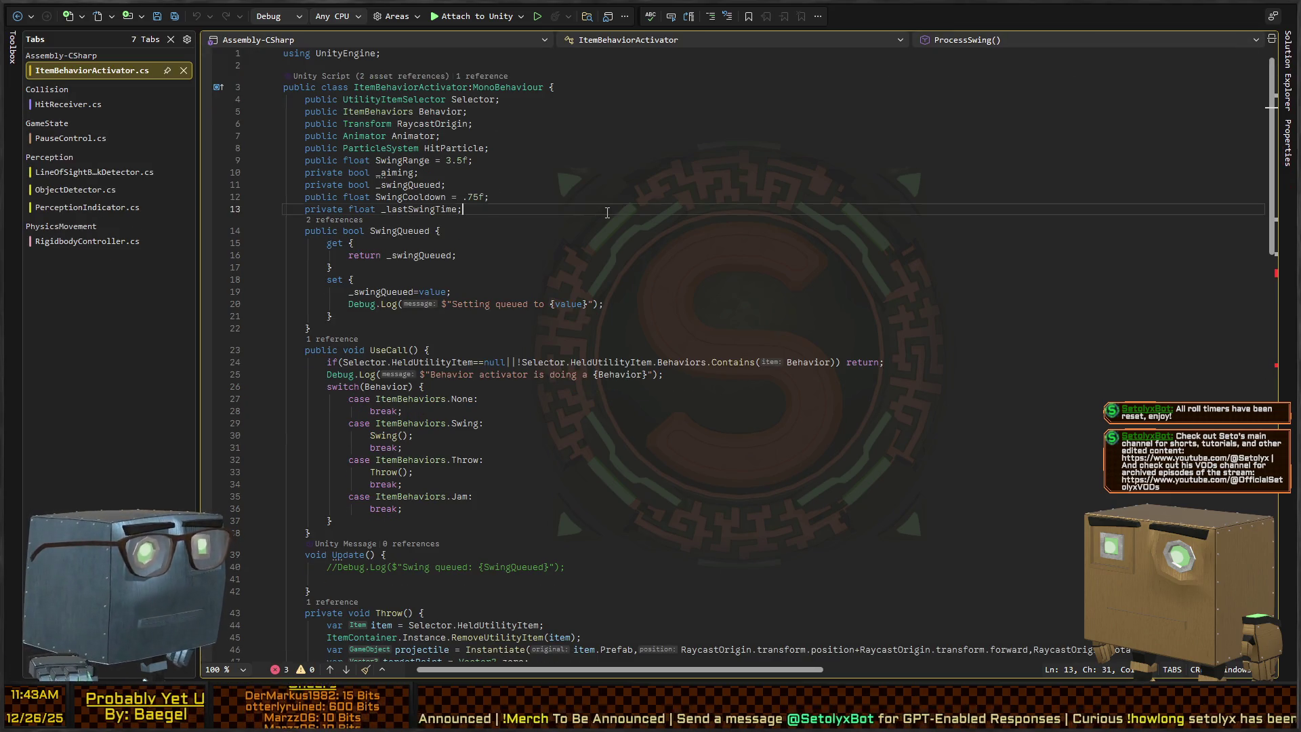
scroll(543, 191, "down", 5)
scroll(542, 191, "down", 7)
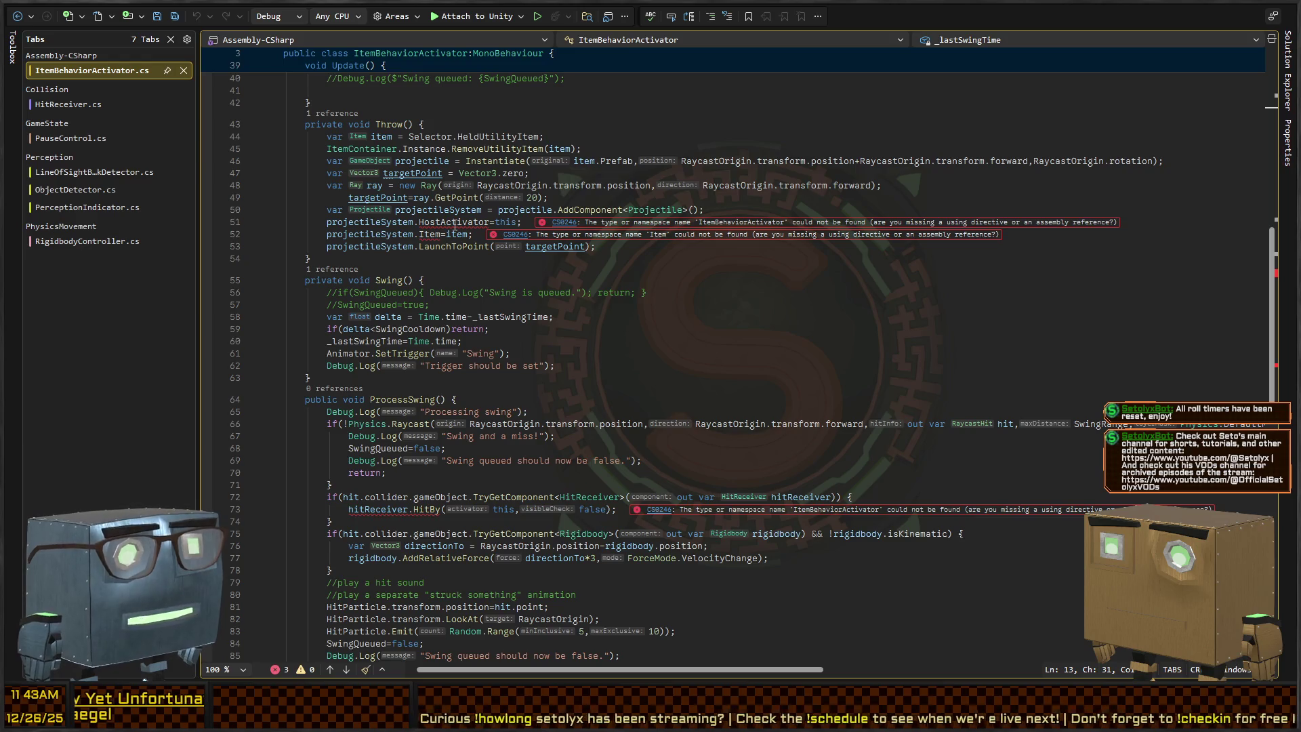
left_click(643, 205, "ctrl")
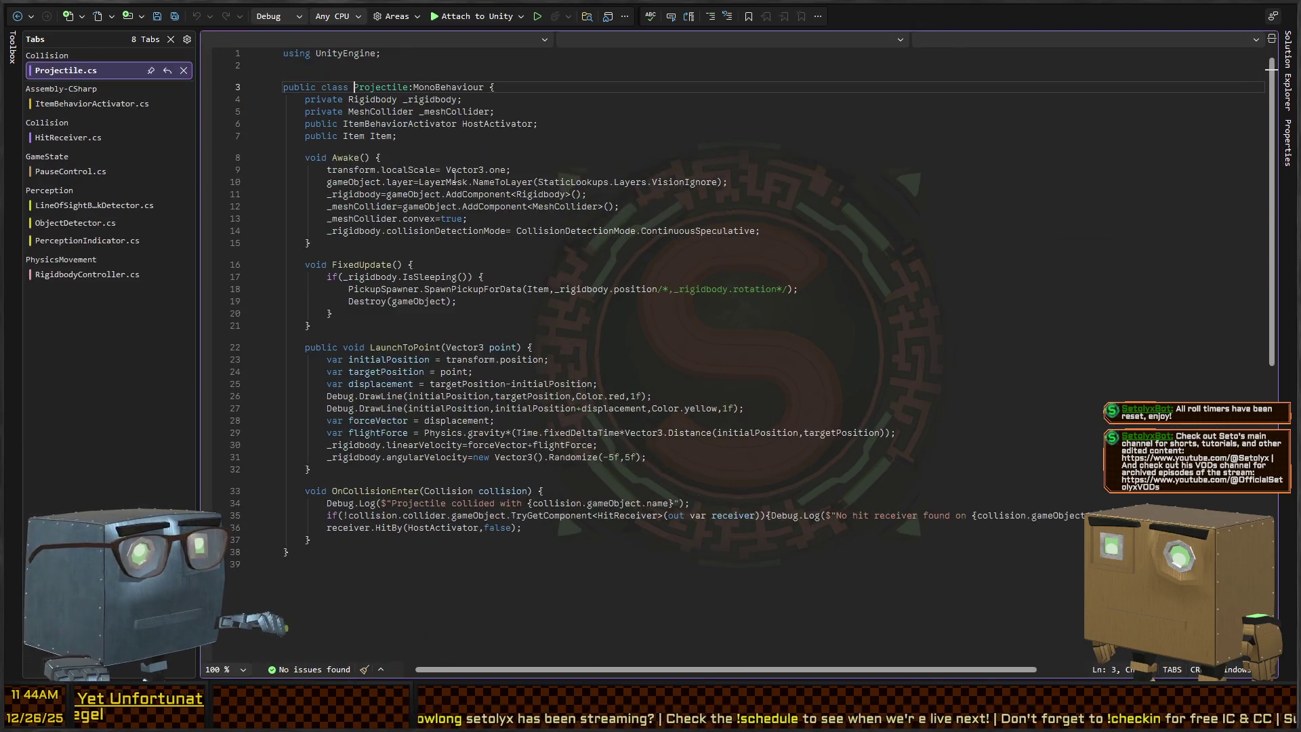
double_click(406, 124)
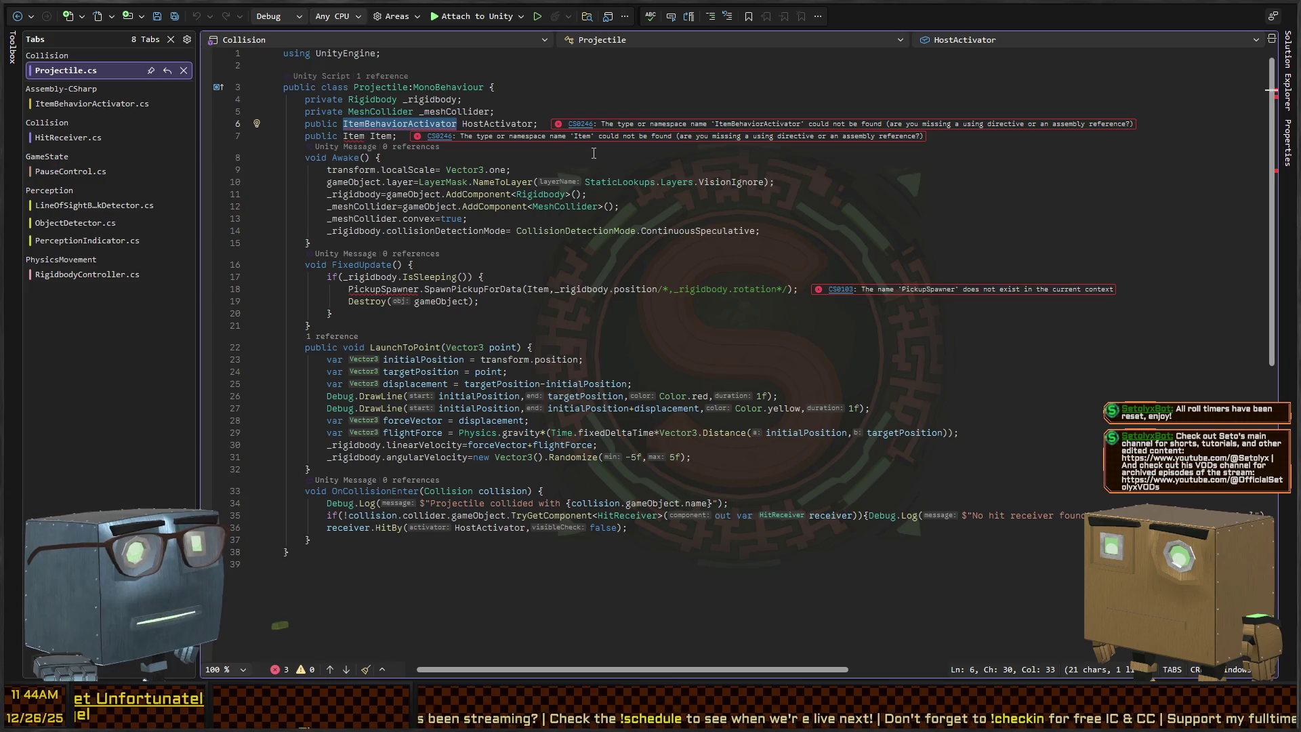
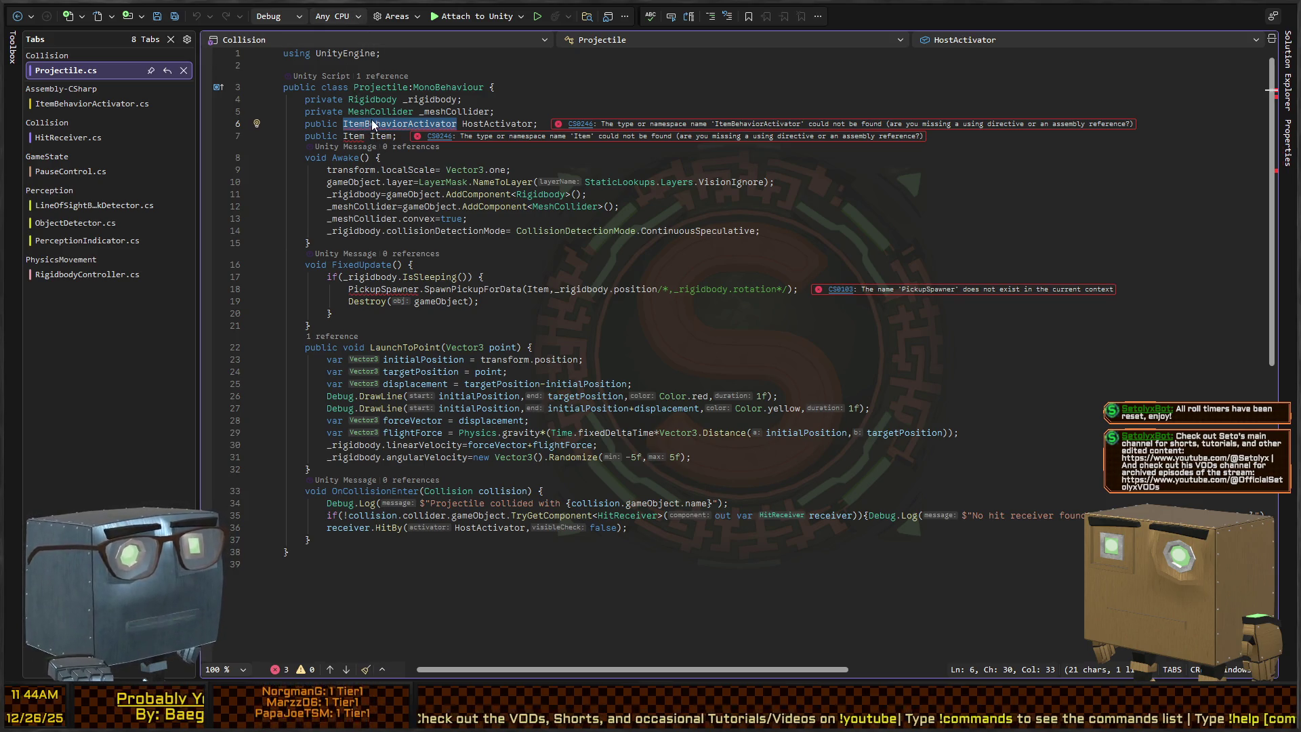
Replace the pickup-spawning call on line 18 of FixedUpdate with an OnSleep(); call.
left_click(354, 87)
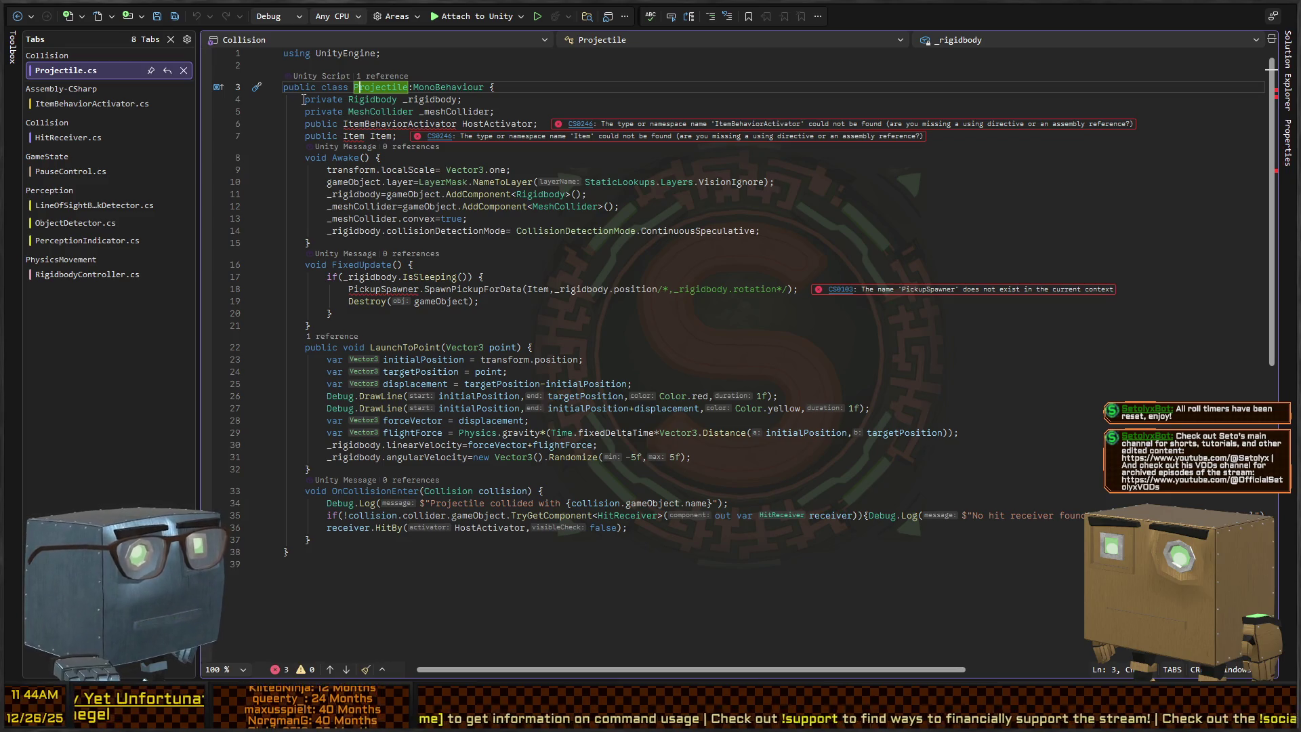
mouse_move(284, 99)
left_mouse_down()
mouse_move(556, 124)
mouse_move(574, 107)
left_mouse_up()
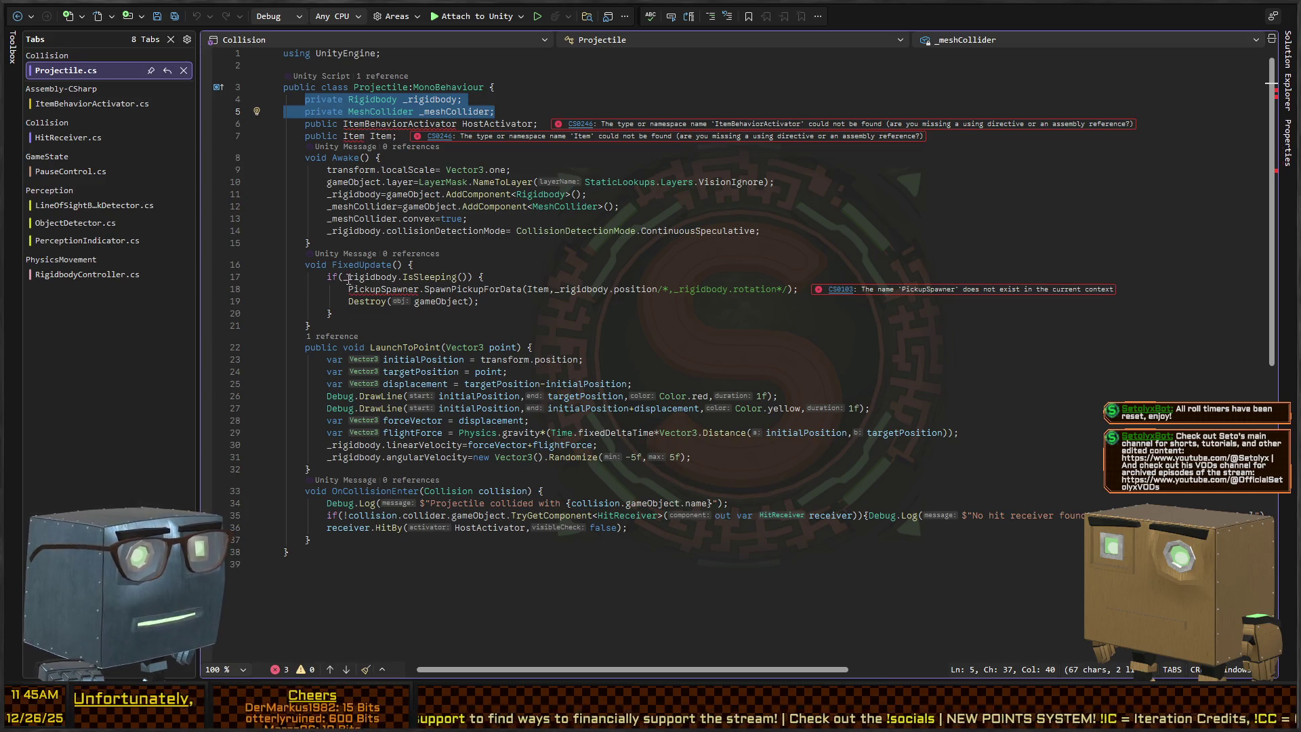
left_click(347, 292)
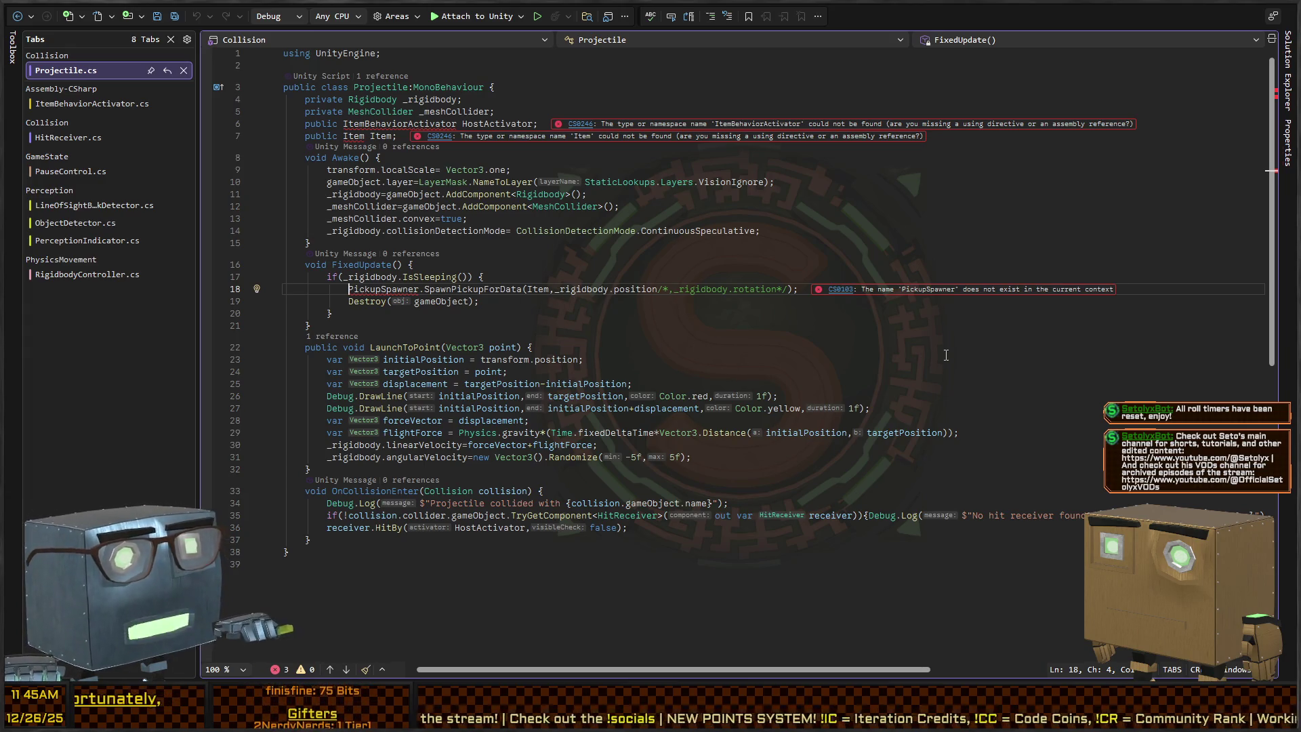
key("shift+End")
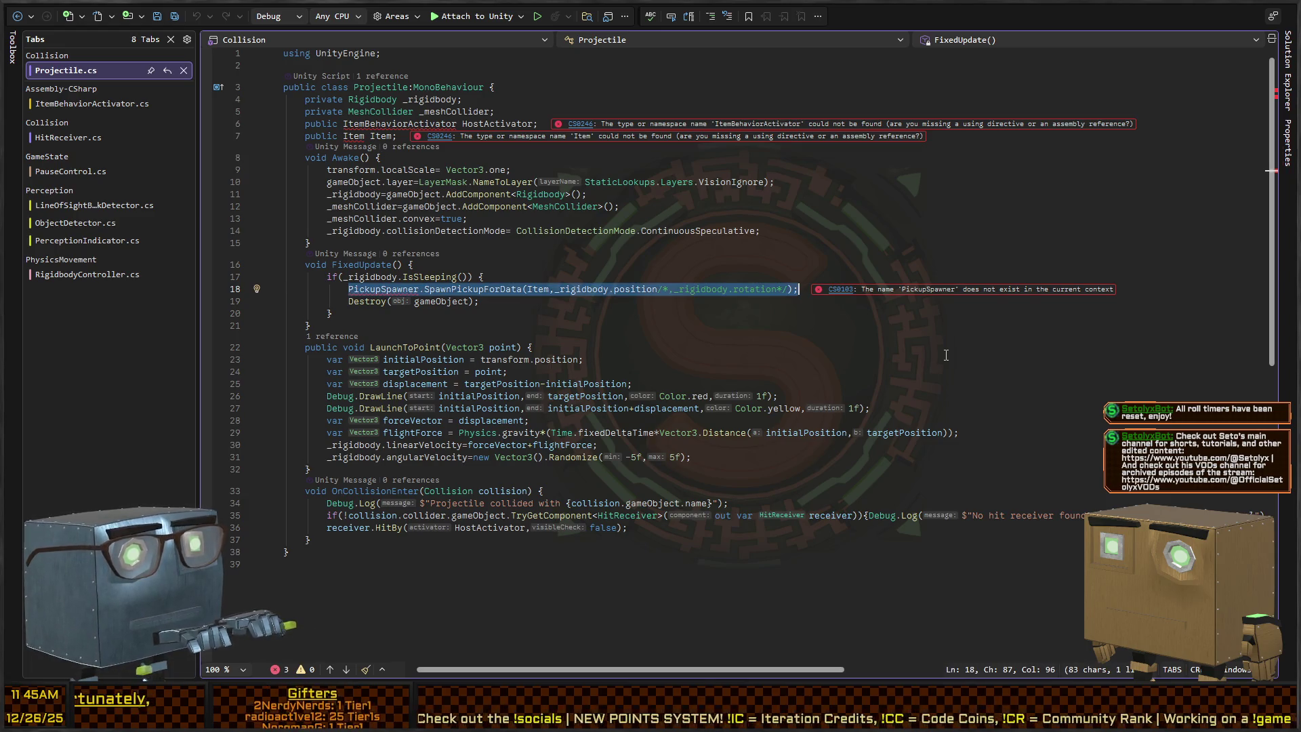
key("Delete")
type("OnS")
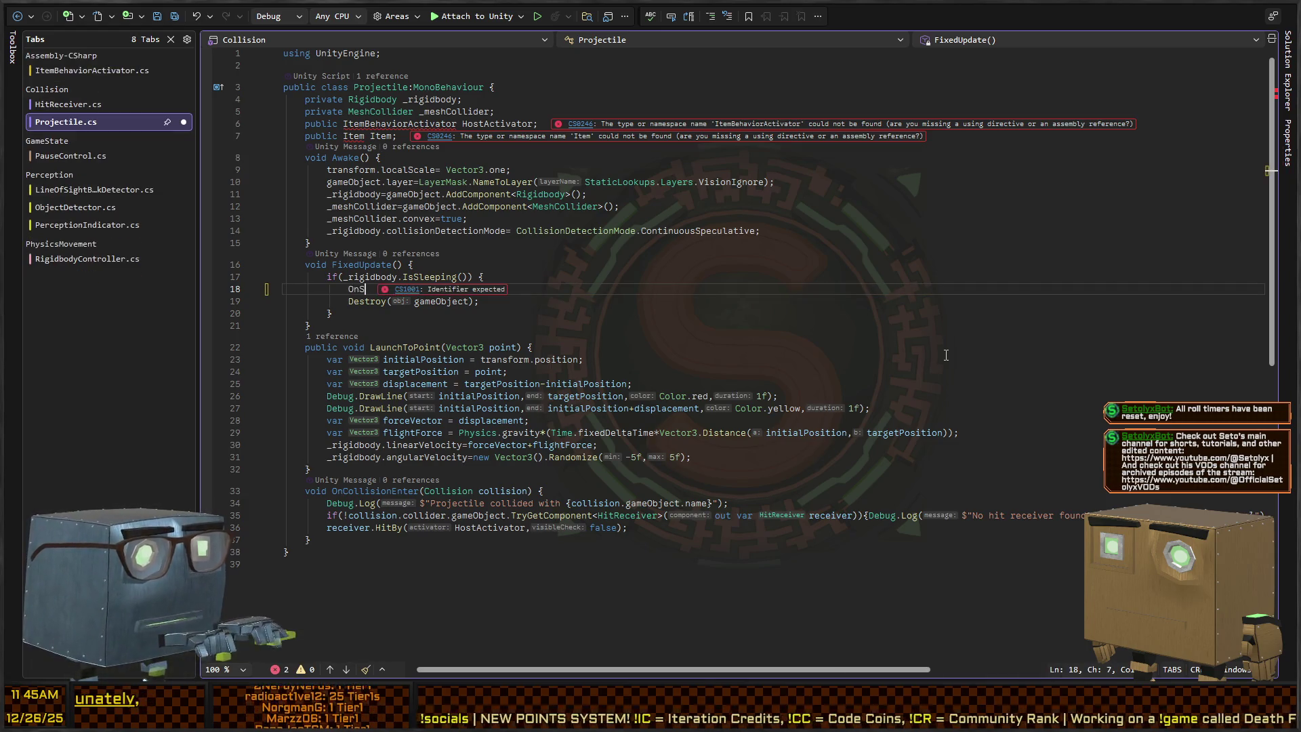
type("leep();")
key("Down")
key("Down")
key("Down")
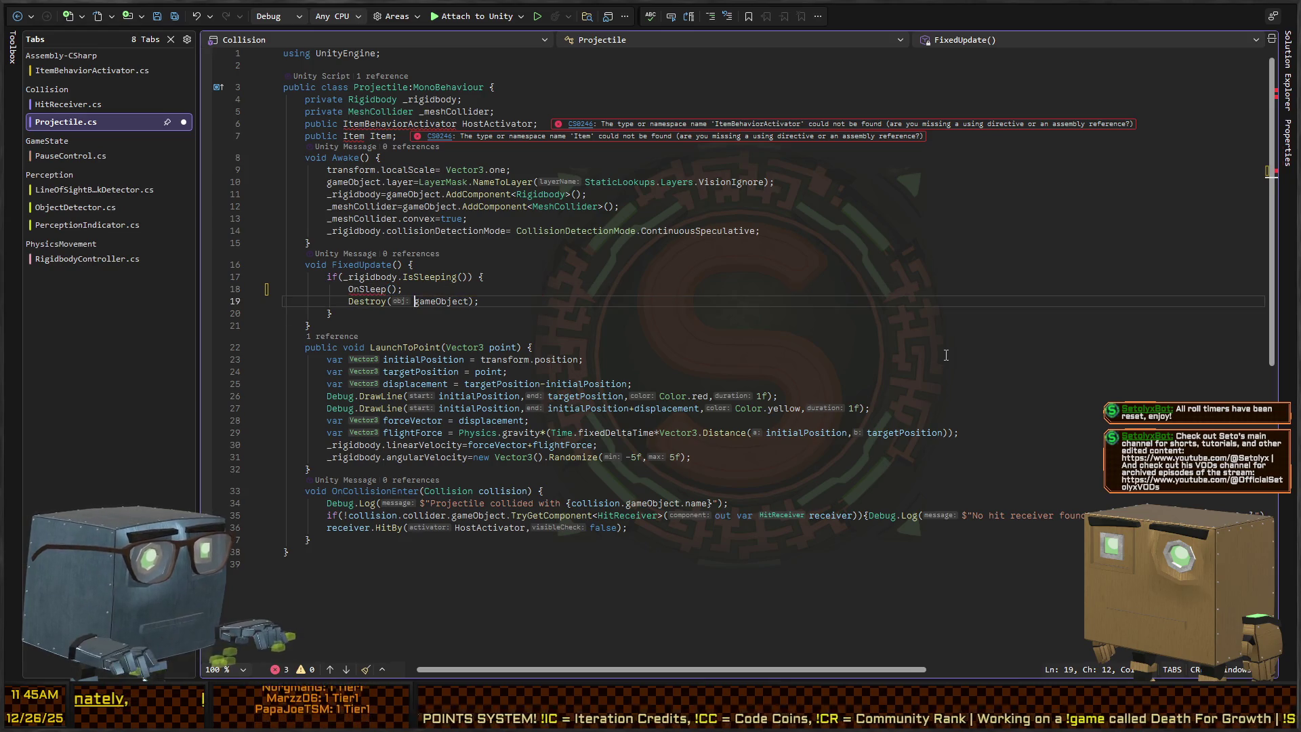
Add a public virtual OnSleep() method after FixedUpdate that logs "Projectile has slept!" with gameObject.
key("Up")
key("Return")
type("public virtual void On")
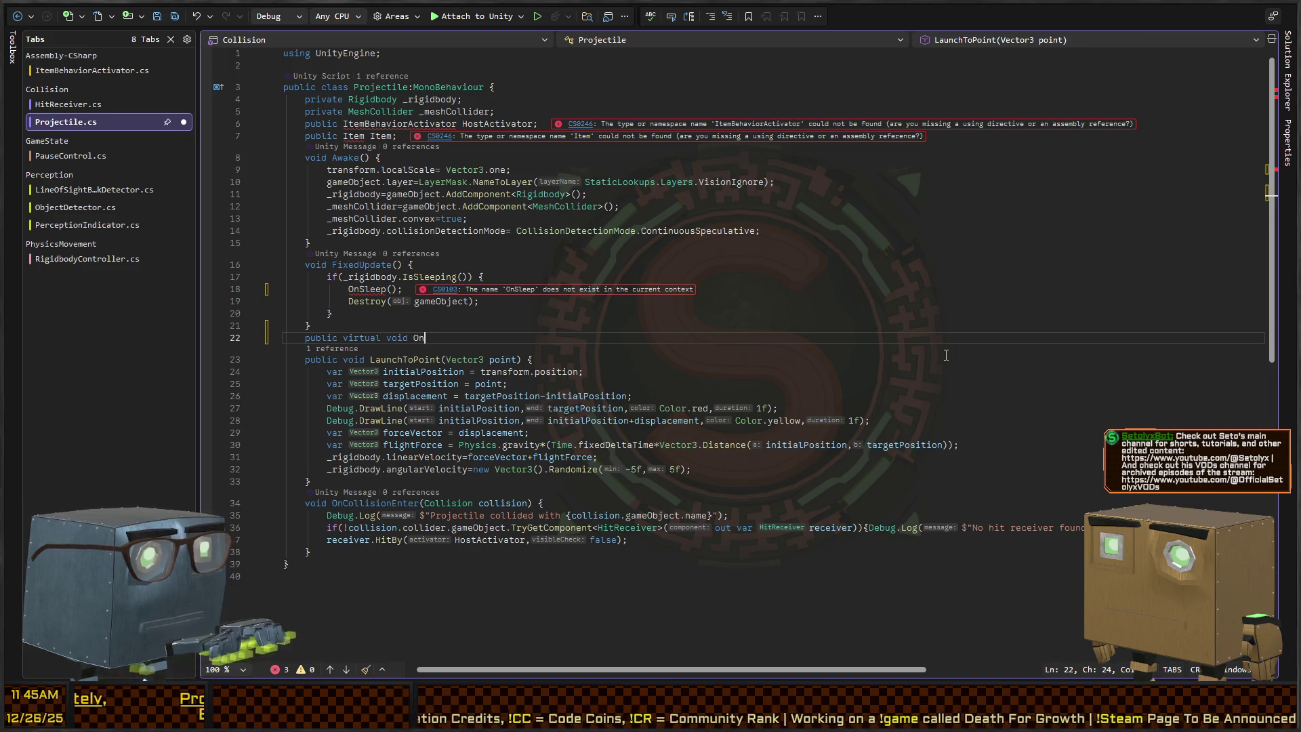
type("Sleep() {")
key("Return")
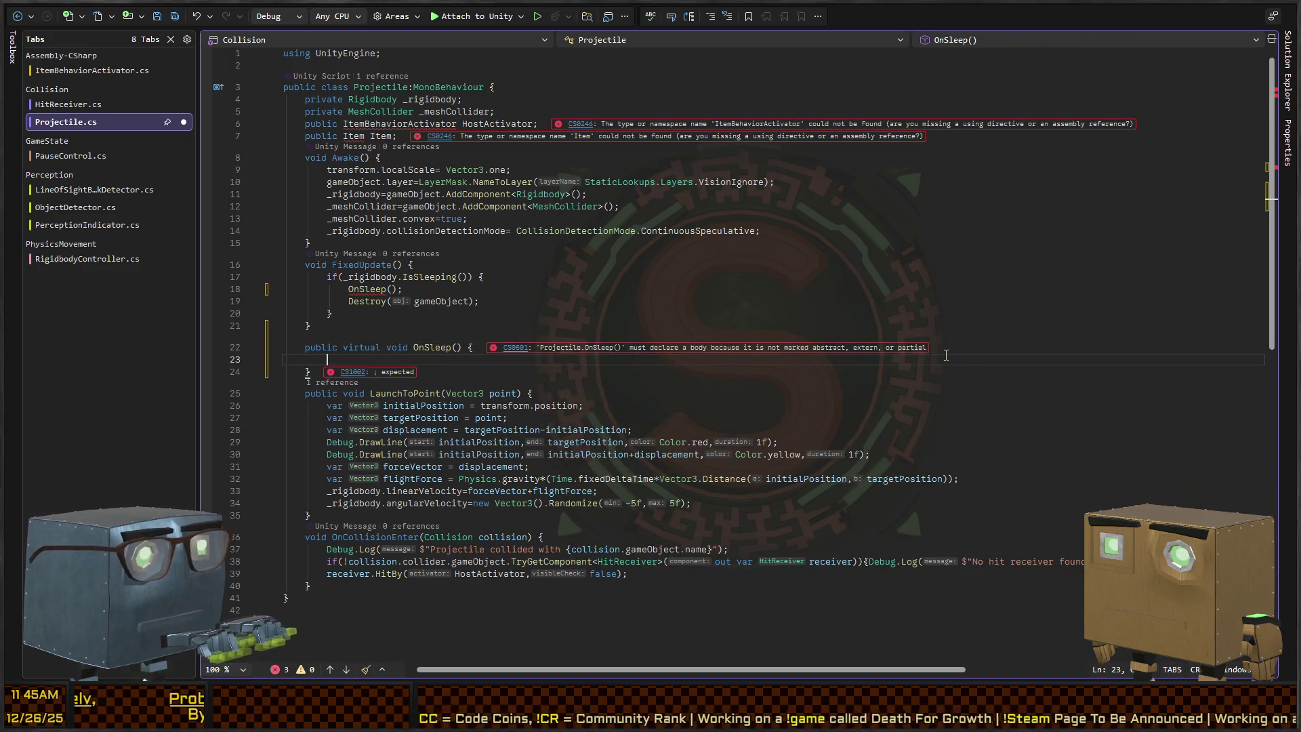
type("Debug.Log(\"Obj")
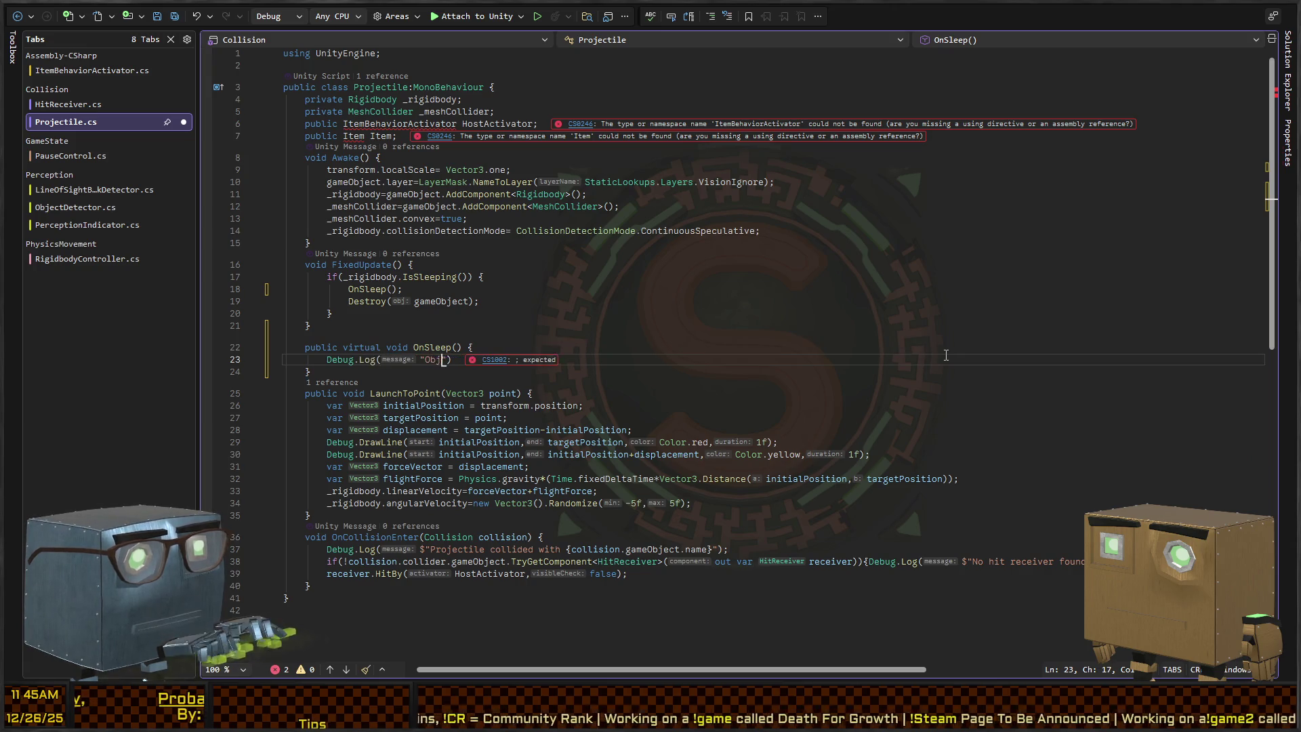
type("ect has slept!\"")
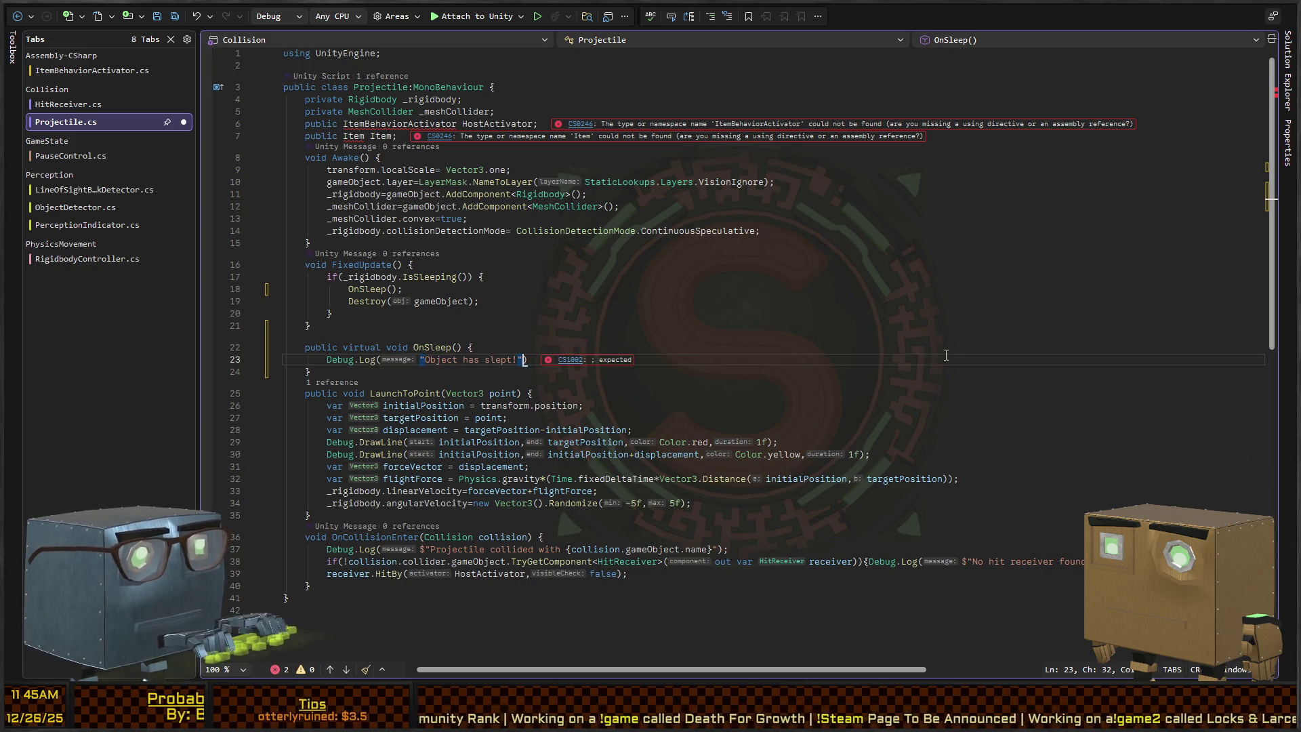
scroll(946, 355, "down", 1)
key("Left")
key("ctrl+BackSpace")
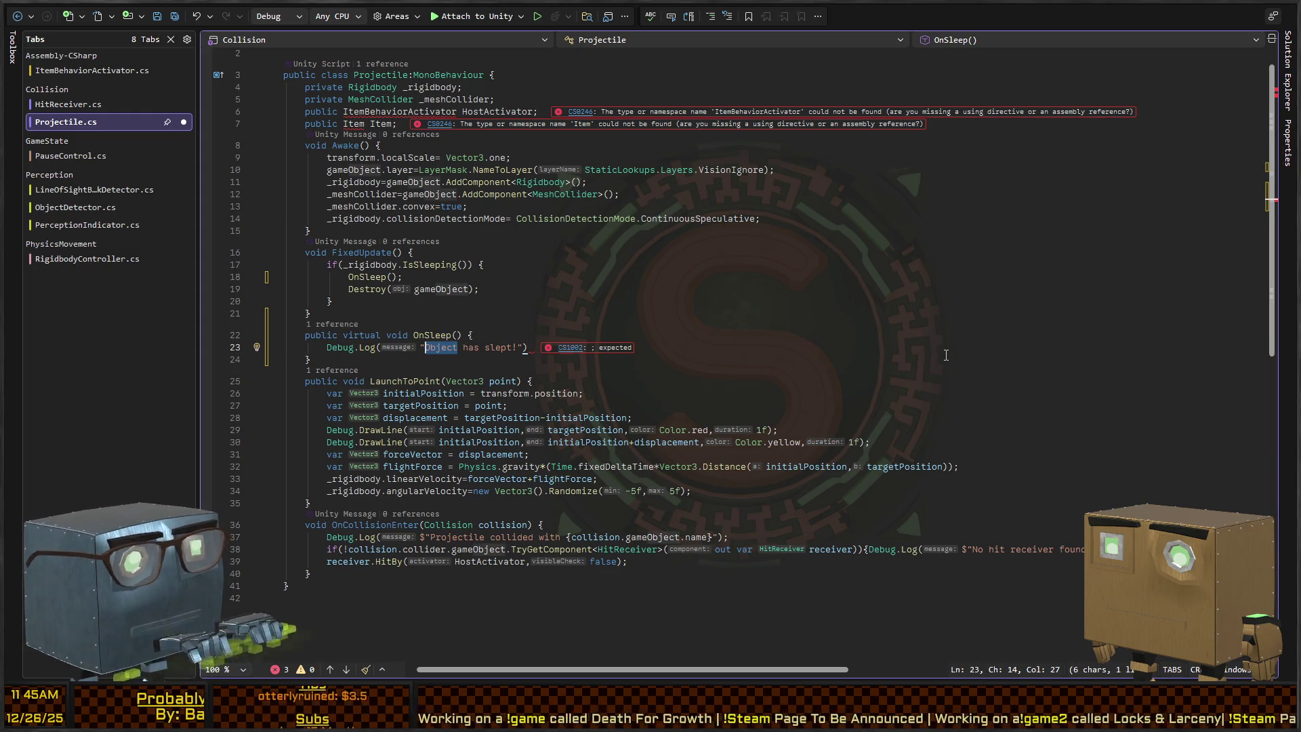
type("Projectile")
key("Right")
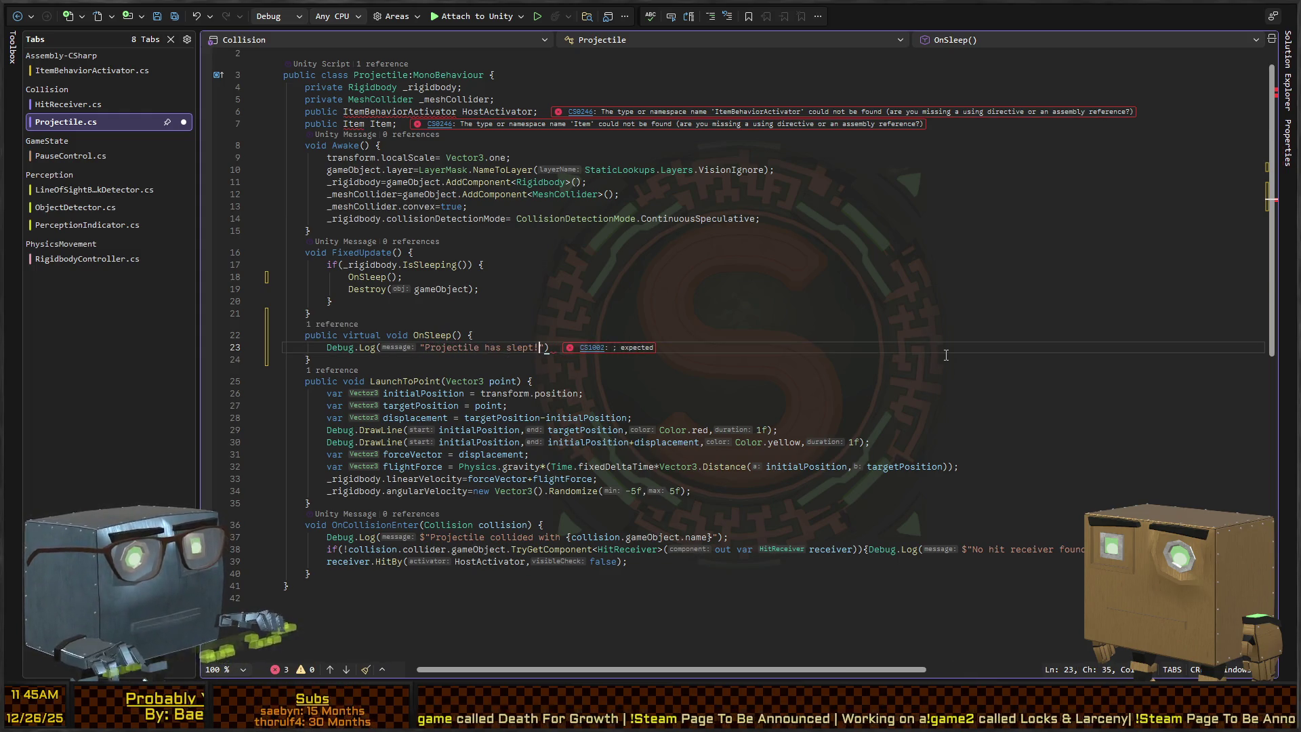
type("\",gameObje")
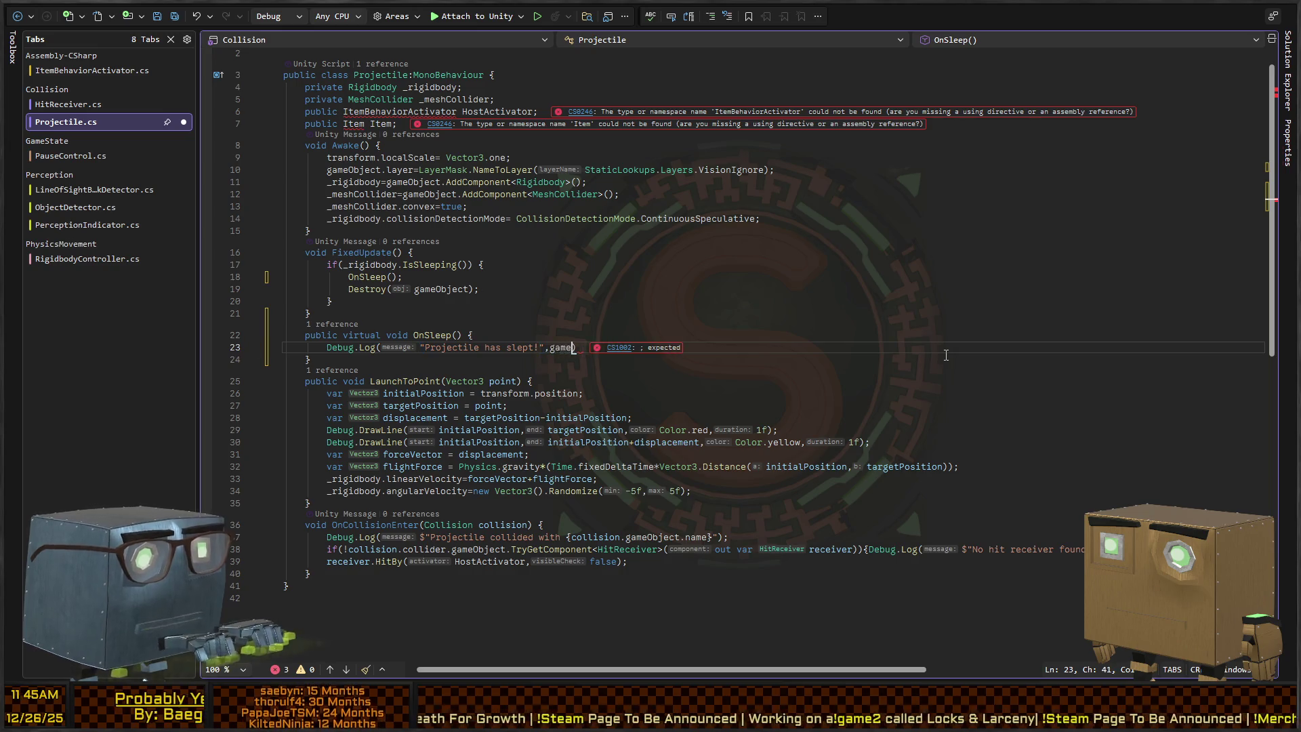
type("ct);")
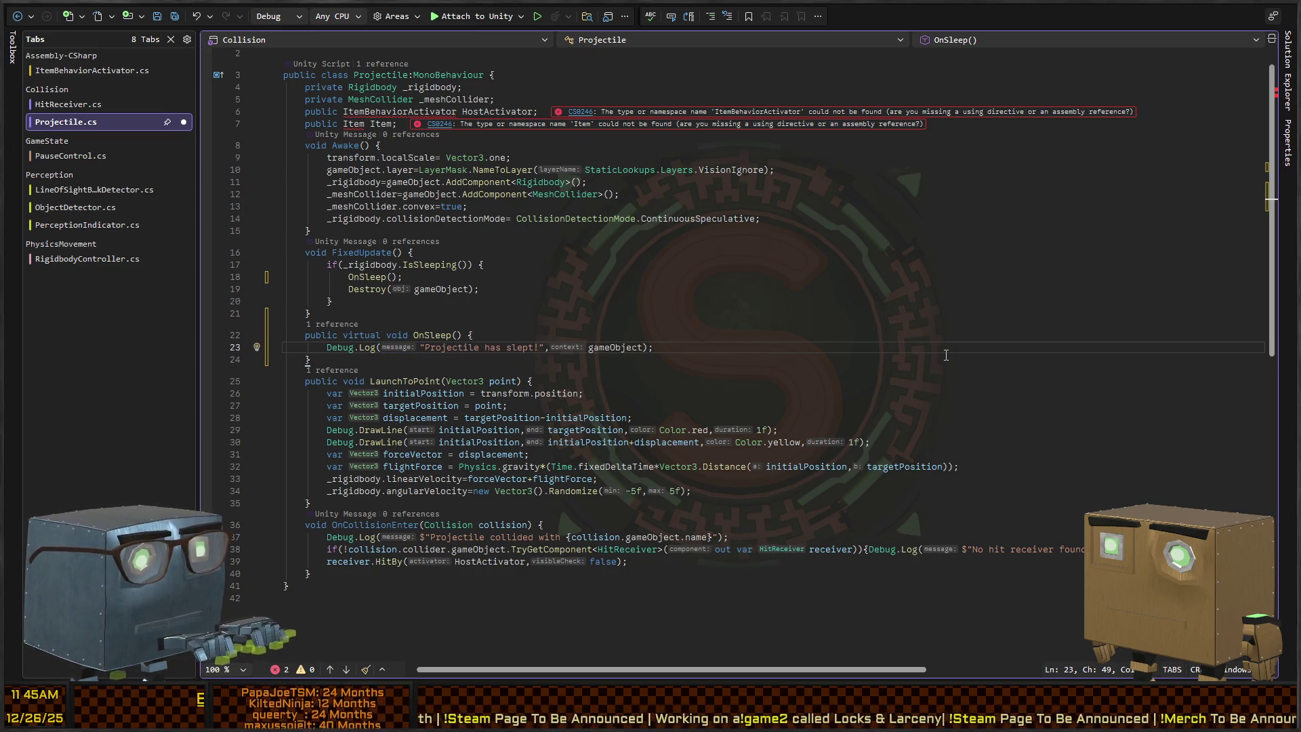
scroll(464, 200, "up", 1)
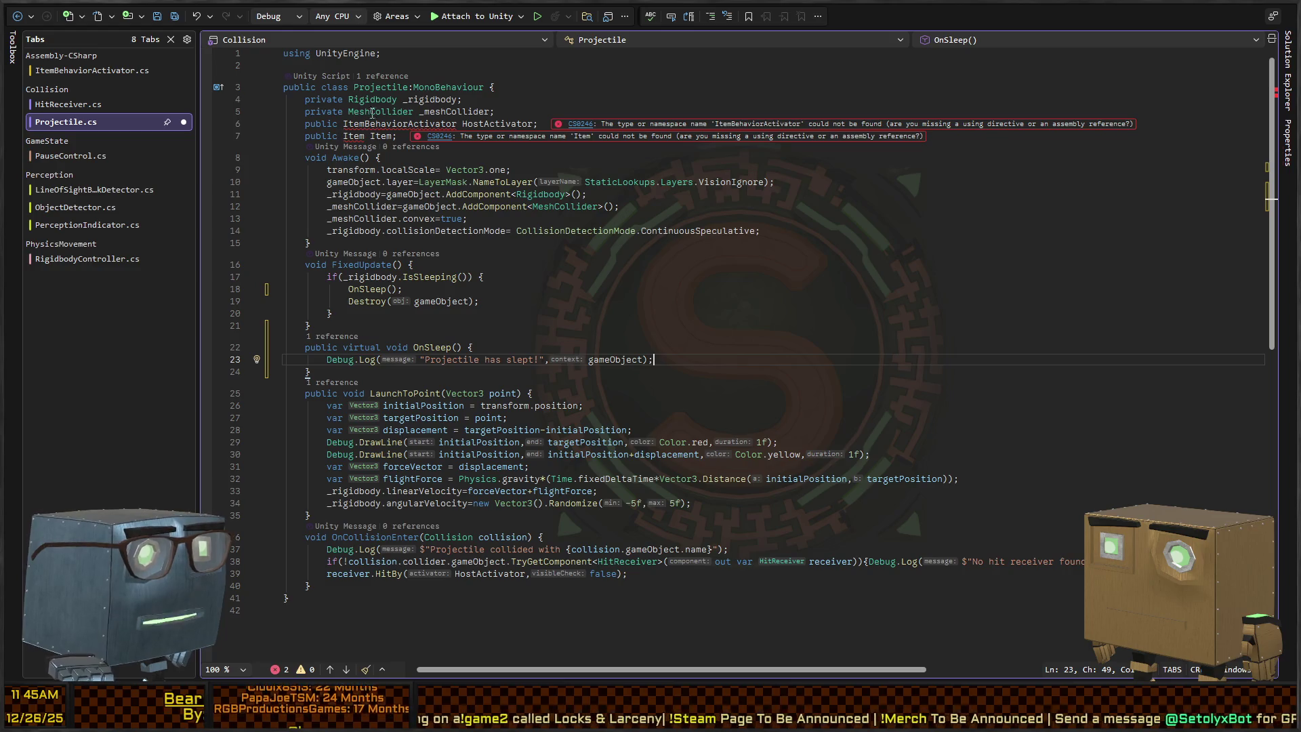
left_click_drag(398, 135, 281, 123)
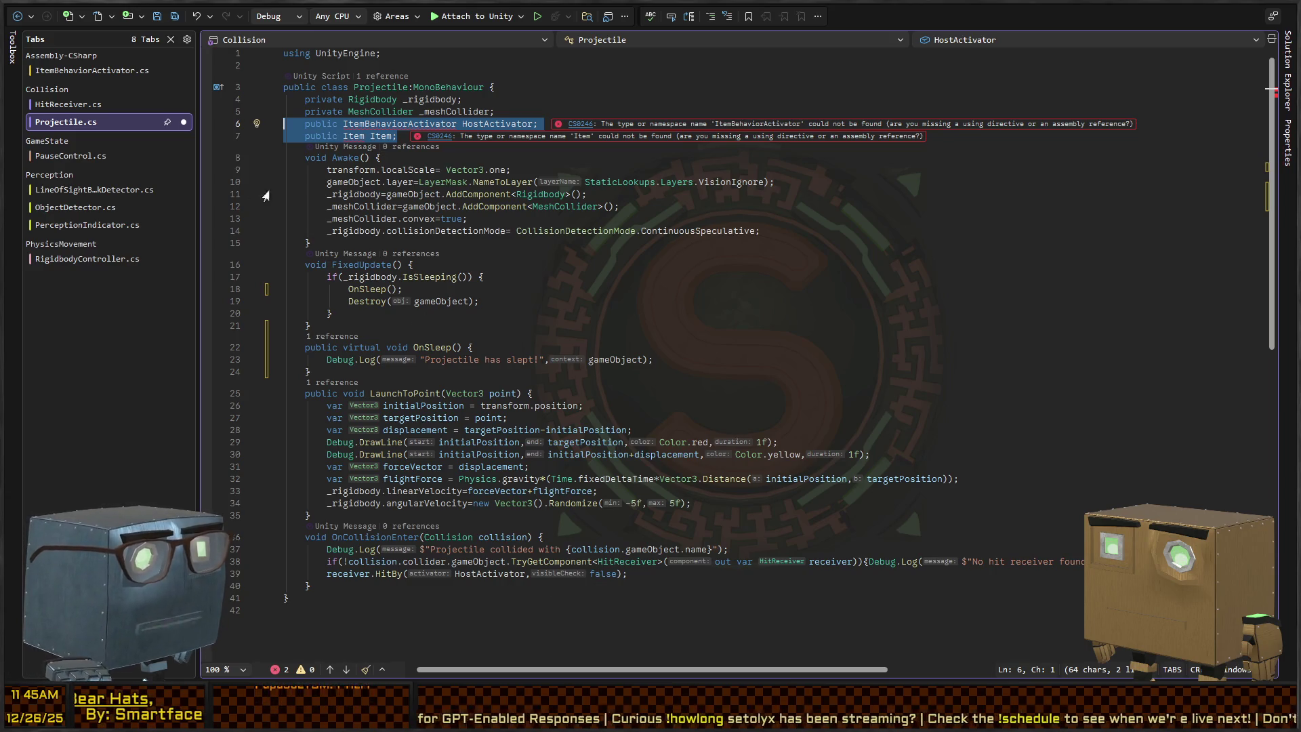
key("Delete")
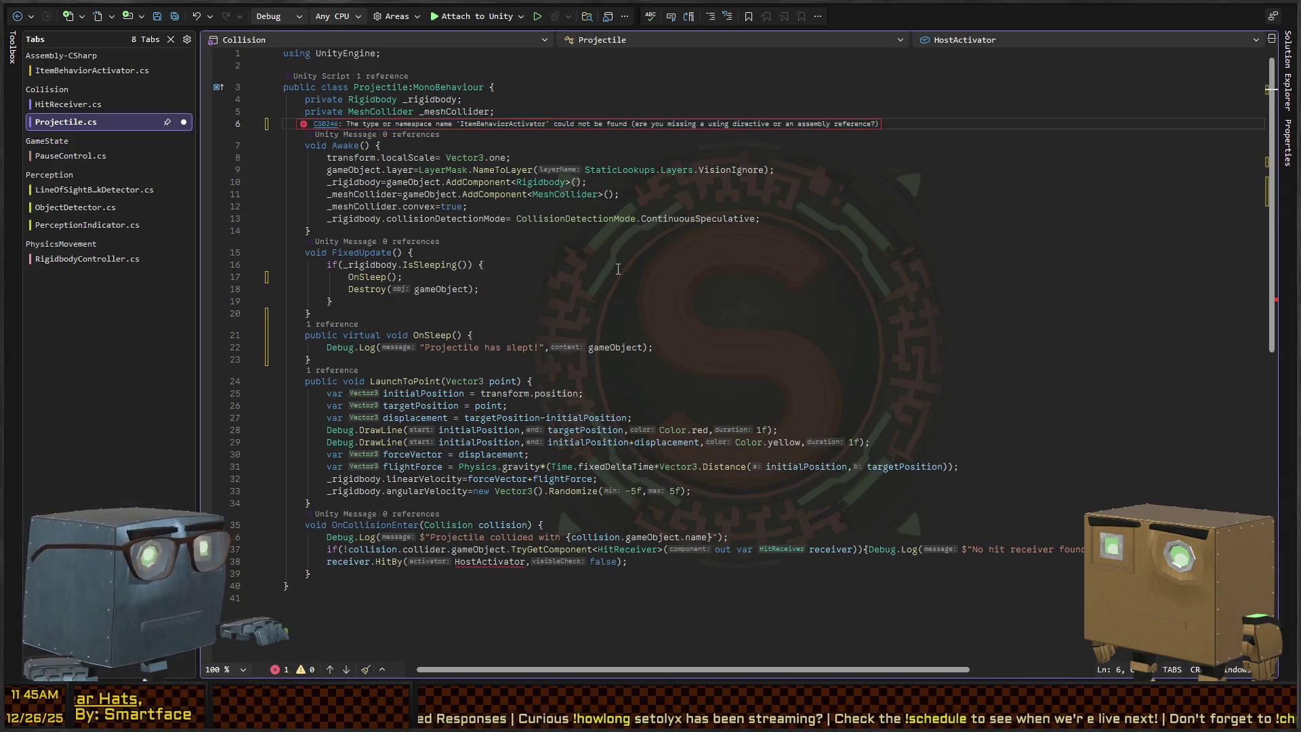
key("BackSpace")
type(";")
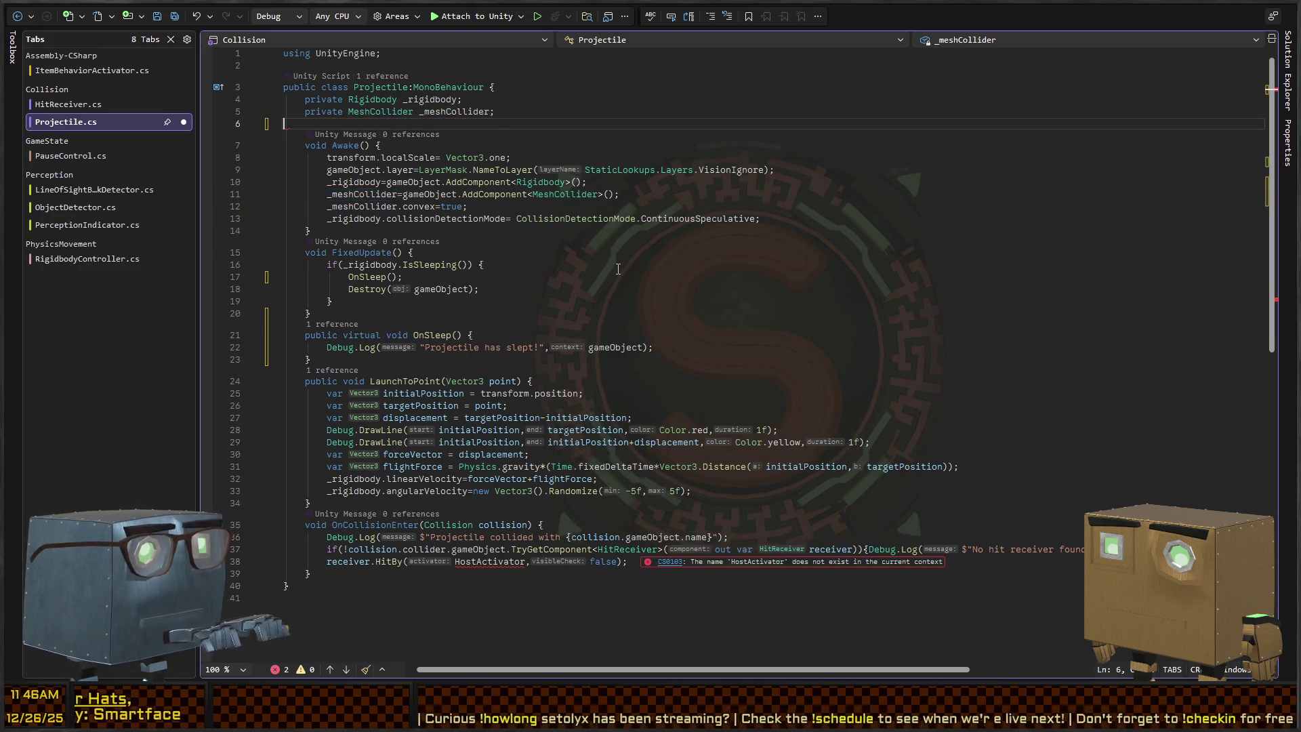
key("Down")
key("Down")
key("Down")
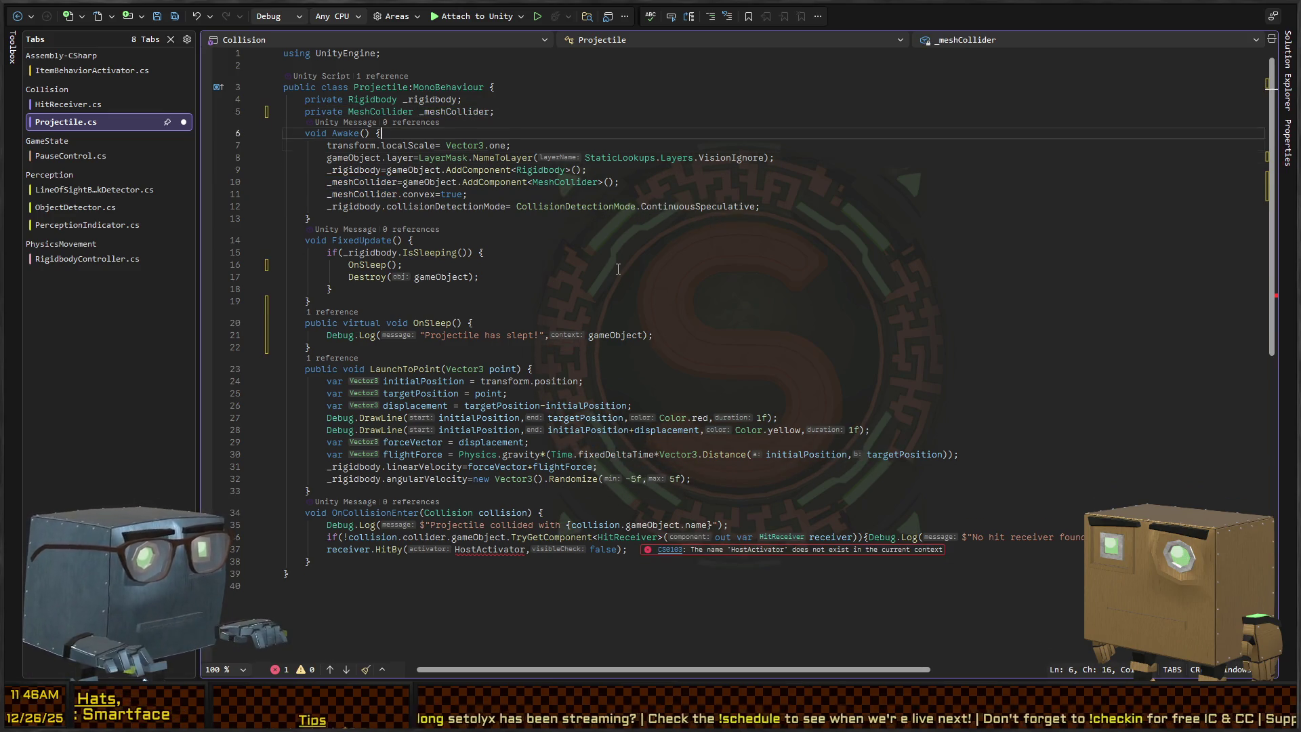
key("Up")
key("Right")
key("Right")
key("Right")
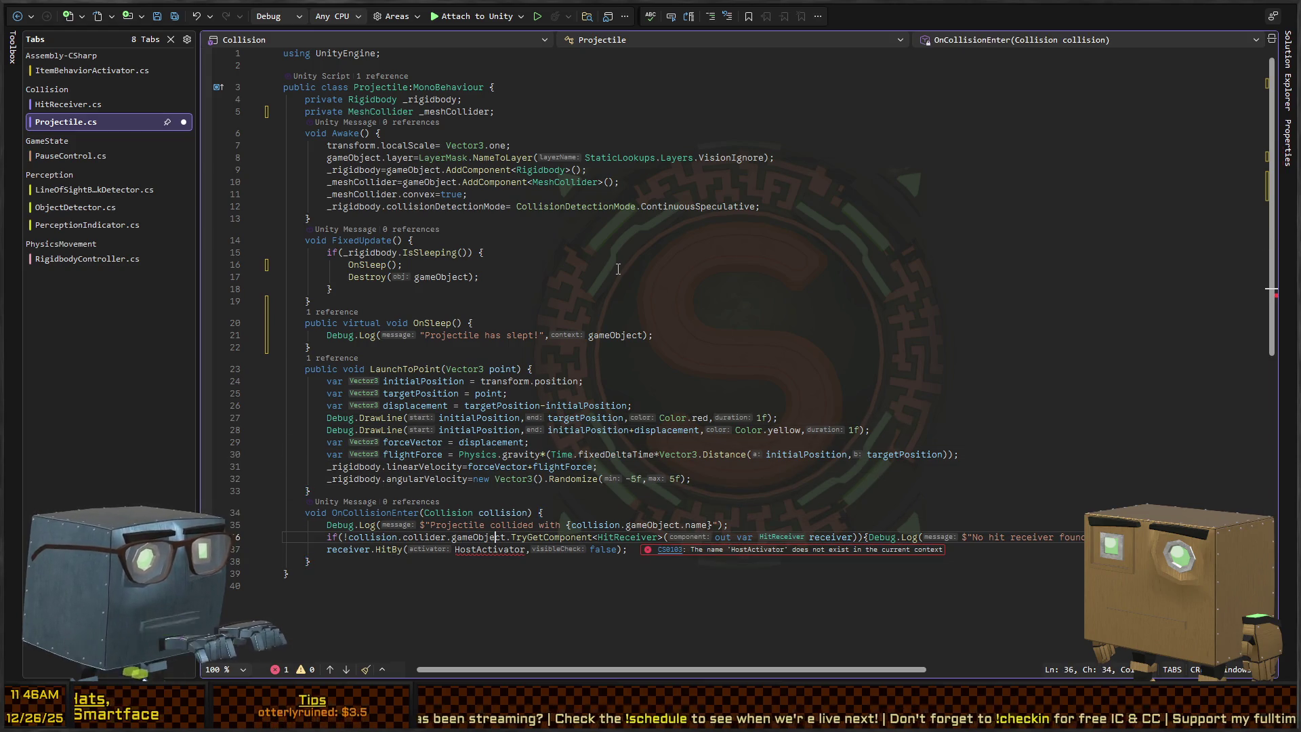
key("ctrl+z")
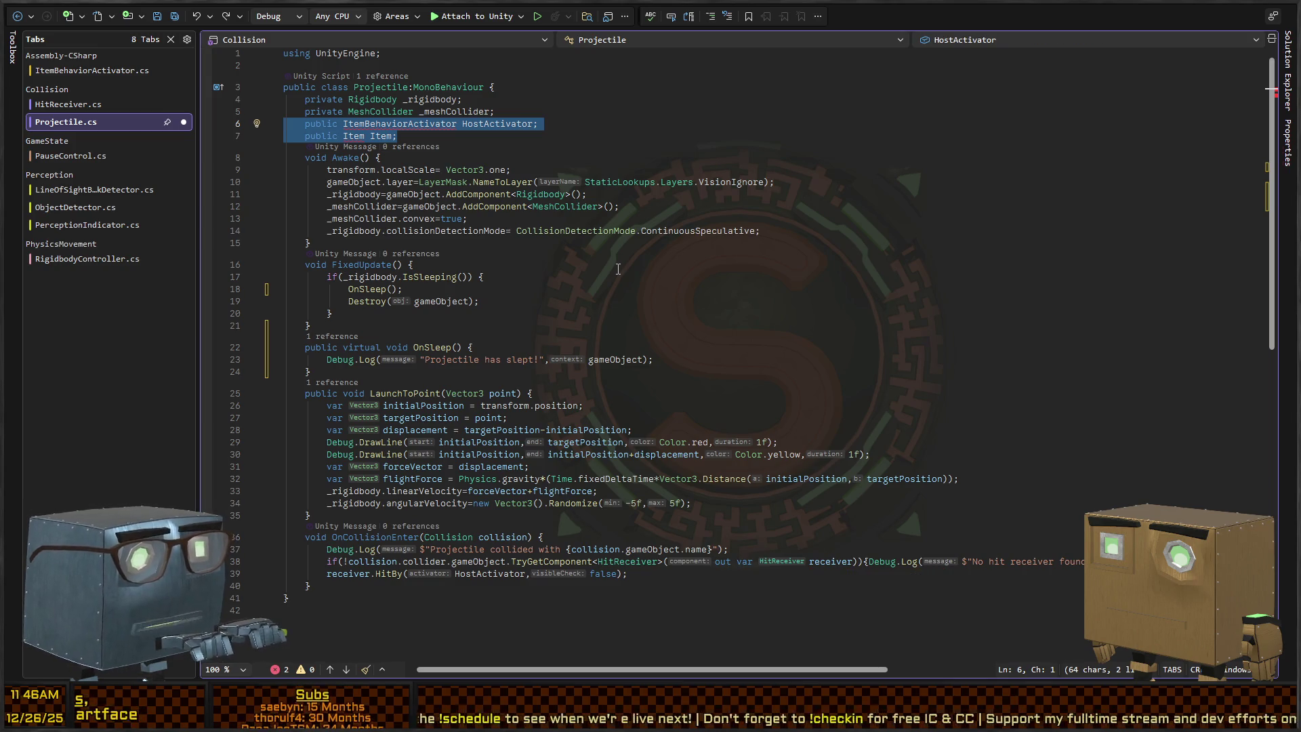
key("Down")
key("Down")
key("Down")
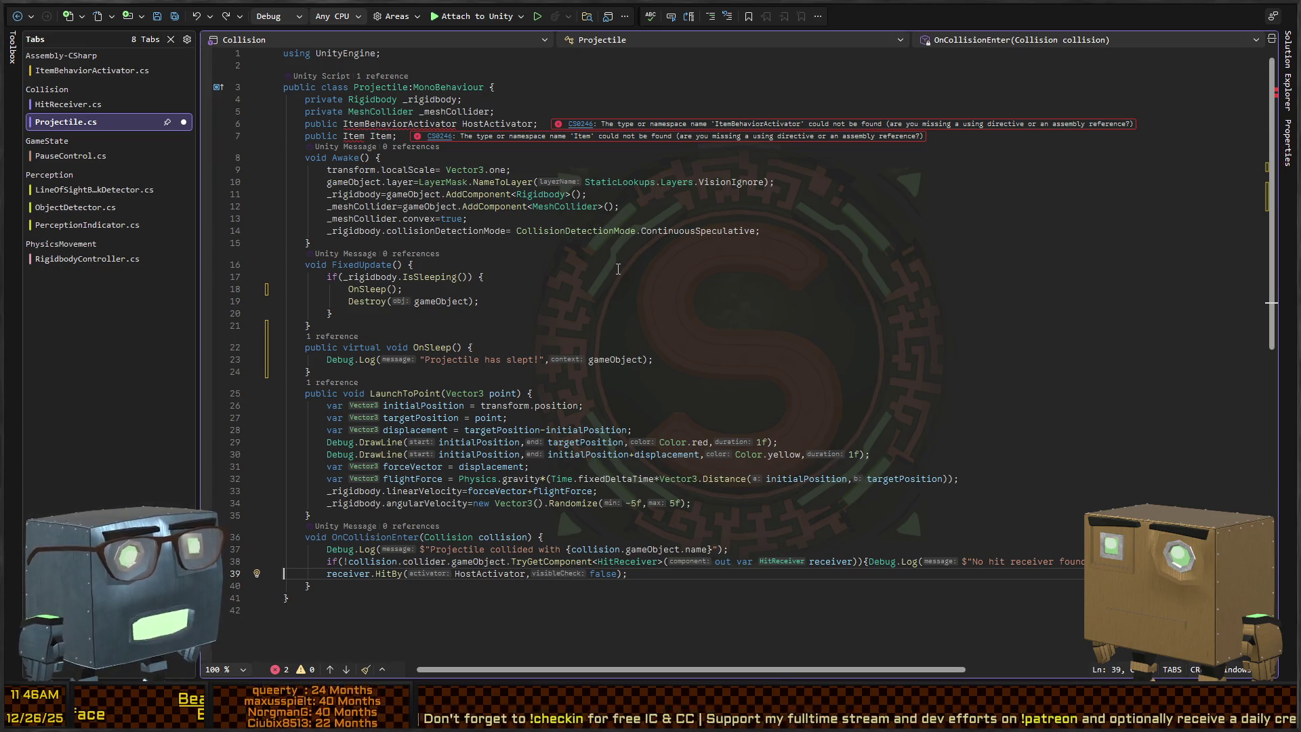
key("Up")
key("Up")
key("Up")
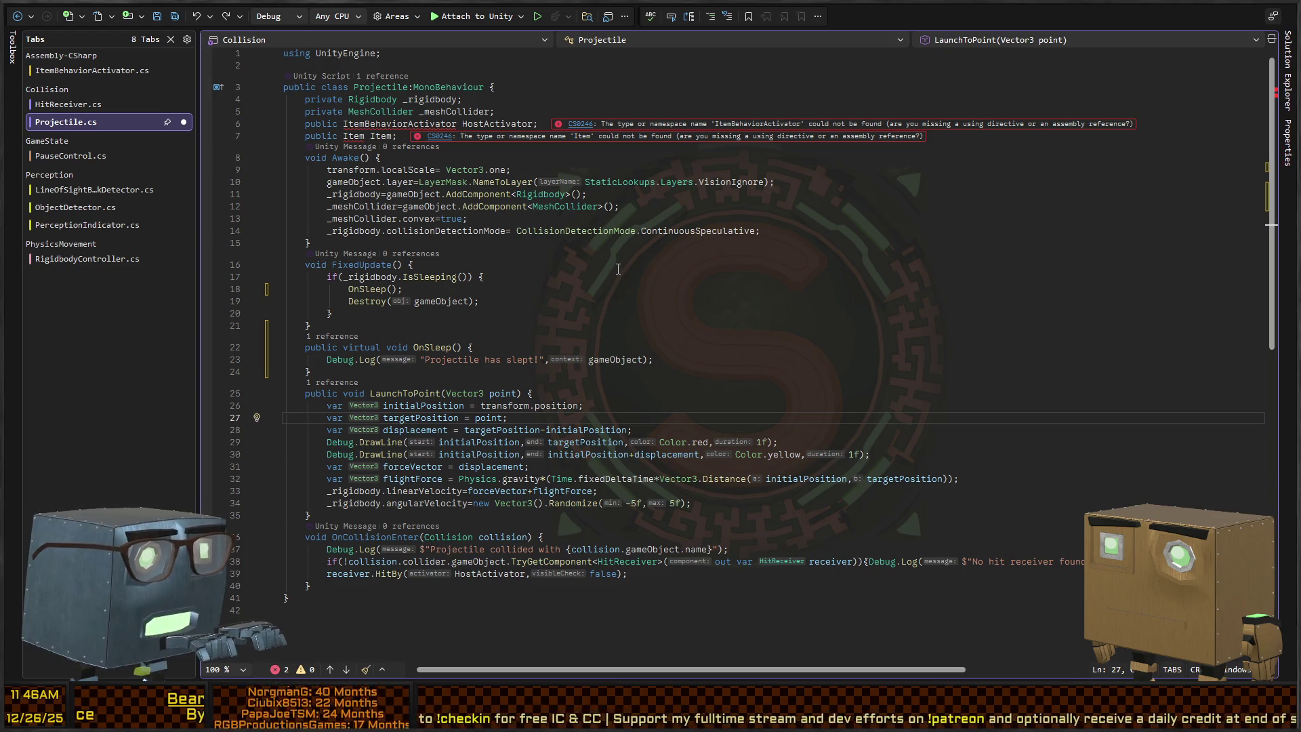
Add an empty HandleCollision(Collision collision) method body above LaunchToPoint.
key("Up")
key("Up")
key("ctrl+Return")
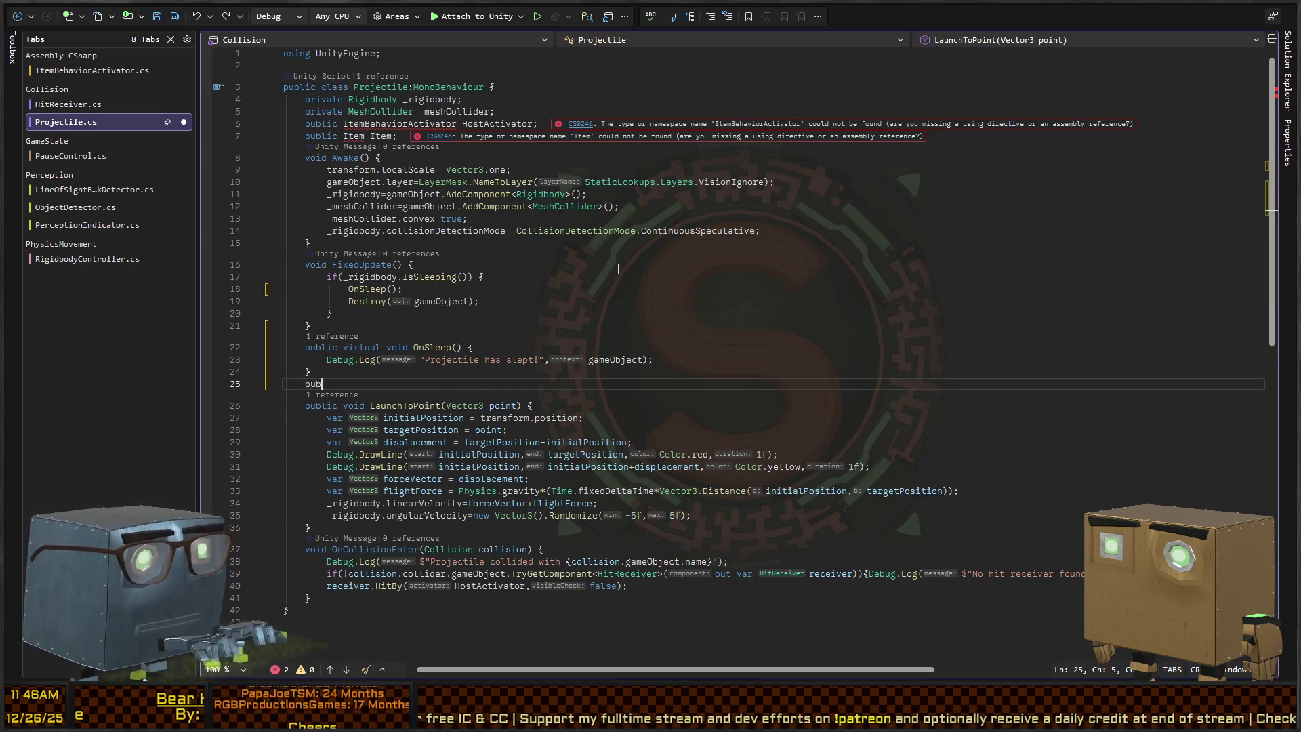
type("Han")
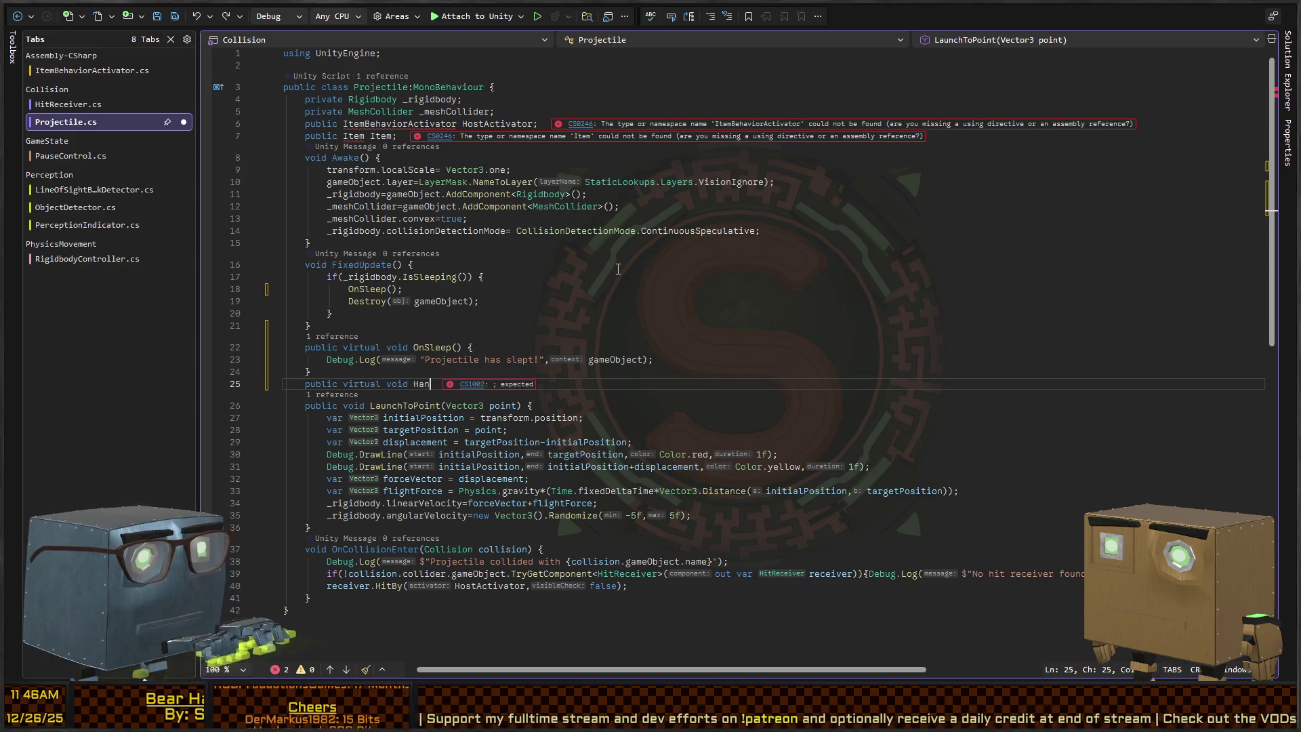
type("dleCollision(Co")
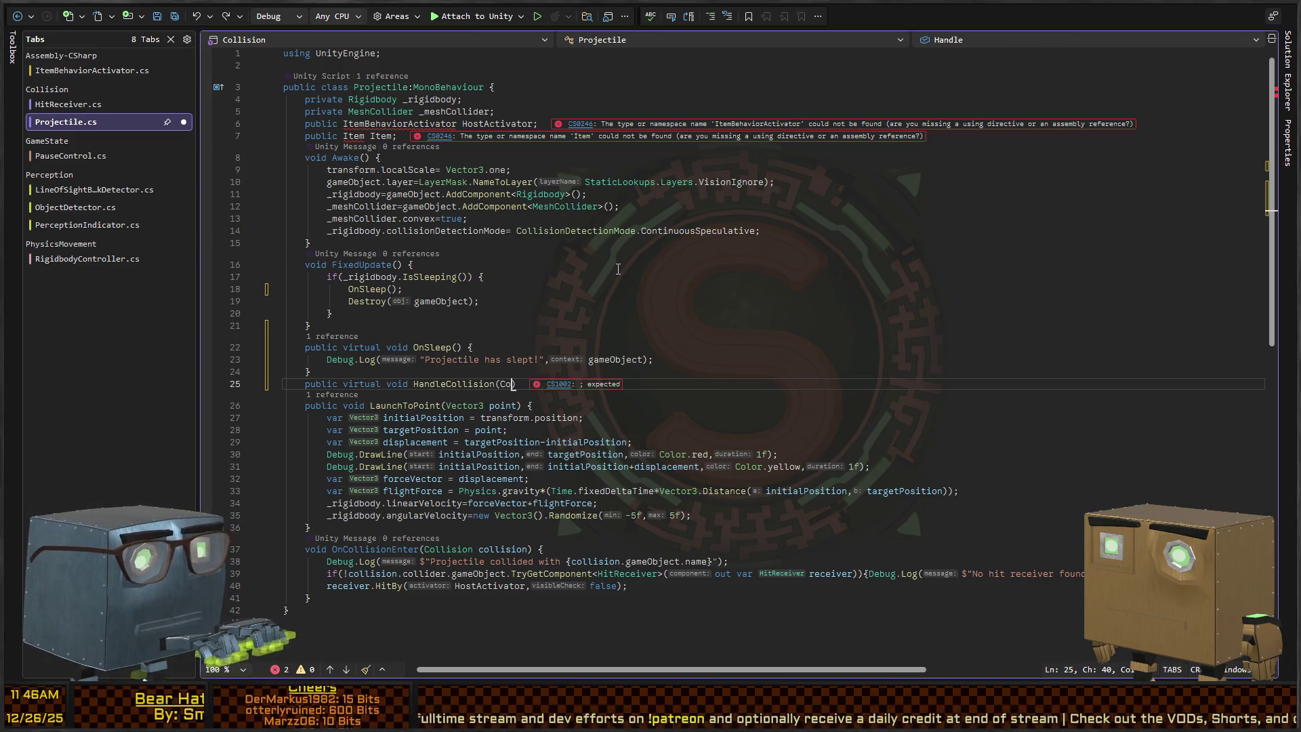
type("llision collision)P")
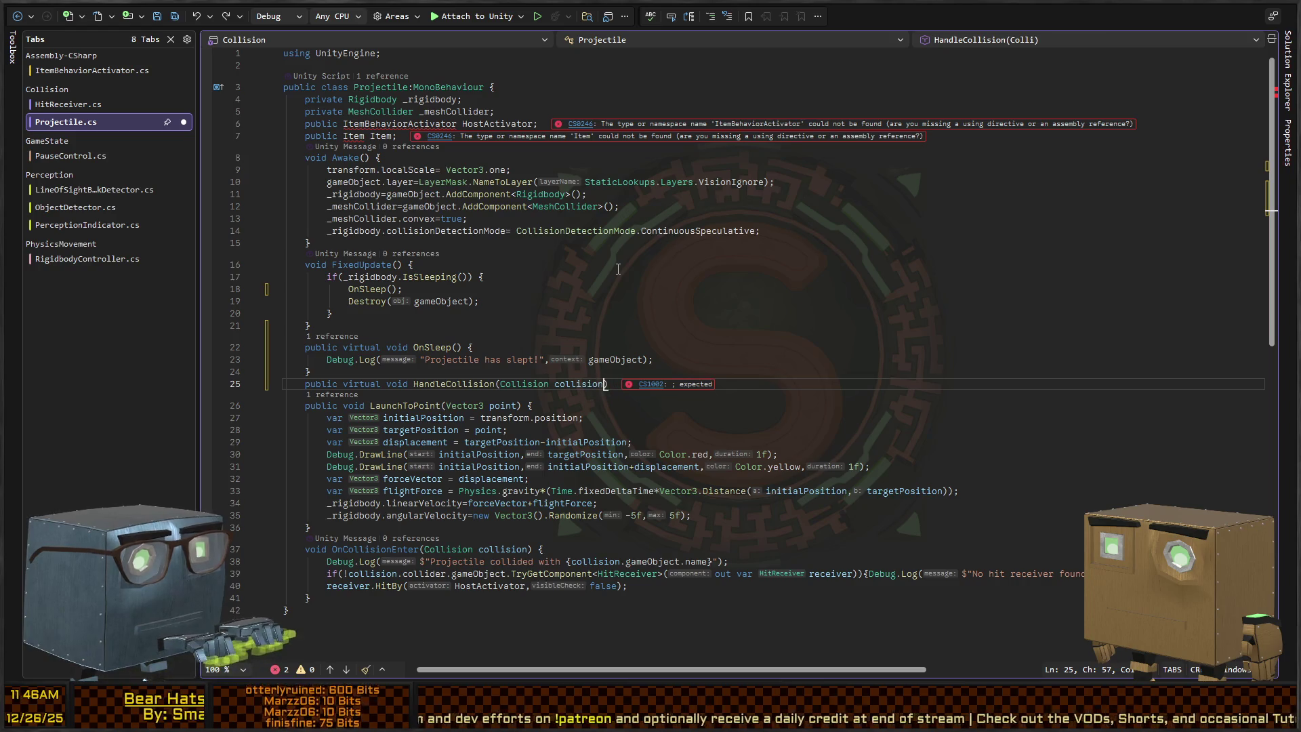
key("BackSpace")
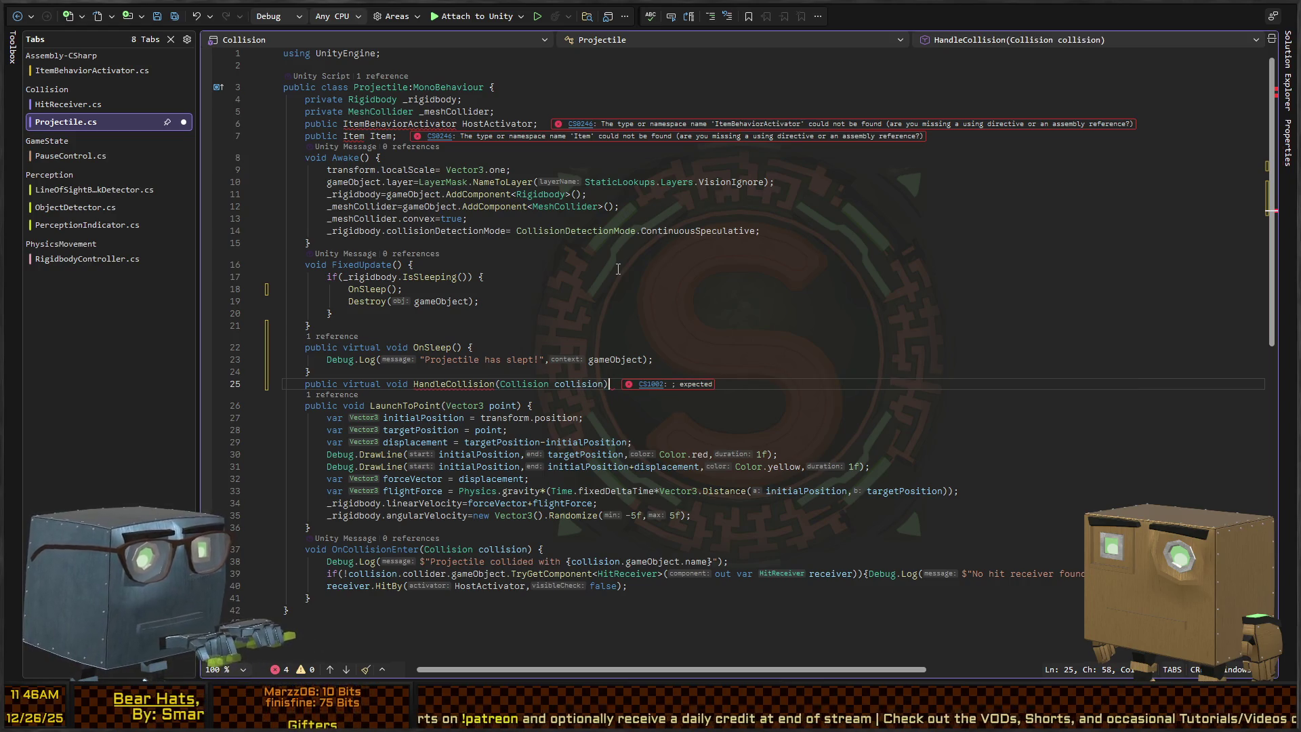
type("{")
key("Return")
key("ctrl+minus")
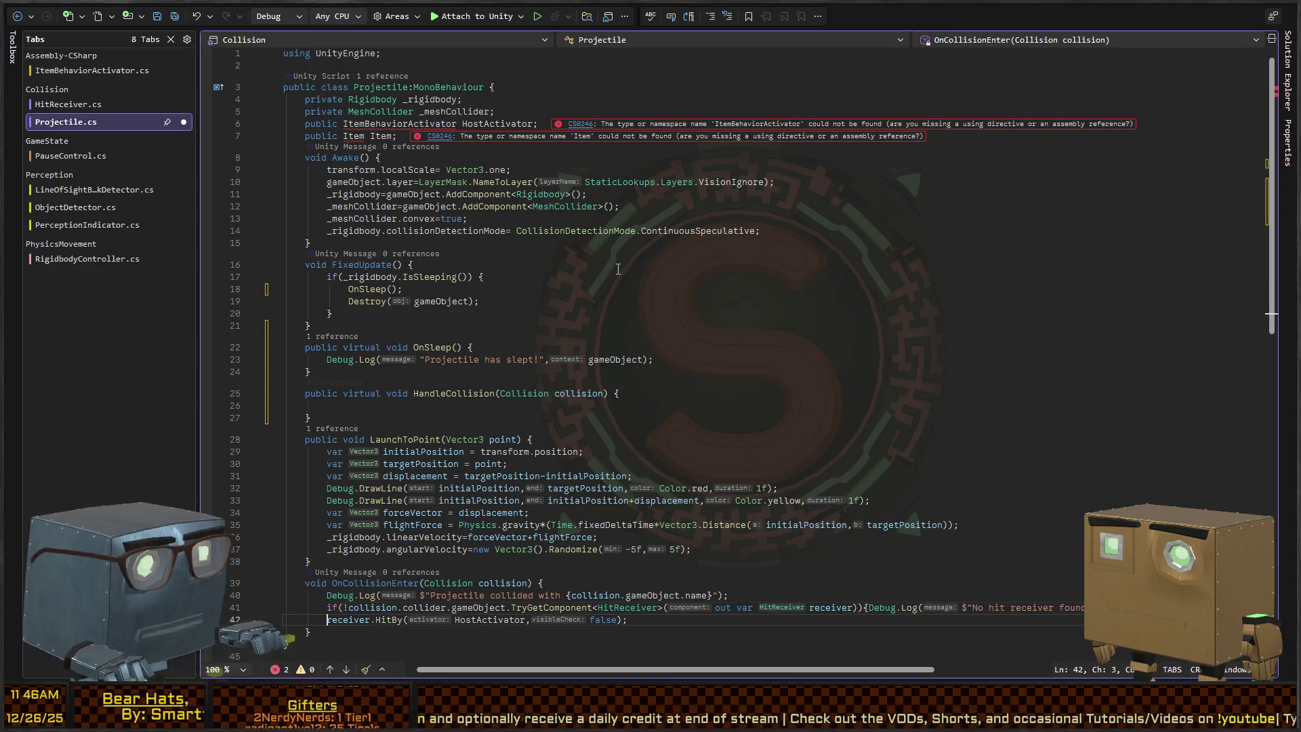
Review the receiver lookup and HitBy lines in OnCollisionEnter, then open the HitReceiver class definition.
key("Down")
key("Down")
key("Down")
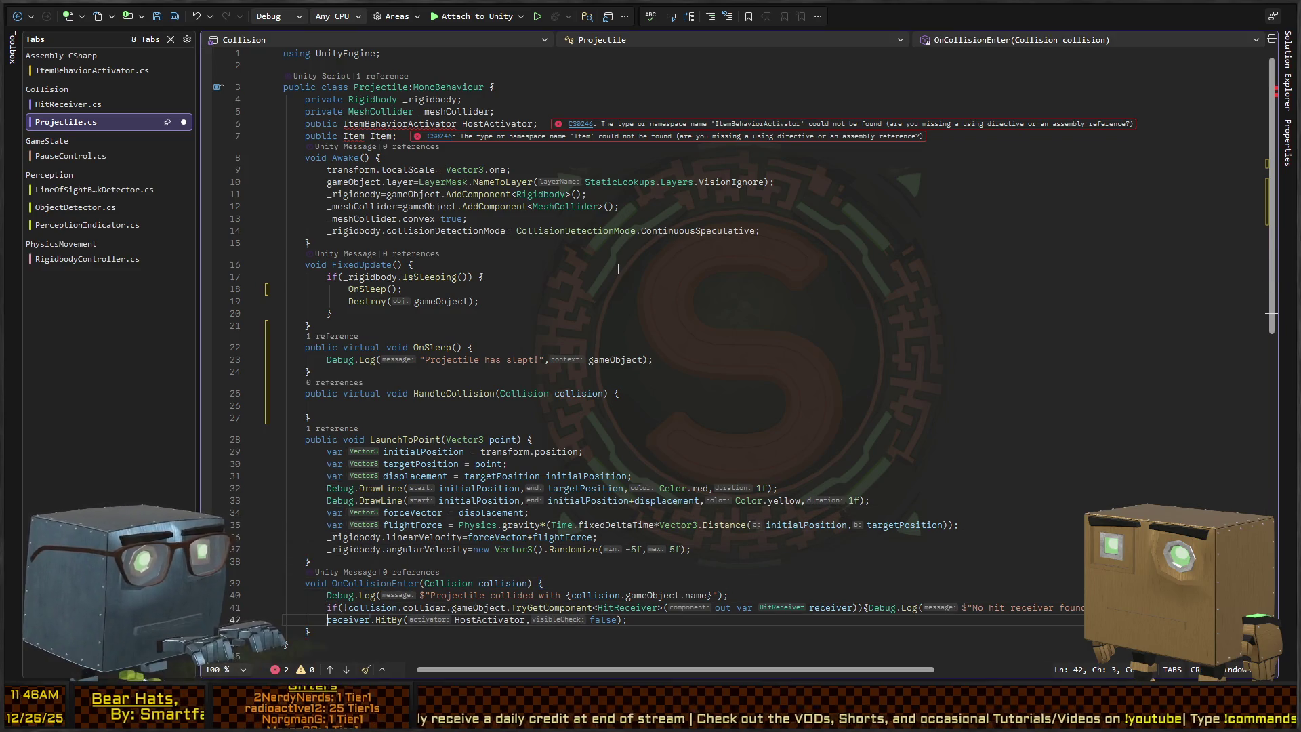
key("shift+Up")
key("shift+Up")
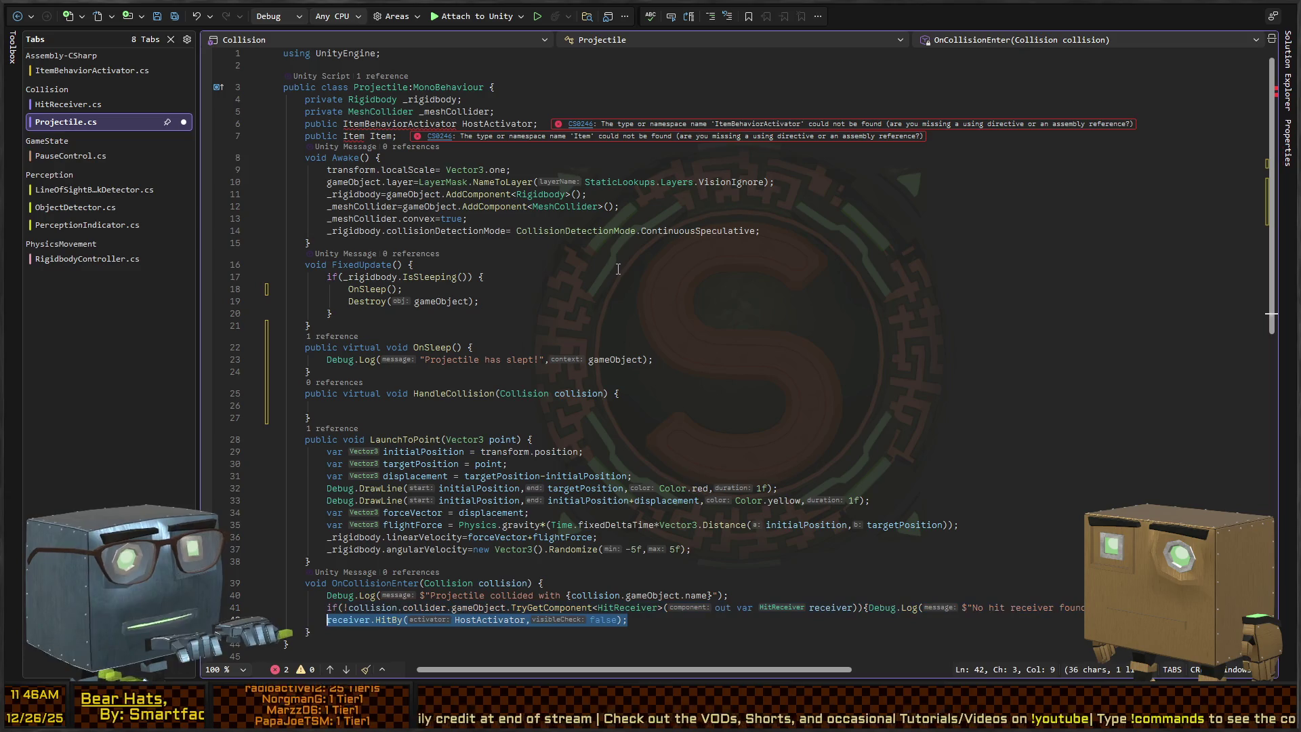
key("Left")
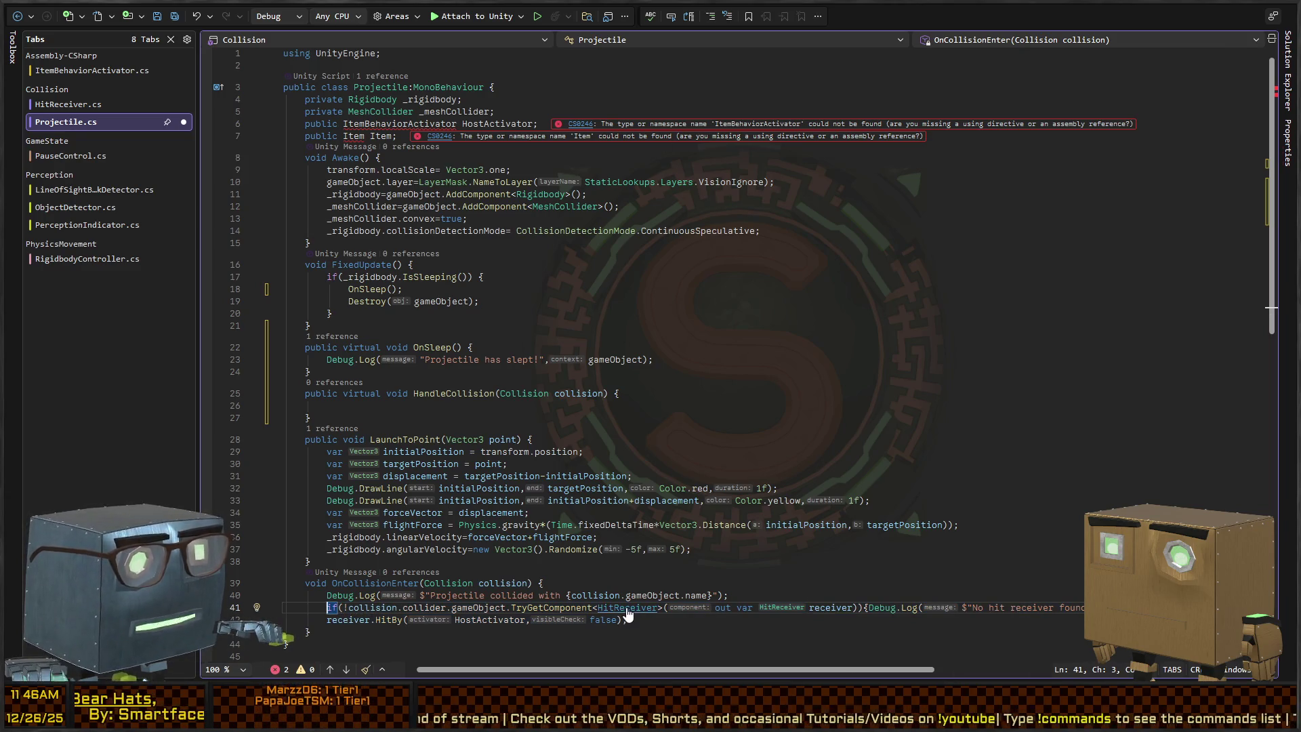
left_click(626, 609, "ctrl")
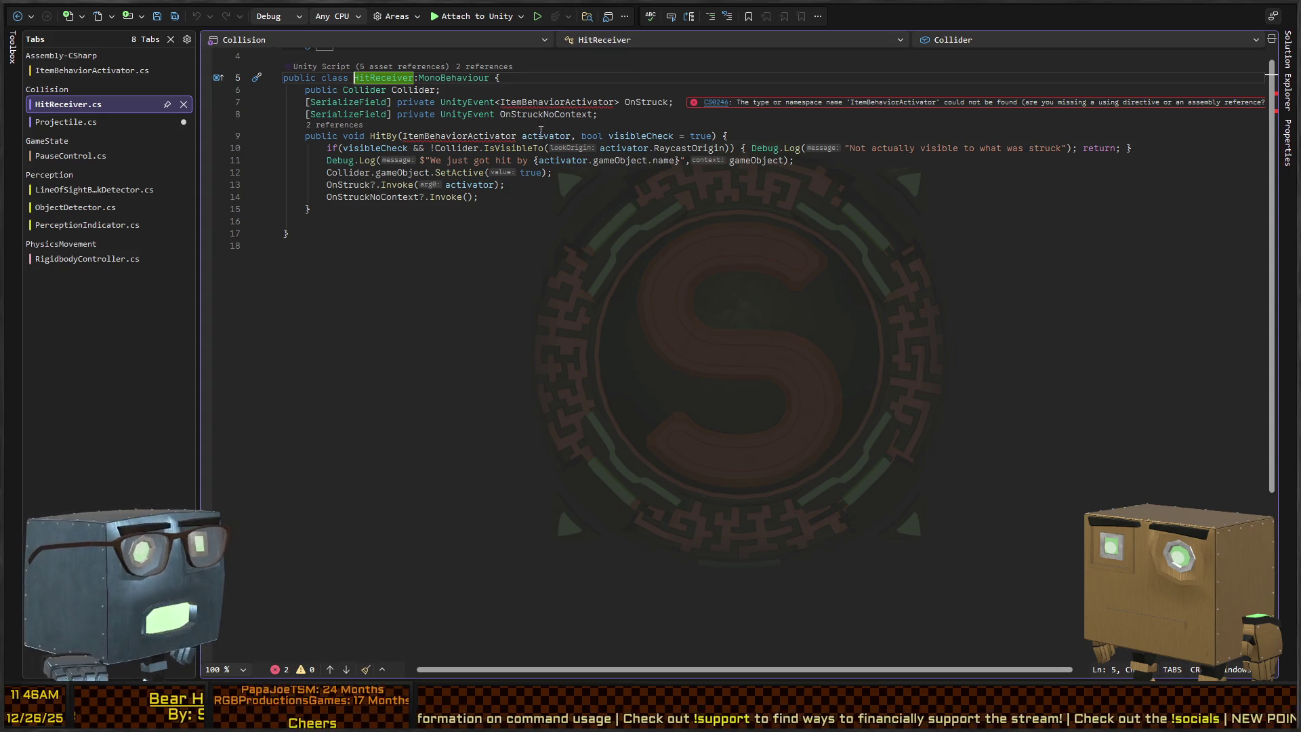
left_click(66, 122)
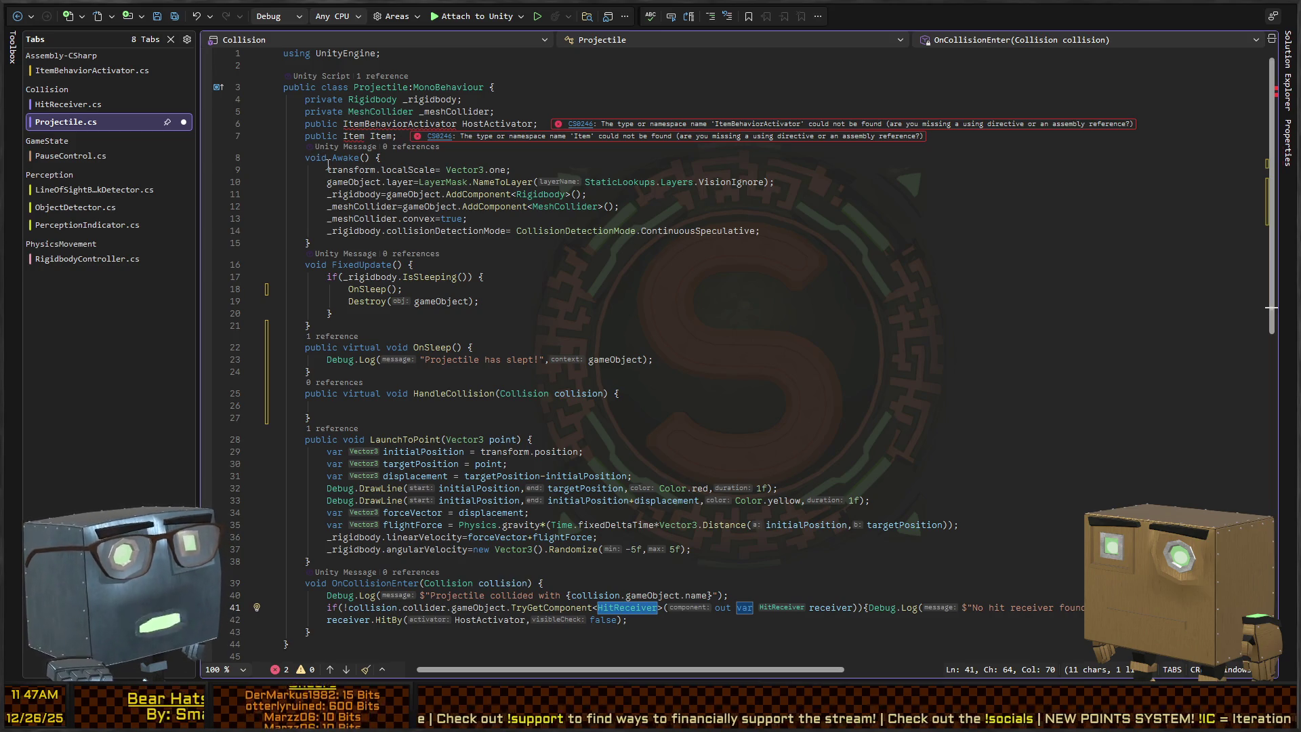
key("F12")
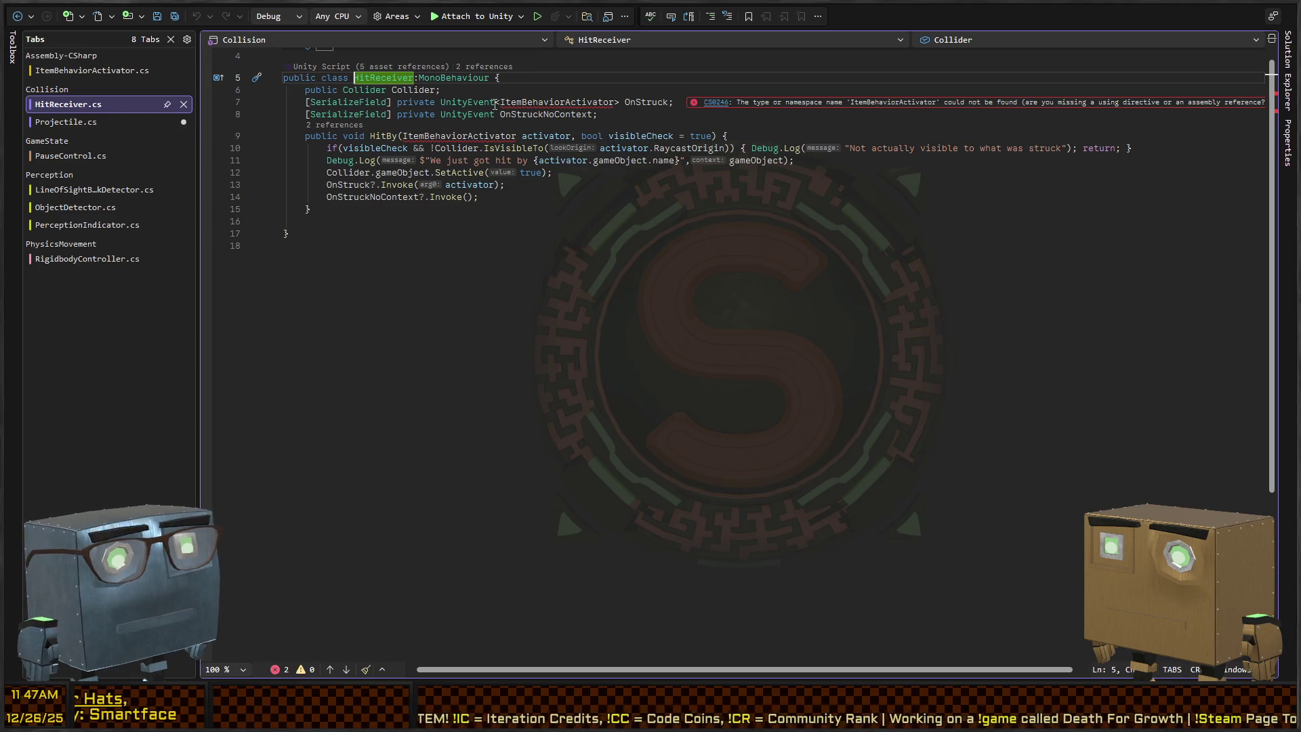
left_click(517, 211)
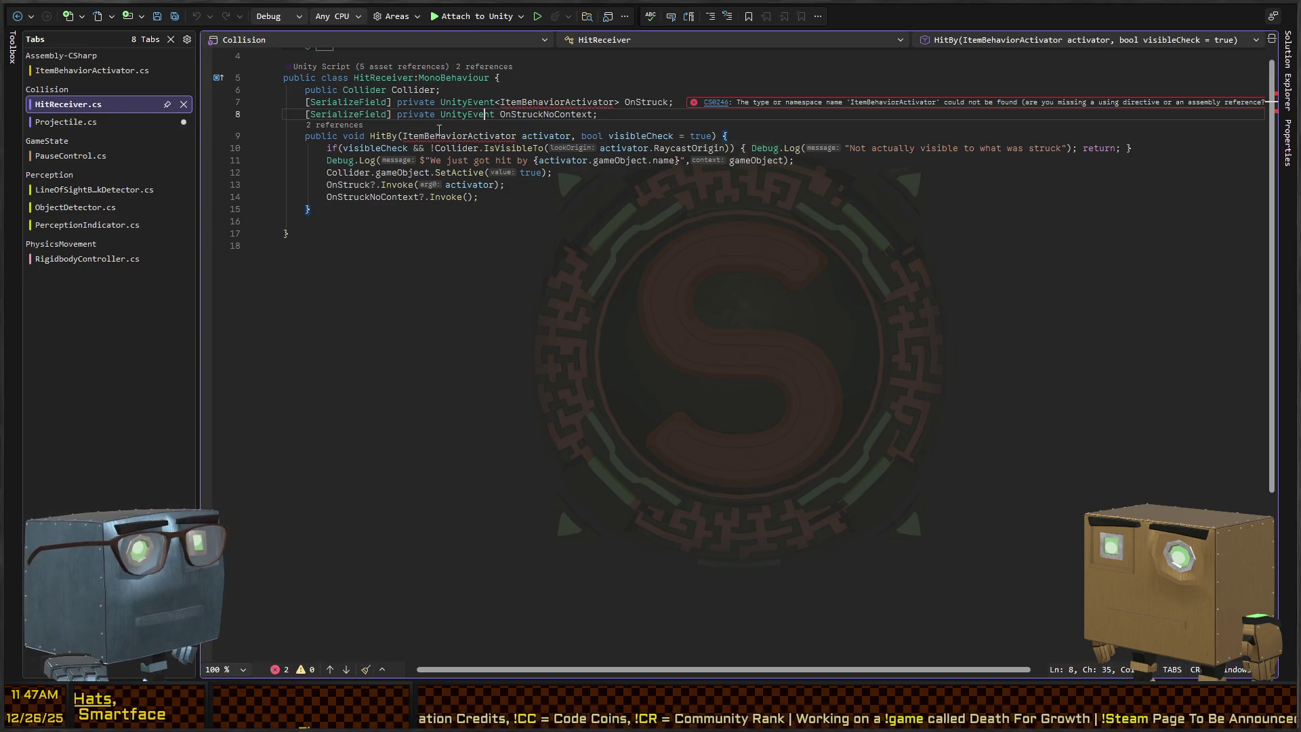
key("ctrl+minus")
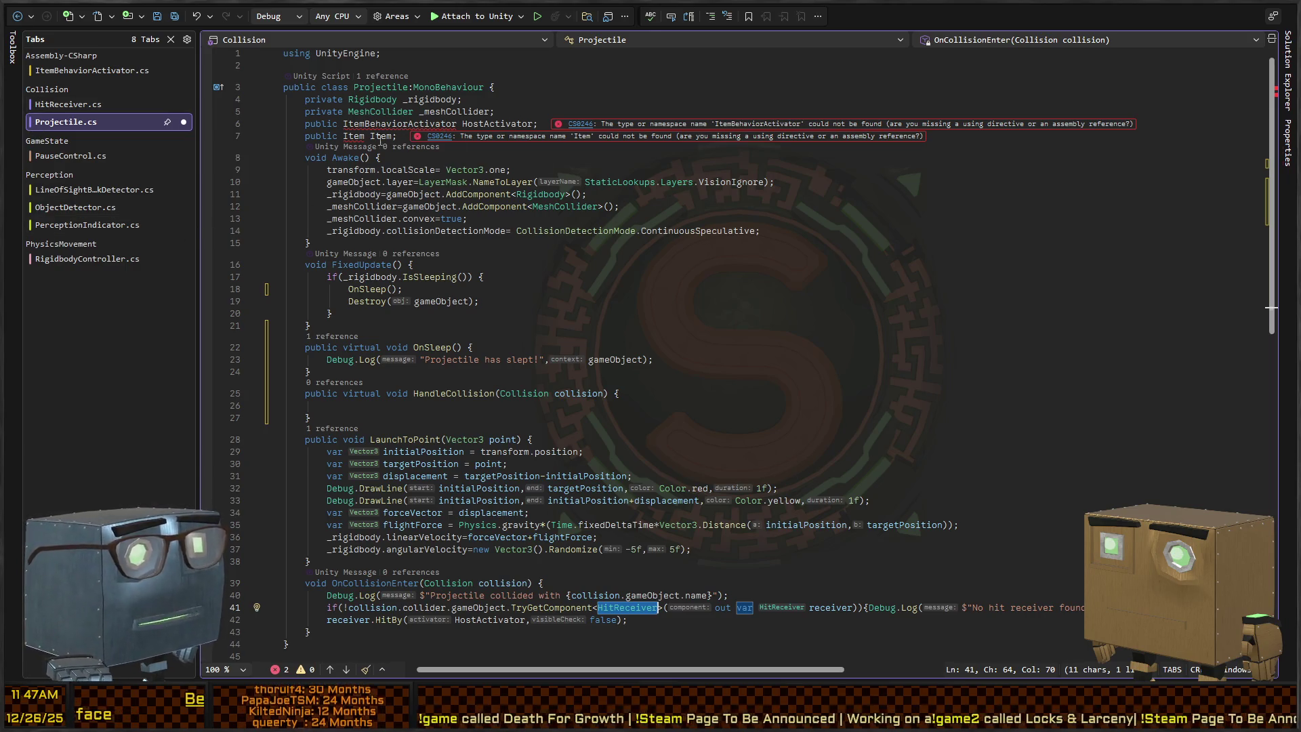
left_click(408, 135)
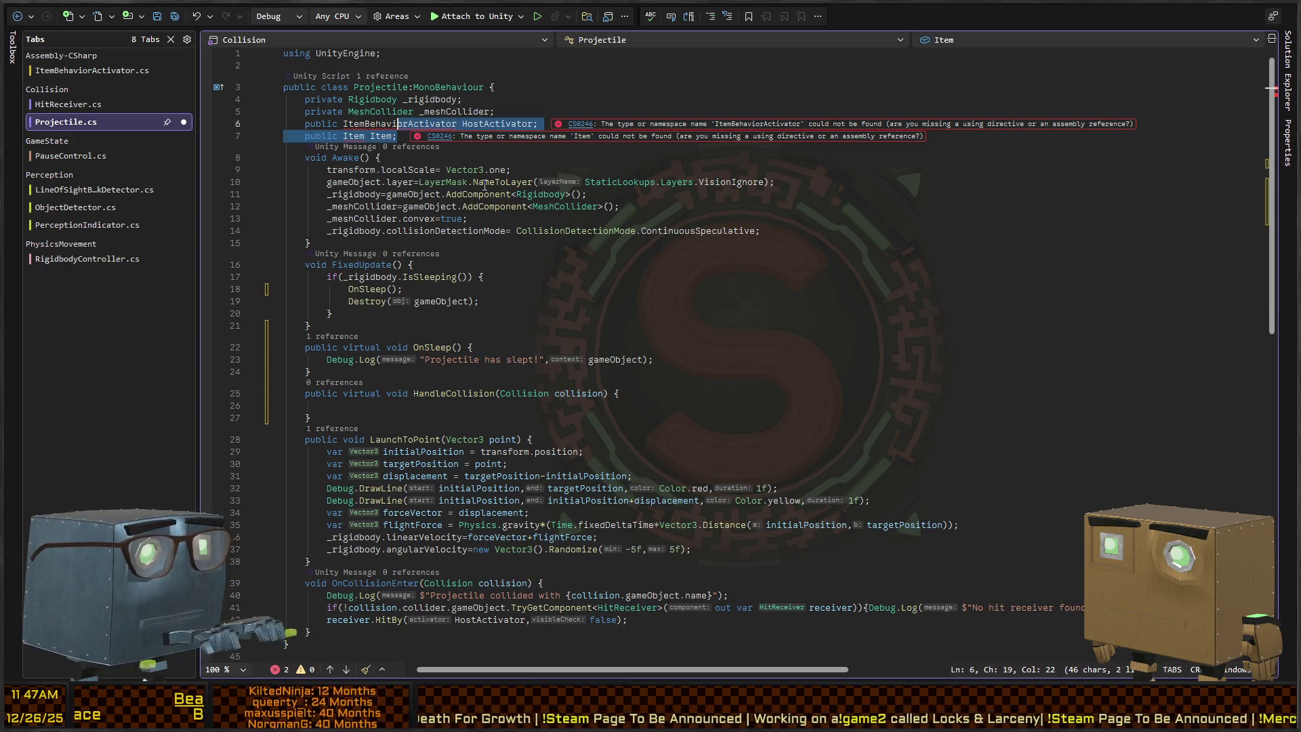
Delete the HostActivator and Item field lines and the leftover blank line.
key("shift+Up")
key("shift+Home")
key("shift+Home")
key("Delete")
key("BackSpace")
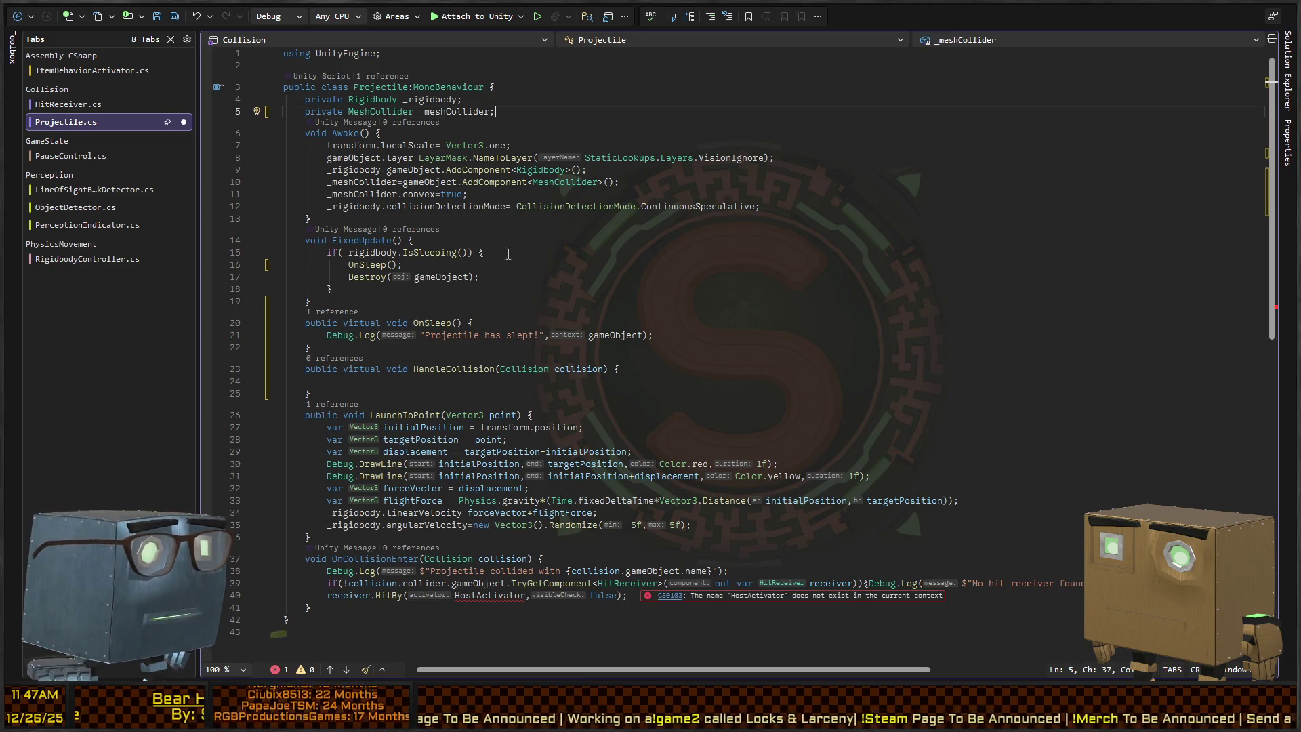
Try deleting the receiver.HitBy call on line 40, then restore it with undo.
scroll(454, 357, "down", 5)
left_click(353, 403)
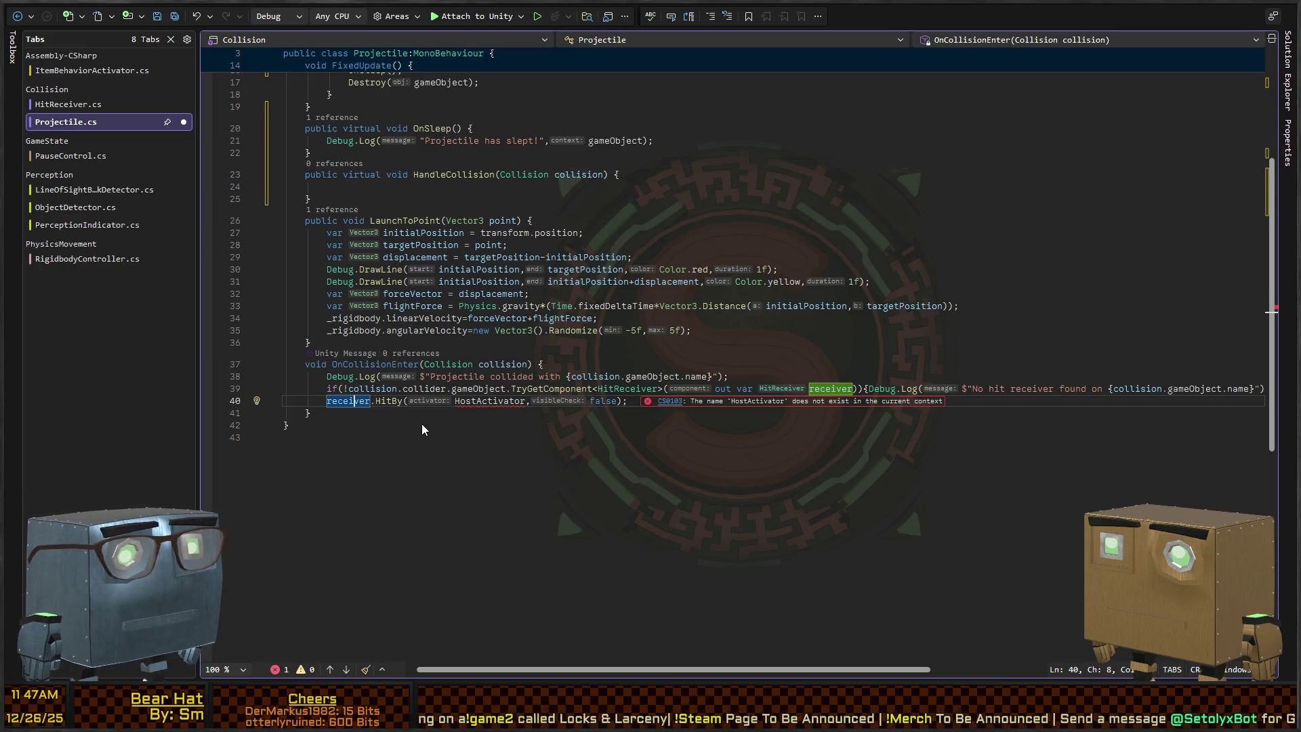
key("Home")
key("shift+End")
key("BackSpace")
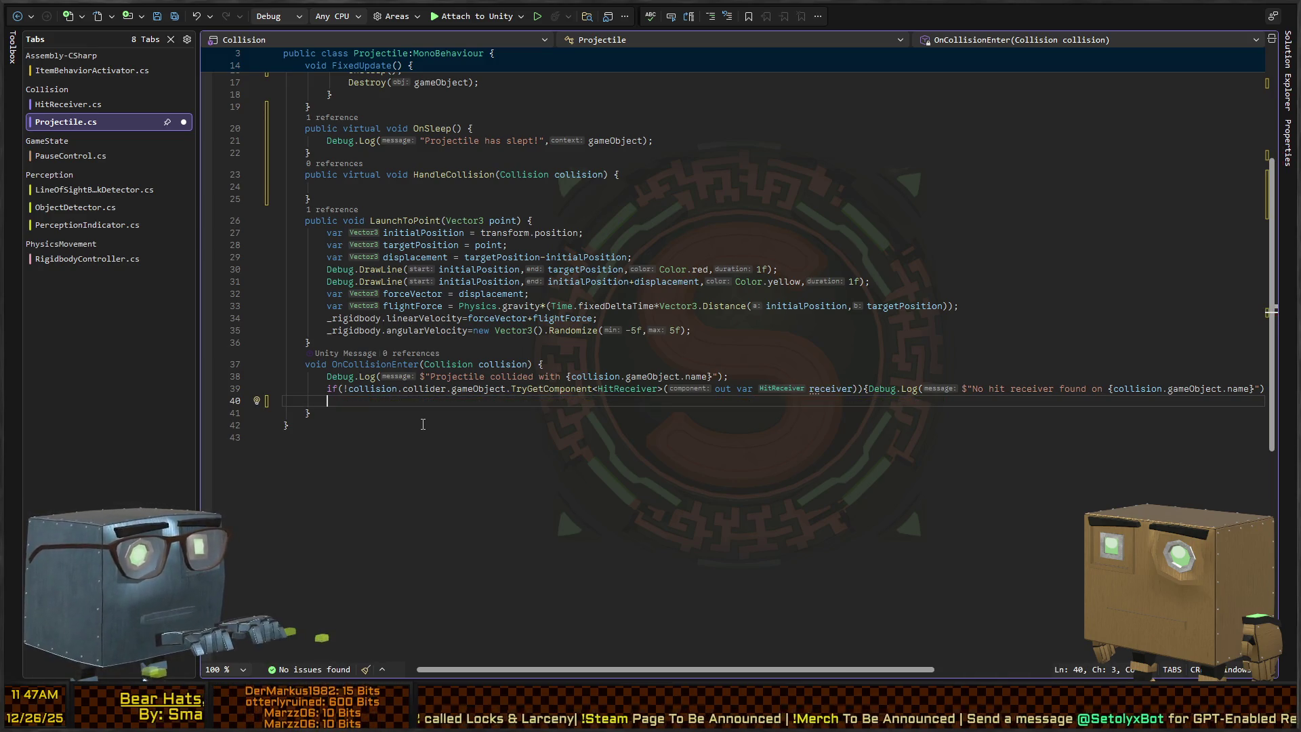
key("ctrl+z")
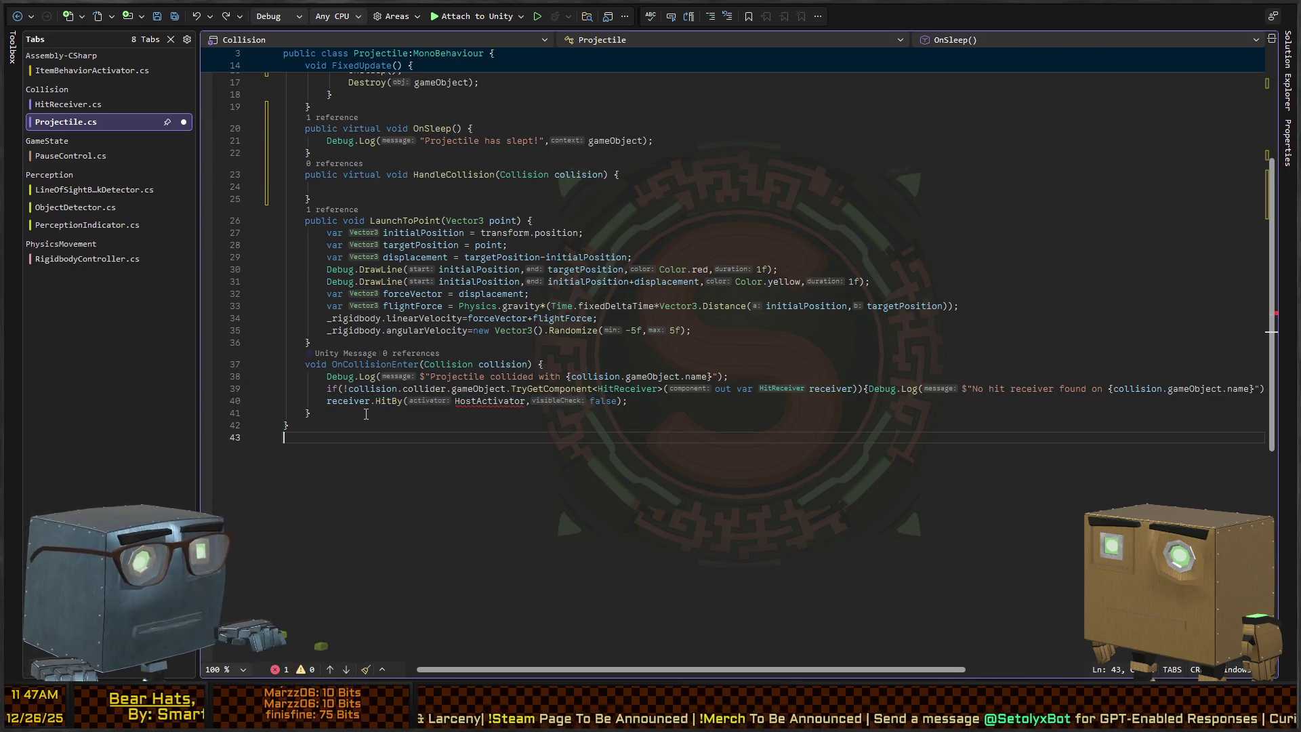
left_click(338, 401)
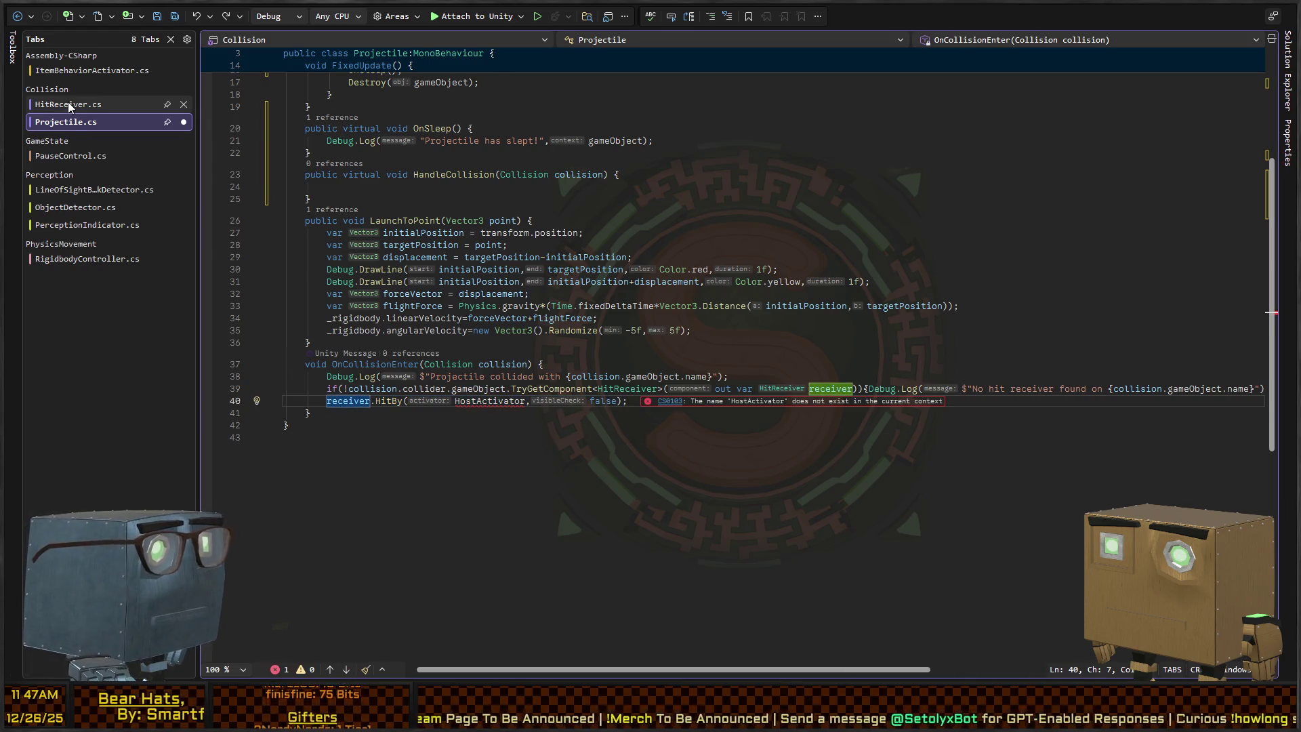
Check HitBy's ItemBehaviorActivator parameter in HitReceiver.cs, then return to Projectile.cs.
left_click(68, 105)
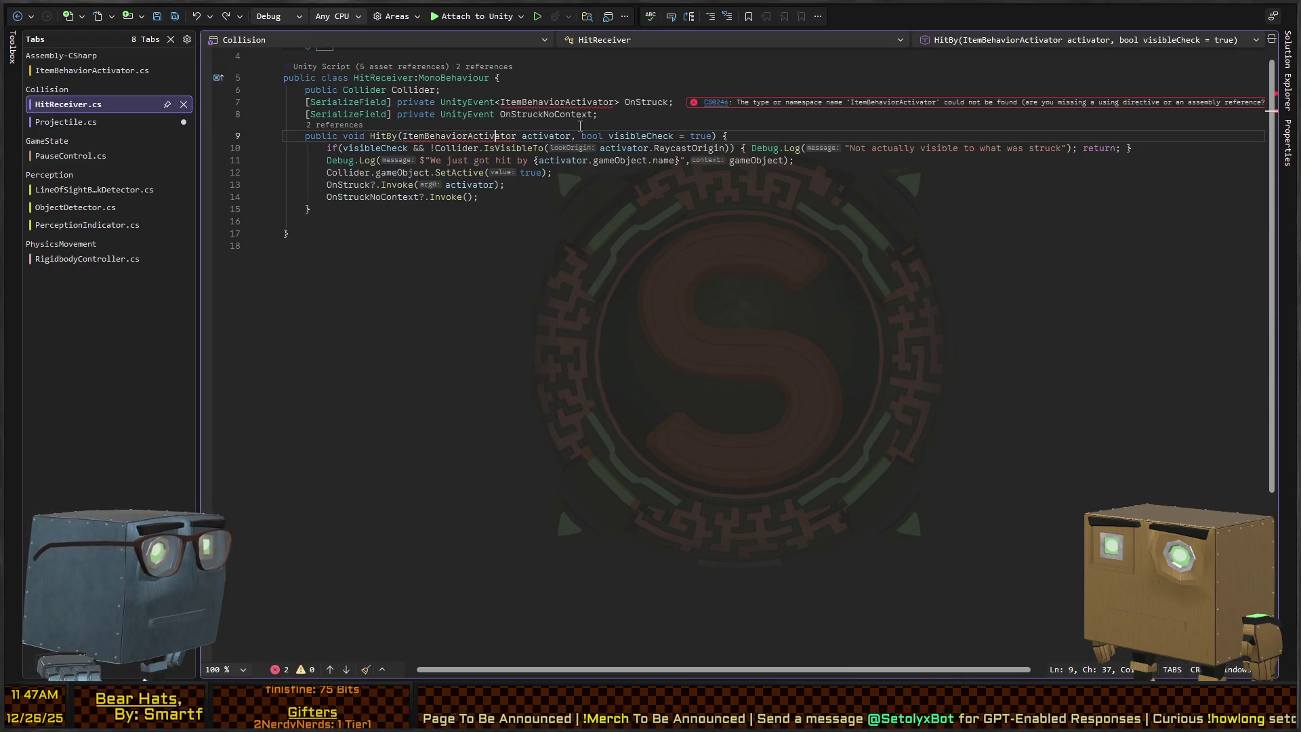
double_click(420, 145)
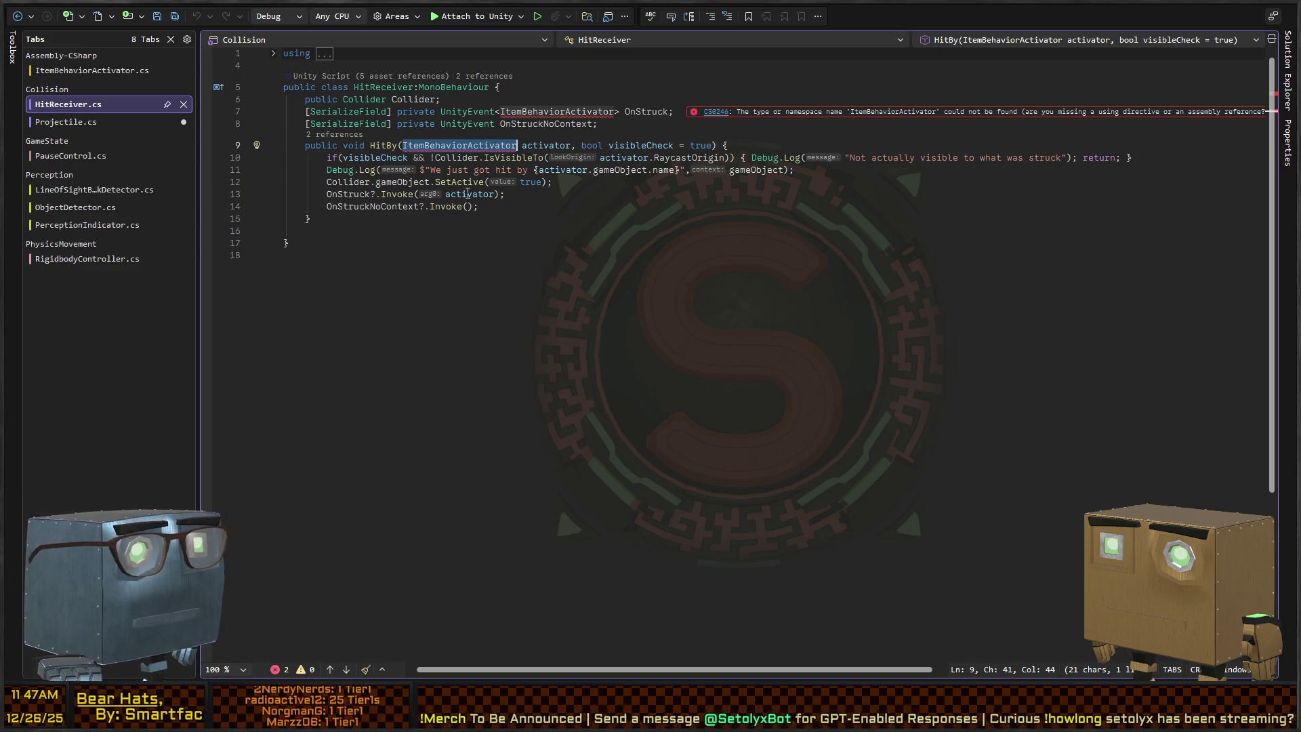
left_click(67, 122)
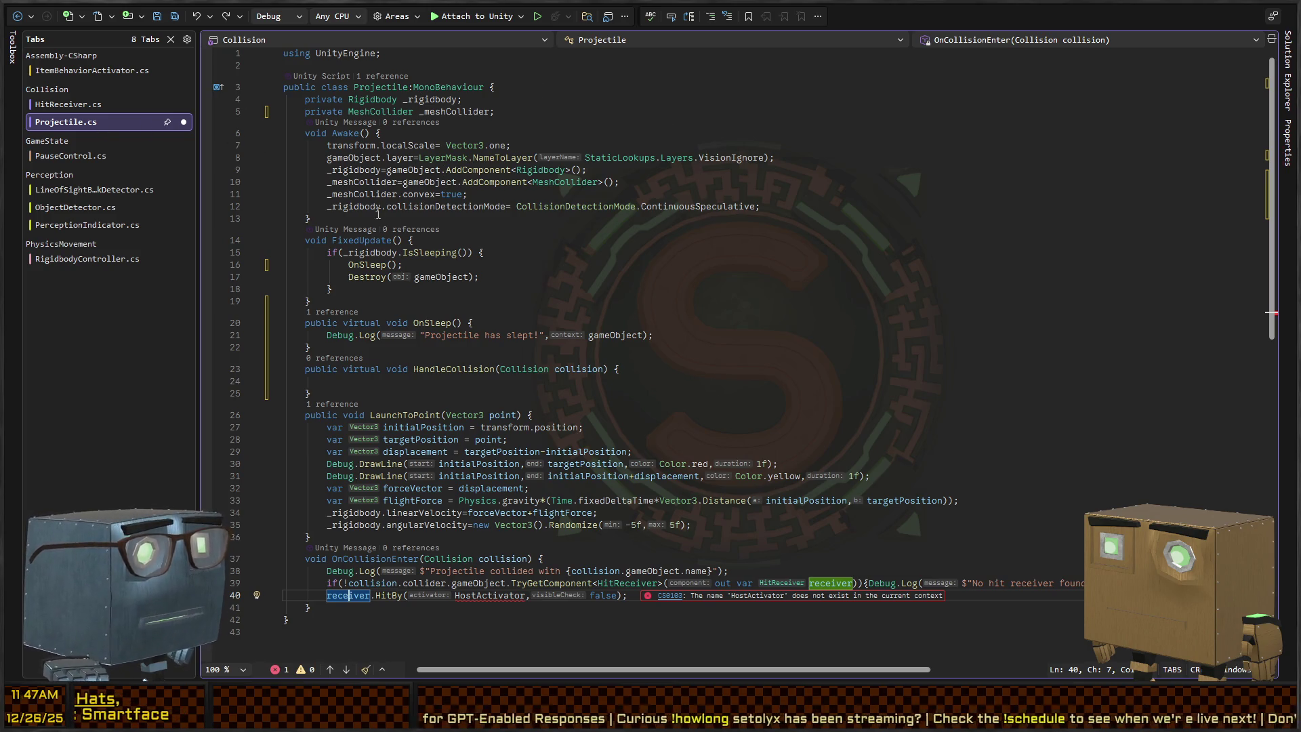
scroll(379, 214, "down", 8)
scroll(386, 339, "up", 2)
left_click(397, 430)
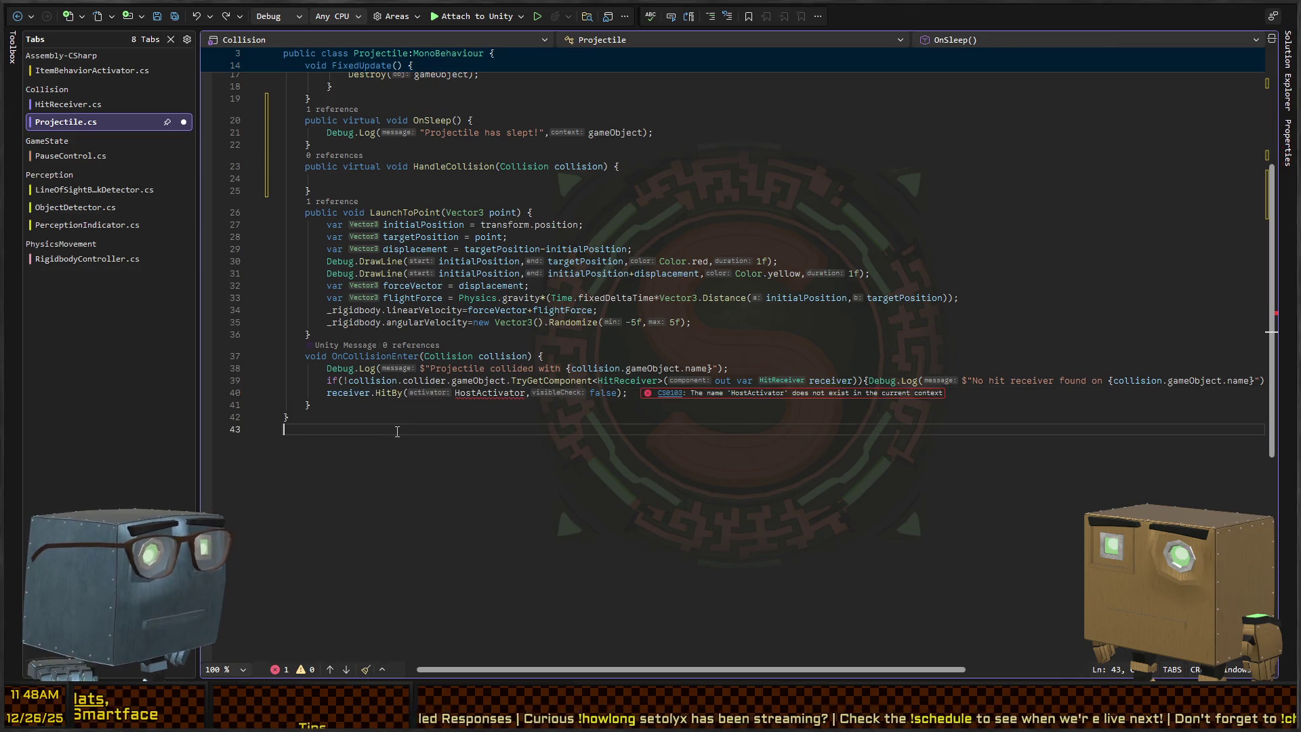
key("Return")
key("Return")
type("public cla")
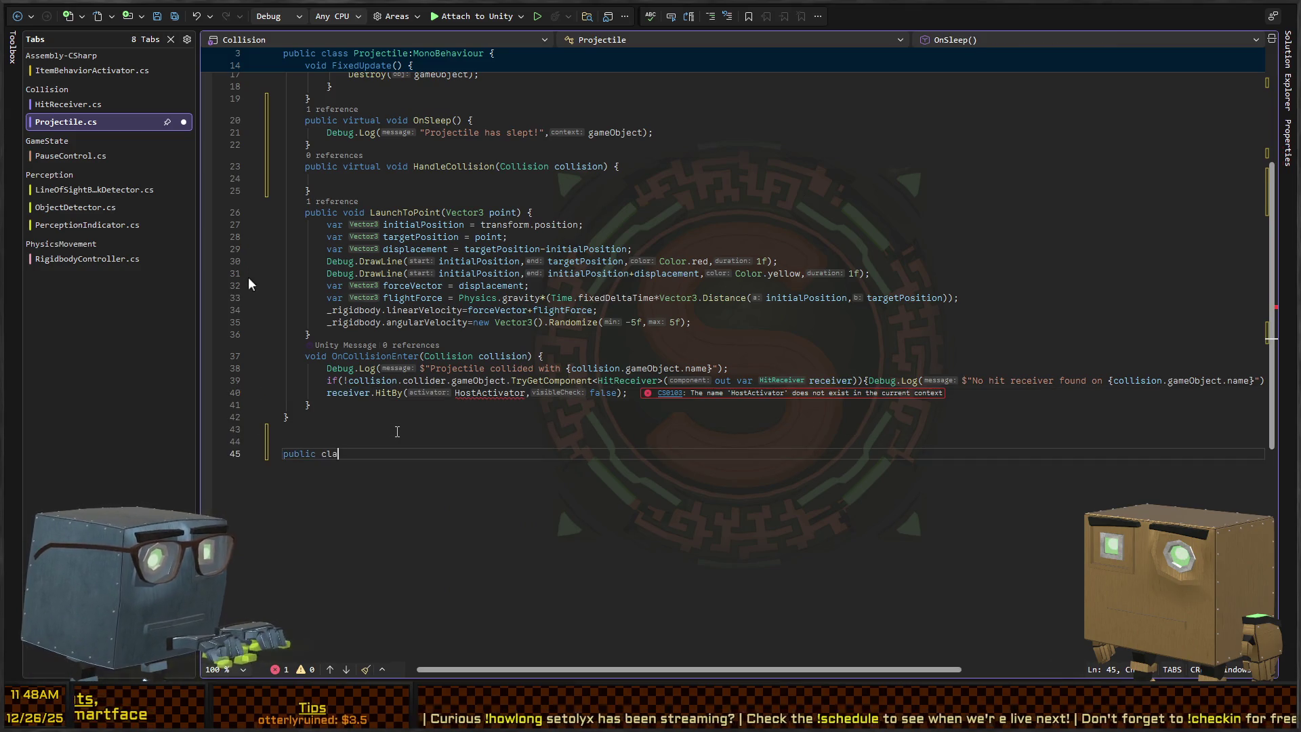
type("ss ProjectileSo")
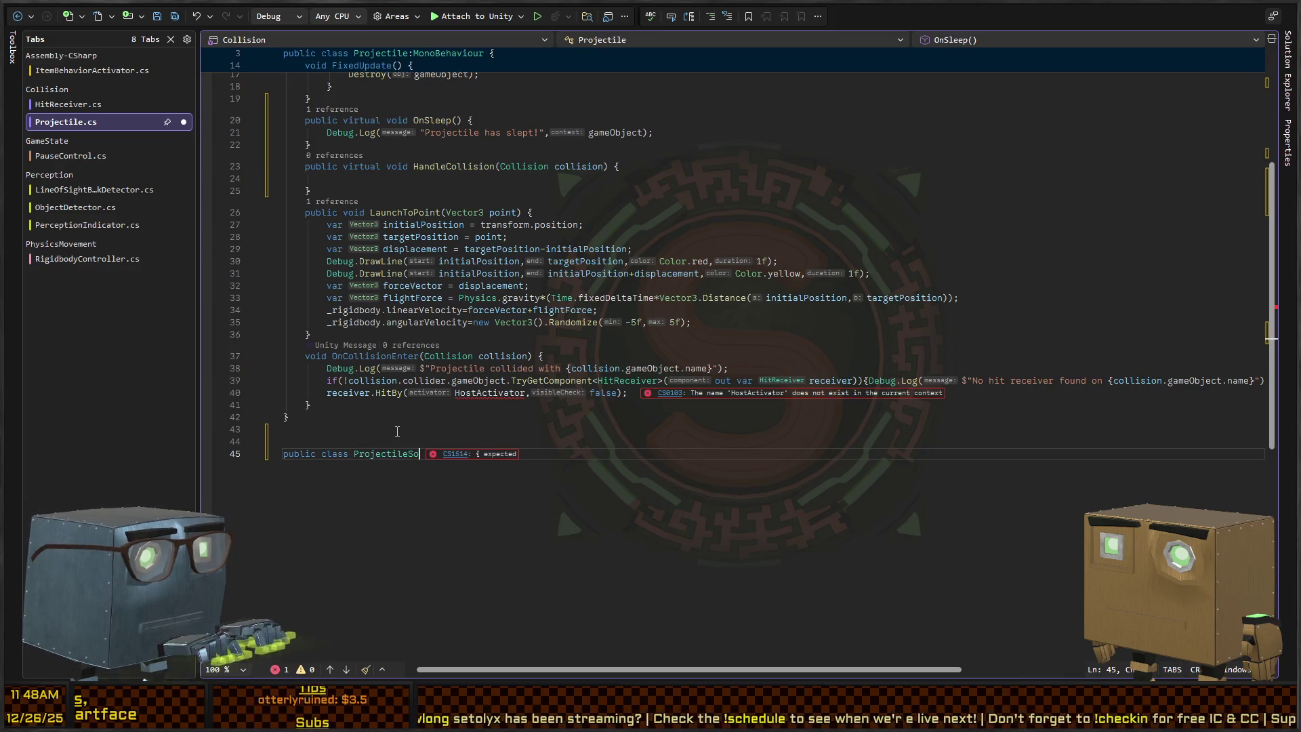
type("urce:MonoB")
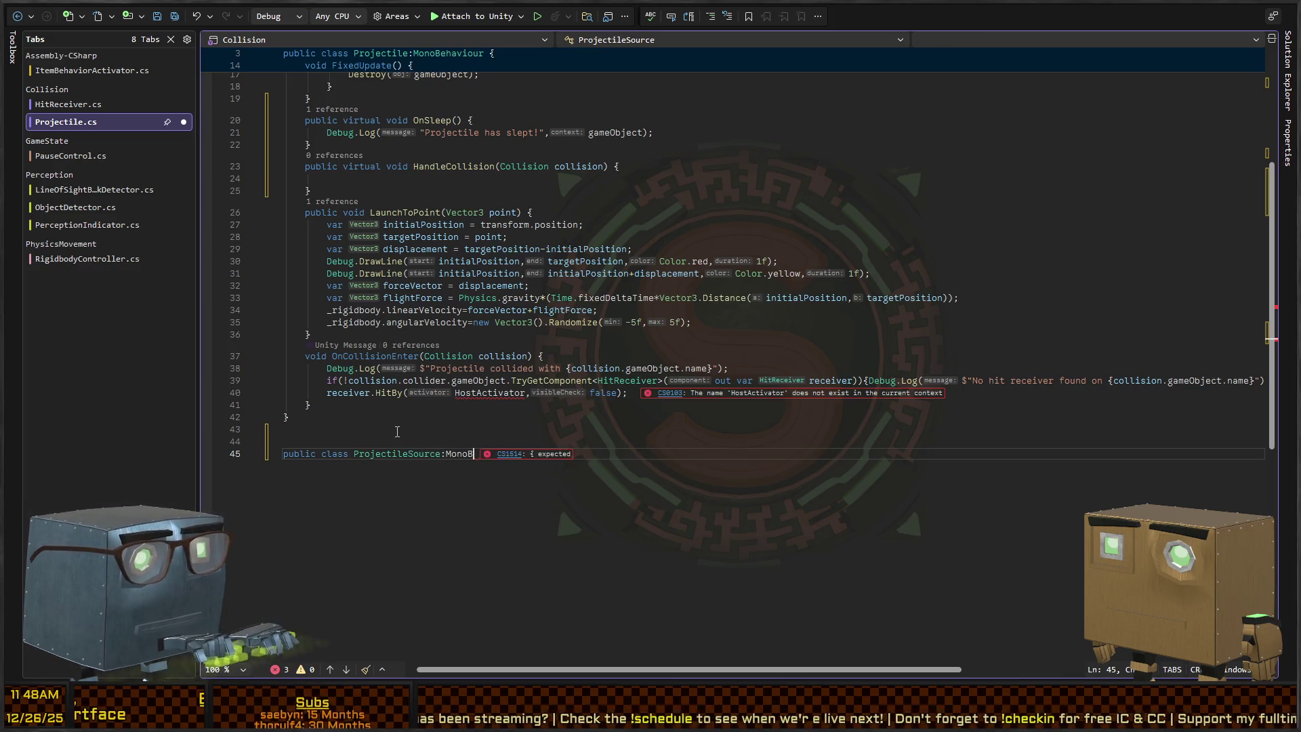
type("ehaviour {")
key("Return")
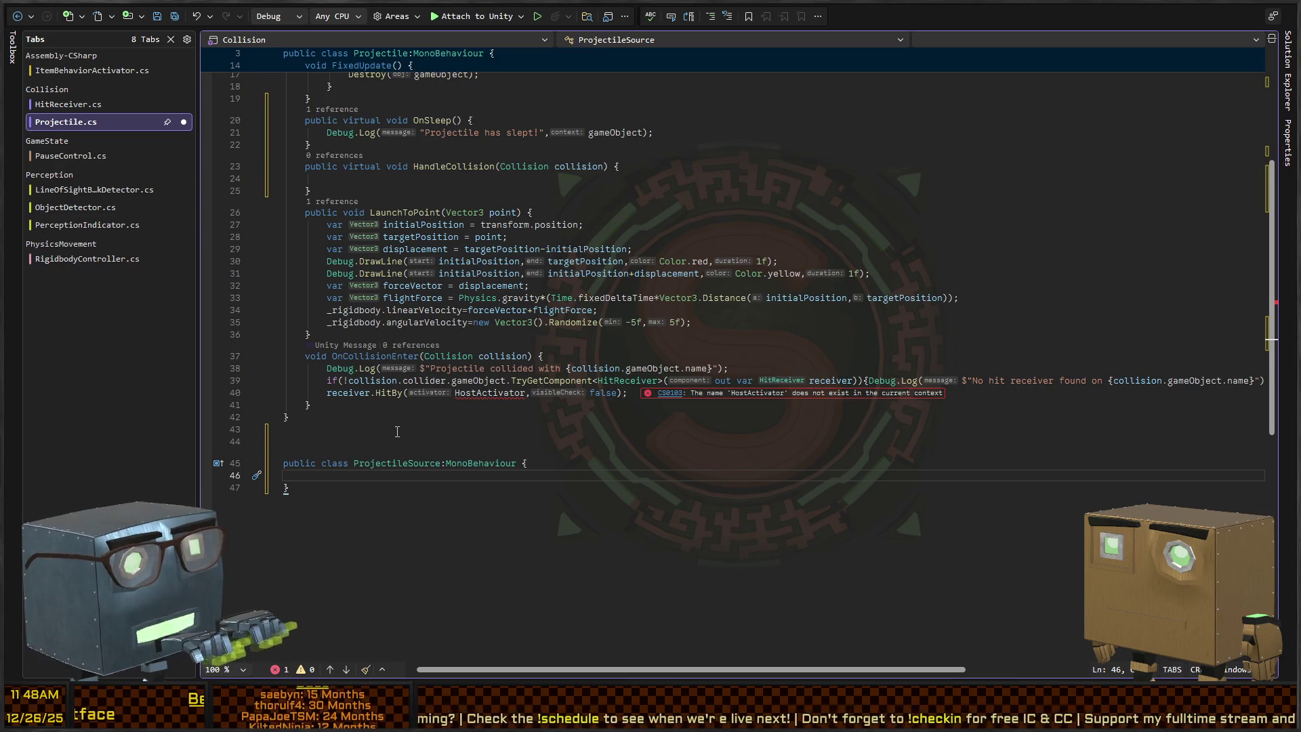
key("Up")
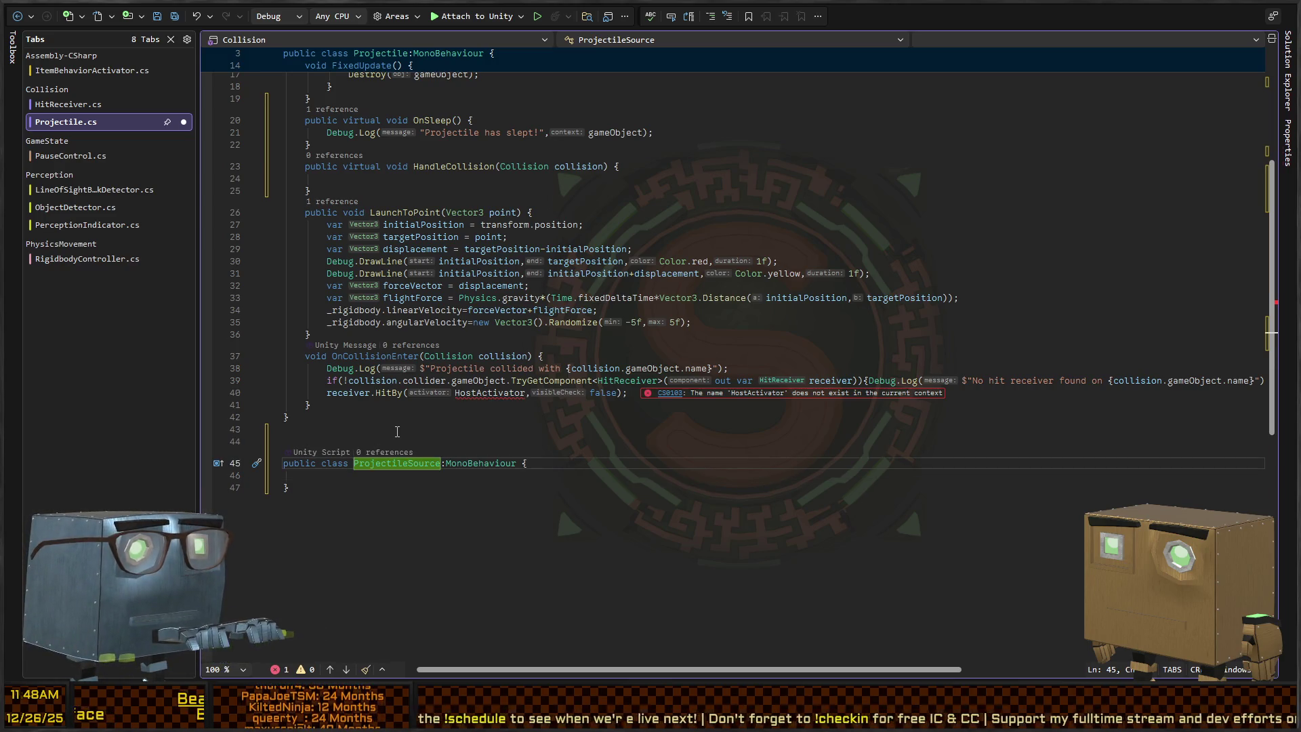
key("Down")
key("Down")
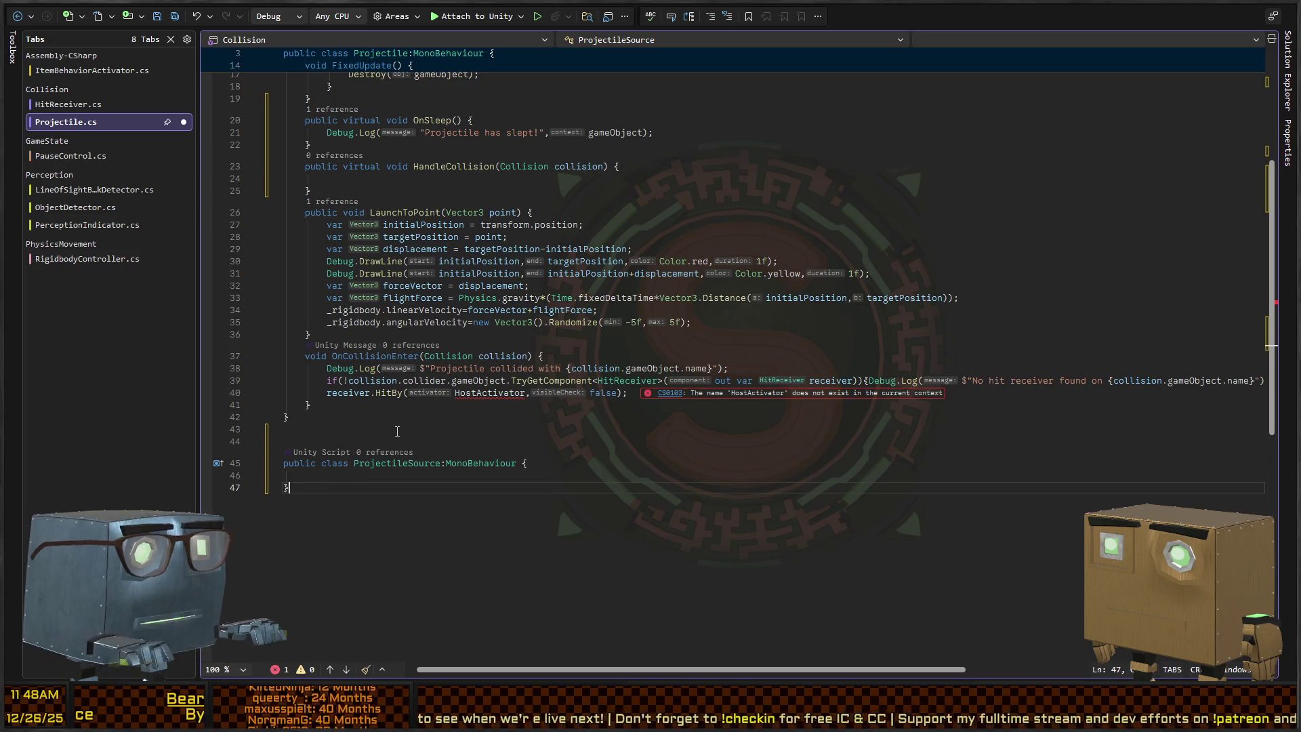
key("shift+Up")
key("shift+Up")
key("shift+Up")
key("BackSpace")
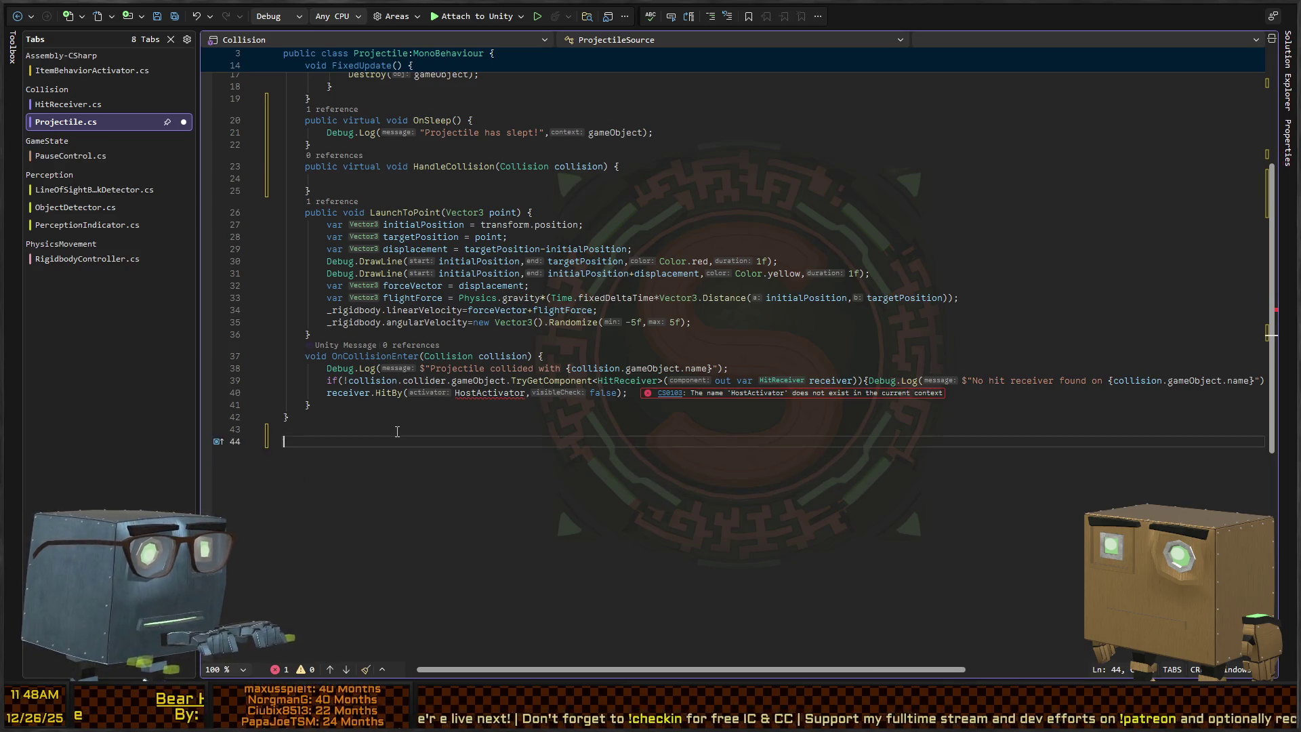
key("BackSpace")
key("BackSpace")
scroll(586, 131, "up", 6)
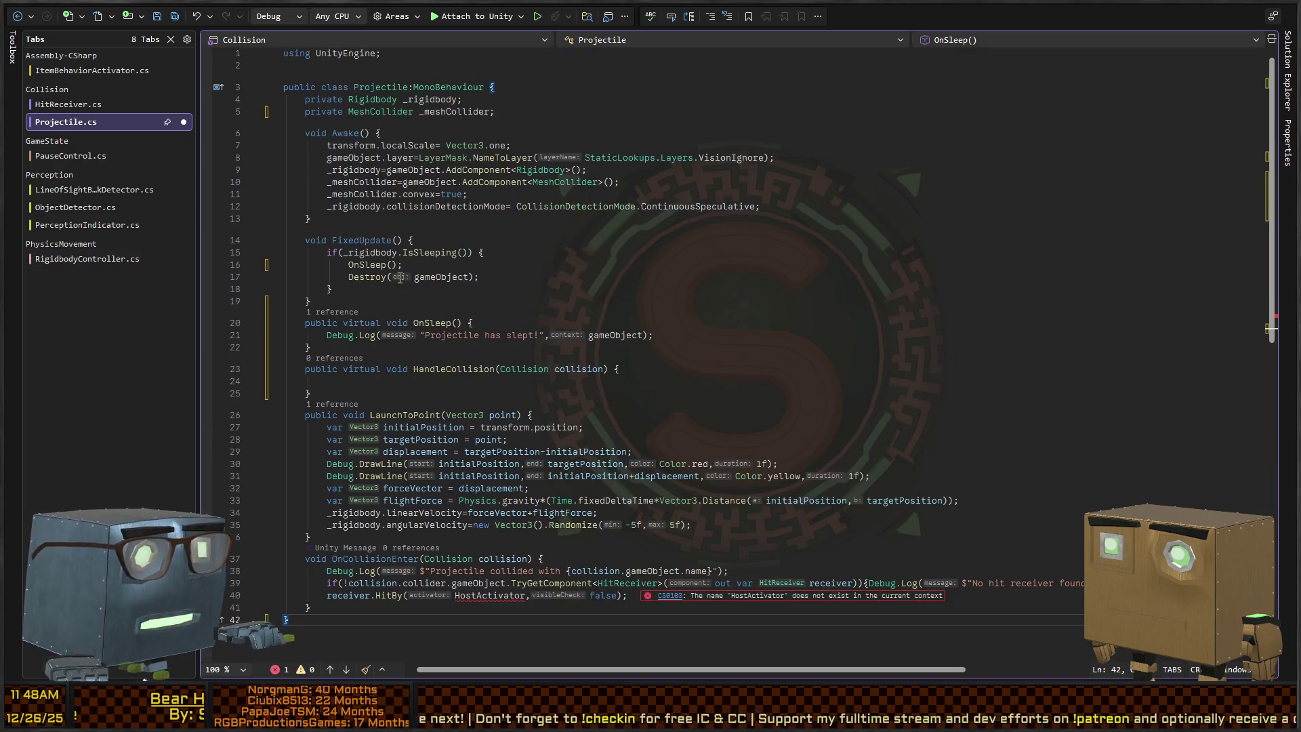
Declare a public GameObject ProjectileSource field after _meshCollider.
left_click(587, 132)
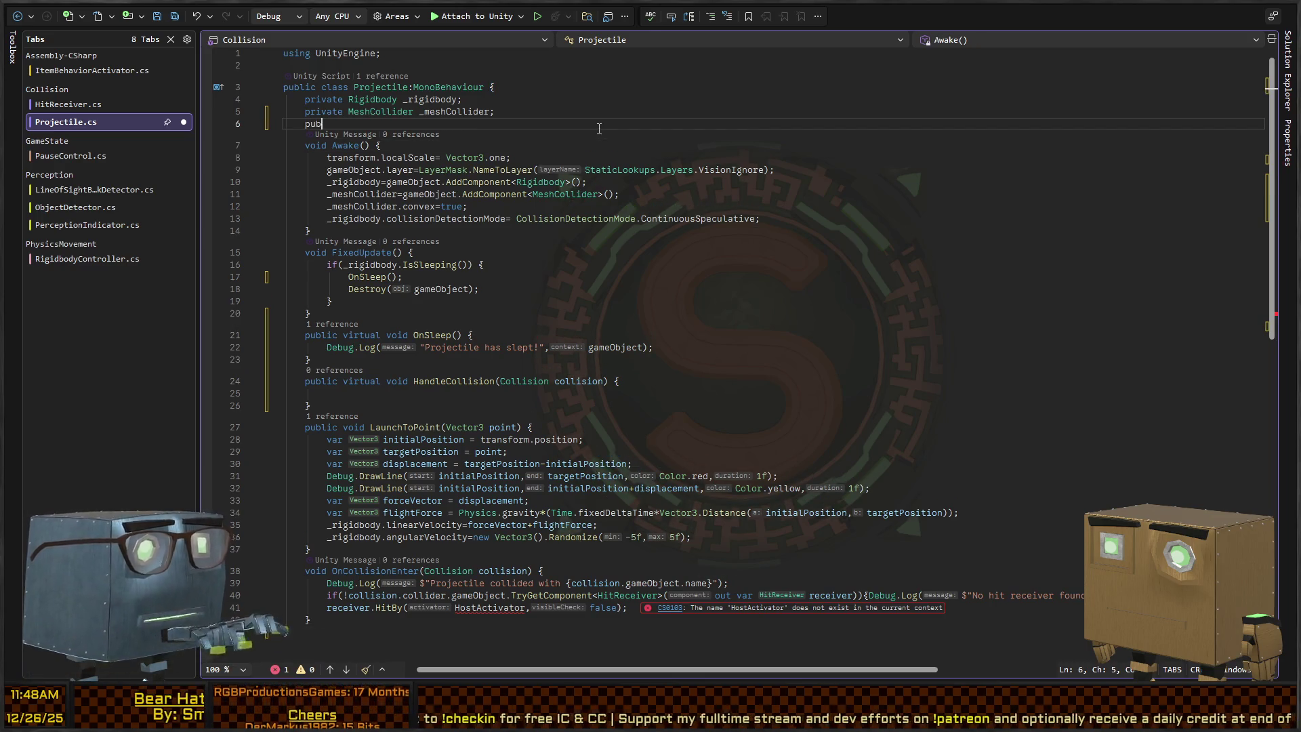
type("public GameObject ProjectileS")
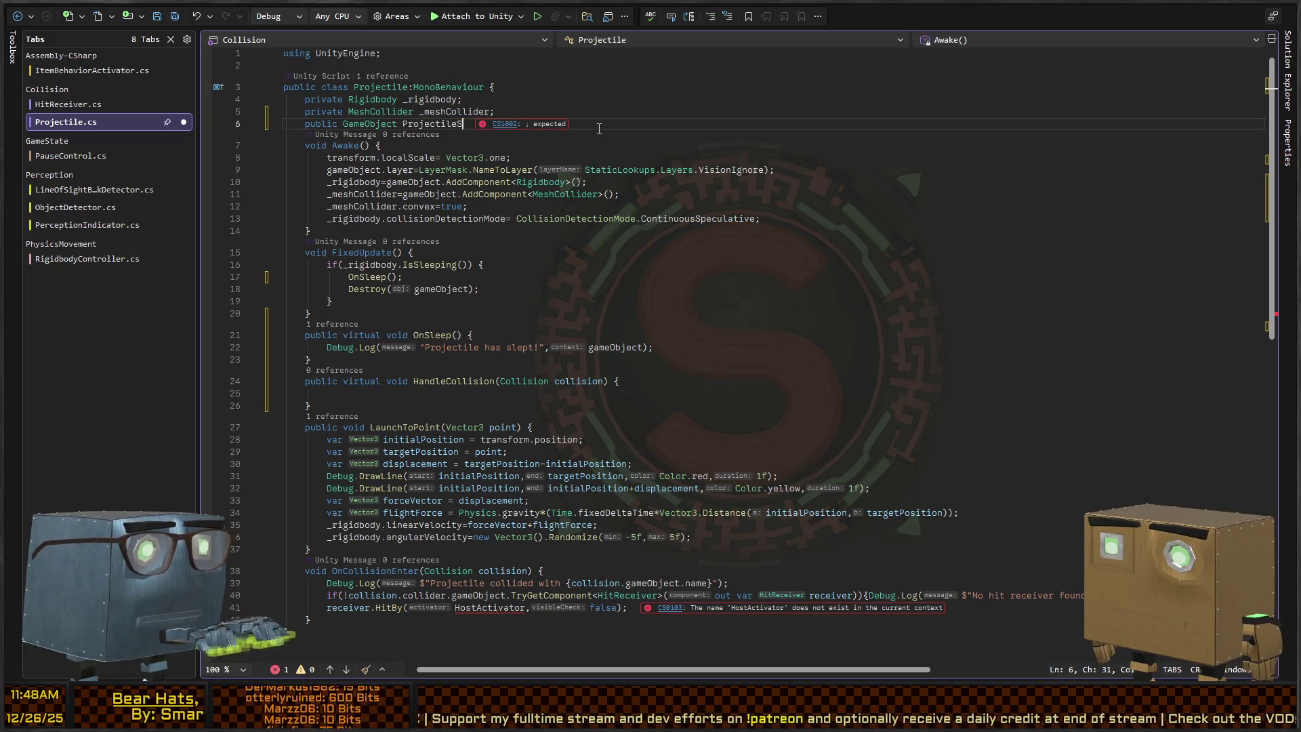
type("ource;")
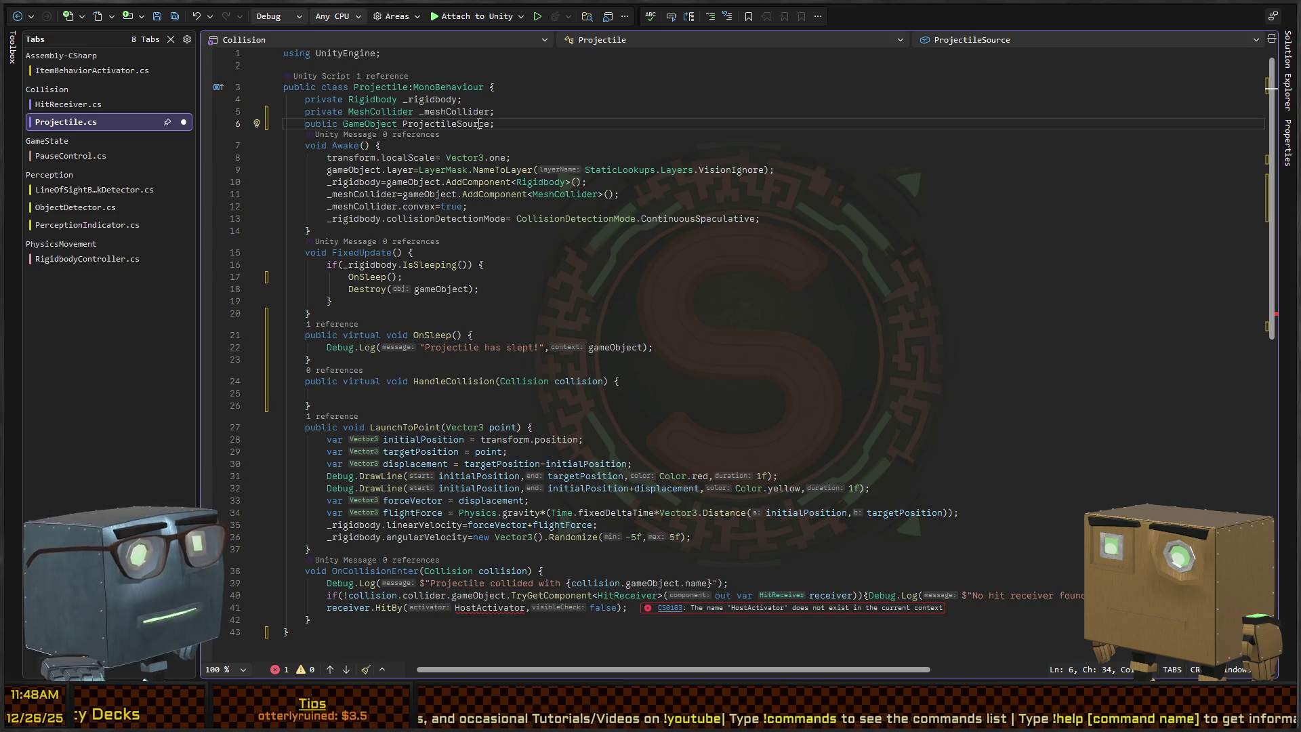
scroll(484, 258, "down", 5)
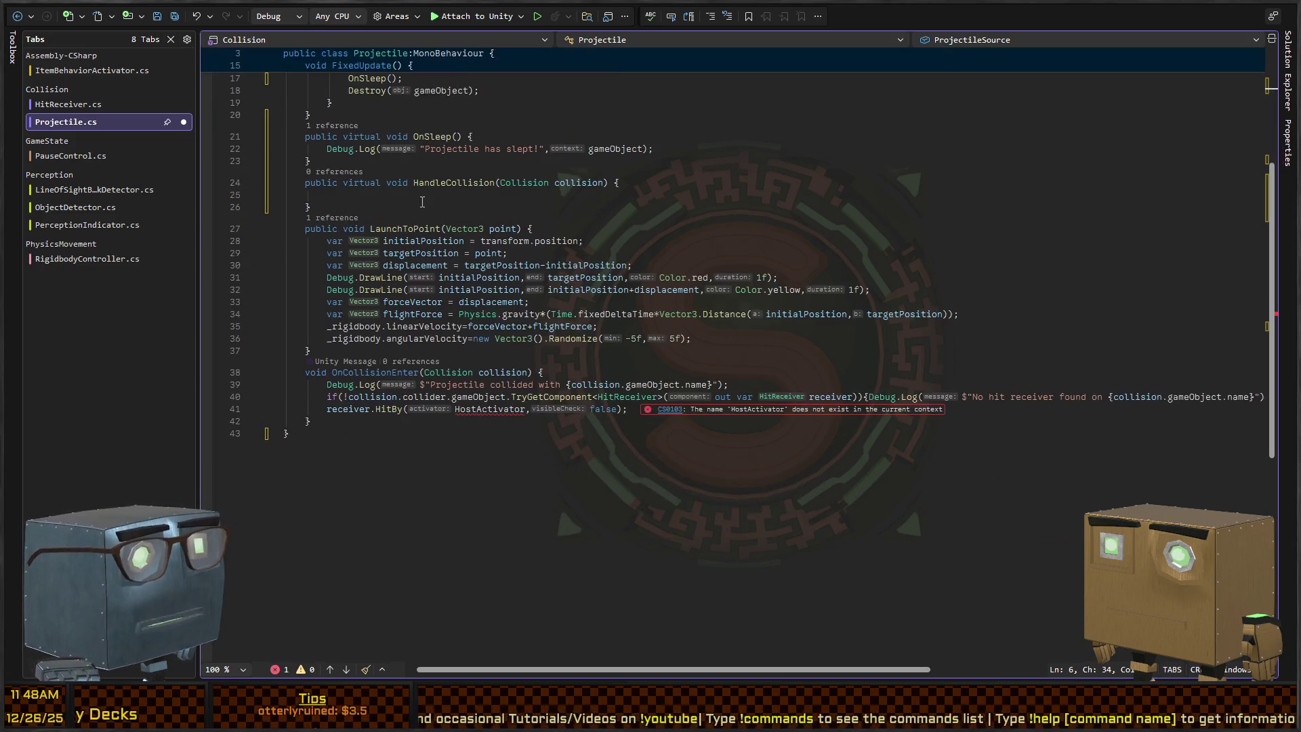
Pass ProjectileSource instead of HostActivator to HitBy on line 41, then go to HitBy's definition.
left_click(351, 409)
double_click(489, 409)
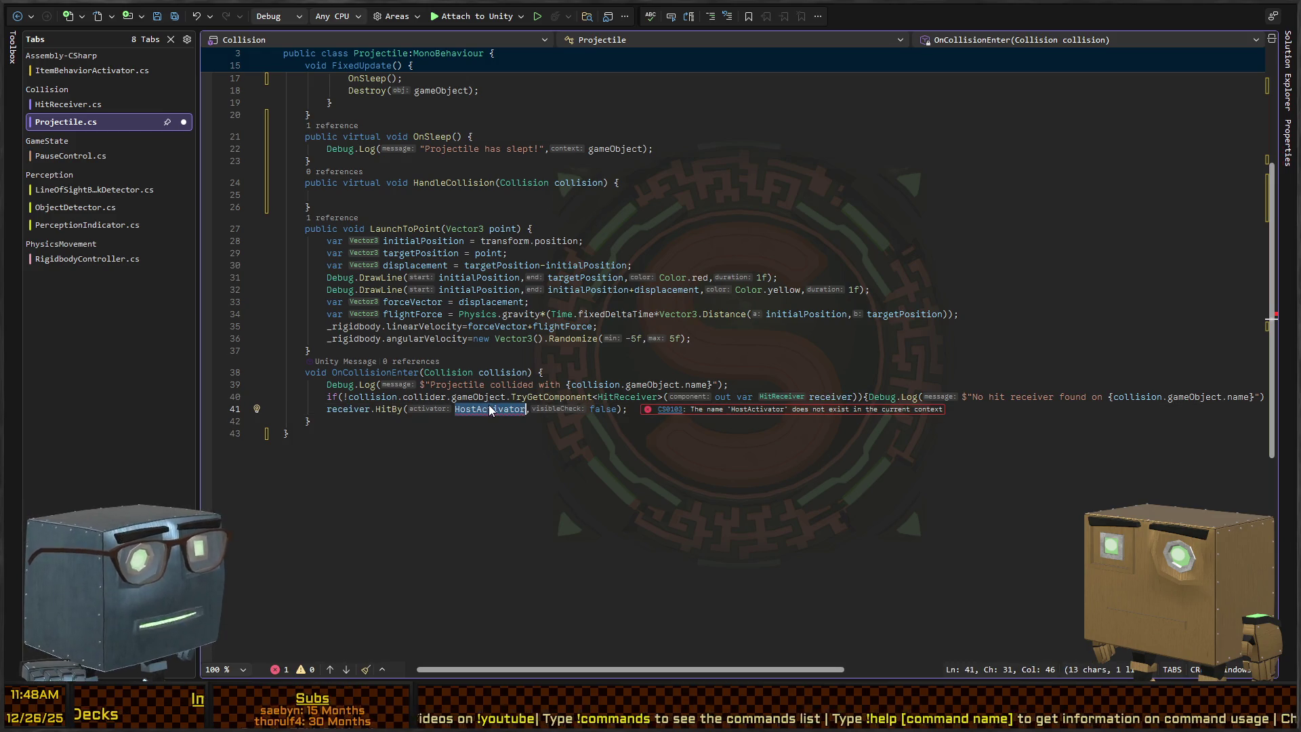
scroll(502, 270, "up", 4)
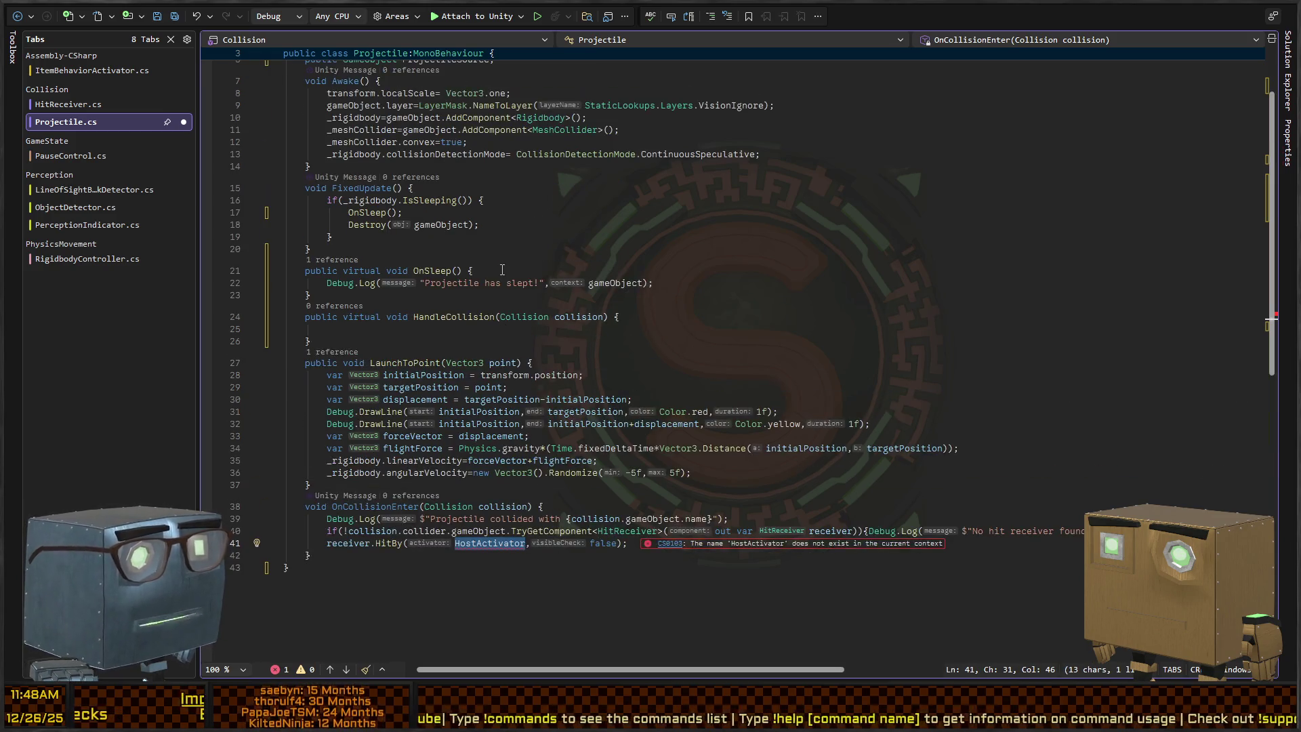
type("ProjectileSource")
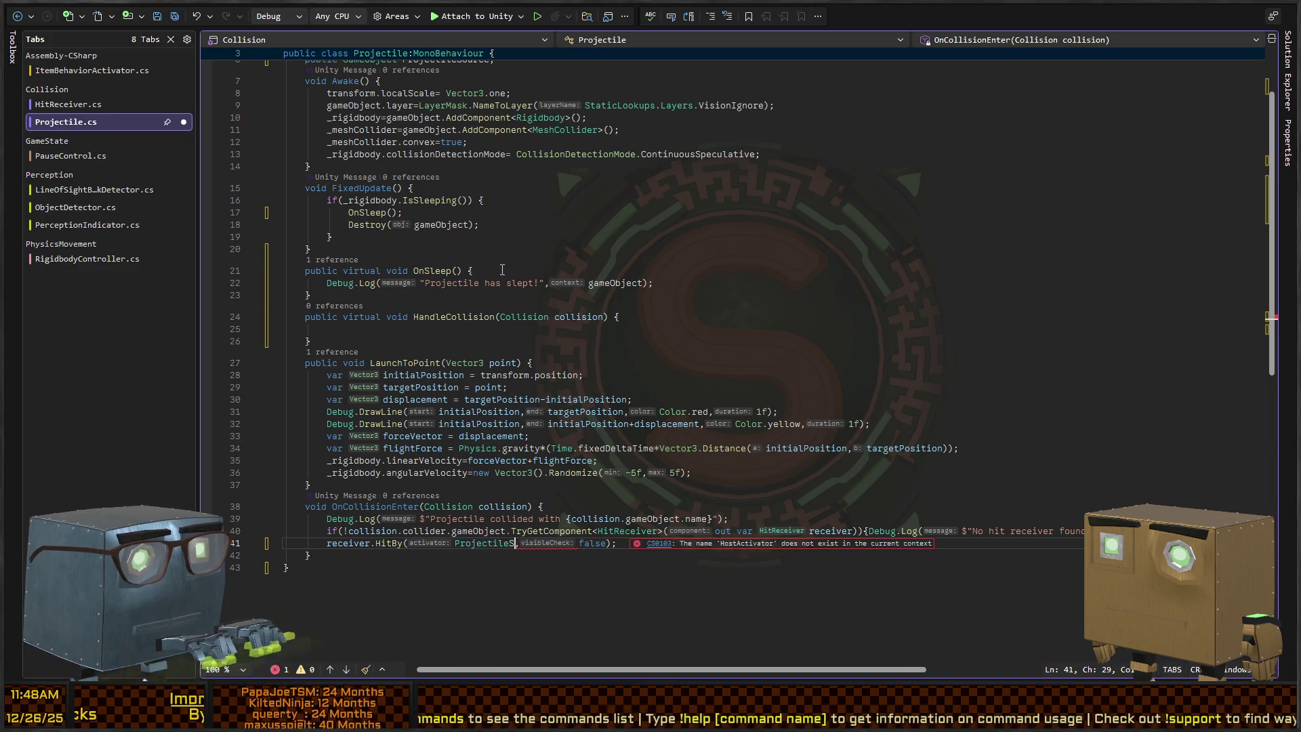
double_click(388, 542)
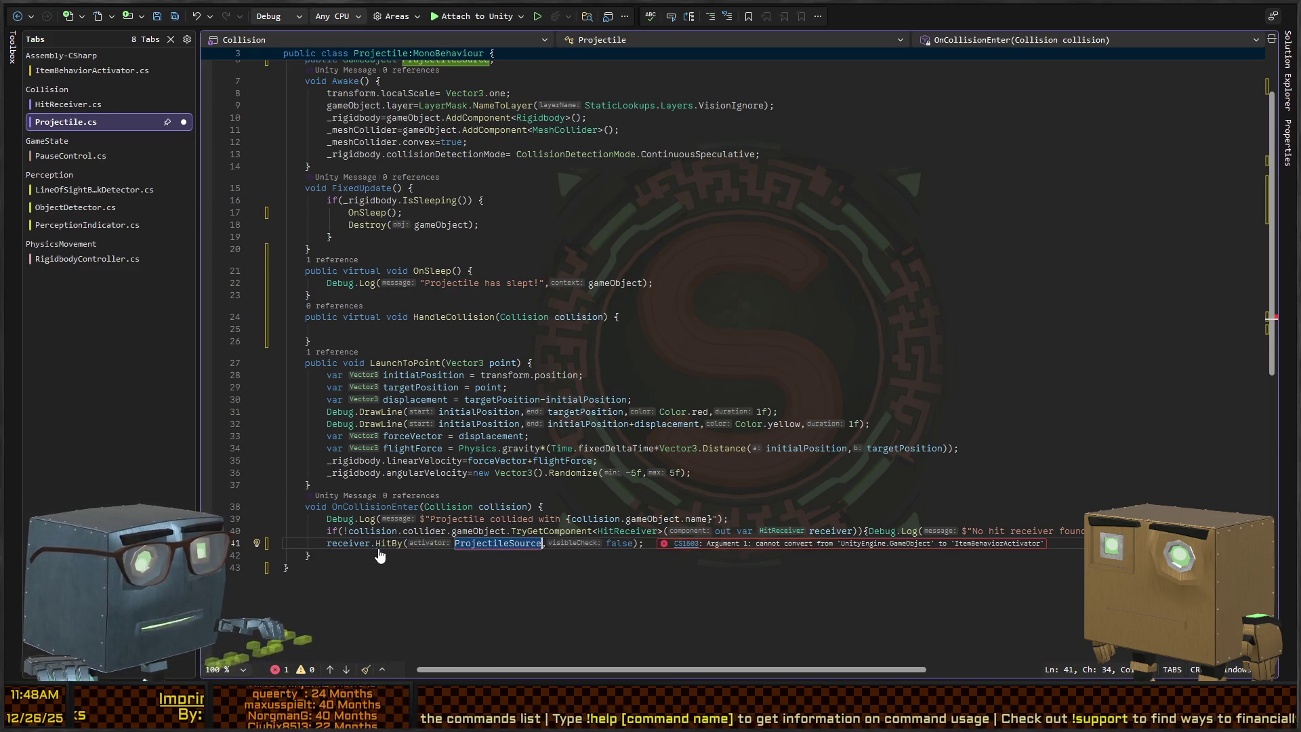
key("F12")
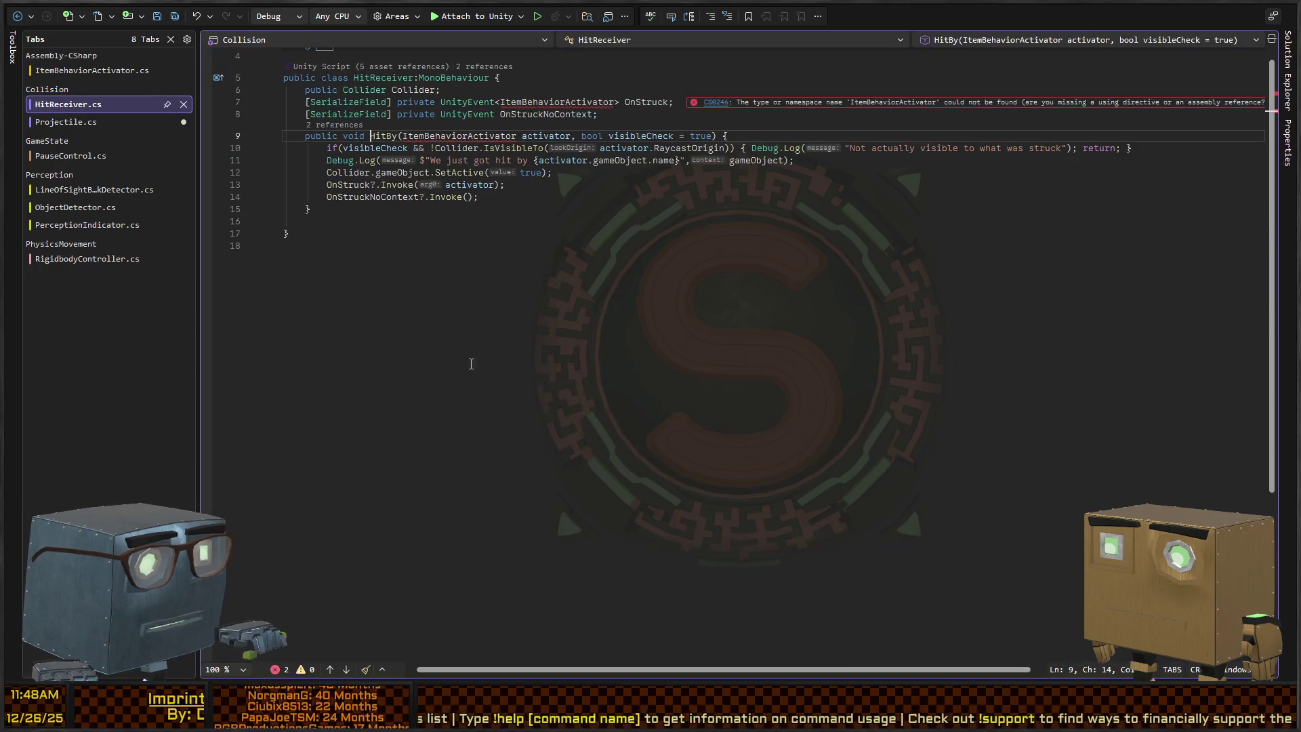
Change HitBy's parameter to GameObject and rename every activator use to source.
double_click(435, 136)
type("Game")
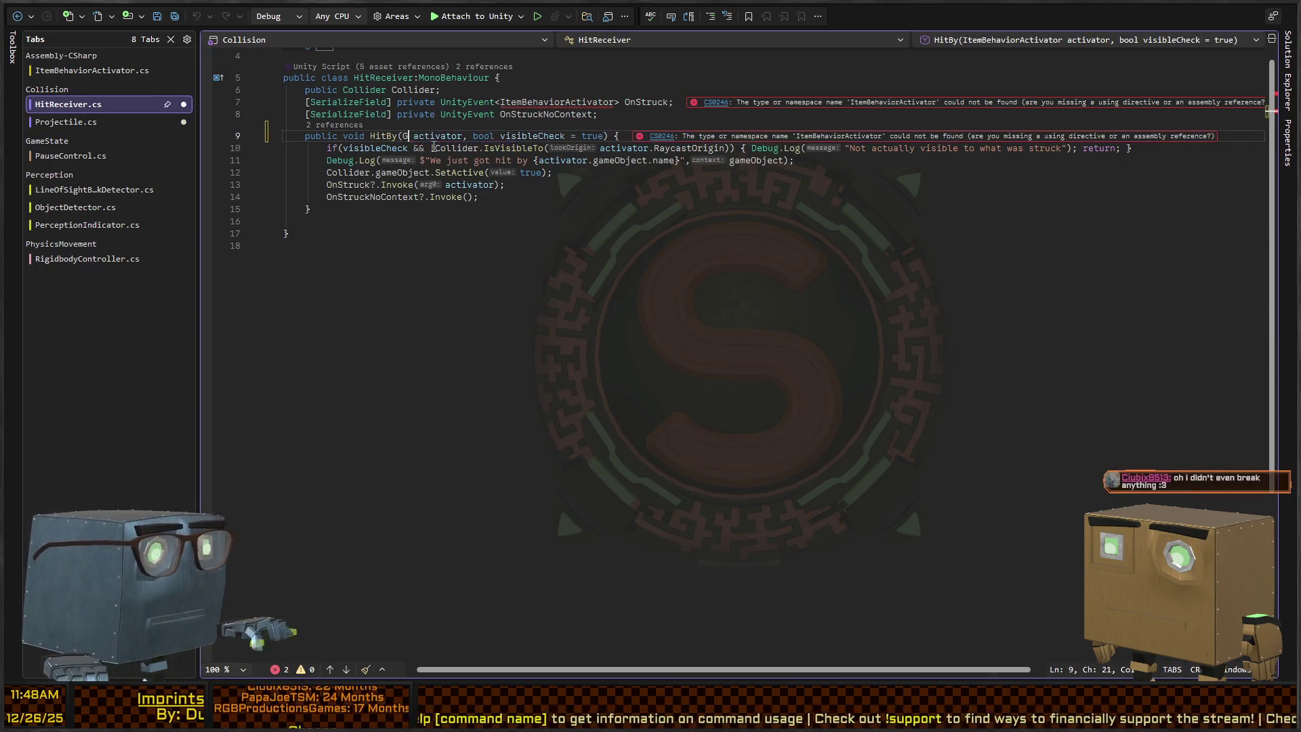
type("Object")
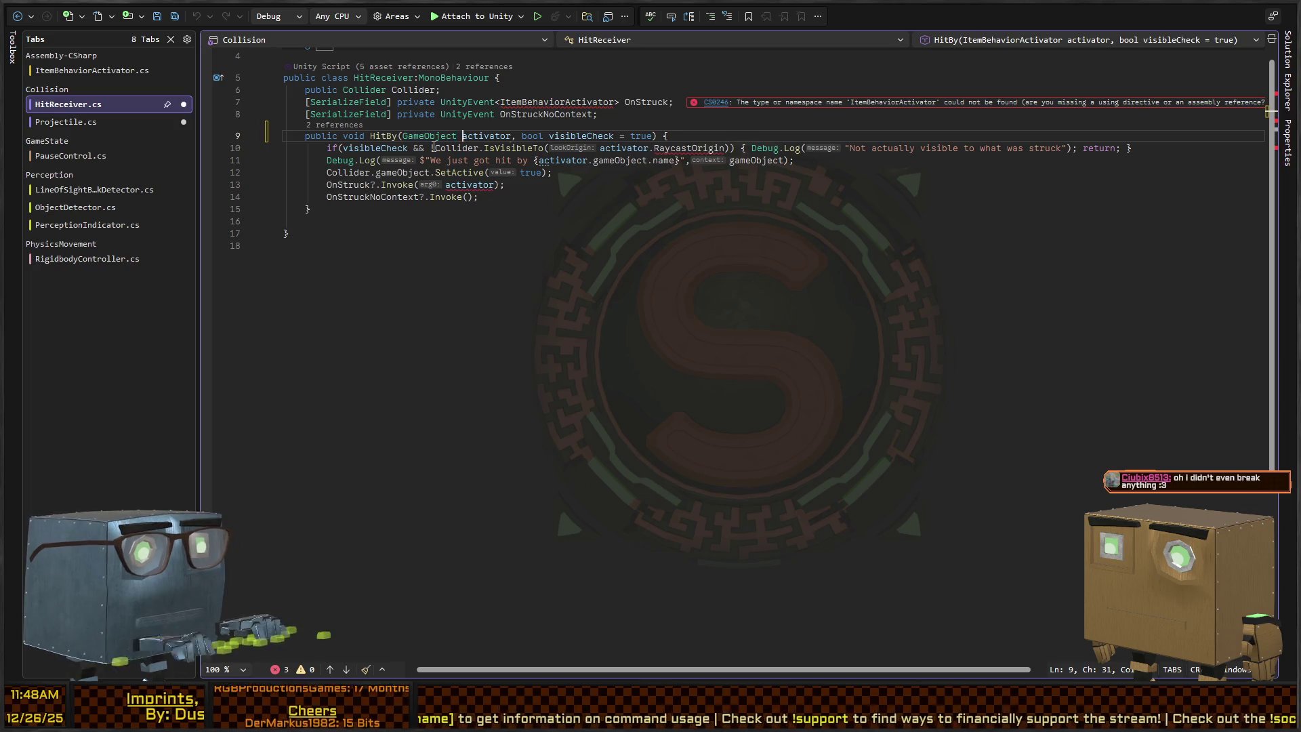
key("ctrl+Right")
key("ctrl+shift+Right")
key("alt+shift+semicolon")
type("sourc")
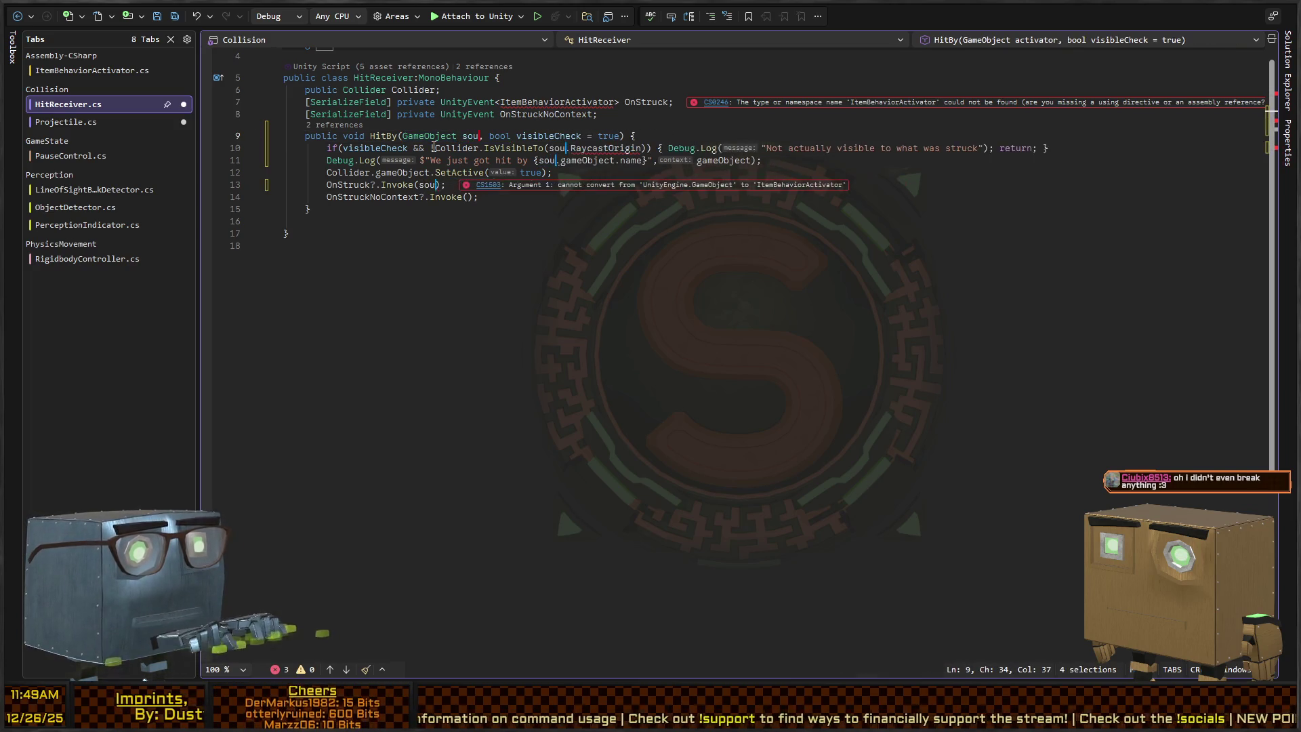
type("e")
key("Escape")
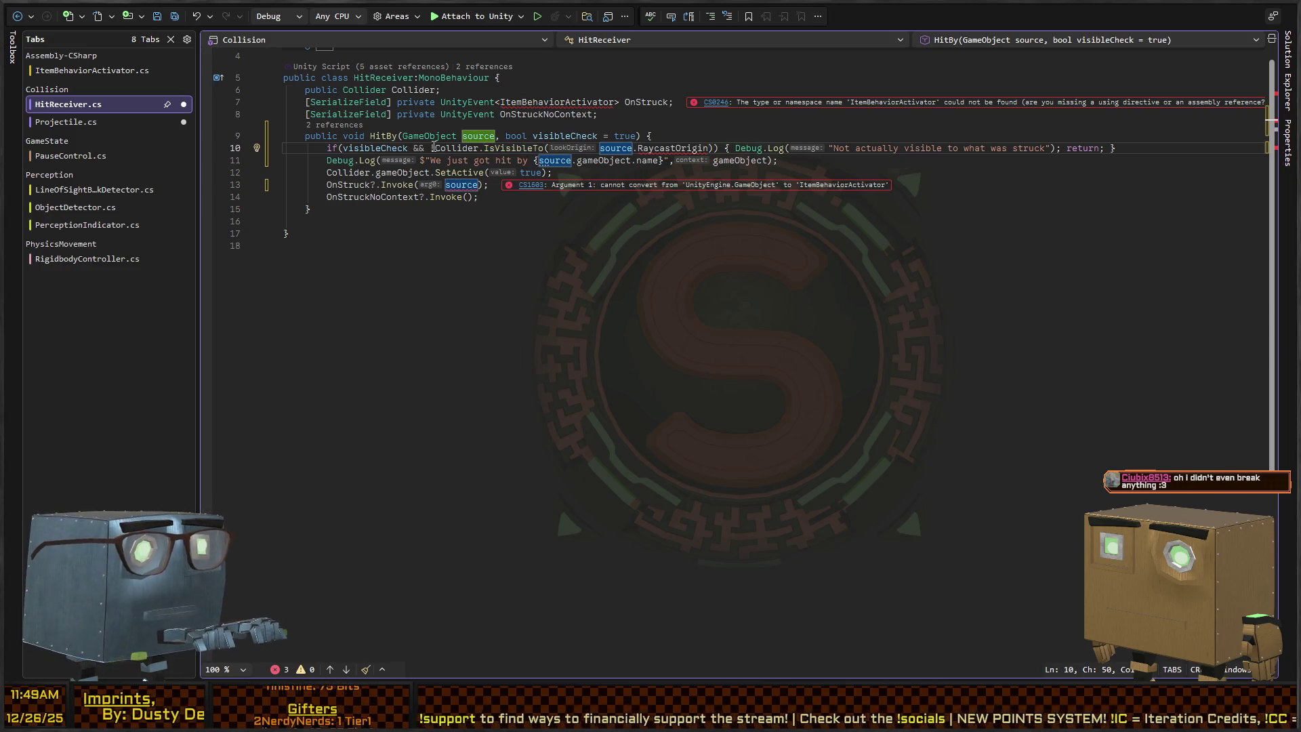
Cut Collider.IsVisibleTo(source.RaycastOrigin)) from the if condition on line 10.
key("Up")
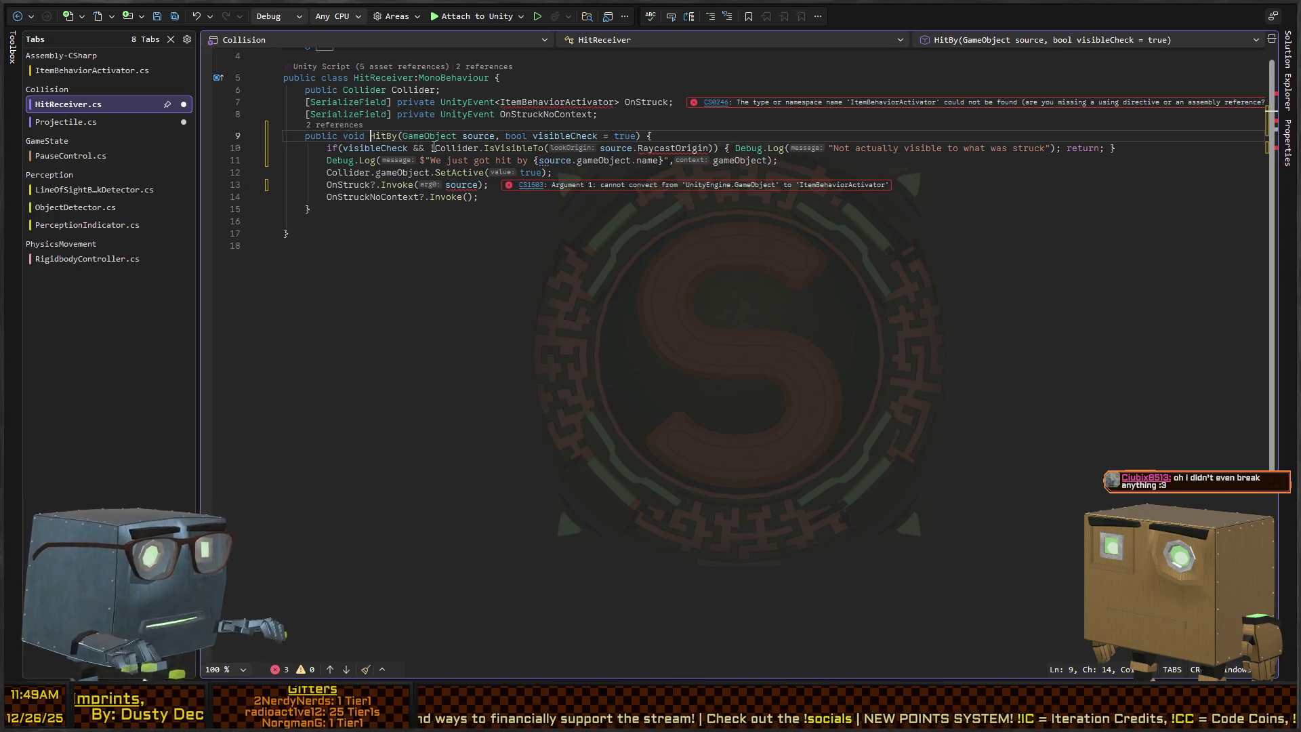
key("Down")
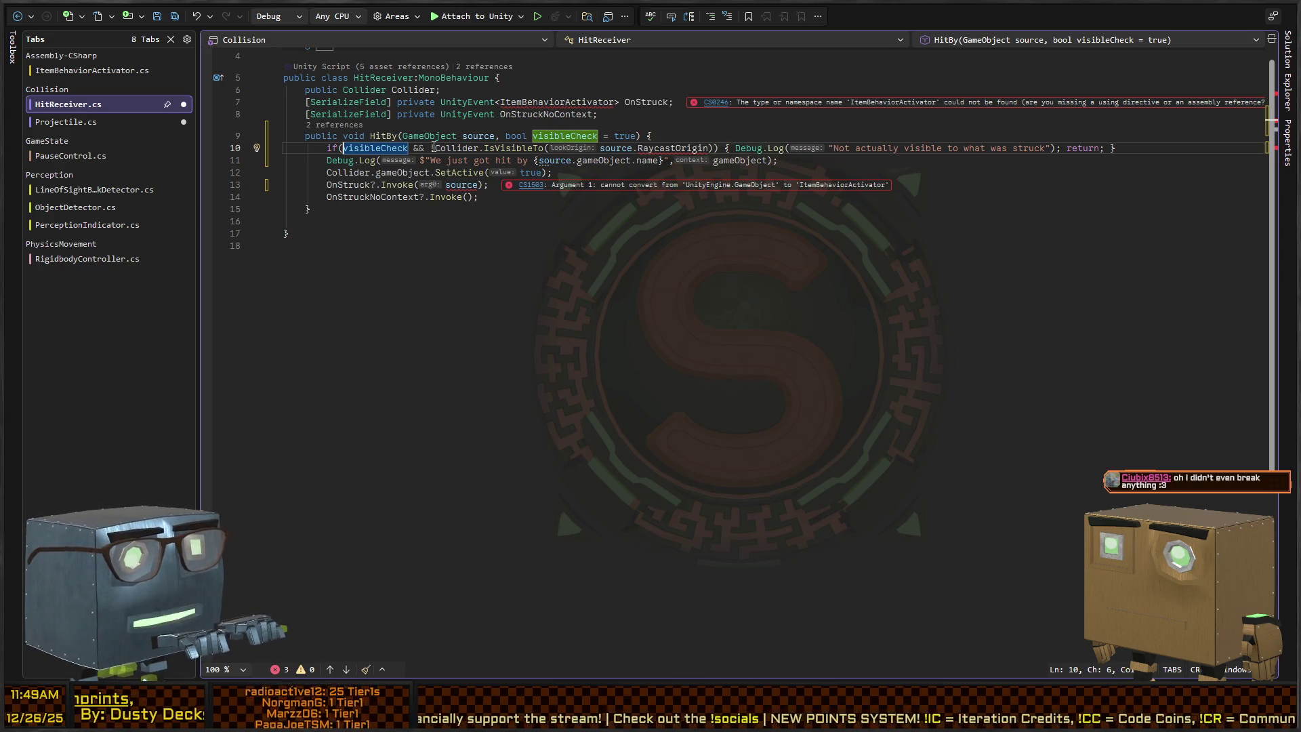
key("Home")
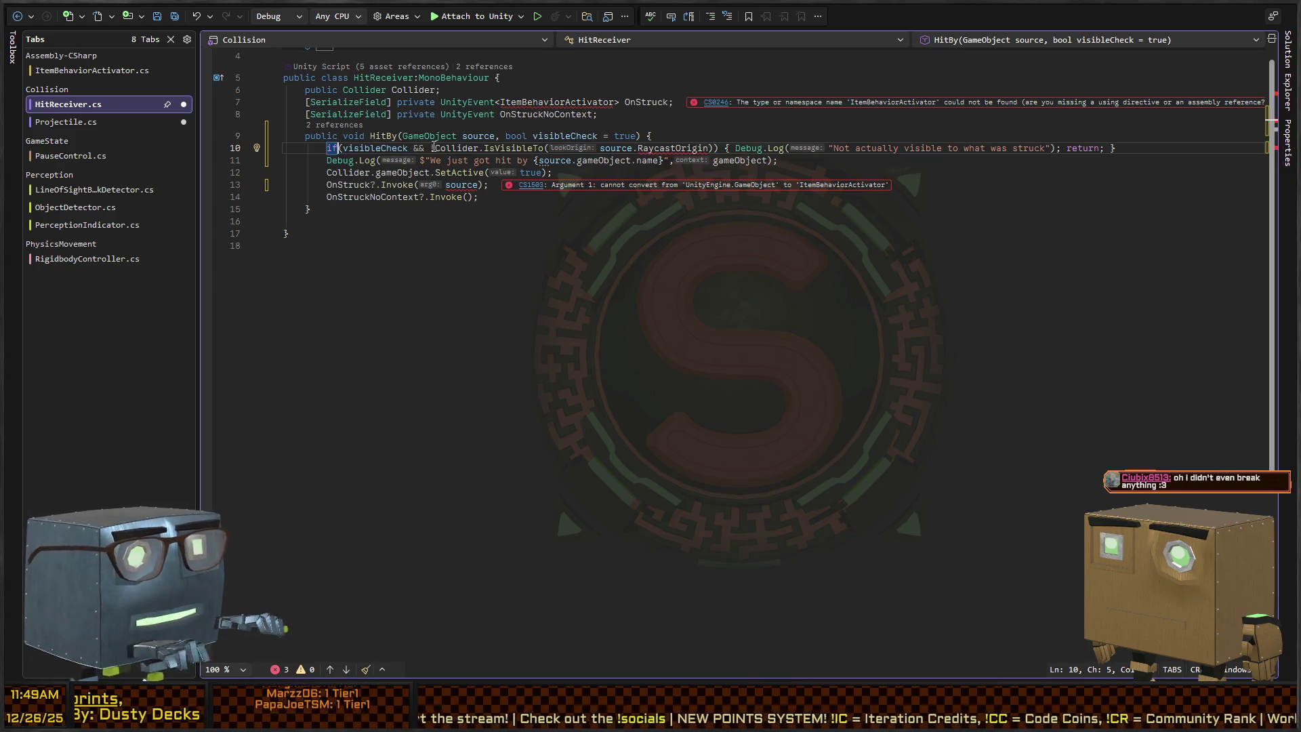
key("ctrl+Right")
key("ctrl+Right")
key("ctrl+Right")
key("ctrl+shift+Right")
key("ctrl+shift+Right")
key("ctrl+shift+Right")
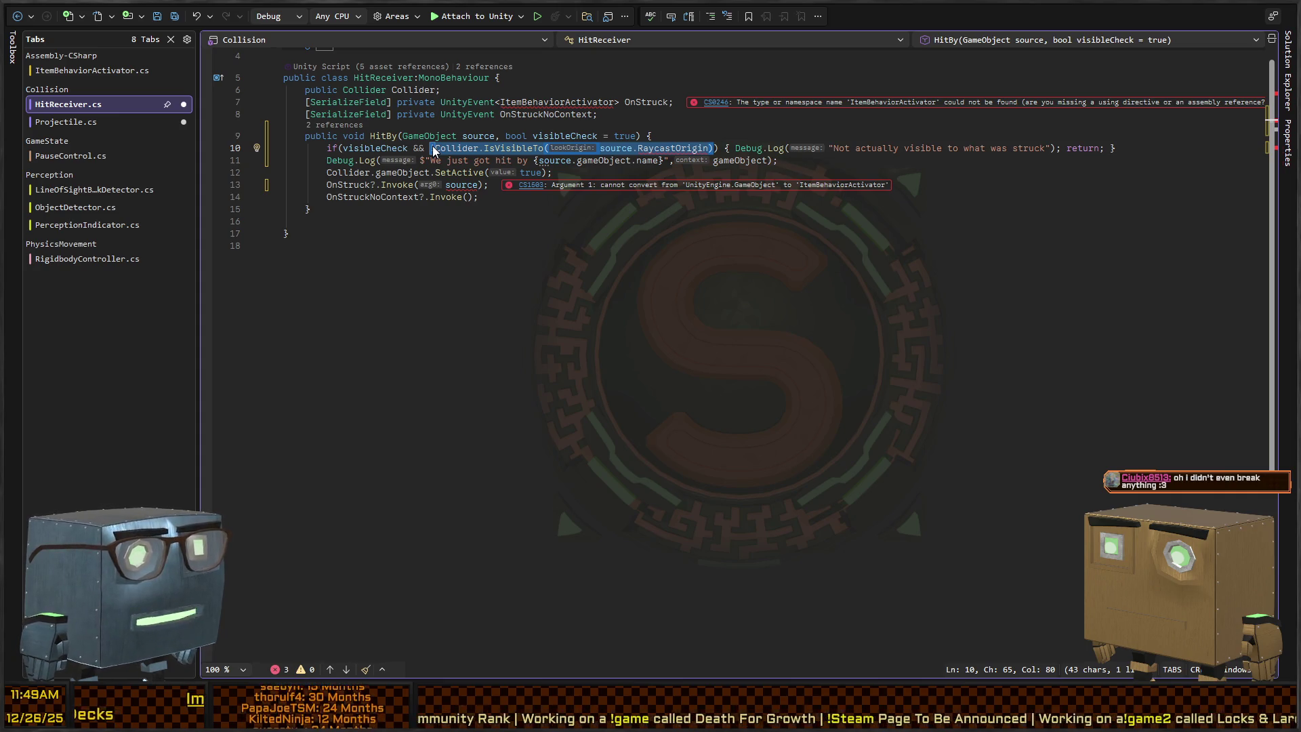
key("Left")
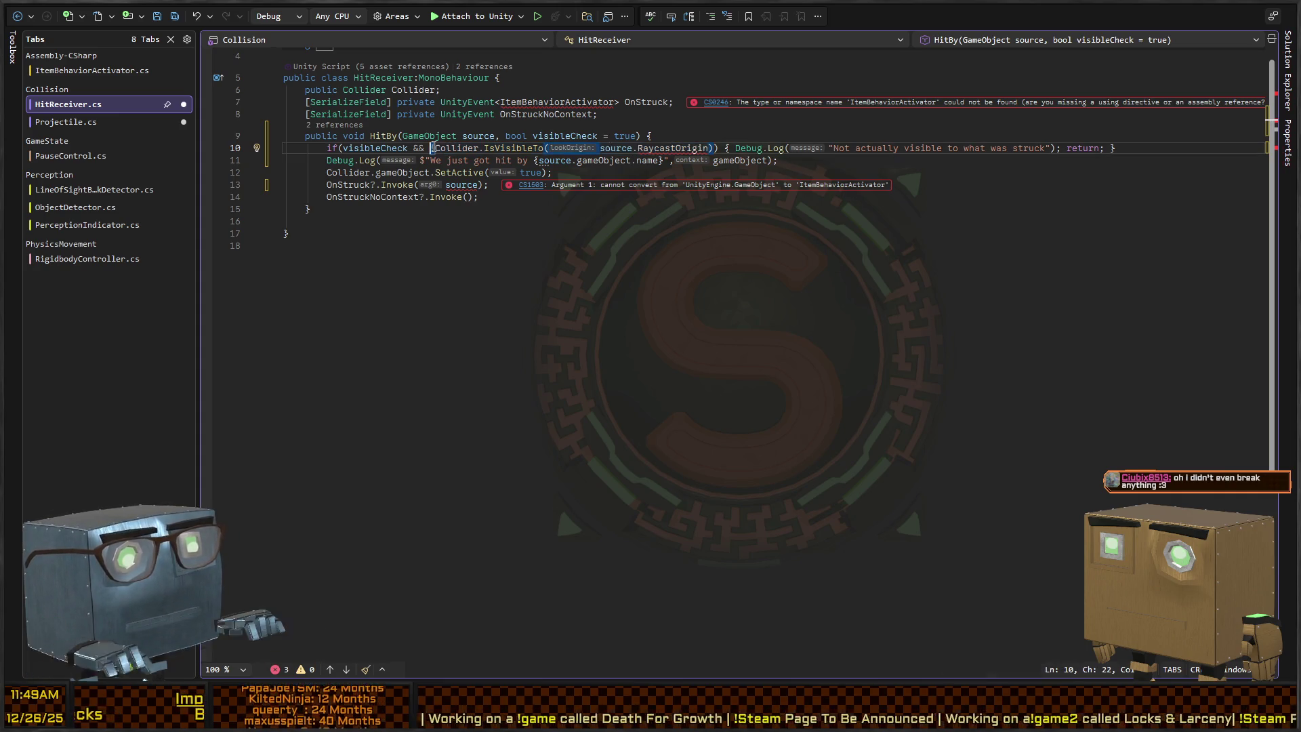
key("ctrl+shift+Right")
key("ctrl+shift+Right")
key("ctrl+shift+Right")
key("ctrl+shift+Right")
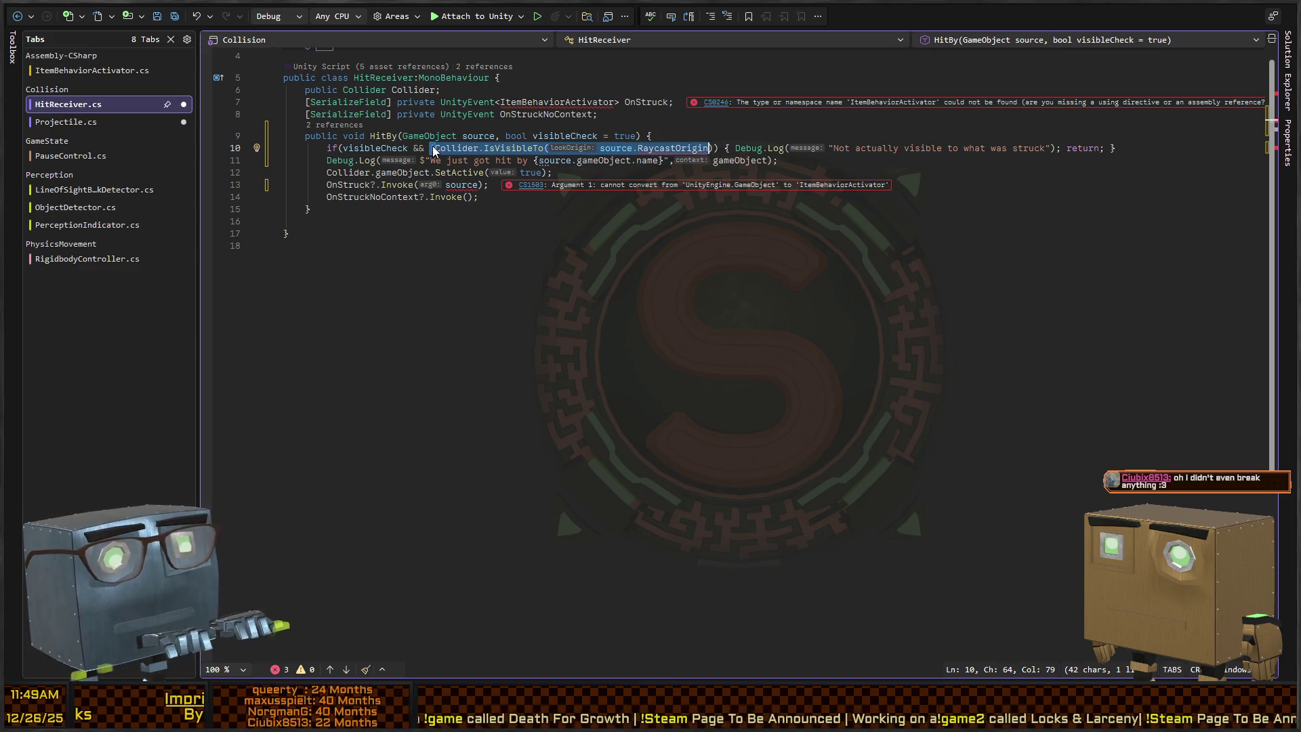
key("shift+Right")
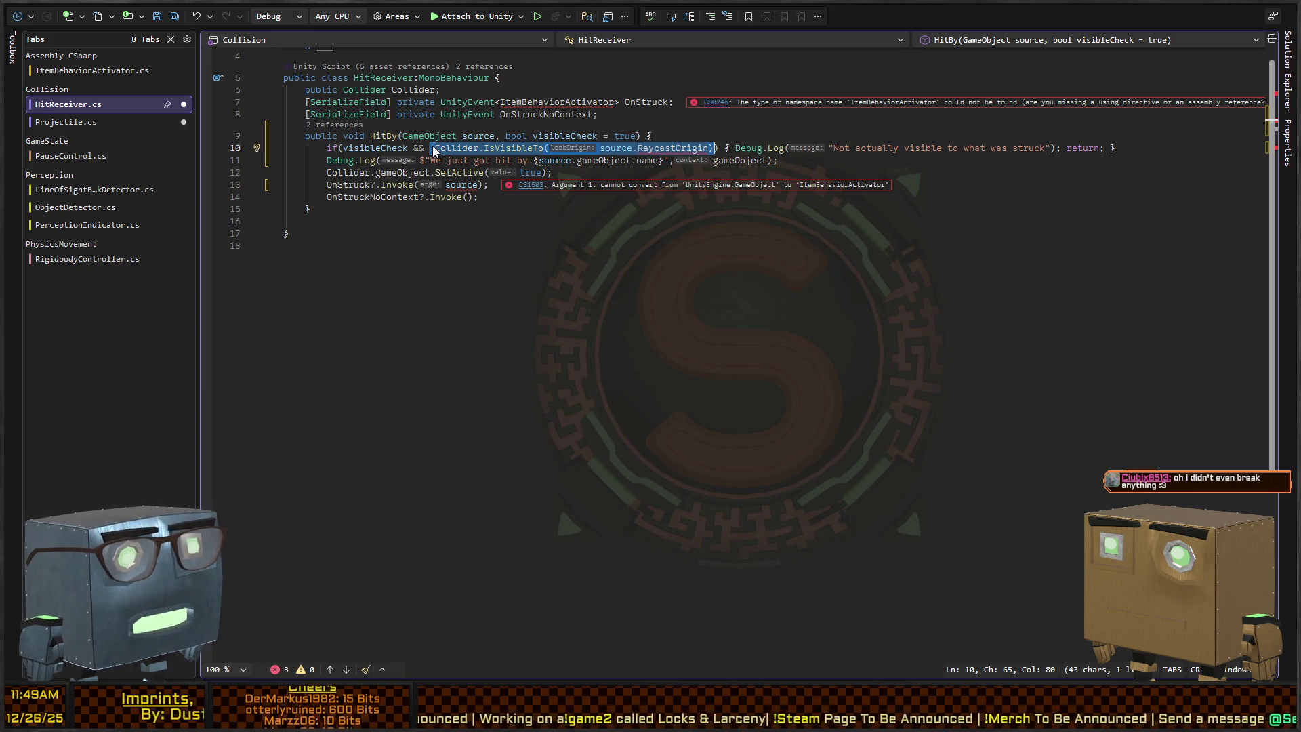
key("Left")
key("ctrl+shift+Right")
key("ctrl+shift+Right")
key("ctrl+shift+Right")
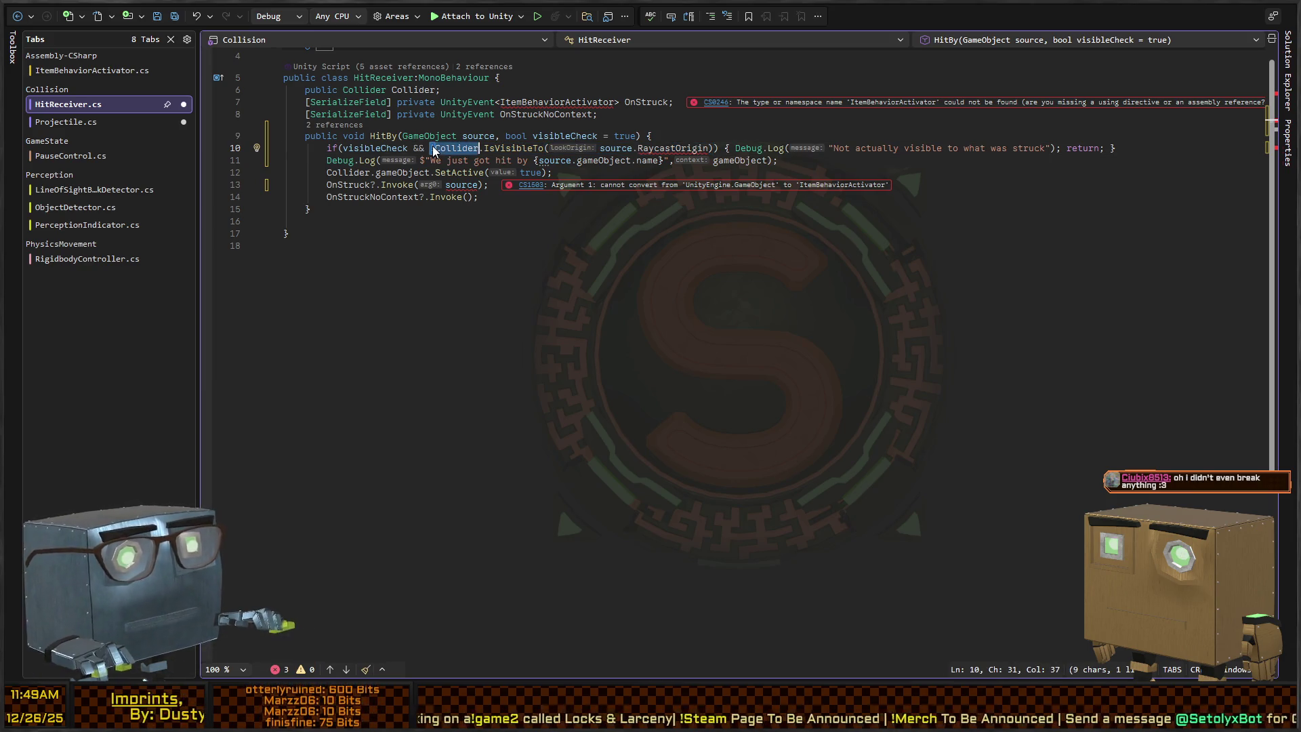
key("shift+Left")
key("shift+Right")
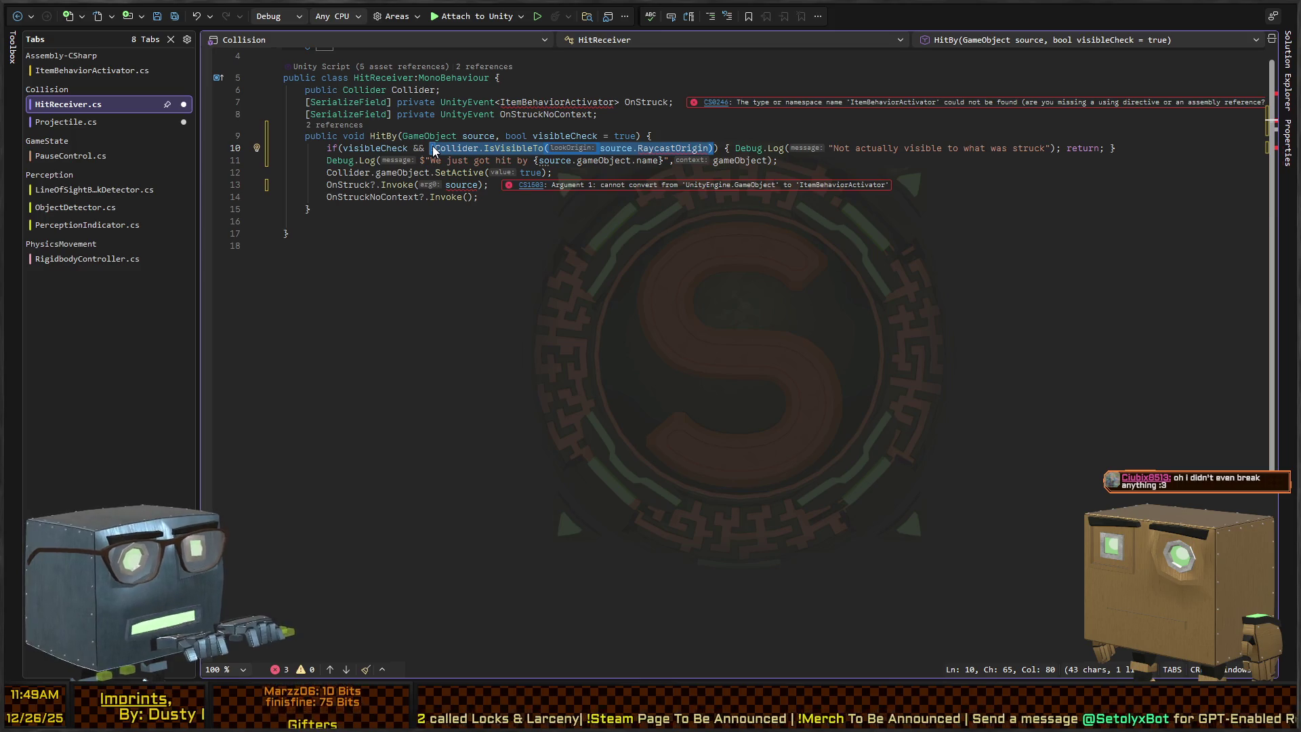
key("ctrl+x")
key("Up")
key("Up")
key("Up")
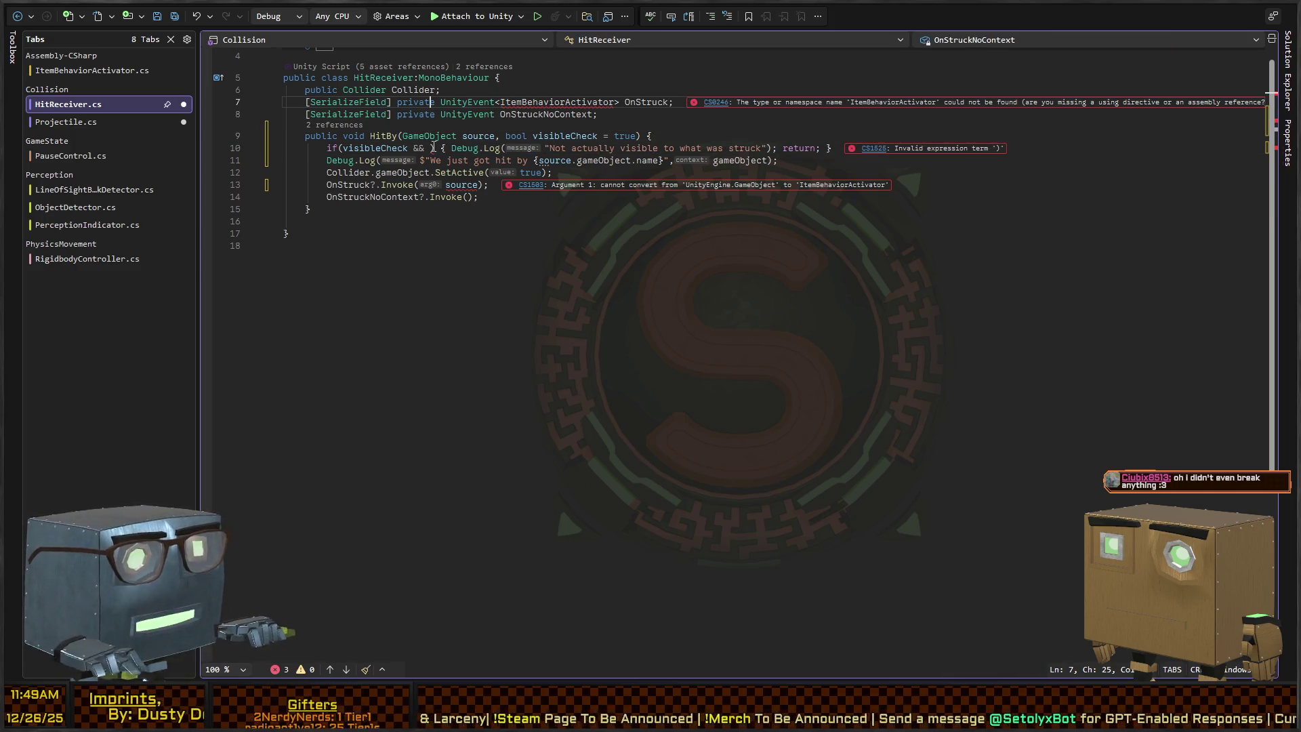
Change the OnStruck UnityEvent type argument from ItemBehaviorActivator to GameObject.
key("ctrl+Right")
key("ctrl+Right")
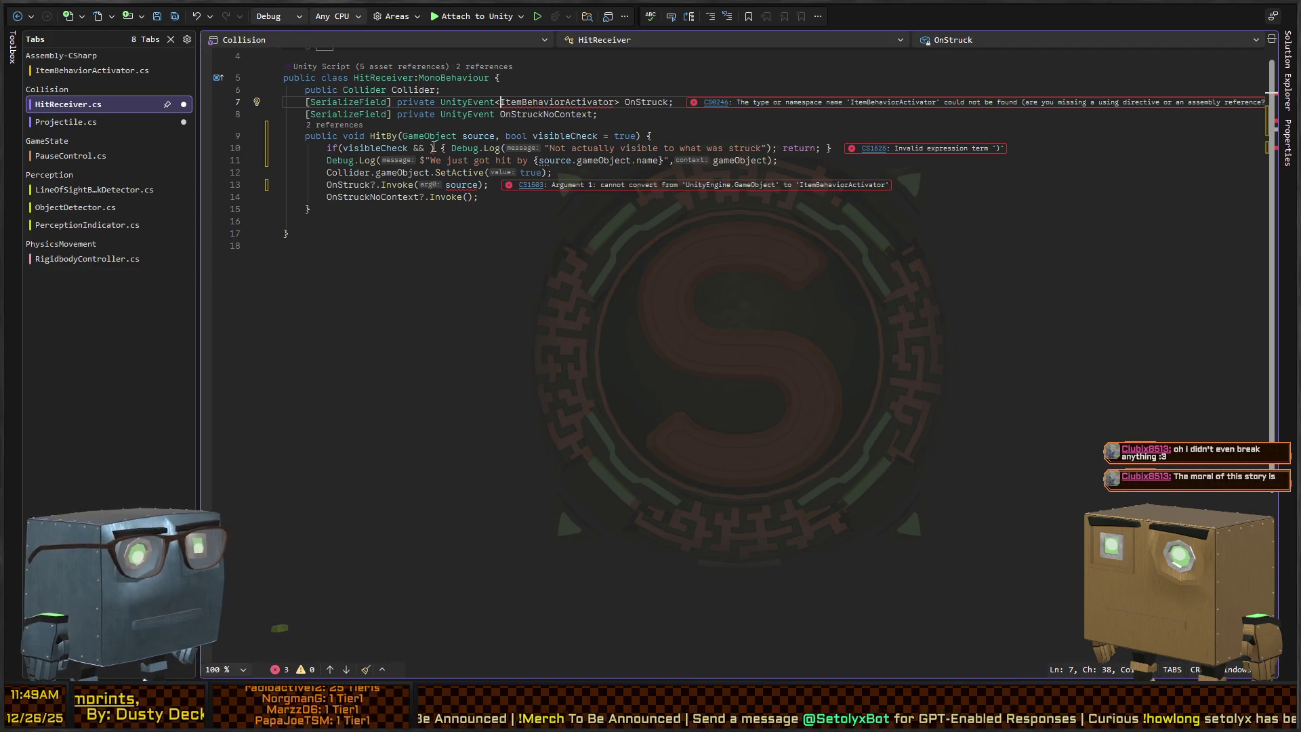
key("ctrl+shift+Right")
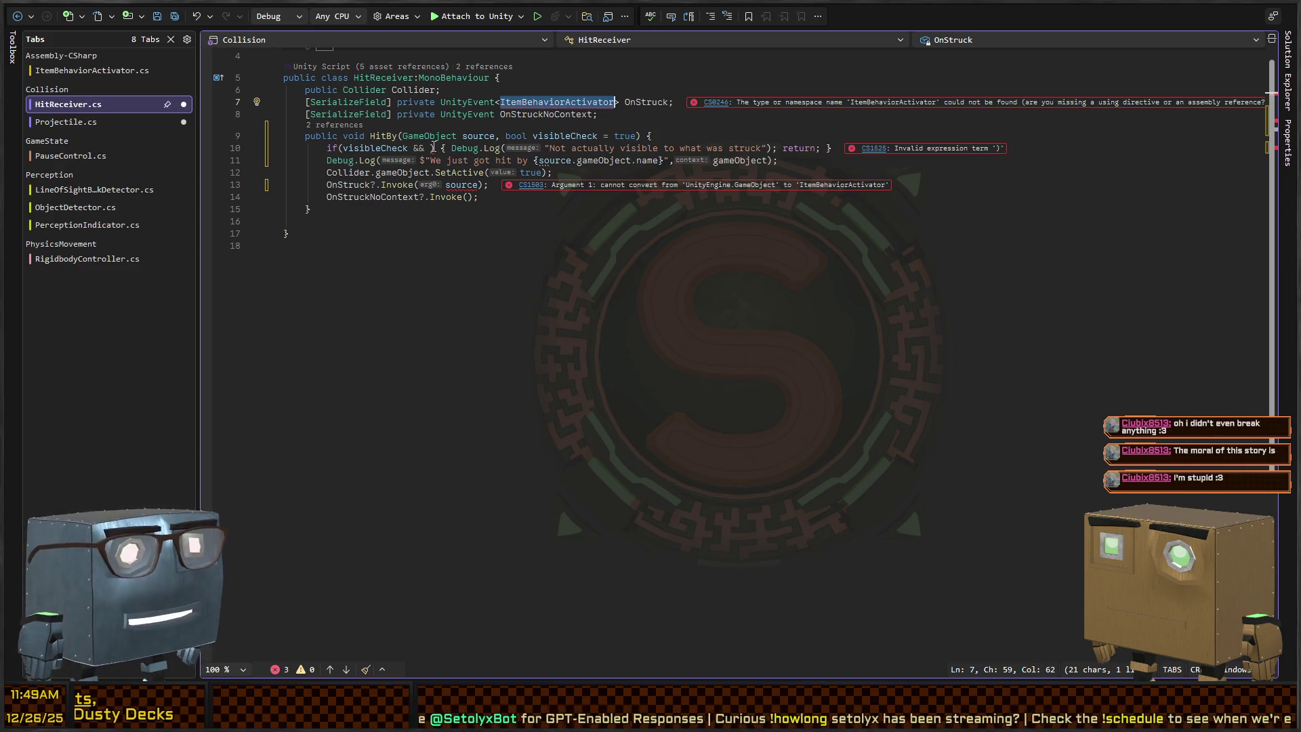
type("GameObject")
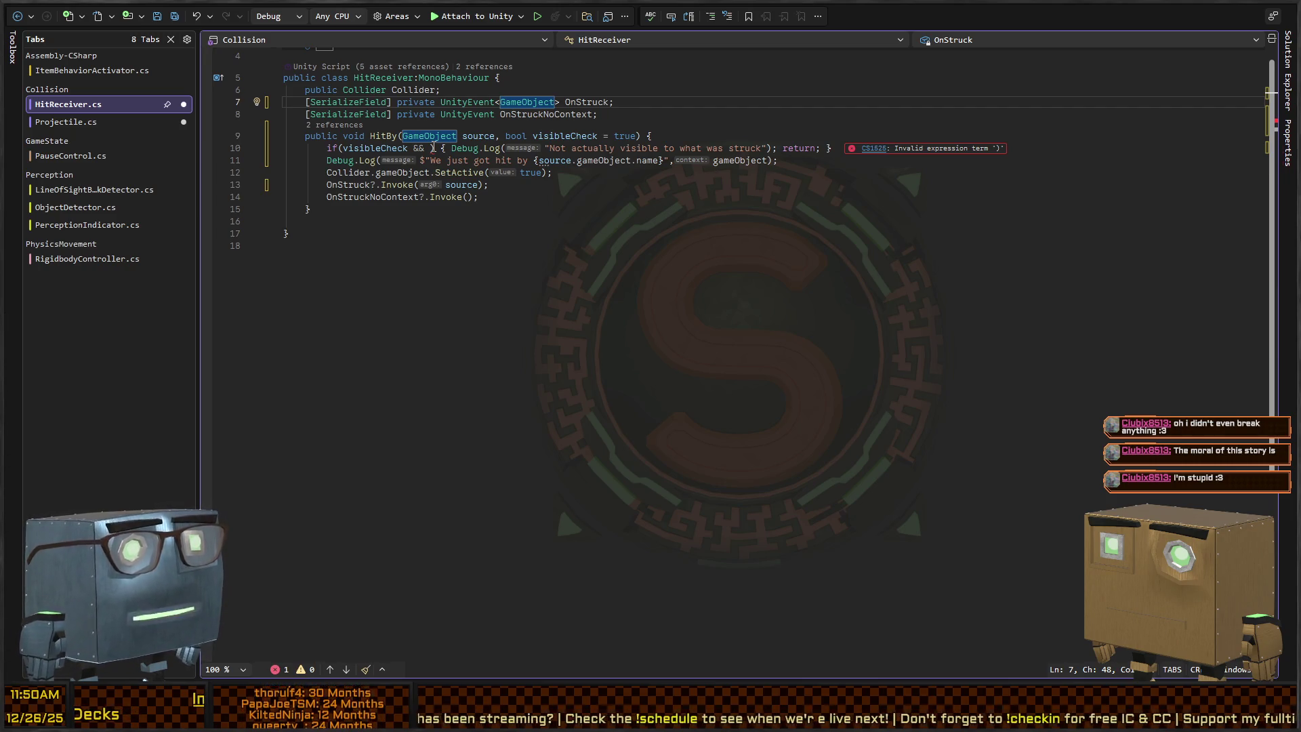
Fill HitBy's emptied condition with !VisionCheck(source) and begin a public virtual bool VisionCheck declaration.
key("Down")
key("Down")
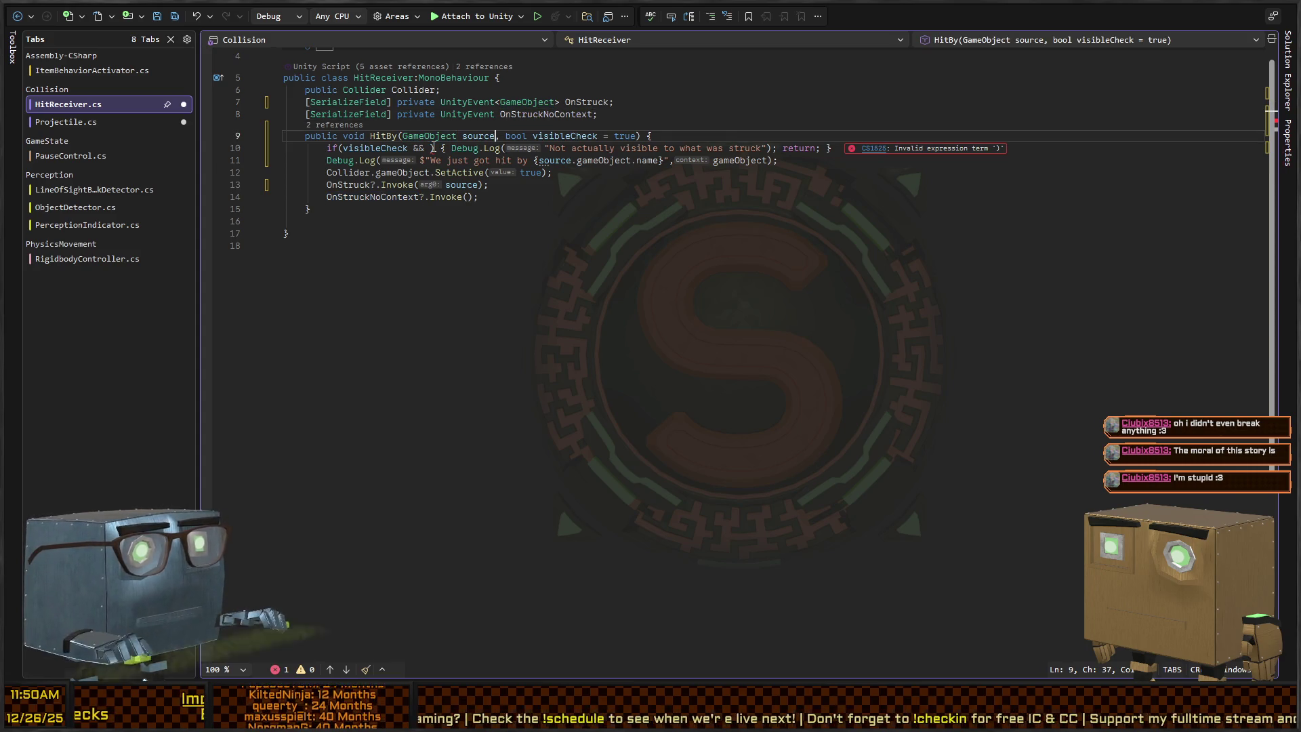
left_click(431, 147)
scroll(433, 145, "down", 1)
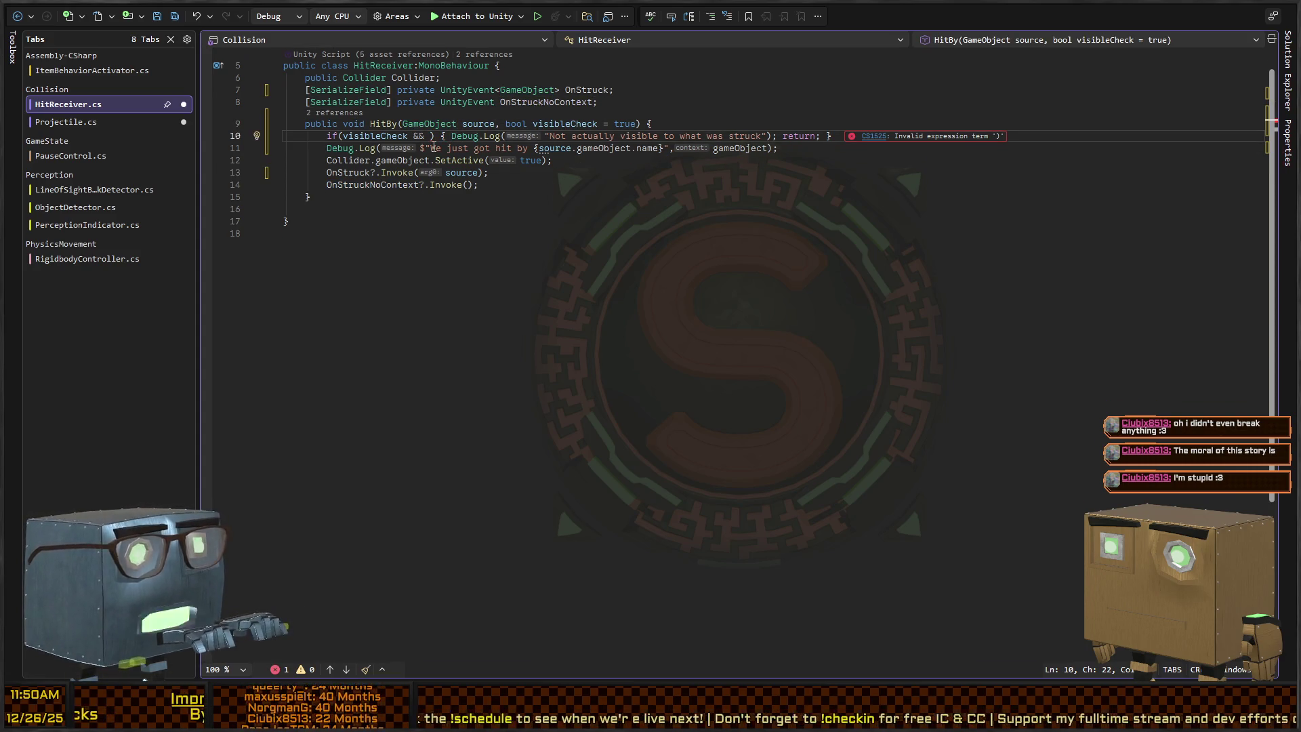
type("!Visi")
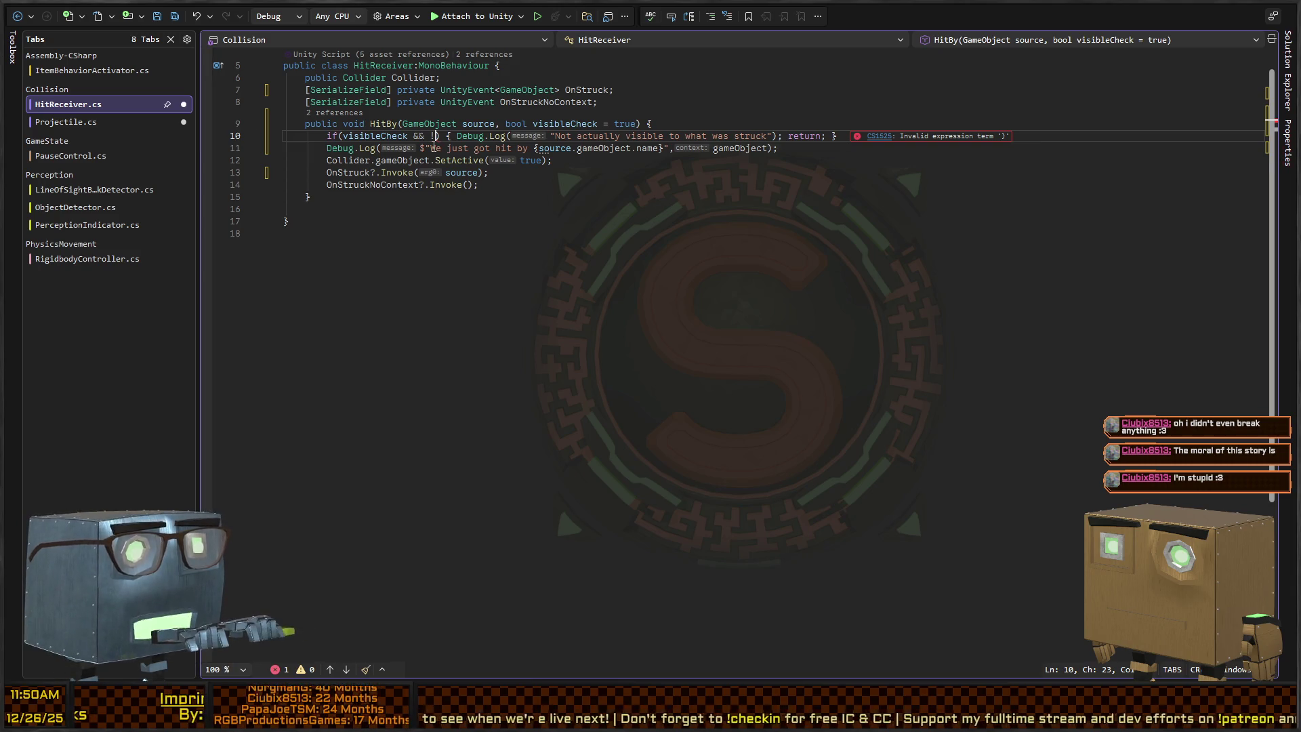
type("onCheck(")
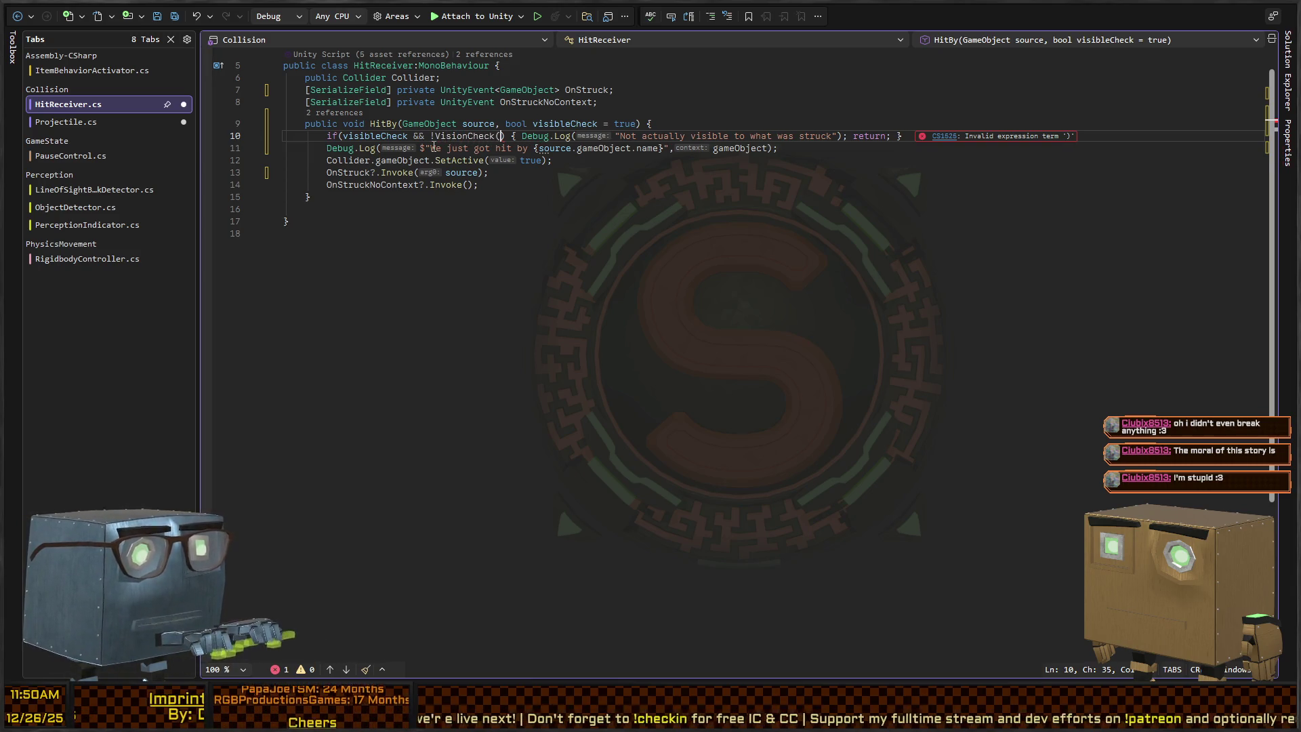
type("source)")
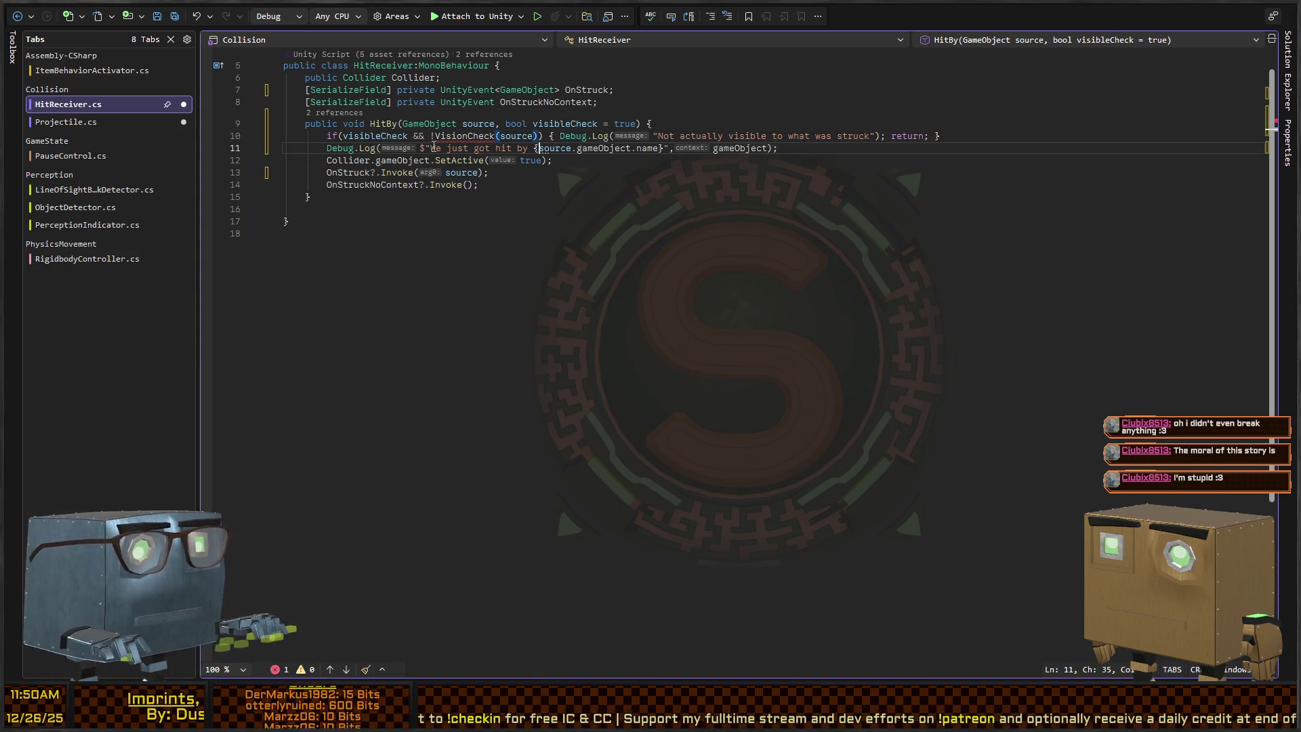
key("Down")
key("Down")
key("Down")
type("publ")
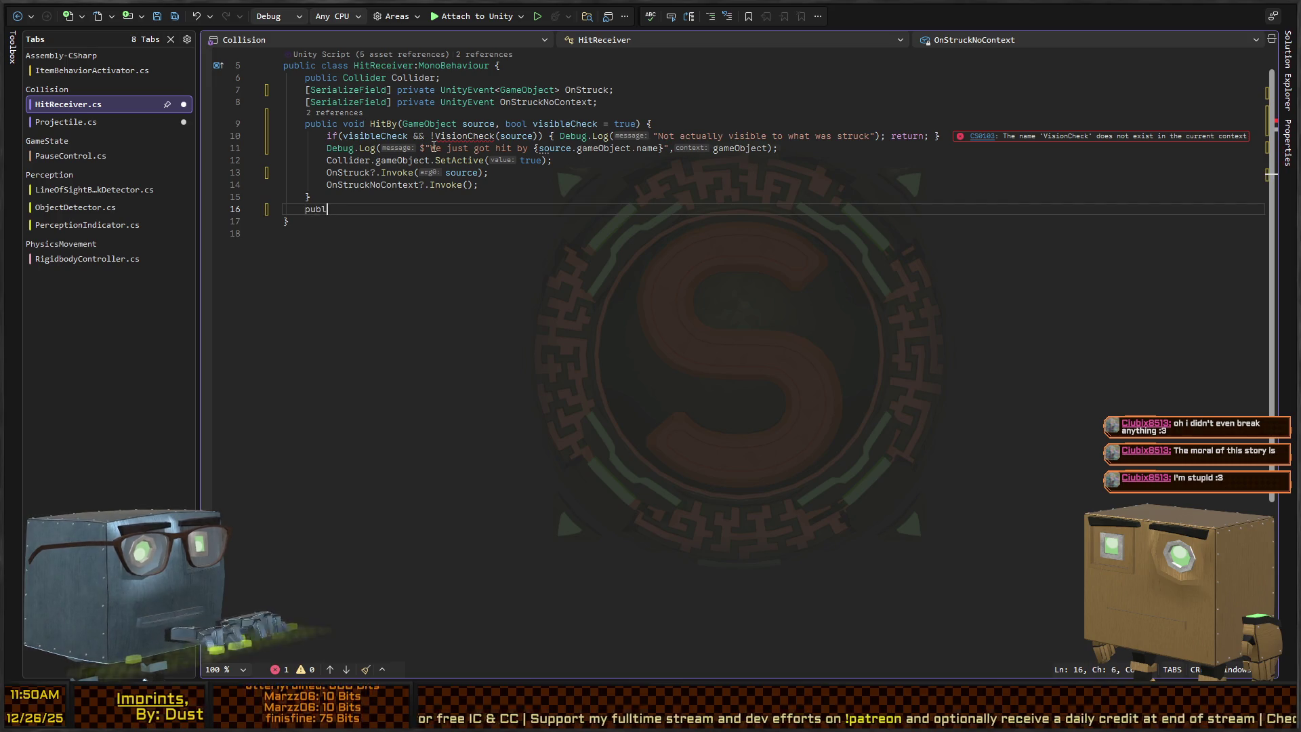
type("ic virtual bool VisionCheck(")
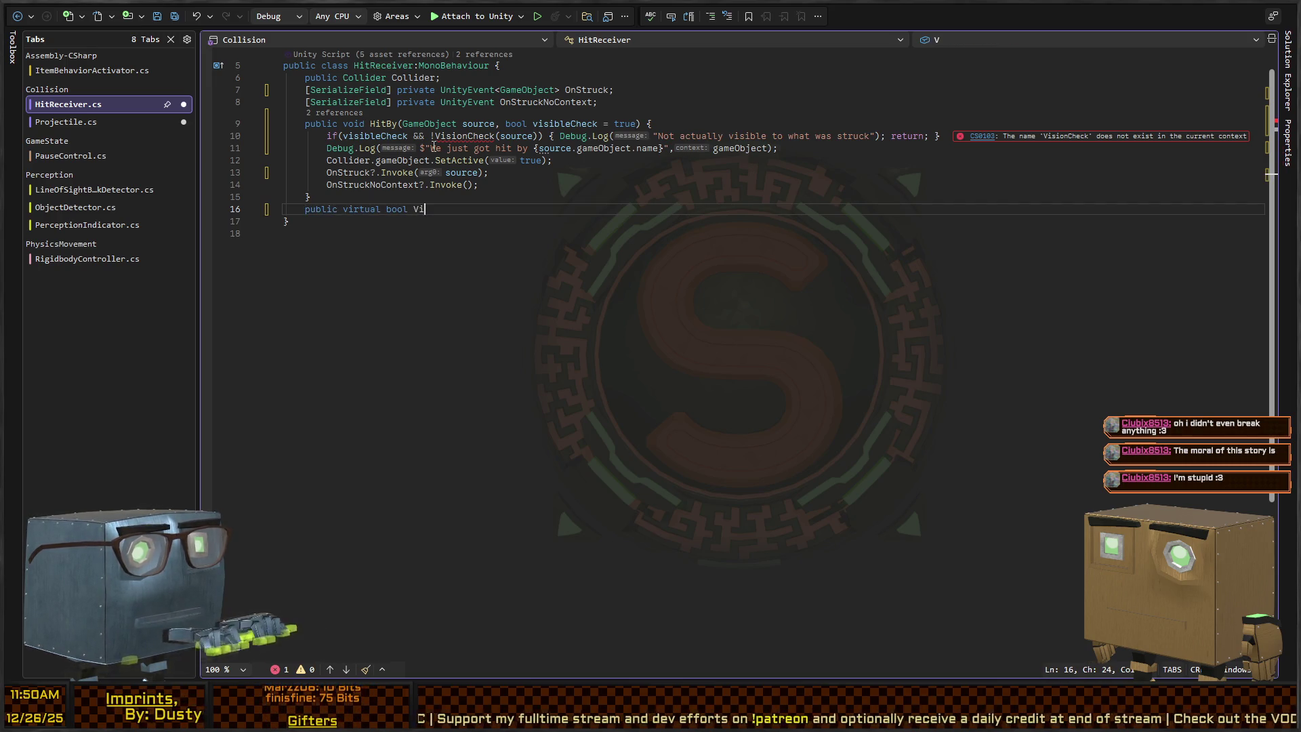
Complete VisionCheck(GameObject source) returning Collider.IsVisibleTo(source.transform), clean up HitReceiver.cs, and return to Projectile.cs.
key("Tab")
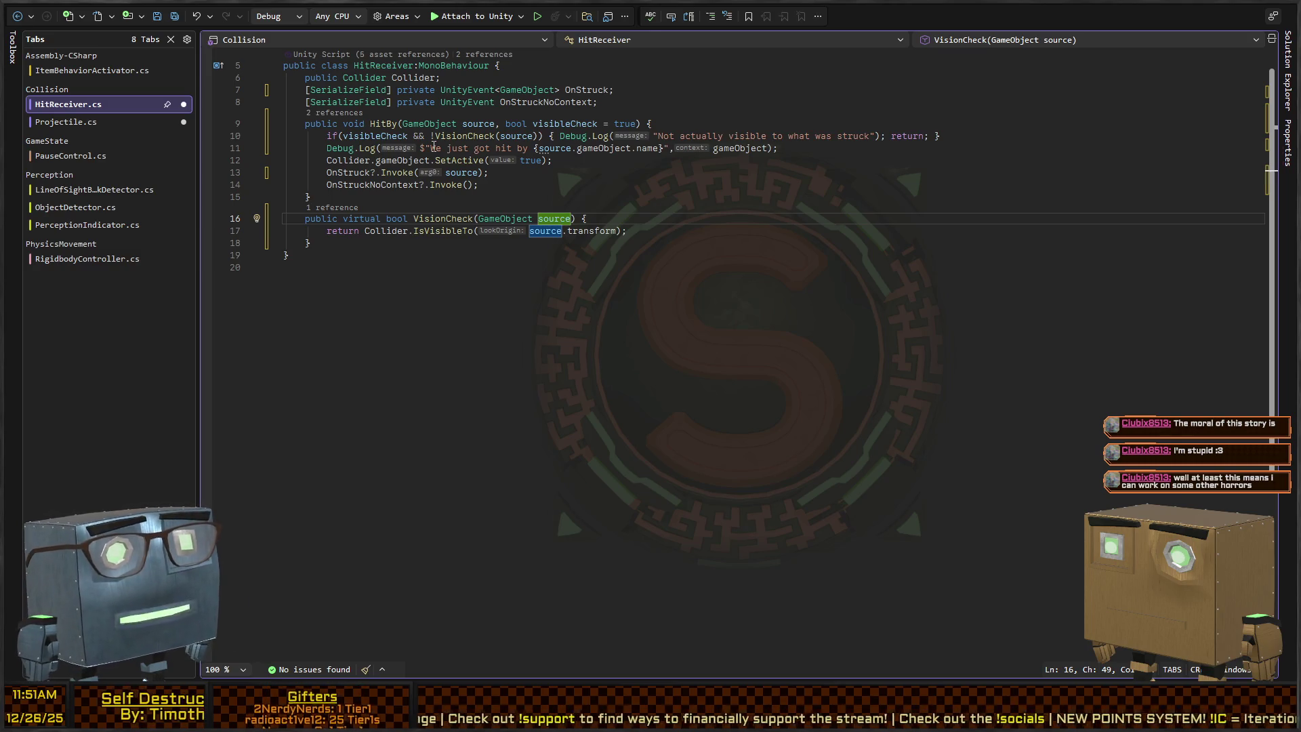
key("Up")
key("Up")
key("Up")
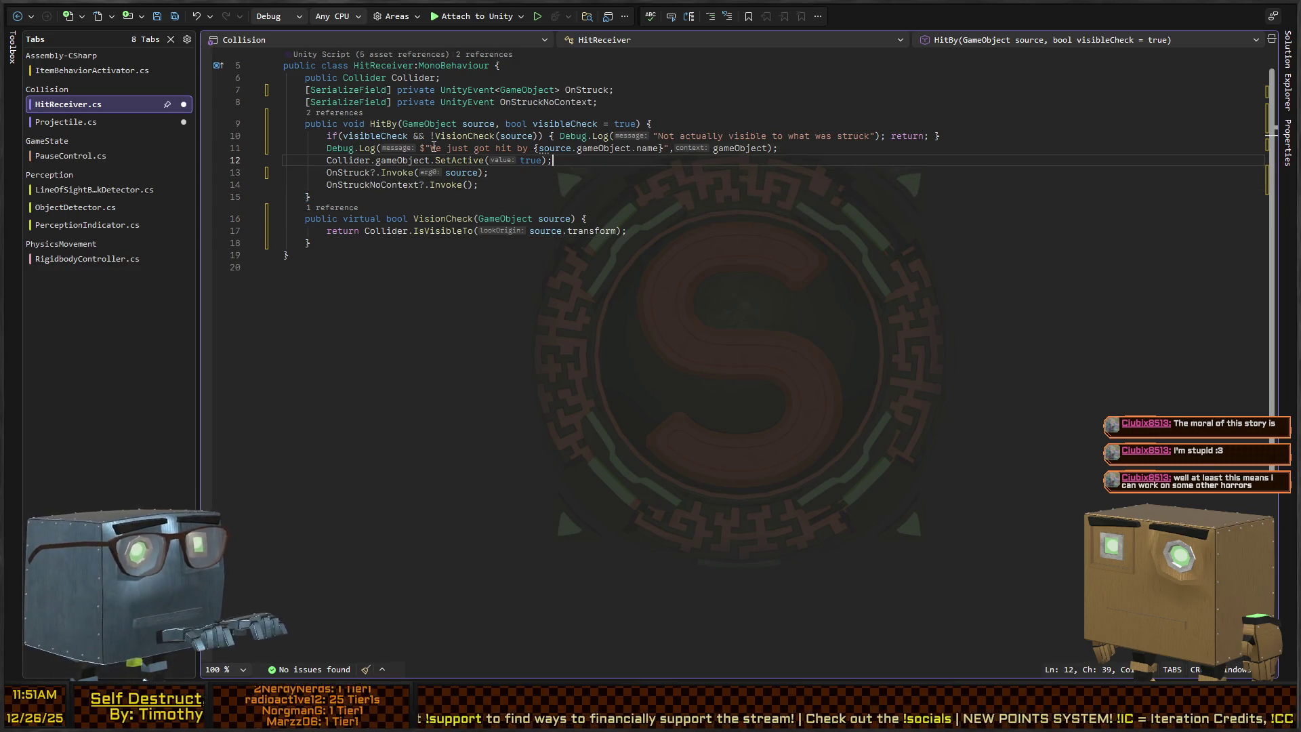
key("ctrl+k")
key("ctrl+d")
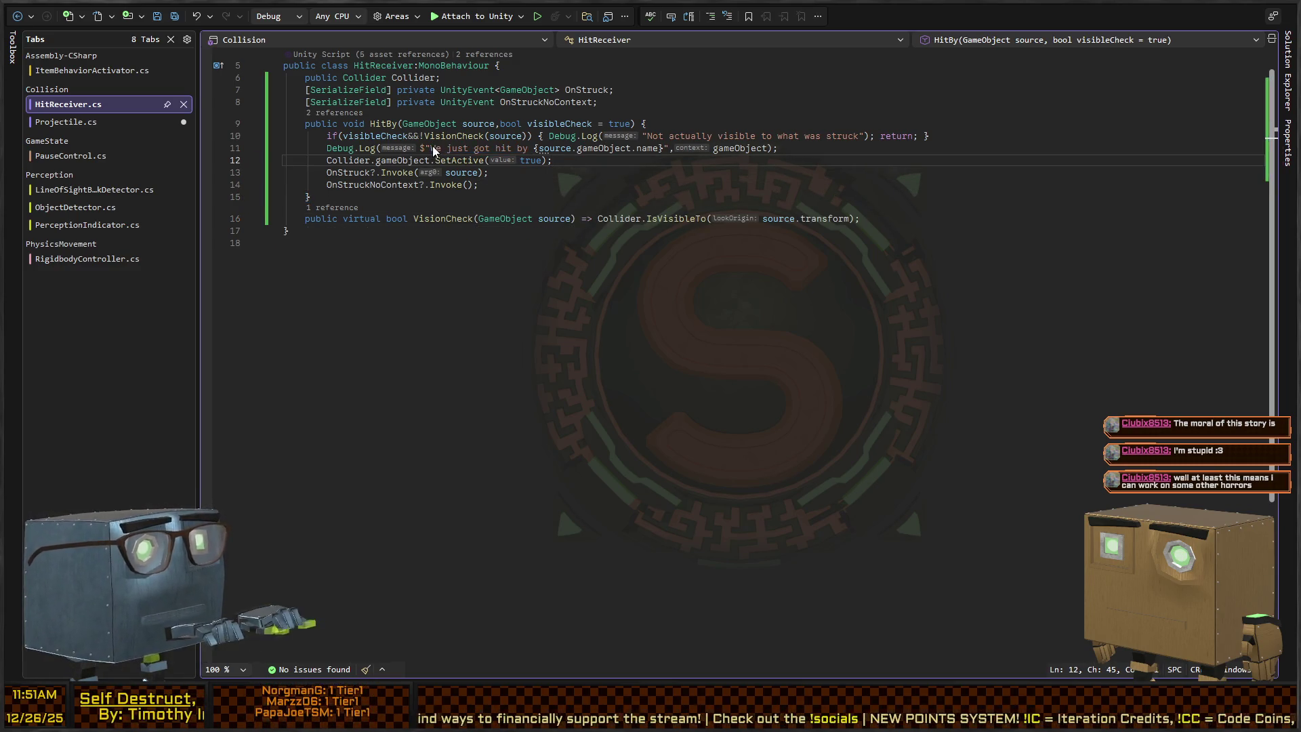
key("ctrl+minus")
scroll(542, 361, "up", 2)
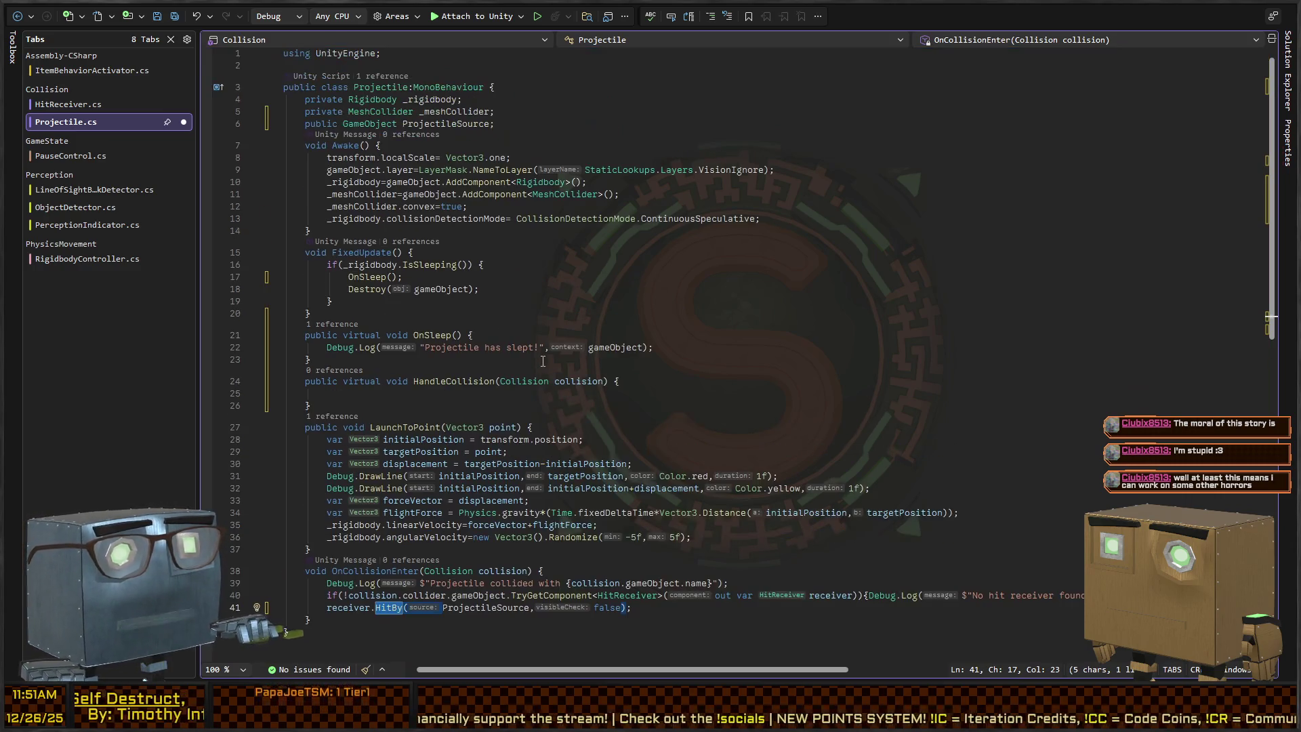
Save Projectile.cs with code cleanup, compare it with HitReceiver.cs, then check Unity's compile errors.
scroll(509, 384, "down", 3)
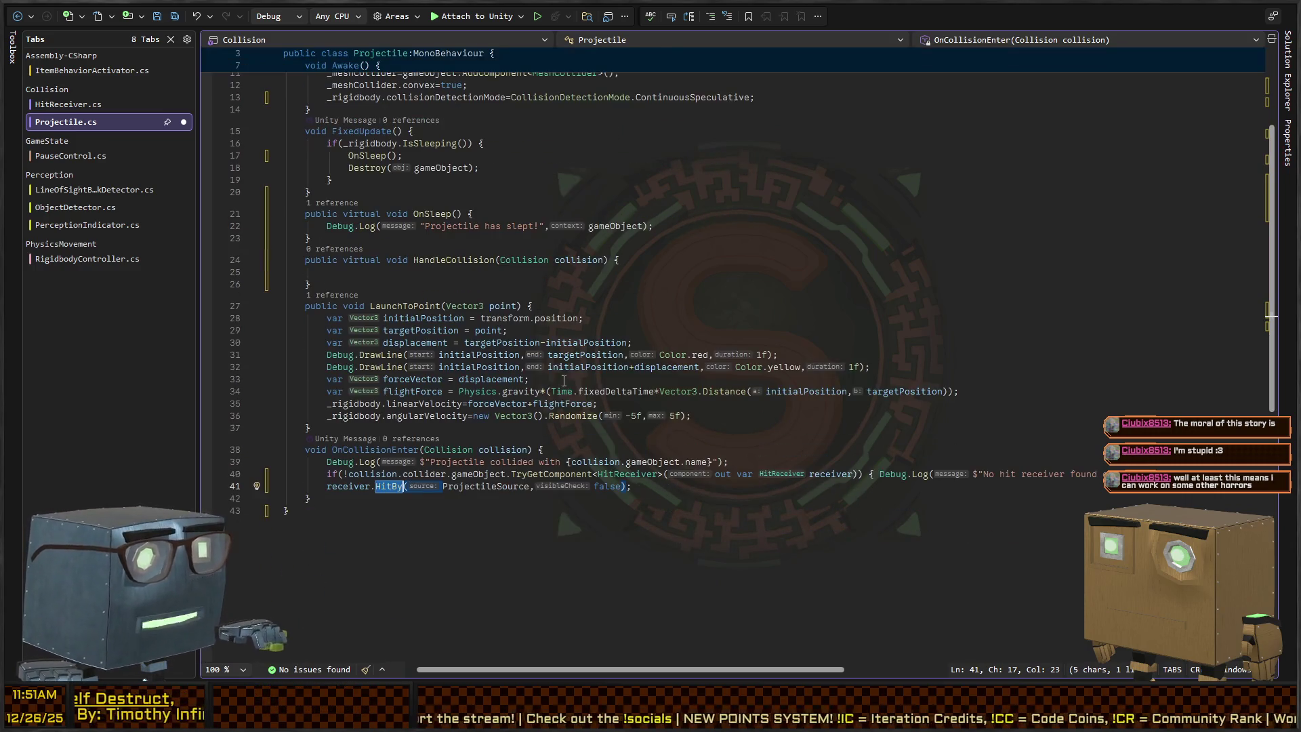
key("ctrl+s")
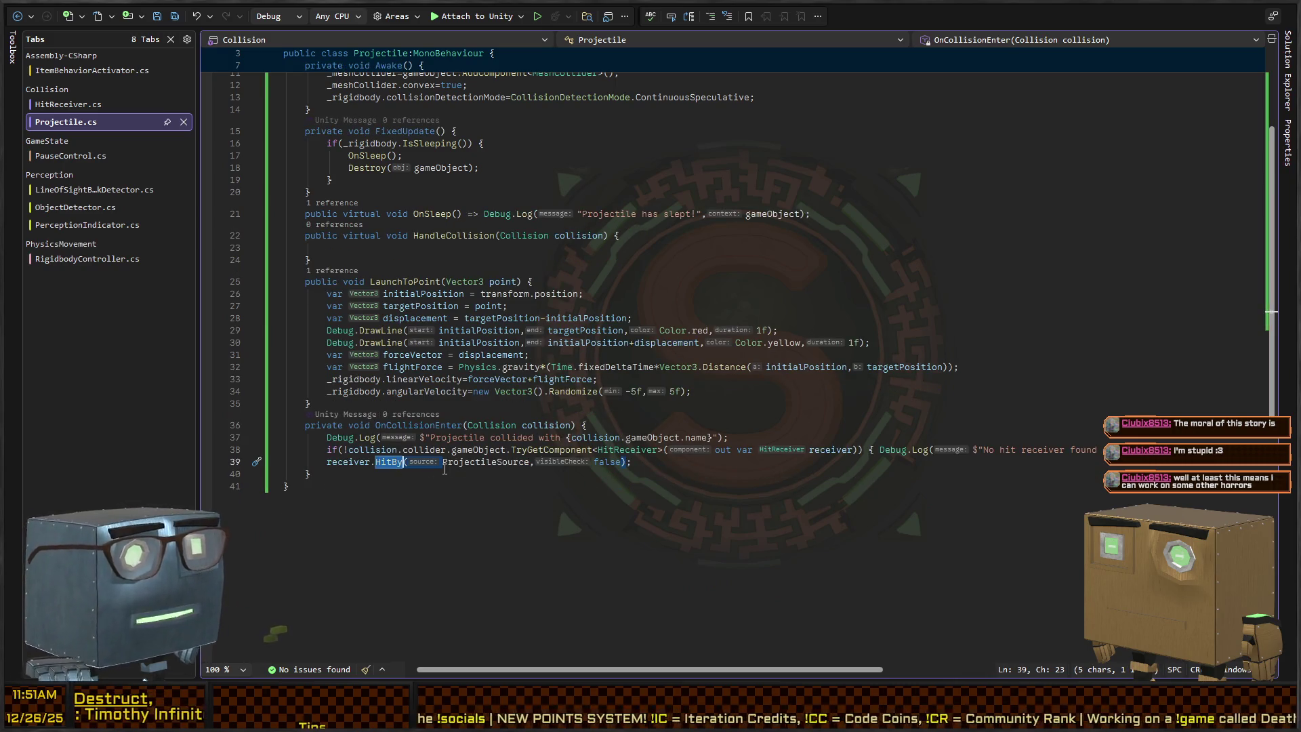
key("ctrl+Tab")
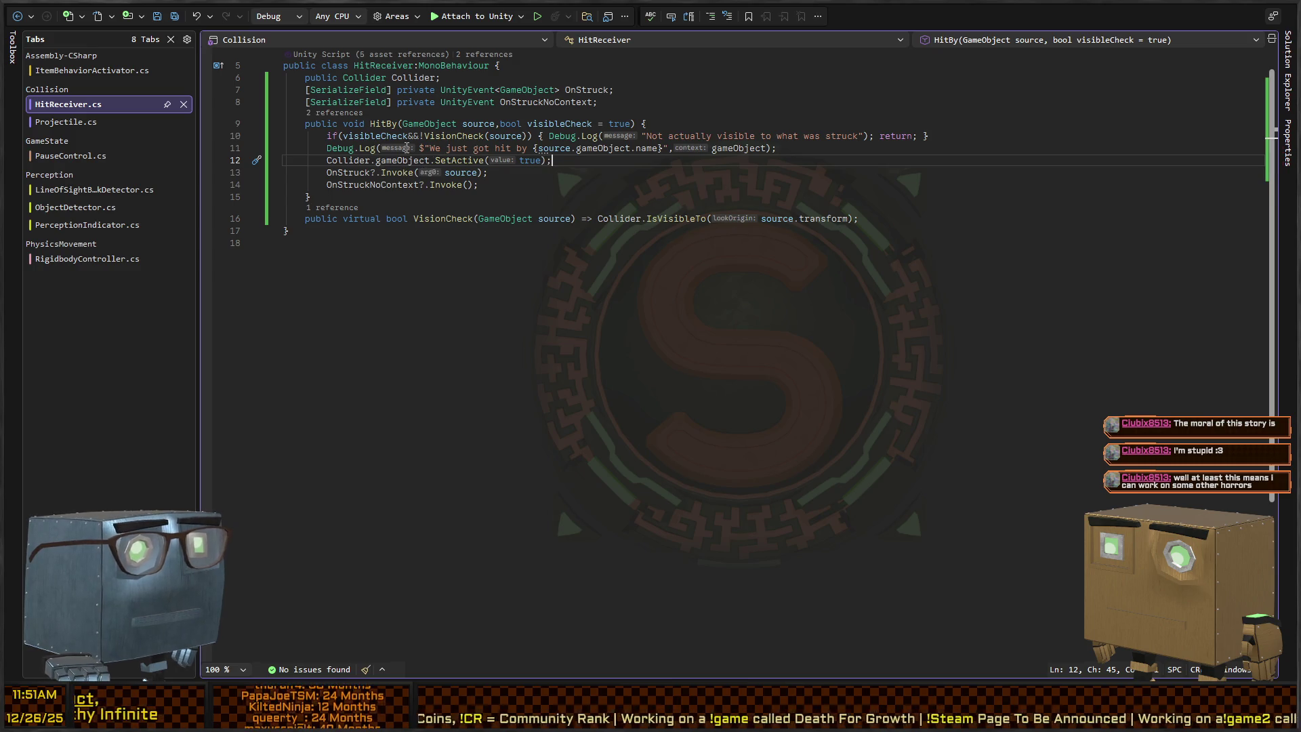
key("ctrl+Tab")
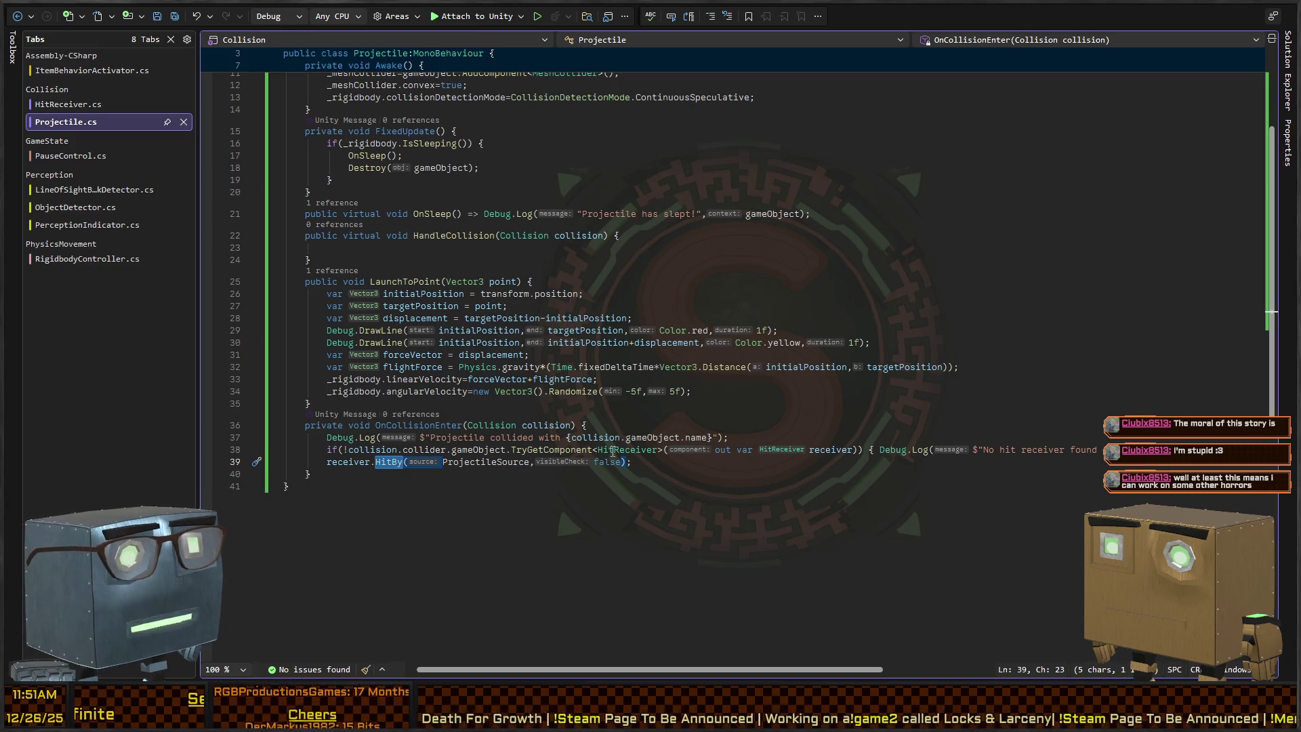
key("ctrl+Tab")
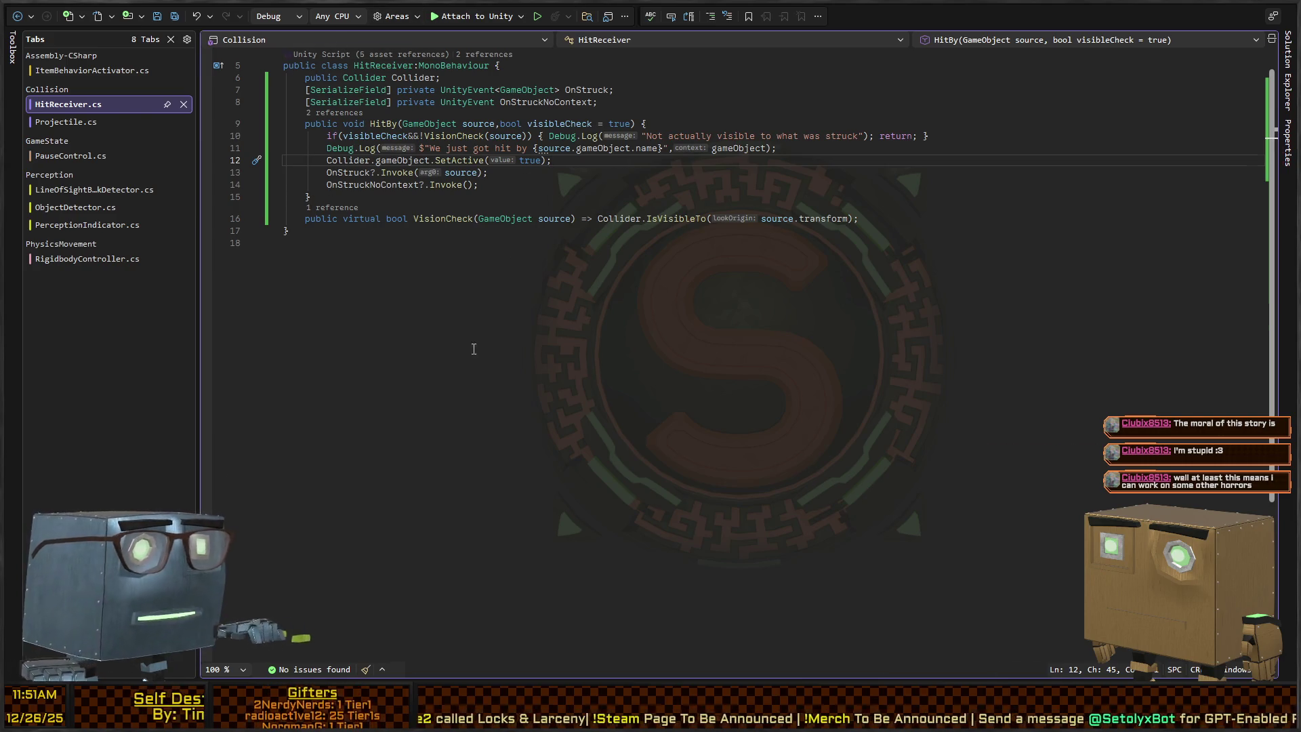
key("ctrl+Tab")
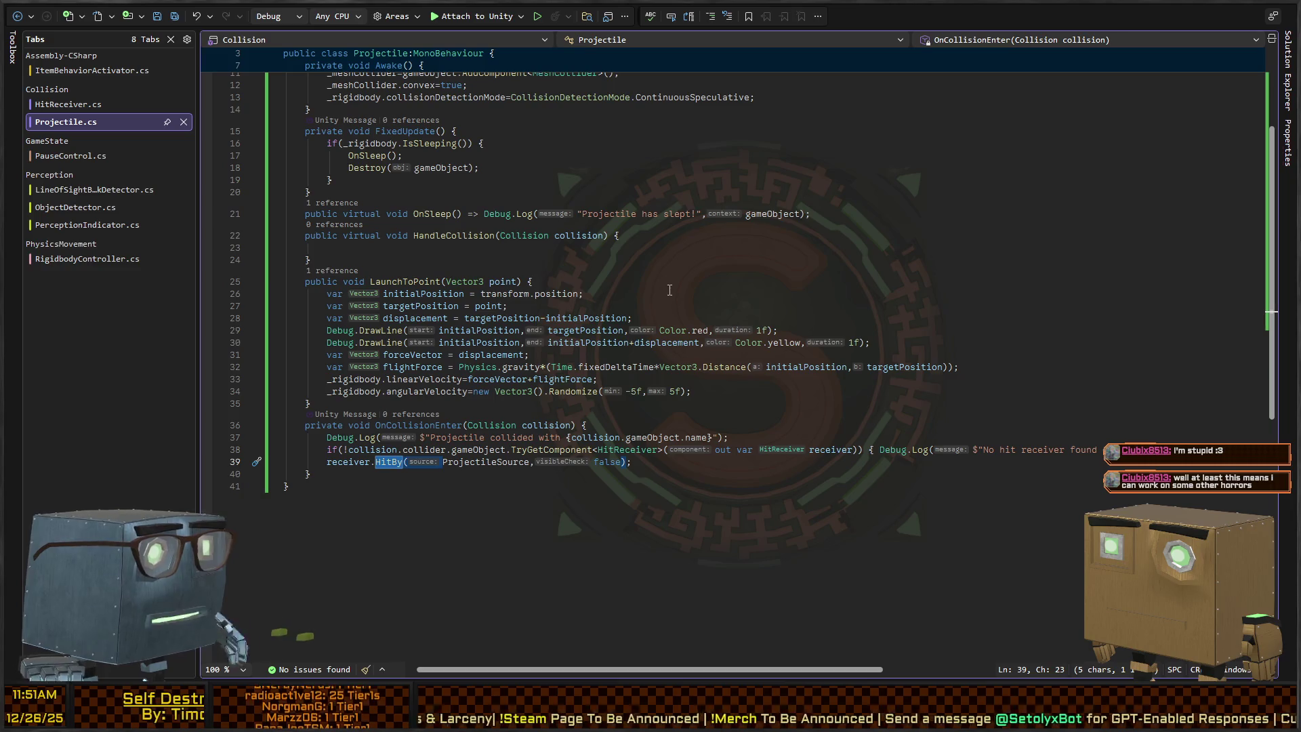
key("alt+Tab")
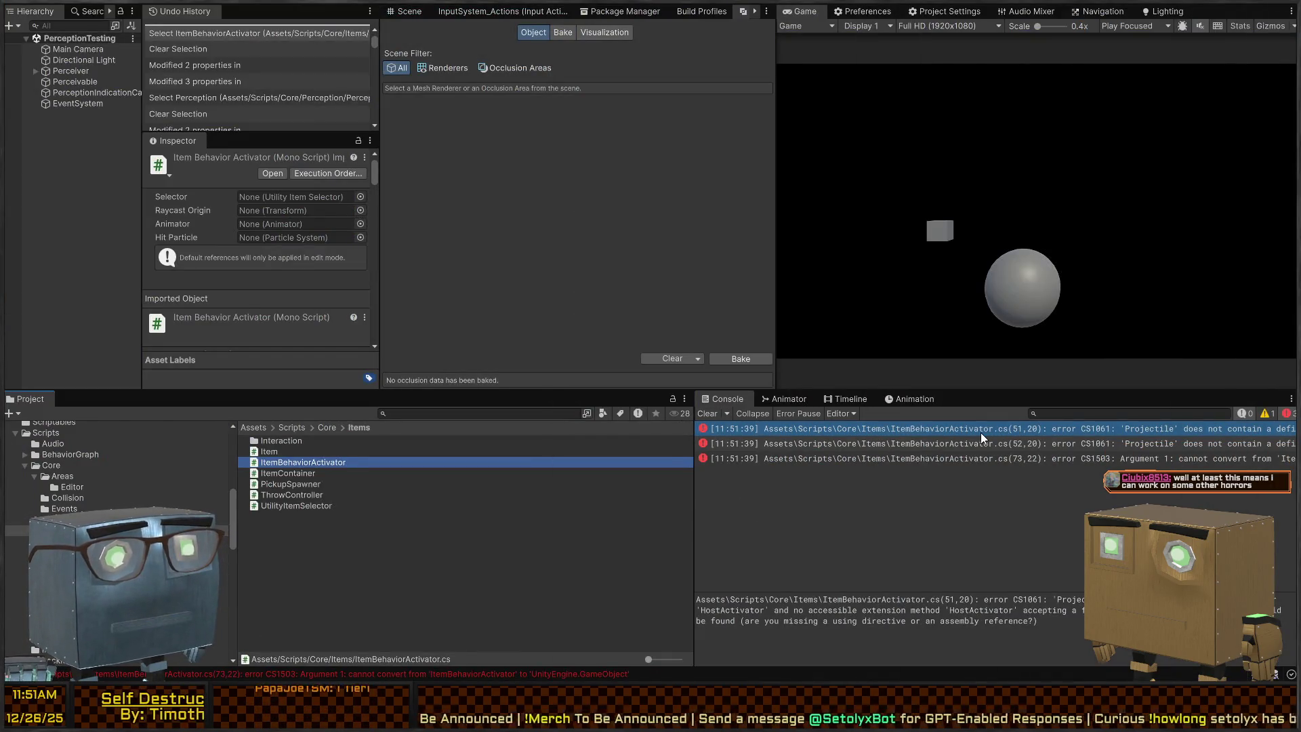
Open ItemBehaviorActivator.cs at the first compile error listed in Unity's console.
left_click(1003, 431)
double_click(1003, 435)
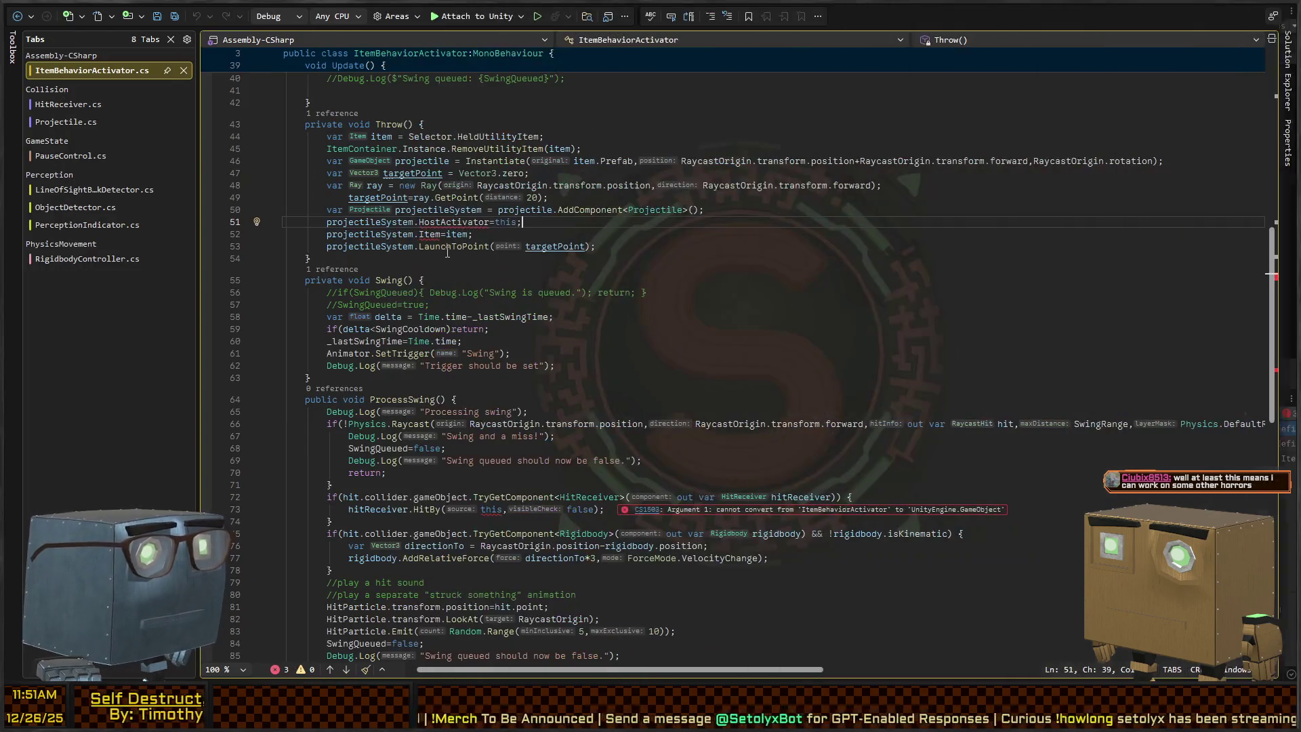
scroll(361, 239, "up", 4)
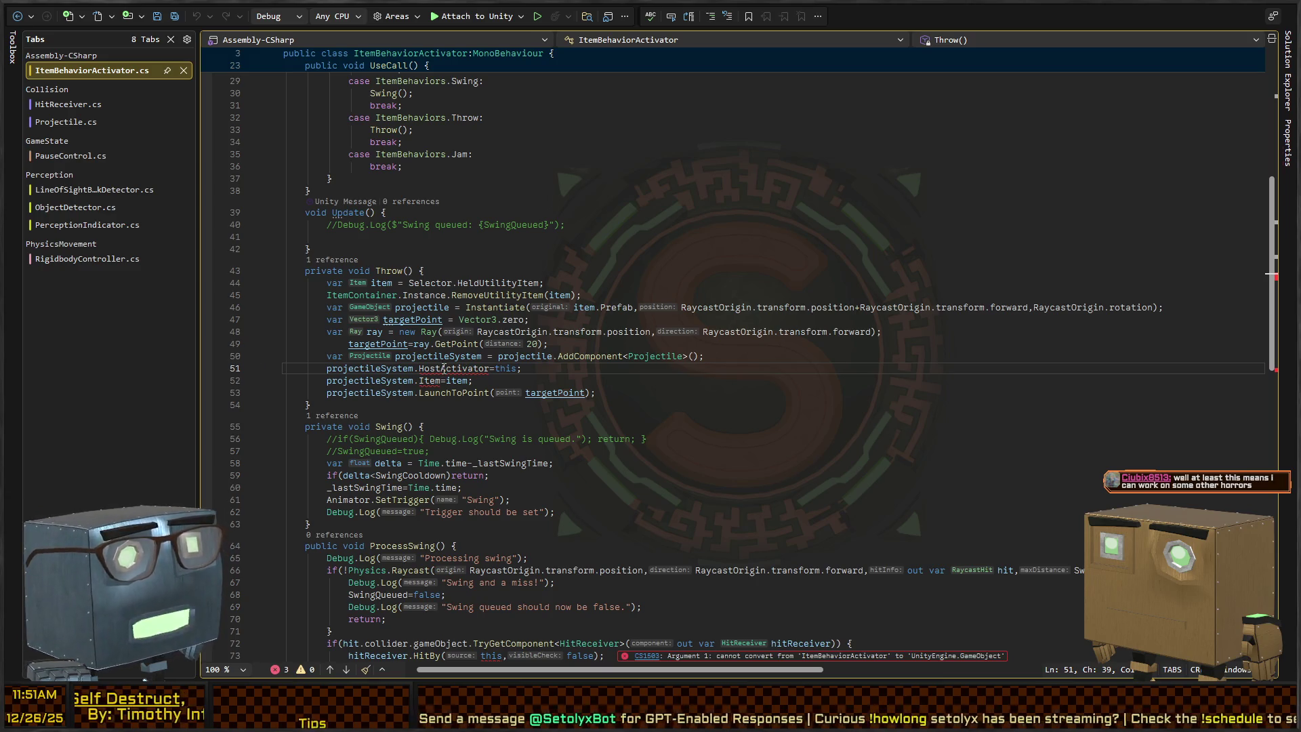
In Throw, assign projectileSystem.ProjectileSource = this in place of HostActivator.
double_click(444, 368)
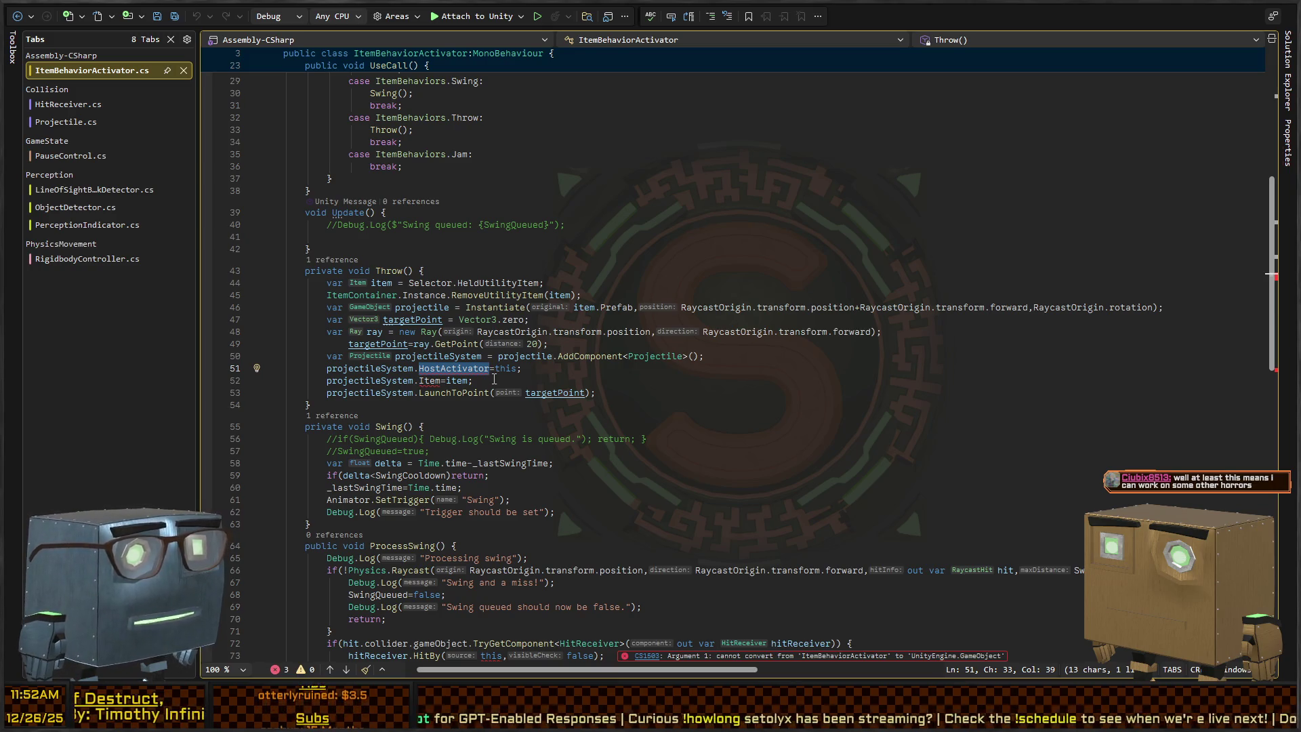
type("ProjectileSource")
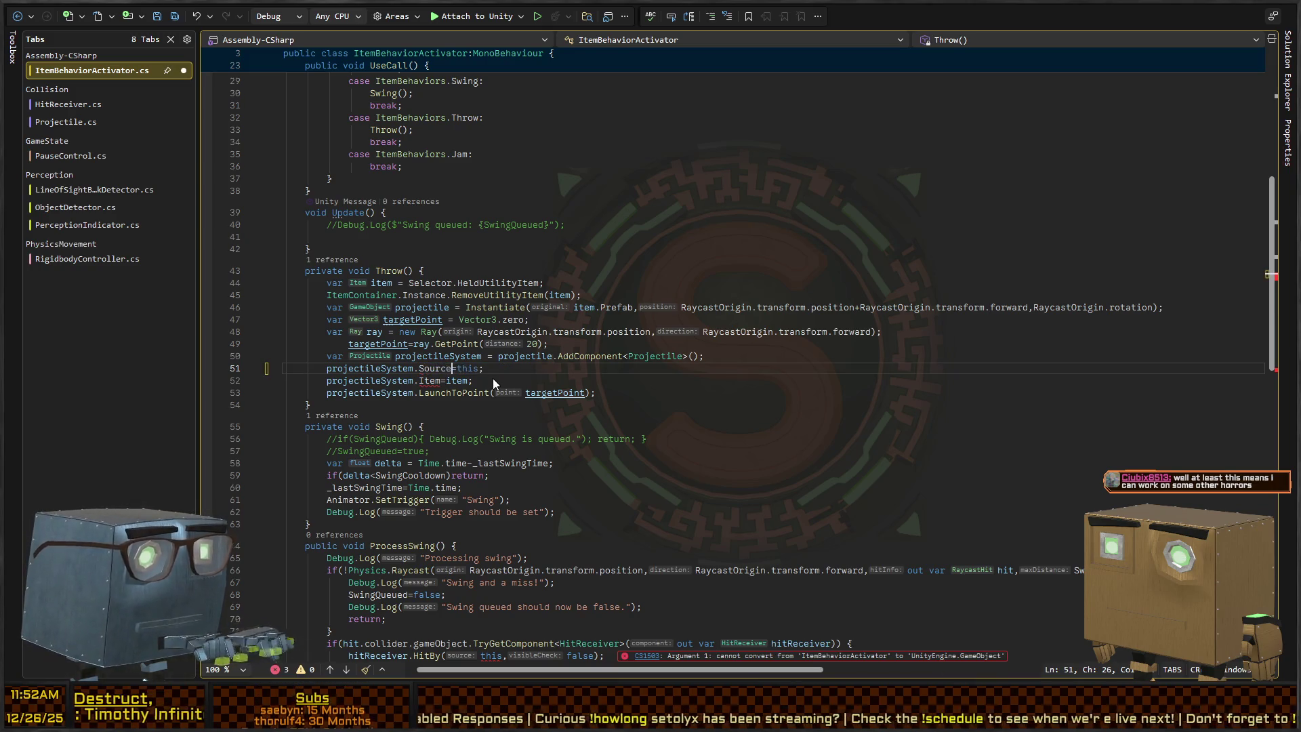
type("=game")
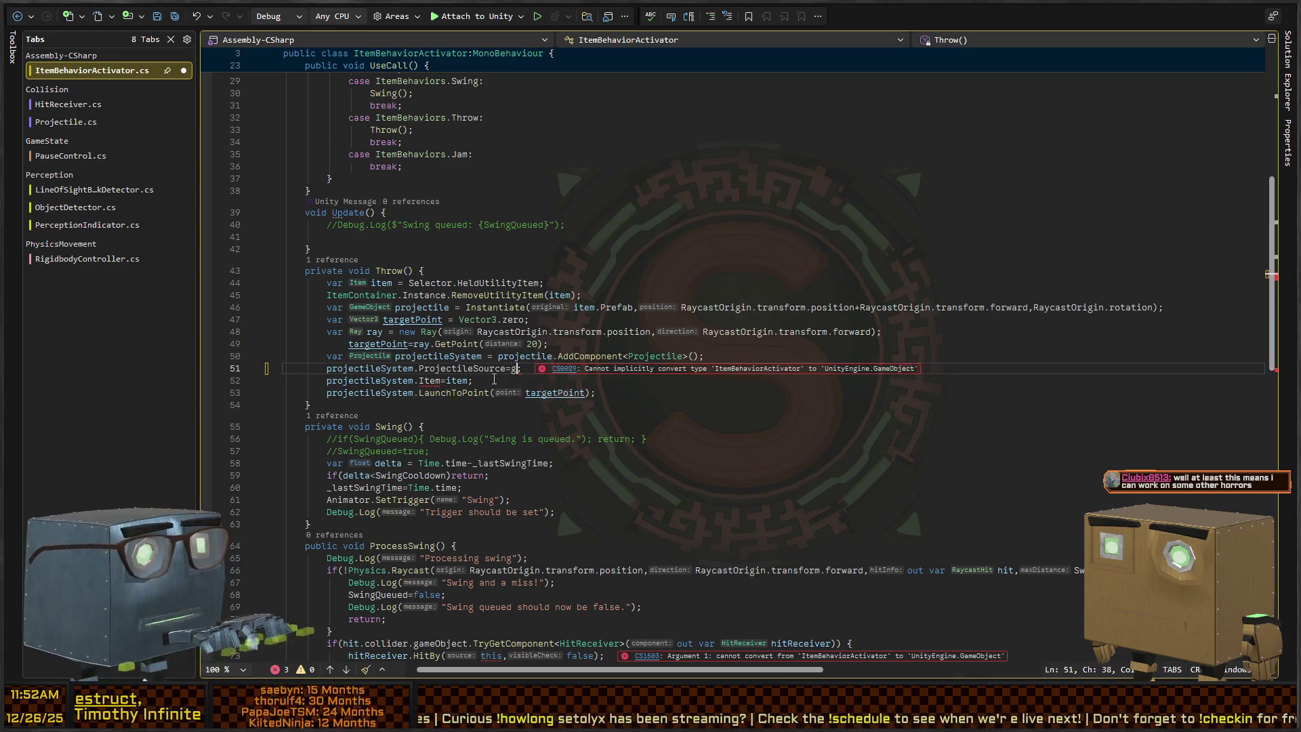
type("Object;")
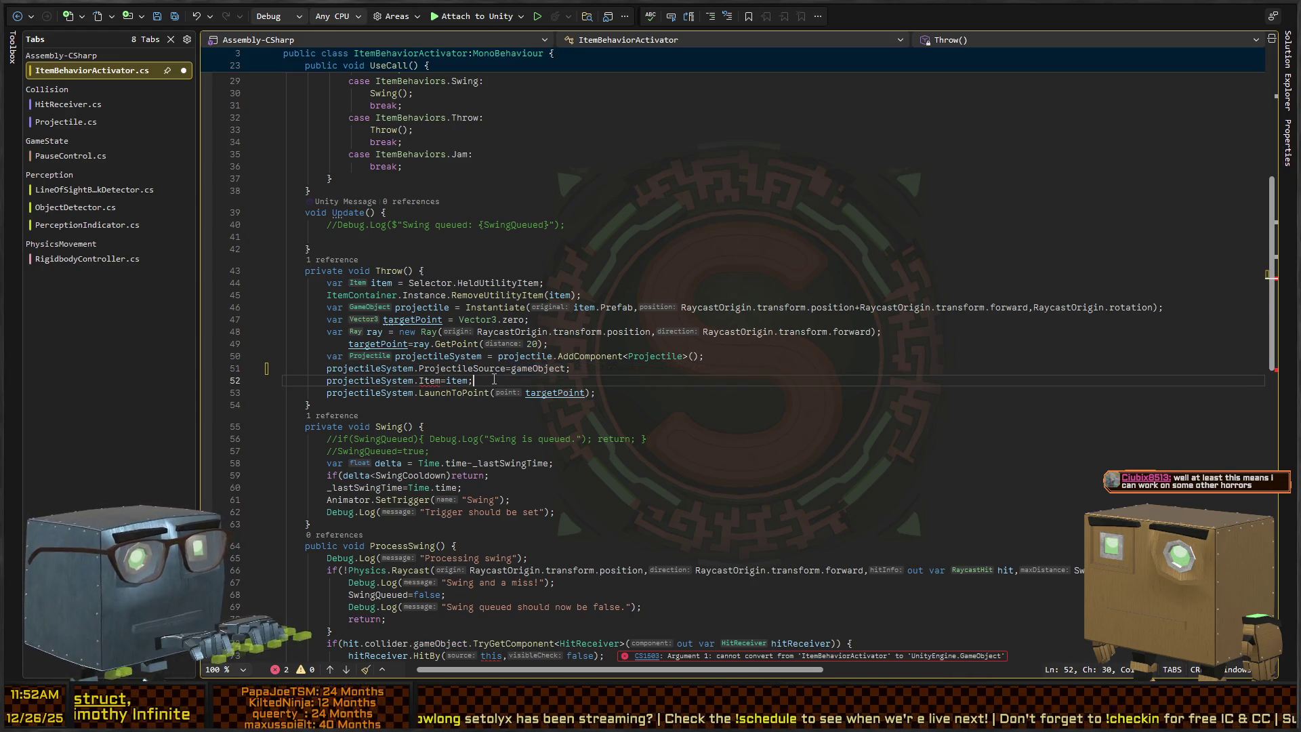
left_click(494, 379)
key("shift+Home")
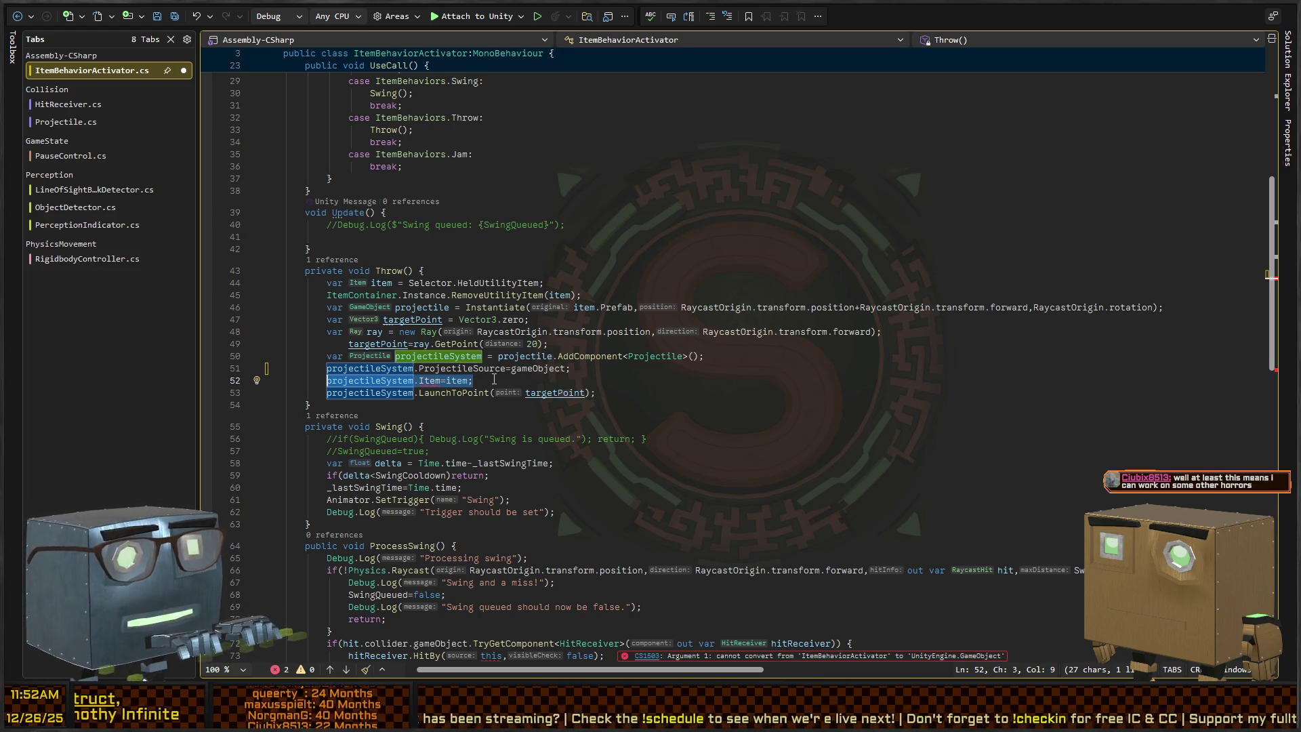
key("ctrl+z")
key("ctrl+z")
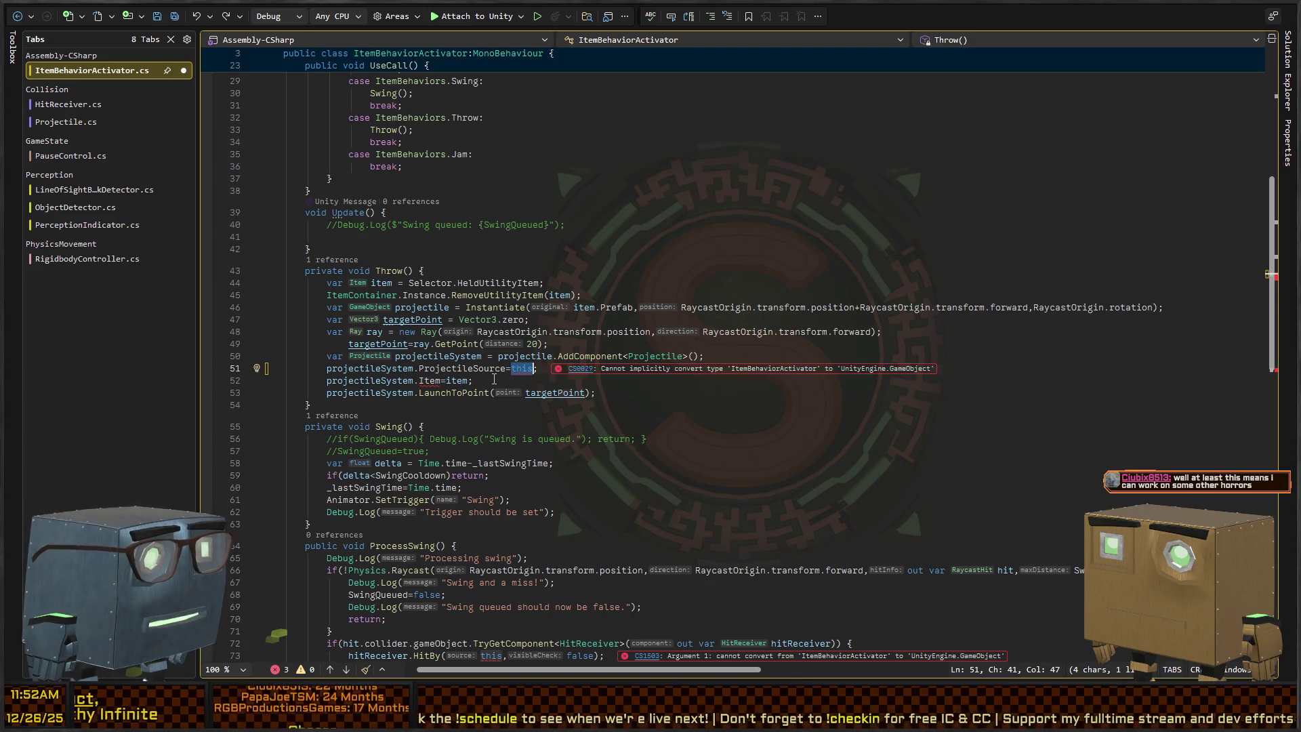
key("Left")
key("Left")
key("Left")
key("Up")
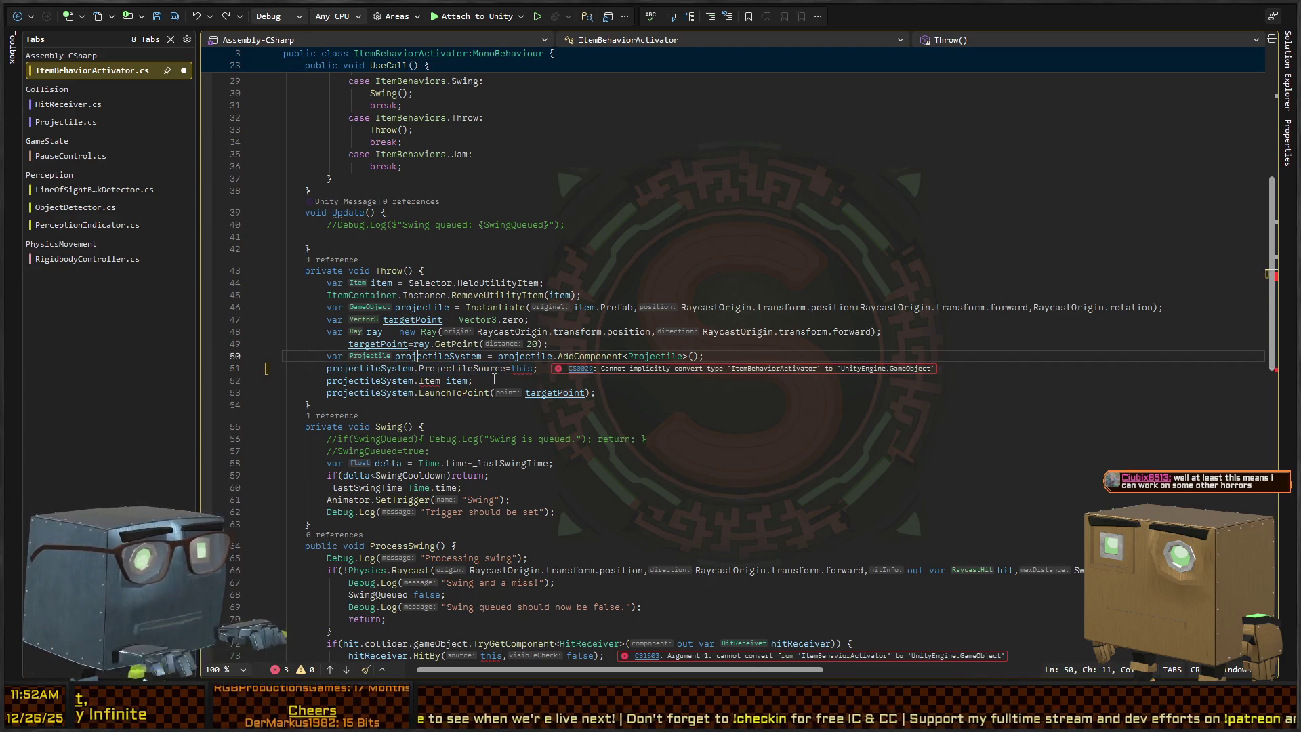
key("Right")
key("Right")
key("Right")
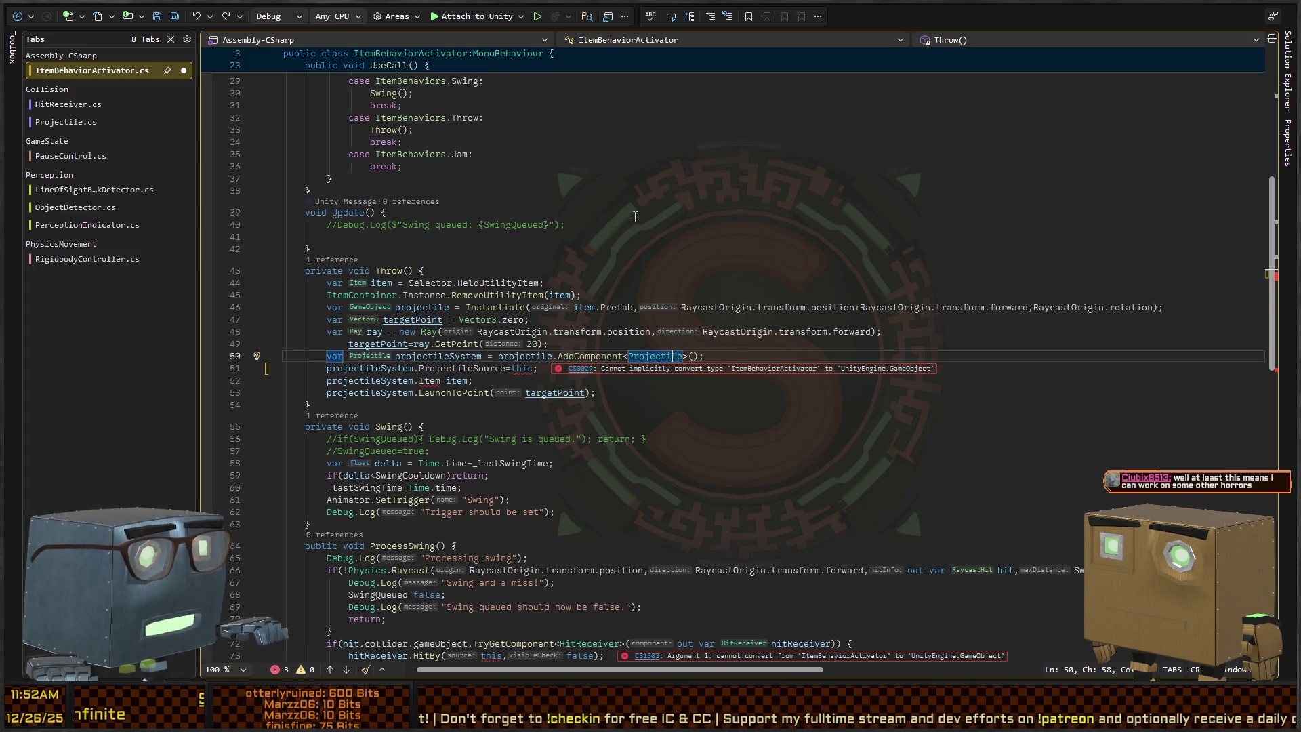
key("alt+Tab")
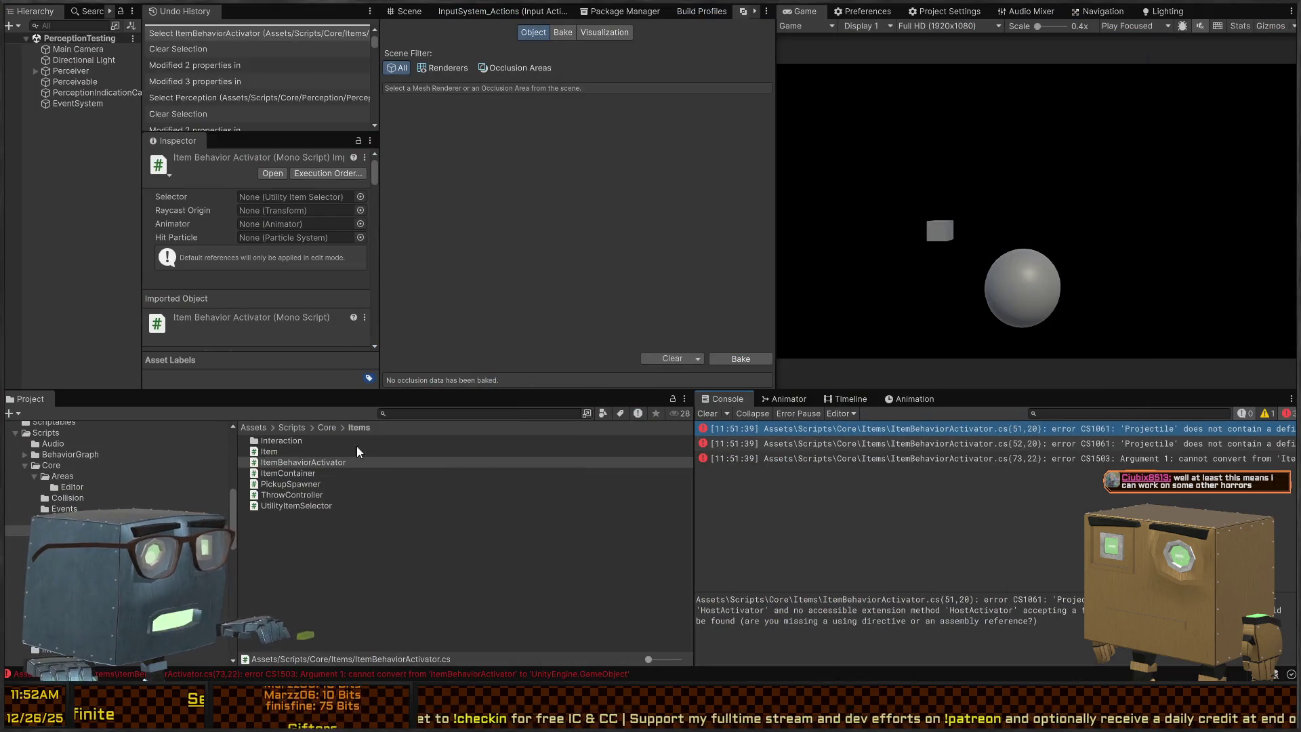
Locate the Core Items folder in the Project window via the ItemBehaviorActivator script.
key("alt+Tab")
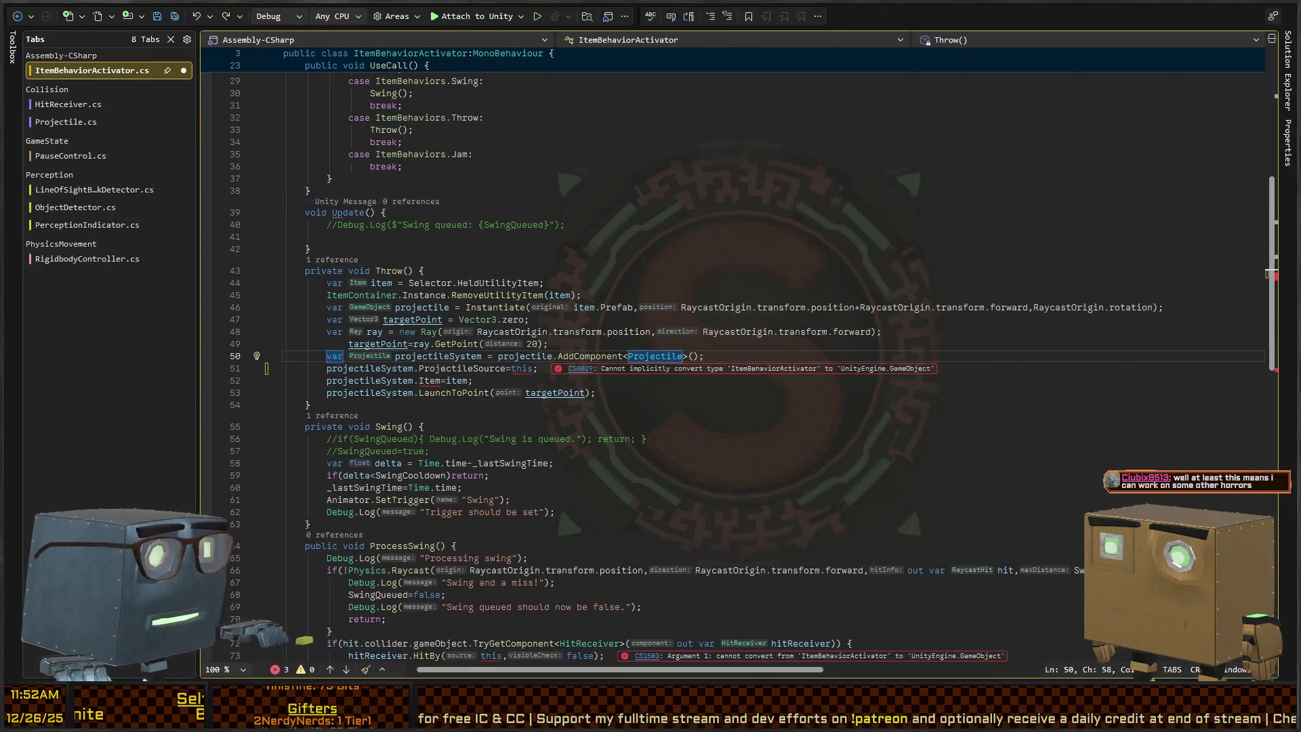
key("alt+Tab")
left_click(442, 413)
type("ite")
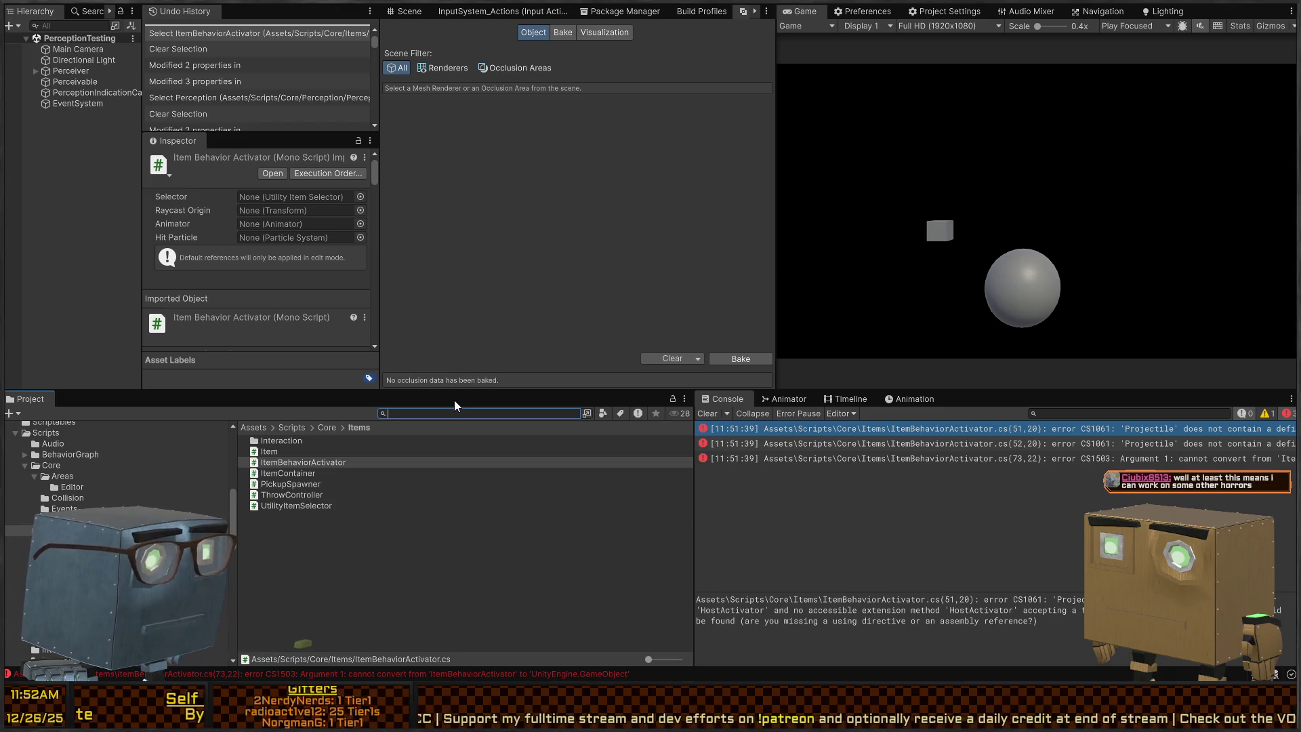
key("BackSpace")
key("BackSpace")
key("BackSpace")
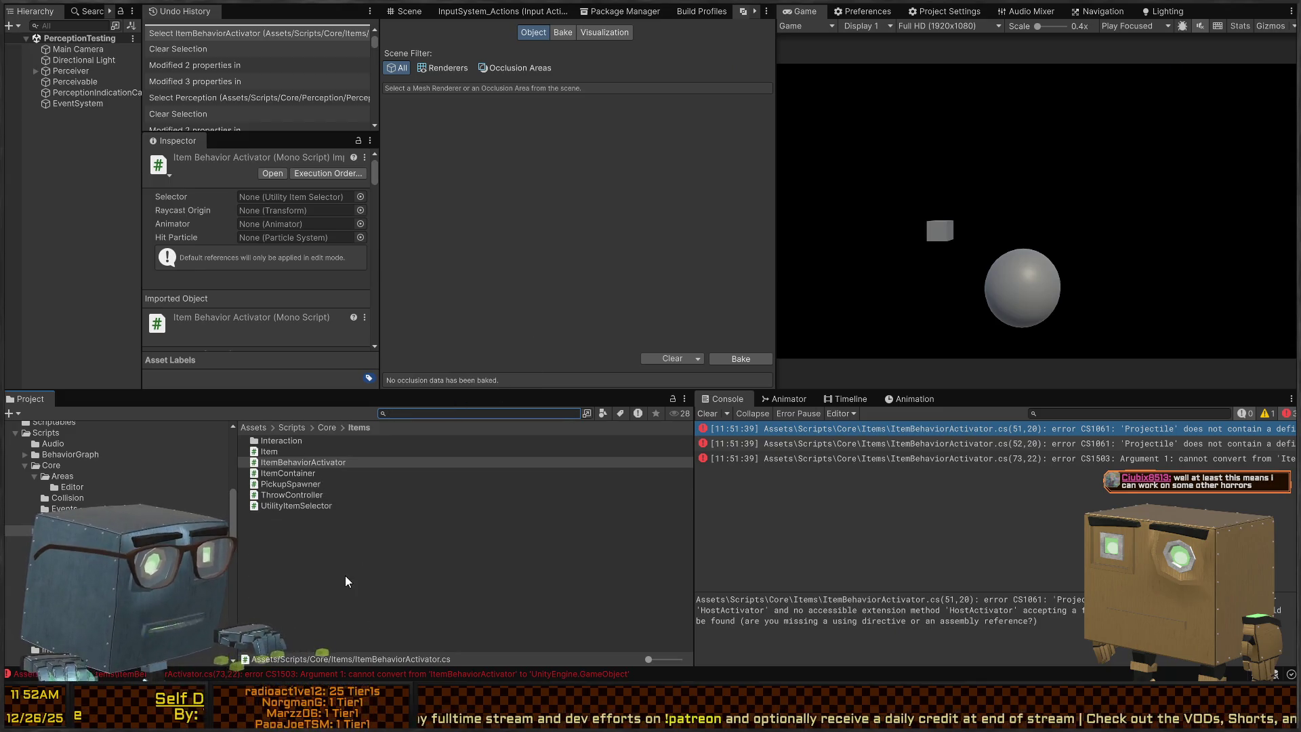
left_click(344, 575)
left_click(332, 462)
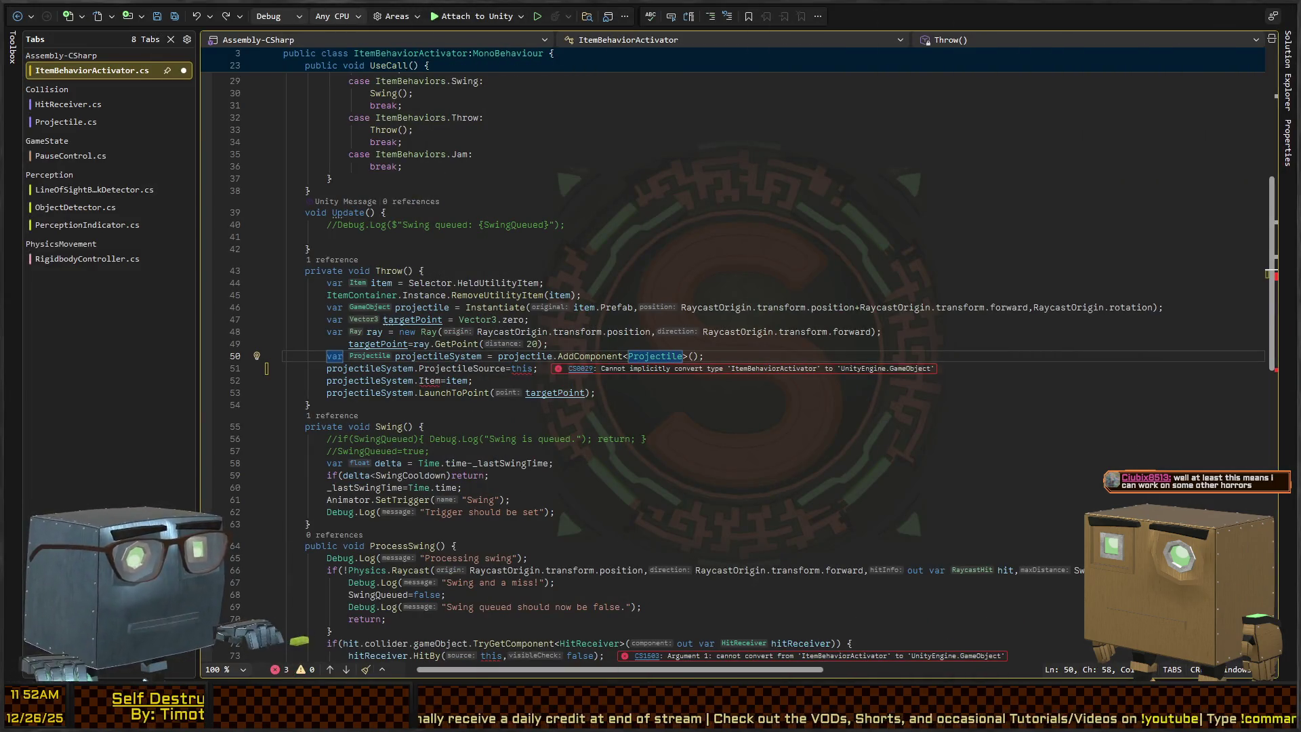
key("alt+Tab")
Create a C# script named ThrownItem in the Items folder and open it in Visual Studio.
left_click(326, 537)
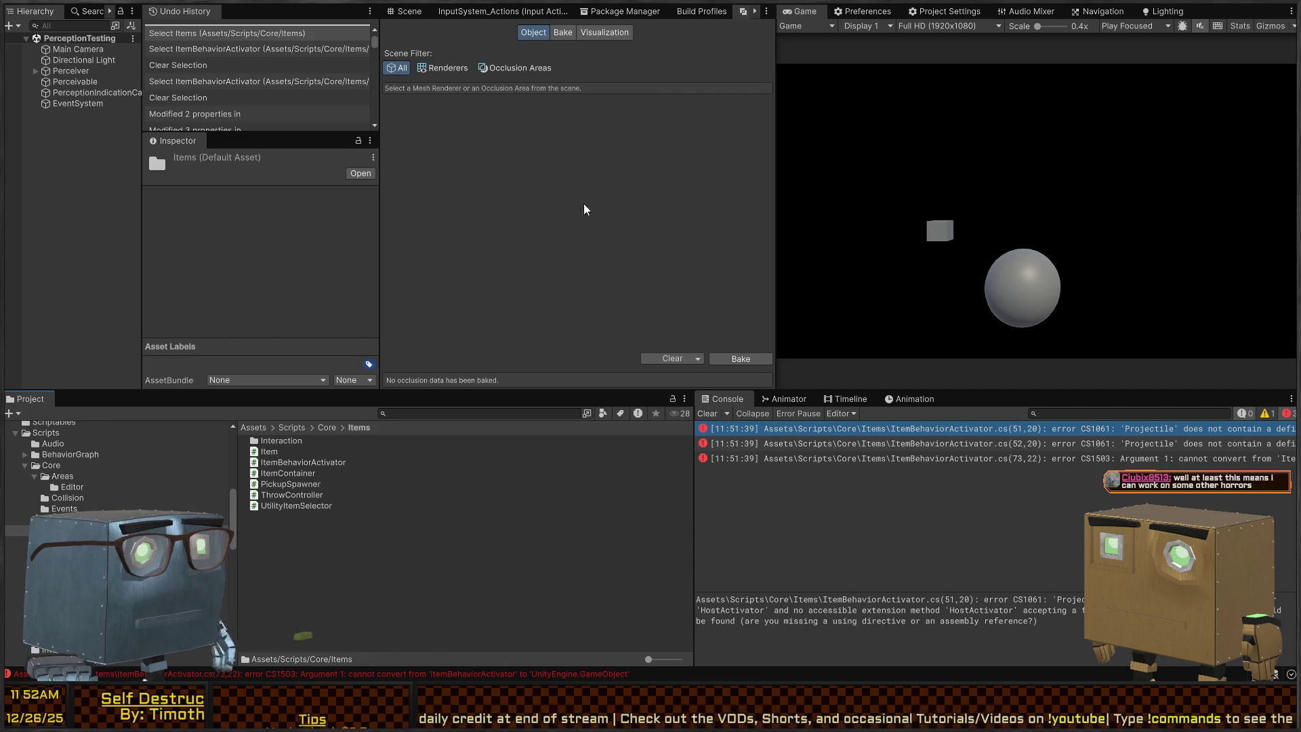
type("ThrownItem")
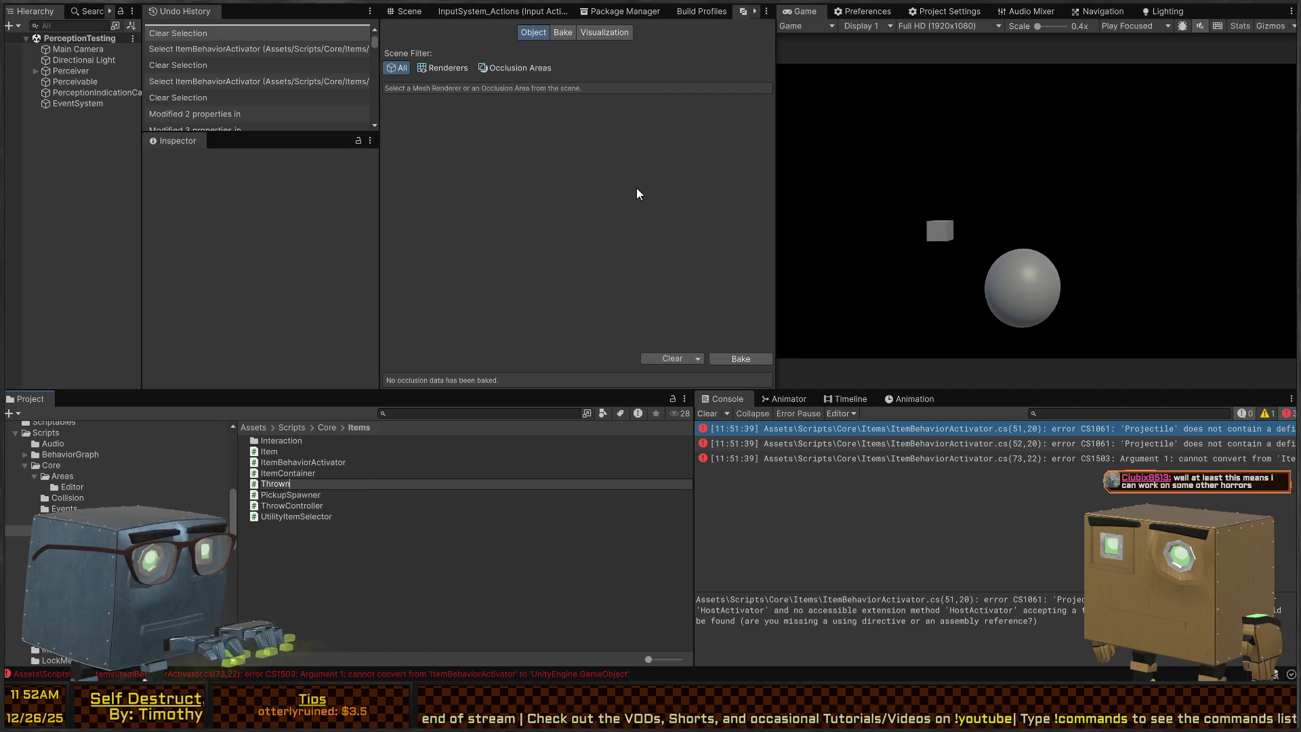
key("Return")
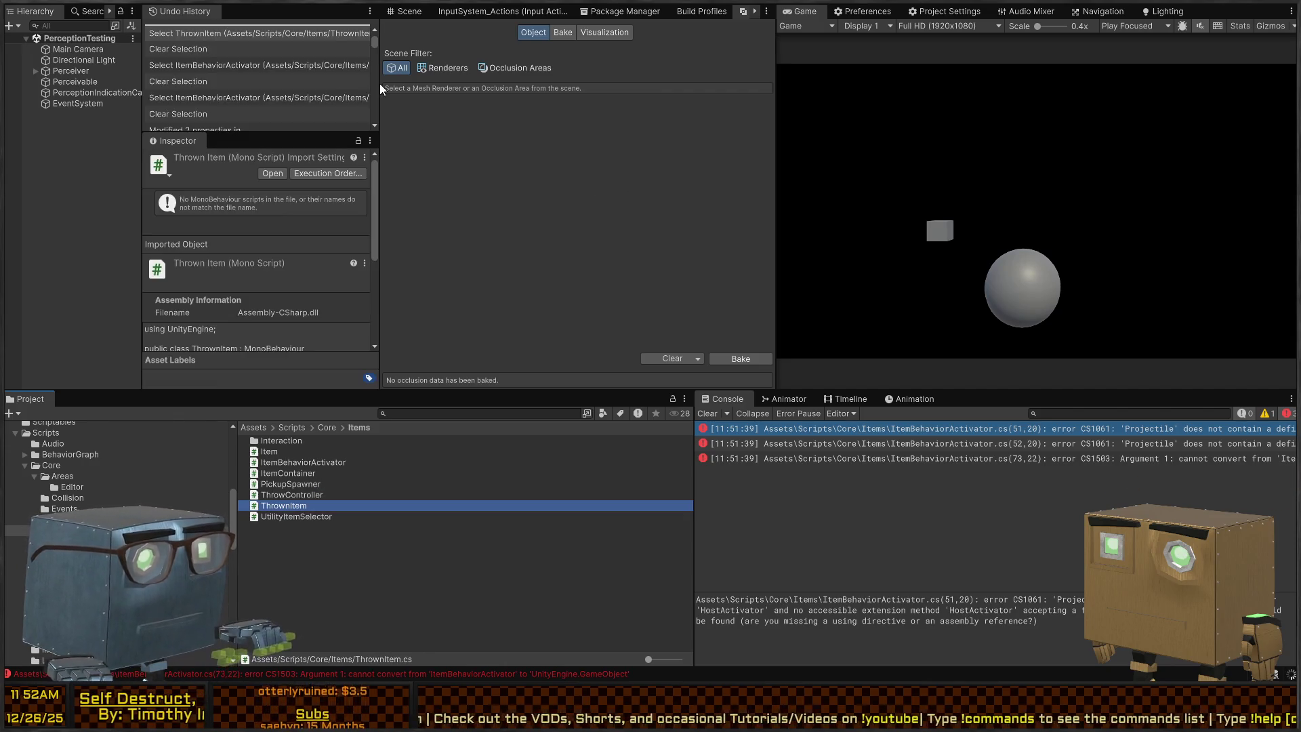
key("Return")
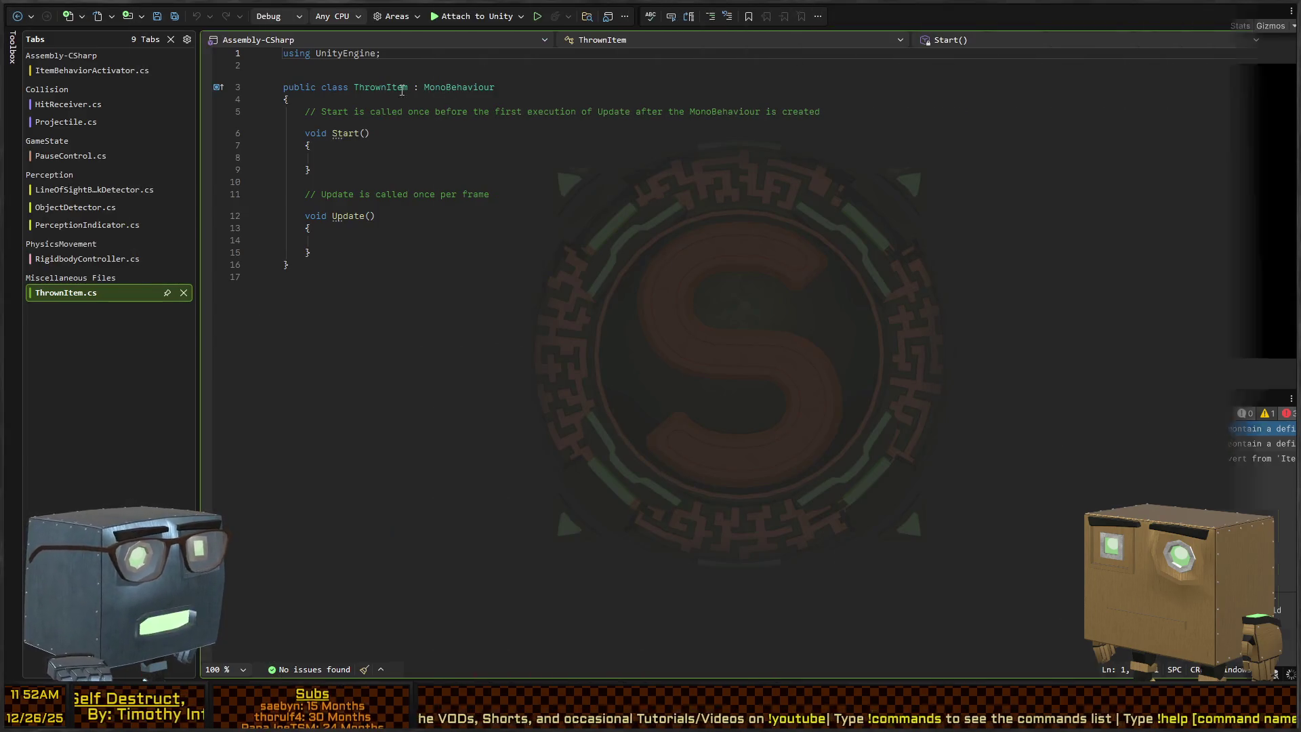
Make ThrownItem extend Projectile and delete the template Start and Update methods.
type("P")
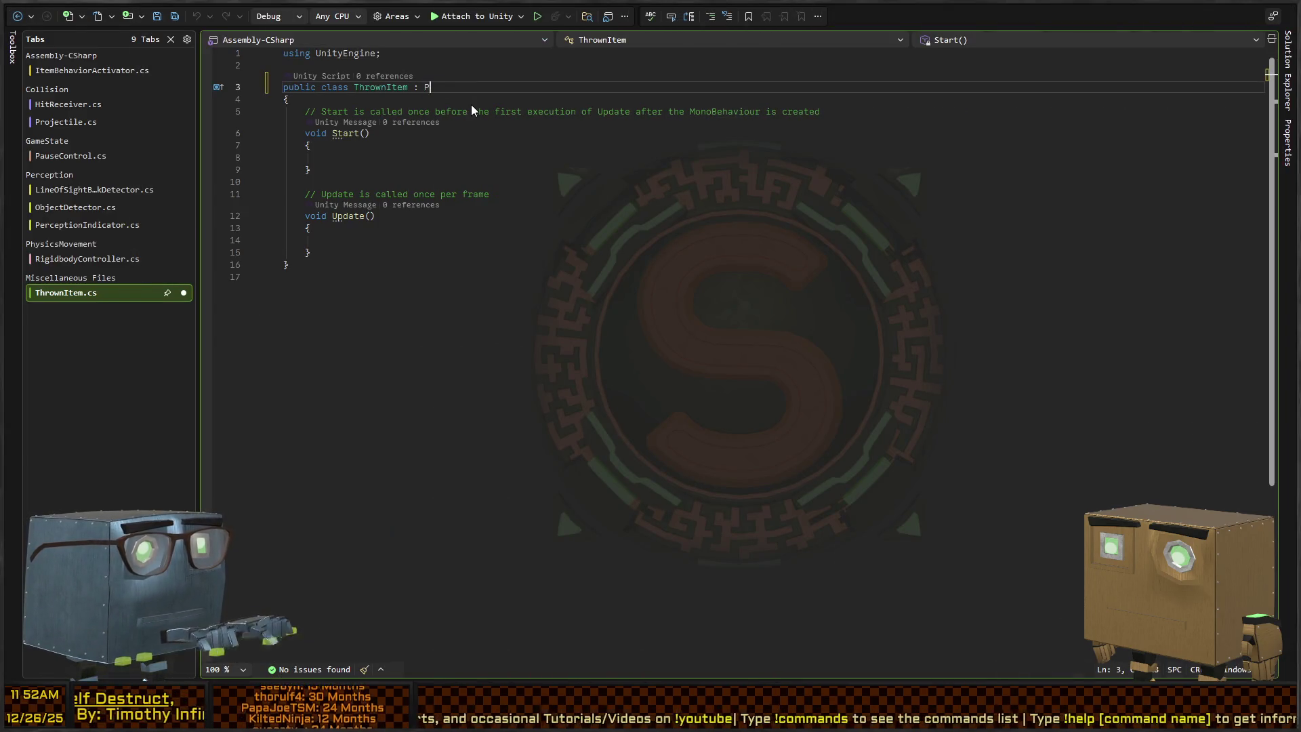
type("rojectile")
key("Down")
key("Down")
key("End")
key("shift+Home")
key("Delete")
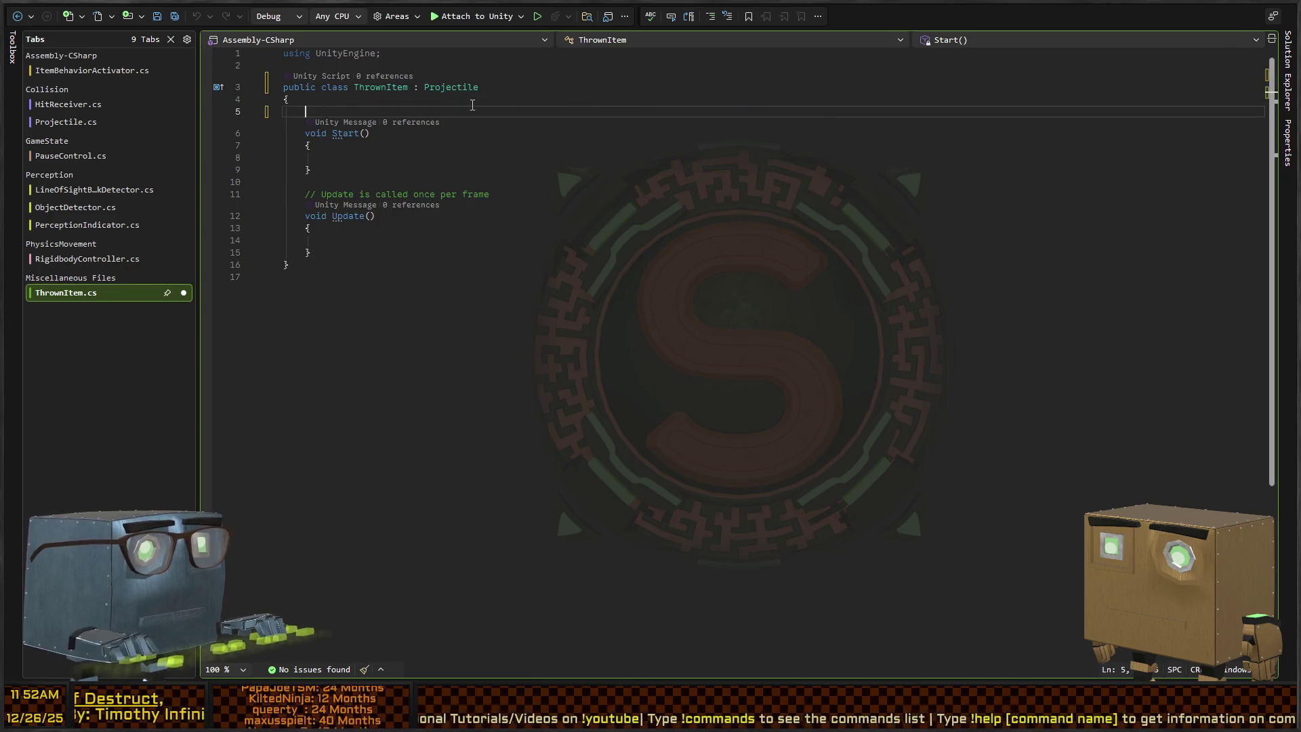
key("shift+Down")
key("shift+Down")
key("shift+Down")
key("shift+Down")
key("shift+Down")
key("shift+Down")
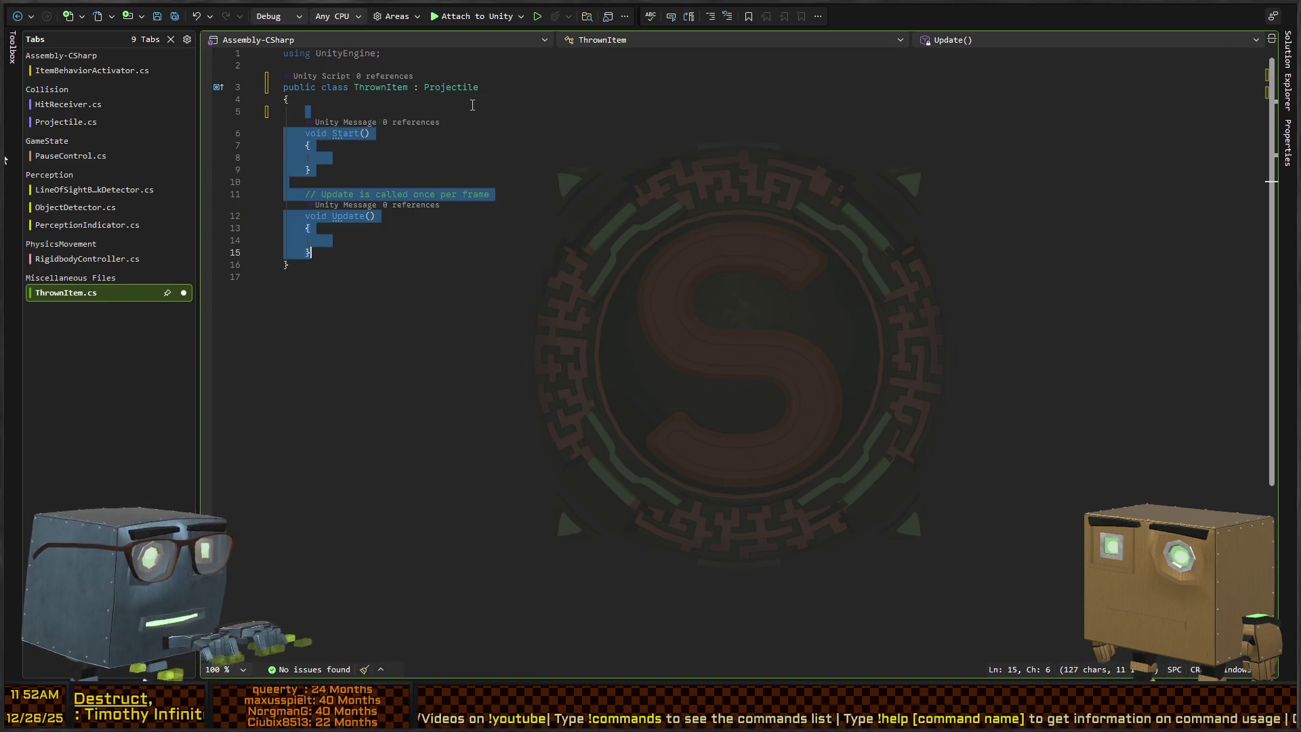
key("Delete")
Start a BehaviorActivator field in ThrownItem, checking against ItemBehaviorActivator's Throw code.
key("ctrl+Tab")
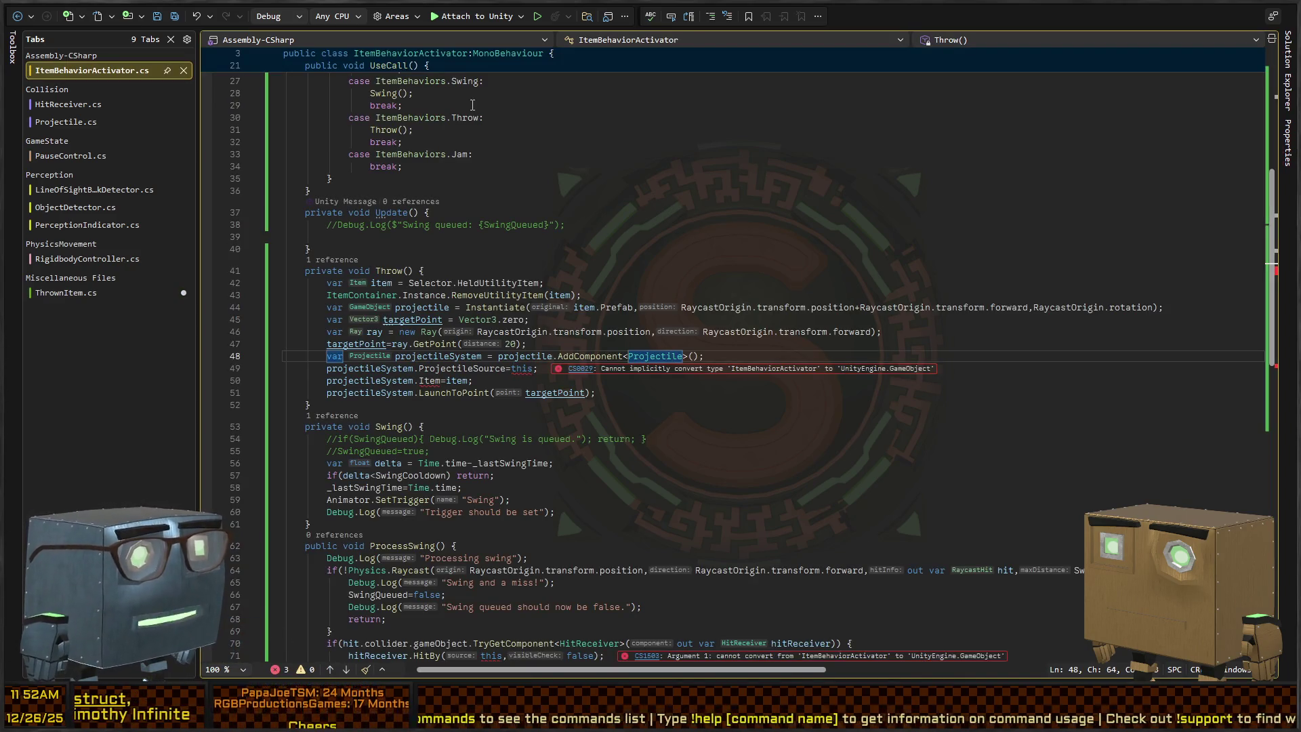
key("ctrl+Tab")
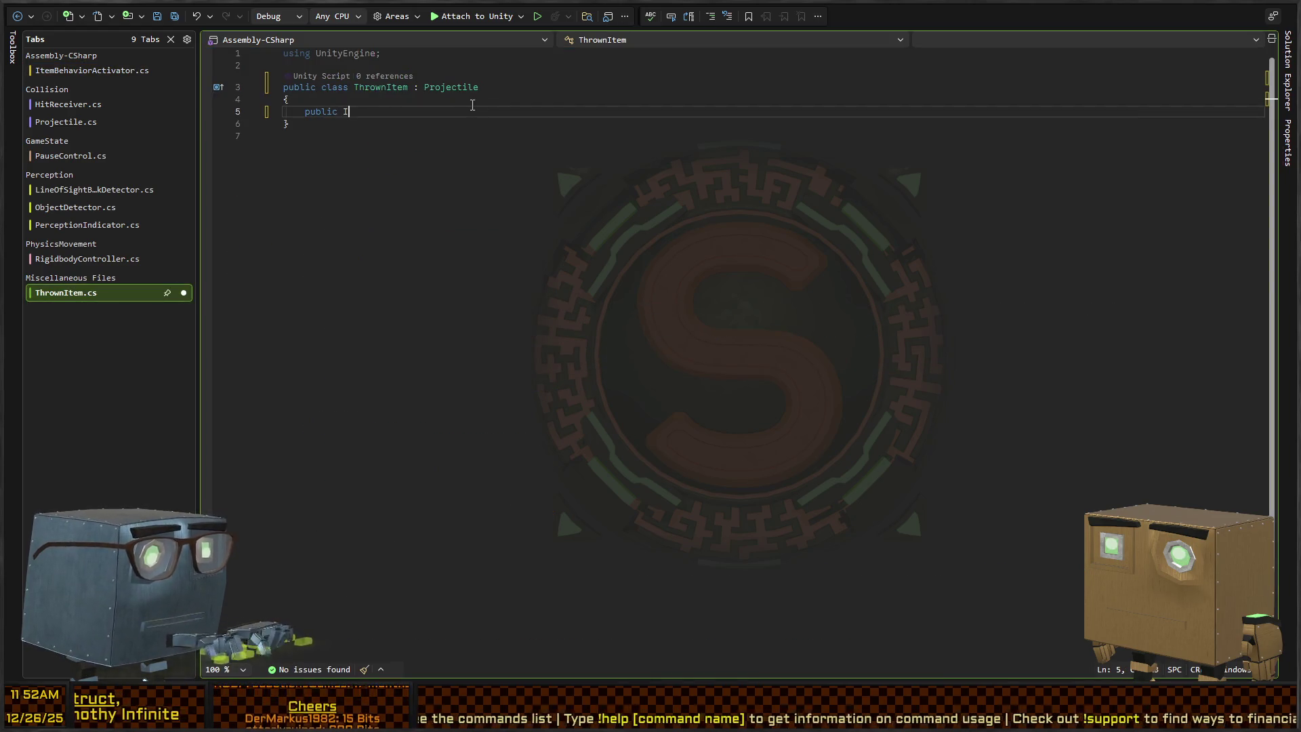
type("beh")
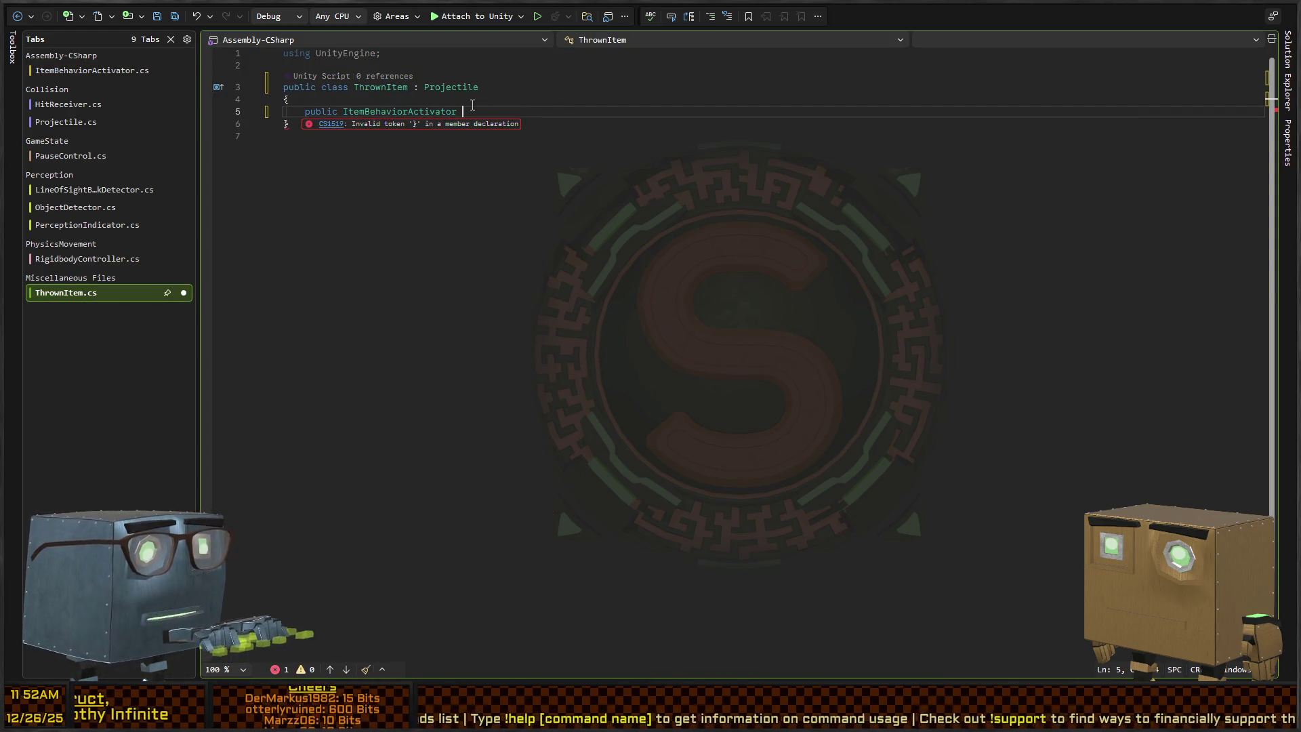
key("ctrl+Tab")
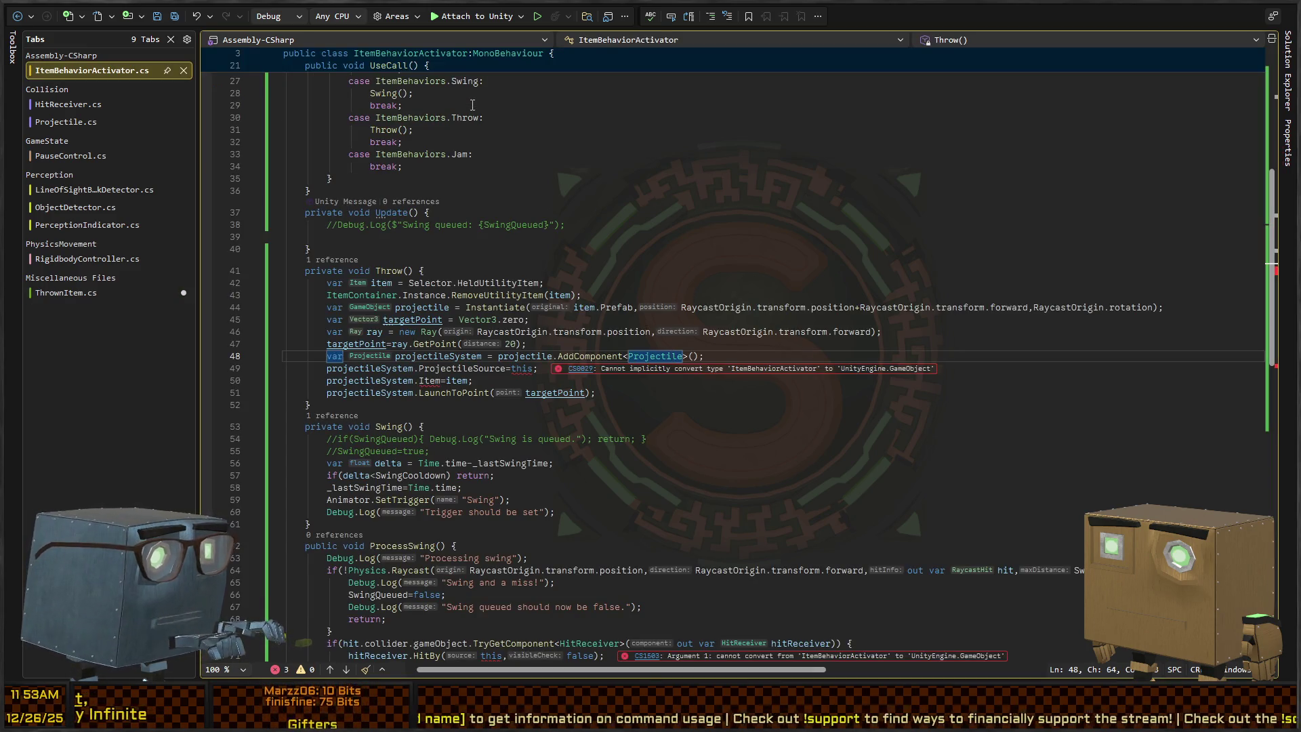
key("ctrl+Tab")
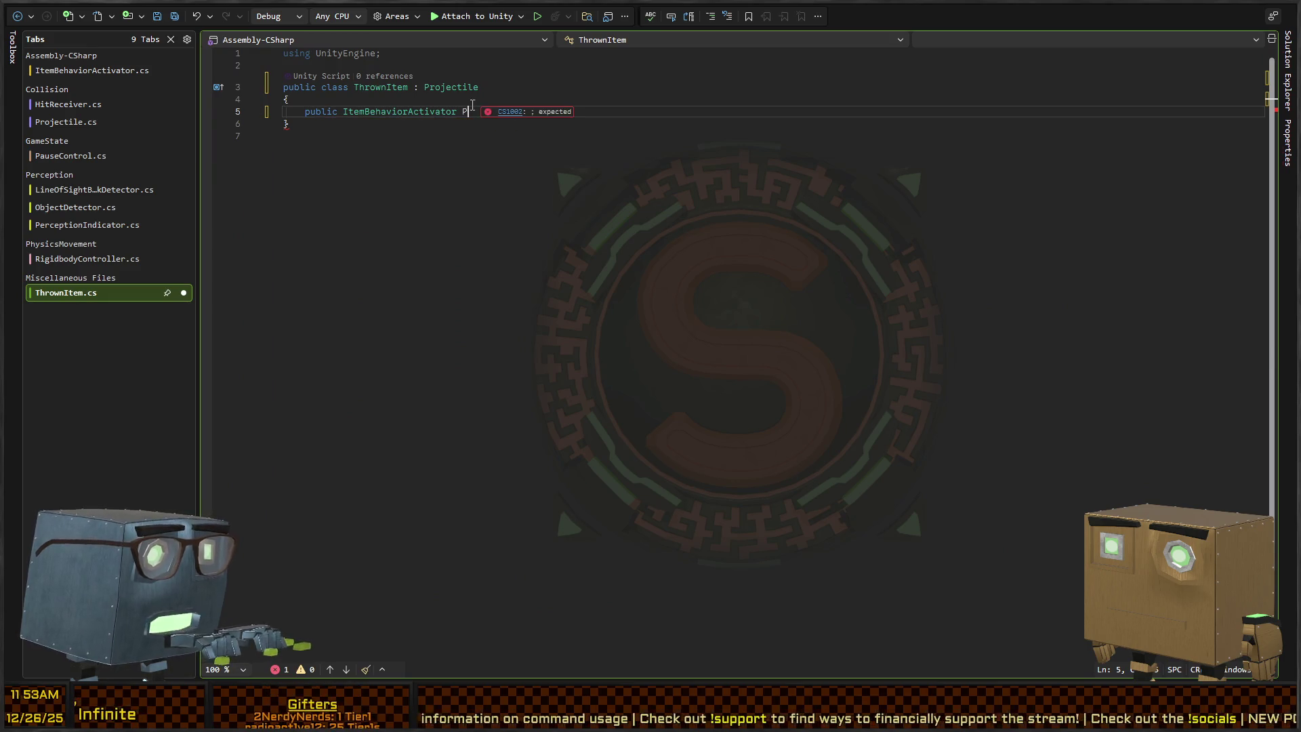
type("BehaviorActivator;")
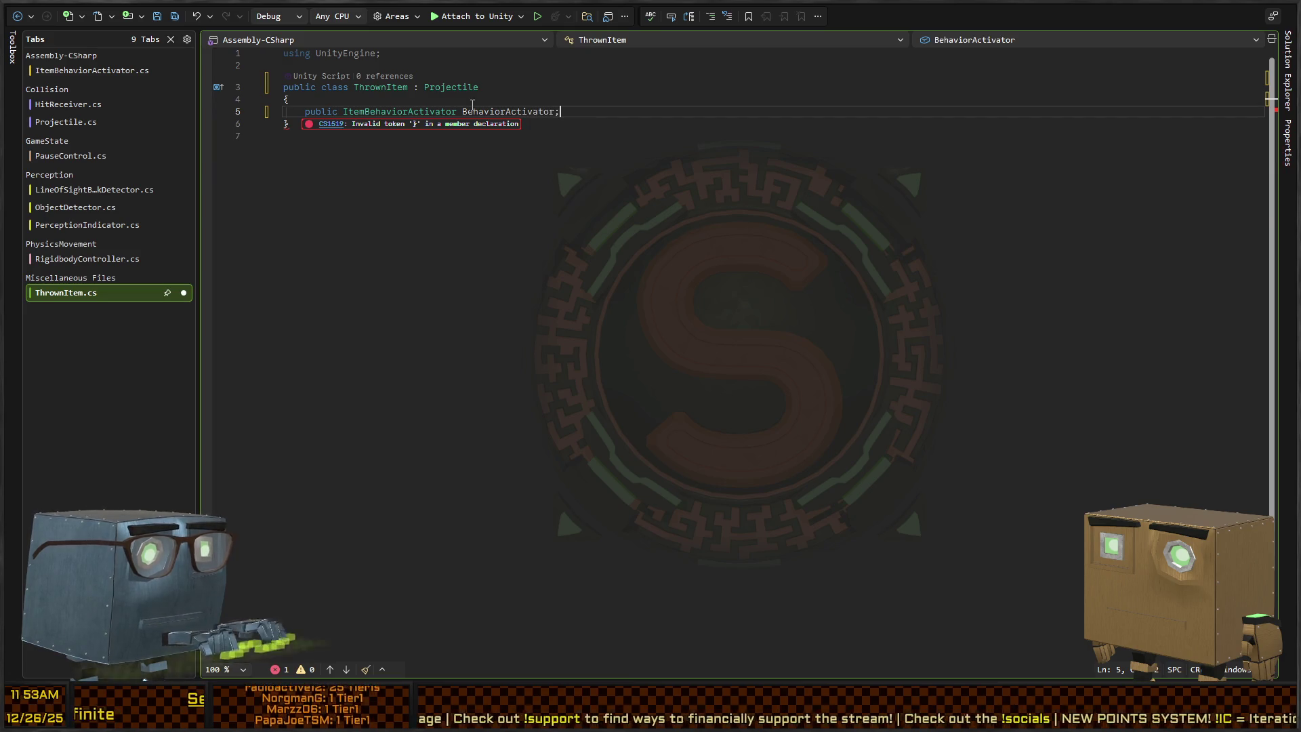
In ItemBehaviorActivator's Throw, change the AddComponent type from Projectile to ThrownItem.
key("ctrl+Tab")
key("BackSpace")
key("BackSpace")
key("BackSpace")
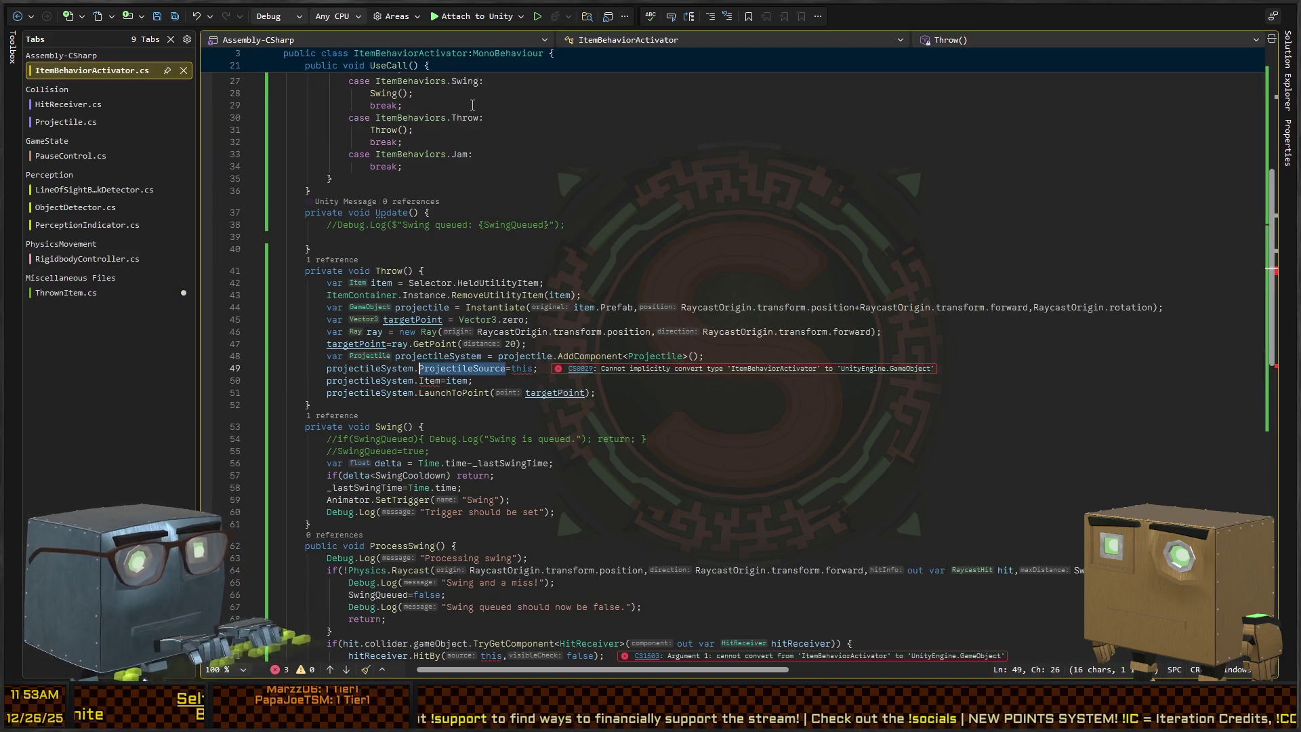
key("ctrl+z")
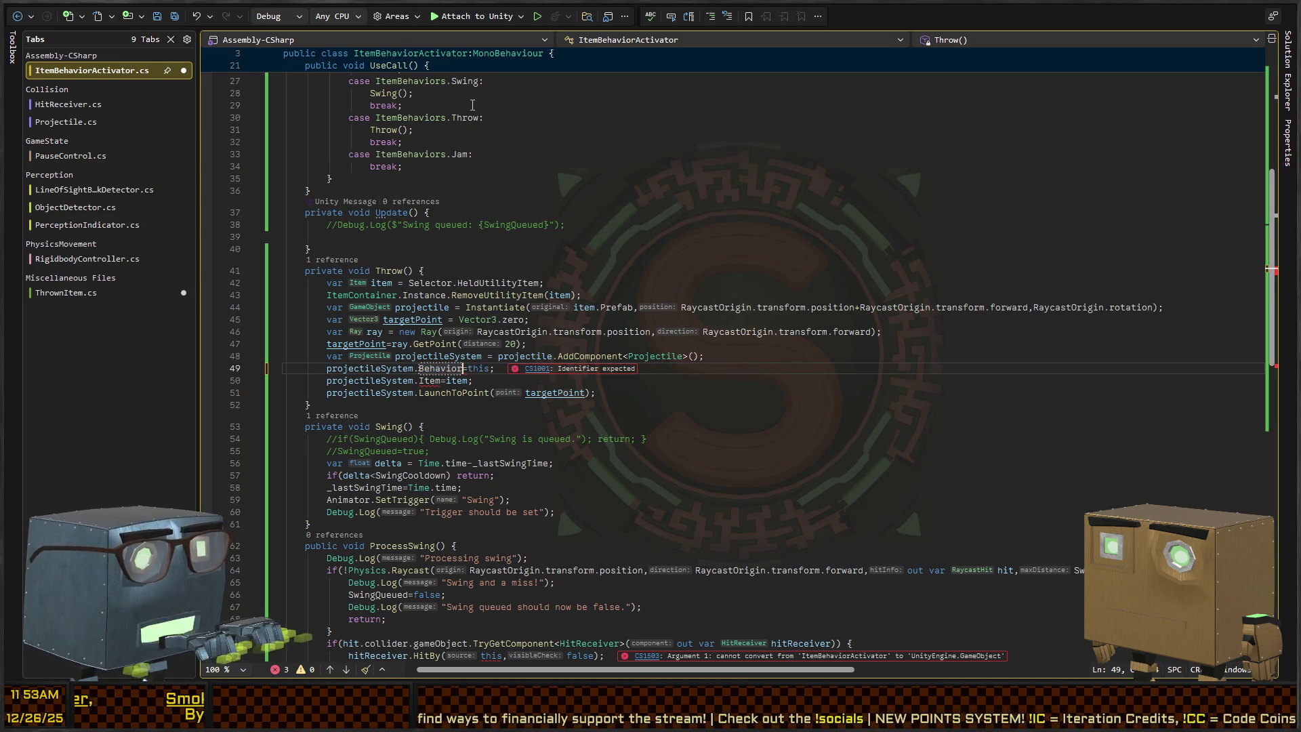
key("End")
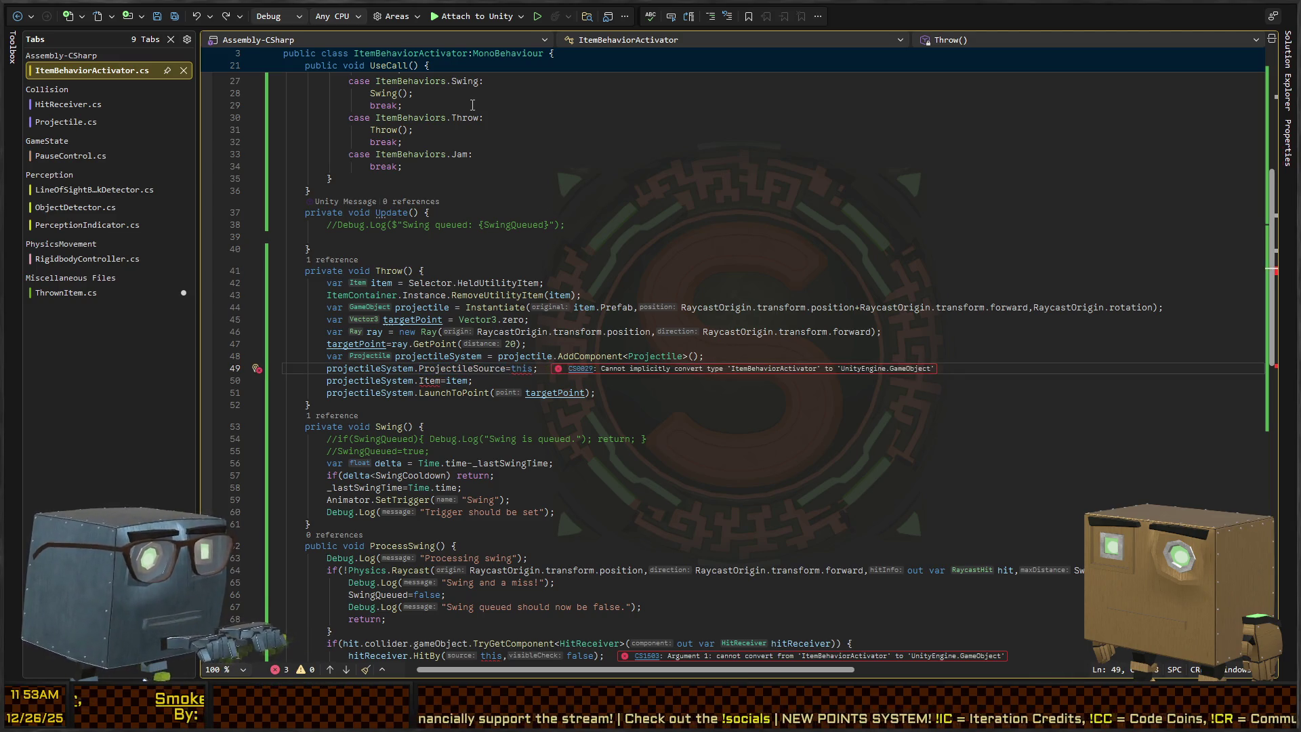
key("Return")
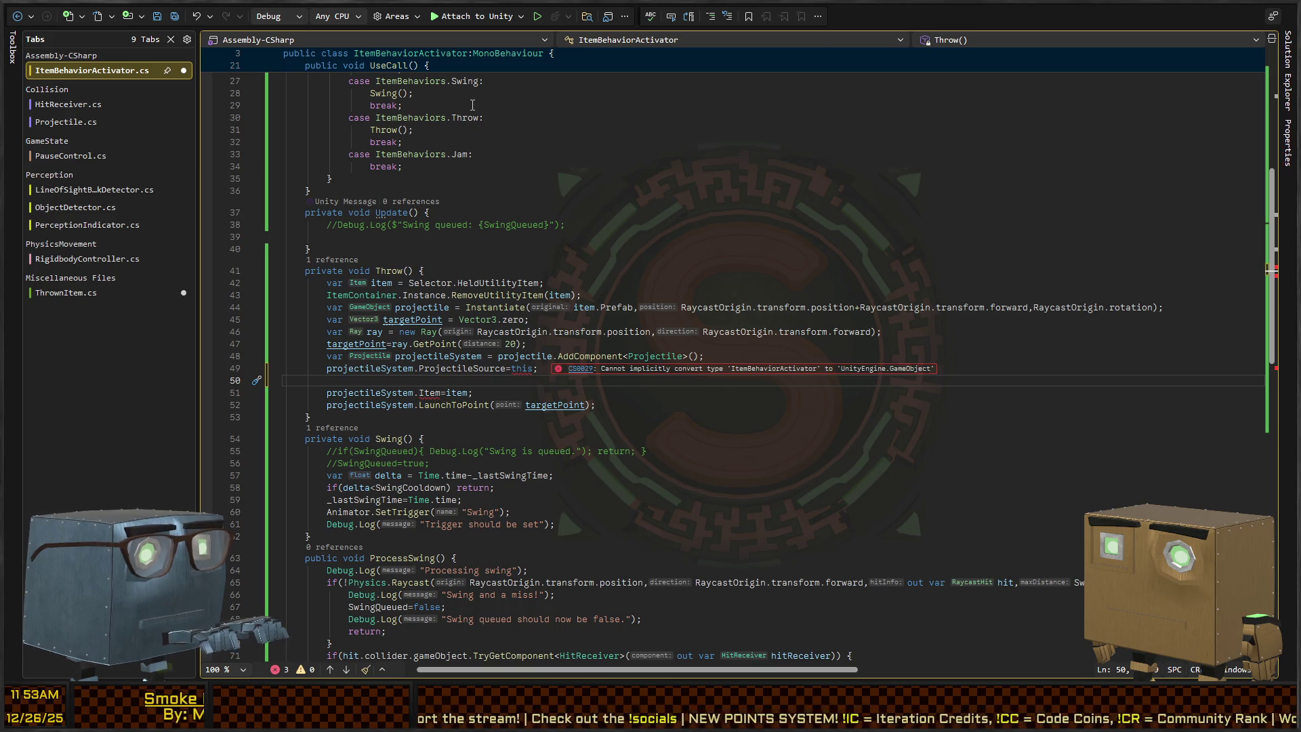
key("Up")
key("Up")
key("Left")
key("Left")
key("ctrl+shift+Left")
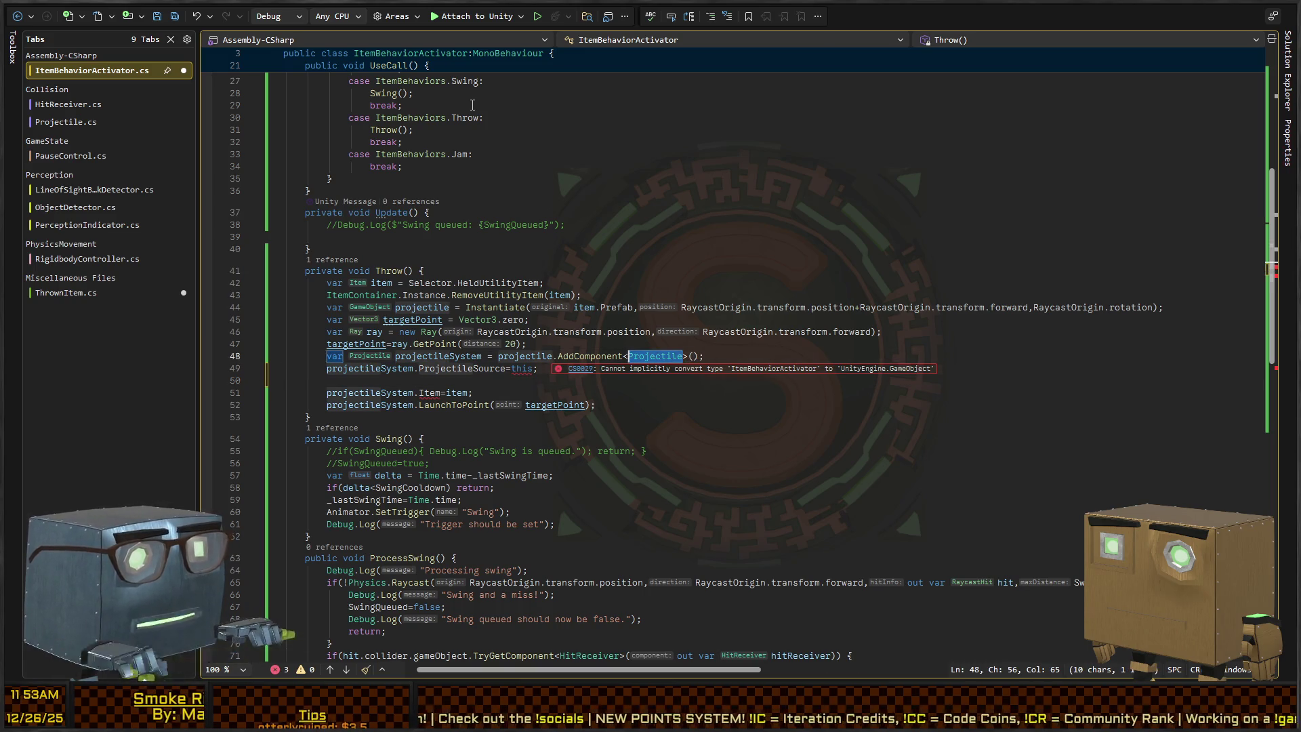
type("ThrownItem")
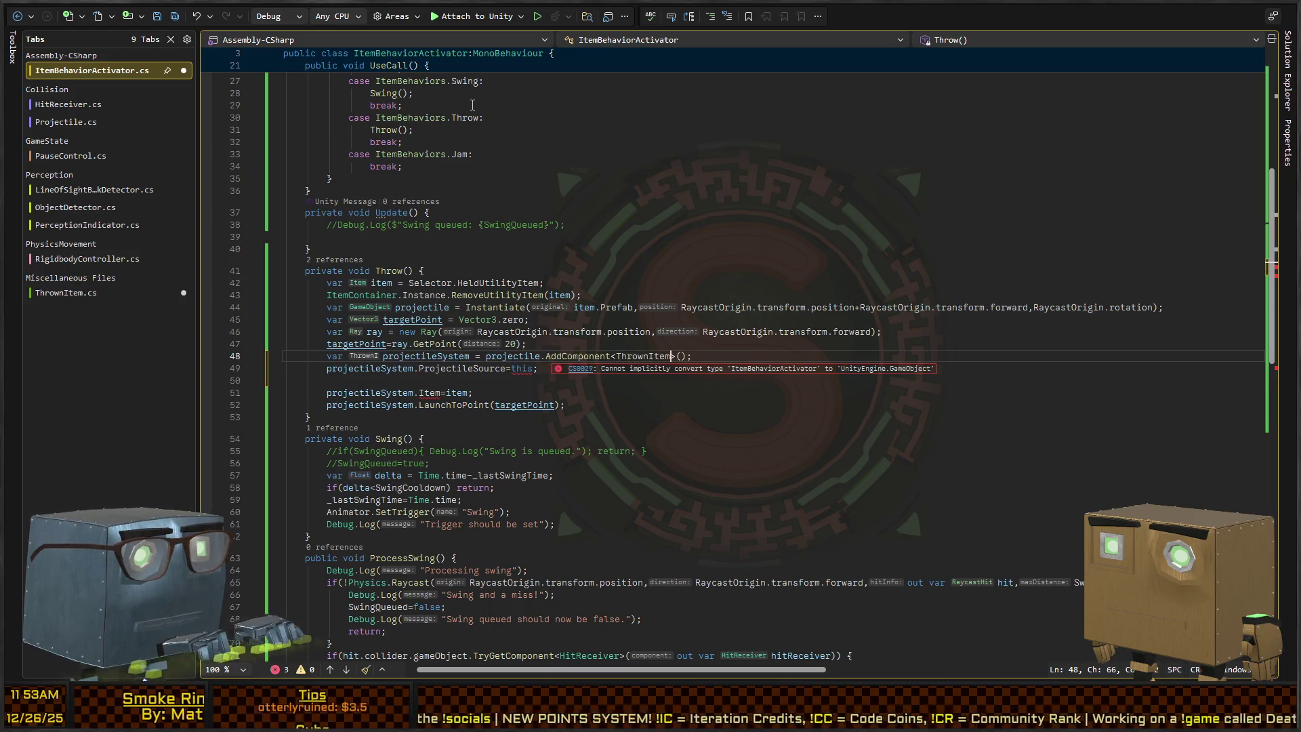
key("Tab")
Add SetThrownBy(ItemBehaviorActivator activator), storing the activator and setting ProjectileSource to activator.gameObject.
key("ctrl+Tab")
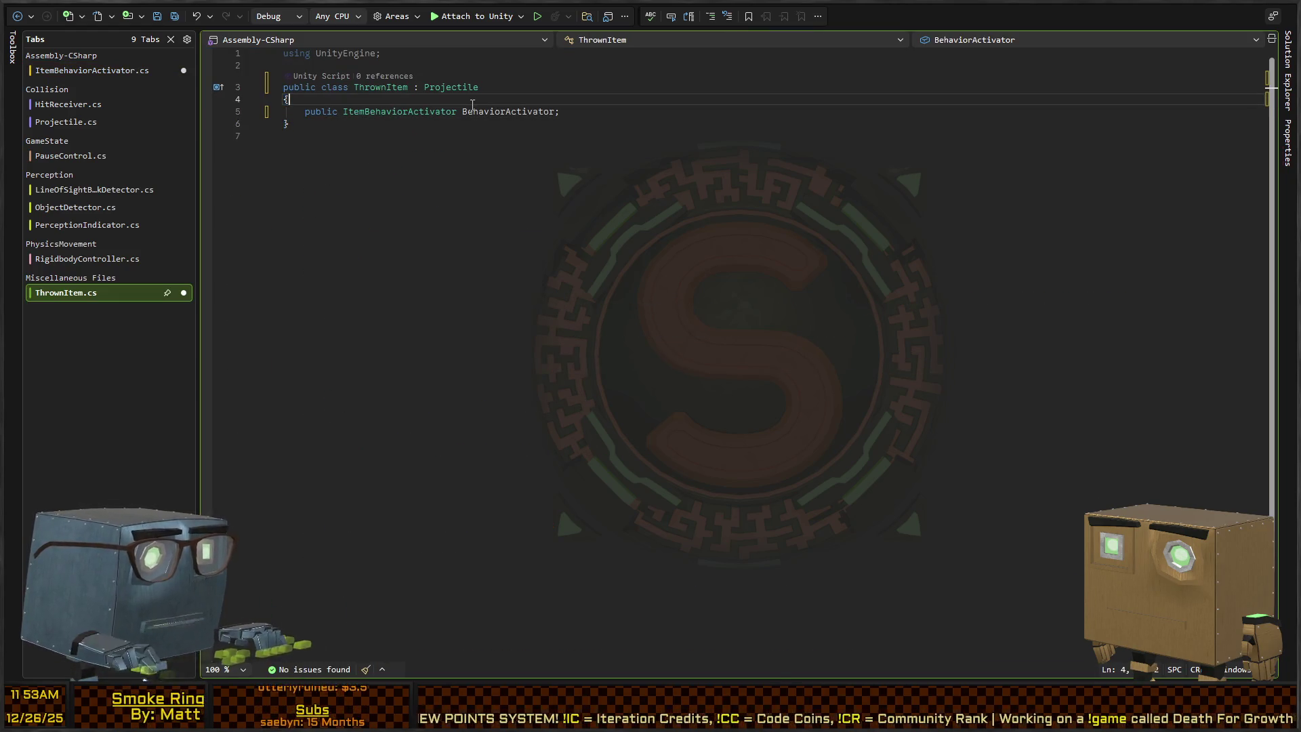
key("Return")
key("Return")
key("Return")
type("public void")
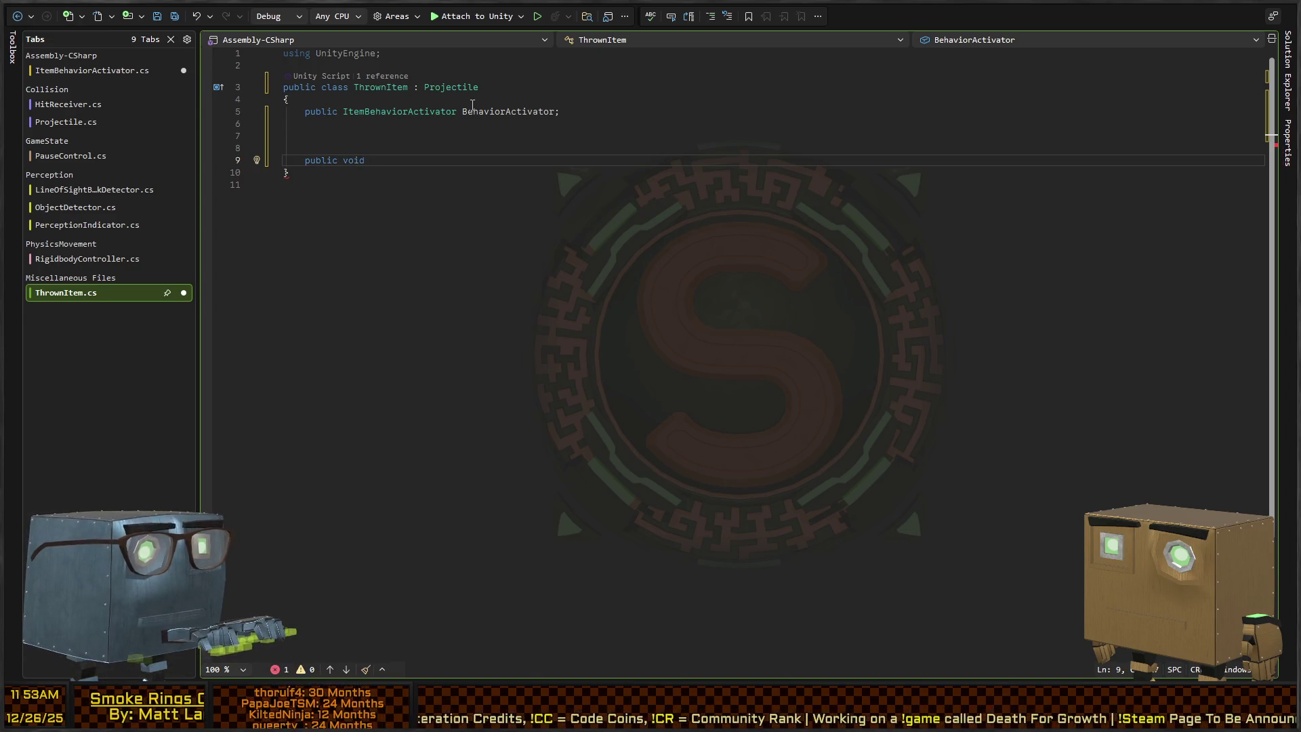
type("Th")
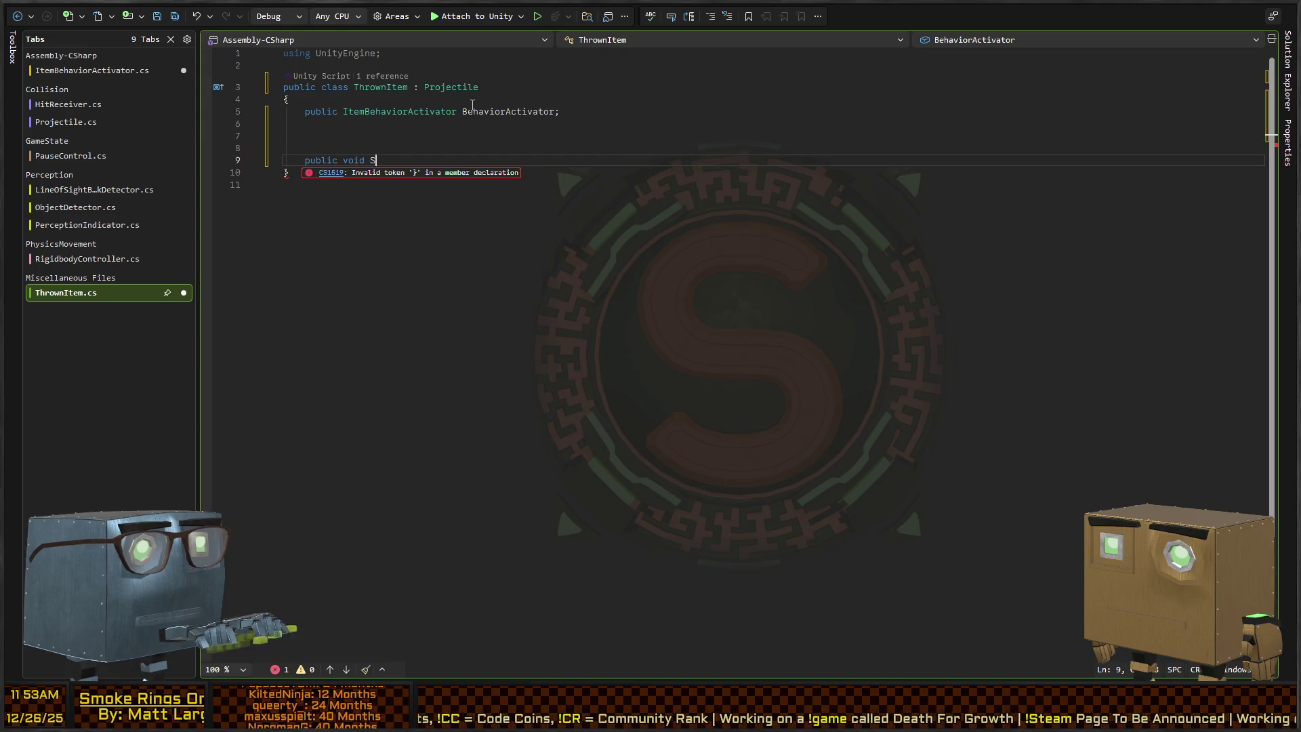
type("rownBy(")
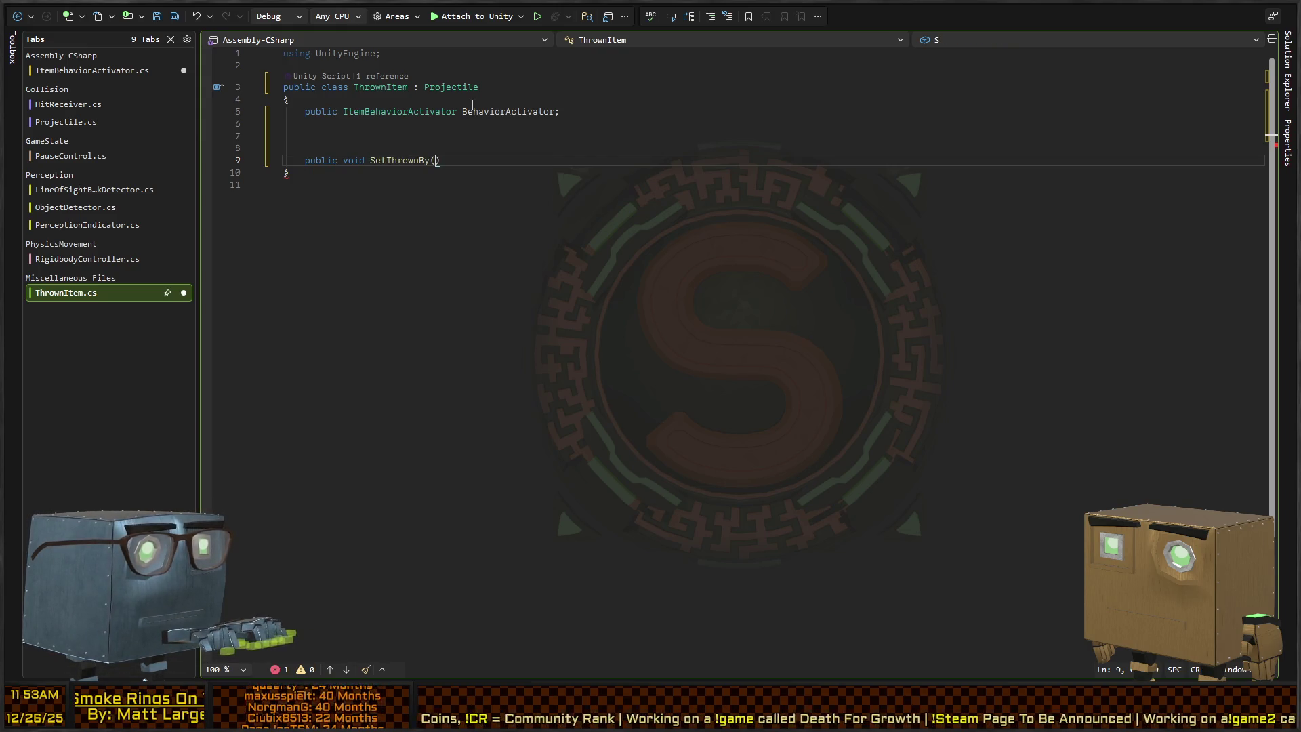
type("ItemBehaviorActi")
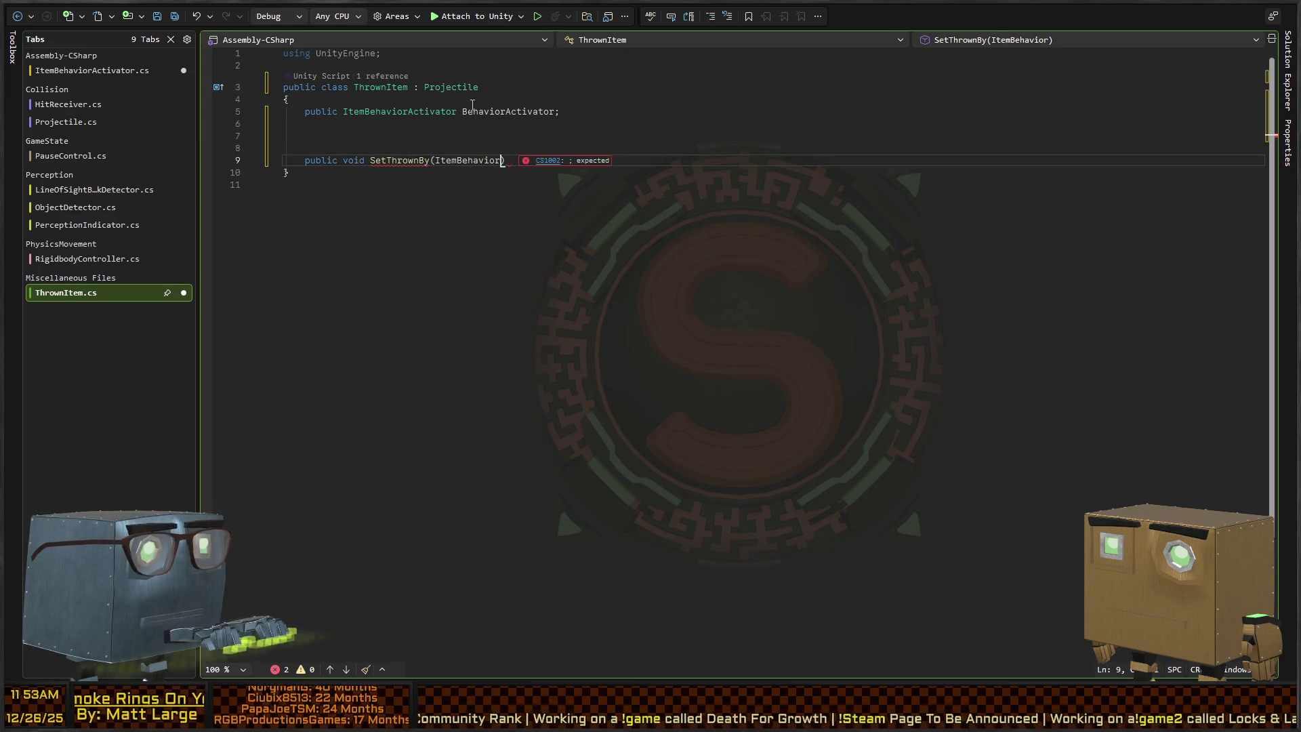
type("vator activat")
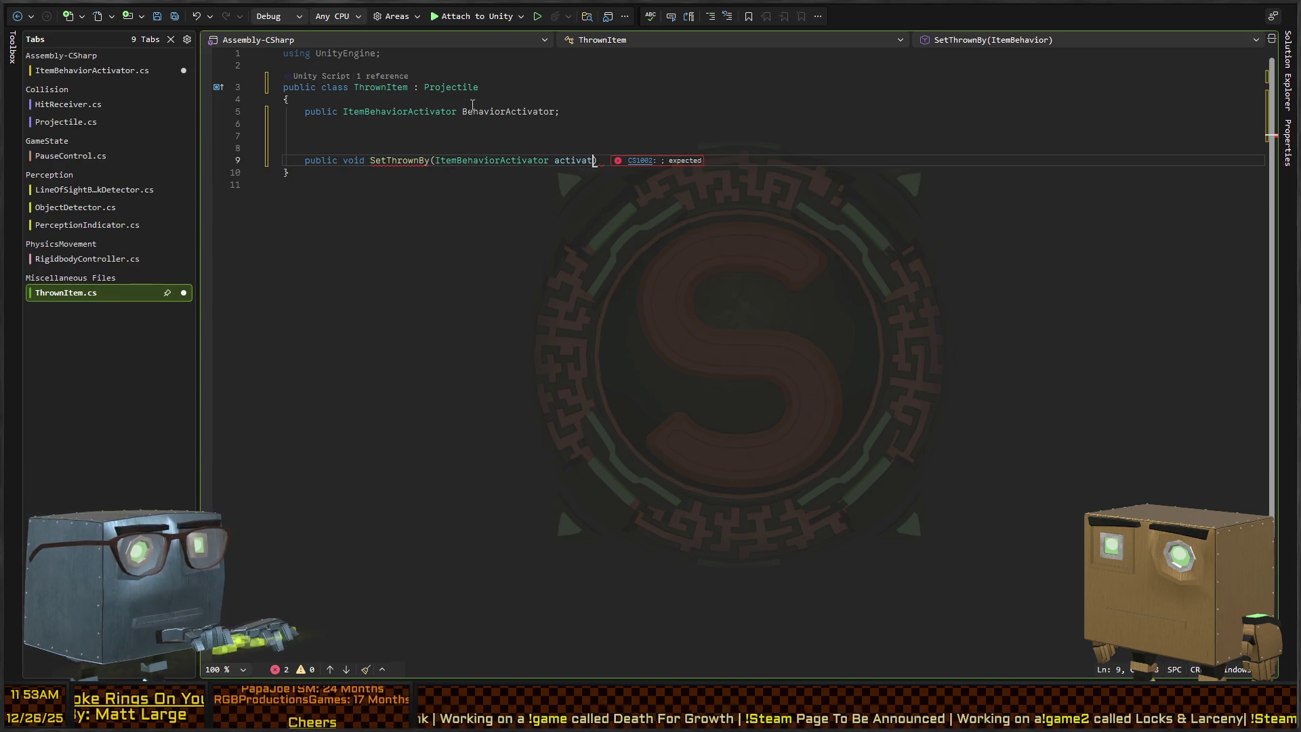
type("or) {")
key("Return")
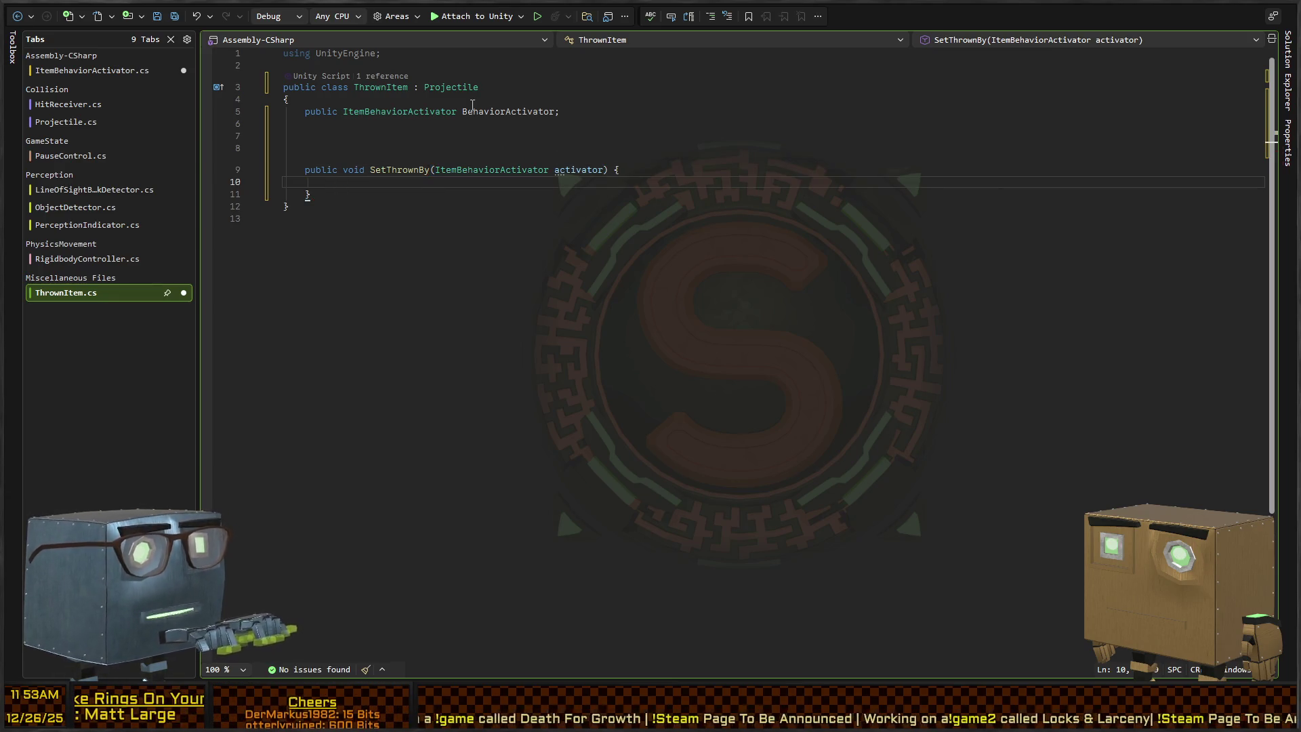
type("beh")
key("Tab")
type("=")
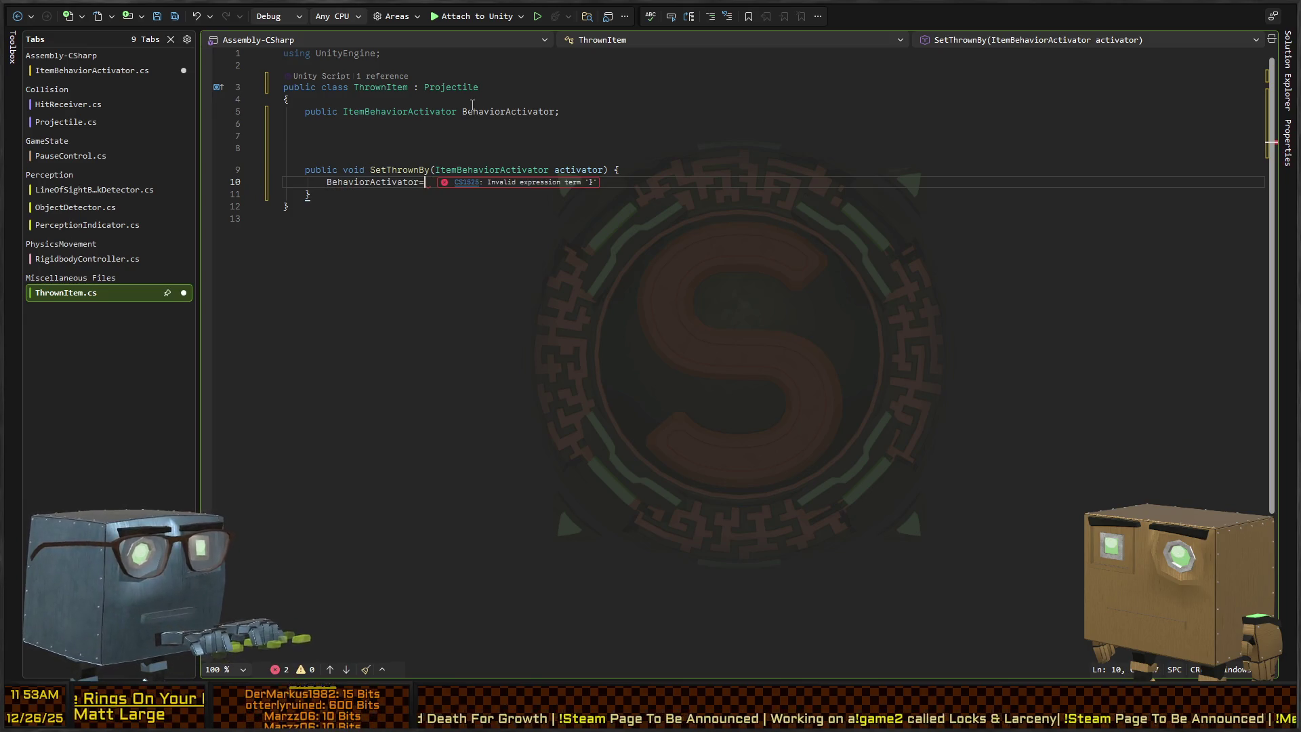
type("activator;")
key("Return")
type("proj")
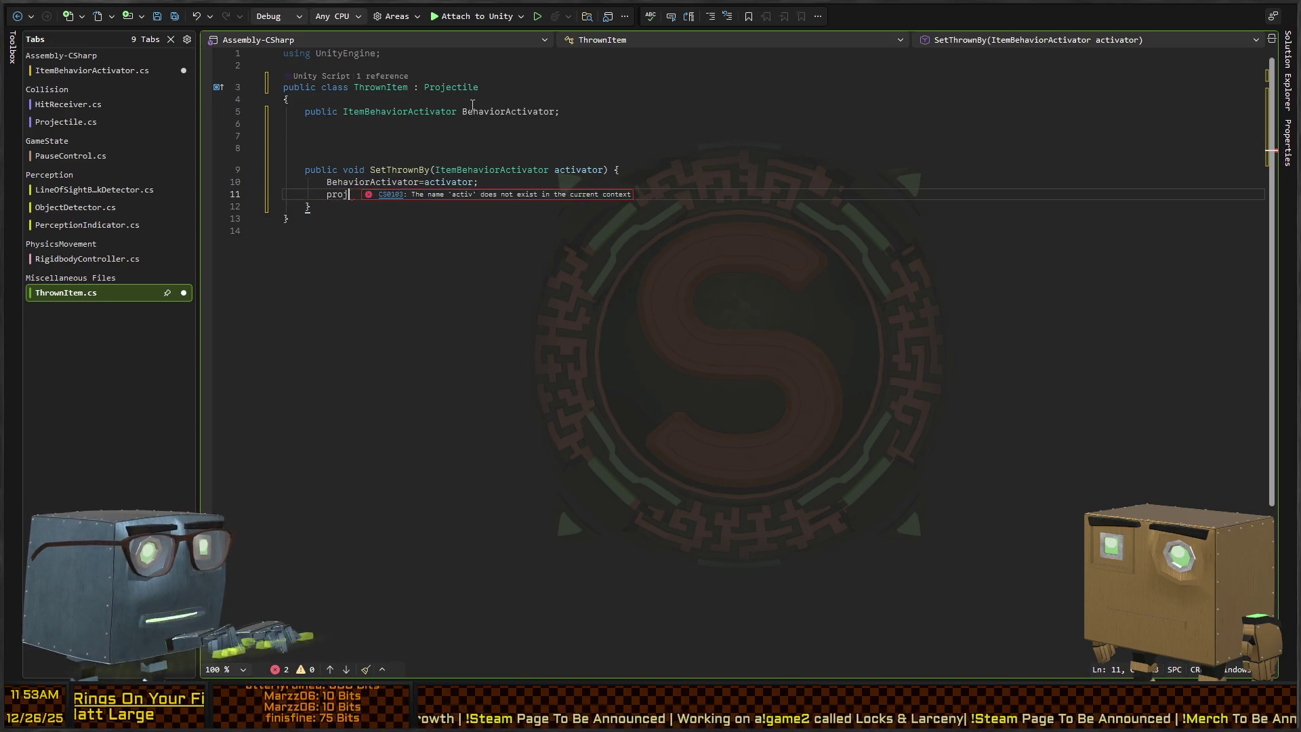
type("ectio")
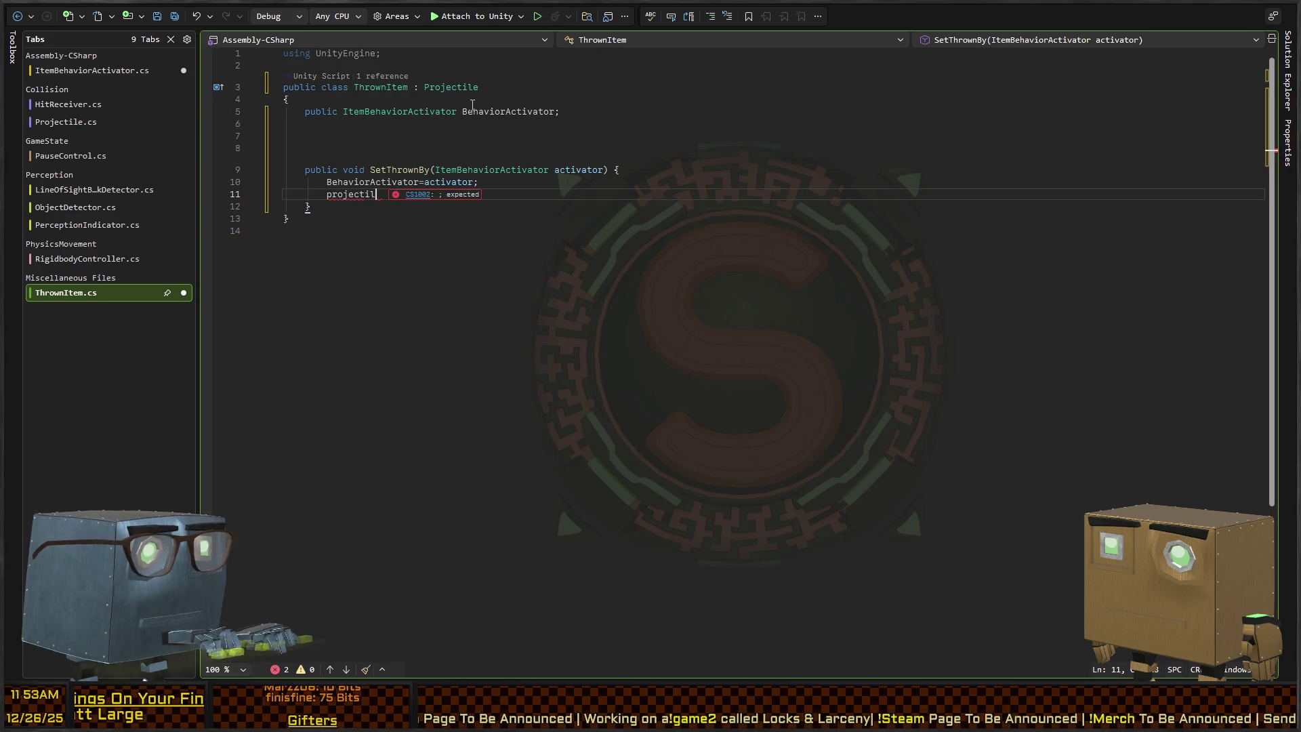
type("activat")
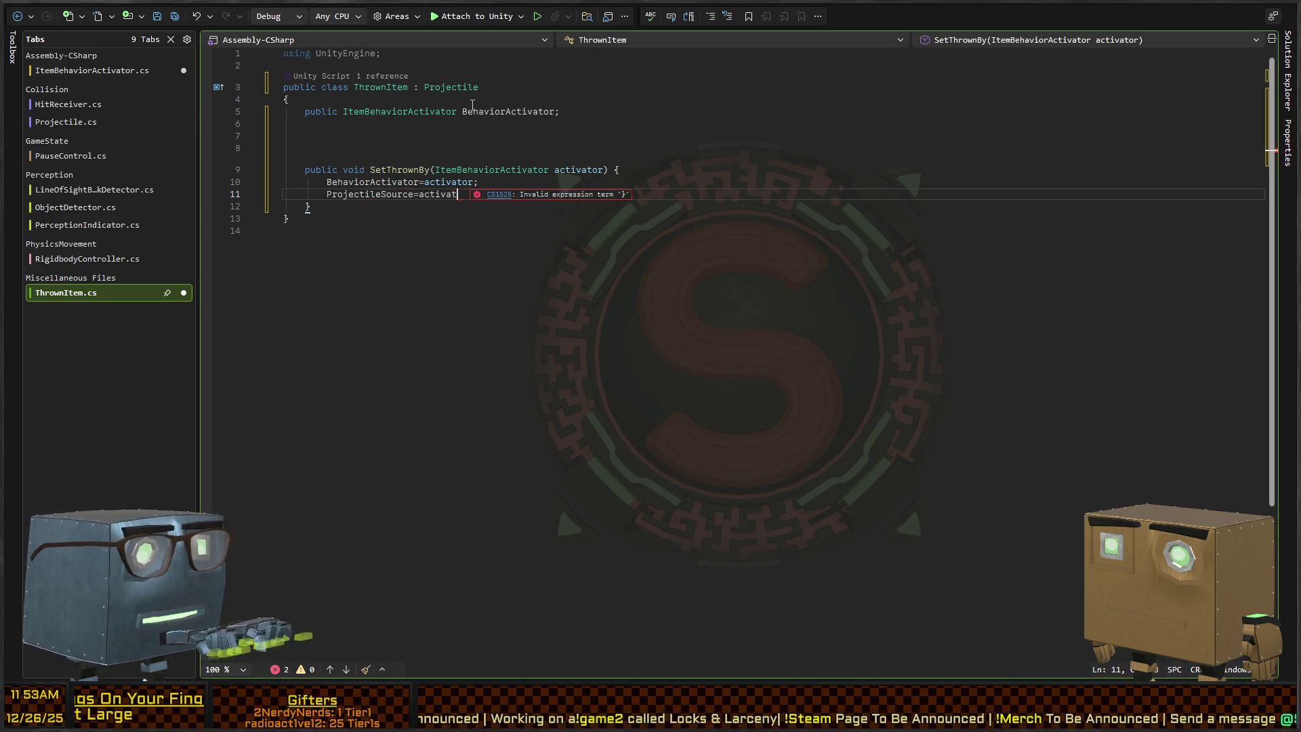
type("or.meObject")
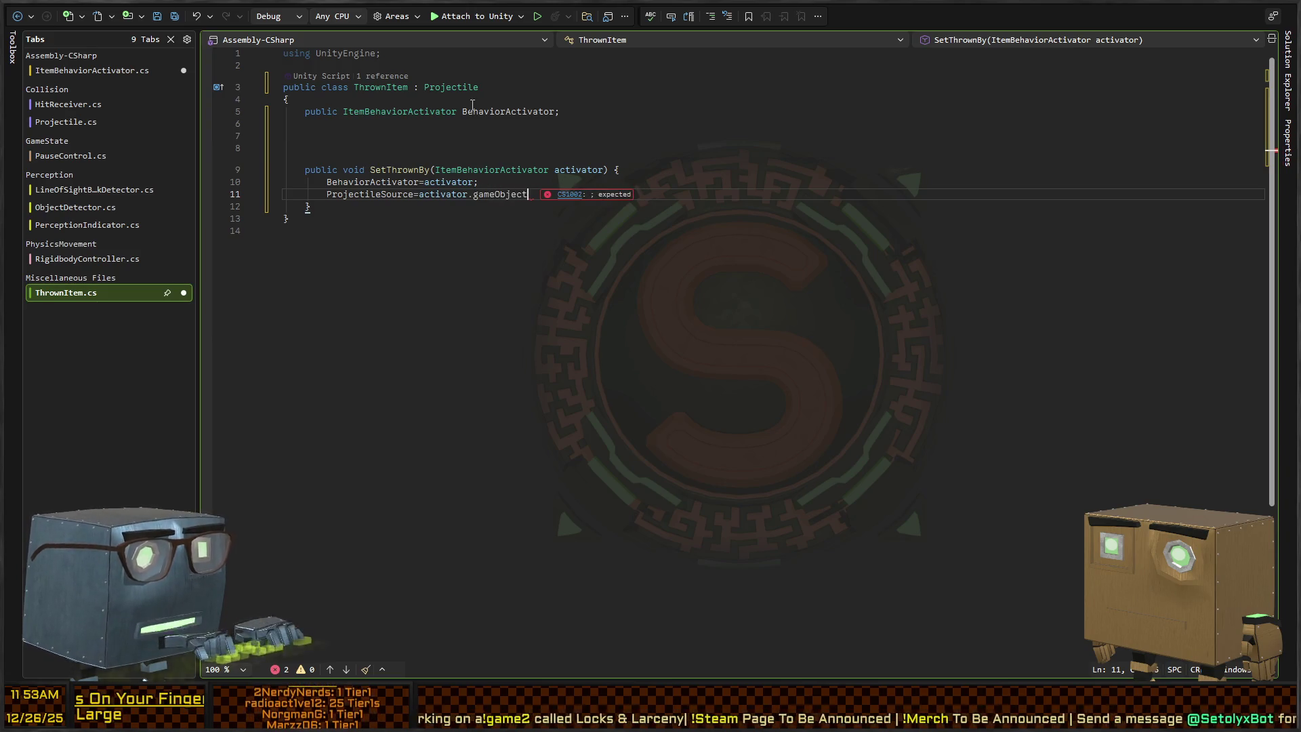
type(";")
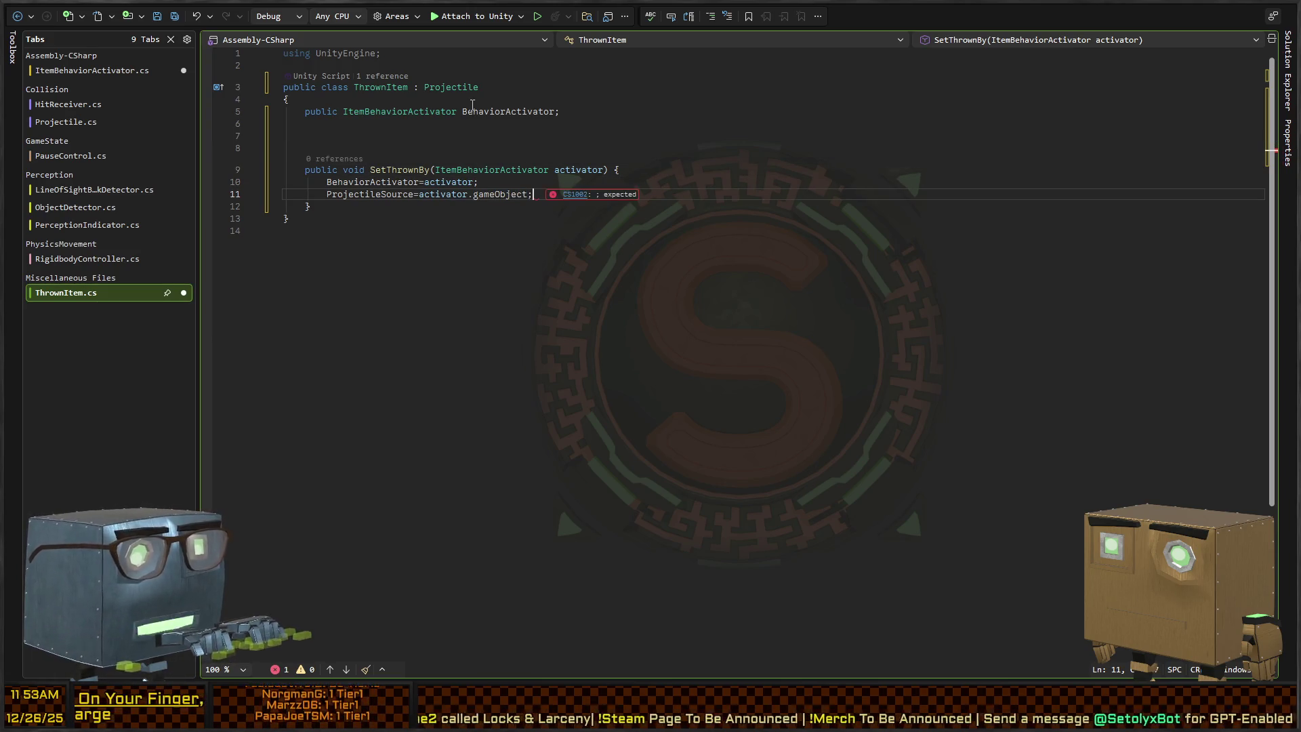
Add a comma after the activator parameter and make the BehaviorActivator field private.
key("Up")
key("Up")
key("End")
key("Left")
key("Left")
key("Left")
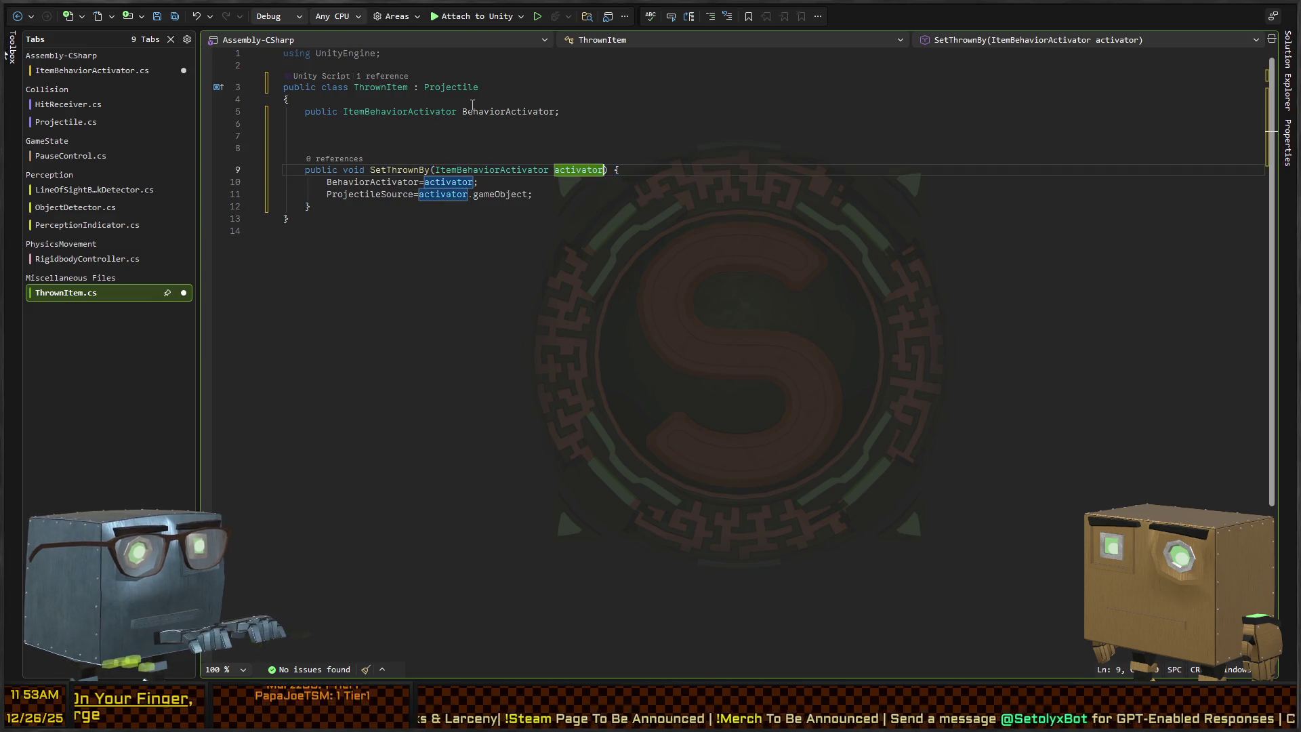
type(",")
key("Up")
key("Up")
key("Up")
key("Home")
key("ctrl+shift+Right")
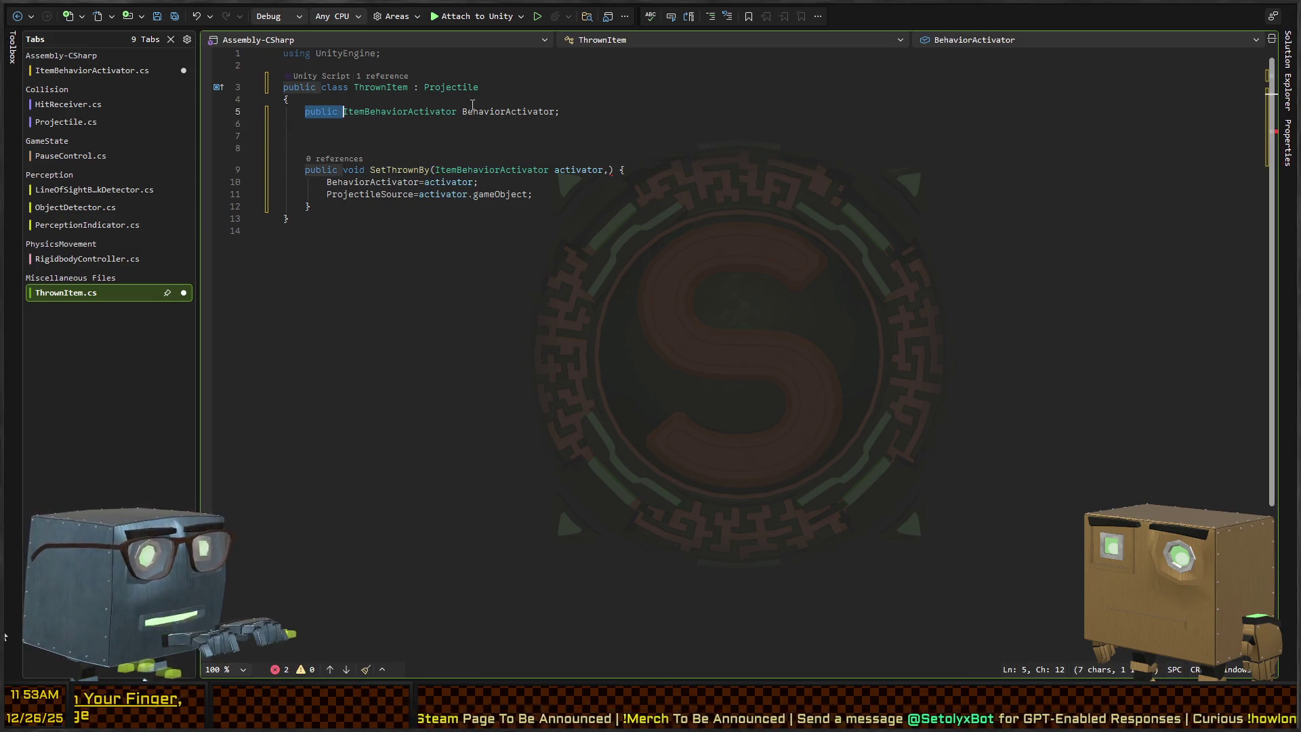
type("private")
key("Down")
key("Down")
key("Down")
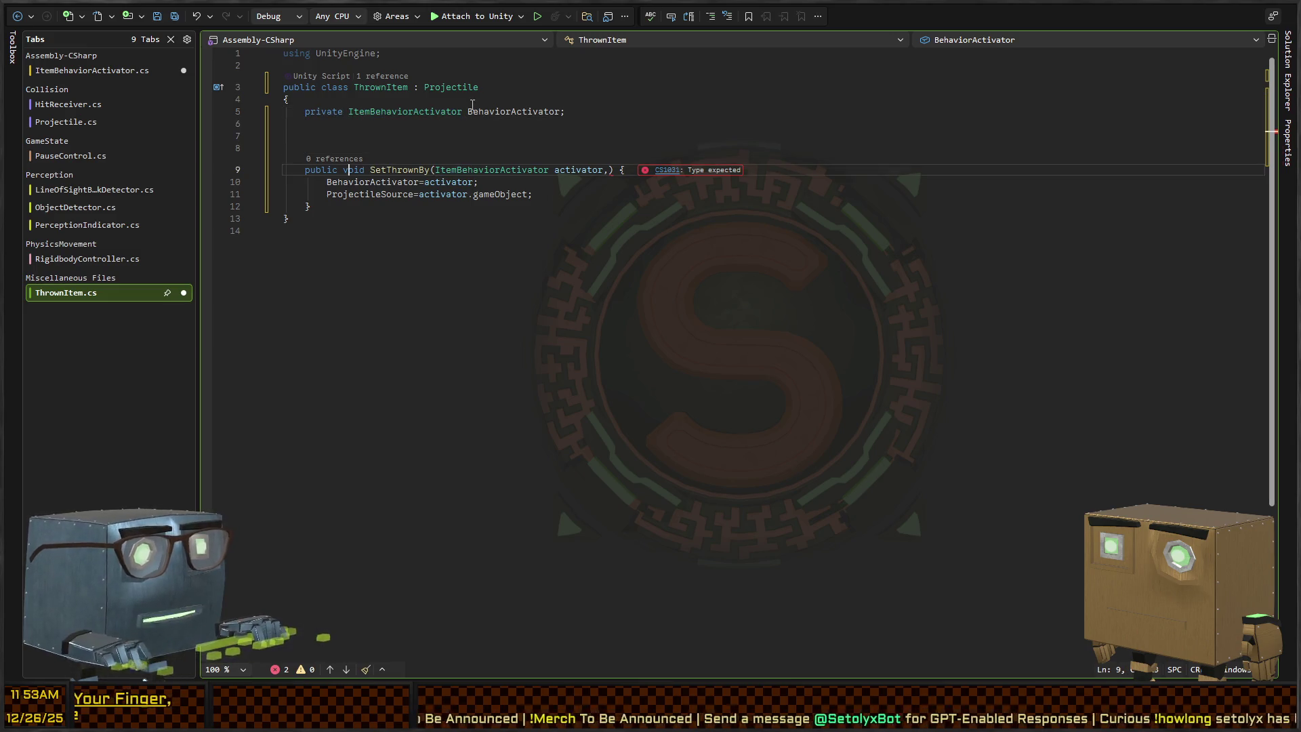
key("End")
key("Left")
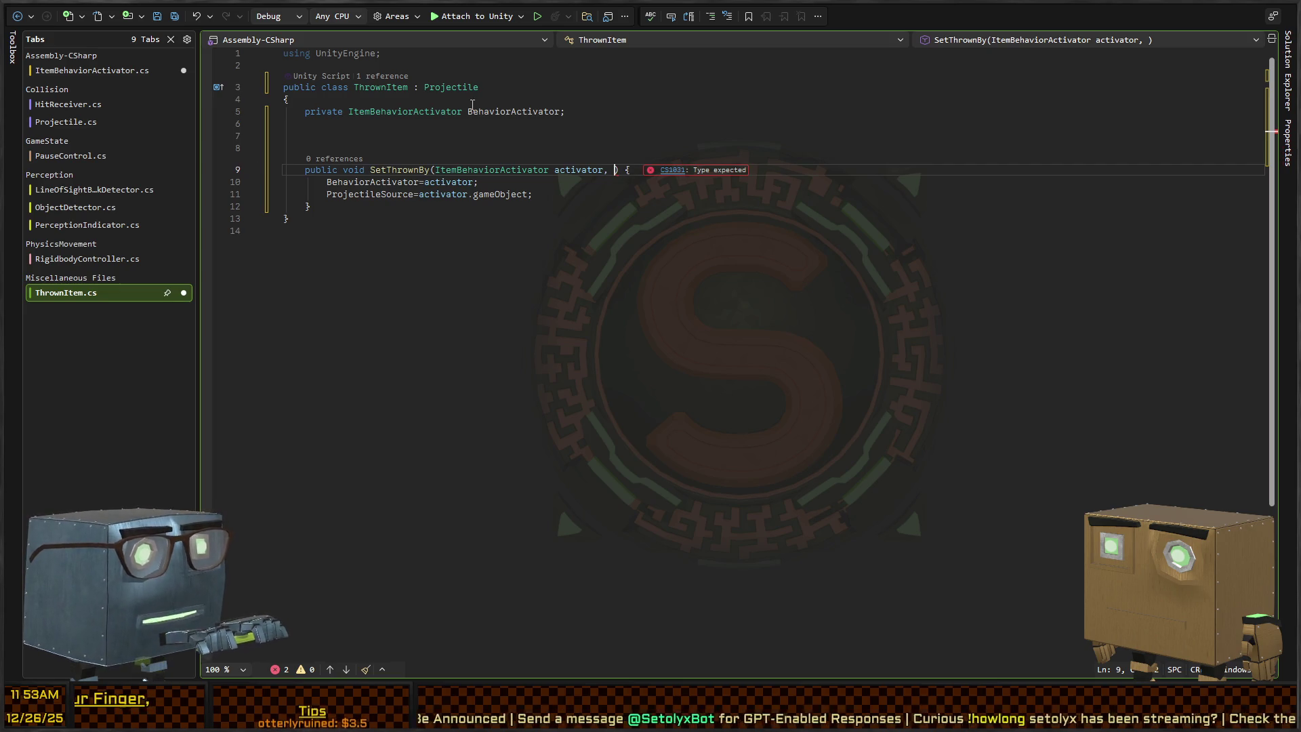
Add an 'Item item' parameter to SetThrownBy and declare a private Item field.
key("ctrl+minus")
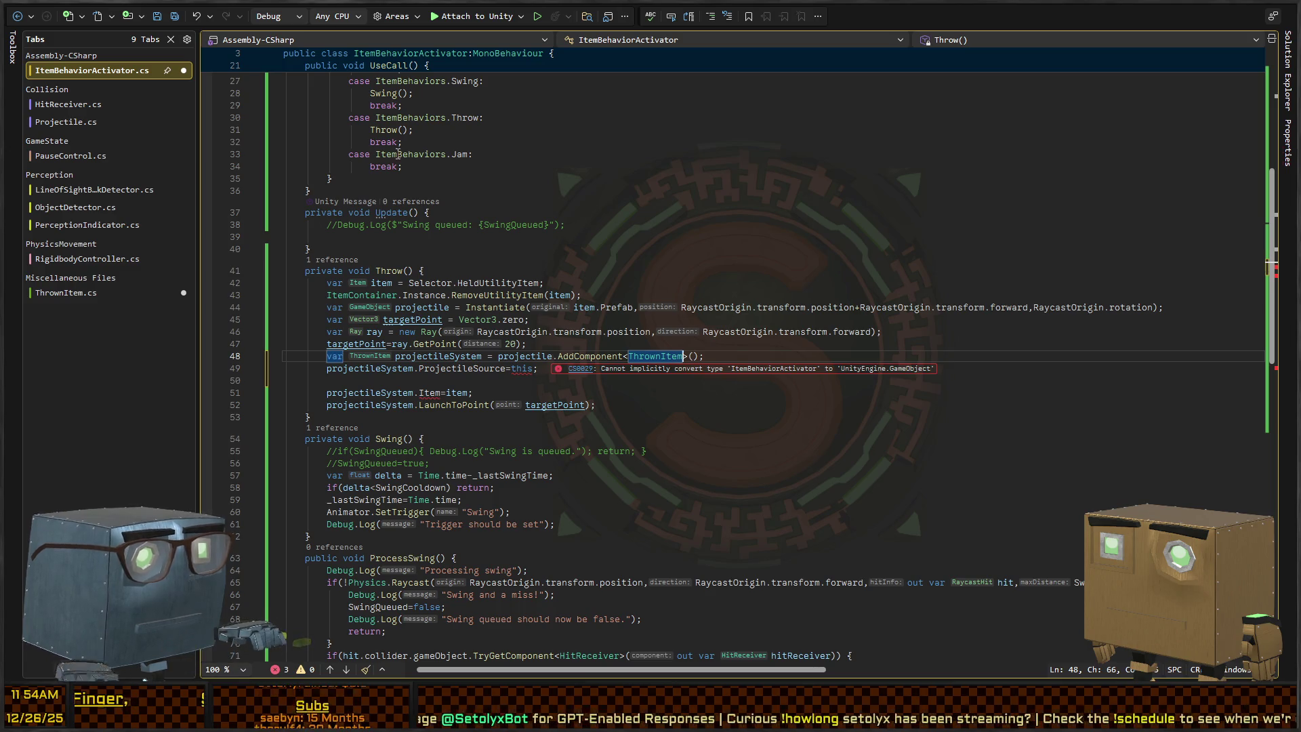
key("ctrl+shift+minus")
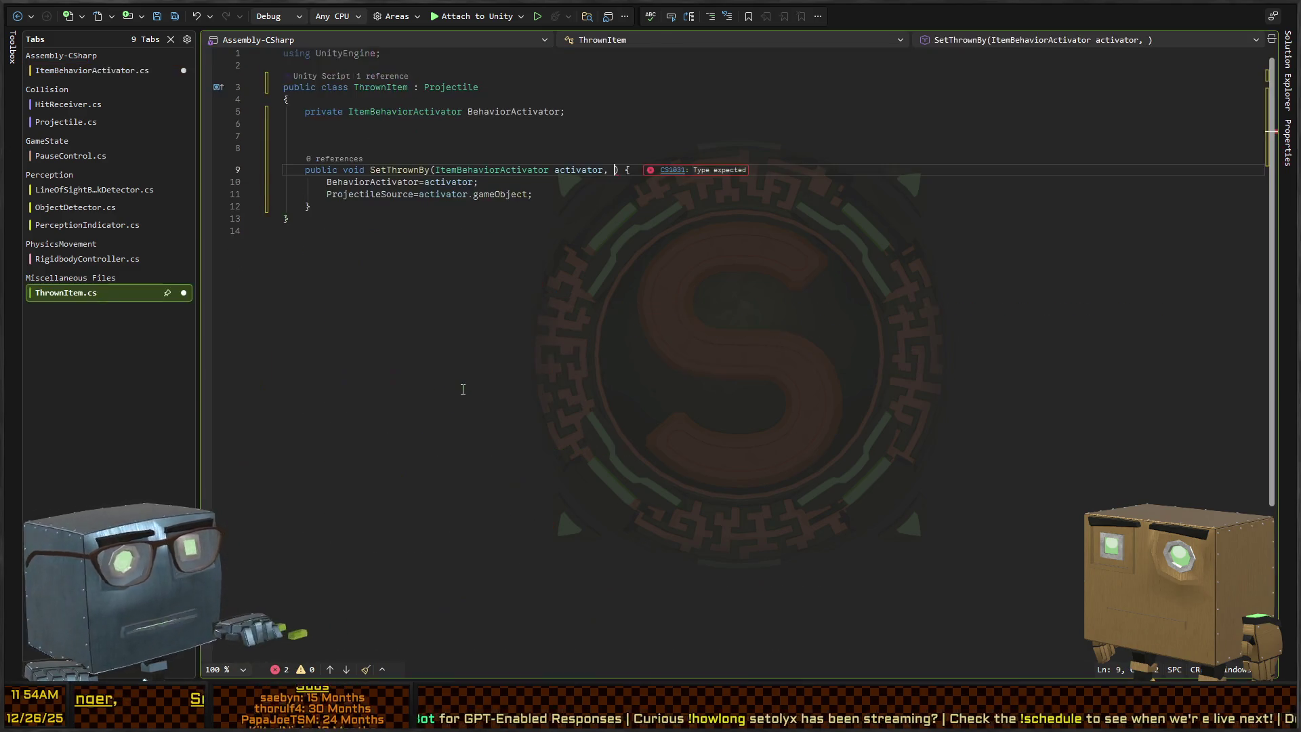
type("Item item")
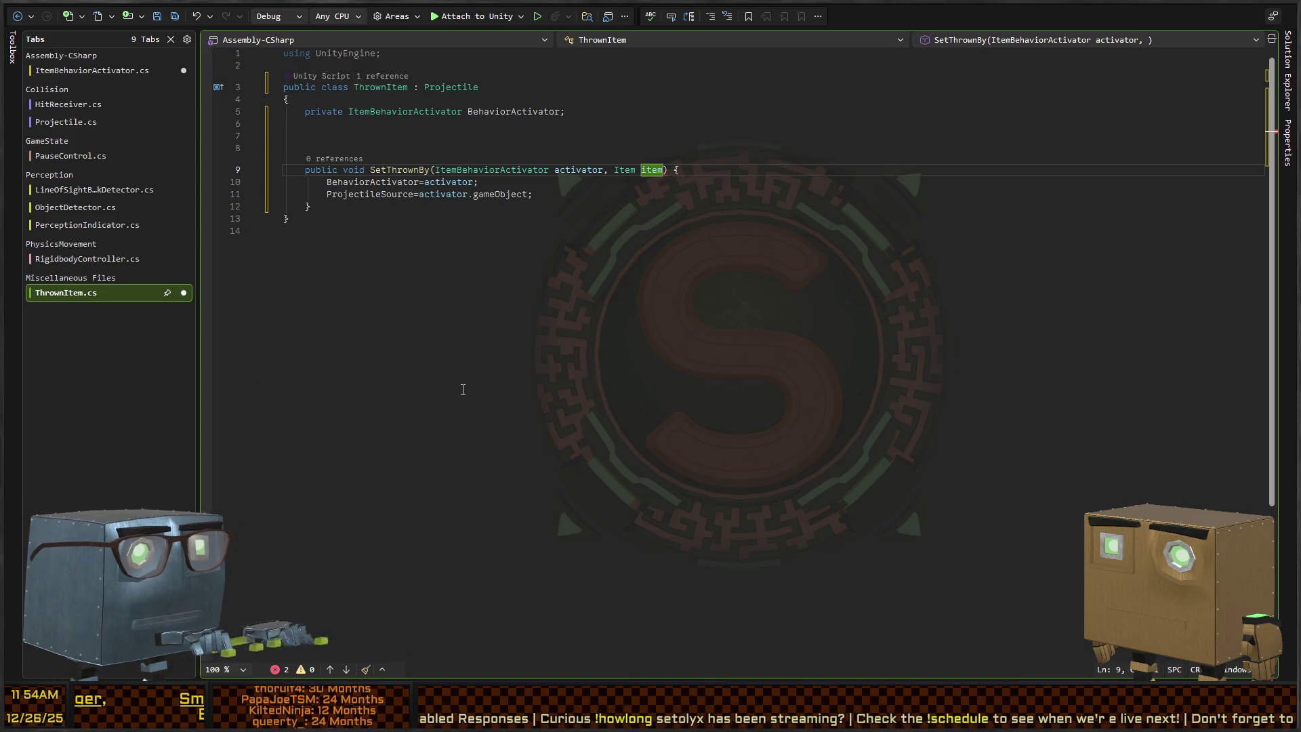
key("Down")
key("Down")
key("End")
key("Return")
key("Up")
key("Up")
key("Up")
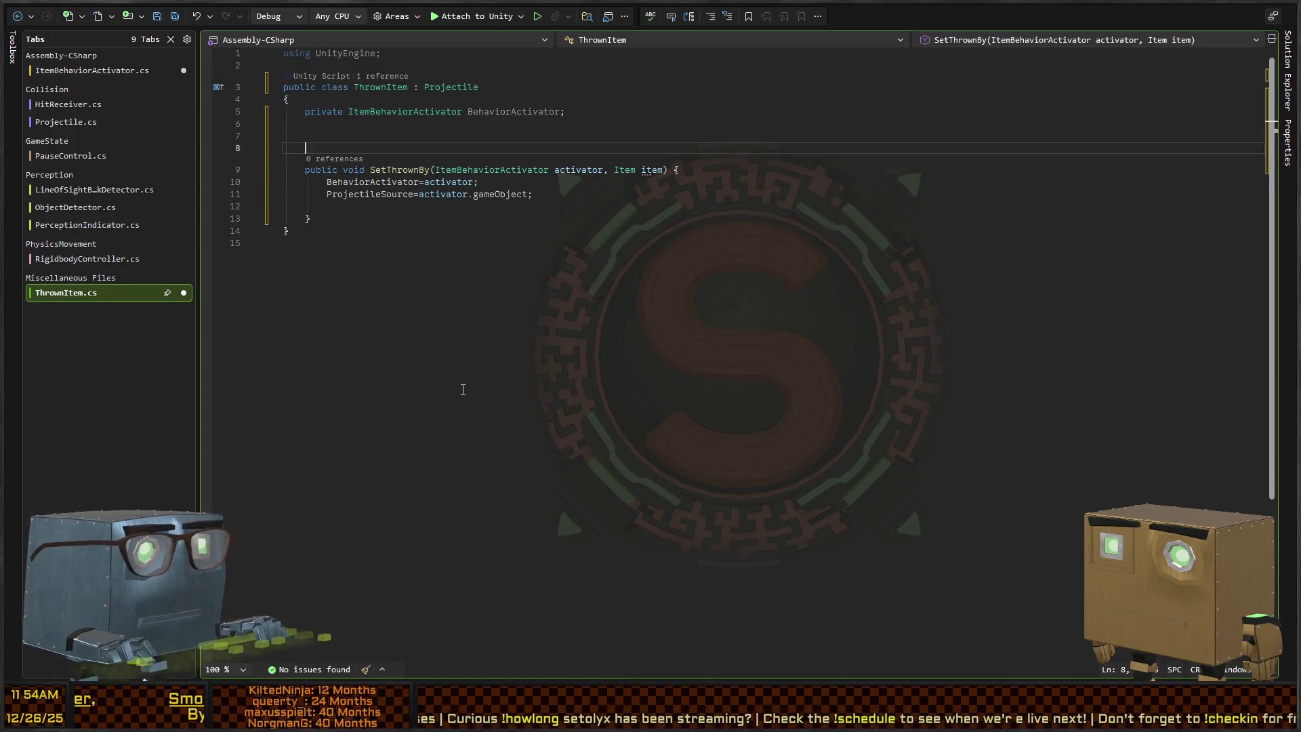
key("Up")
key("Up")
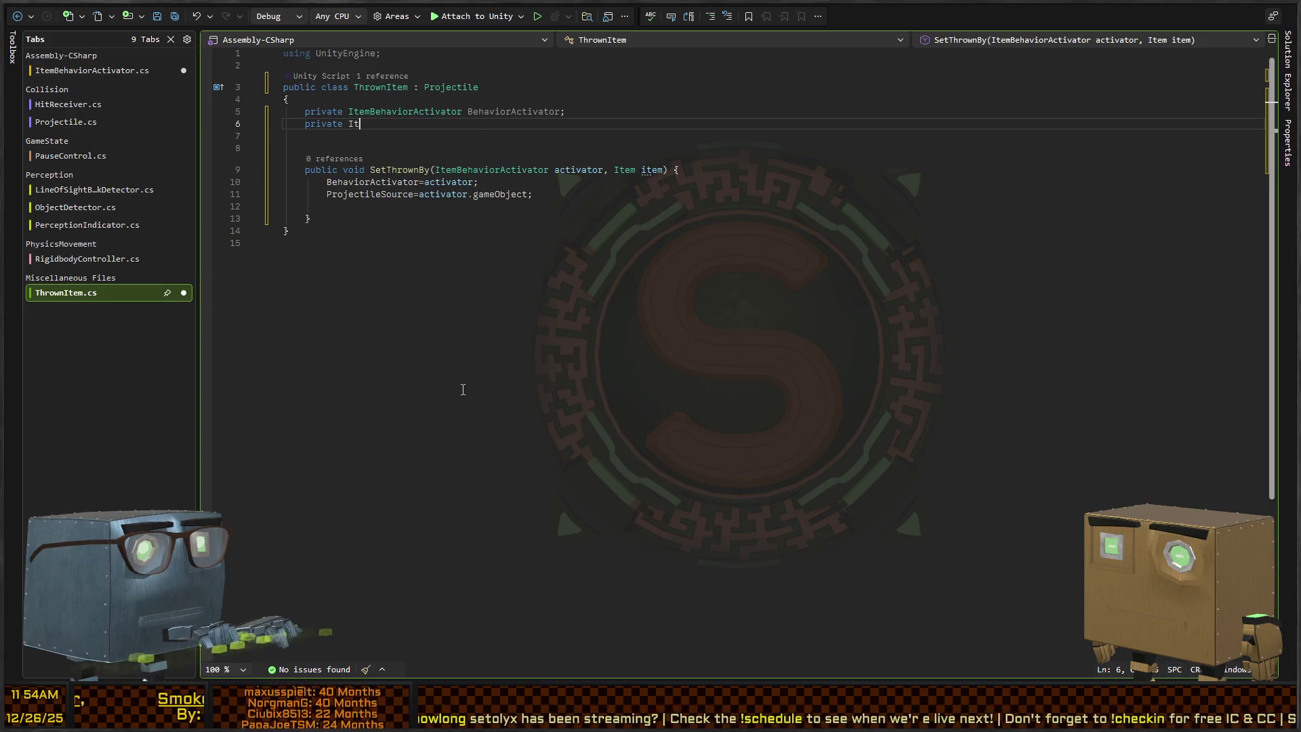
type("em _item;")
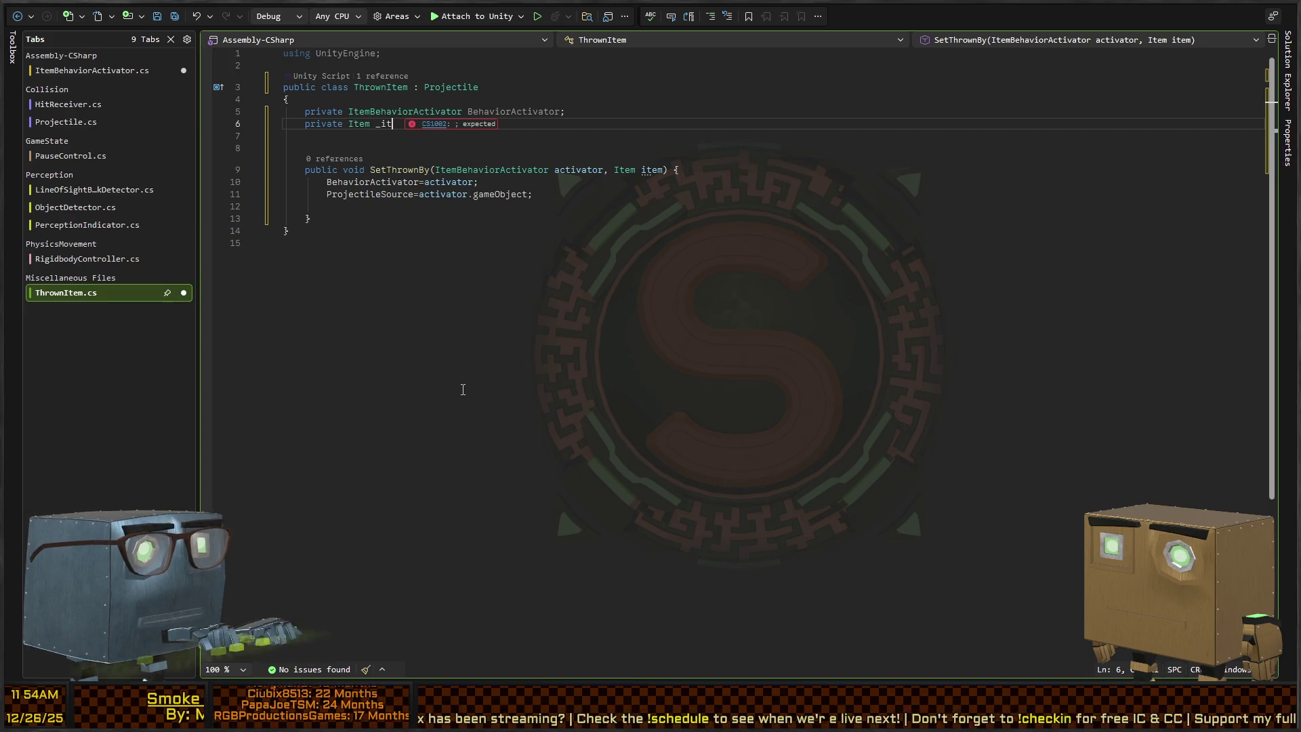
Rename the BehaviorActivator field to _behaviorActivator and update its use on line 10.
key("Up")
key("ctrl+Right")
key("shift+Right")
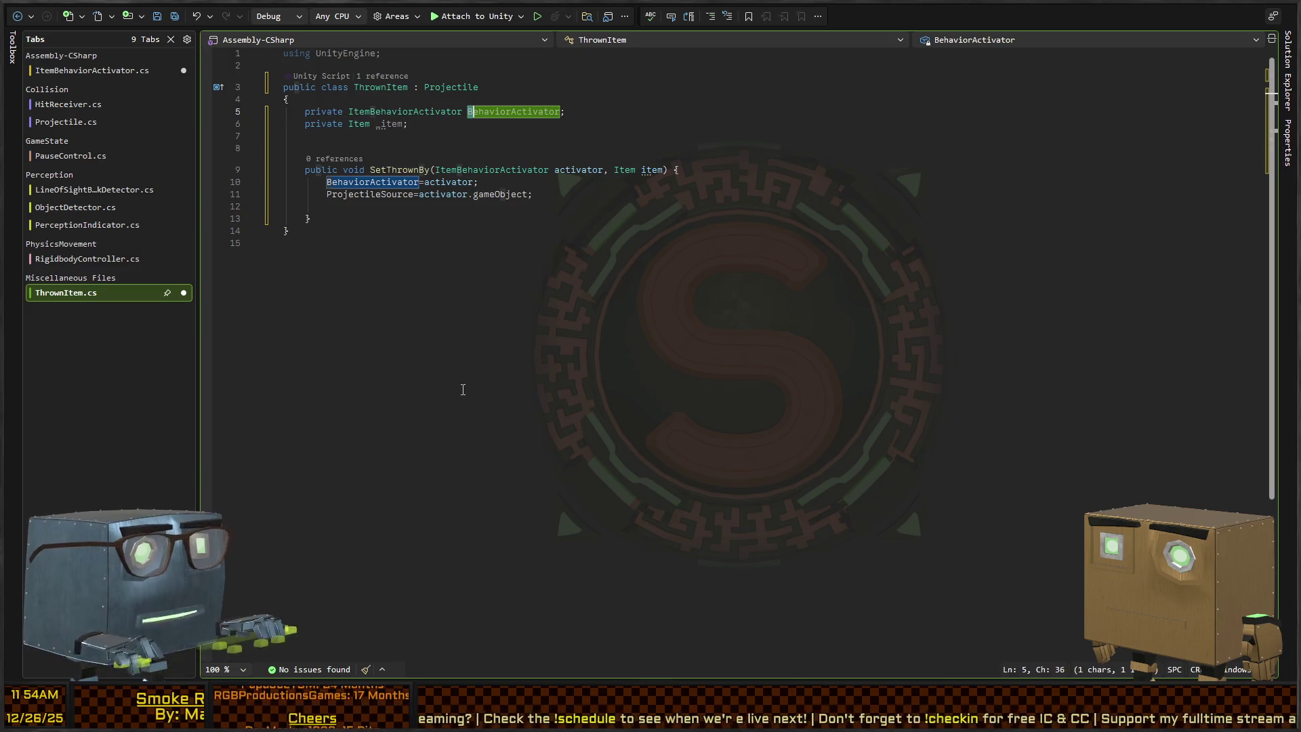
type("_")
key("Down")
key("Down")
key("Down")
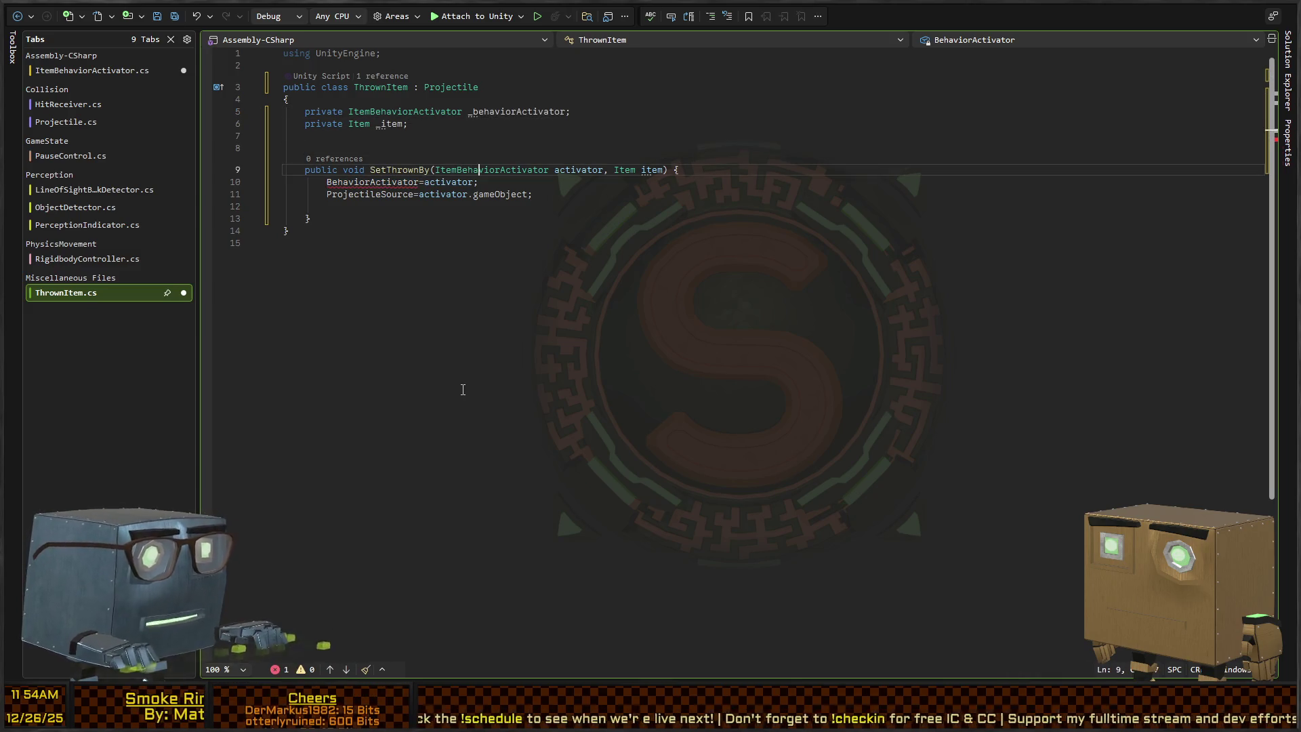
key("Home")
key("shift+Right")
type("_b")
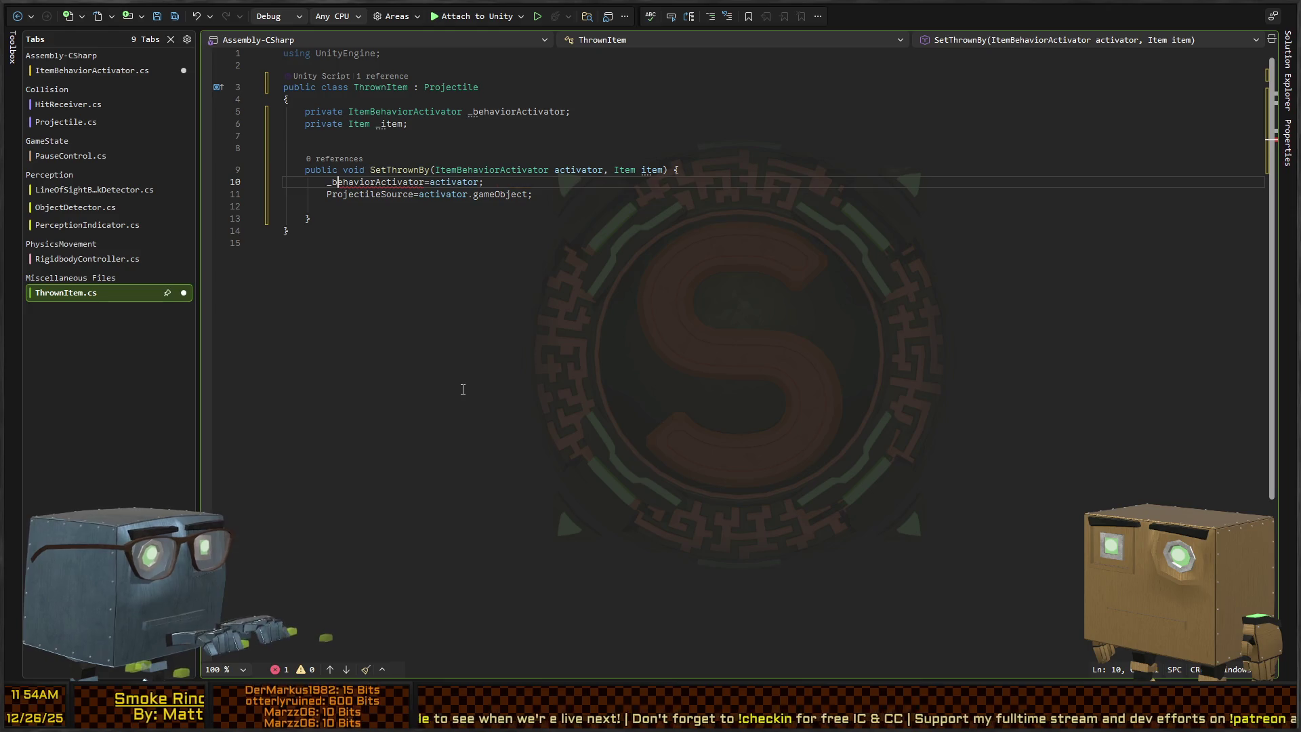
Move the ProjectileSource line above the activator assignment, assign _item = item, and save ThrownItem.
key("Down")
key("Home")
key("ctrl+shift+Right")
key("alt+Up")
key("Down")
key("Down")
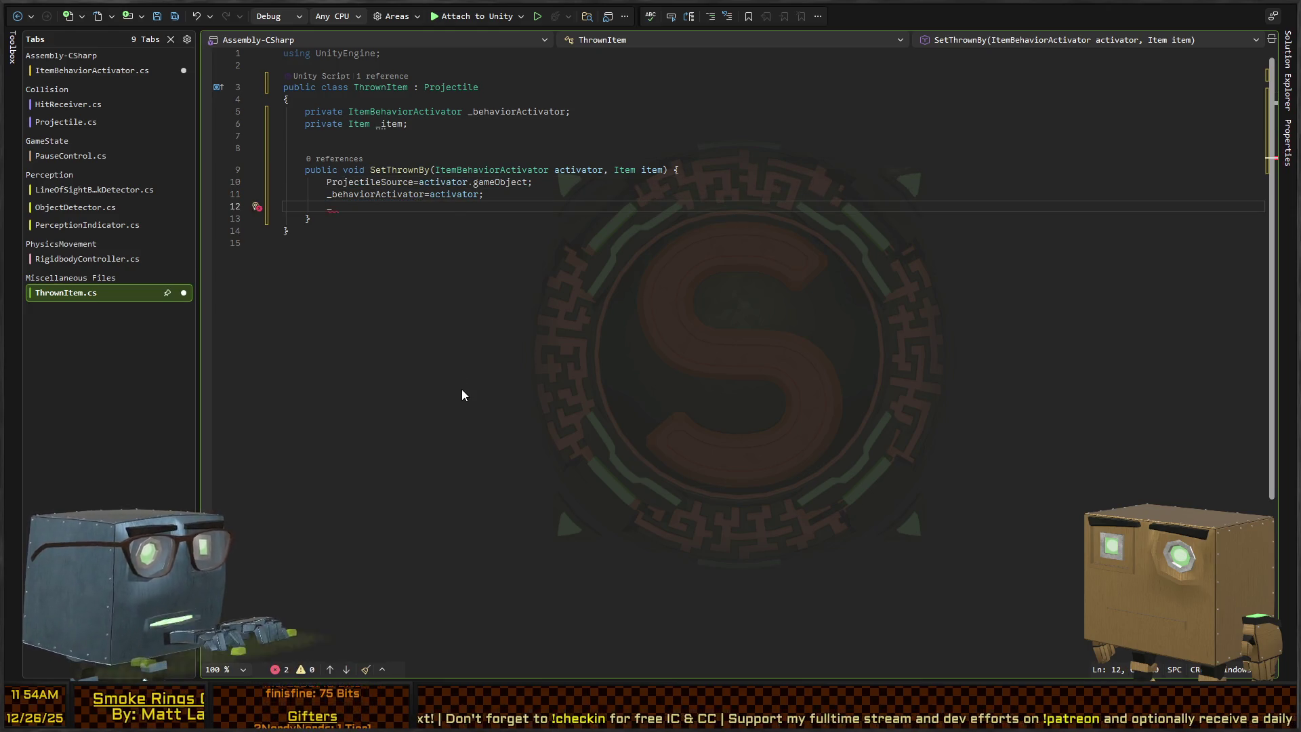
type("item=item;")
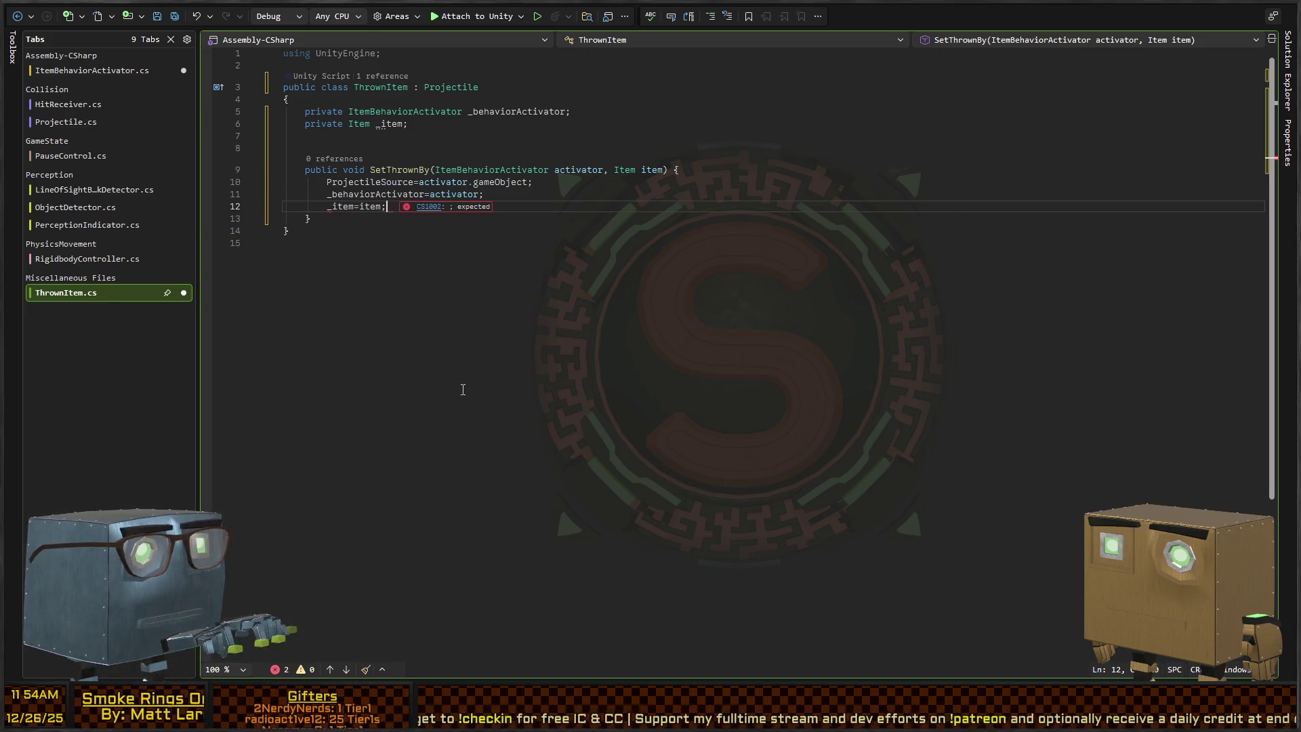
key("ctrl+s")
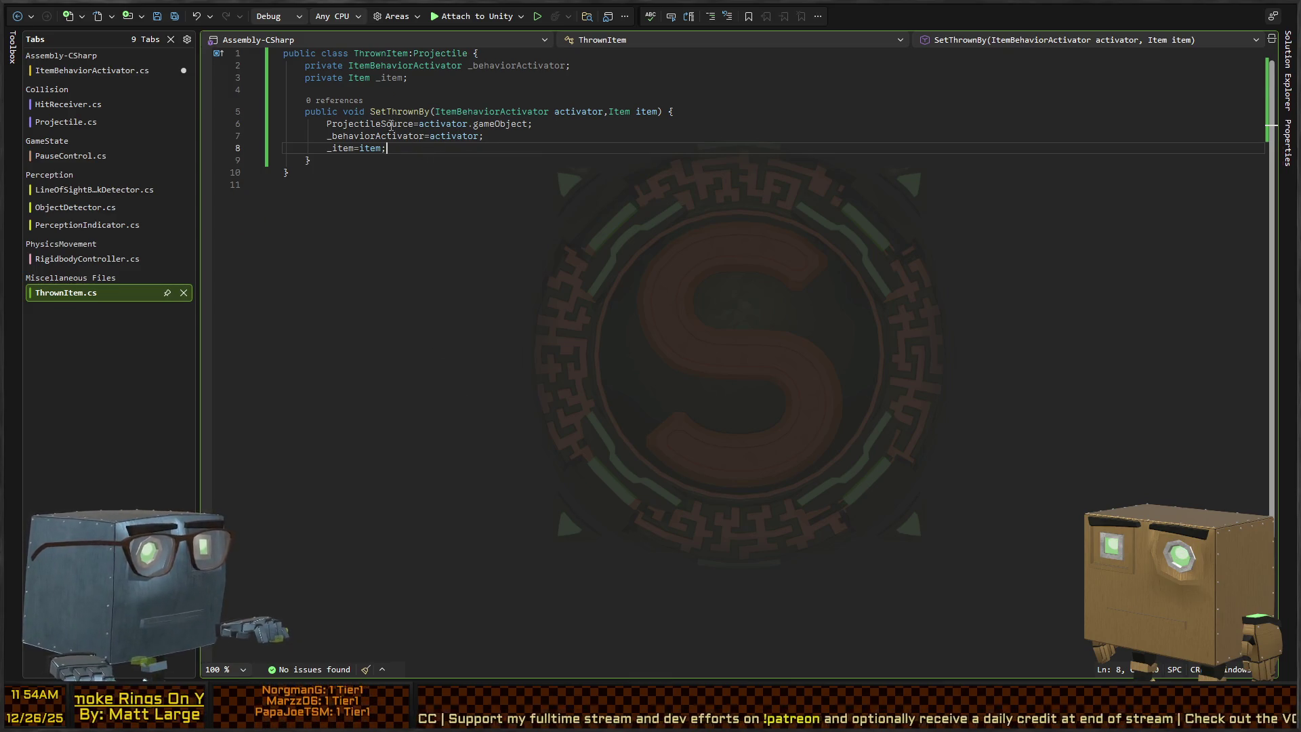
key("Up")
key("Up")
key("Up")
key("Down")
key("Down")
key("Down")
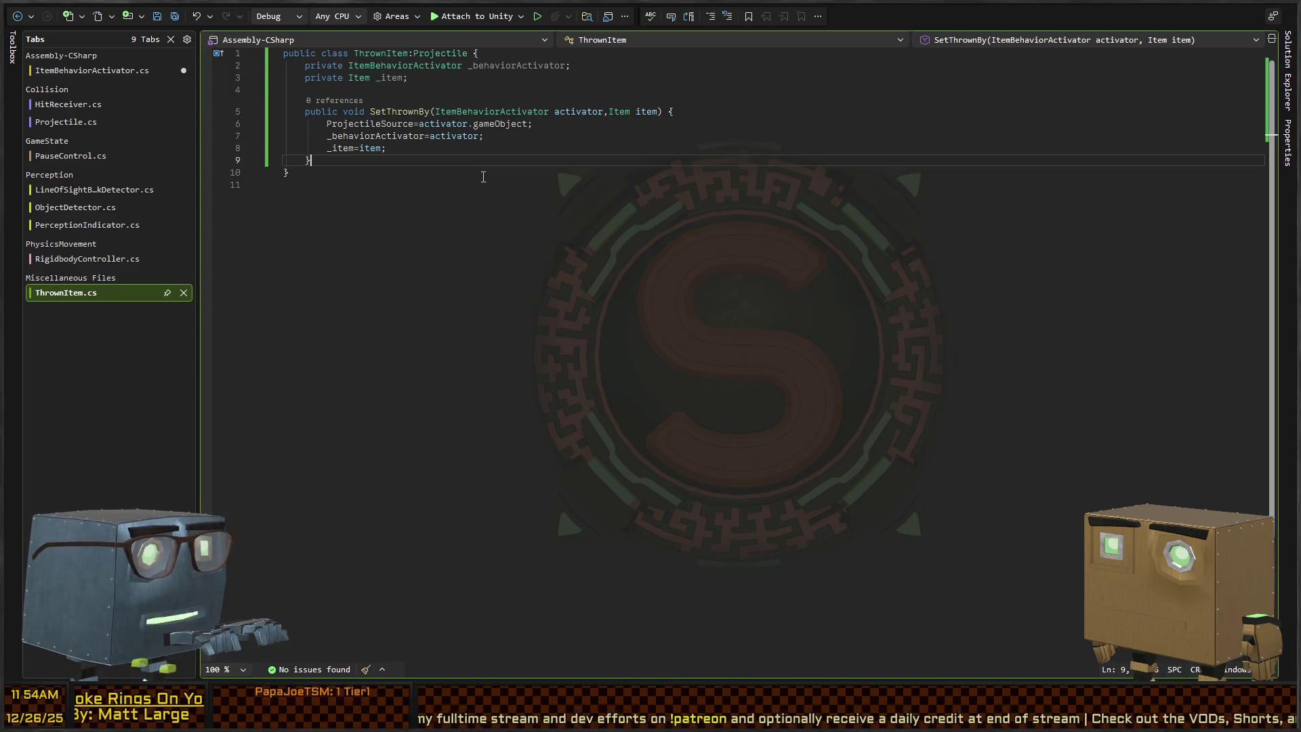
key("Return")
key("Return")
key("Return")
key("ctrl+minus")
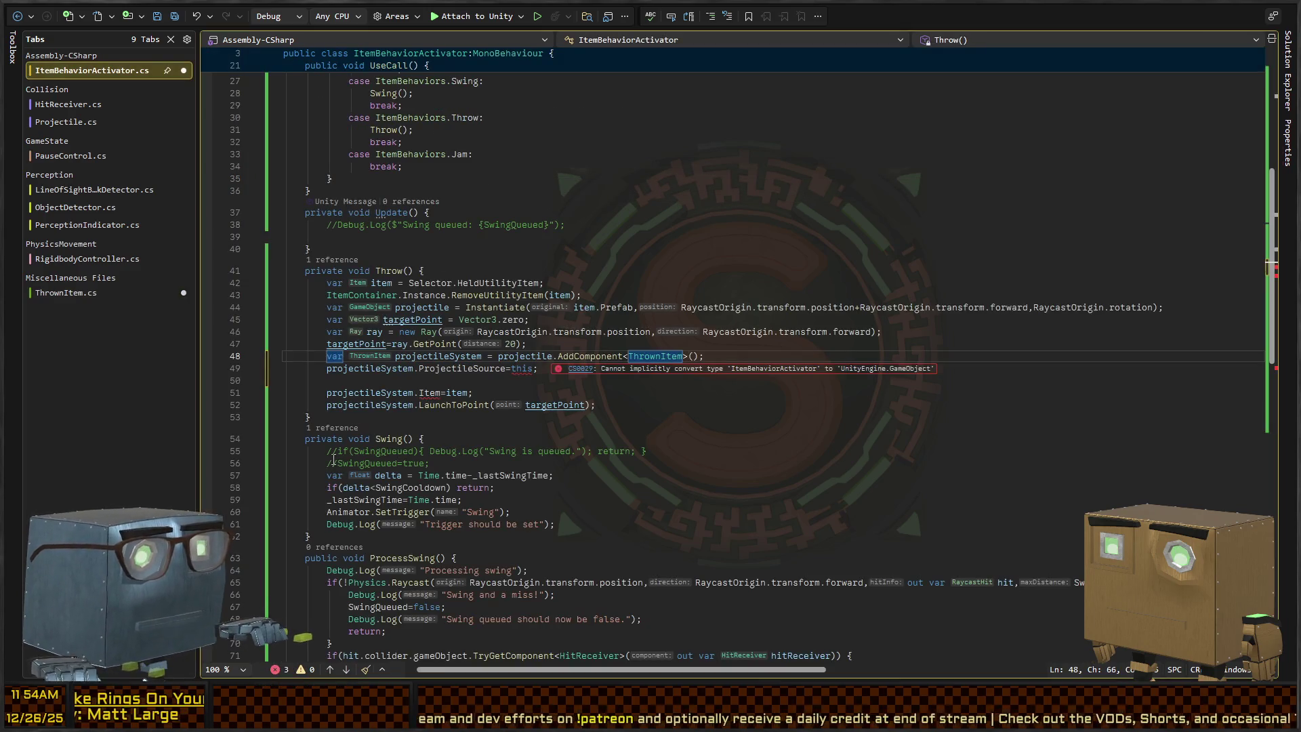
In Throw, replace 'ProjectileSource=this;' with 'SetThrownBy(this,item);' and delete the Item=item line.
left_click(479, 369)
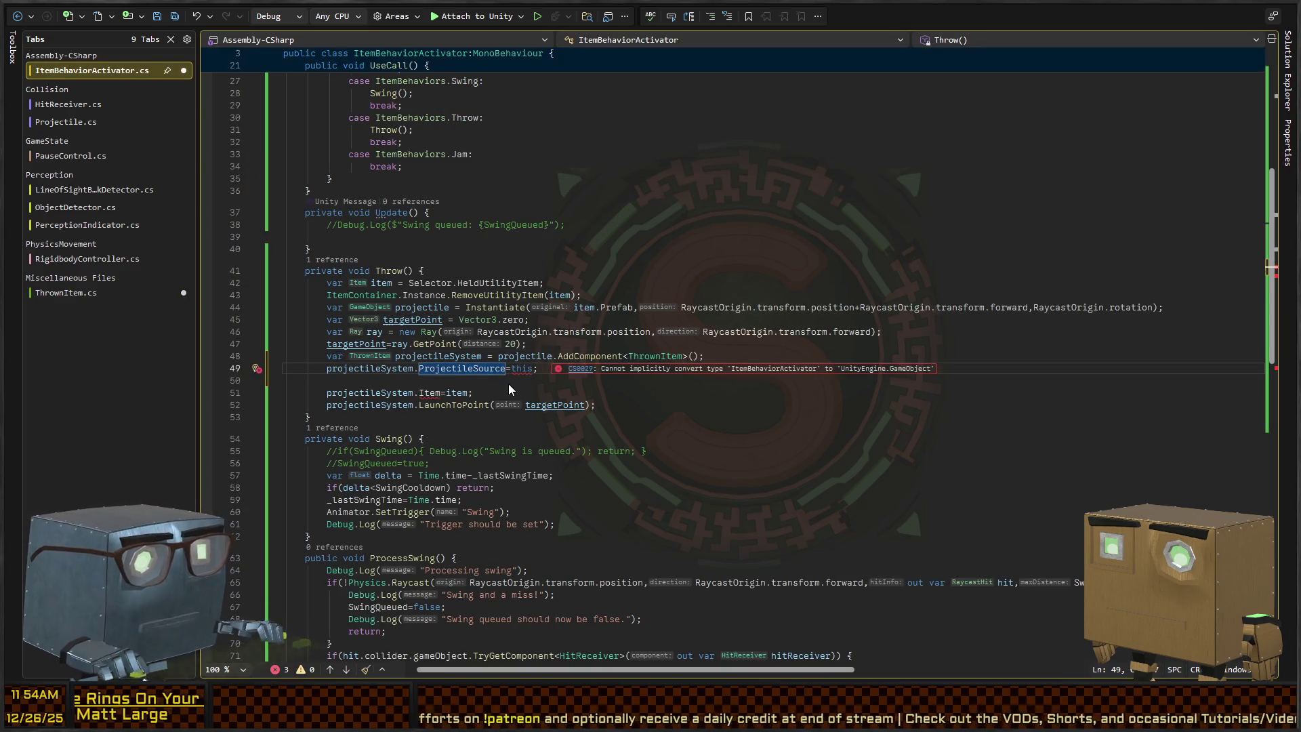
key("ctrl+Left")
key("shift+End")
key("BackSpace")
type("Set")
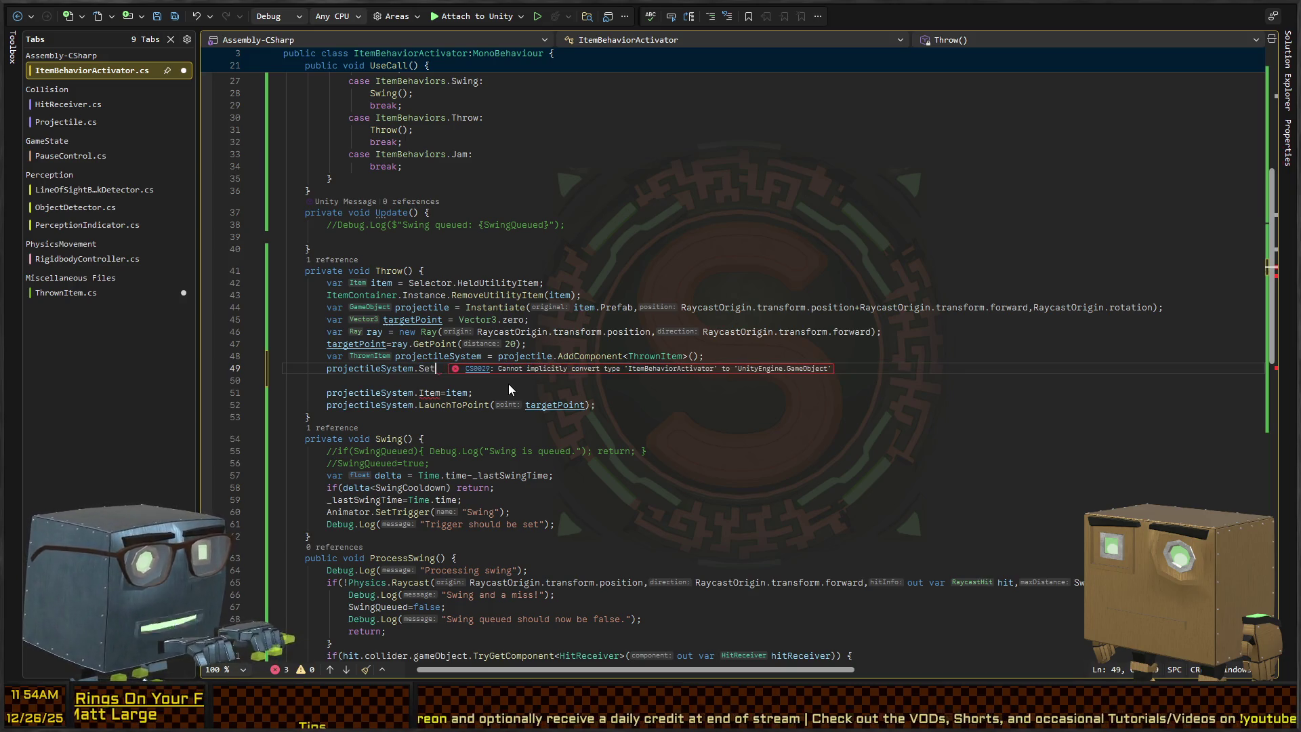
type("ThrownBy(this")
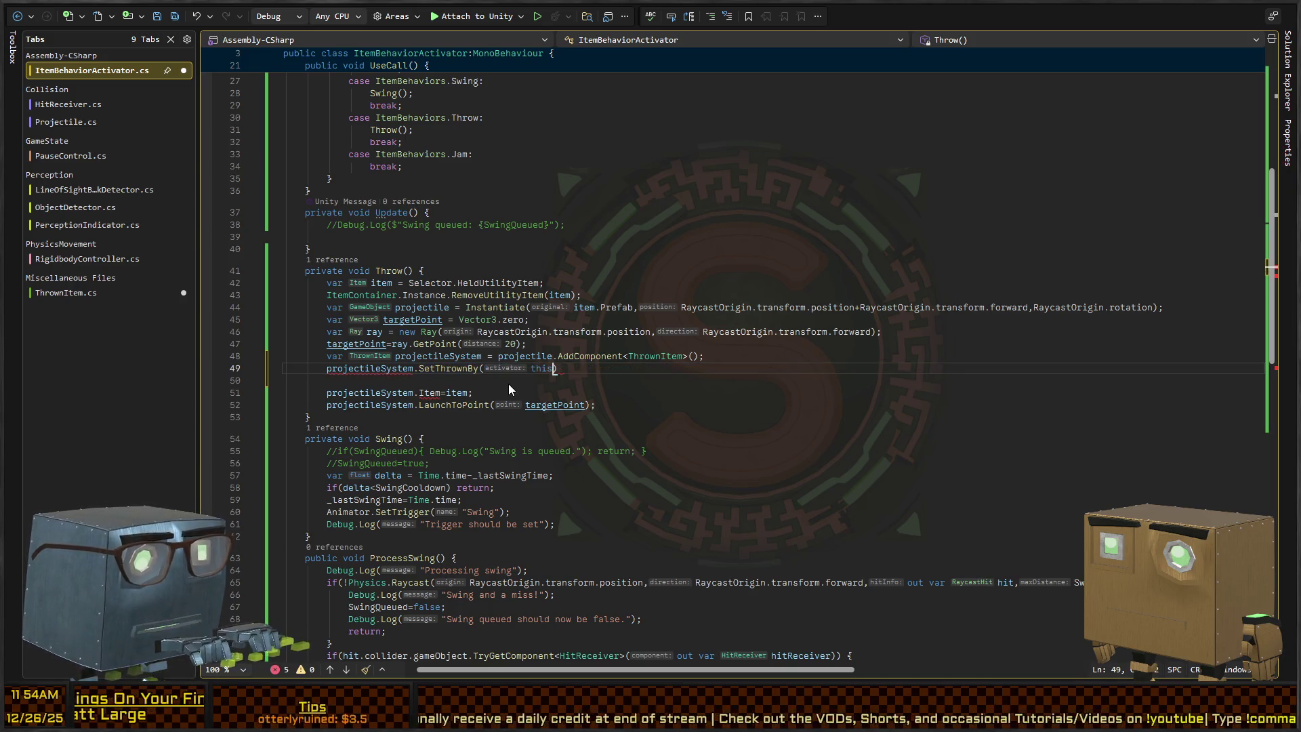
type(",item")
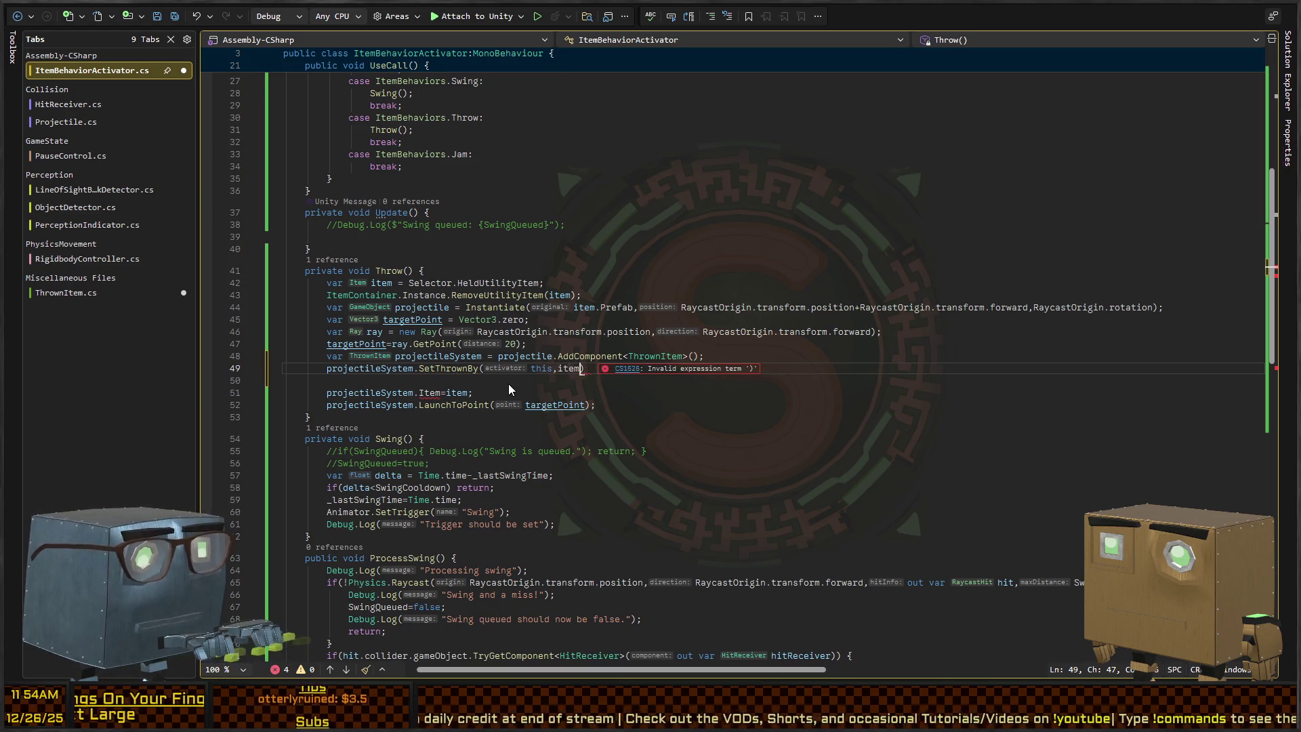
type(");")
key("Down")
key("shift+Down")
key("shift+Down")
key("shift+Home")
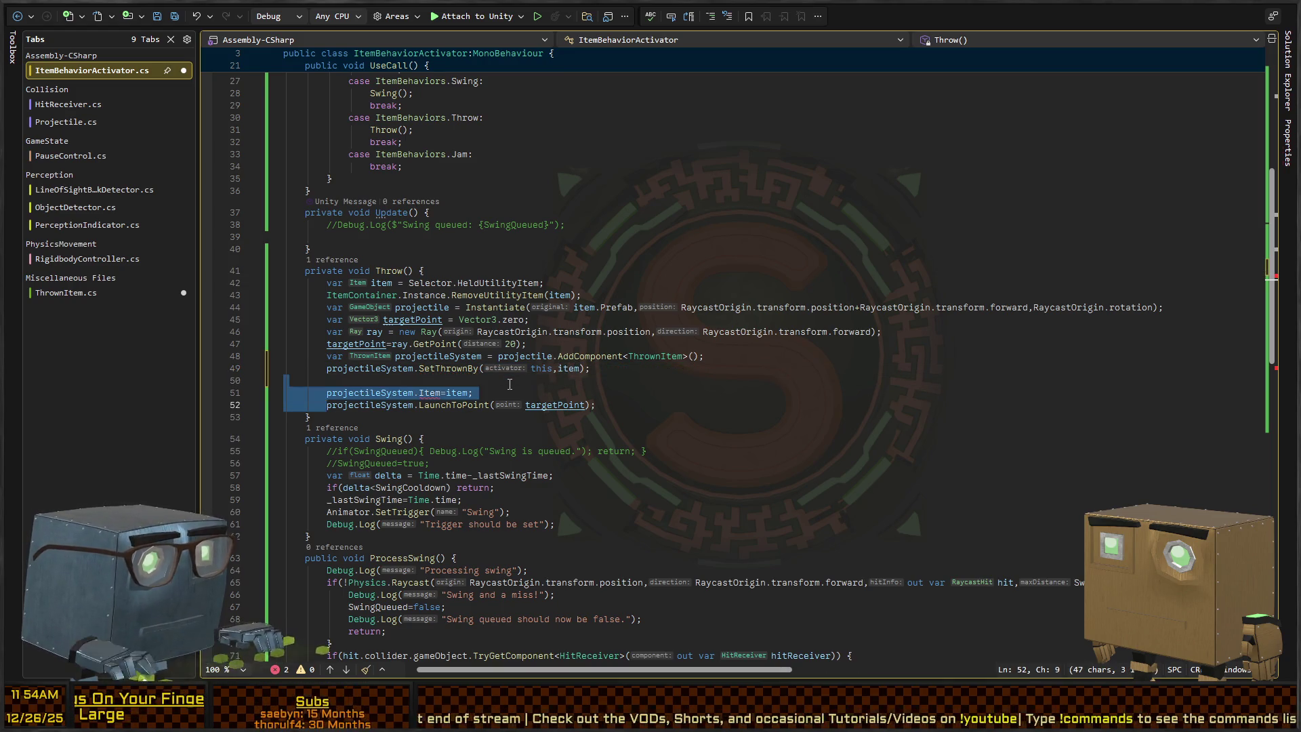
key("BackSpace")
key("Up")
key("End")
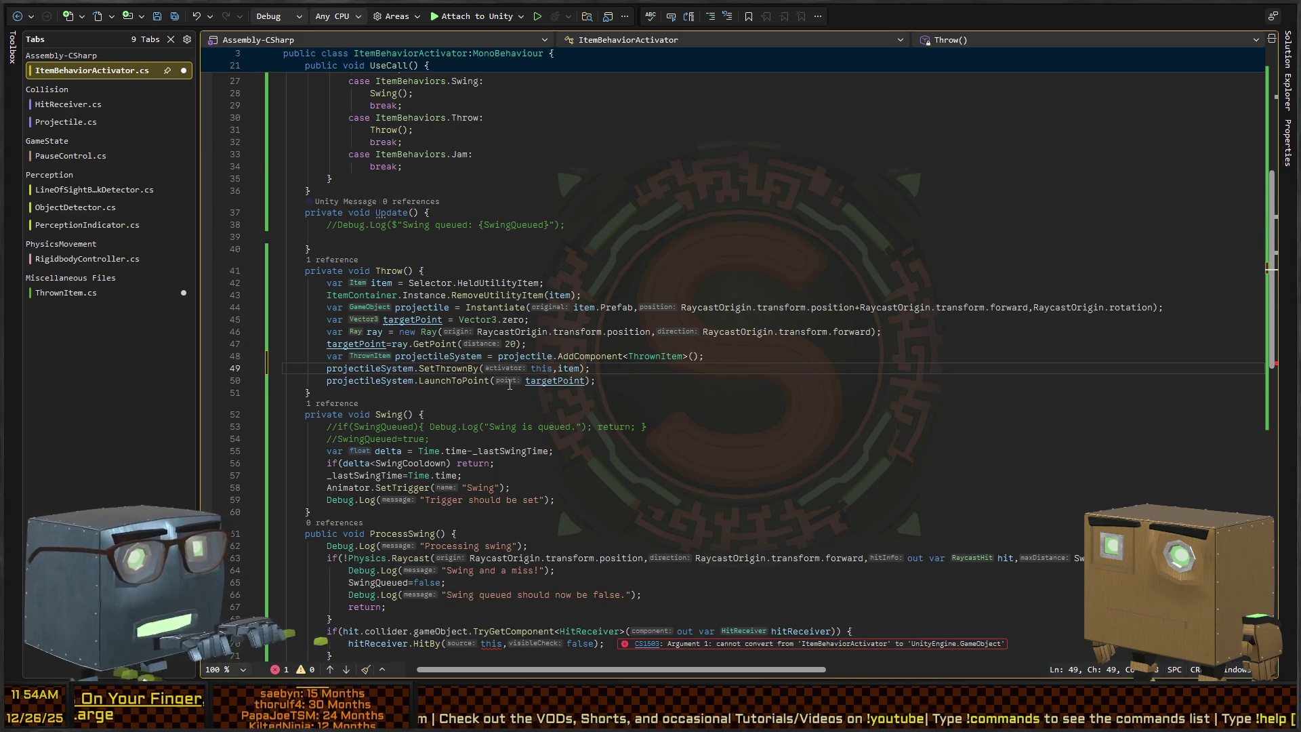
Trim the extra blank lines at the end of ThrownItem.cs and close its tab.
key("ctrl+Tab")
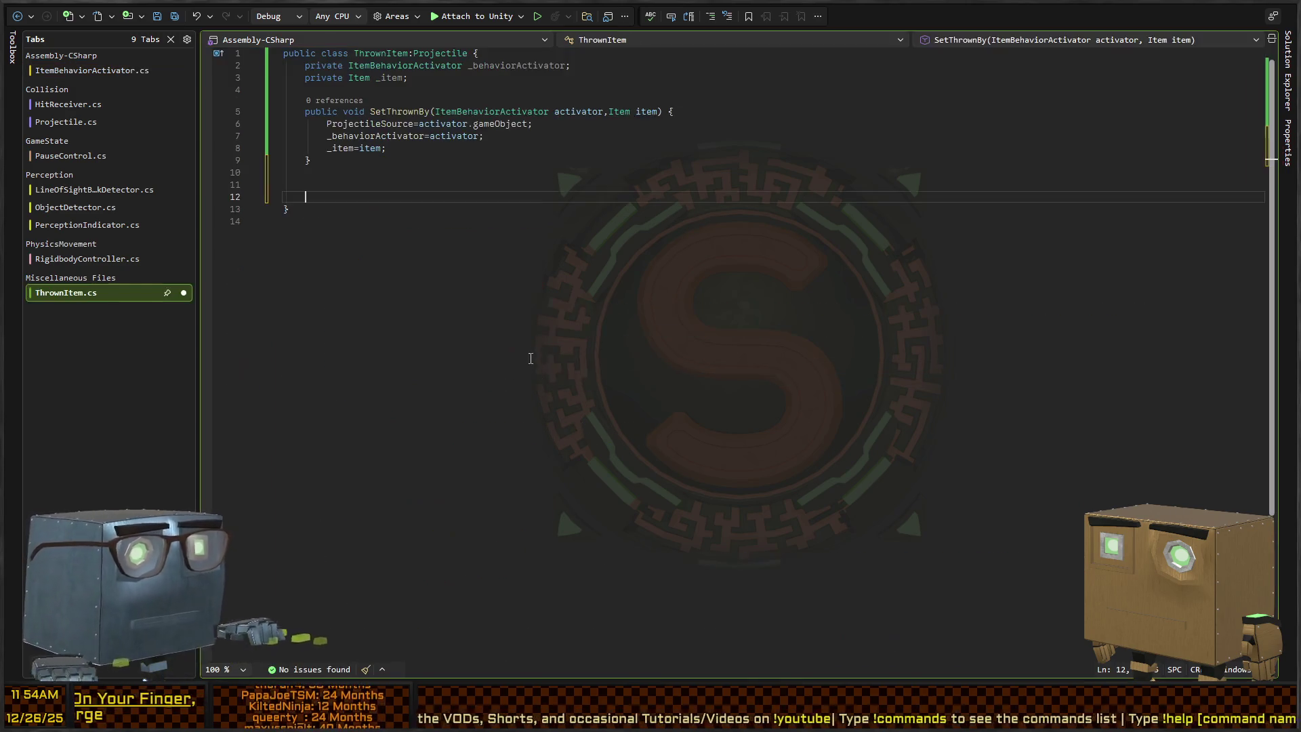
key("ctrl+Tab")
left_click(83, 295)
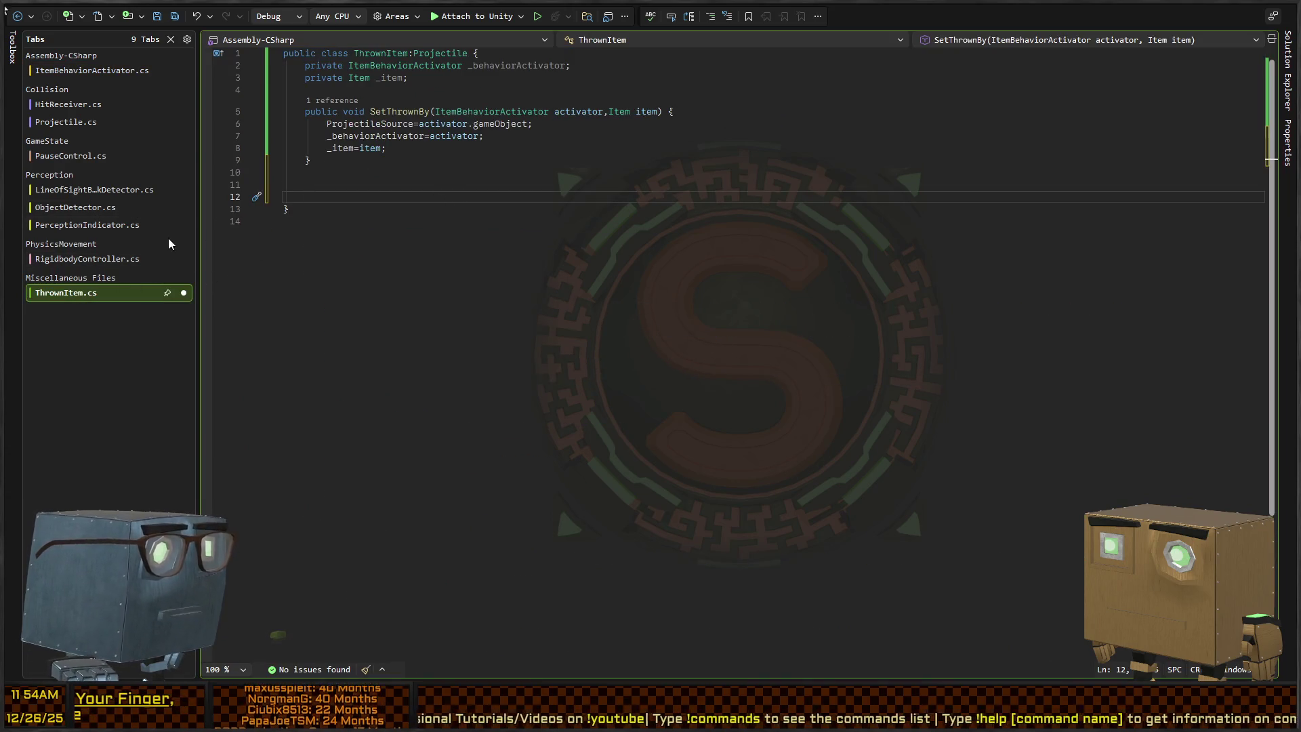
key("Delete")
key("BackSpace")
key("BackSpace")
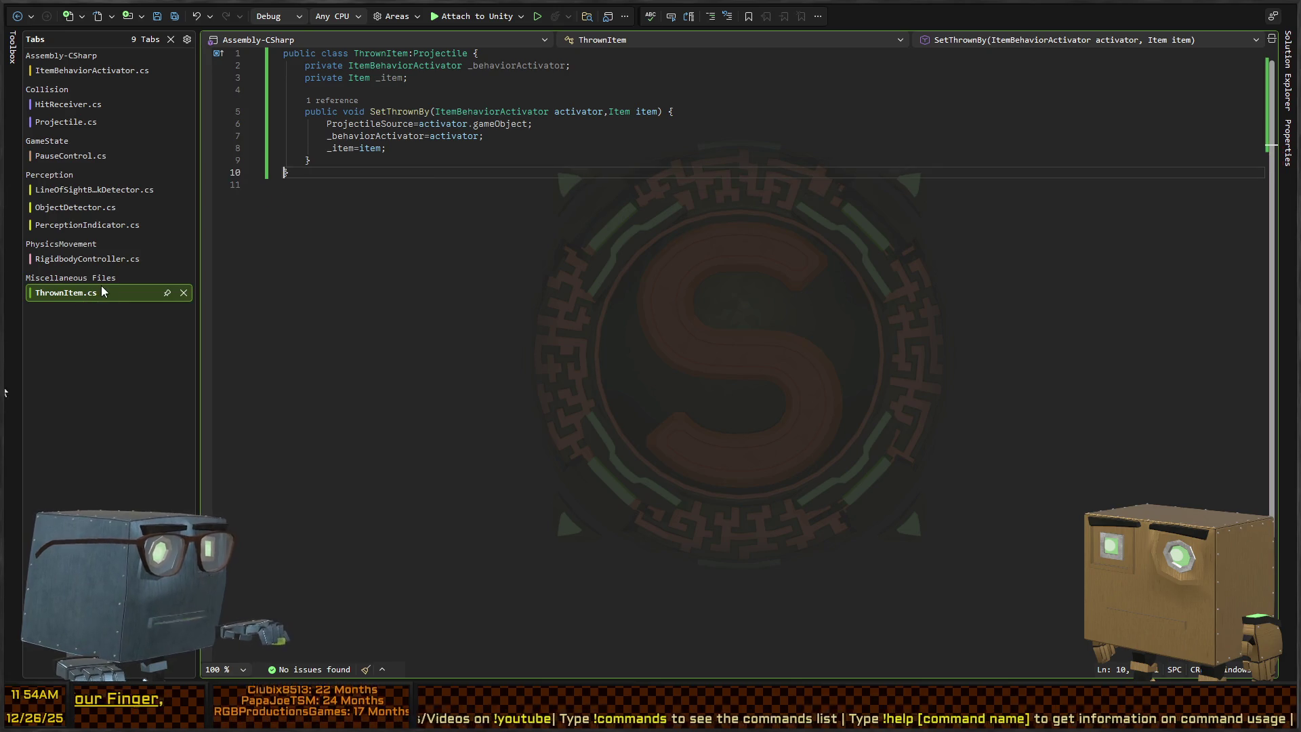
middle_click(102, 287)
key("alt+Tab")
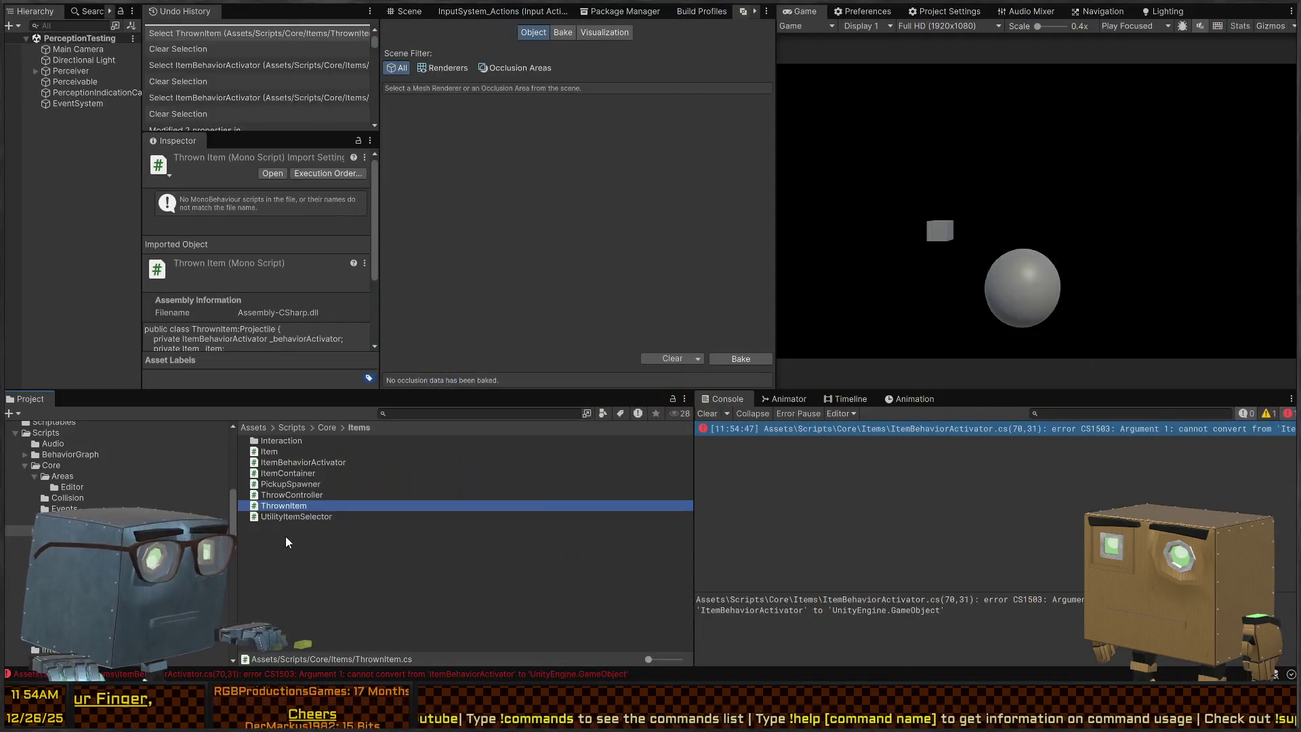
double_click(302, 505)
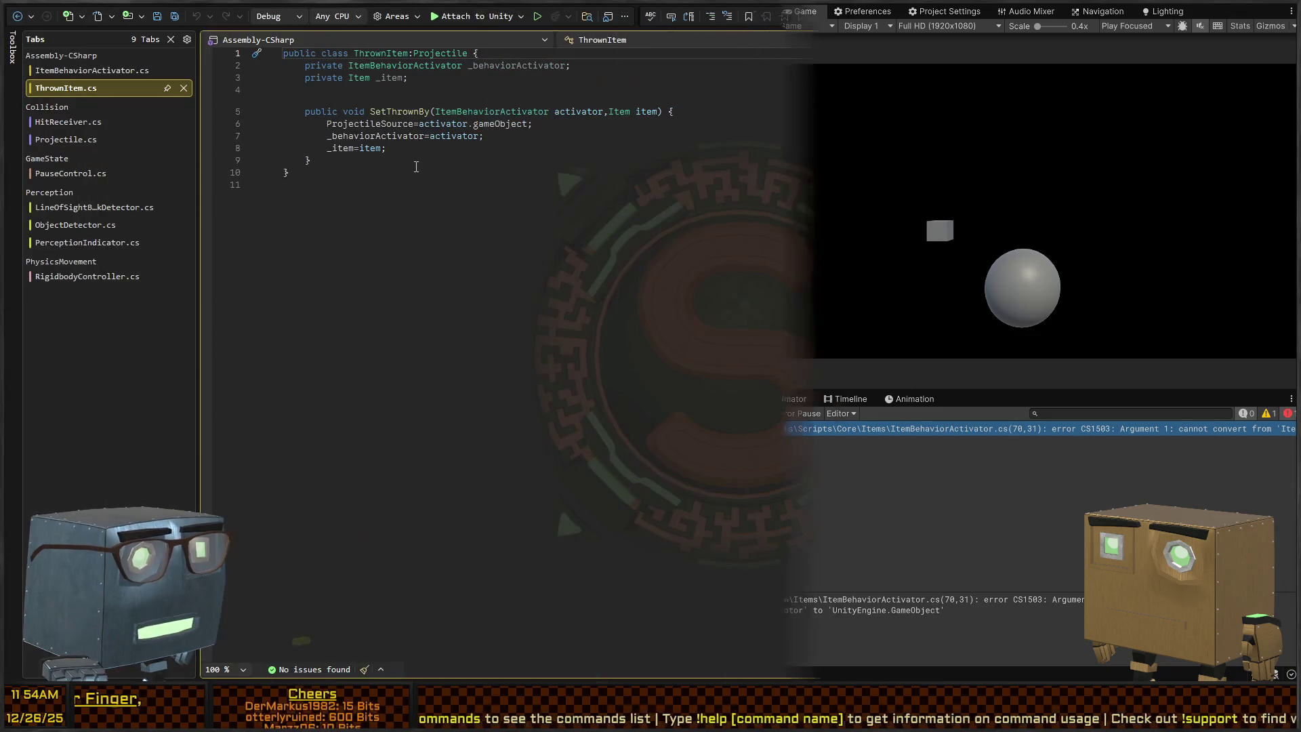
key("alt+Tab")
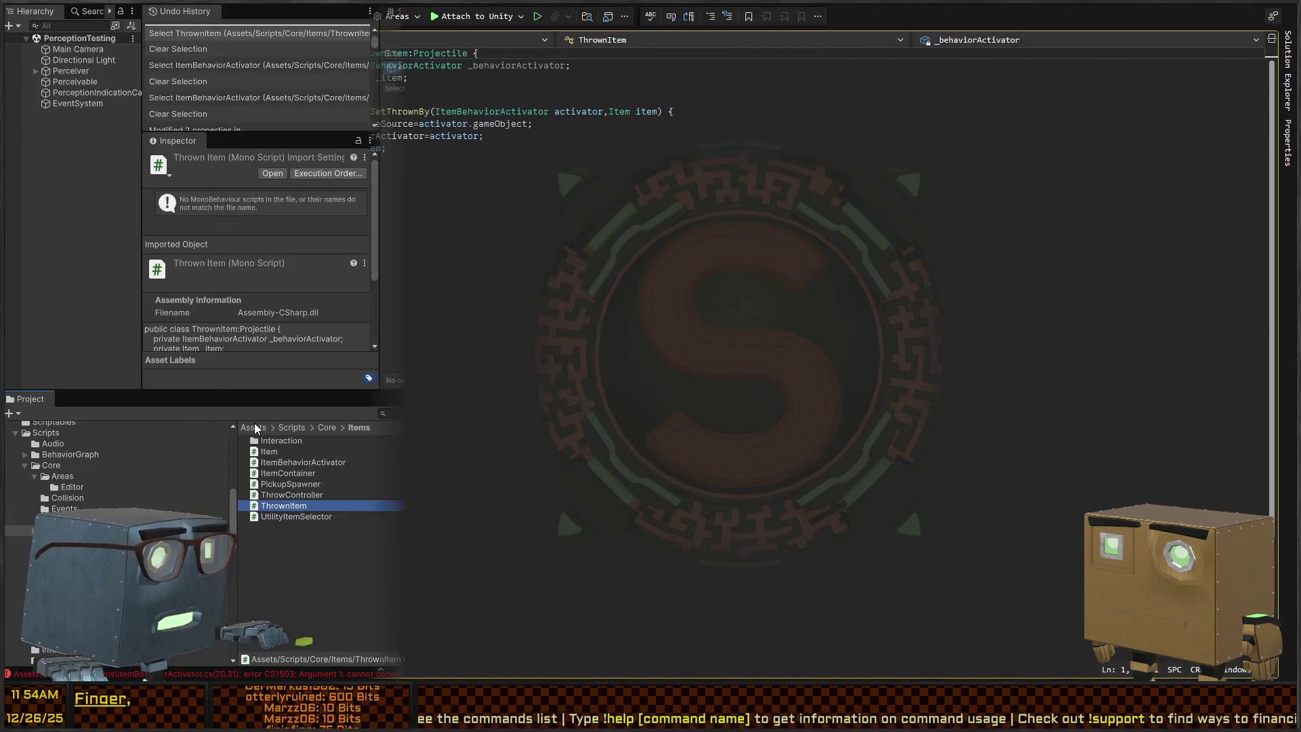
key("alt+Tab")
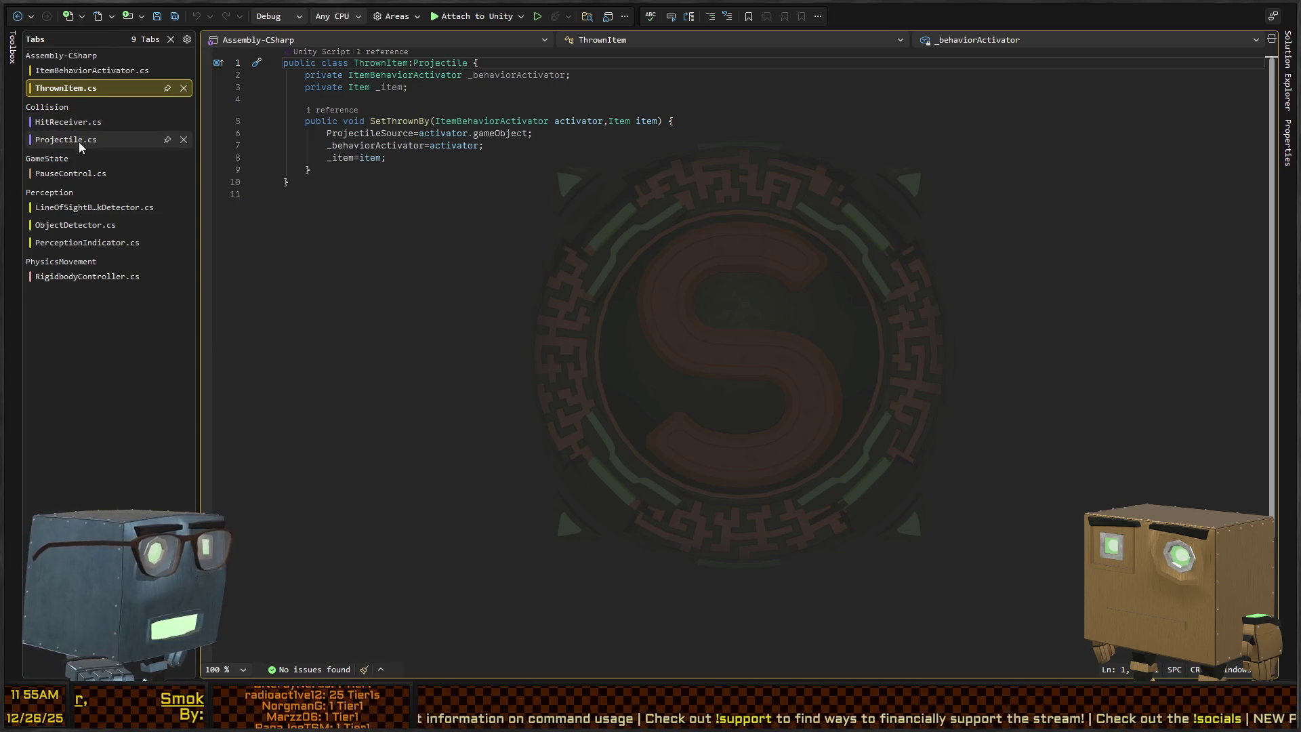
left_click(84, 125)
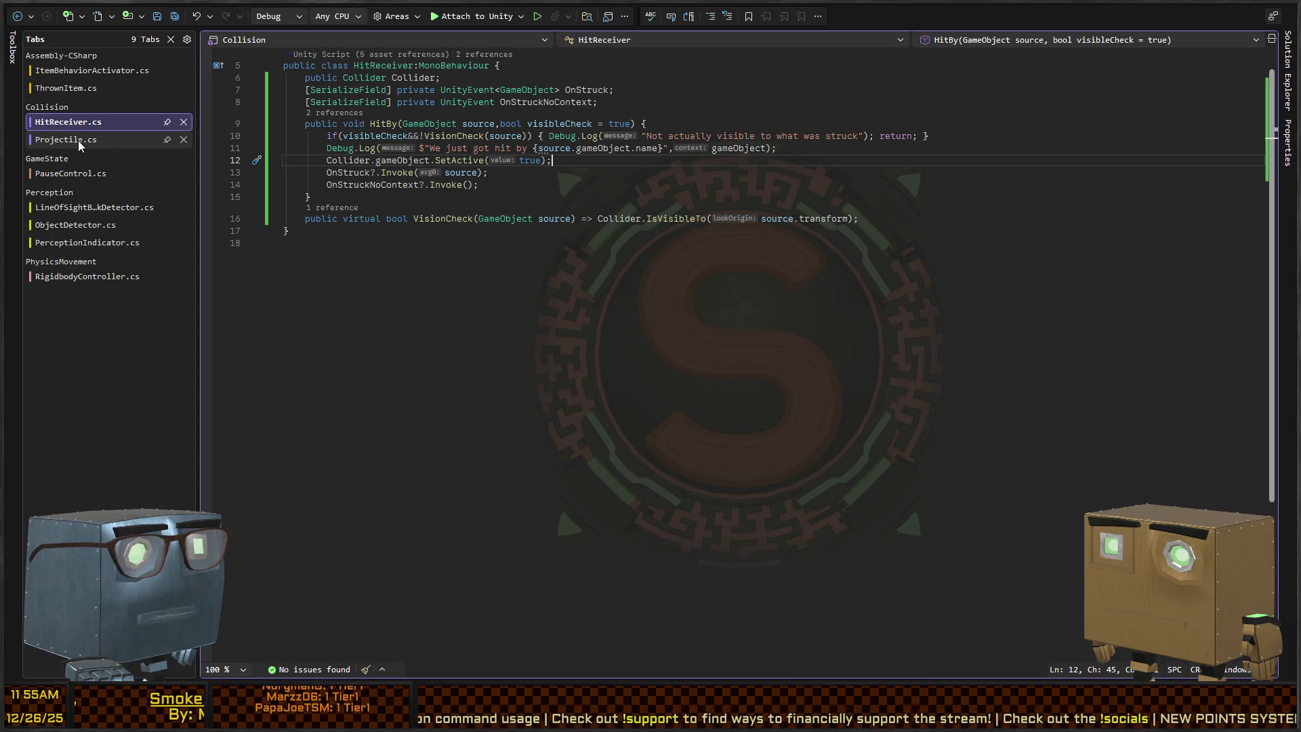
left_click(76, 140)
left_click(95, 122)
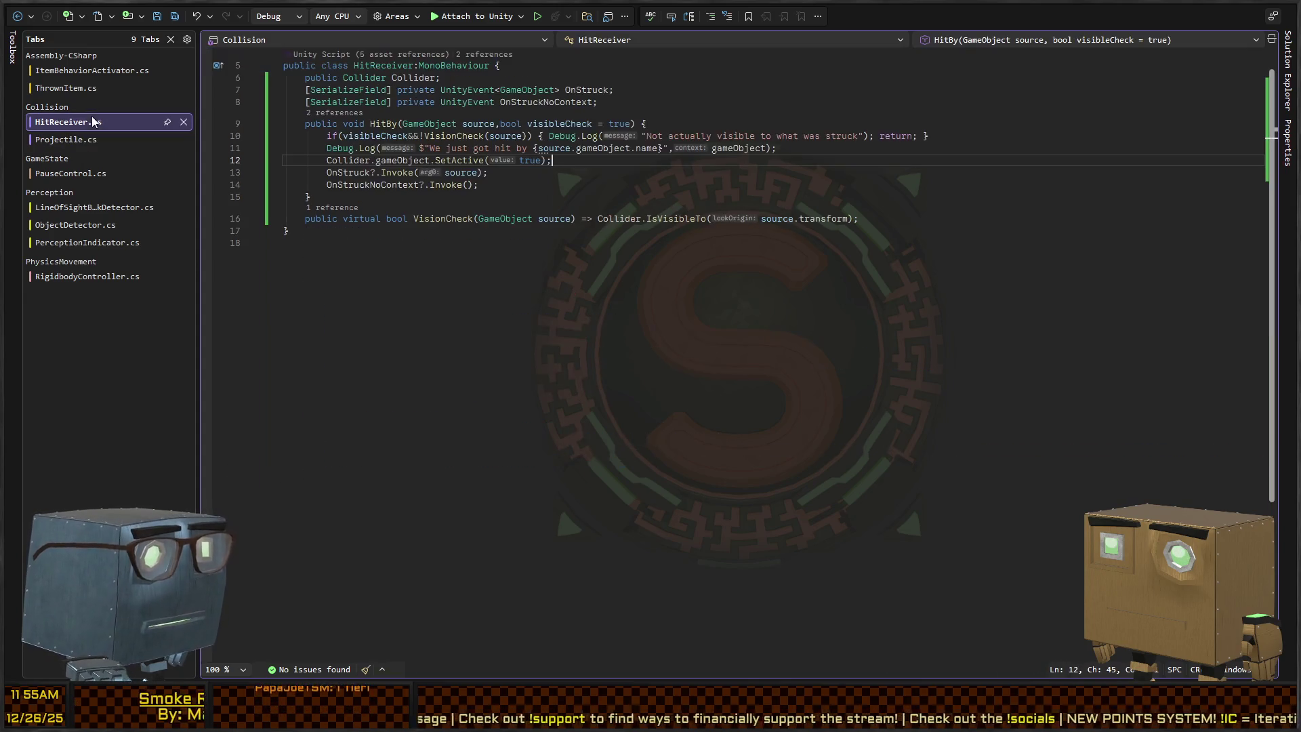
left_click(85, 90)
left_click(59, 122)
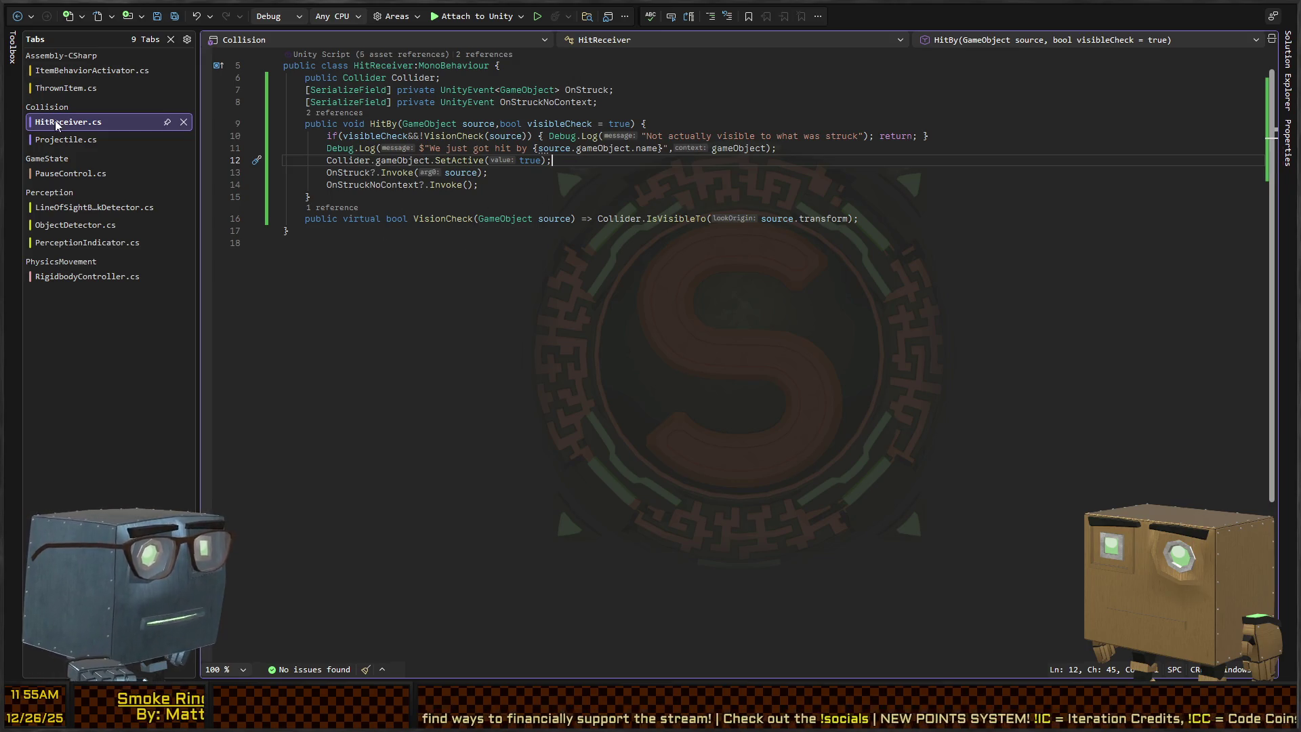
left_click(75, 141)
left_click(78, 123)
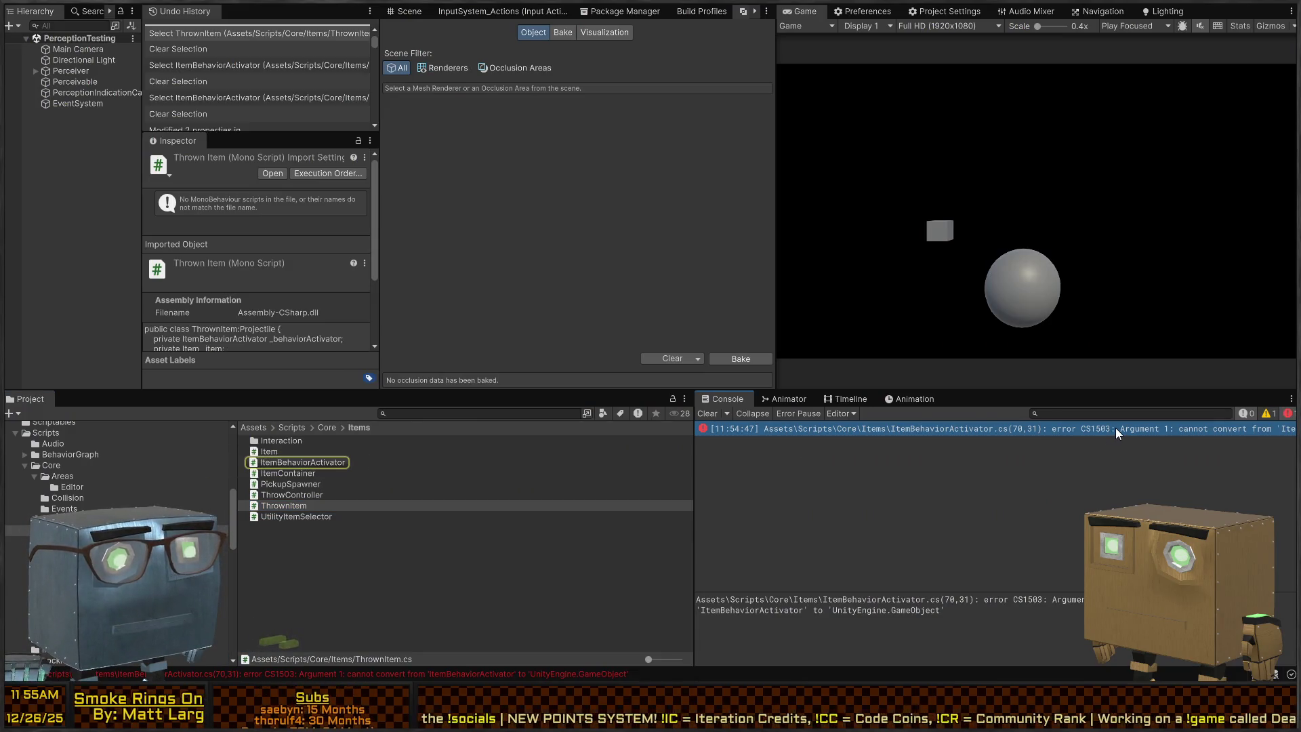
double_click(1115, 428)
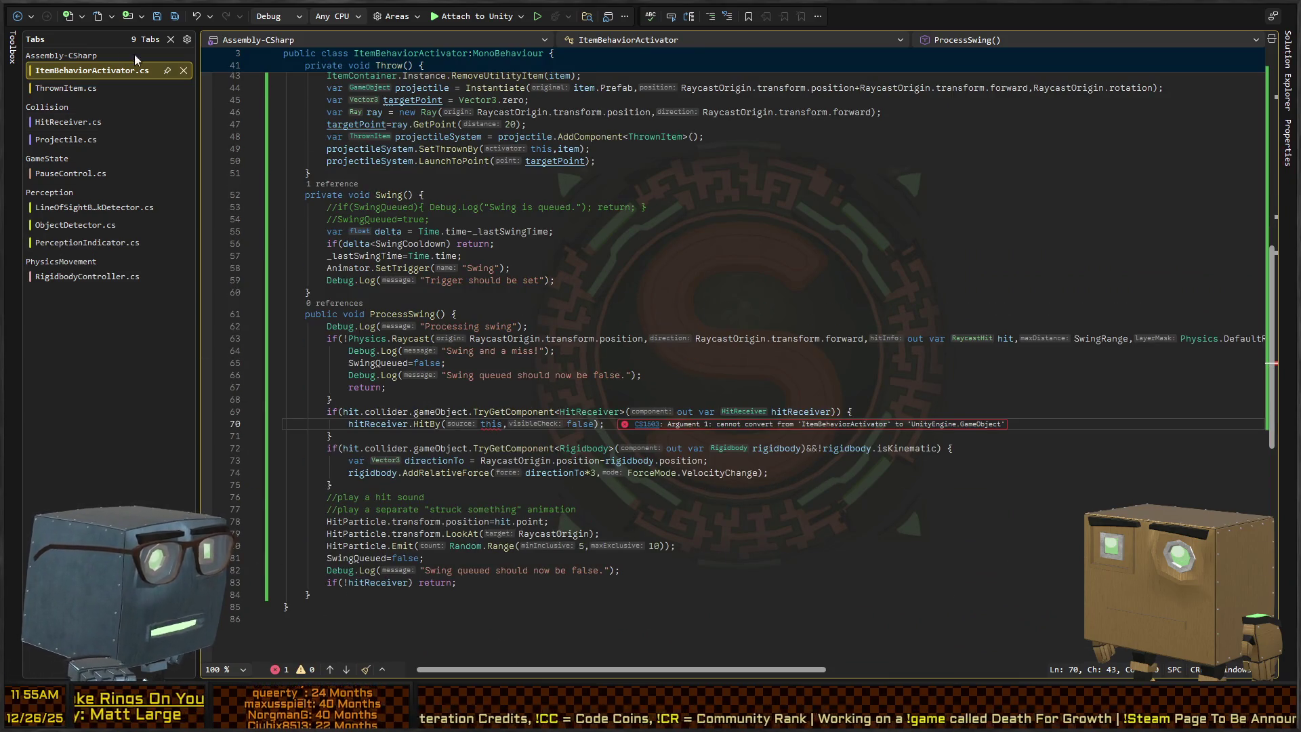
Replace 'this' with gameObject in the HitBy call on line 70 of ItemBehaviorActivator.
left_click(581, 412)
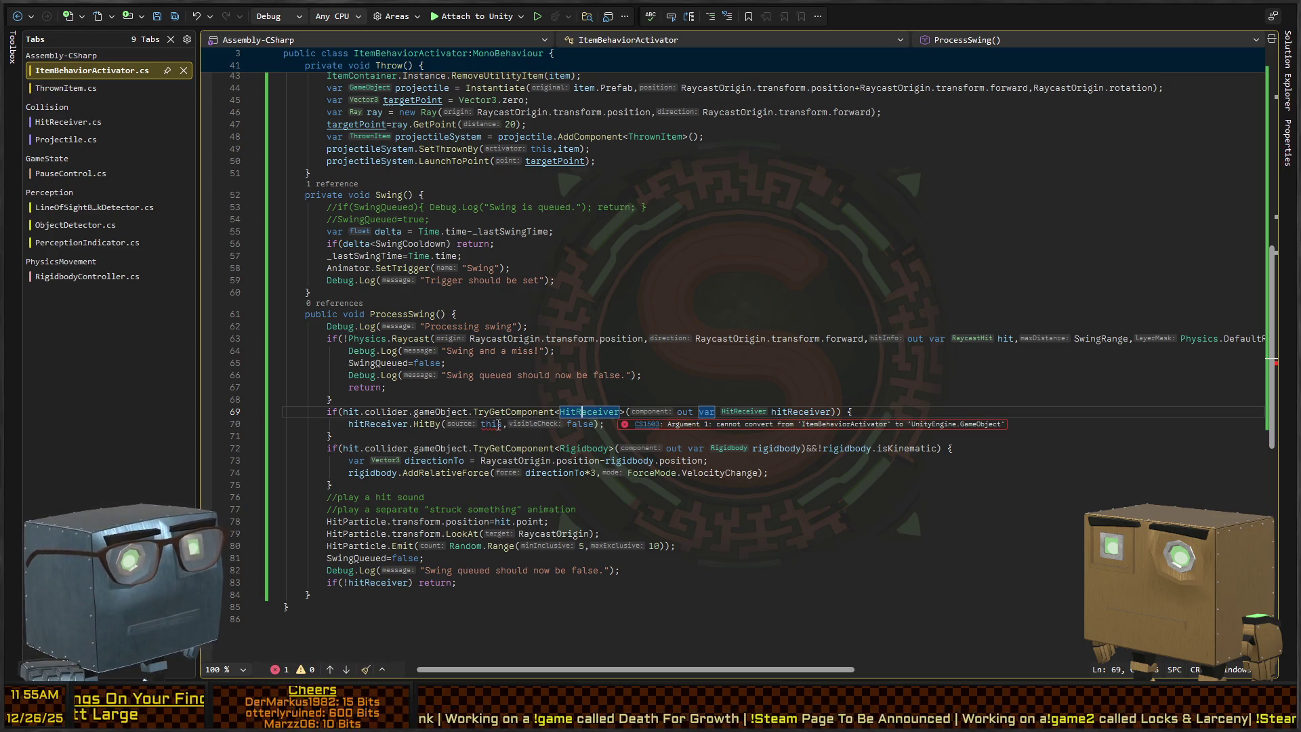
double_click(495, 424)
type("gameObject")
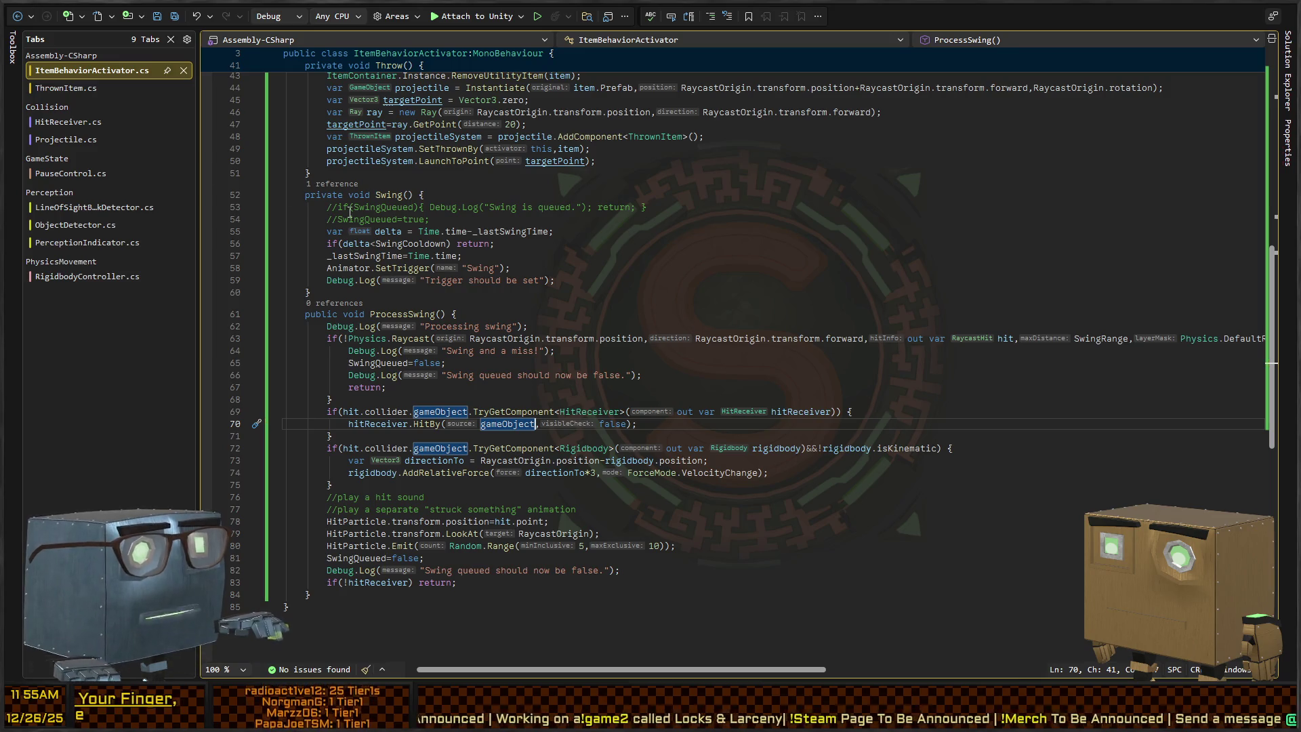
Add a public override OnSleep() after SetThrownBy, with braces around base.OnSleep();.
left_click(66, 88)
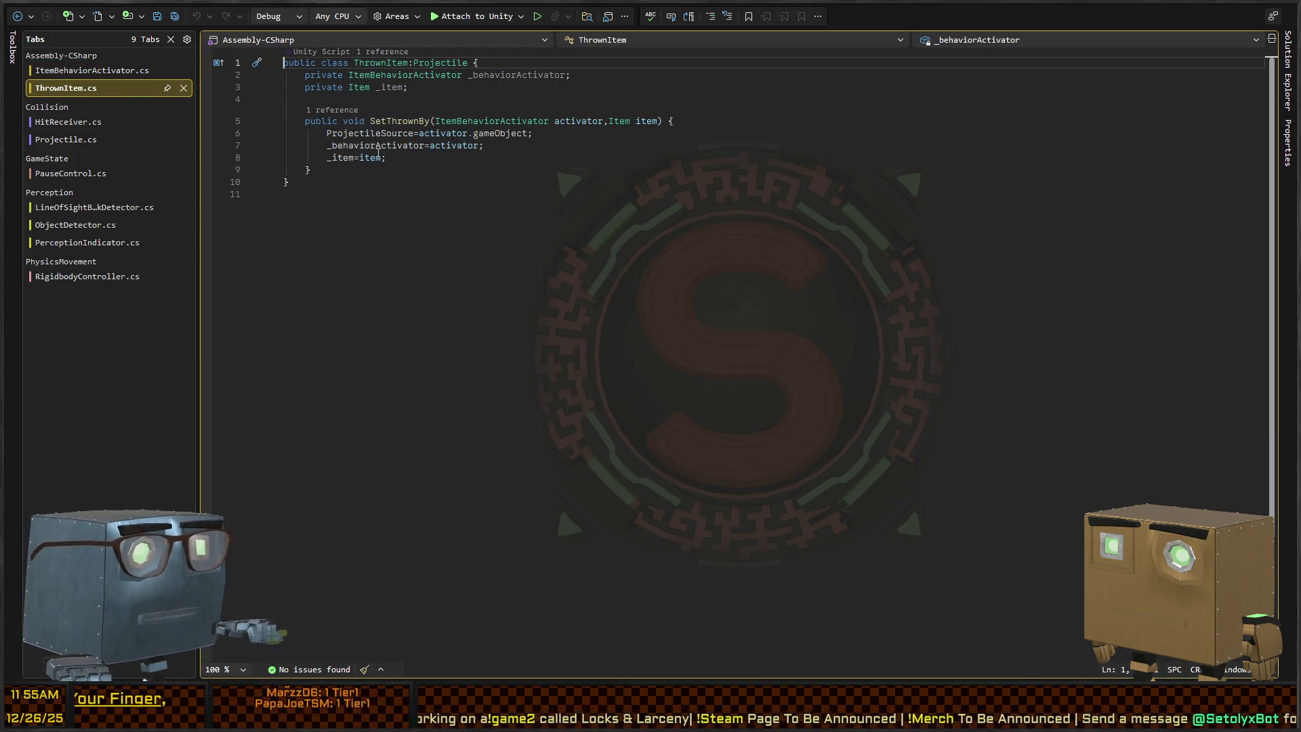
left_click(311, 171)
key("Return")
type("override")
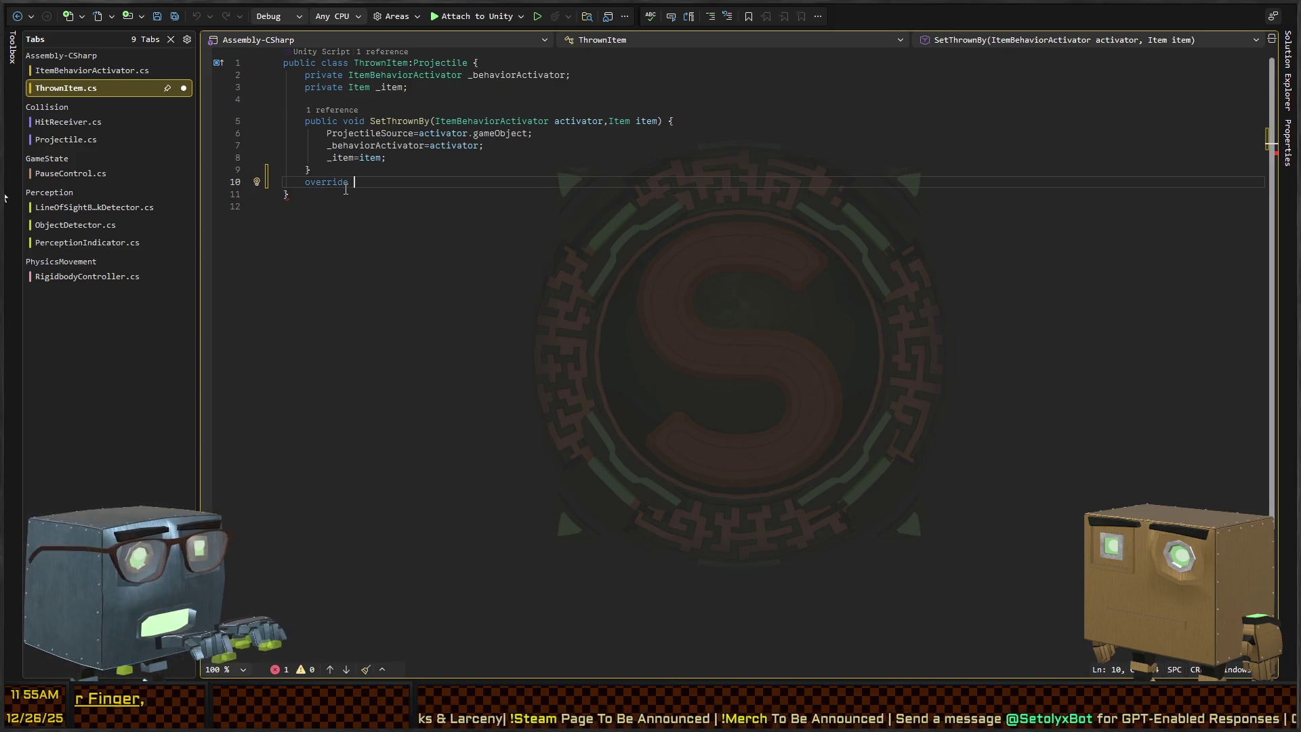
key("Tab")
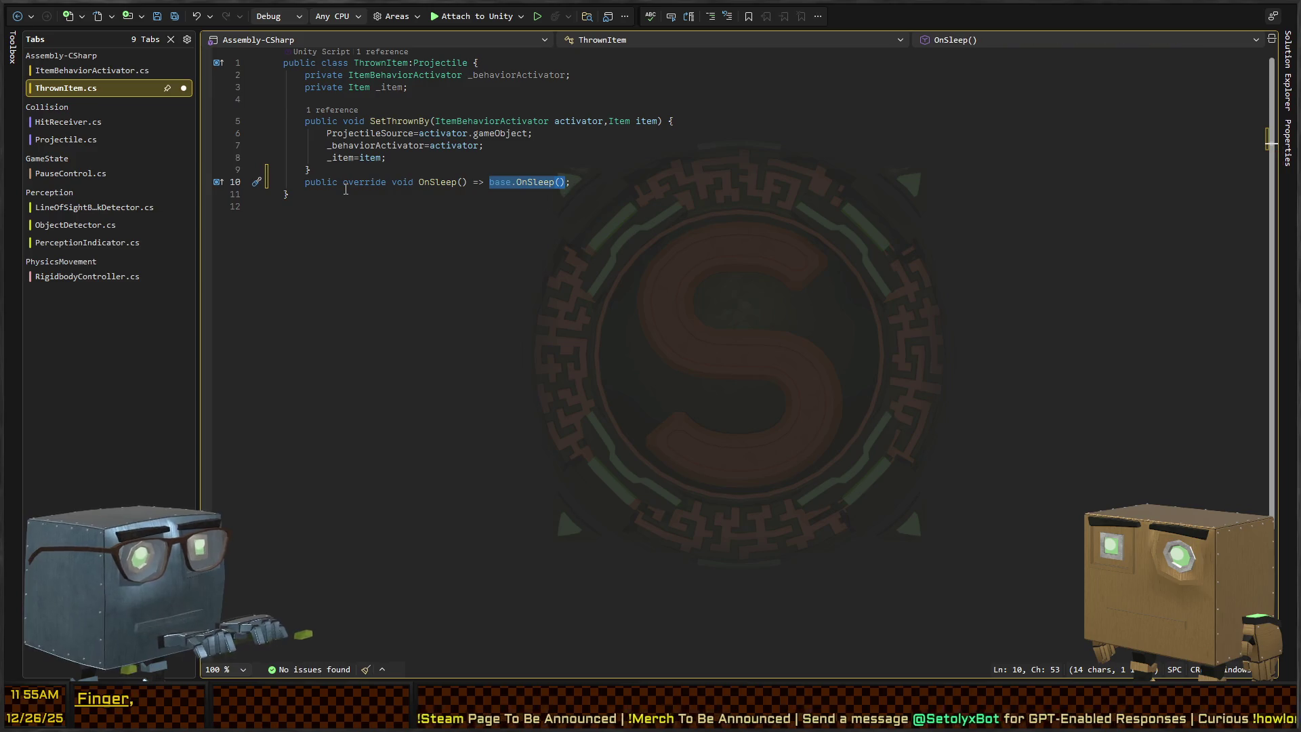
type("{")
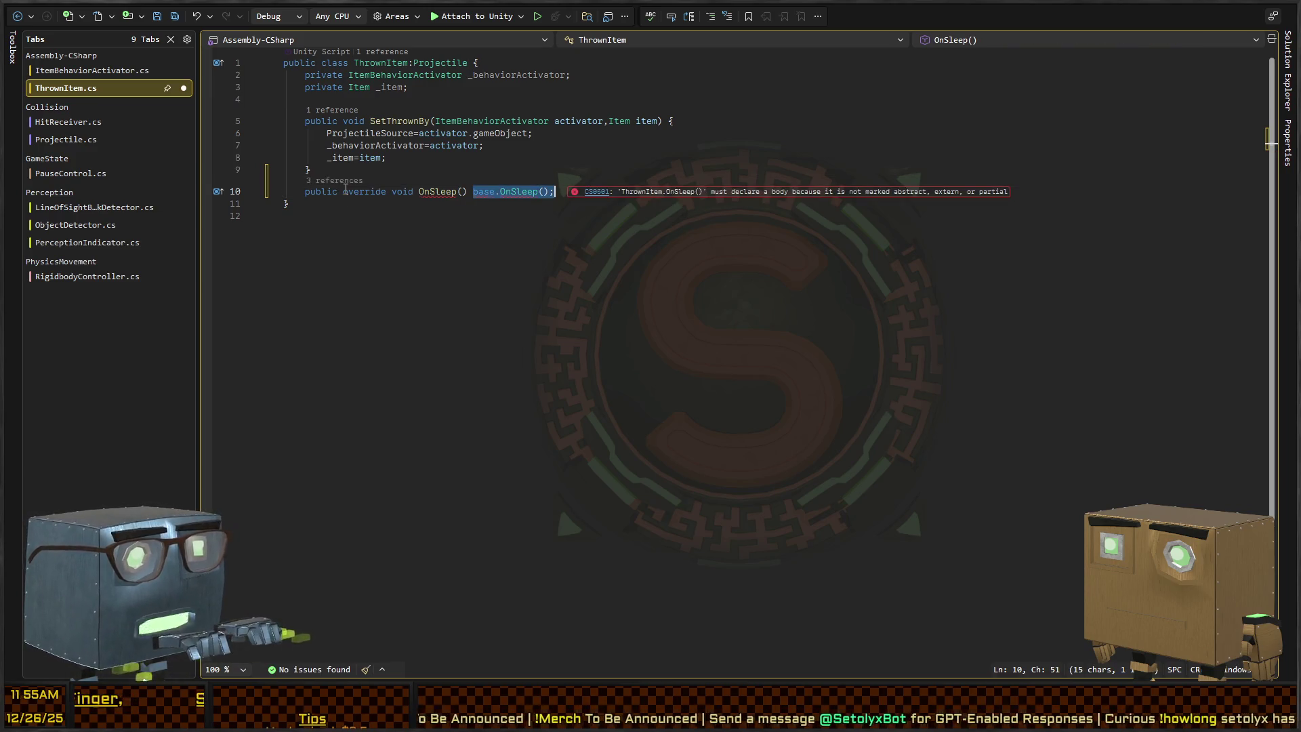
key("Left")
key("Return")
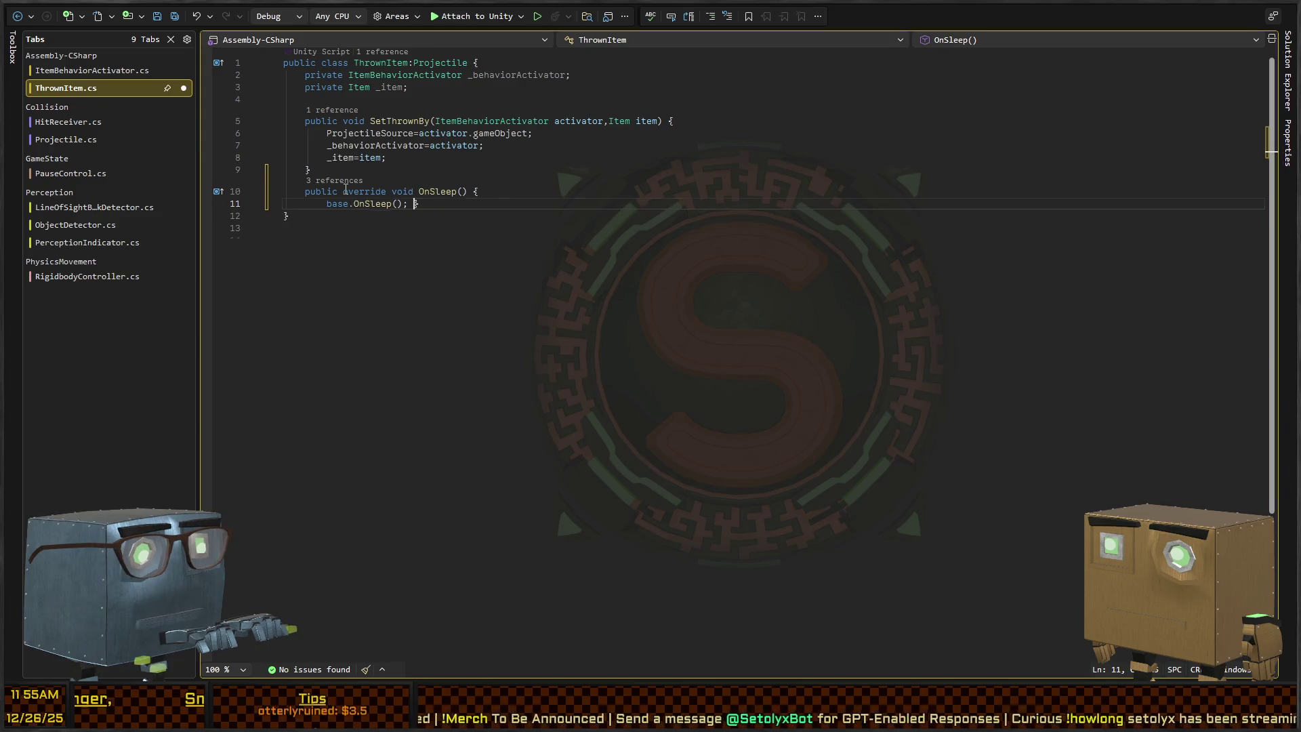
key("Return")
key("Return")
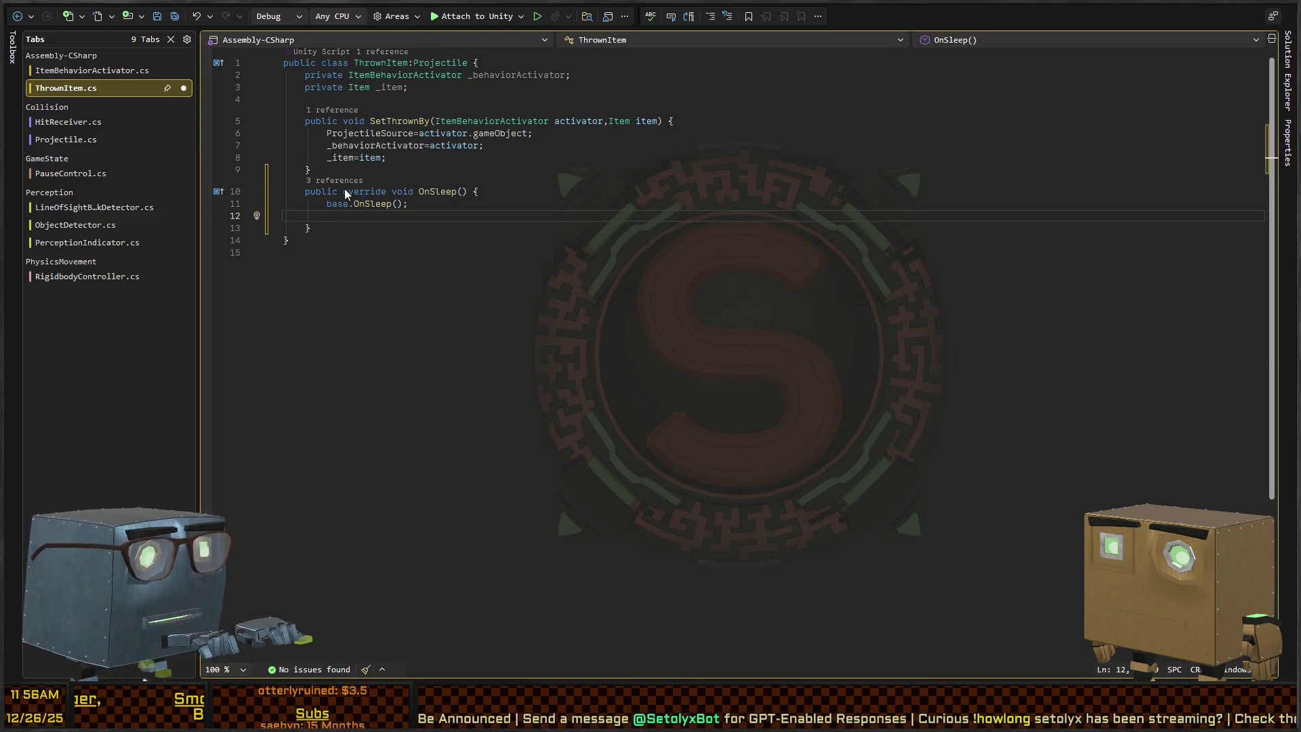
key("ctrl+Tab")
key("ctrl+Tab")
left_click(57, 141)
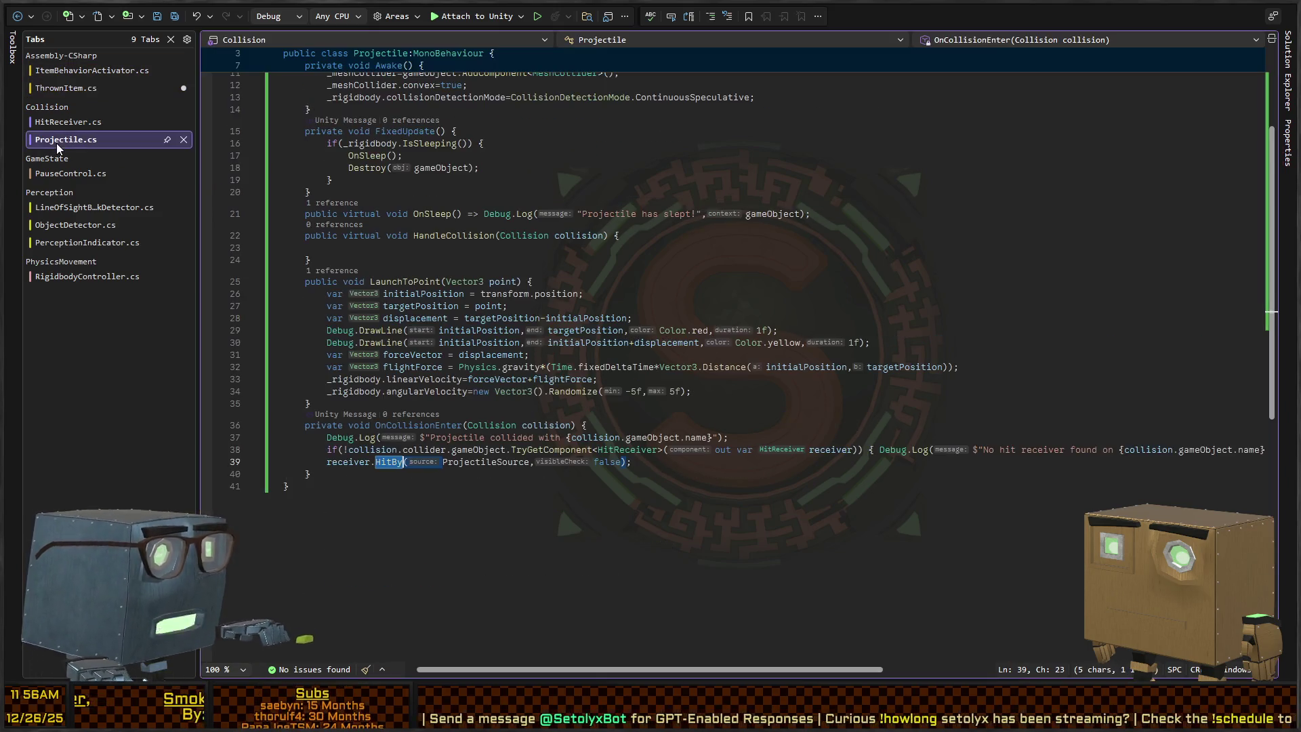
Bring the PickupSpawner.SpawnPickupForData call from Projectile.cs into ThrownItem's OnSleep.
key("ctrl+z")
key("ctrl+z")
key("ctrl+z")
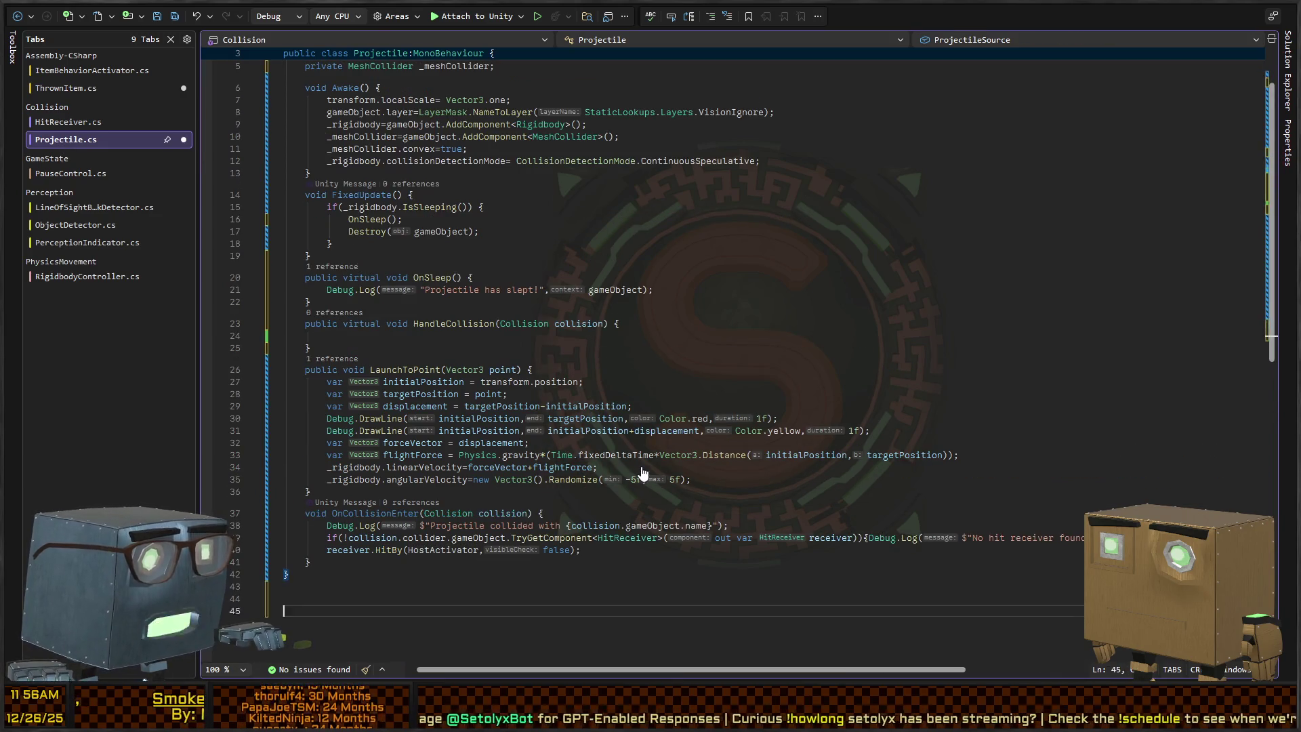
type("public")
key("ctrl+z")
key("ctrl+z")
key("ctrl+z")
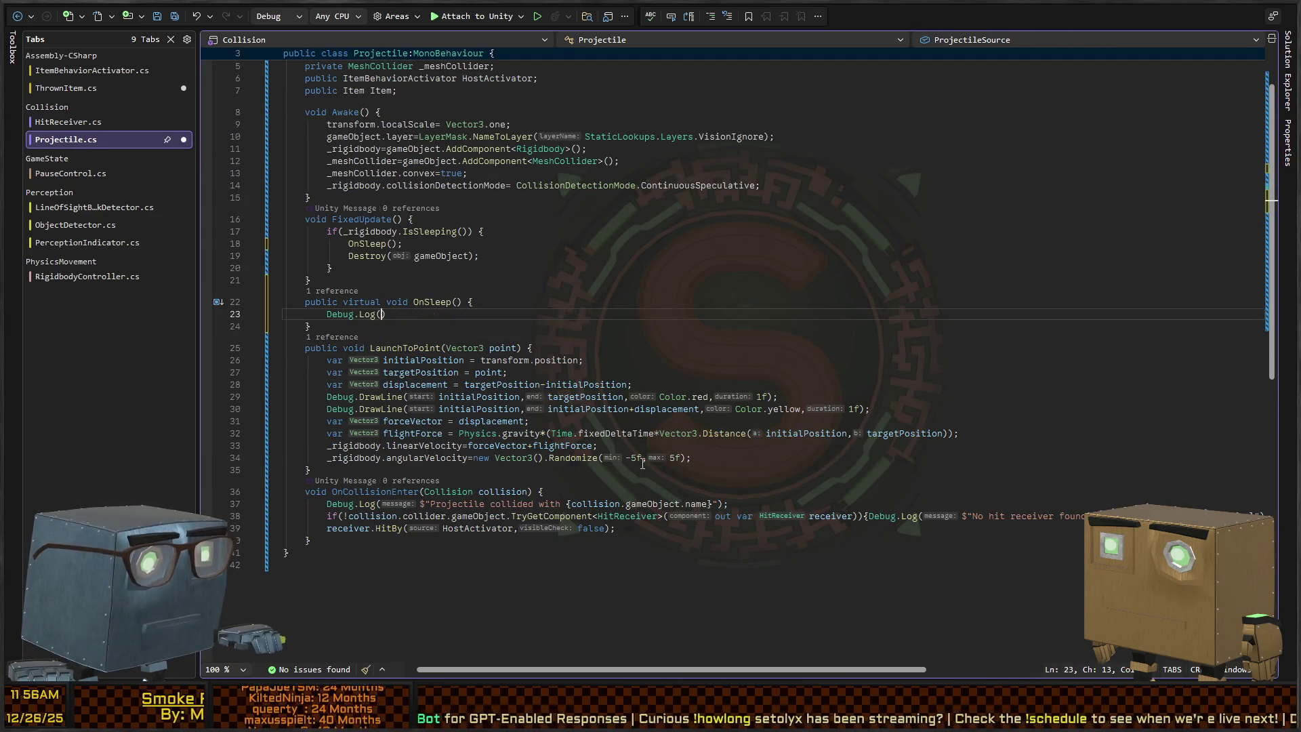
key("ctrl+z")
key("ctrl+z")
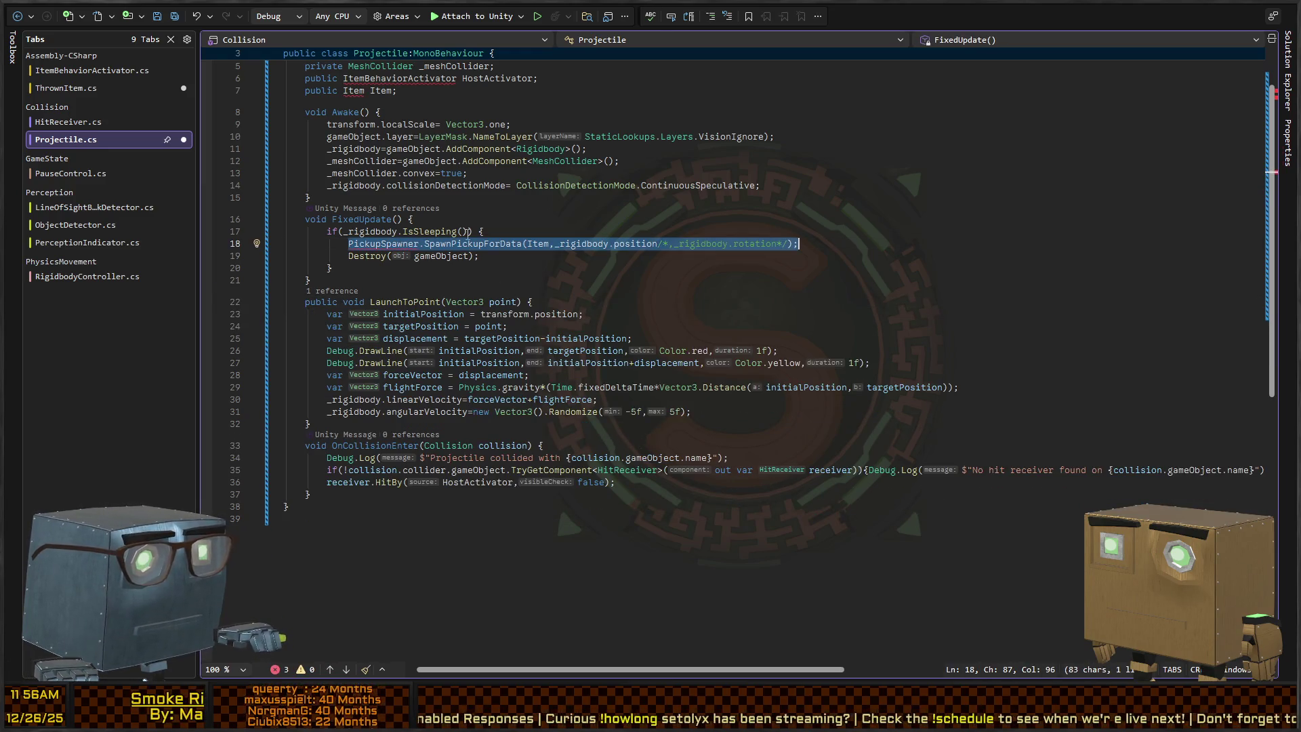
key("ctrl+z")
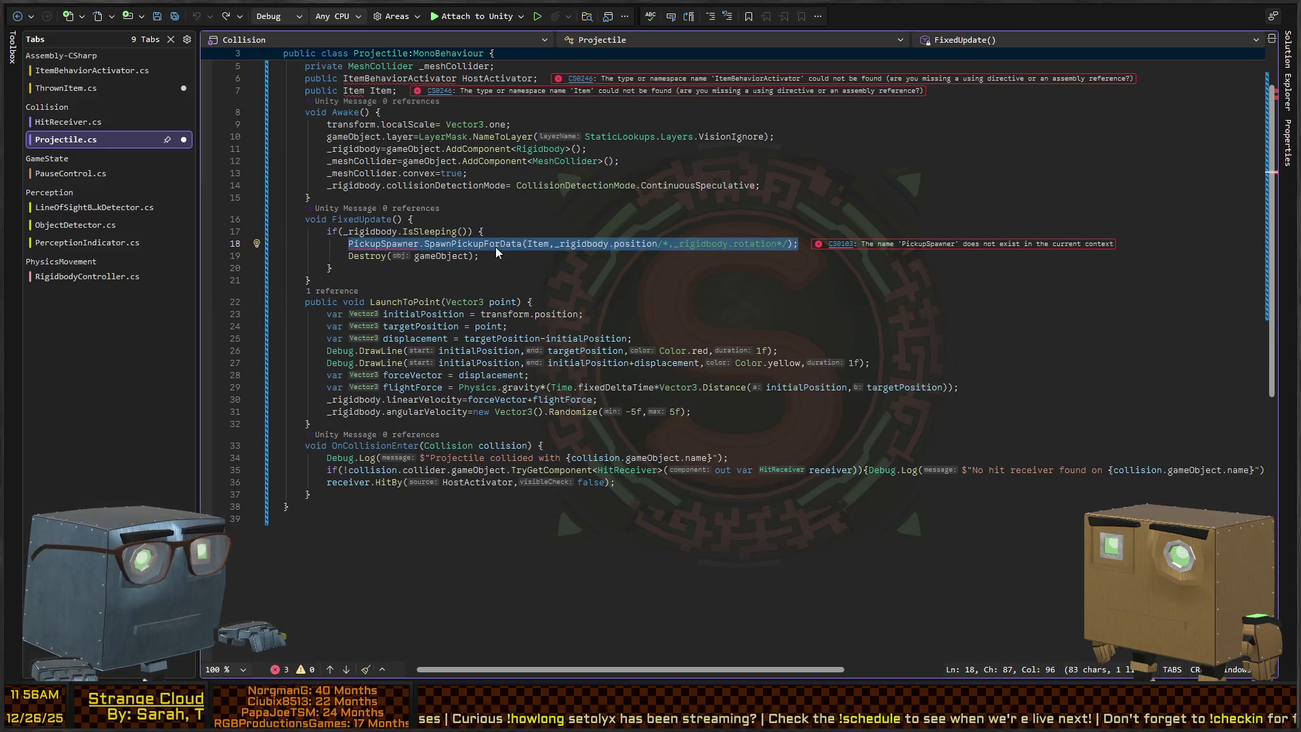
triple_click(486, 249)
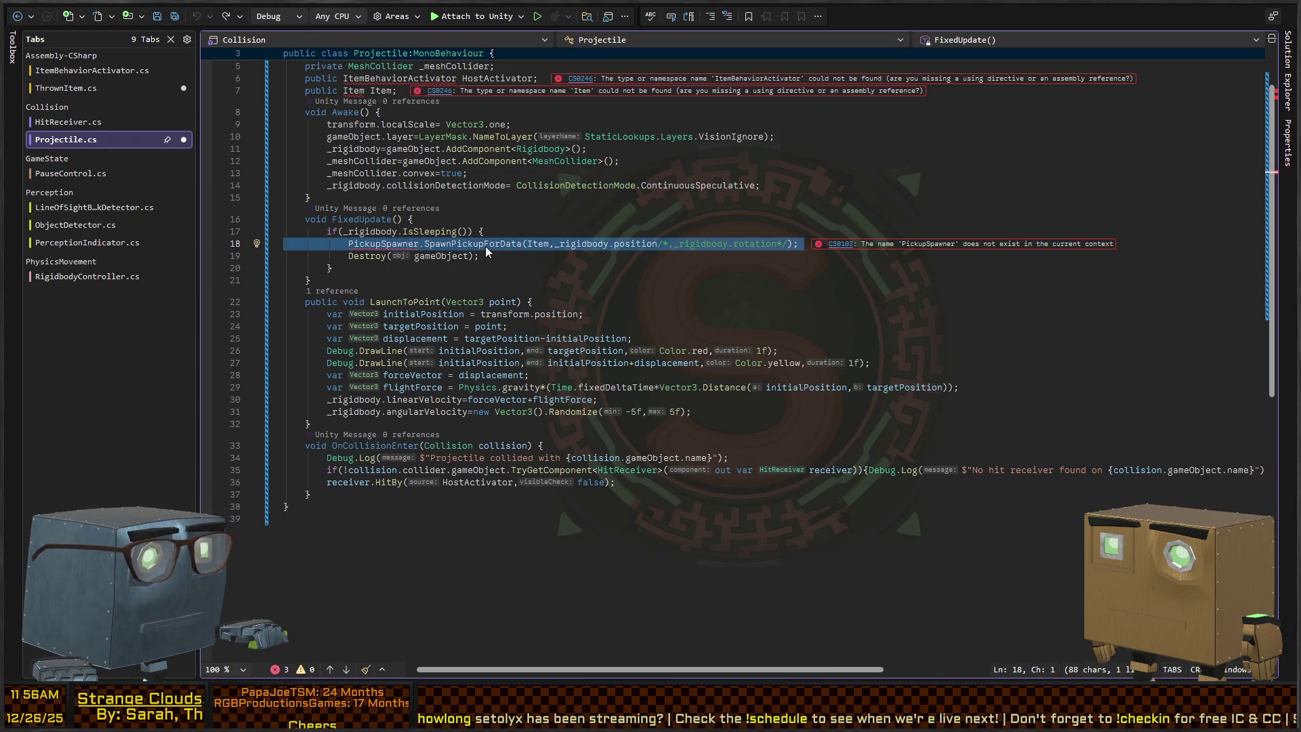
key("ctrl+y")
key("ctrl+y")
key("ctrl+y")
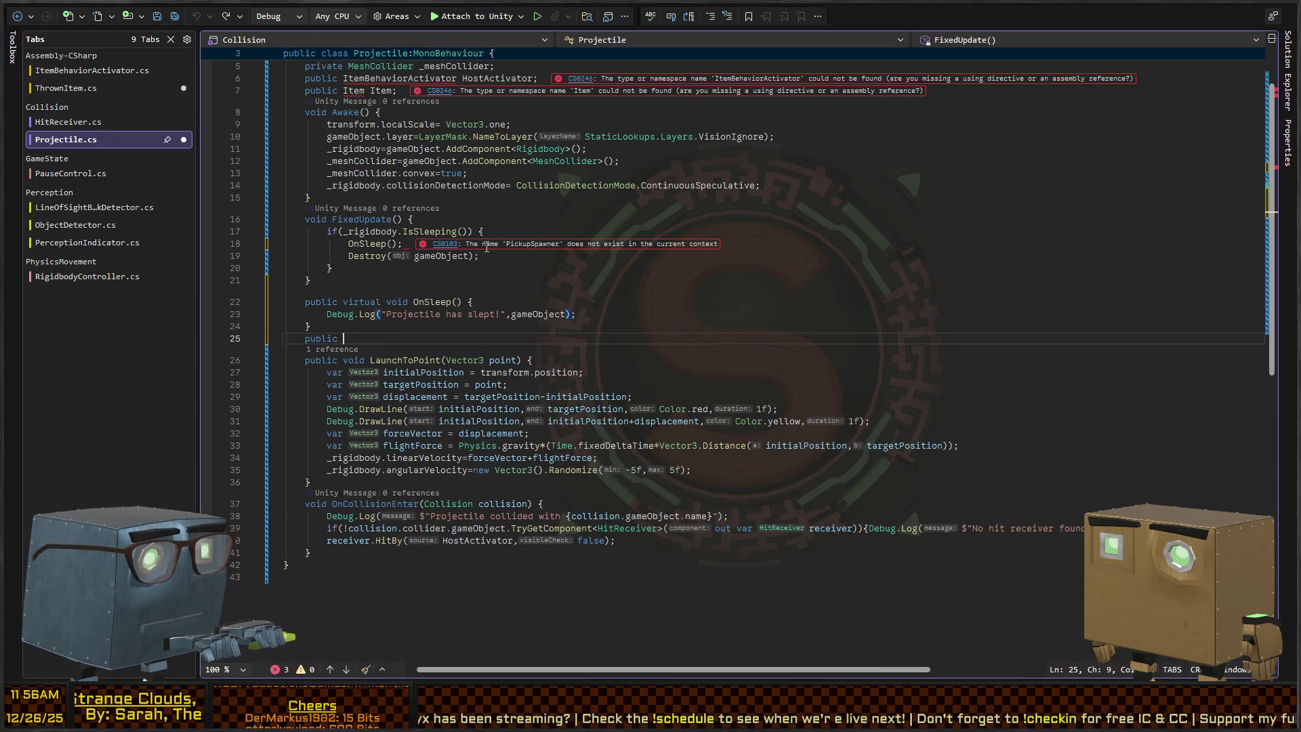
key("ctrl+y")
key("ctrl+y")
key("ctrl+y")
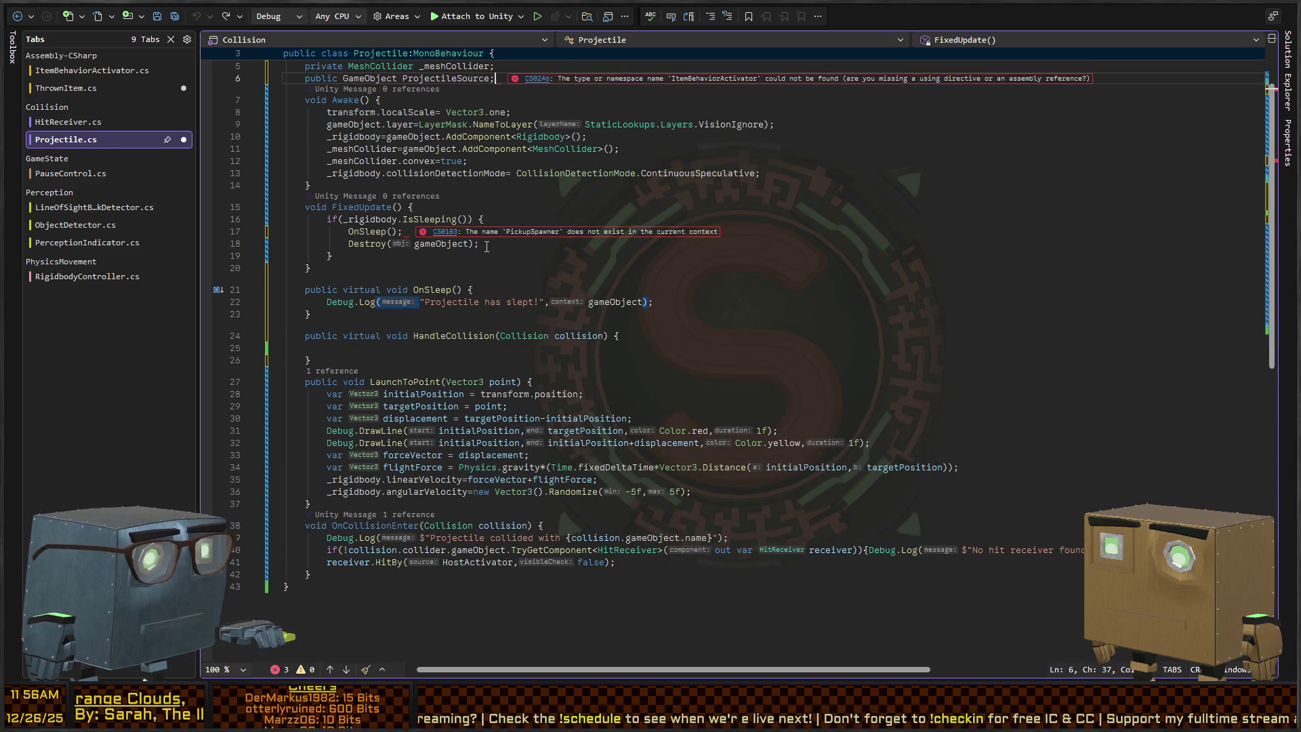
key("ctrl+y")
key("ctrl+y")
key("ctrl+y")
key("ctrl+Tab")
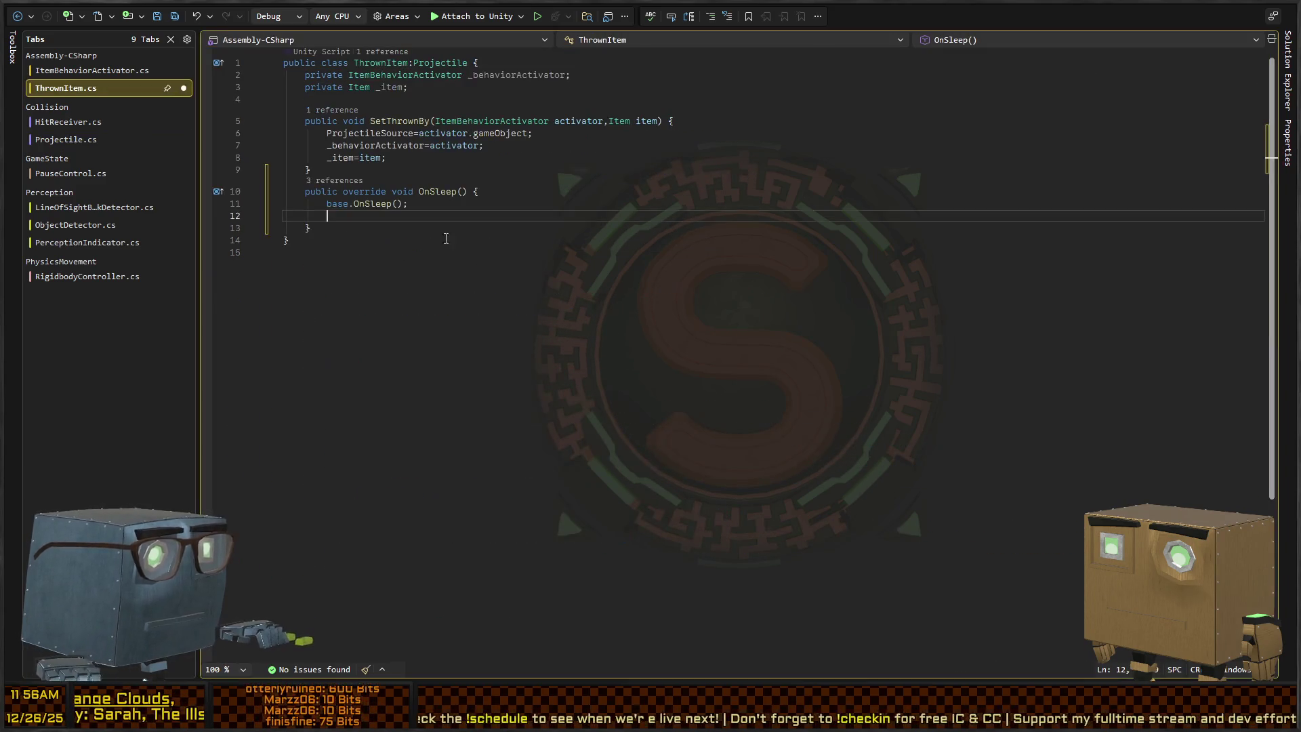
key("ctrl+y")
key("ctrl+y")
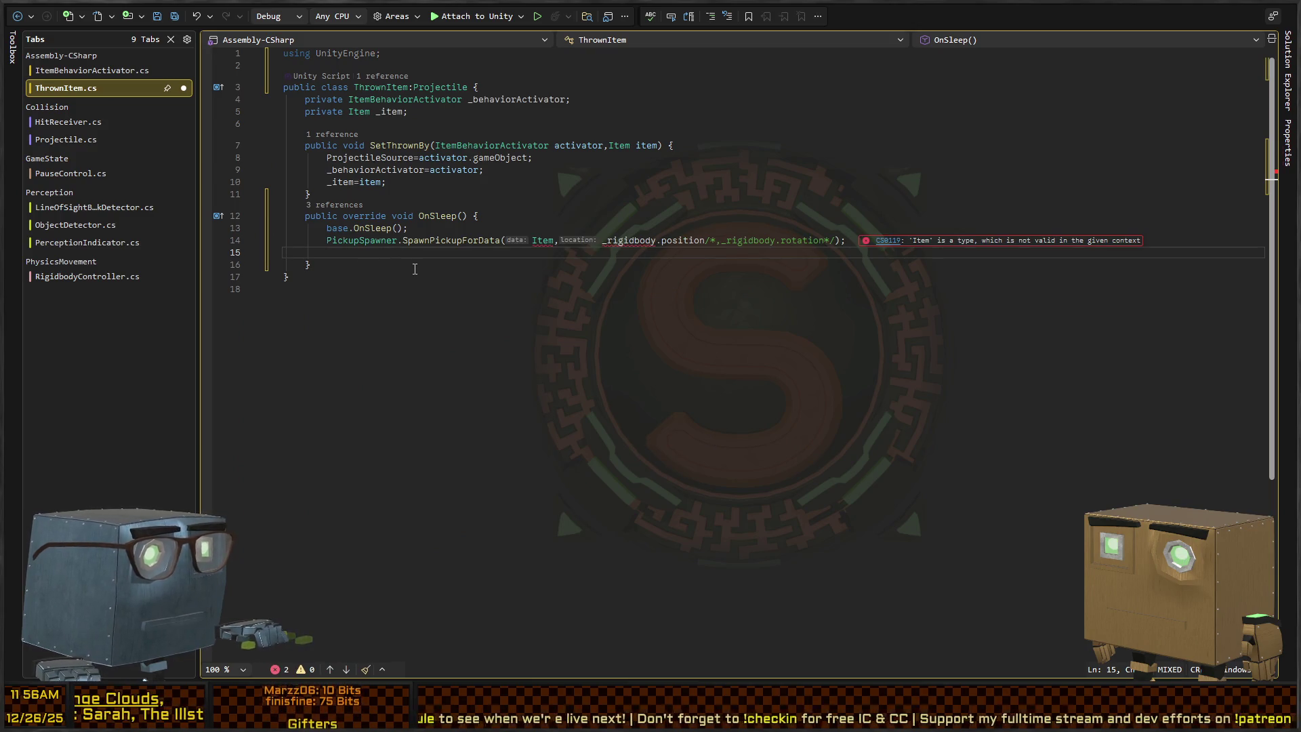
key("ctrl+y")
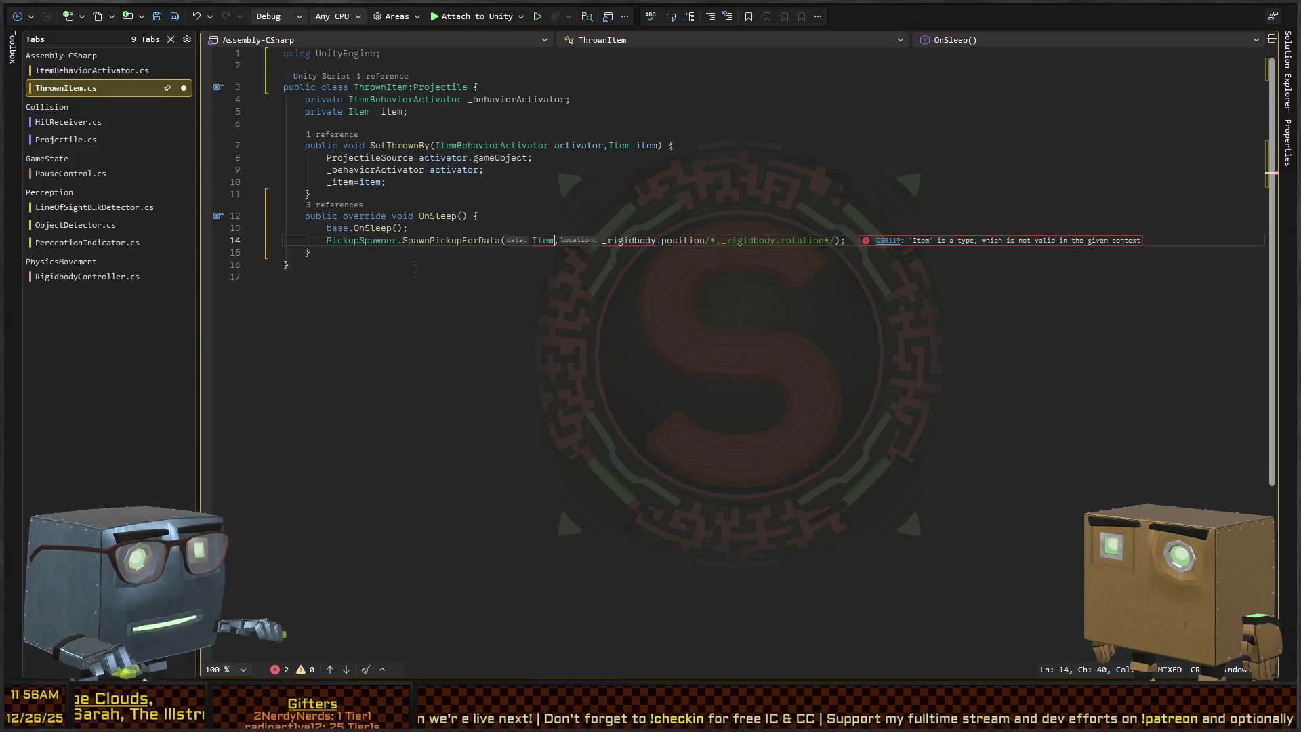
Change the arguments to _item and transform.position, delete the commented rotation, and save.
key("ctrl+Left")
type("_")
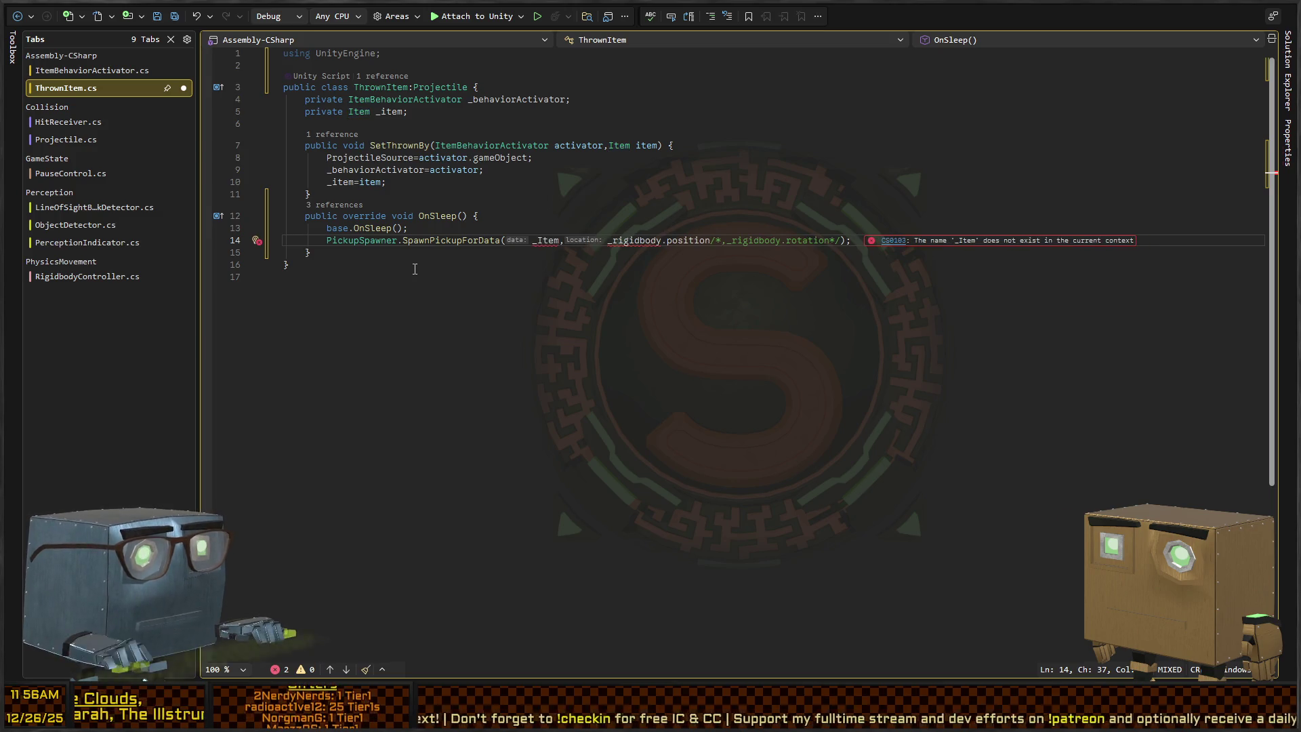
key("Delete")
type("i")
key("ctrl+Right")
key("ctrl+Right")
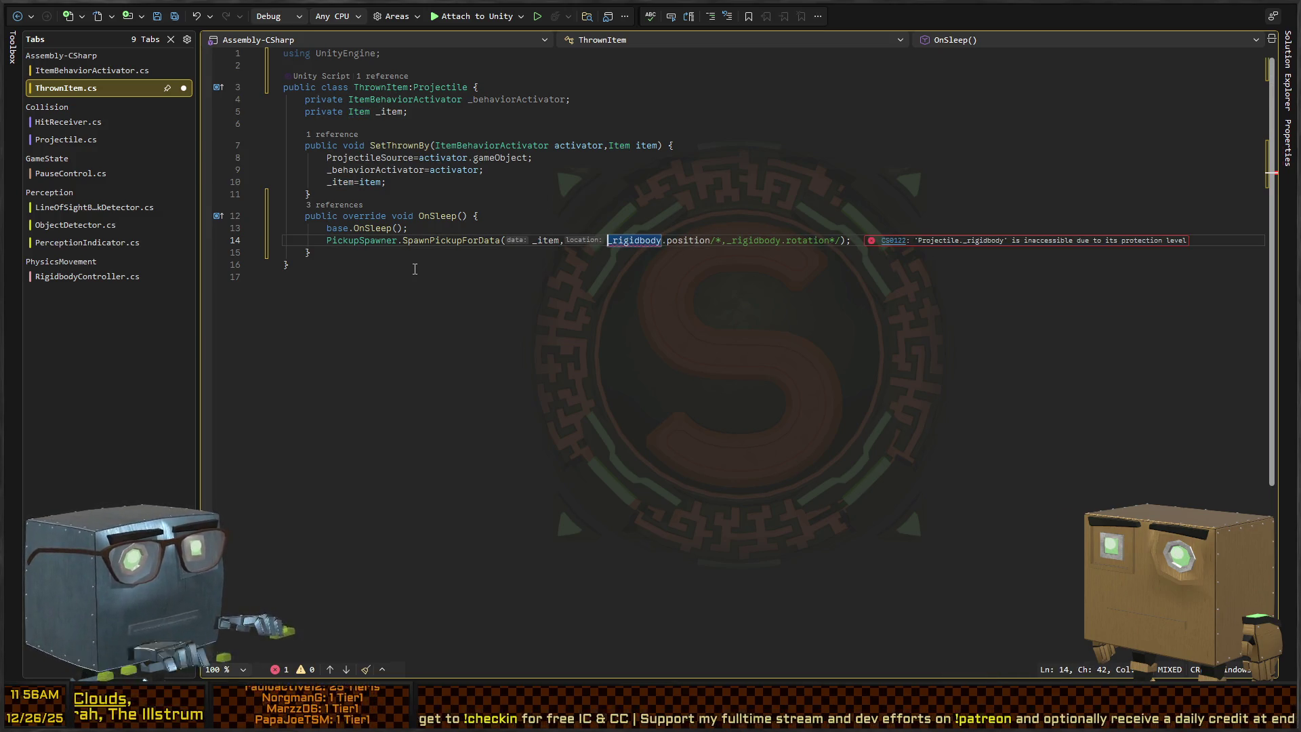
key("ctrl+shift+Right")
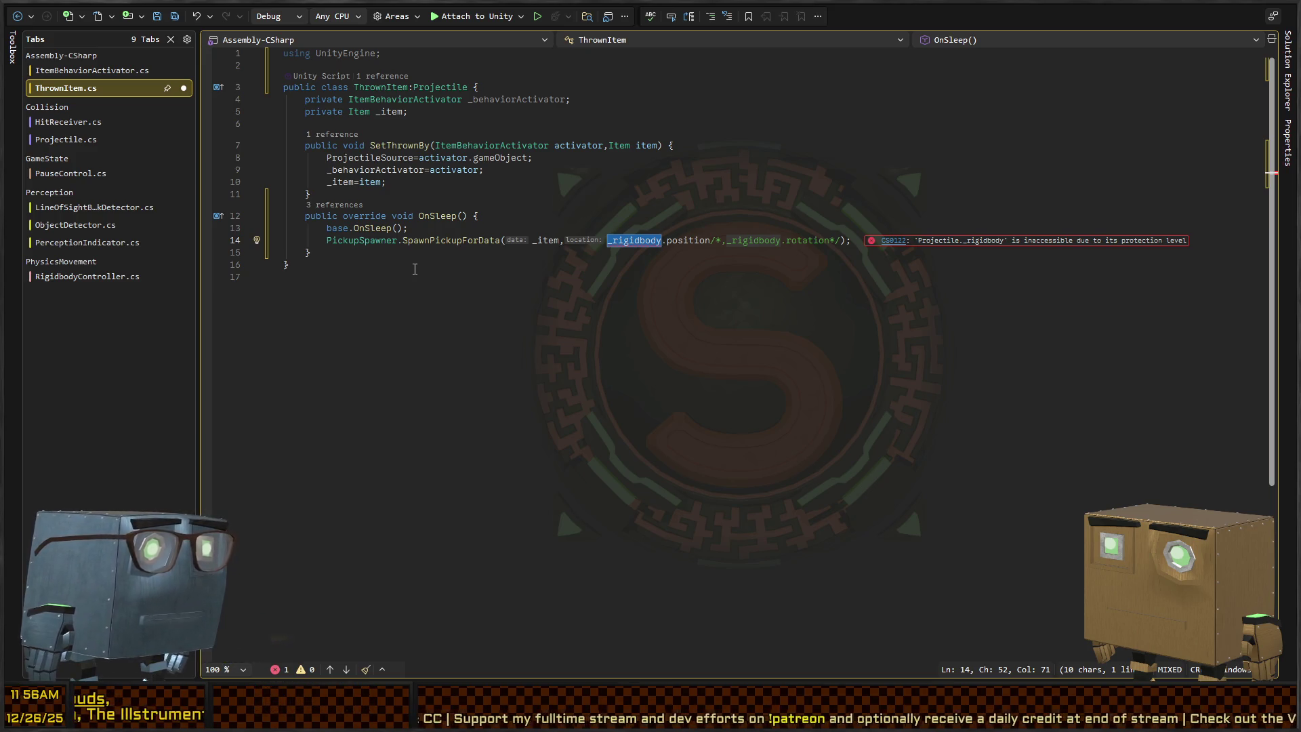
type("transform")
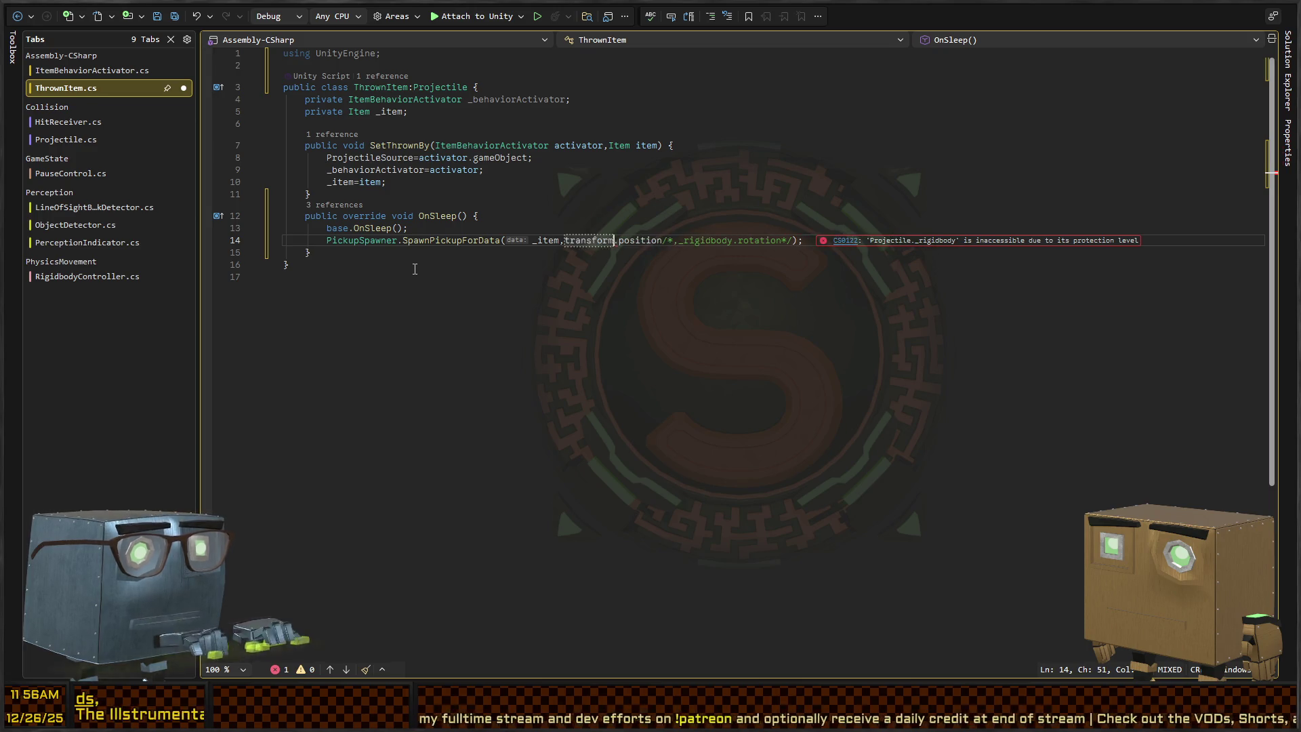
key("ctrl+Right")
key("ctrl+Right")
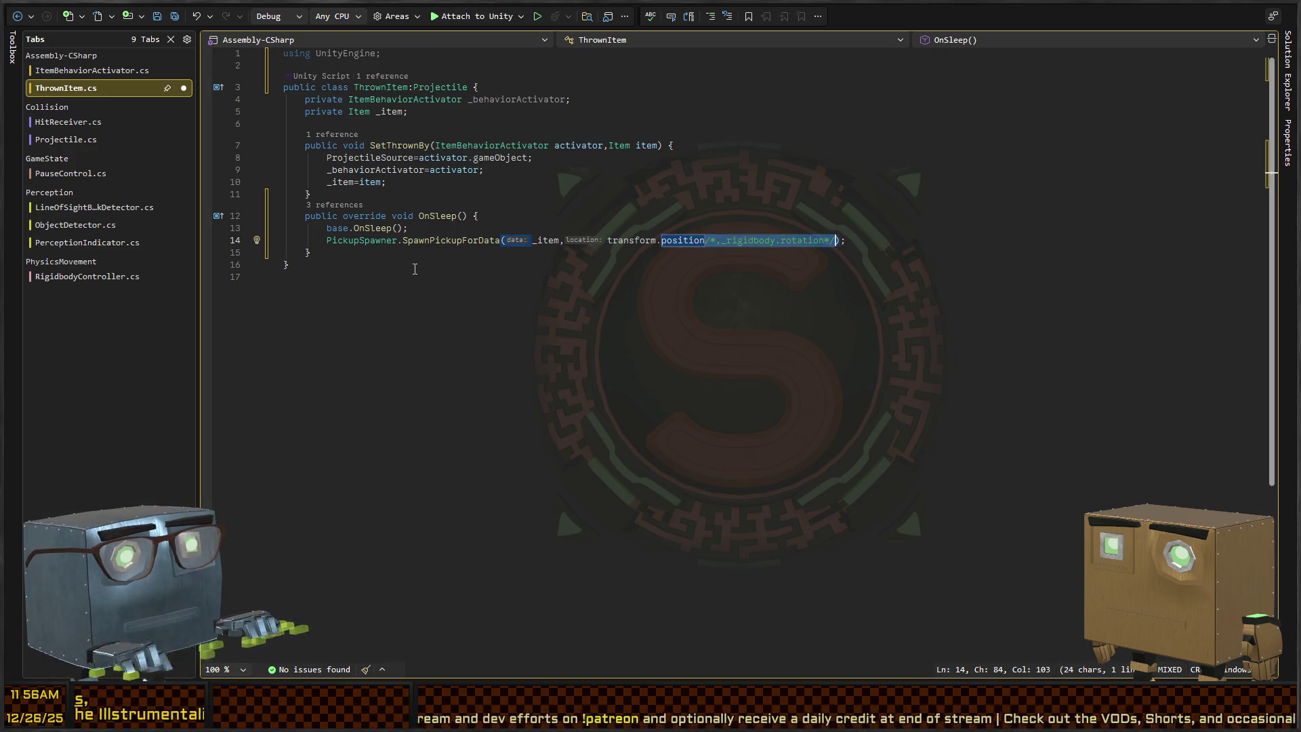
key("Delete")
key("ctrl+s")
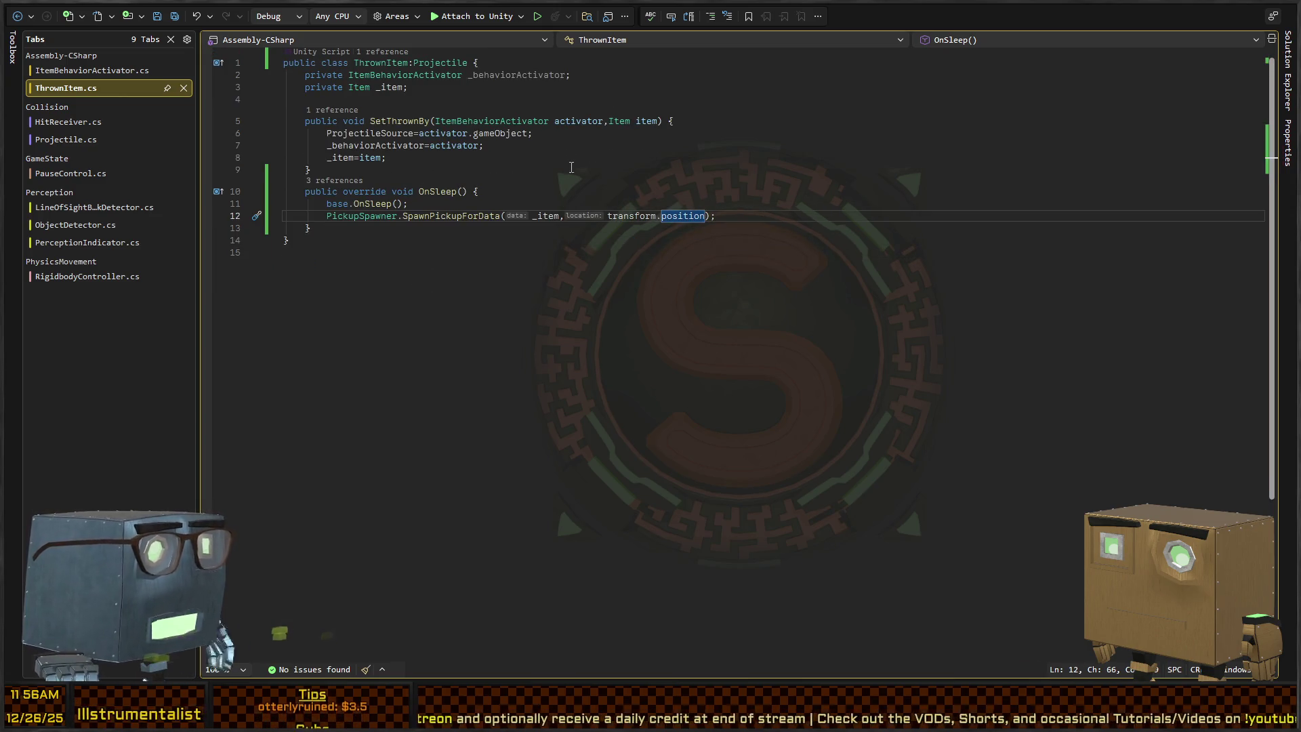
Compare ThrownItem's _behaviorActivator usage with Projectile.cs's sleep and OnCollisionEnter code.
left_click(522, 76)
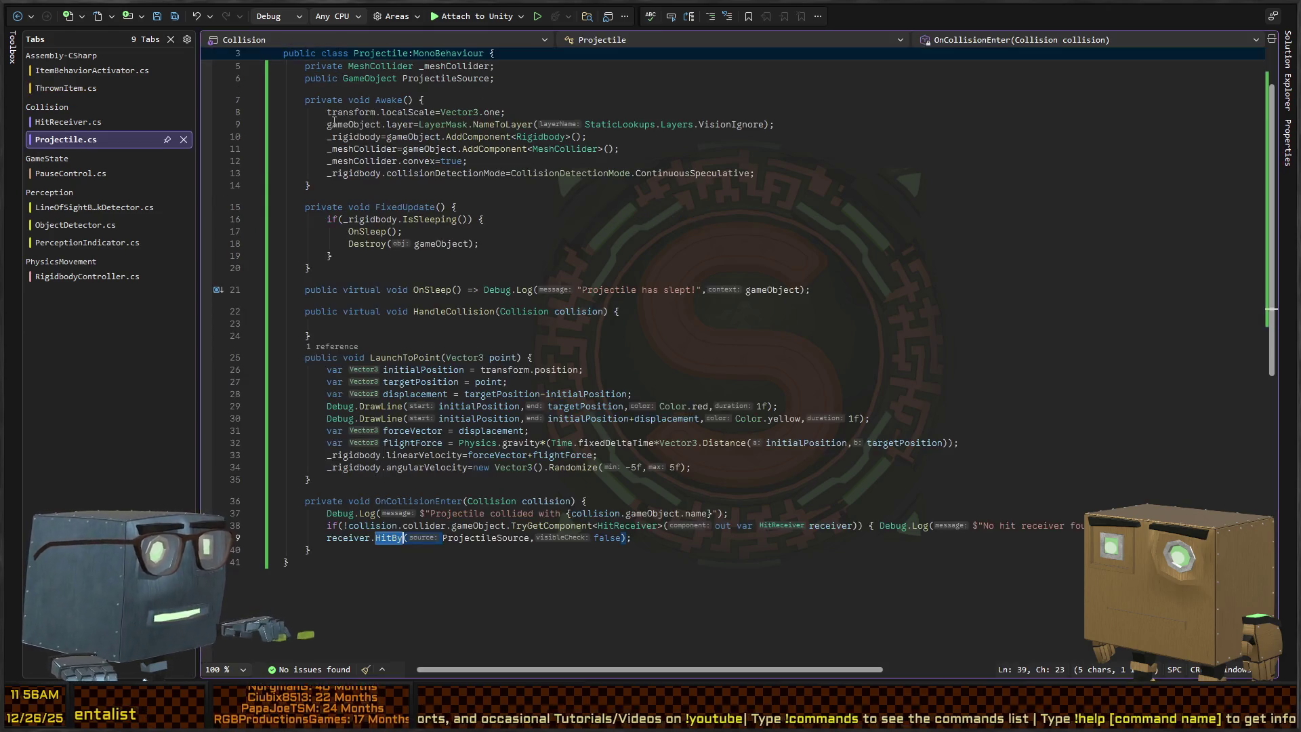
key("ctrl+minus")
key("ctrl+shift+minus")
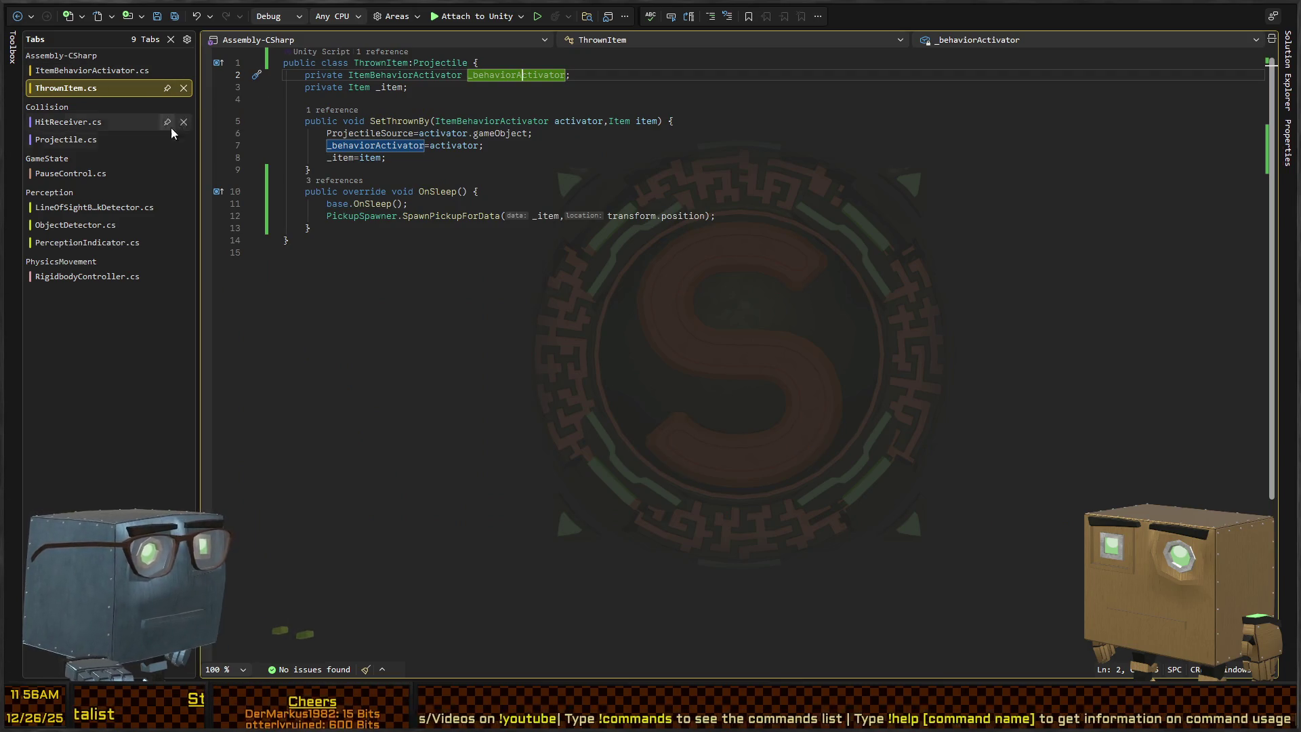
left_click(57, 140)
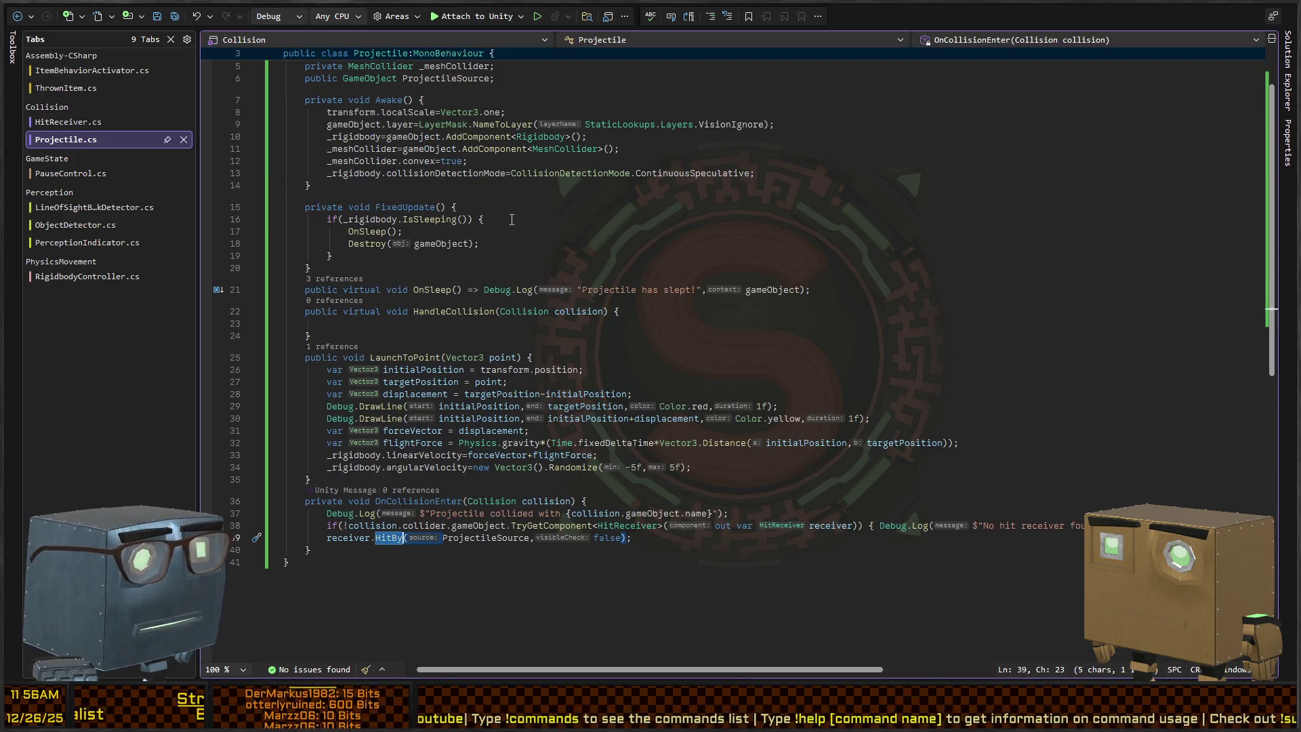
scroll(466, 242, "up", 2)
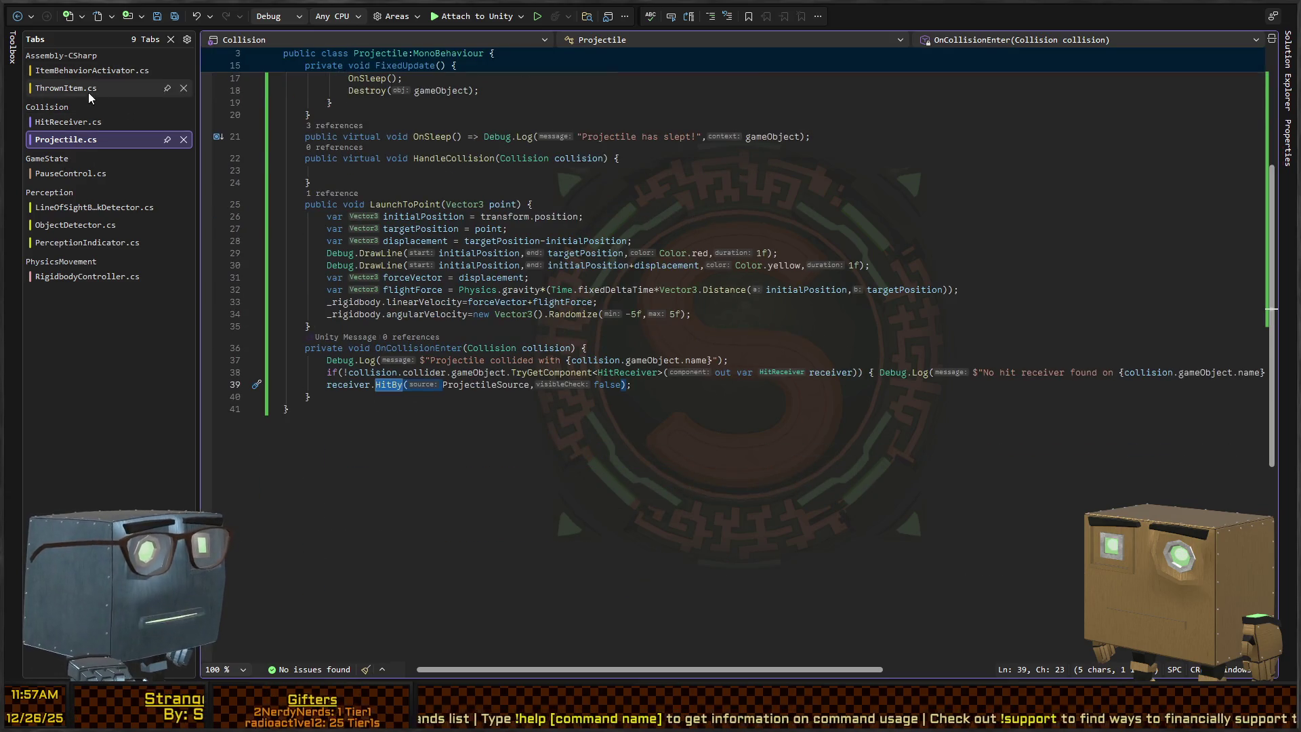
left_click(88, 89)
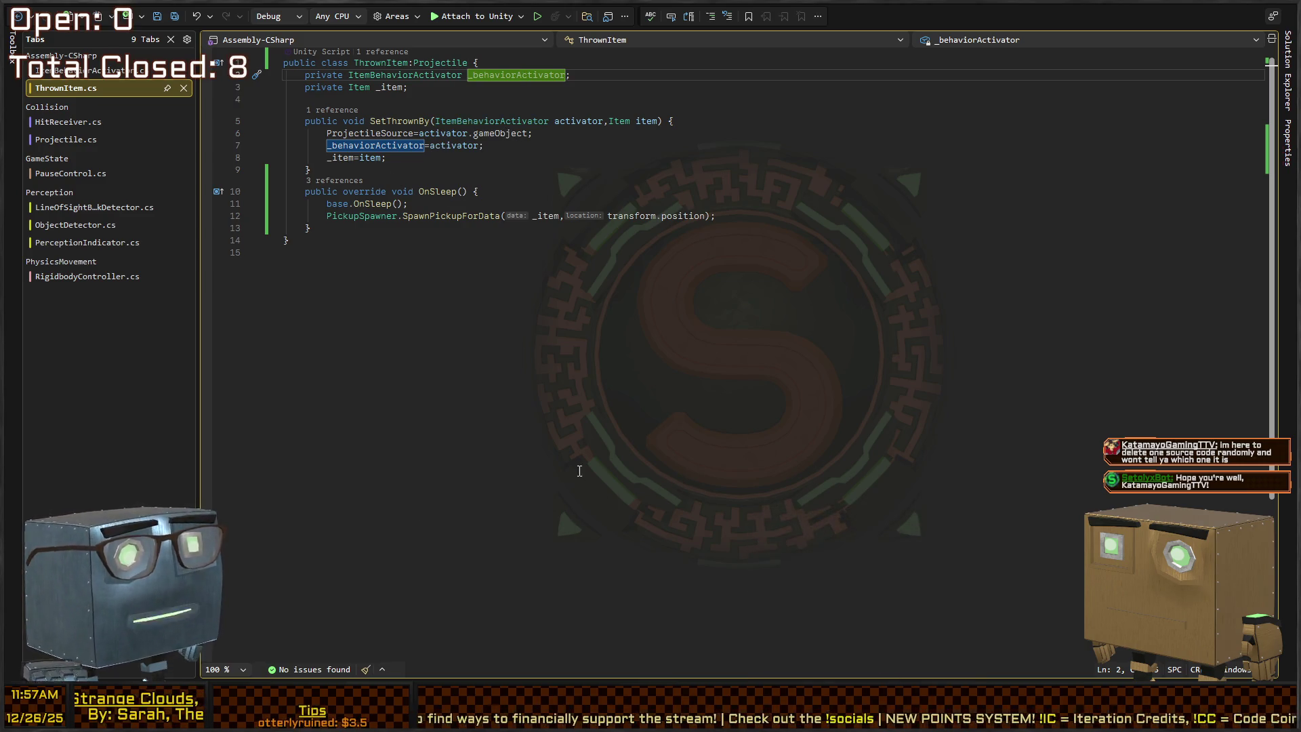
key("ctrl+minus")
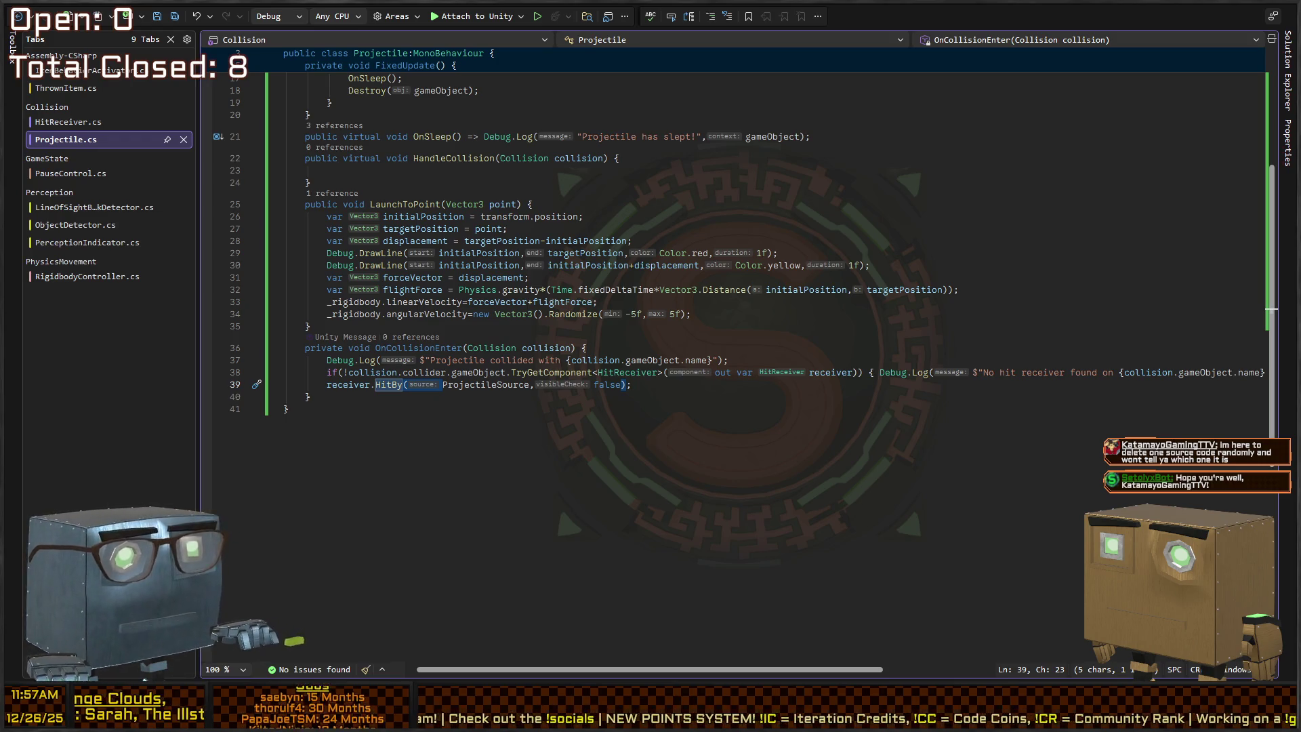
key("alt+Tab")
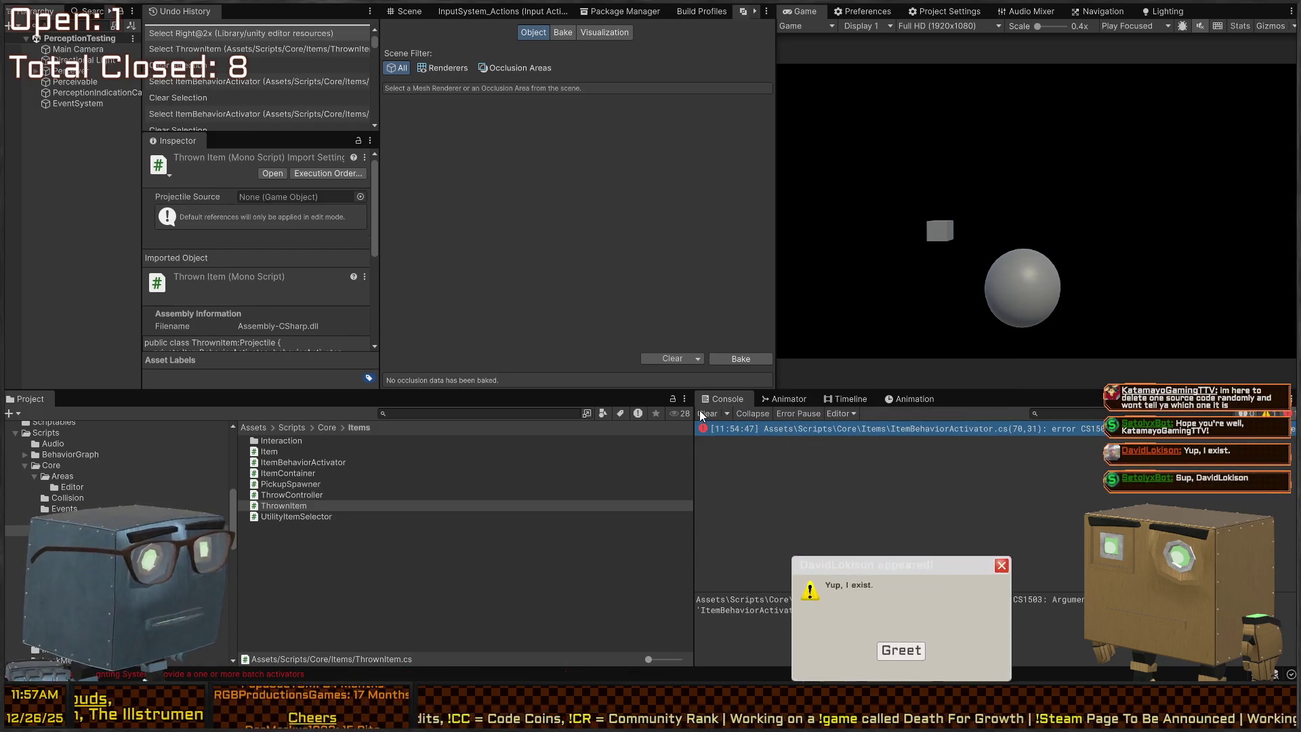
Dismiss the popup and select the 'Uninitialized Player Sighting System' errors to ping their prefab.
left_click(901, 572)
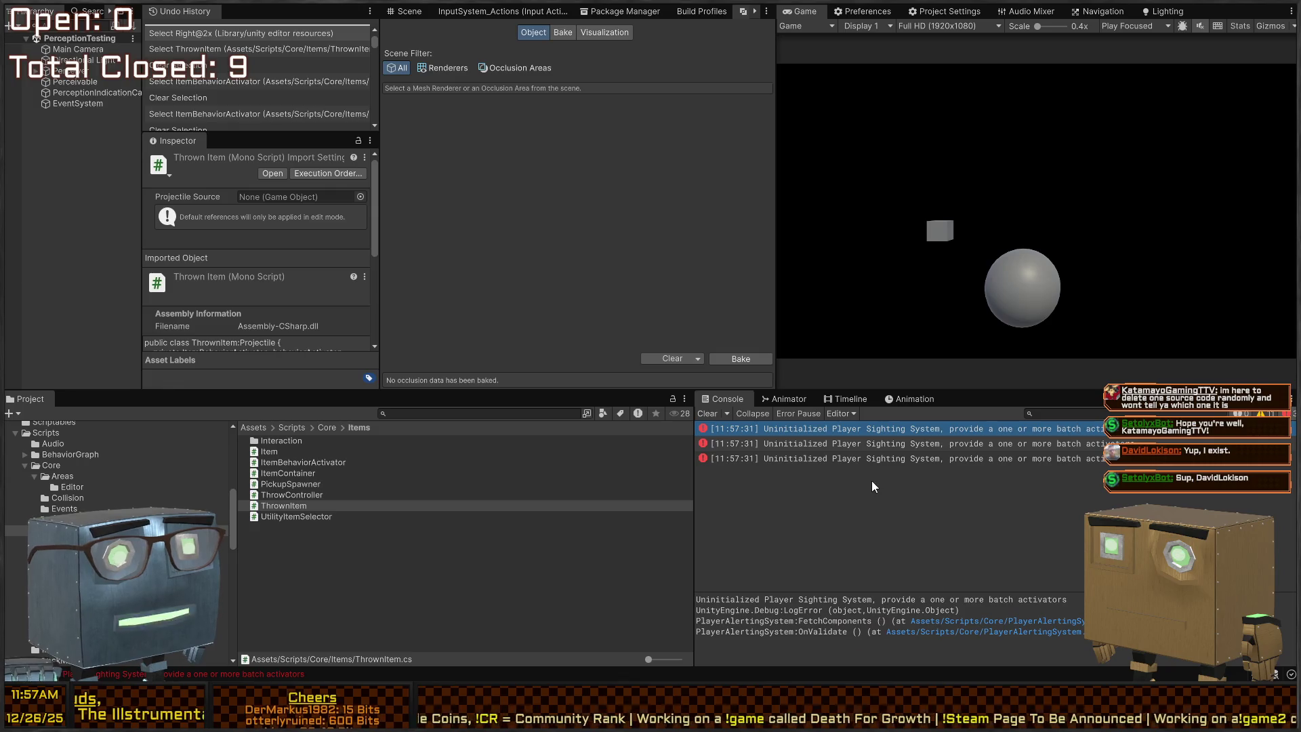
left_click(848, 429)
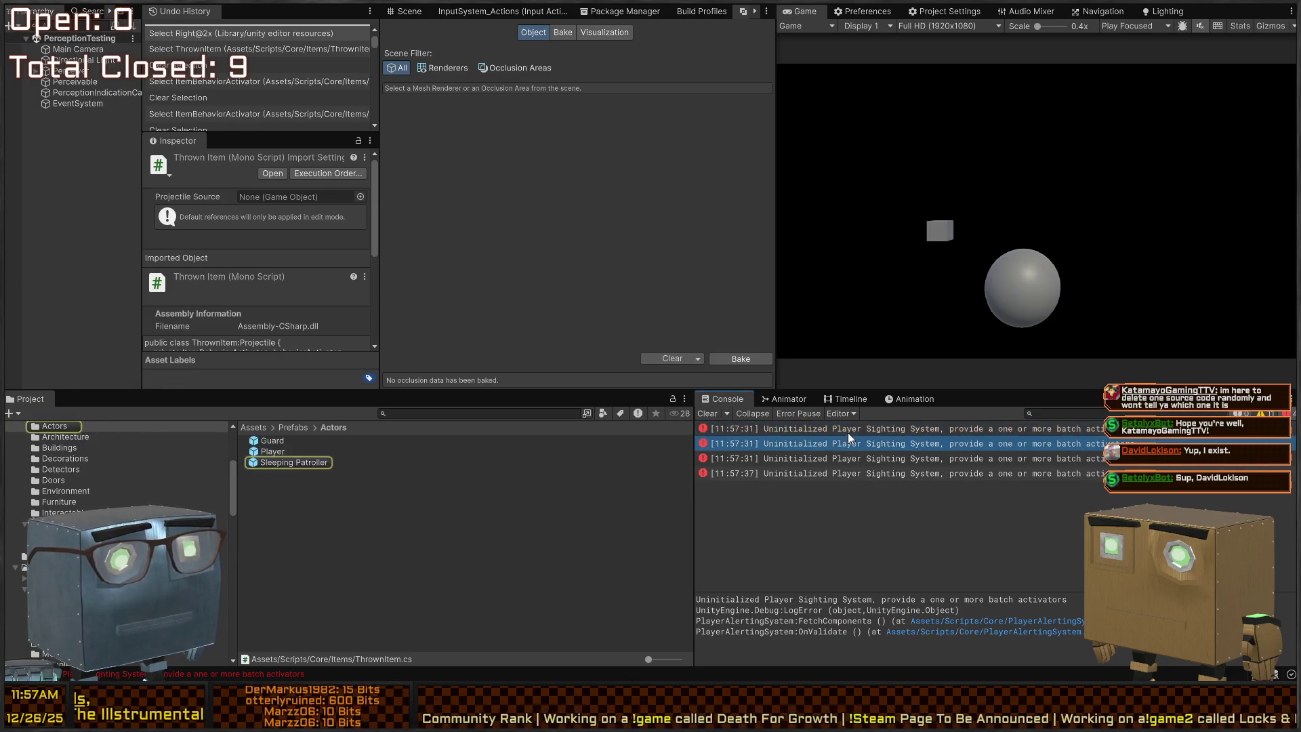
left_click(852, 443)
left_click(851, 444)
left_click(843, 473)
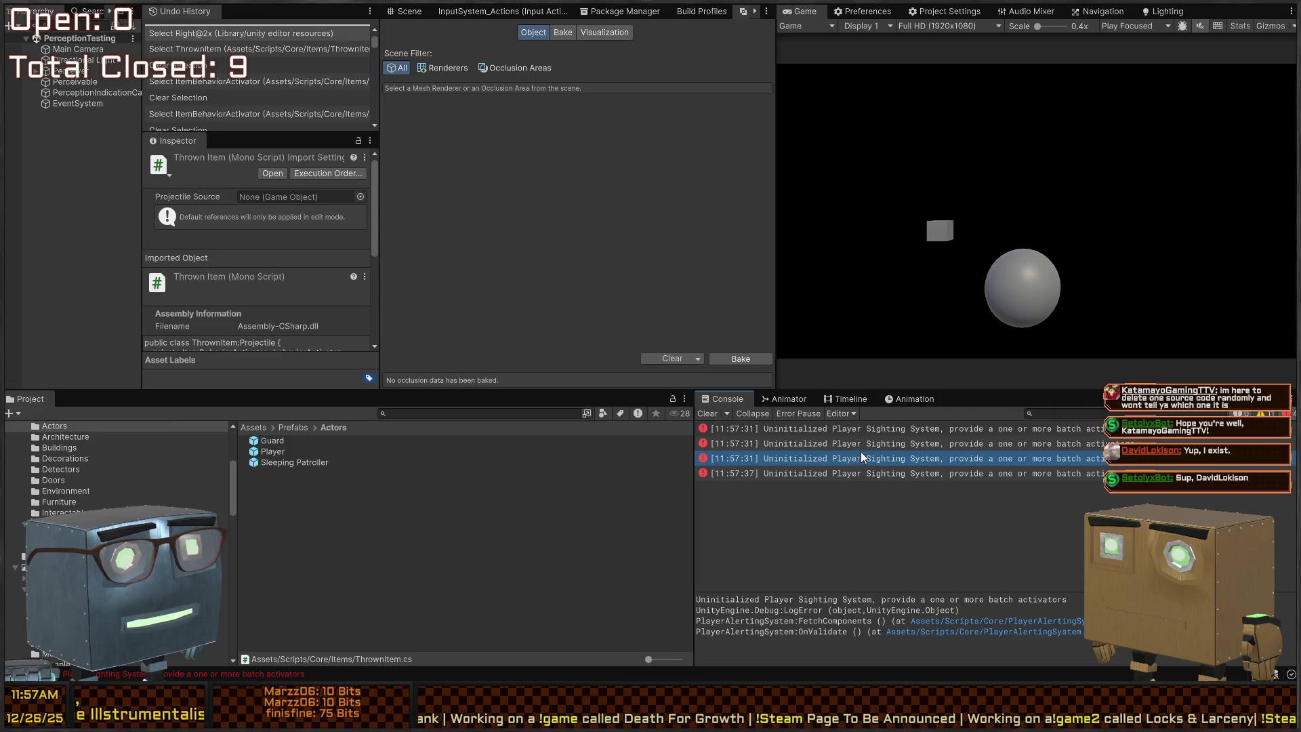
left_click(847, 475)
left_click(853, 476)
left_click(851, 444)
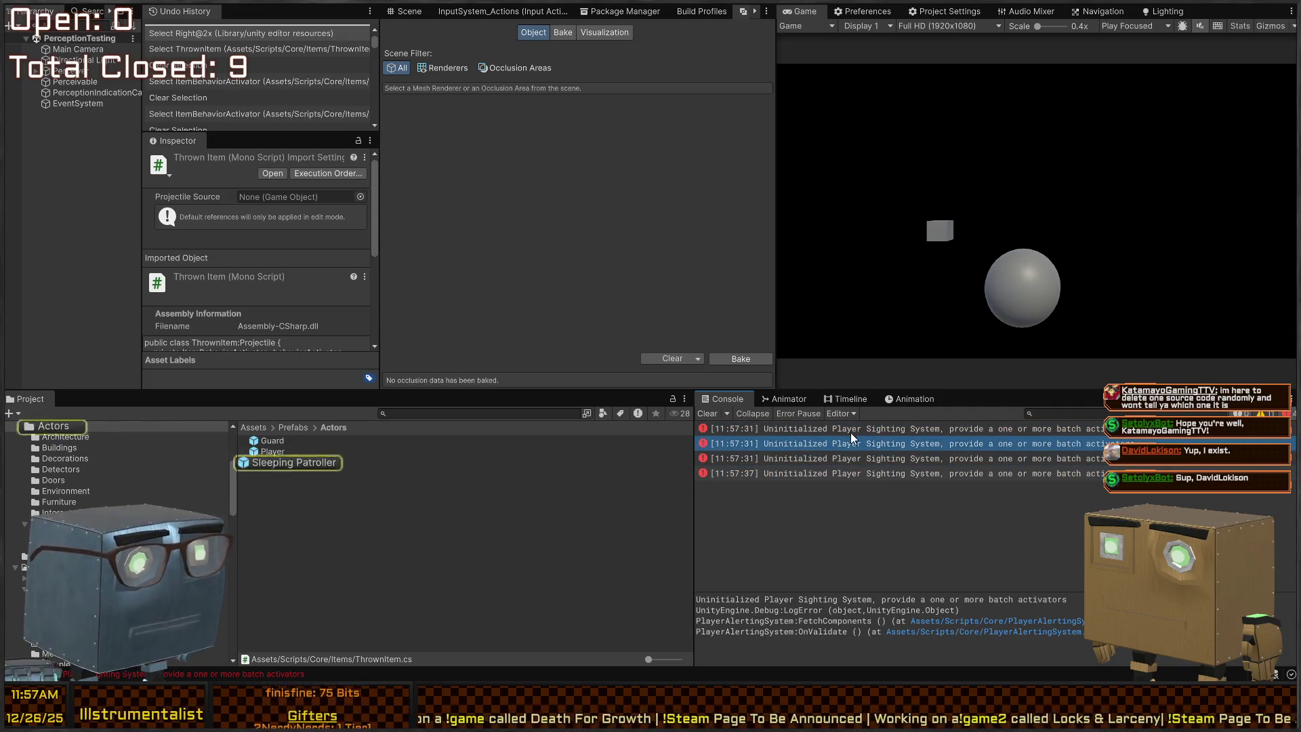
left_click(848, 431)
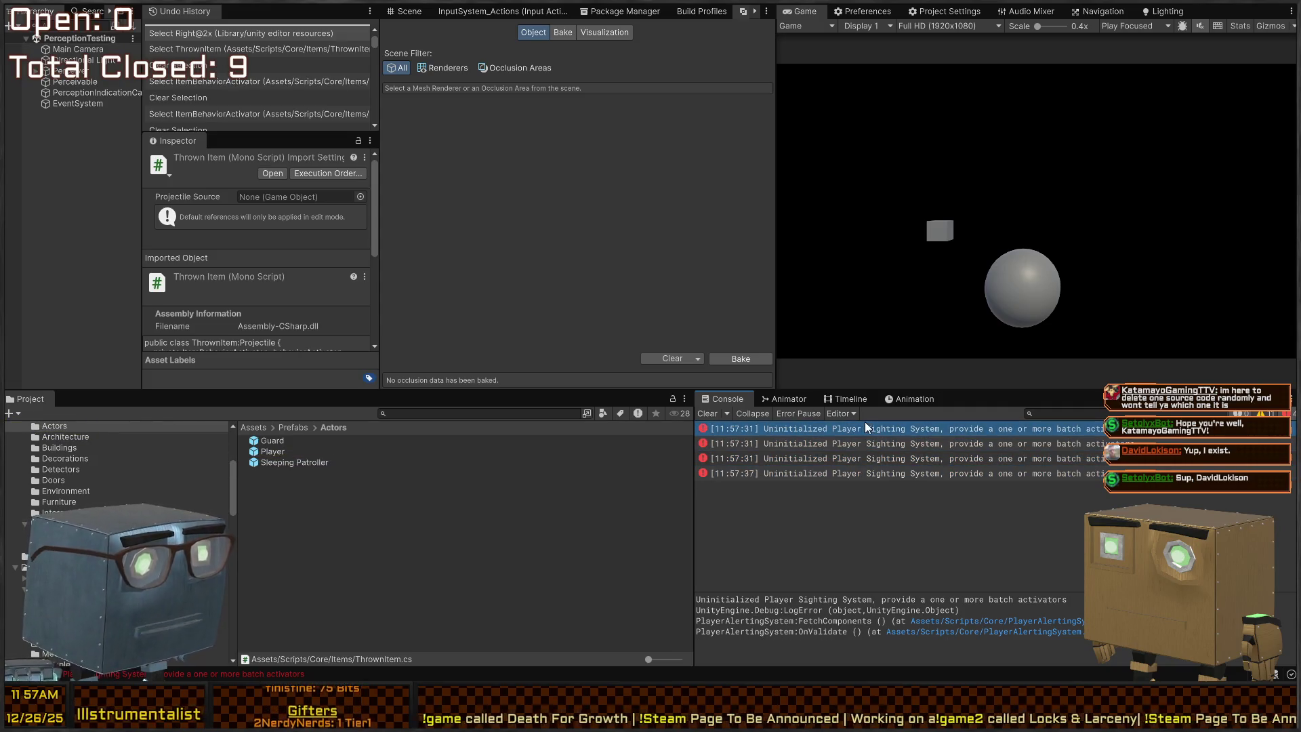
Open the Sleeping Patroller prefab and view the newest sighting-system error's stack trace.
double_click(282, 460)
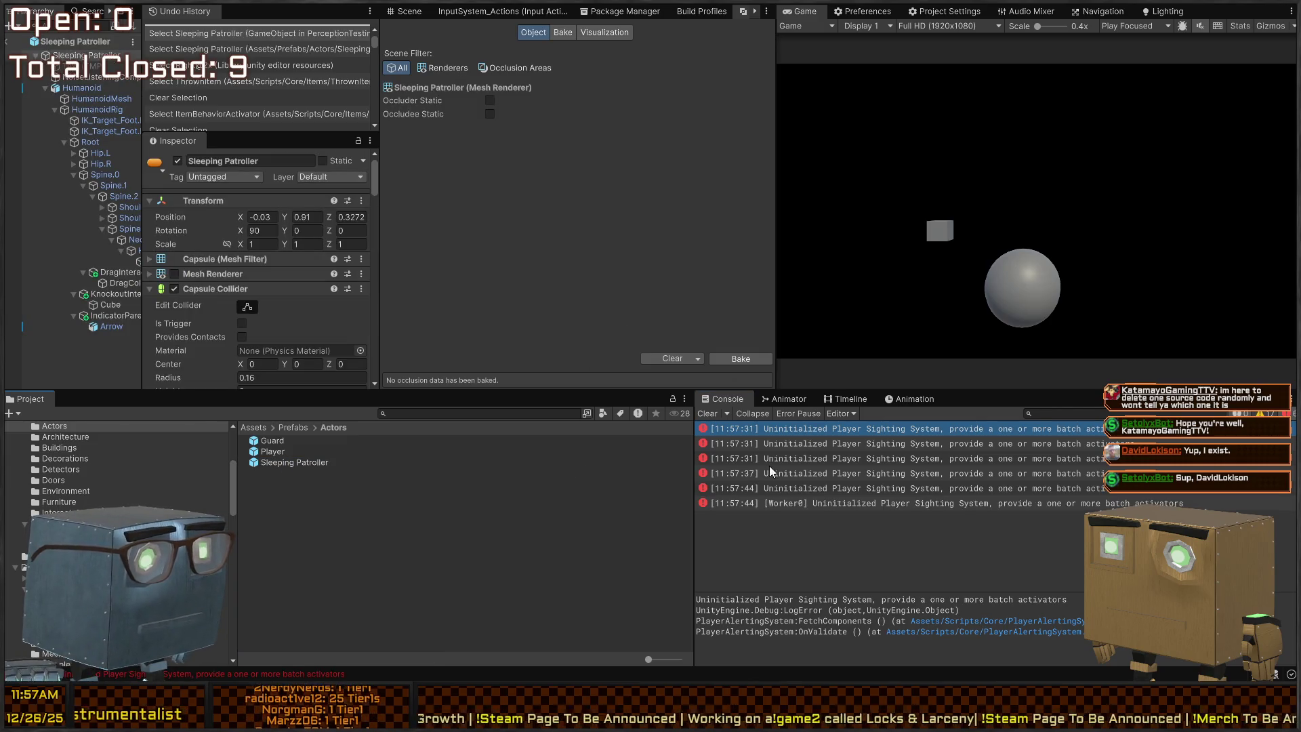
left_click(783, 443)
left_click(813, 471)
left_click(816, 488)
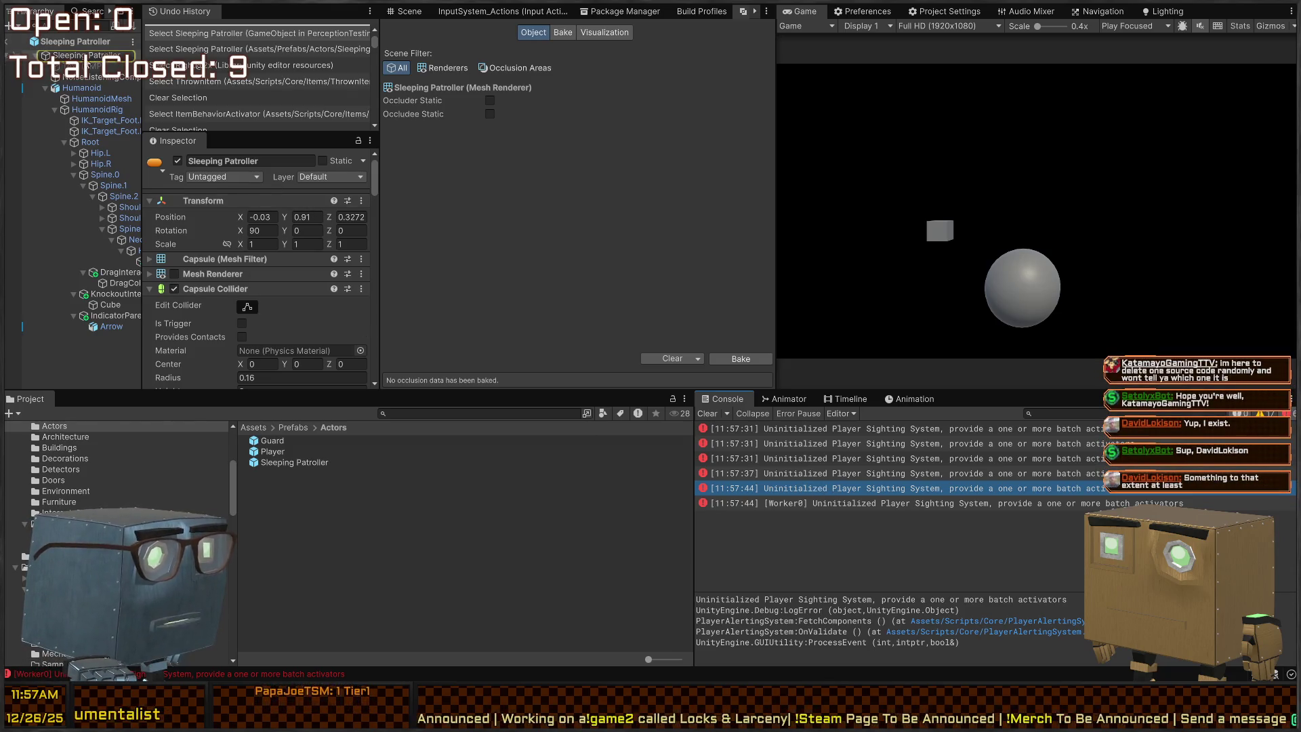
Inspect the prefab in the Scene view, then open the 11:57:37 error's source in PlayerAlertingSystem.FetchComponents.
left_click(394, 13)
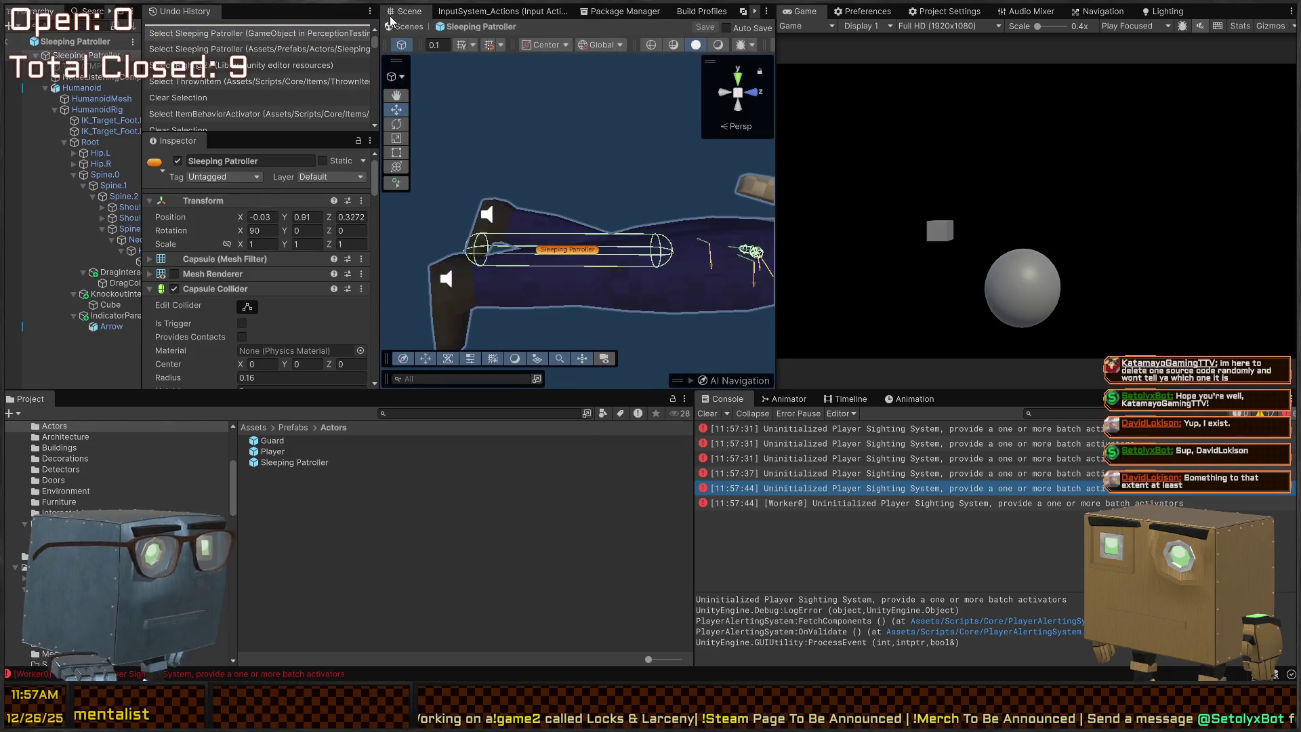
scroll(517, 170, "down", 5)
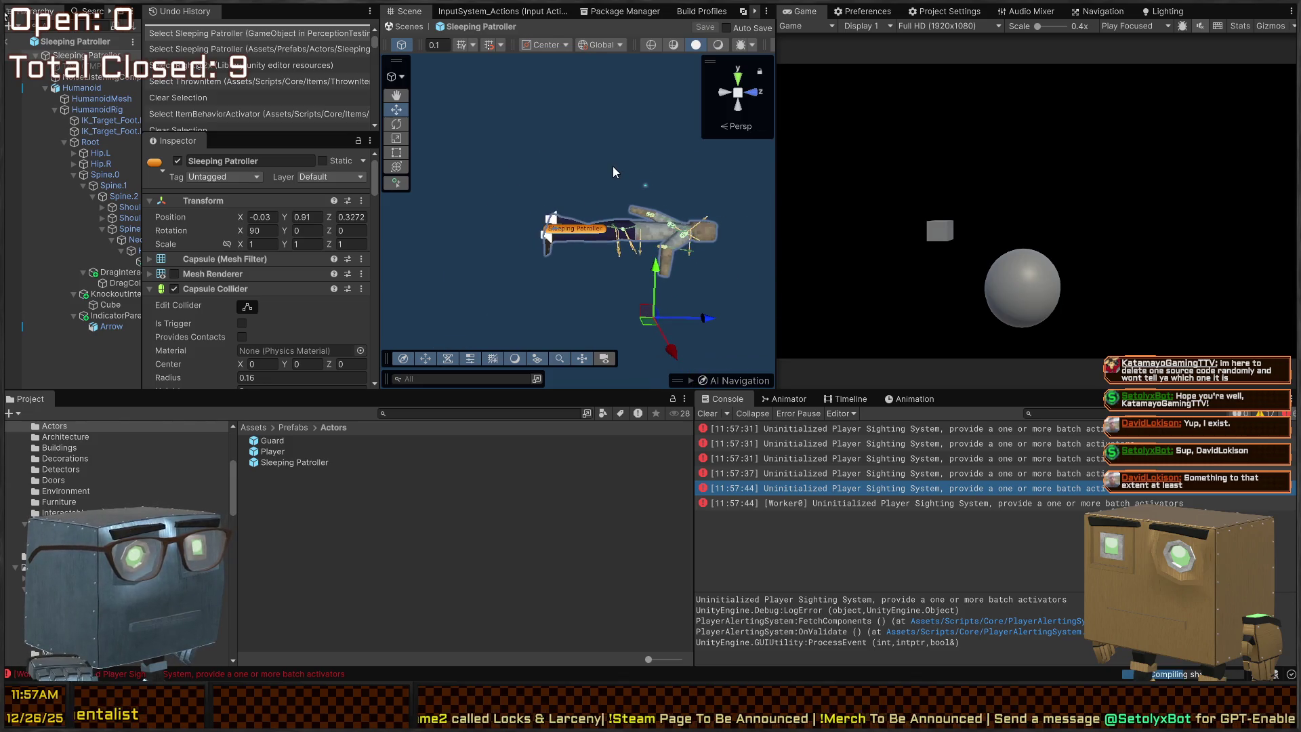
scroll(275, 275, "down", 10)
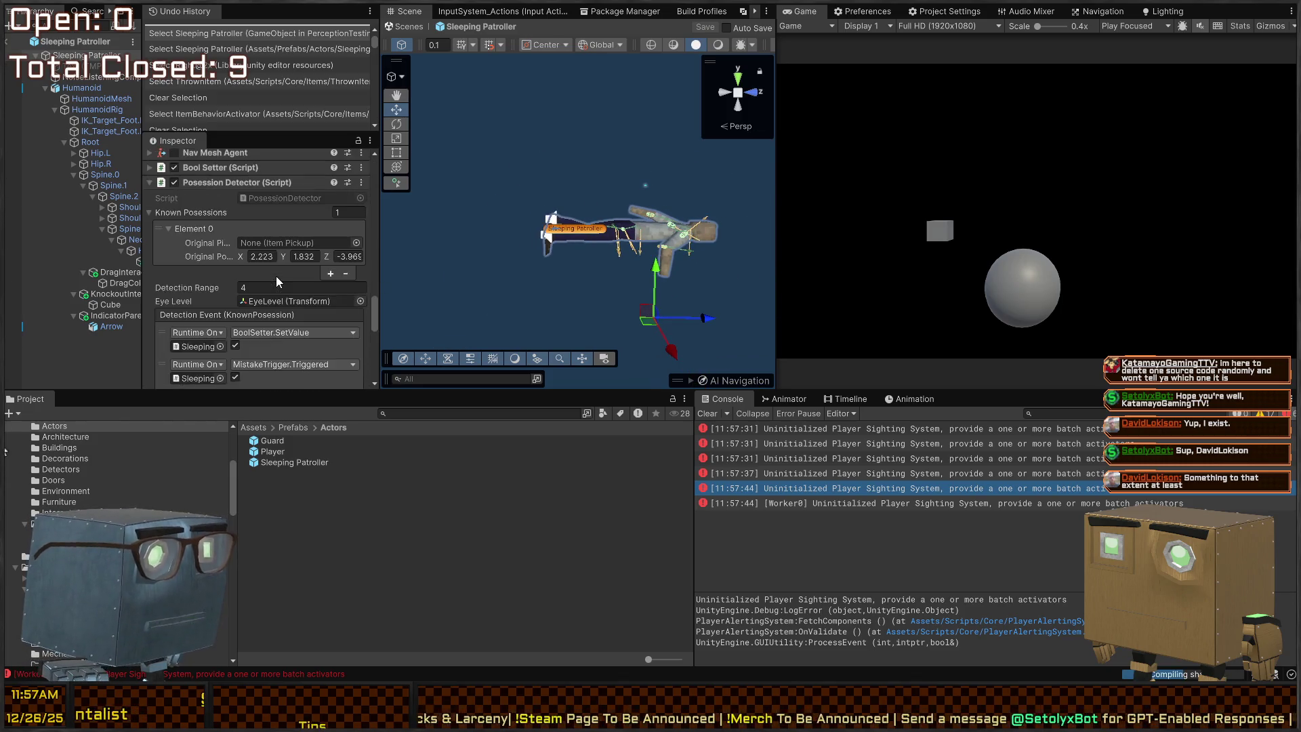
scroll(204, 291, "up", 3)
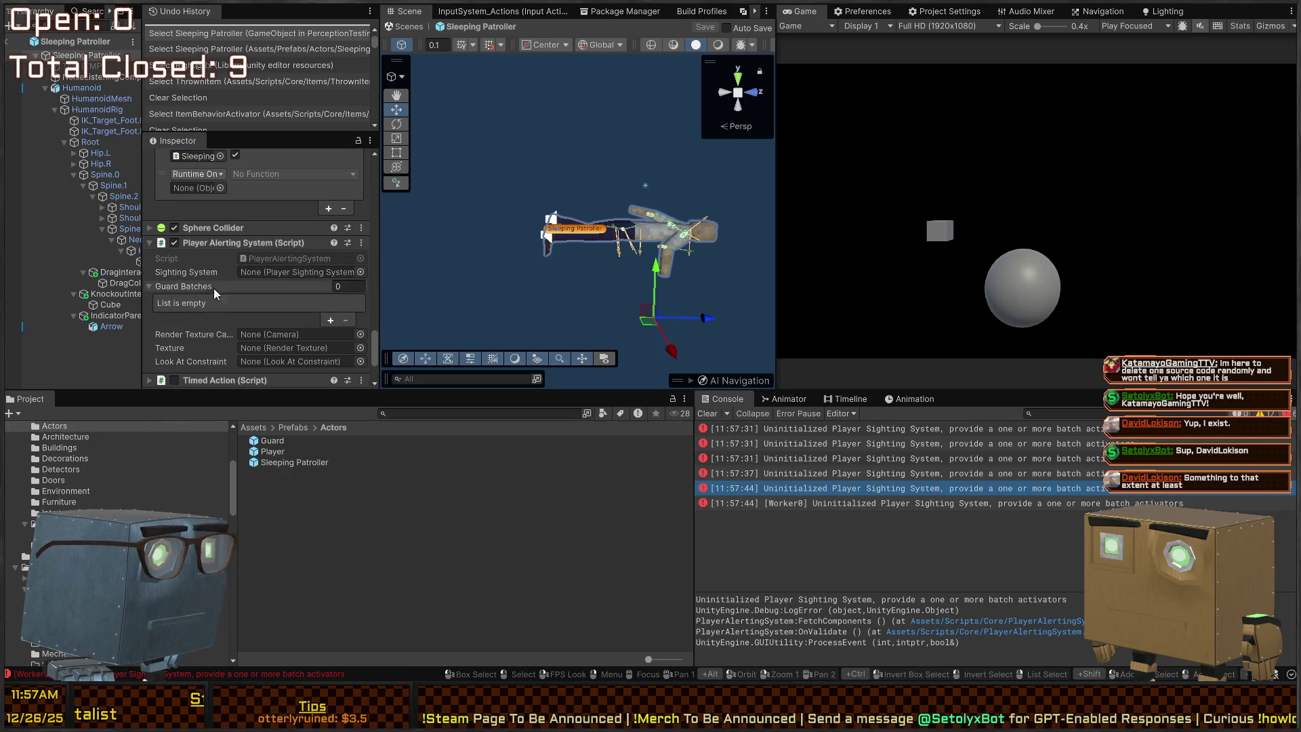
scroll(203, 271, "up", 2)
scroll(193, 249, "up", 4)
scroll(192, 279, "down", 2)
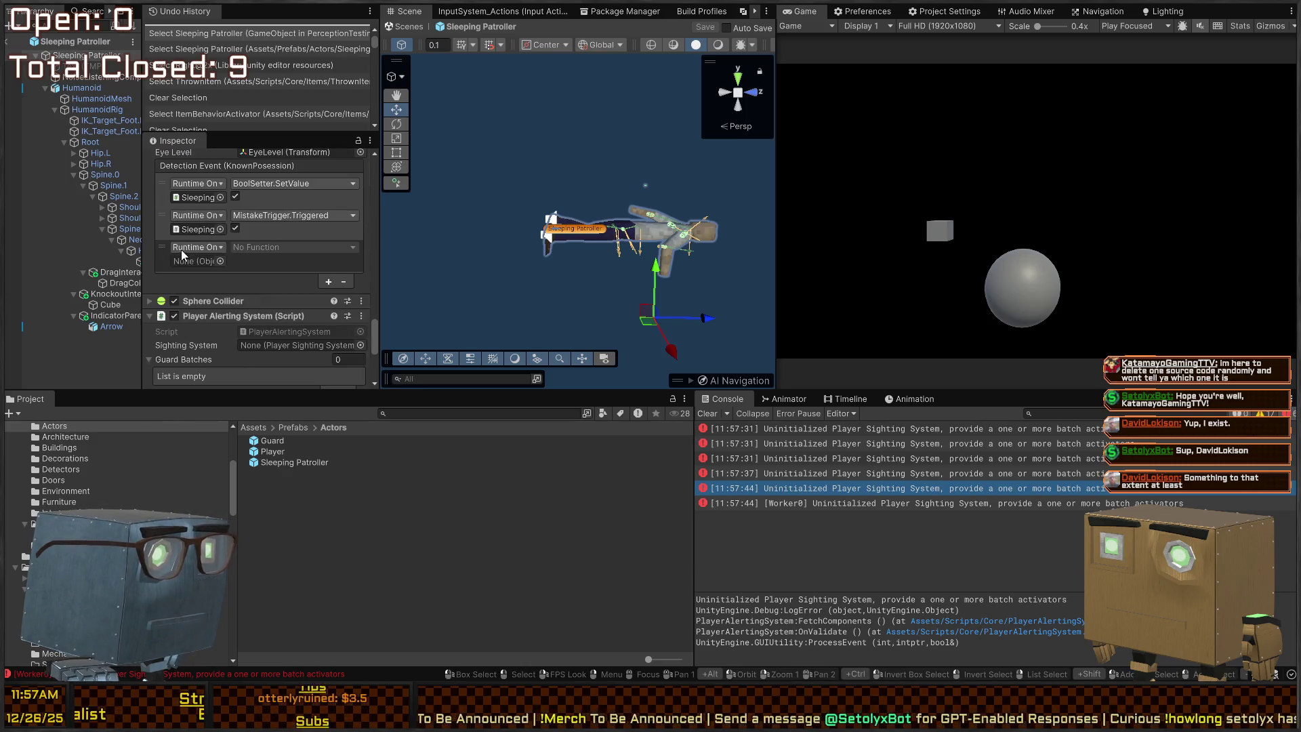
scroll(206, 303, "down", 3)
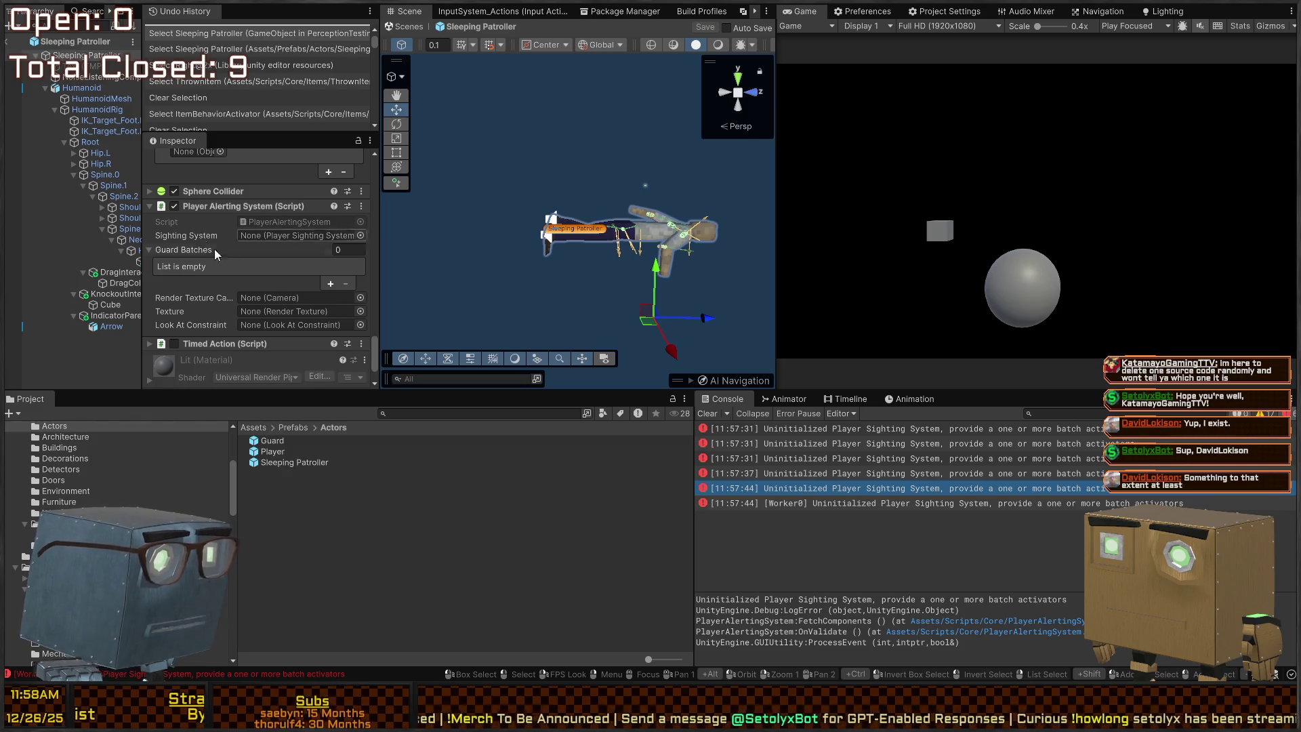
left_click(847, 477)
double_click(847, 477)
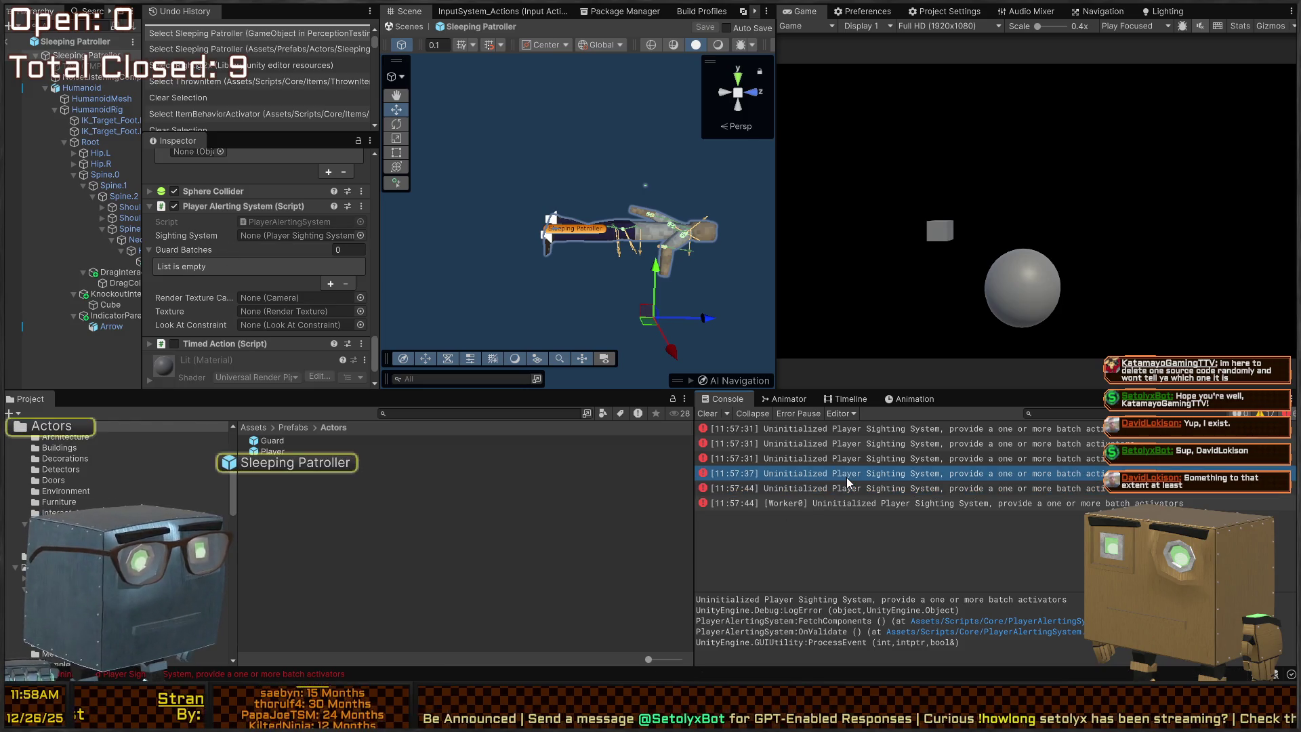
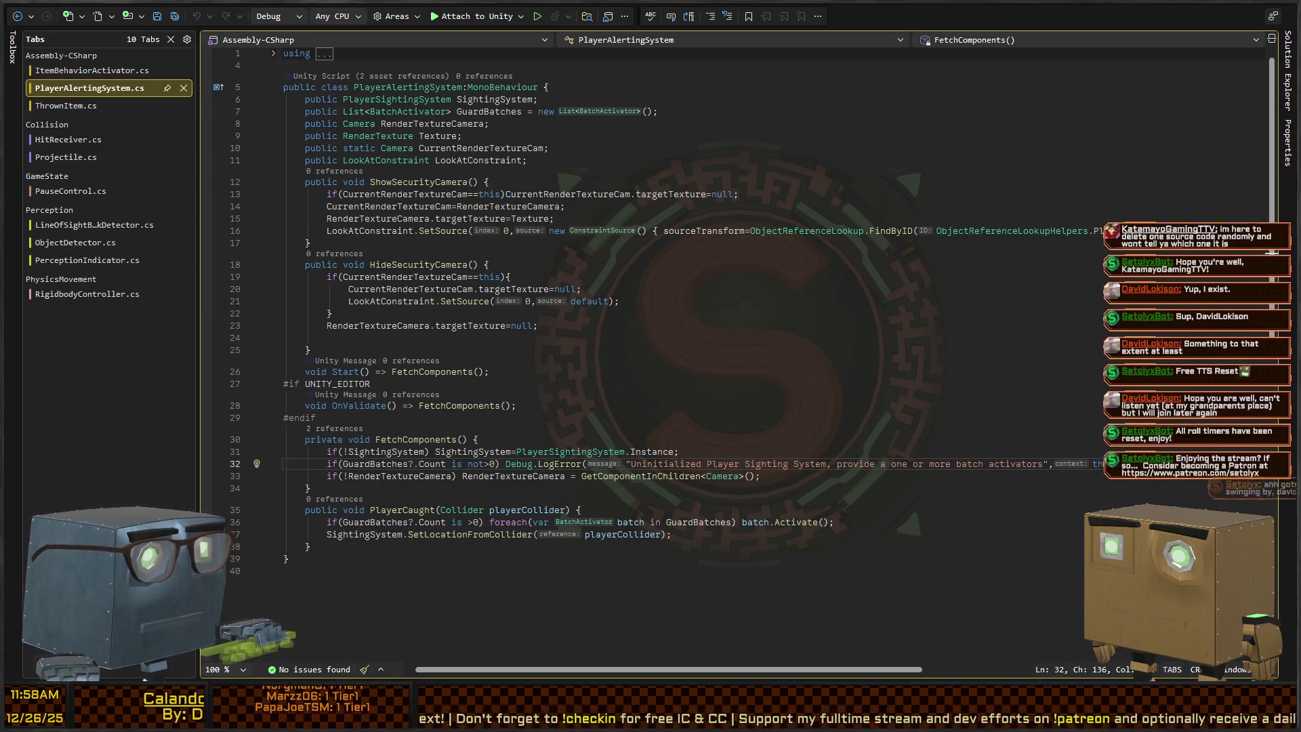
Check line 15 of PlayerAlertingSystem.cs, then return to the Unity Editor.
left_click(559, 218)
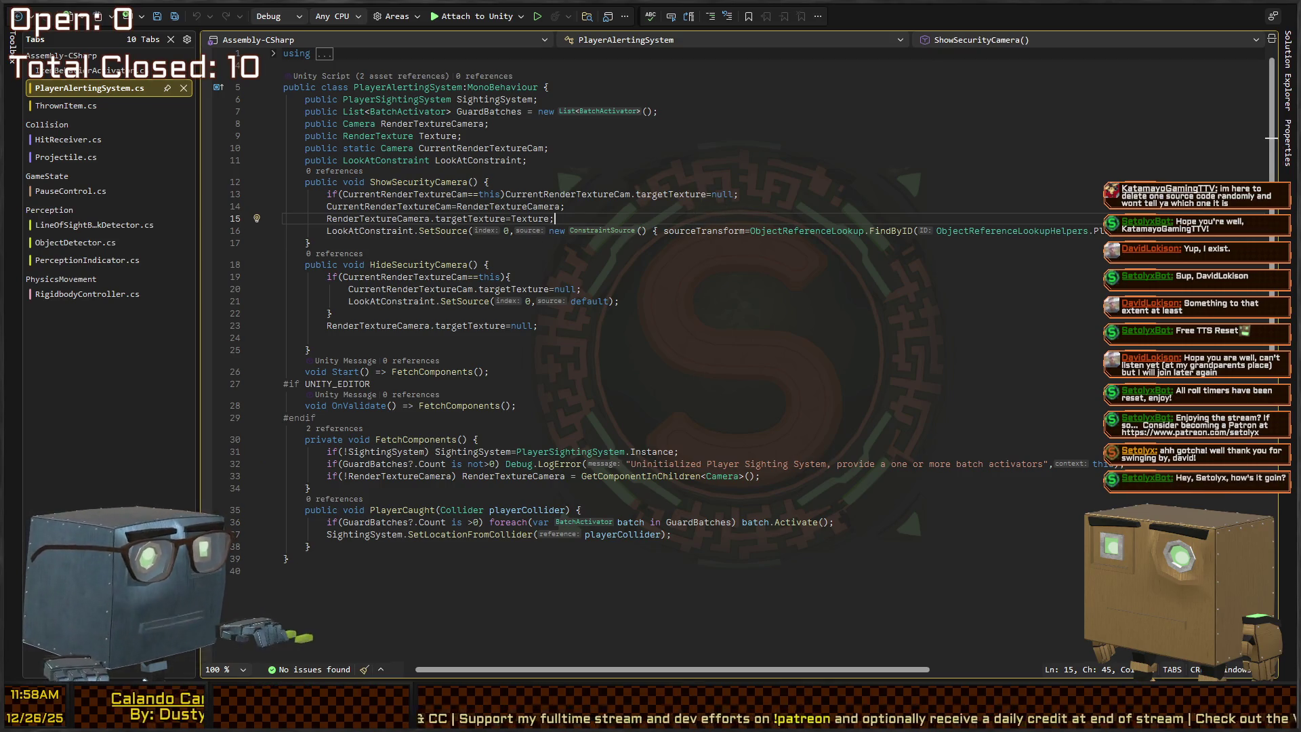
key("alt+Tab")
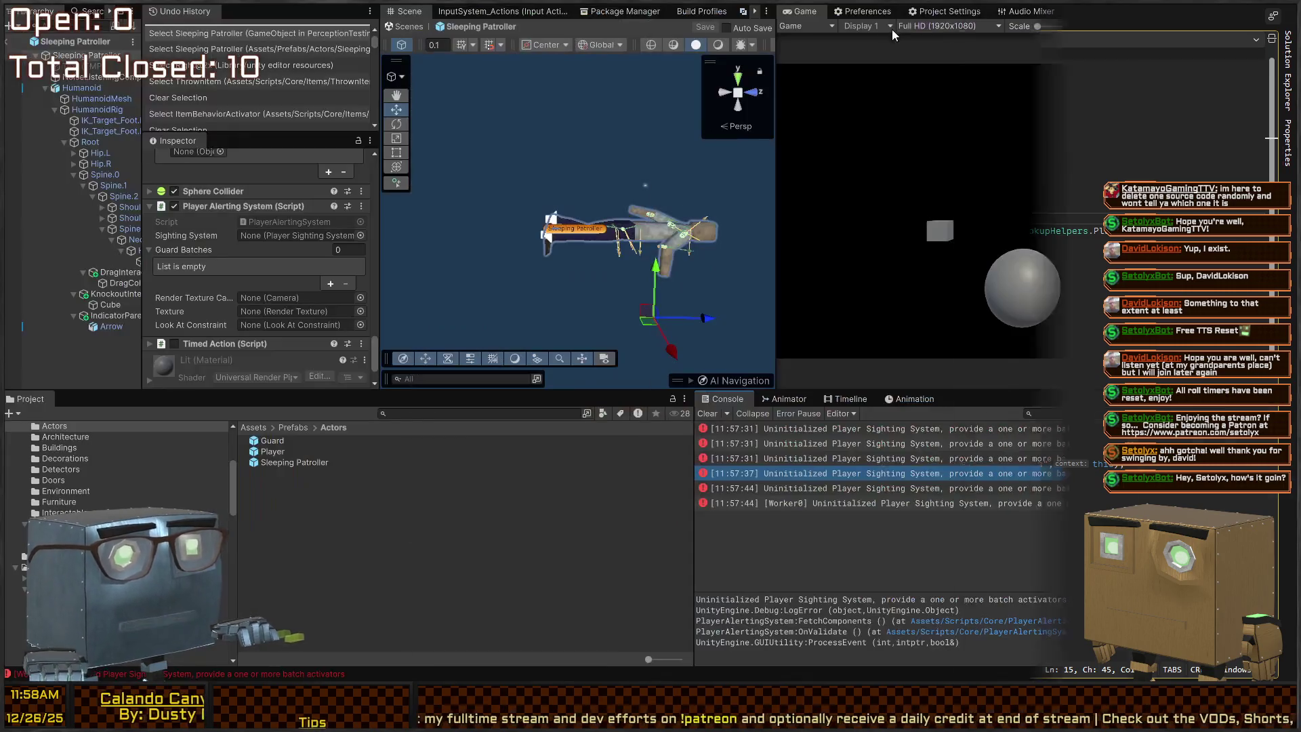
Save the Sleeping Patroller prefab and open Scenes > Chapters > Prologue > Mission 1 Remake2.
left_click(409, 27)
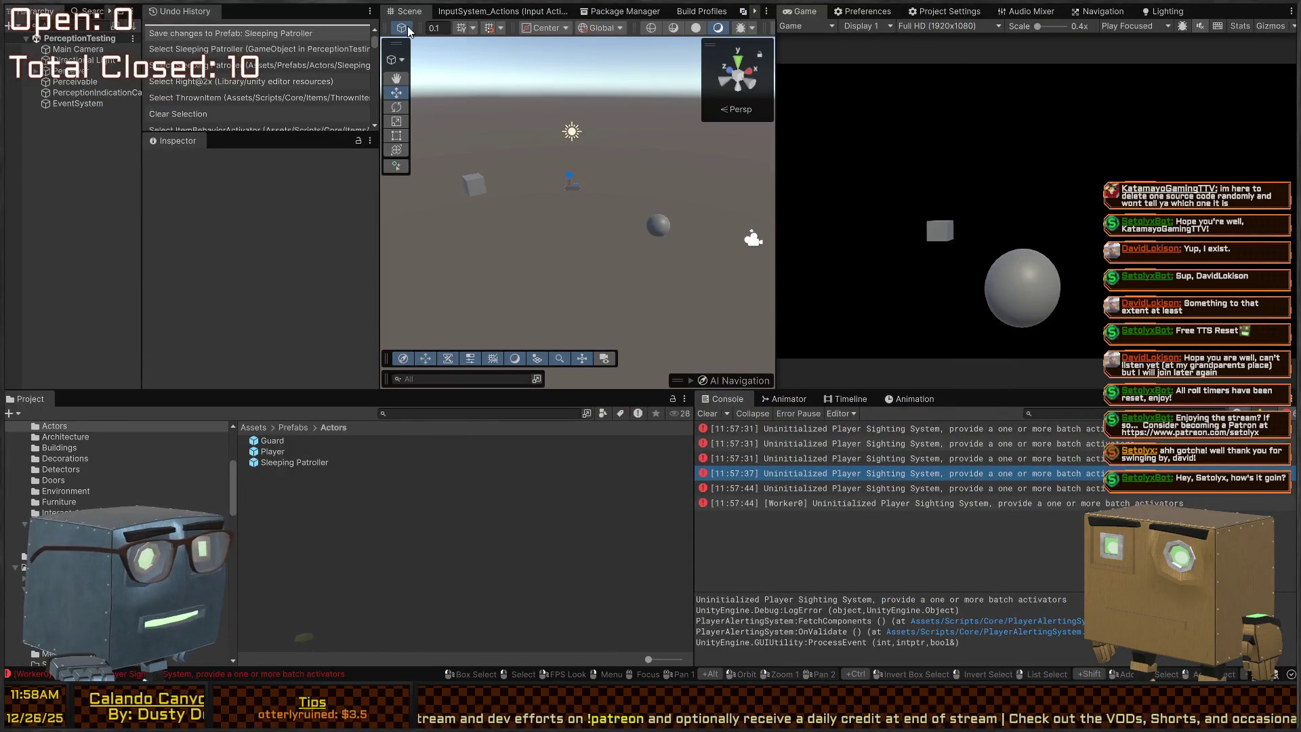
scroll(115, 474, "up", 10)
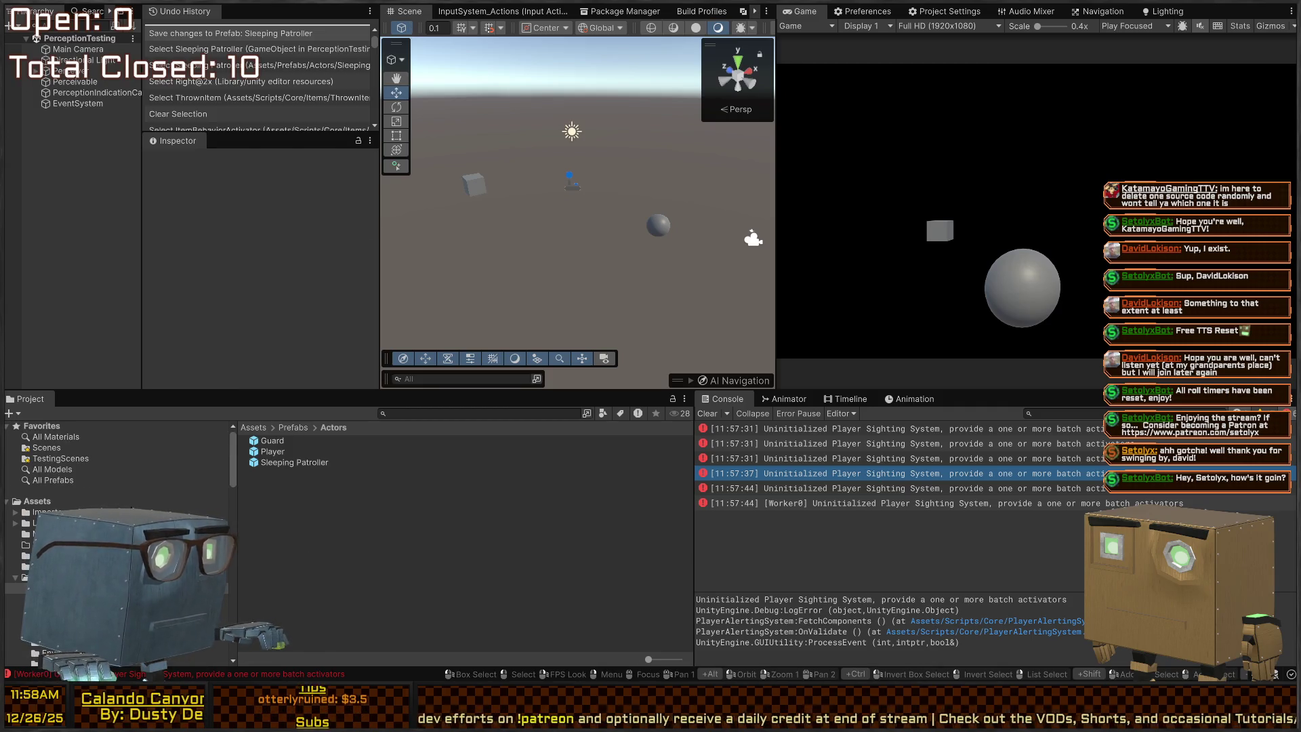
left_click(46, 447)
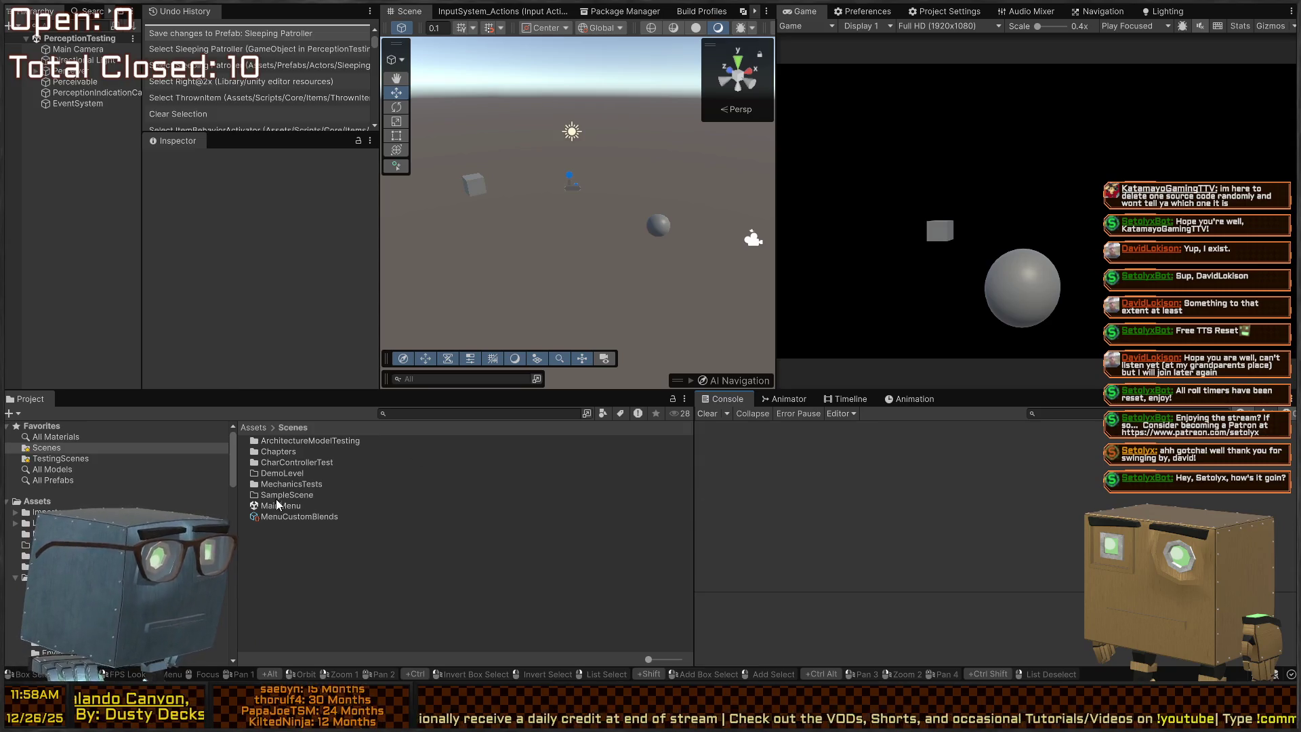
double_click(286, 450)
double_click(290, 439)
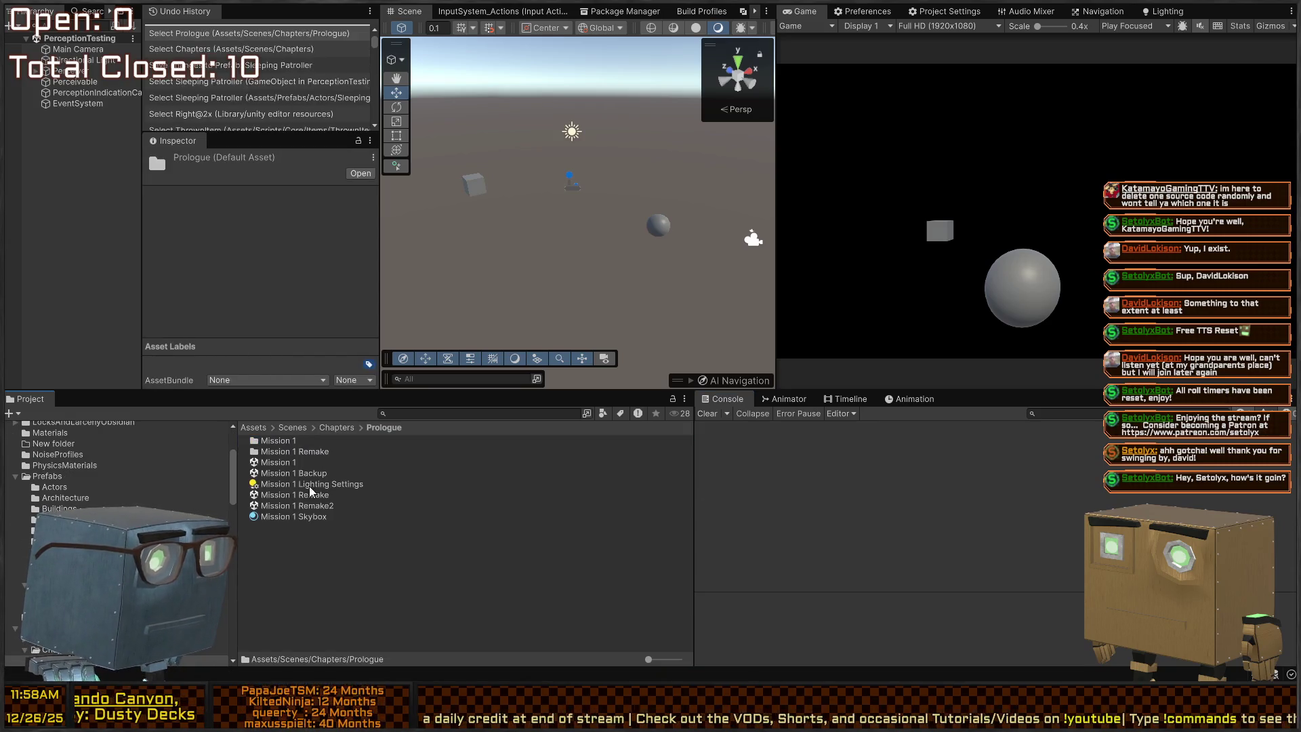
double_click(314, 505)
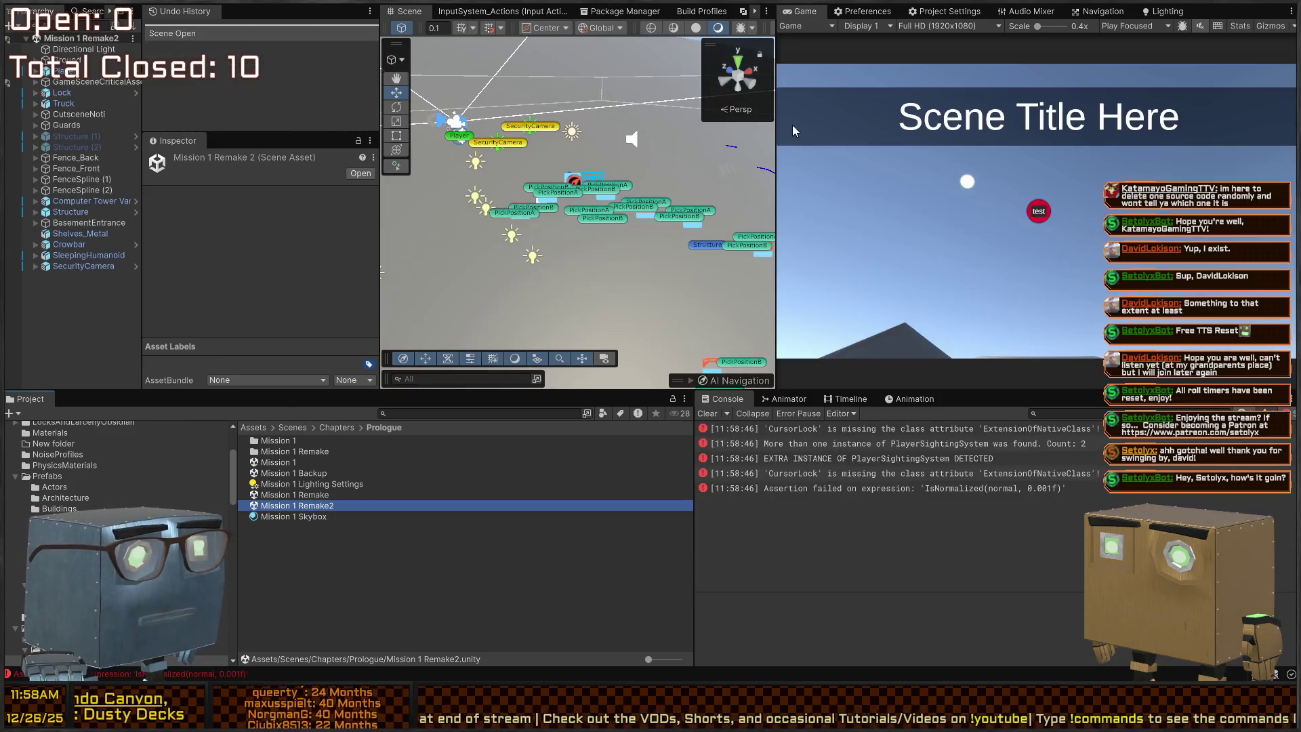
Read the CursorLock missing-attribute and duplicate PlayerSightingSystem console errors, then widen the Hierarchy.
left_click(1039, 145)
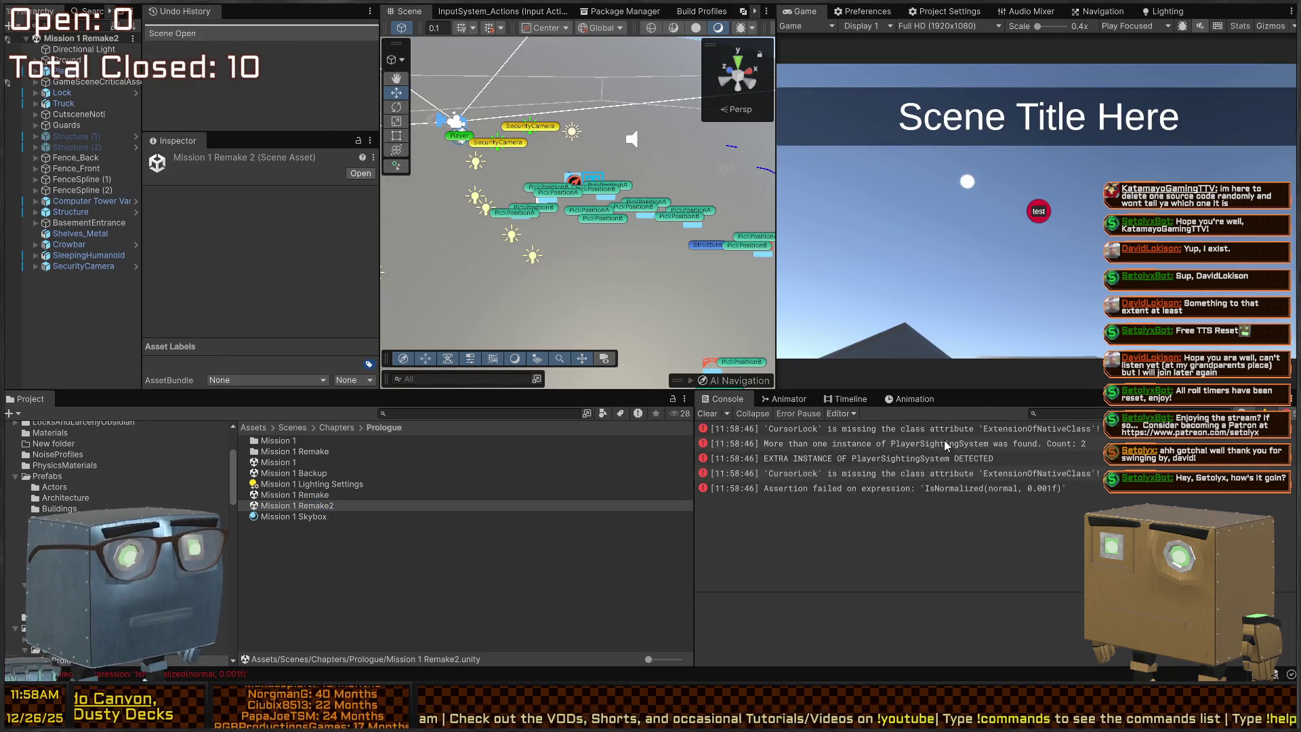
left_click(847, 429)
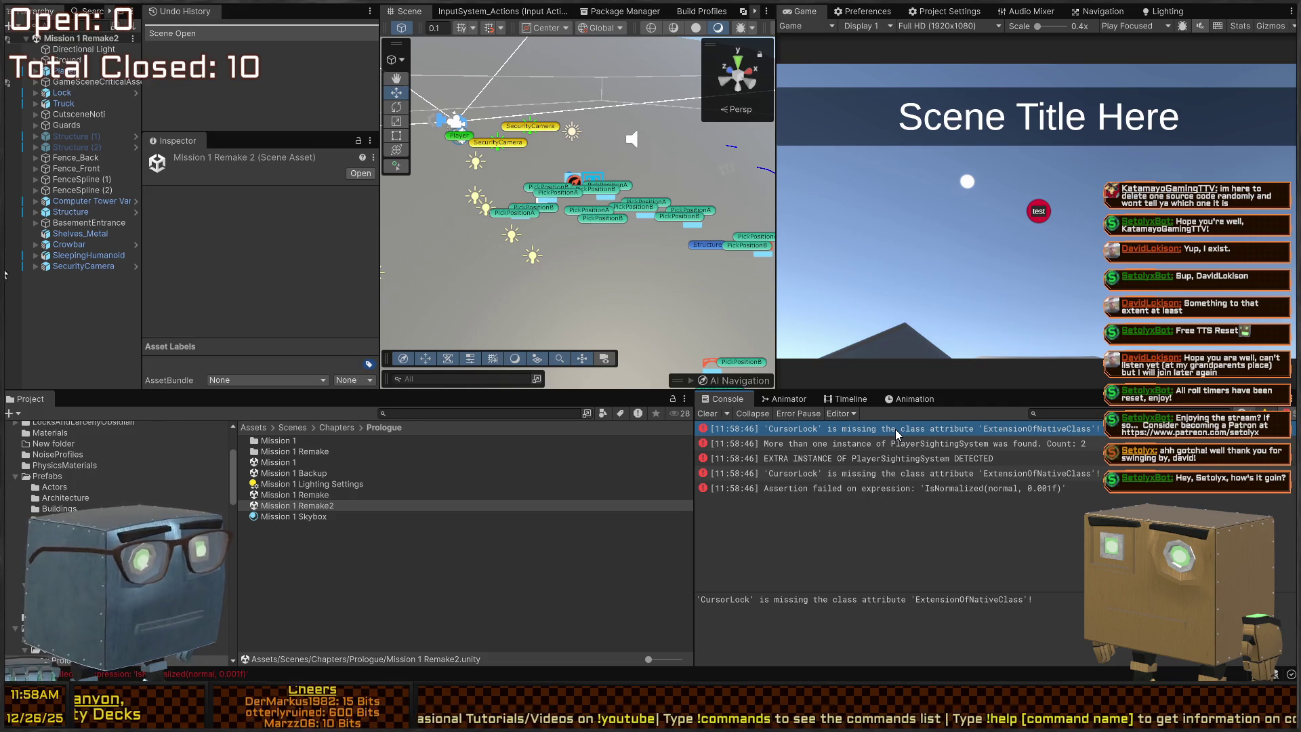
left_click(817, 444)
left_click(862, 431)
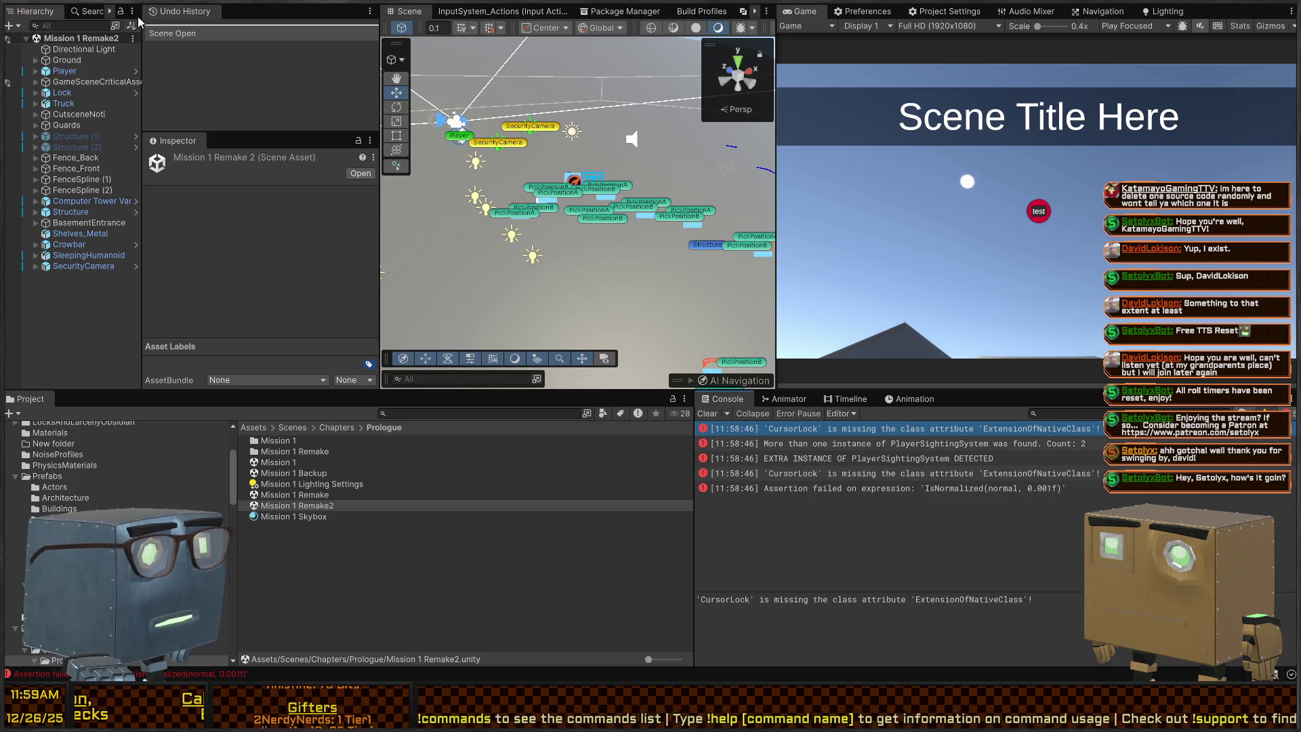
left_click_drag(141, 72, 274, 73)
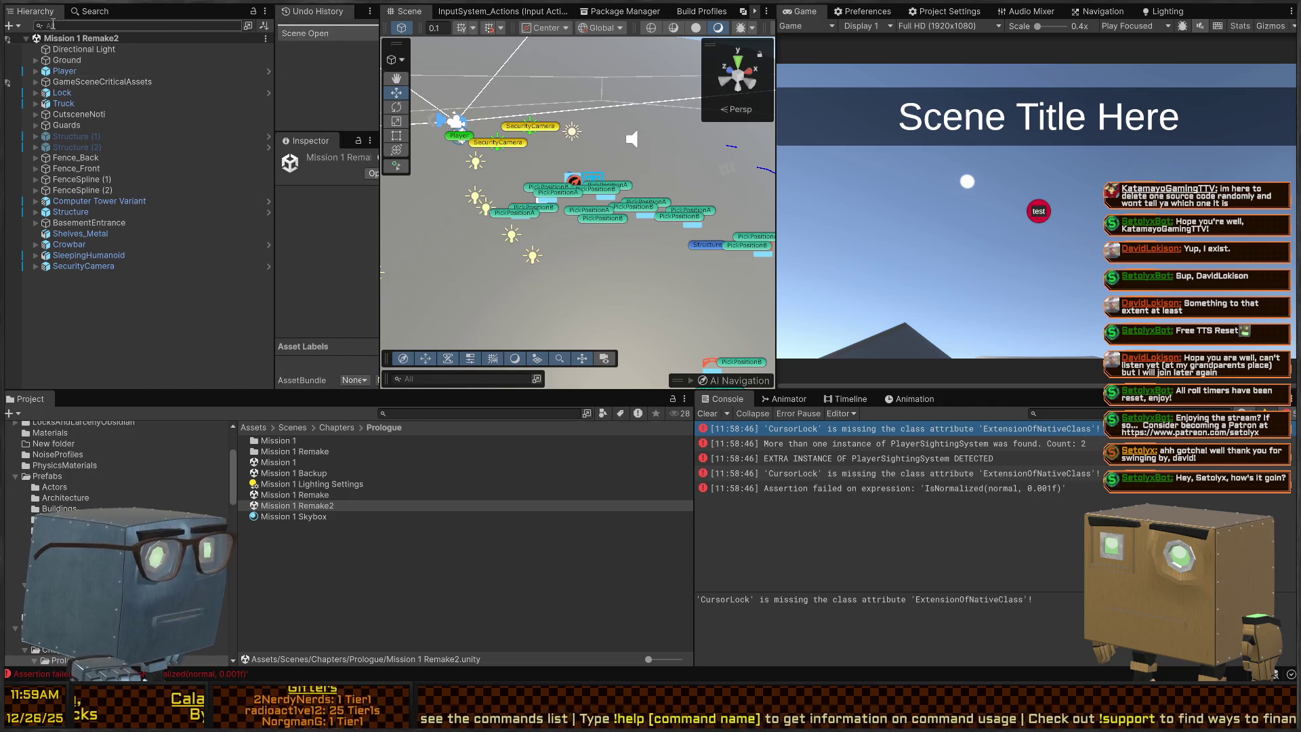
Fly the scene camera into the house and enter Play mode to read the console errors.
mouse_move(574, 188)
left_mouse_down()
mouse_move(680, 110)
mouse_move(1051, 122)
mouse_move(487, 214)
mouse_move(541, 206)
mouse_move(961, 301)
mouse_move(787, 386)
mouse_move(653, 280)
mouse_move(727, 249)
mouse_move(502, 260)
mouse_move(749, 319)
mouse_move(725, 312)
left_mouse_up()
key("shift+space")
key("w")
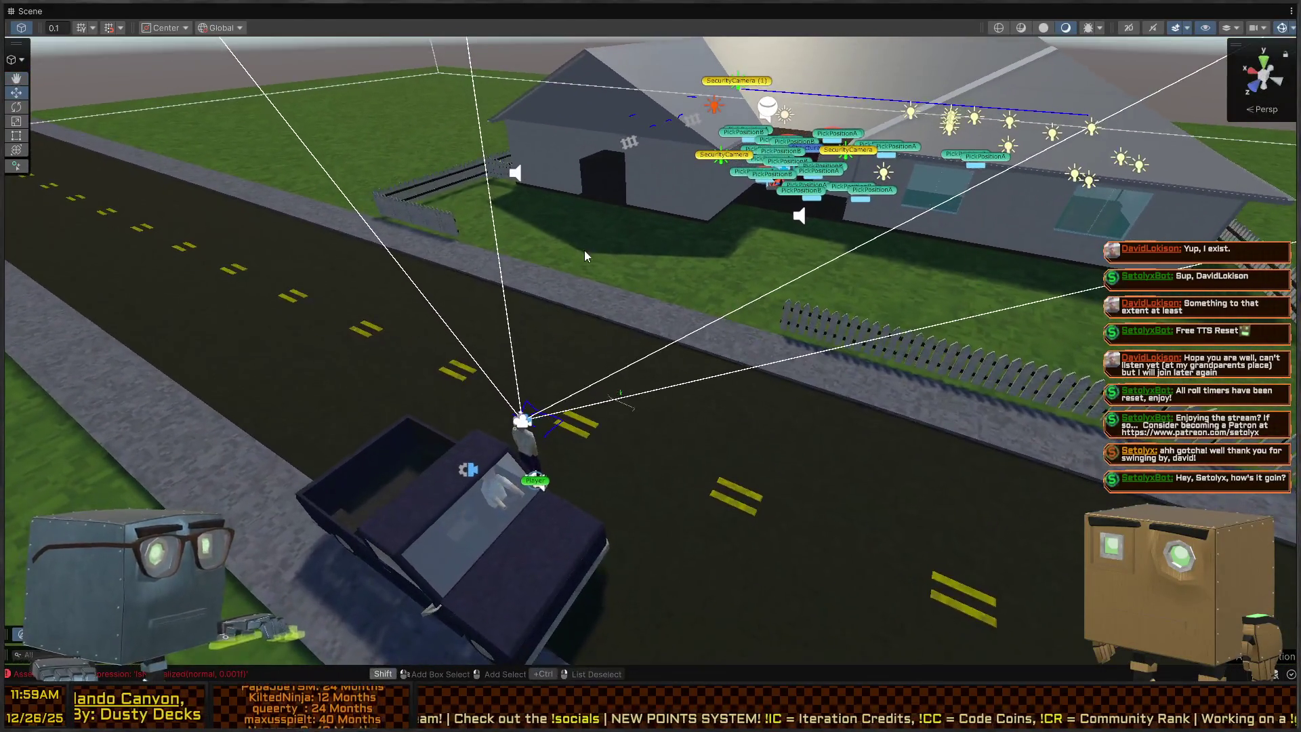
key("ctrl+p")
key("ctrl+p")
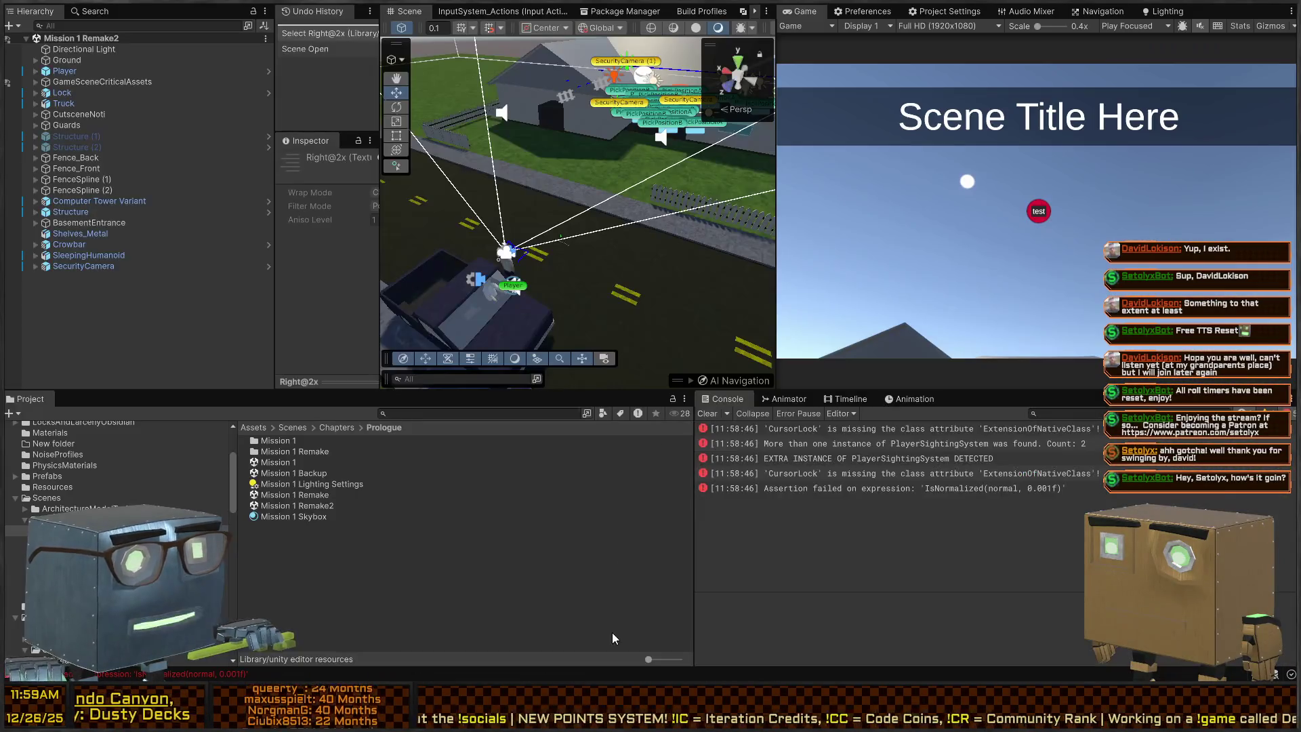
left_click(833, 489)
left_click(824, 474)
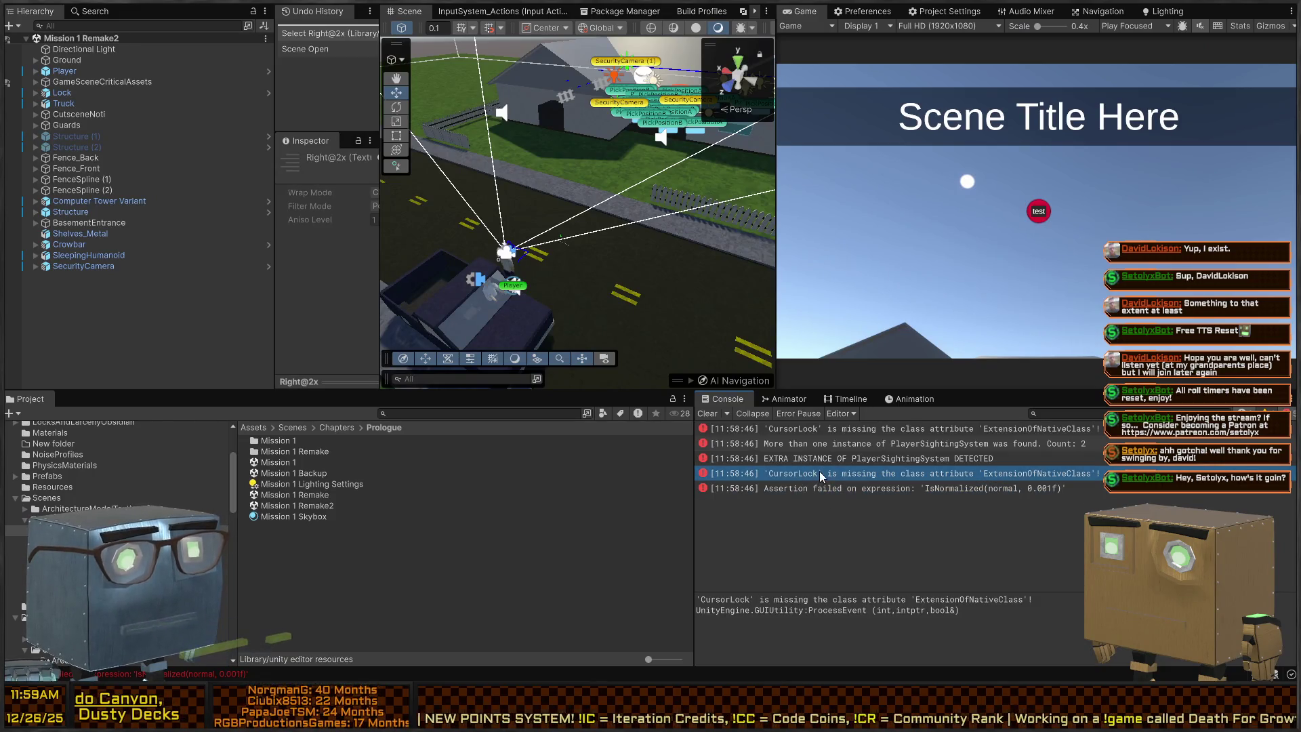
left_click(822, 460)
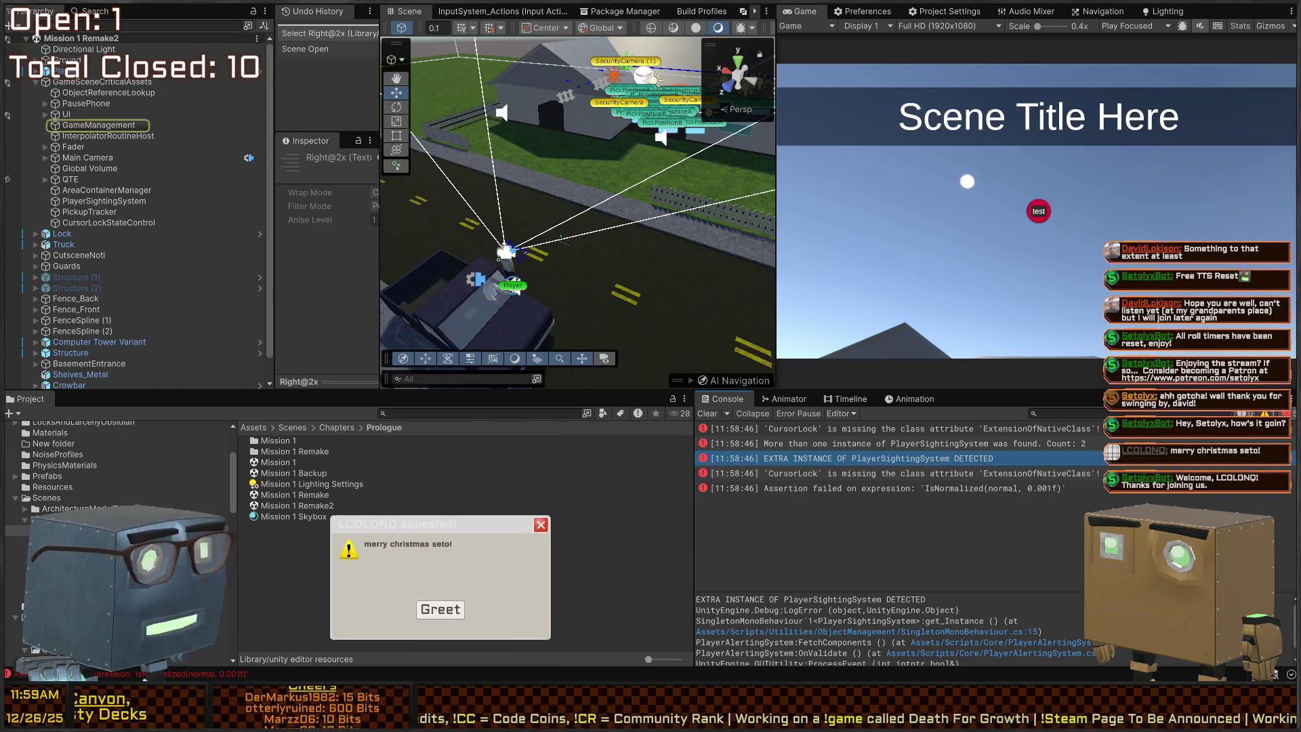
Trace the extra PlayerSightingSystem error to GameManagement and widen the Inspector to view its components.
left_click(439, 612)
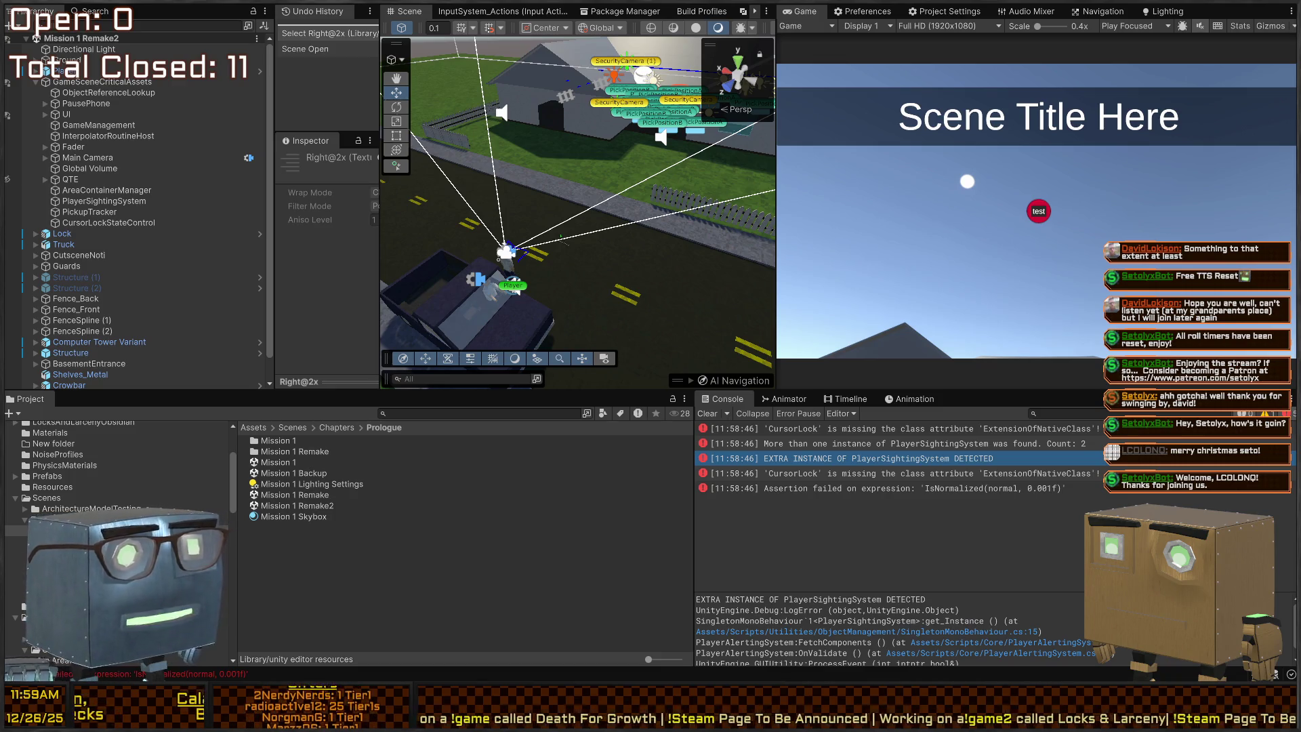
key("Down")
key("Down")
key("Up")
key("Up")
key("Up")
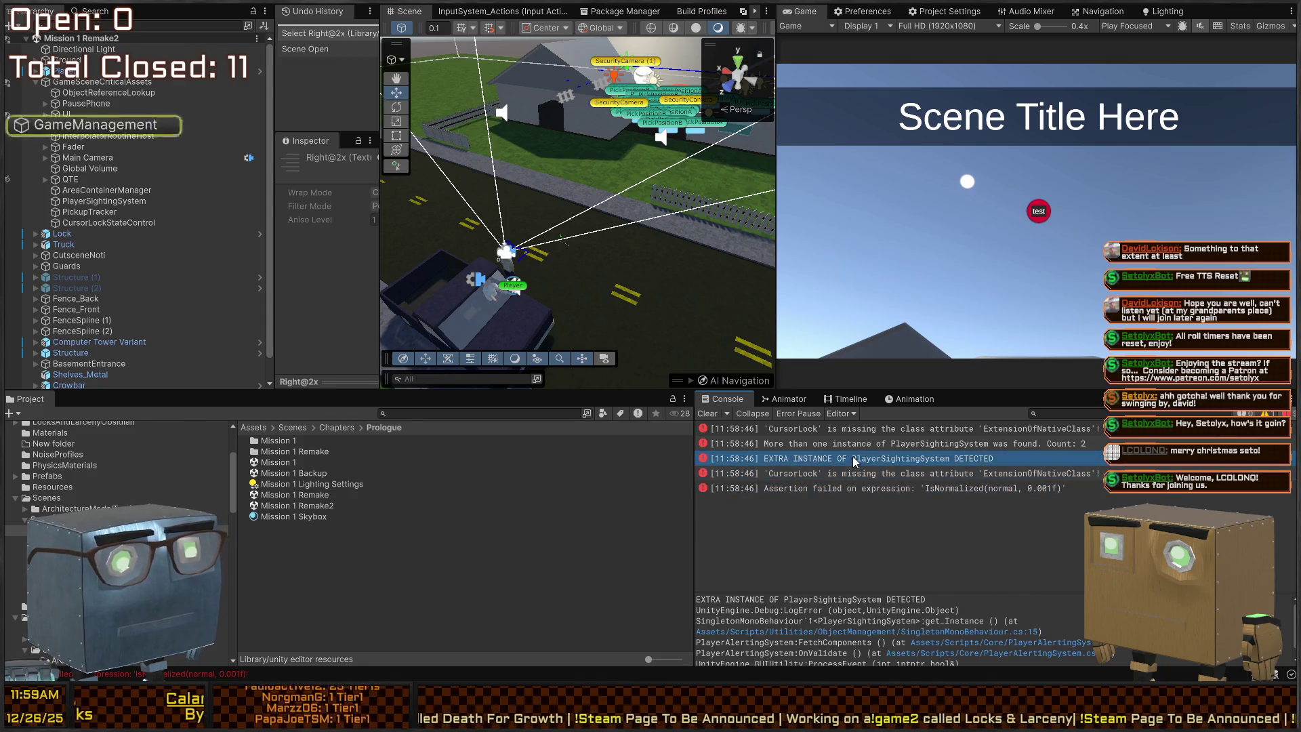
left_click(951, 429)
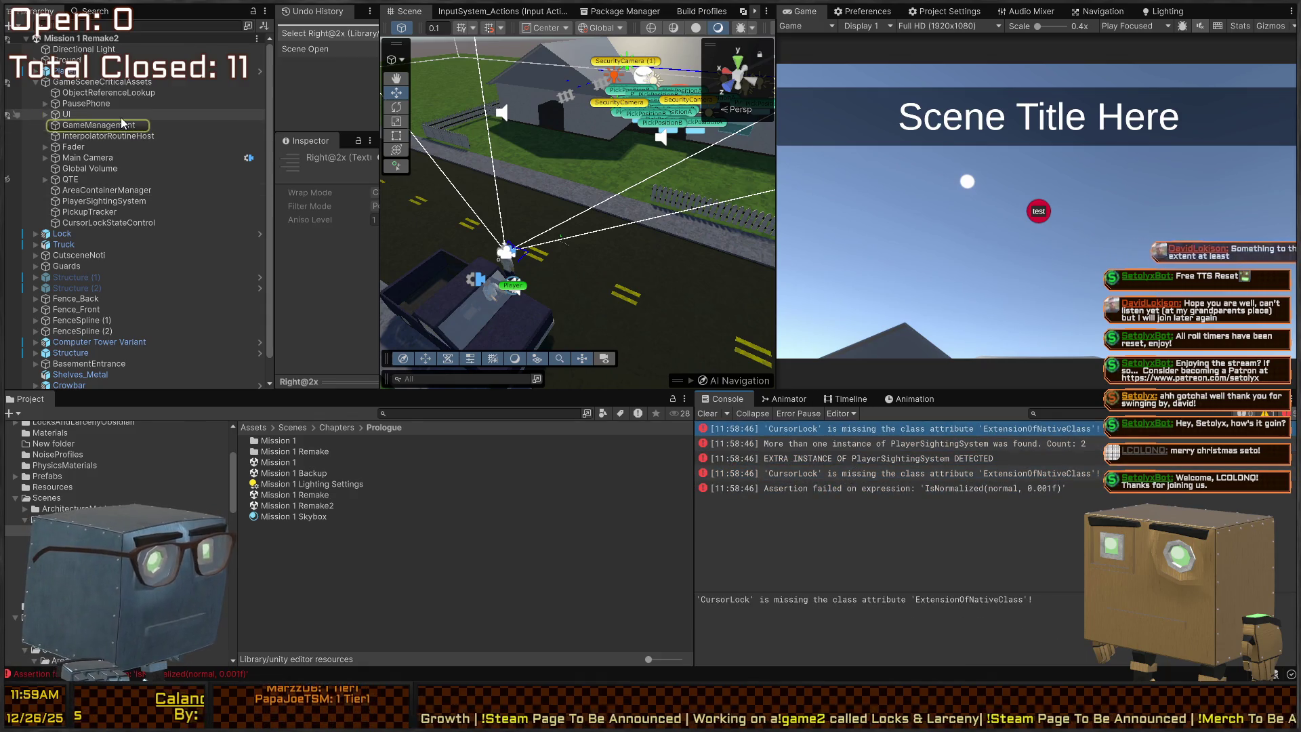
left_click(102, 124)
mouse_move(378, 204)
left_mouse_down()
mouse_move(428, 210)
mouse_move(264, 204)
left_mouse_up()
left_click(919, 460)
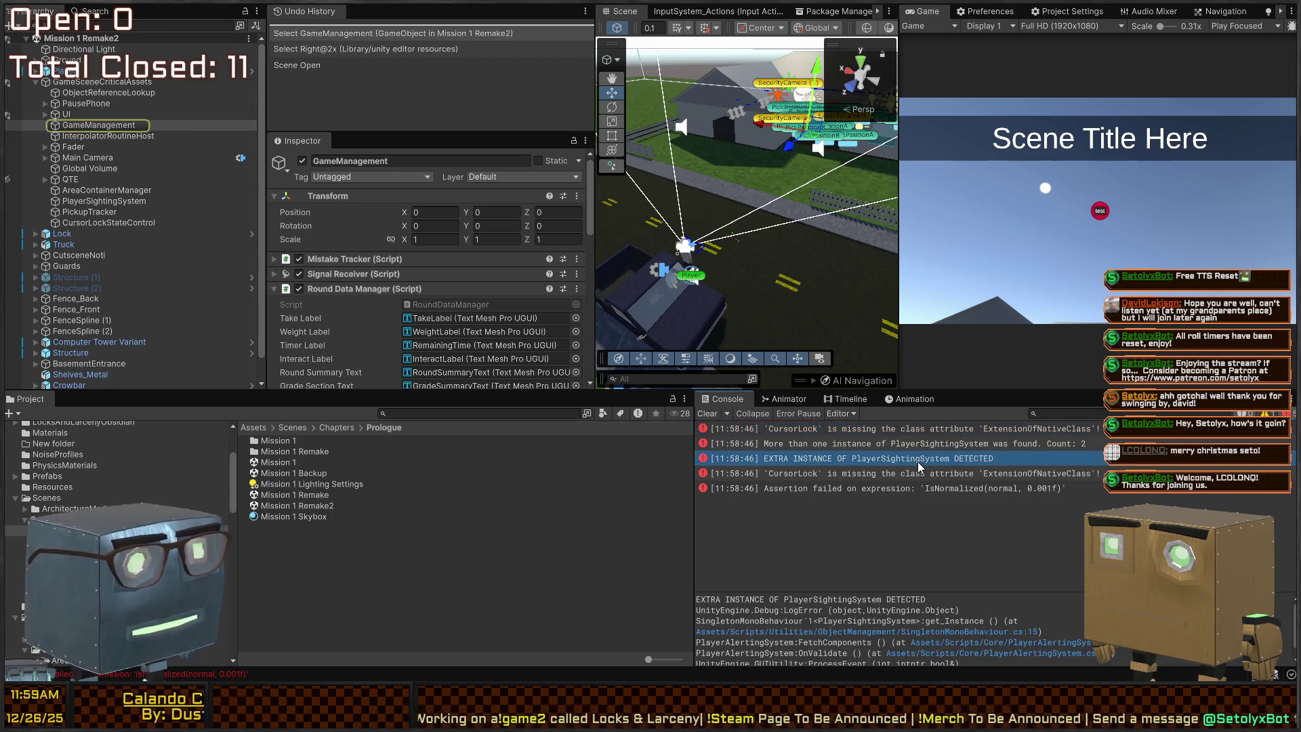
Start and stop Play mode, then clear the console log.
scroll(292, 234, "down", 10)
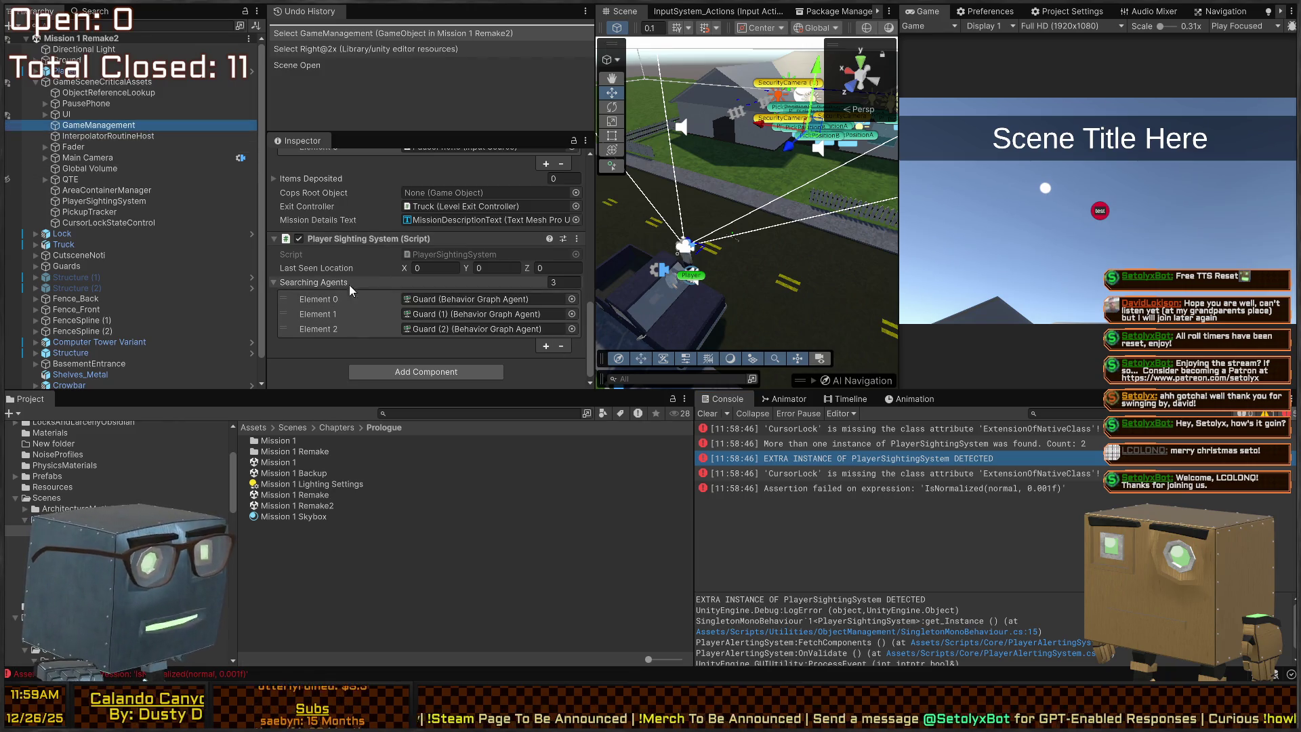
scroll(330, 288, "up", 10)
scroll(330, 287, "down", 10)
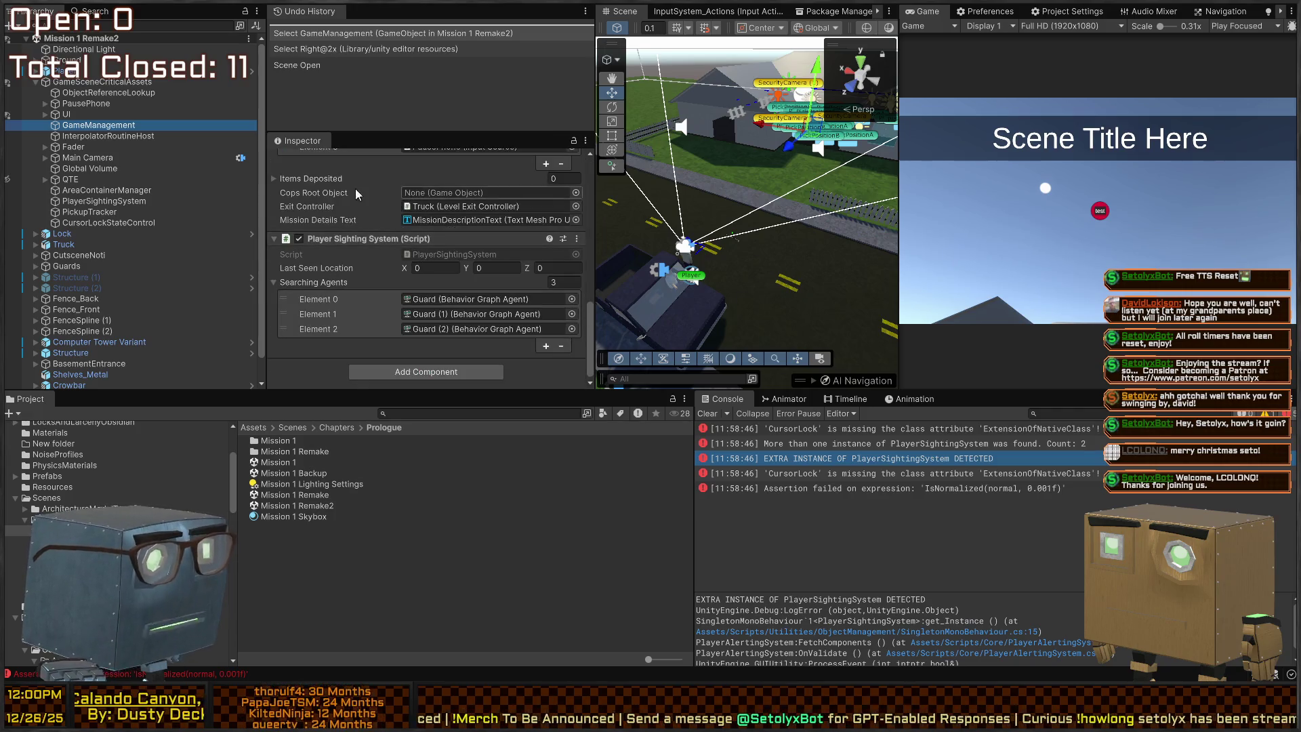
key("ctrl+p")
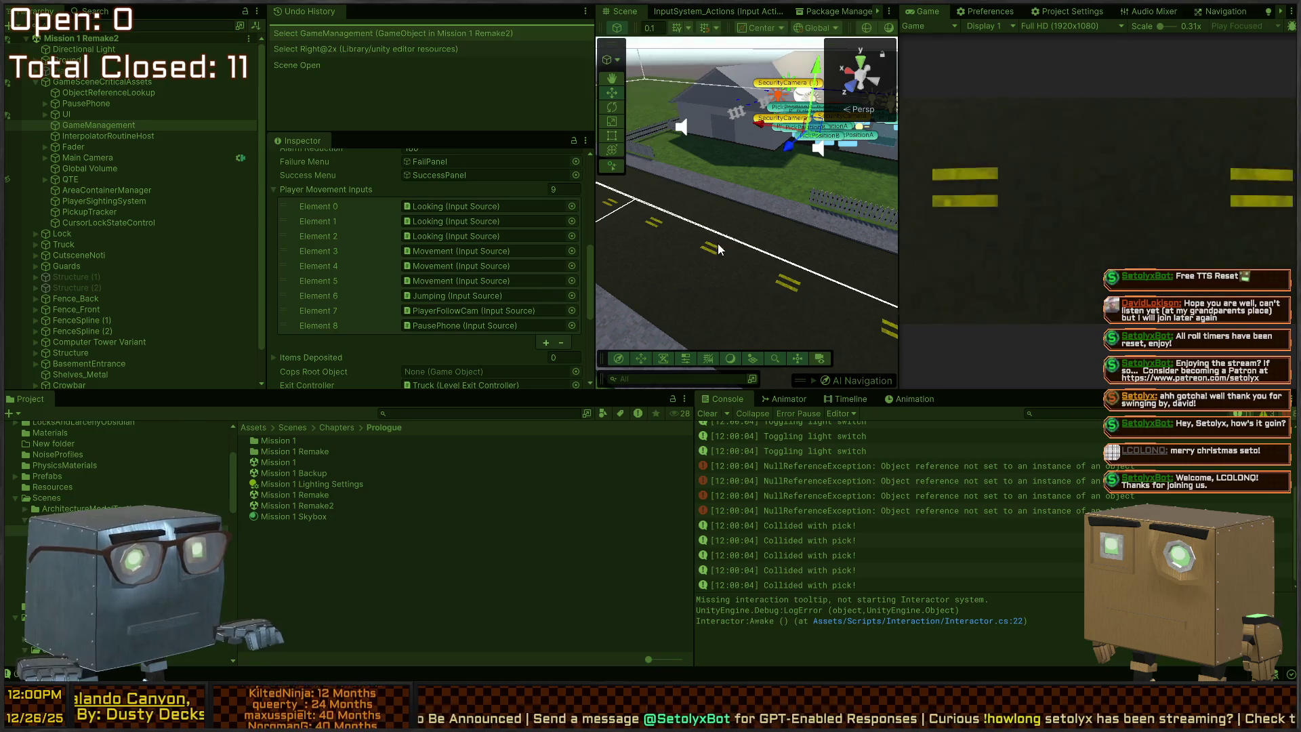
key("ctrl+p")
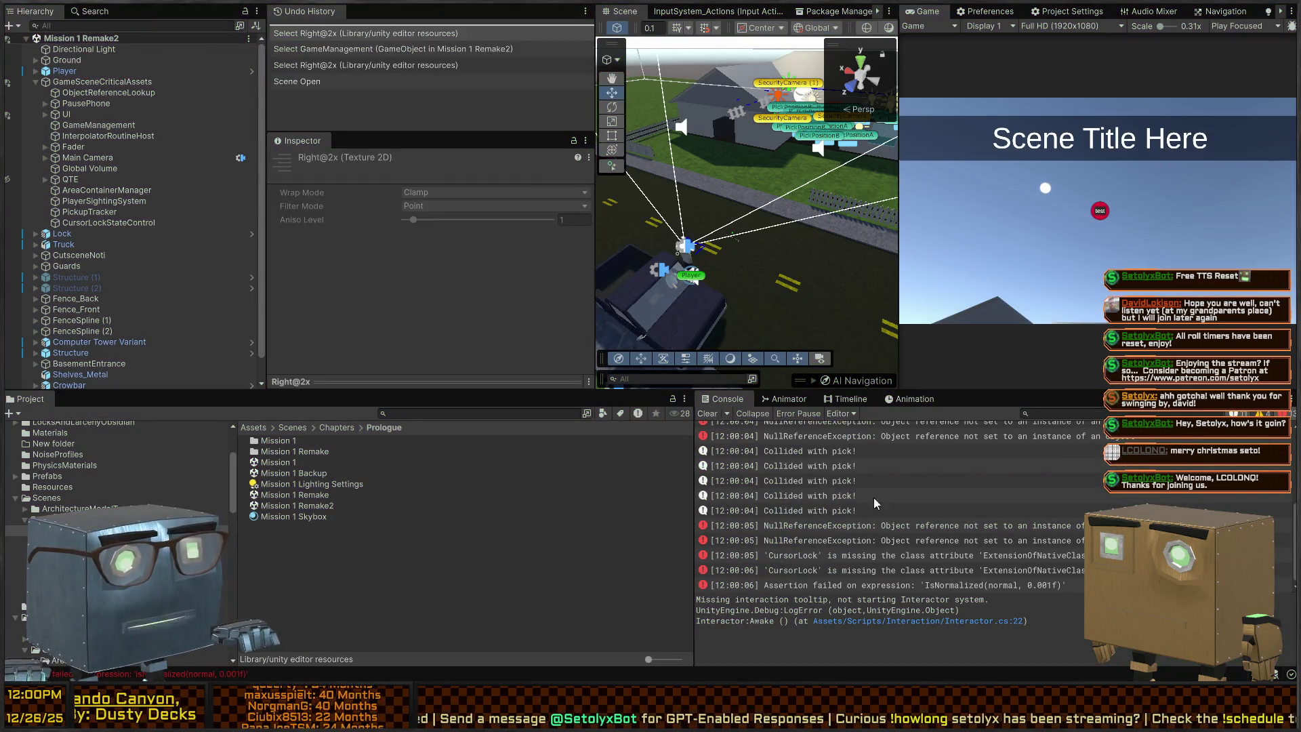
scroll(874, 542, "up", 5)
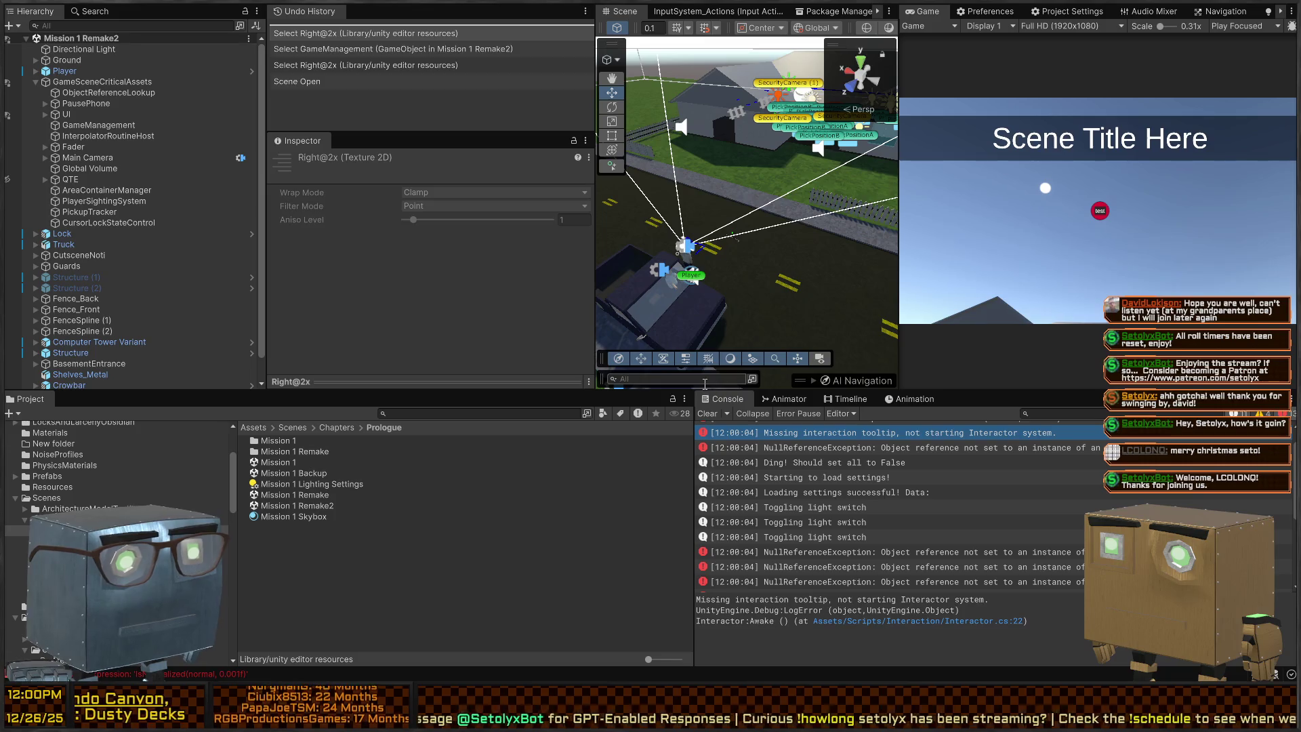
left_click(707, 414)
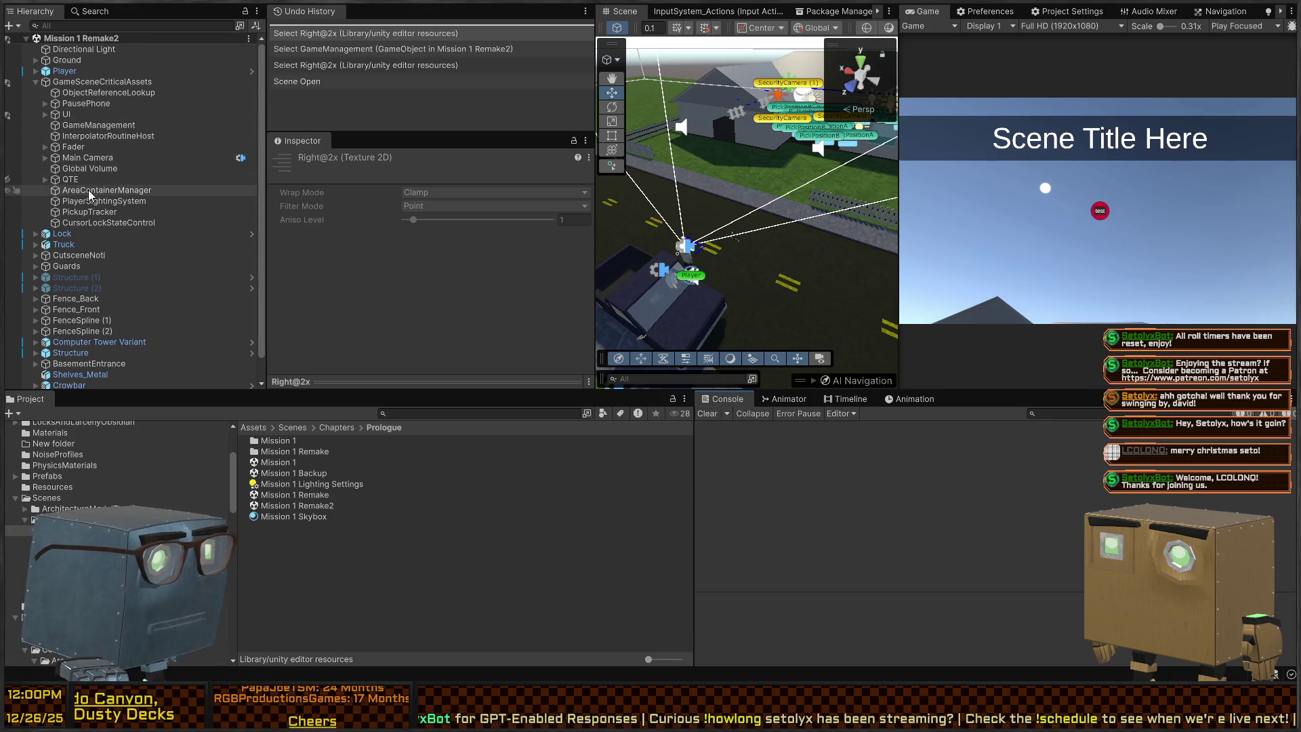
Select GameManagement and scroll to its Player Sighting System with three Guard searching agents.
left_click(102, 137)
left_click(119, 126)
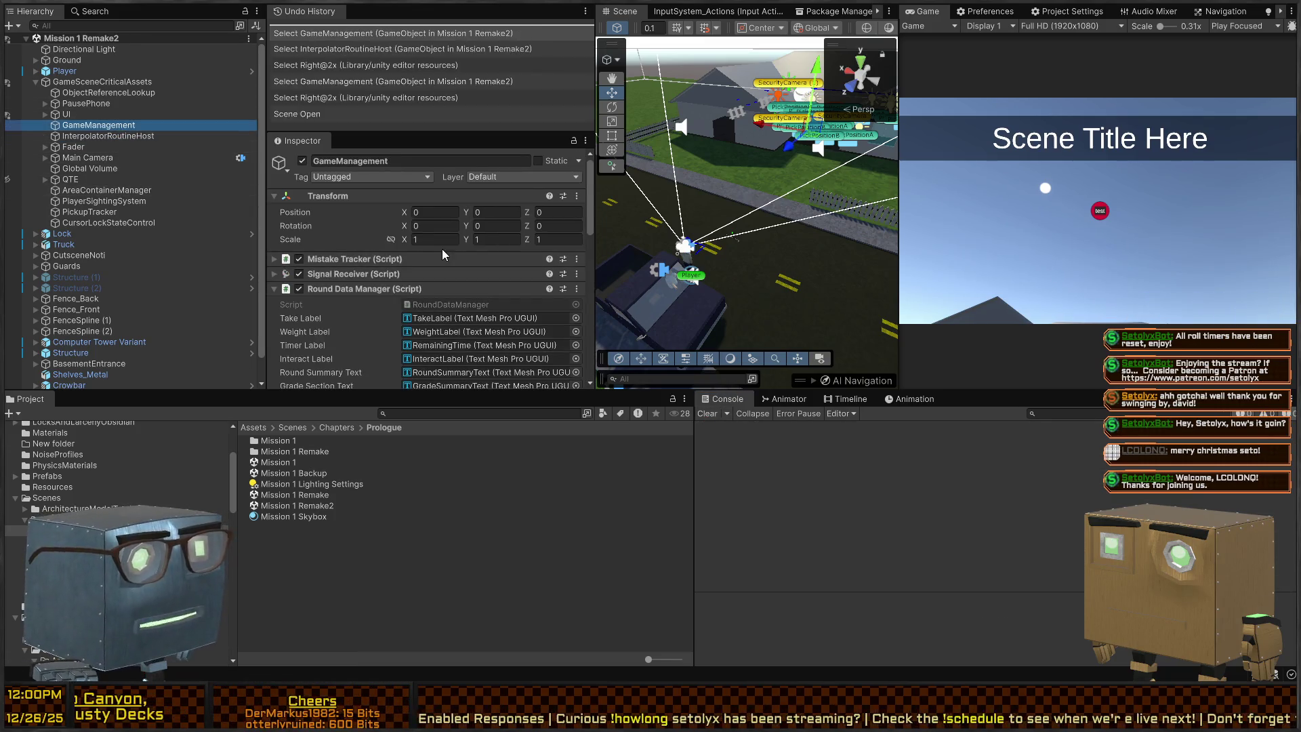
scroll(442, 251, "down", 5)
scroll(372, 291, "down", 3)
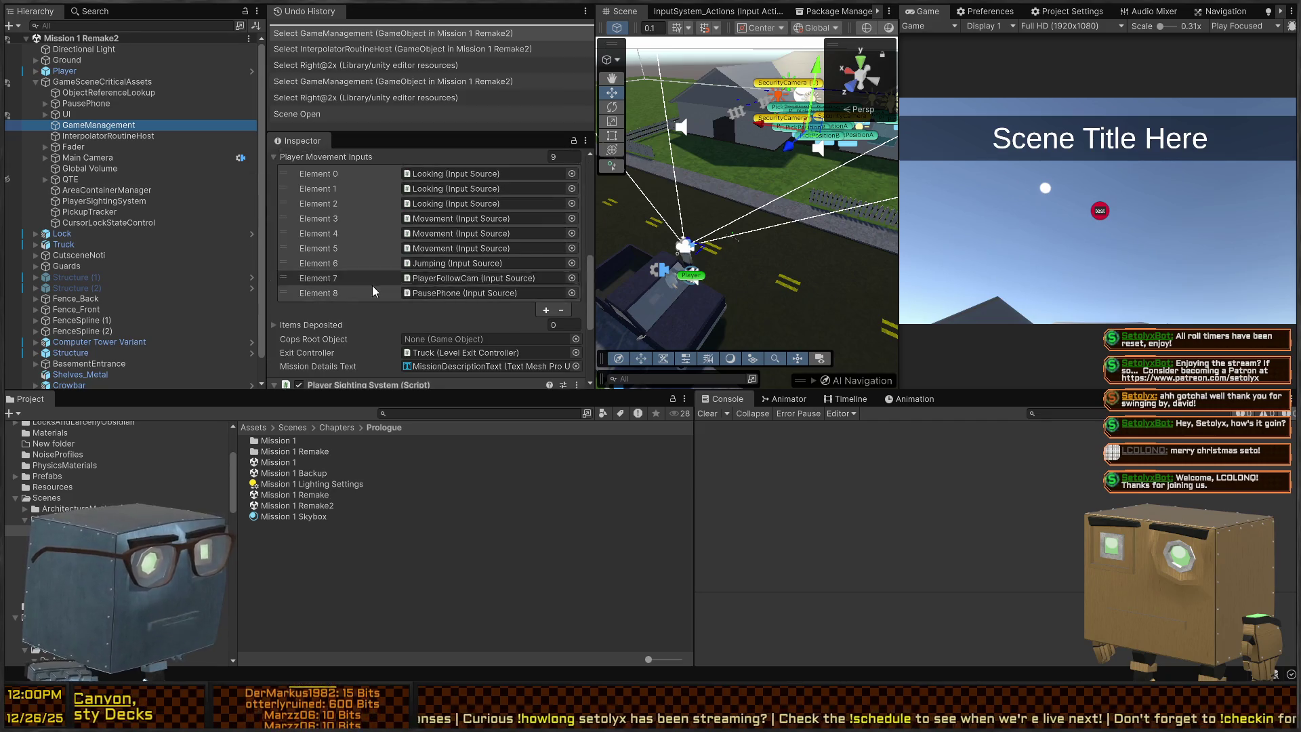
scroll(366, 290, "up", 8)
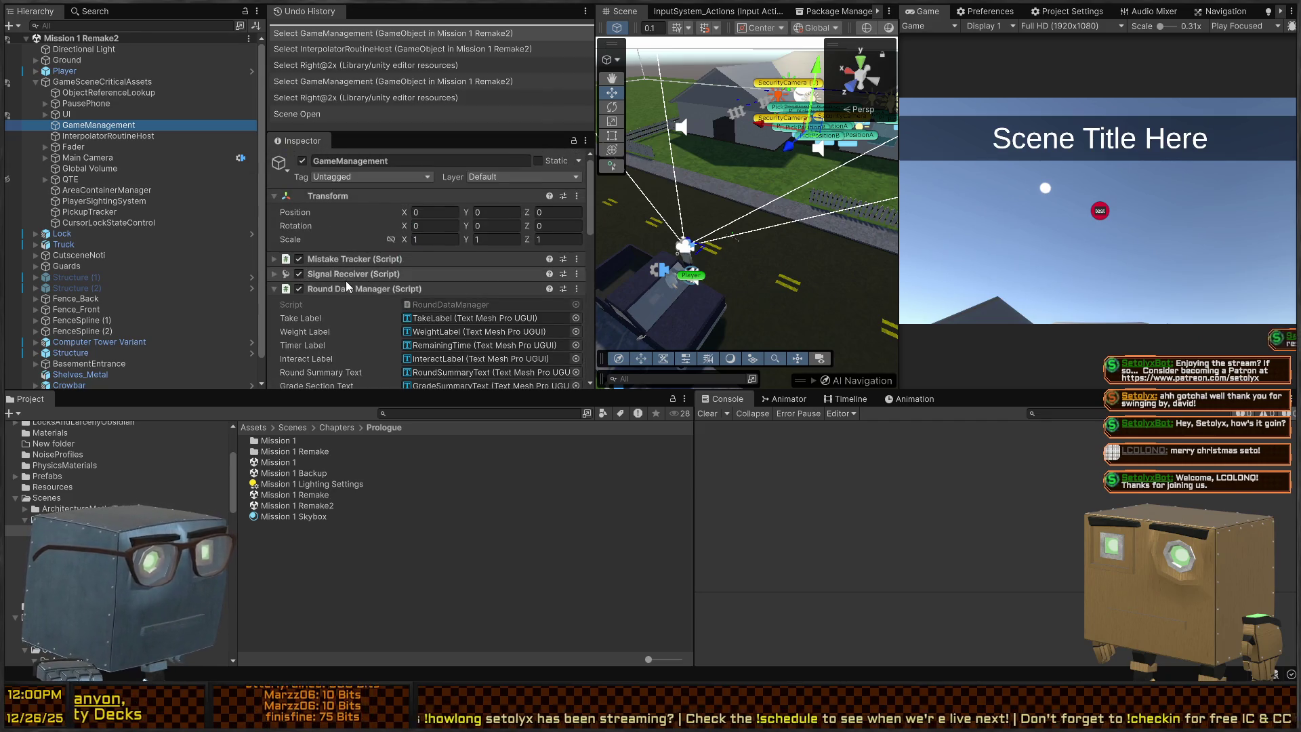
scroll(349, 274, "down", 5)
scroll(353, 267, "down", 3)
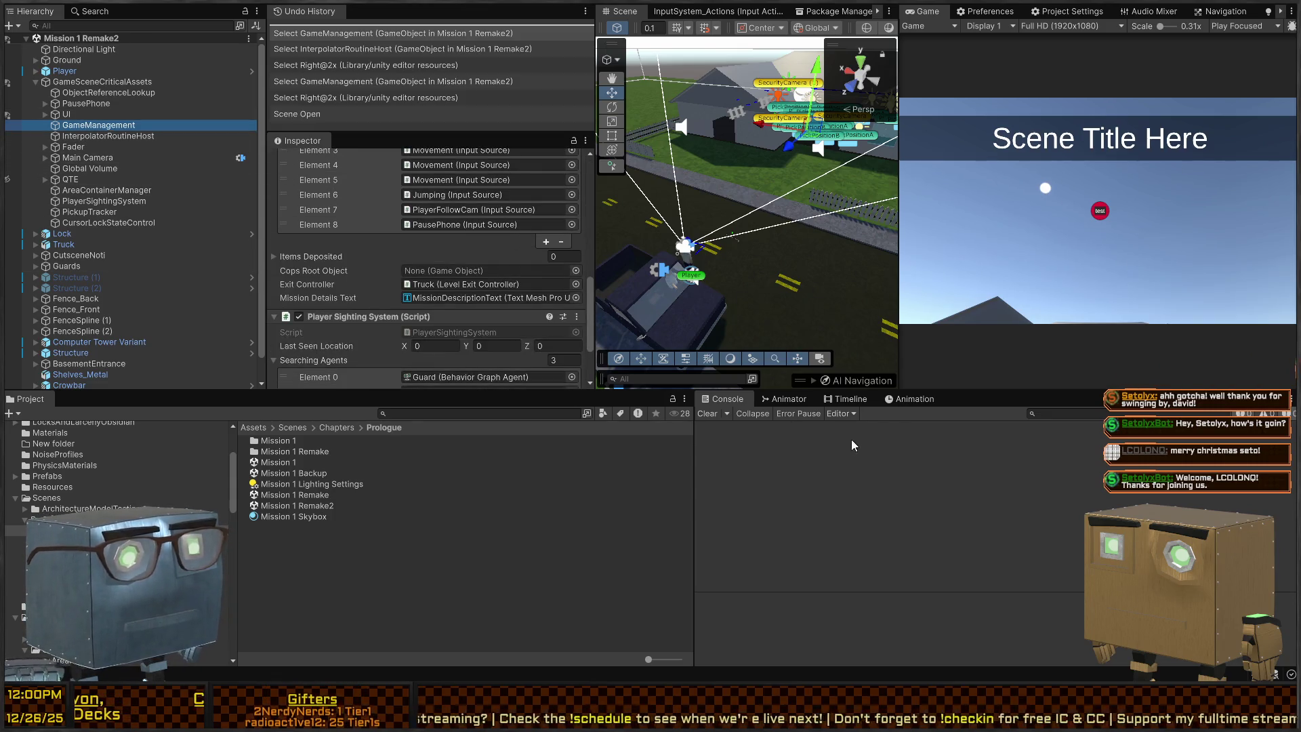
scroll(335, 278, "down", 3)
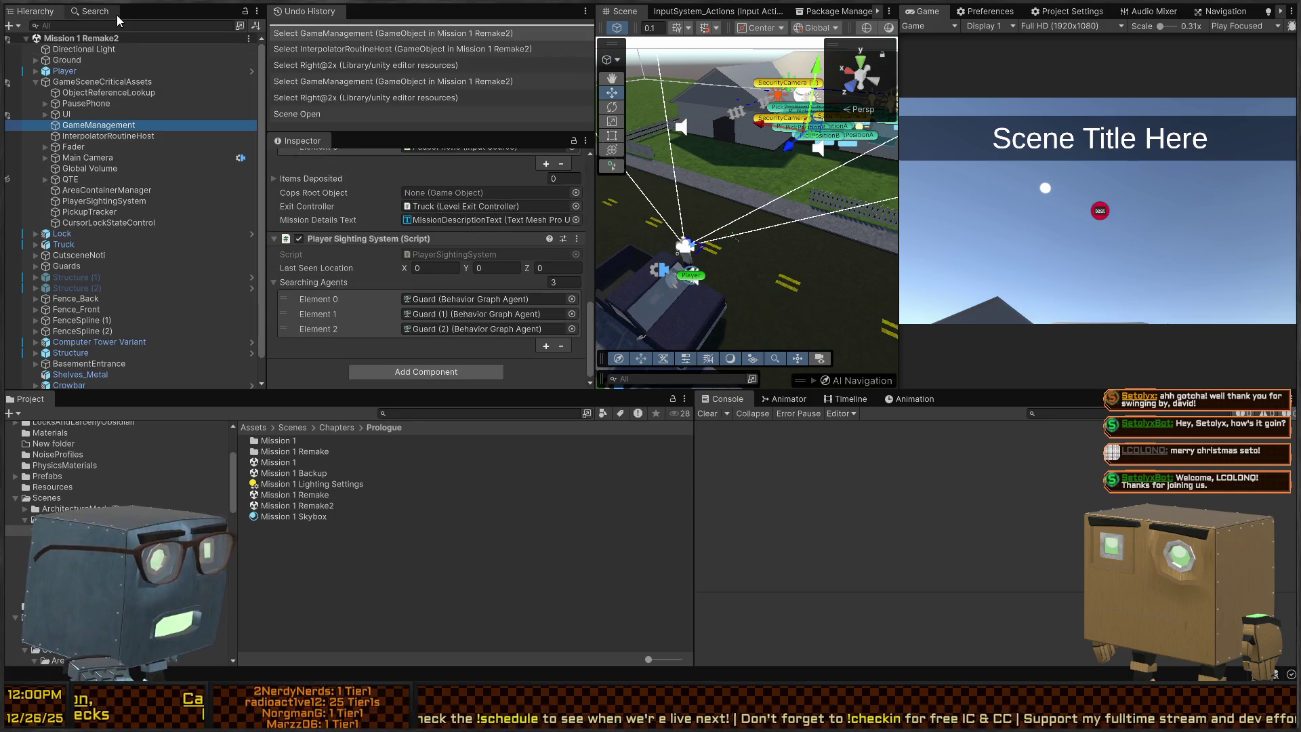
left_click(90, 12)
left_click(39, 13)
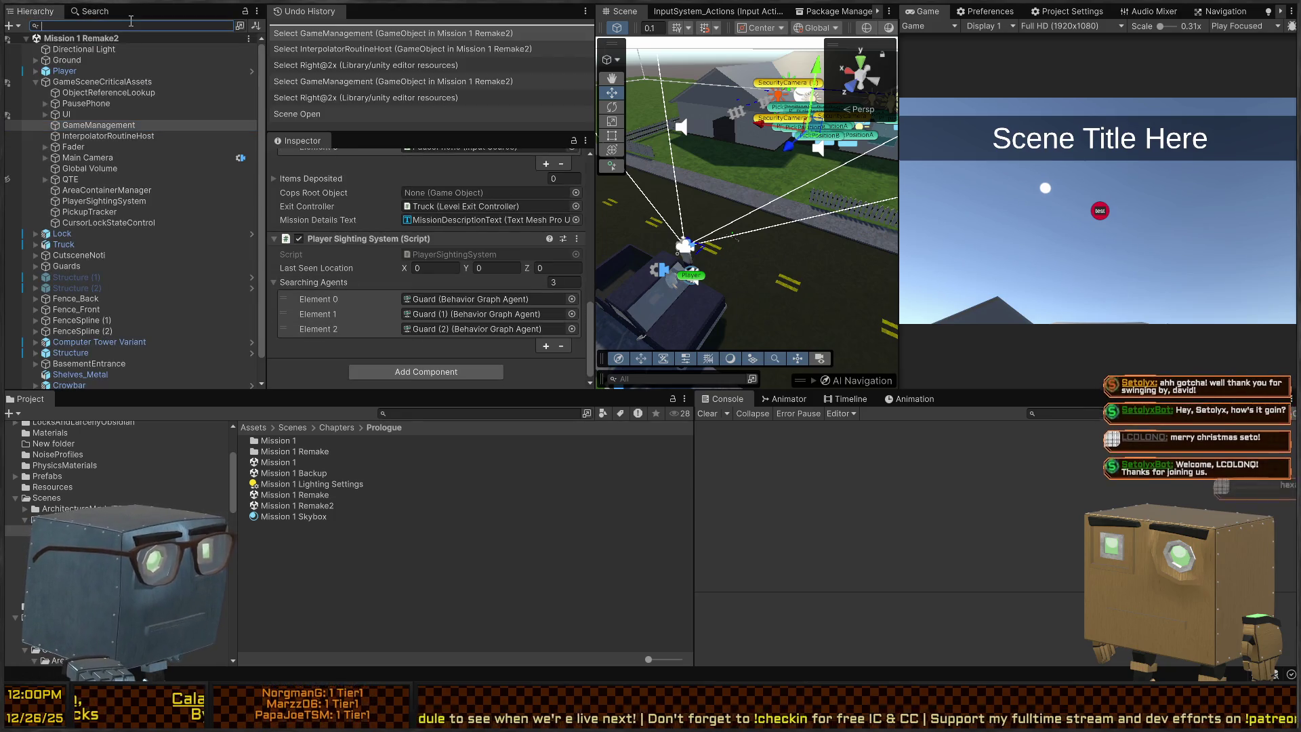
type("t=")
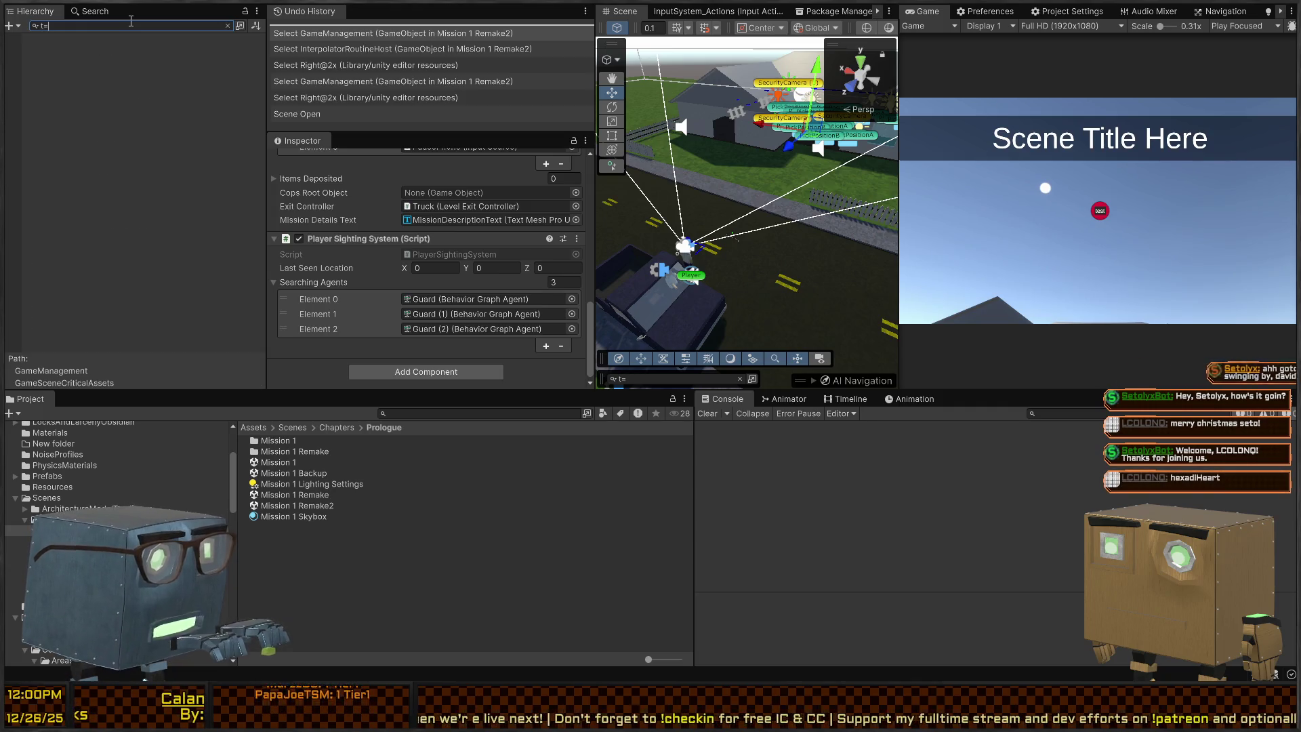
type("PlayerSI")
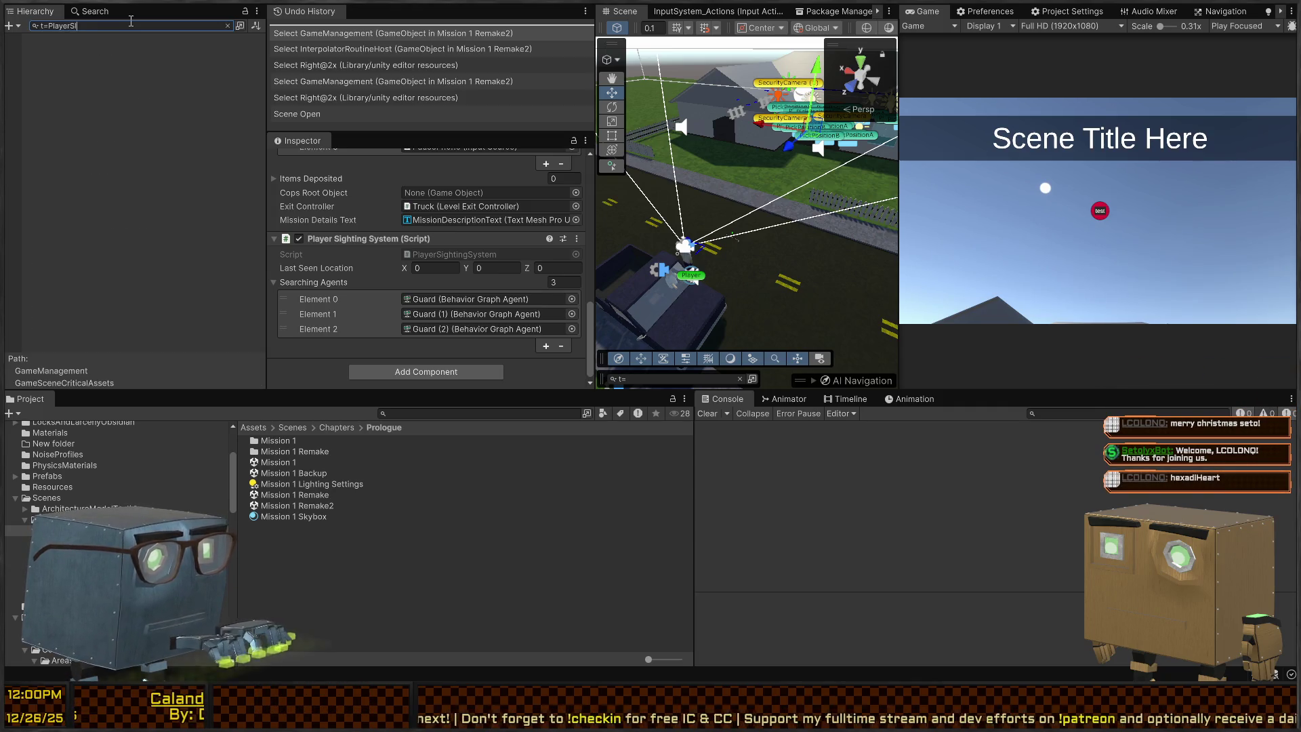
type("ghtingSystem")
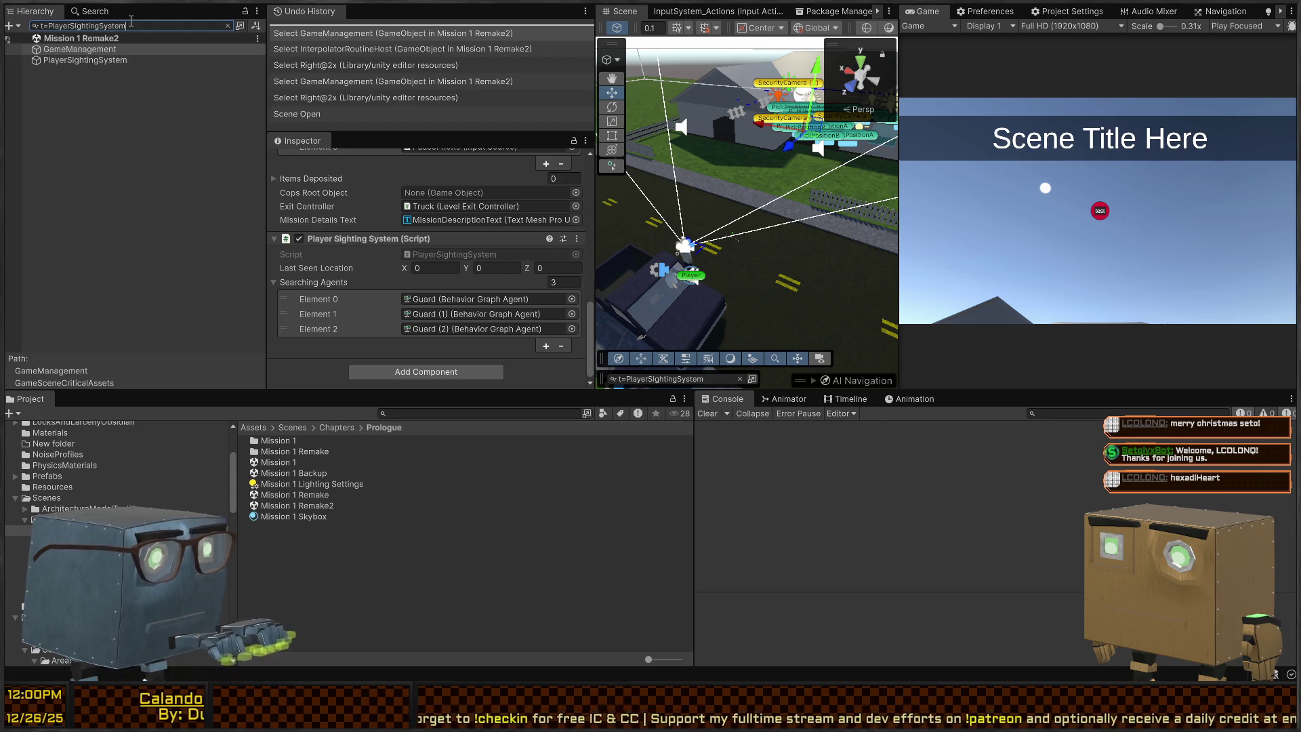
left_click(95, 60)
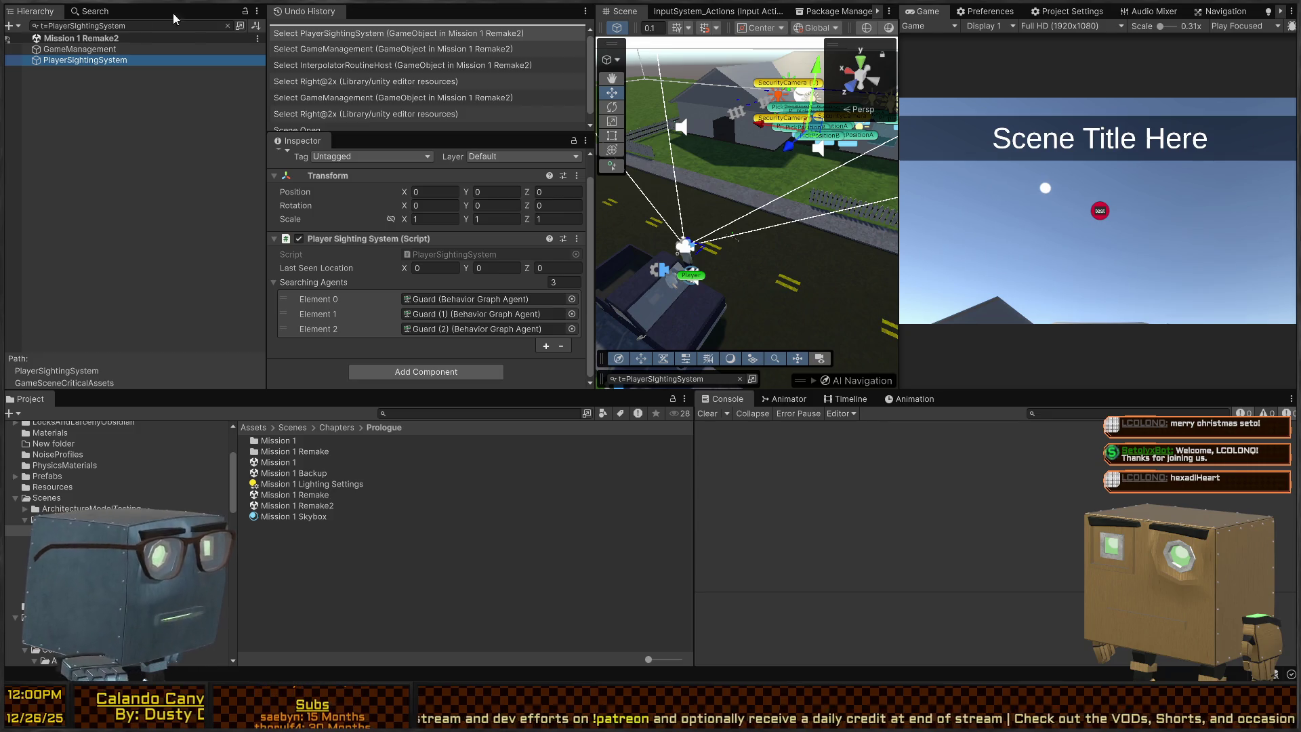
left_click(119, 77)
left_click(72, 59)
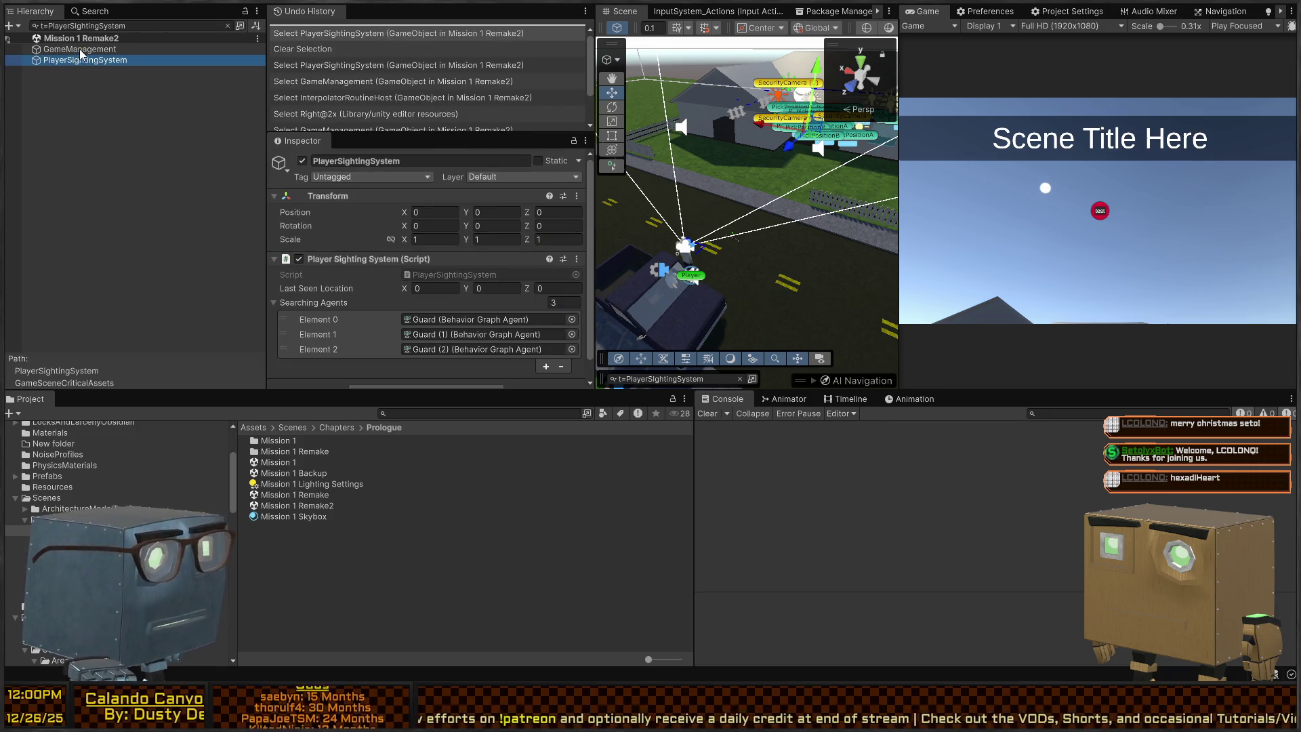
left_click(227, 25)
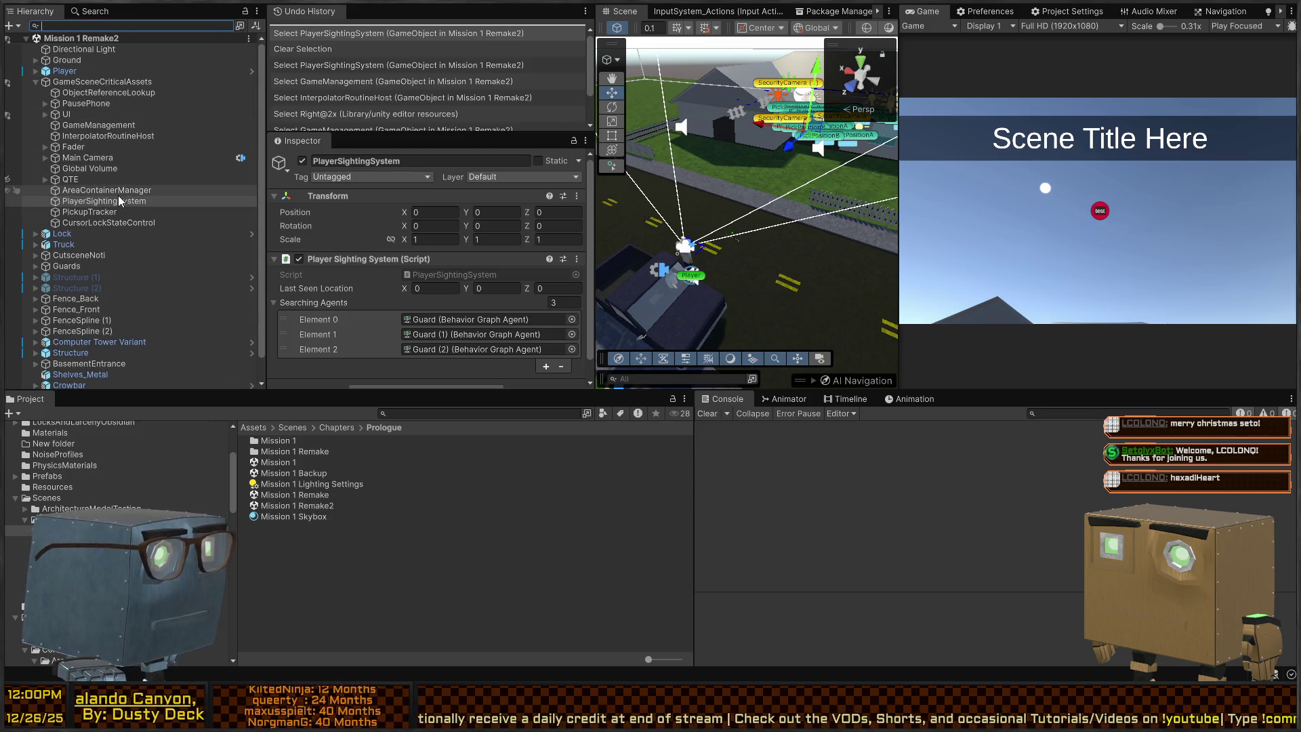
scroll(374, 241, "down", 1)
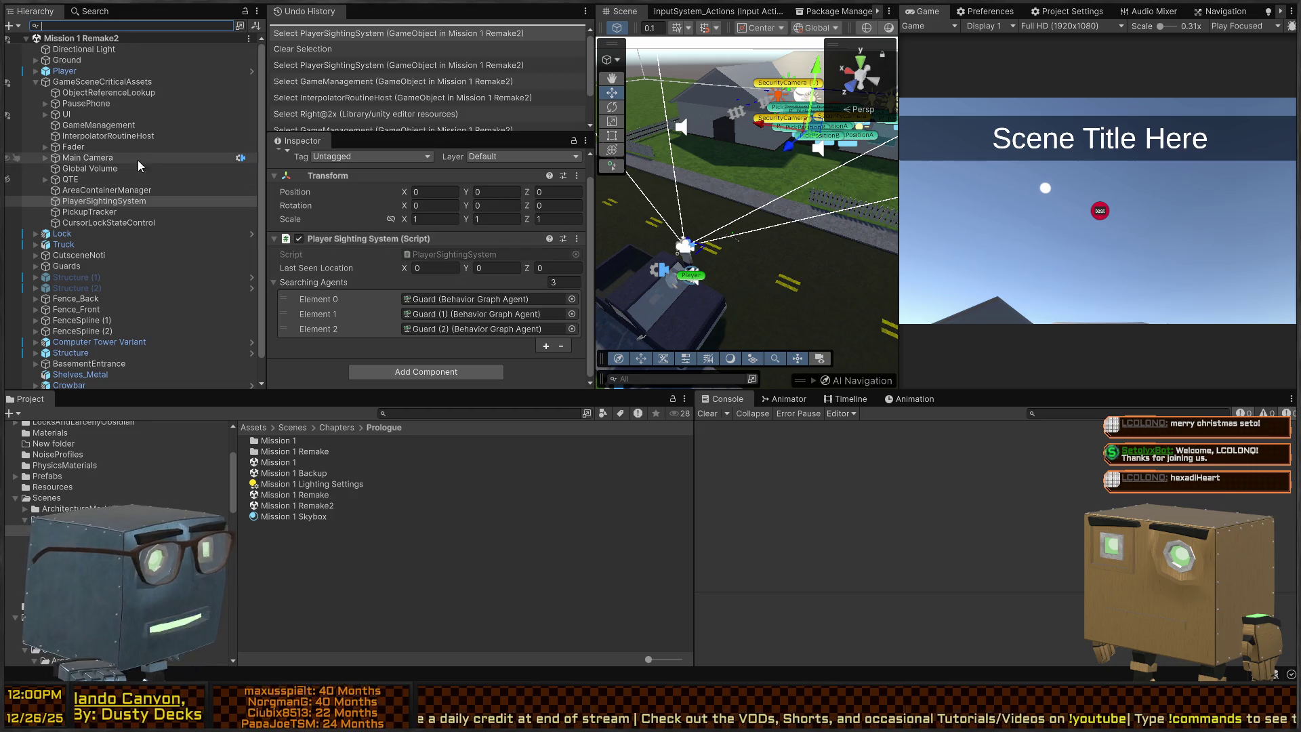
left_click(81, 82)
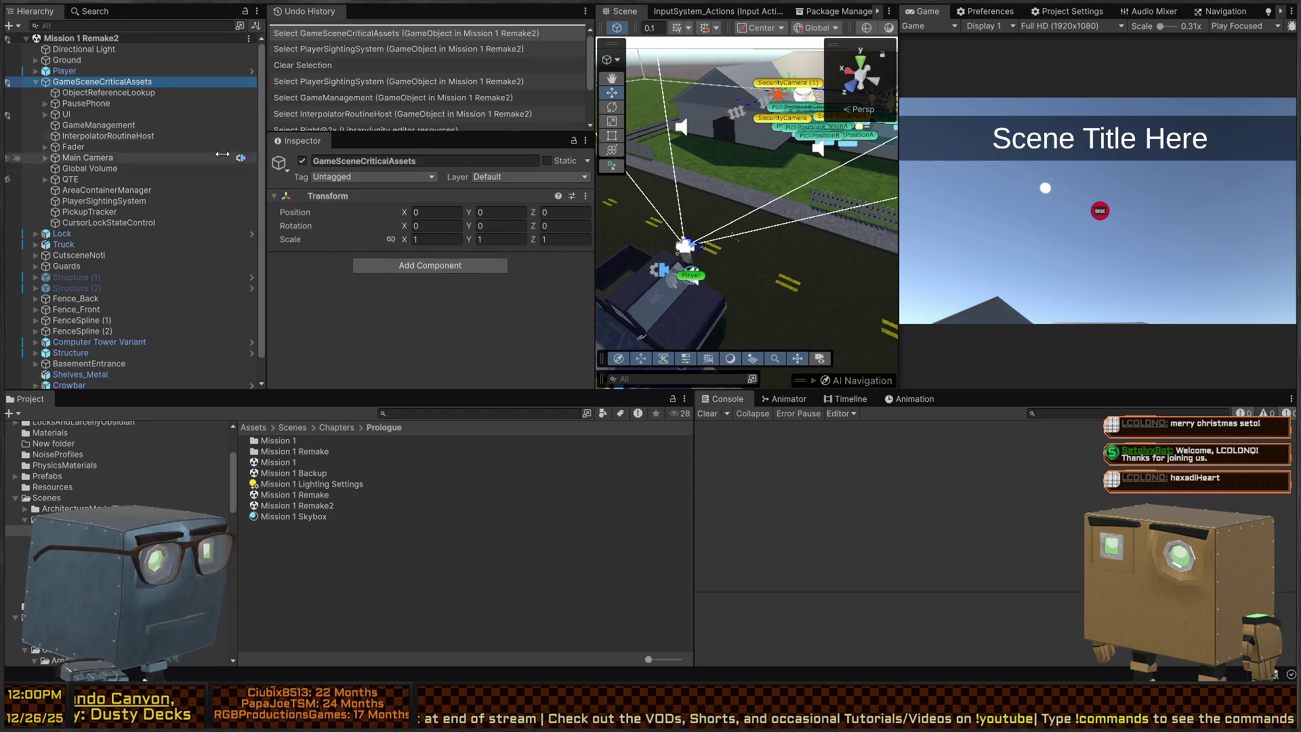
left_click(95, 93)
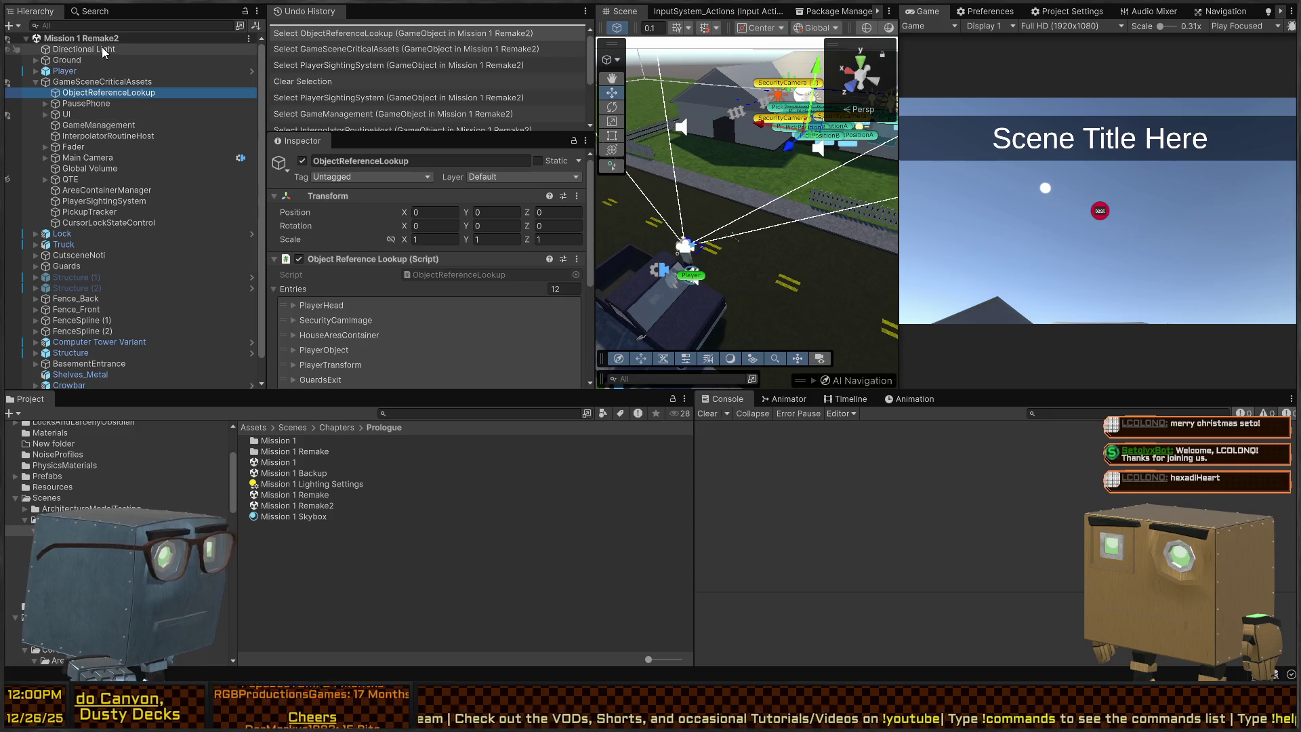
left_click(91, 127)
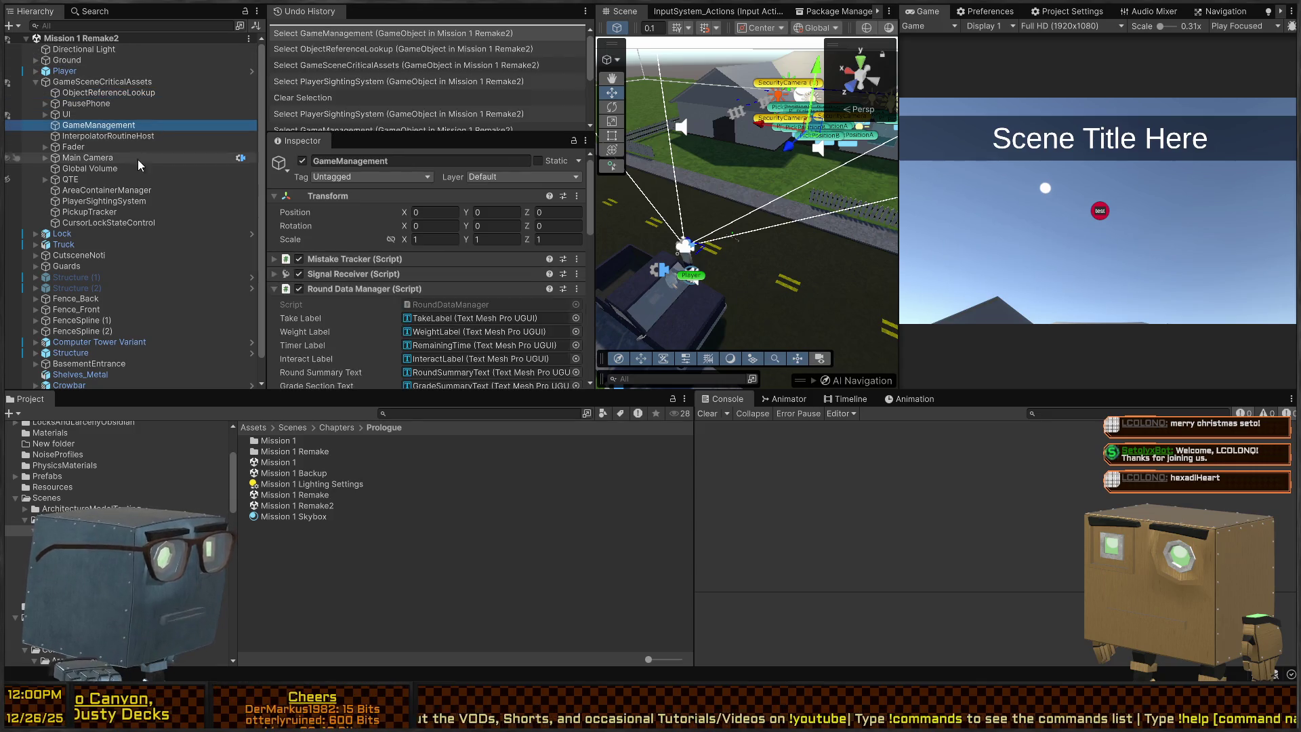
Remove the Player Sighting System component from GameManagement.
scroll(340, 249, "down", 10)
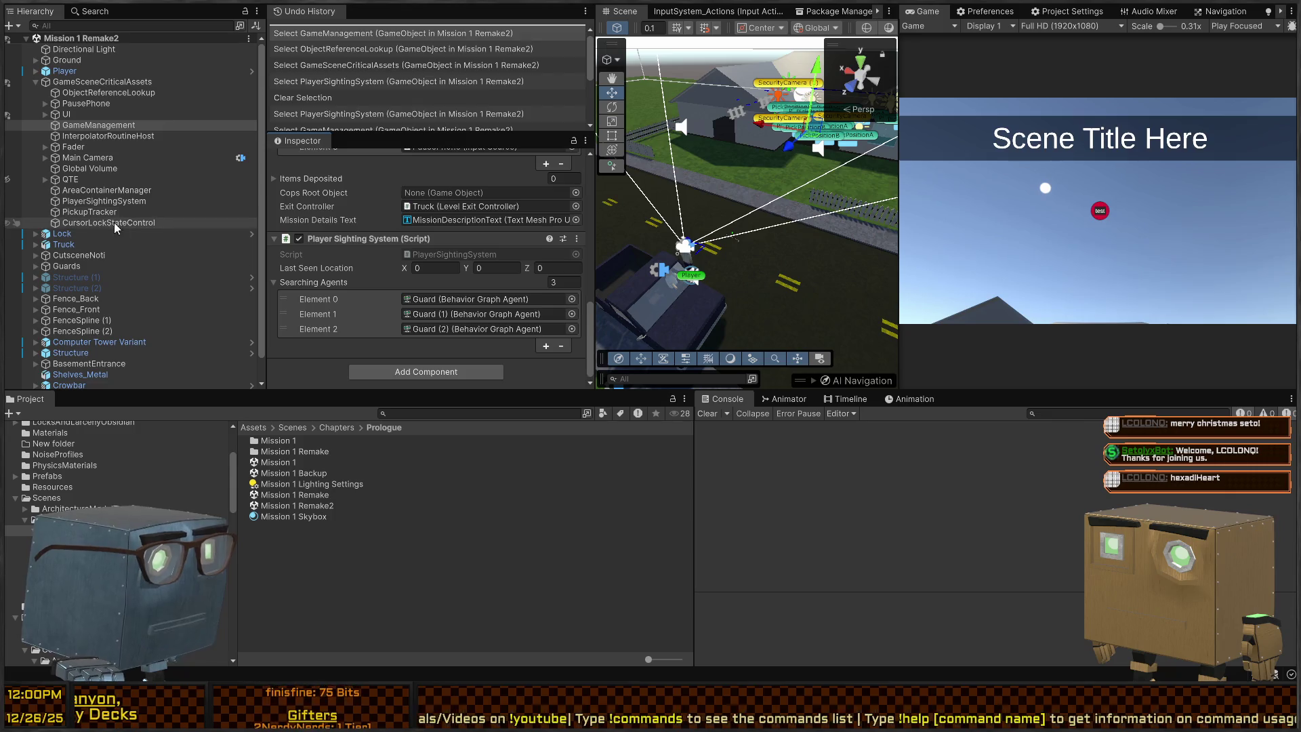
left_click(109, 202)
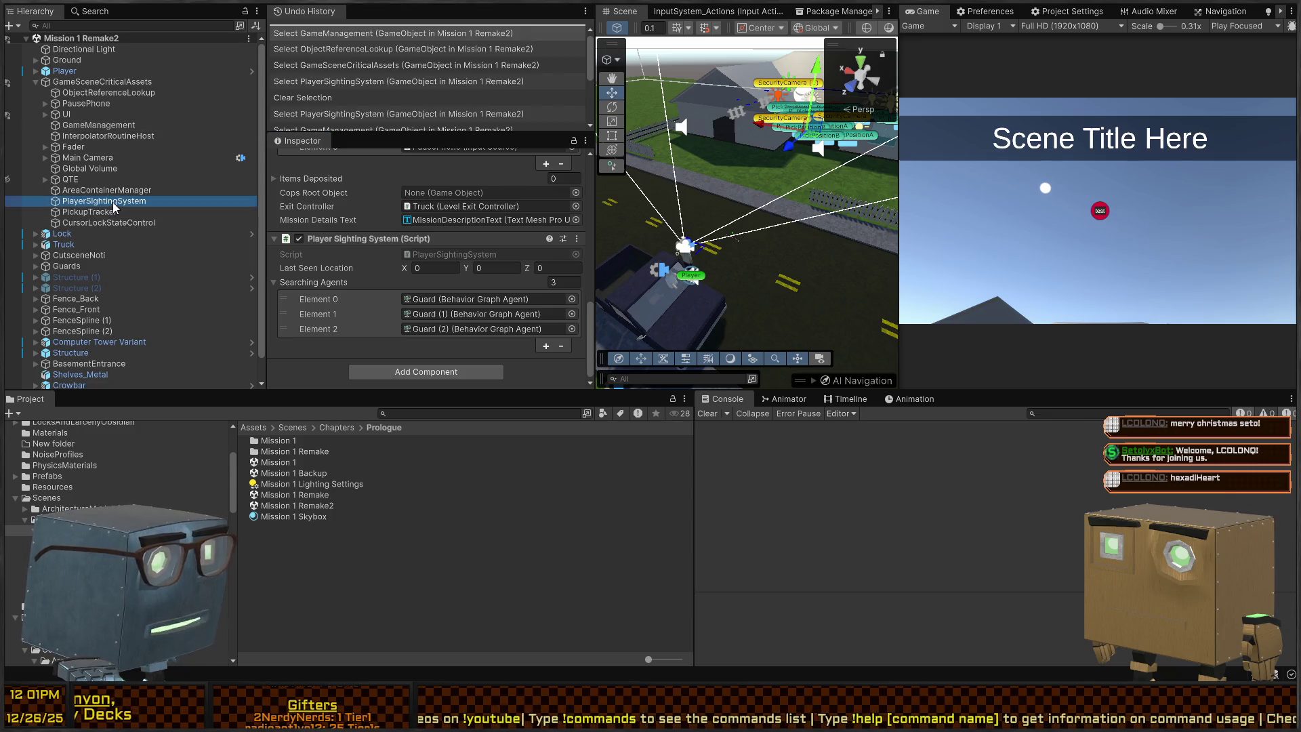
left_click(95, 125)
scroll(352, 273, "down", 10)
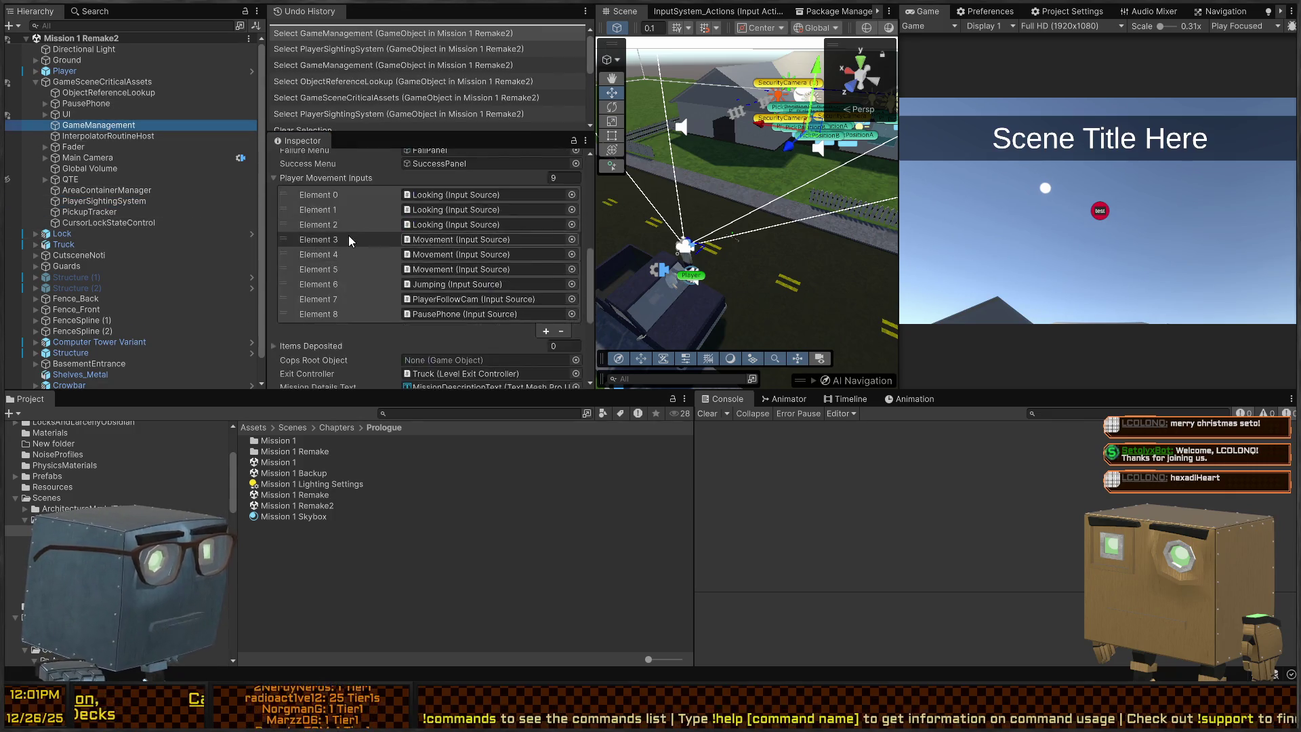
right_click(368, 239)
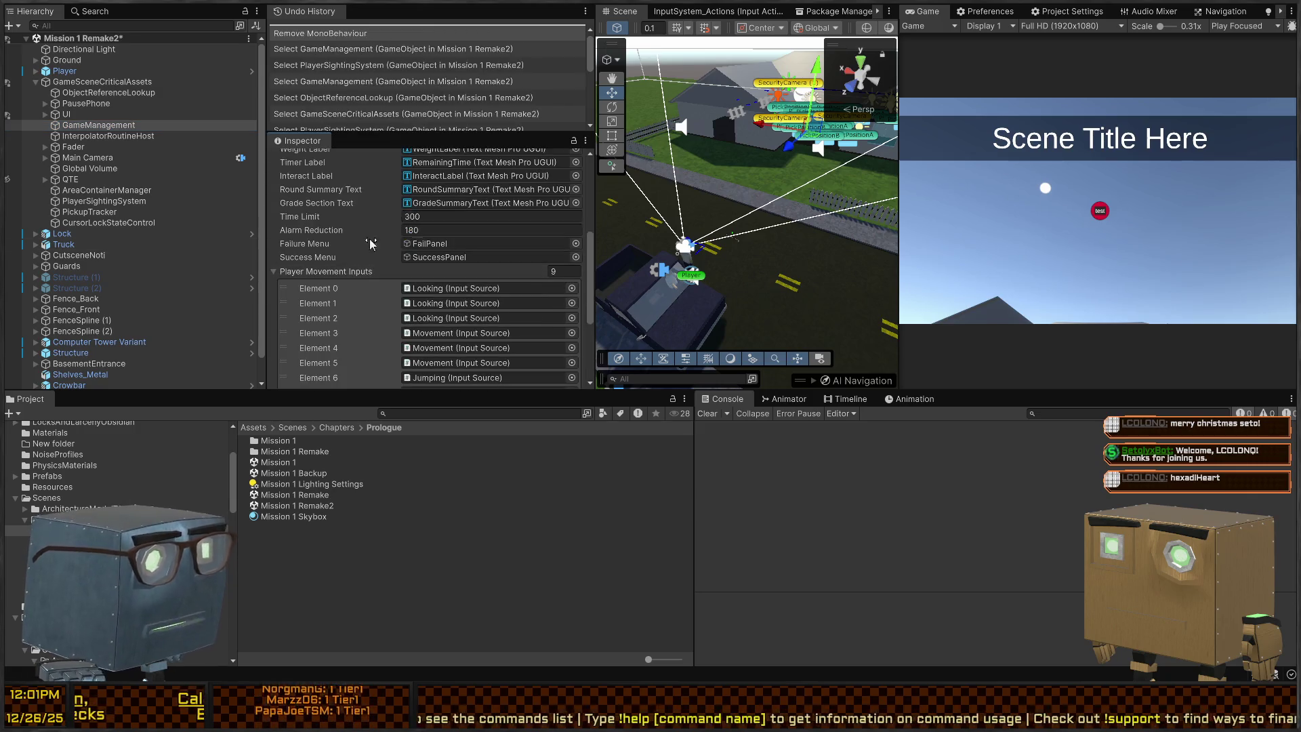
left_click(326, 144)
Delete the CursorLockStateControl object that has the missing script.
scroll(365, 233, "up", 3)
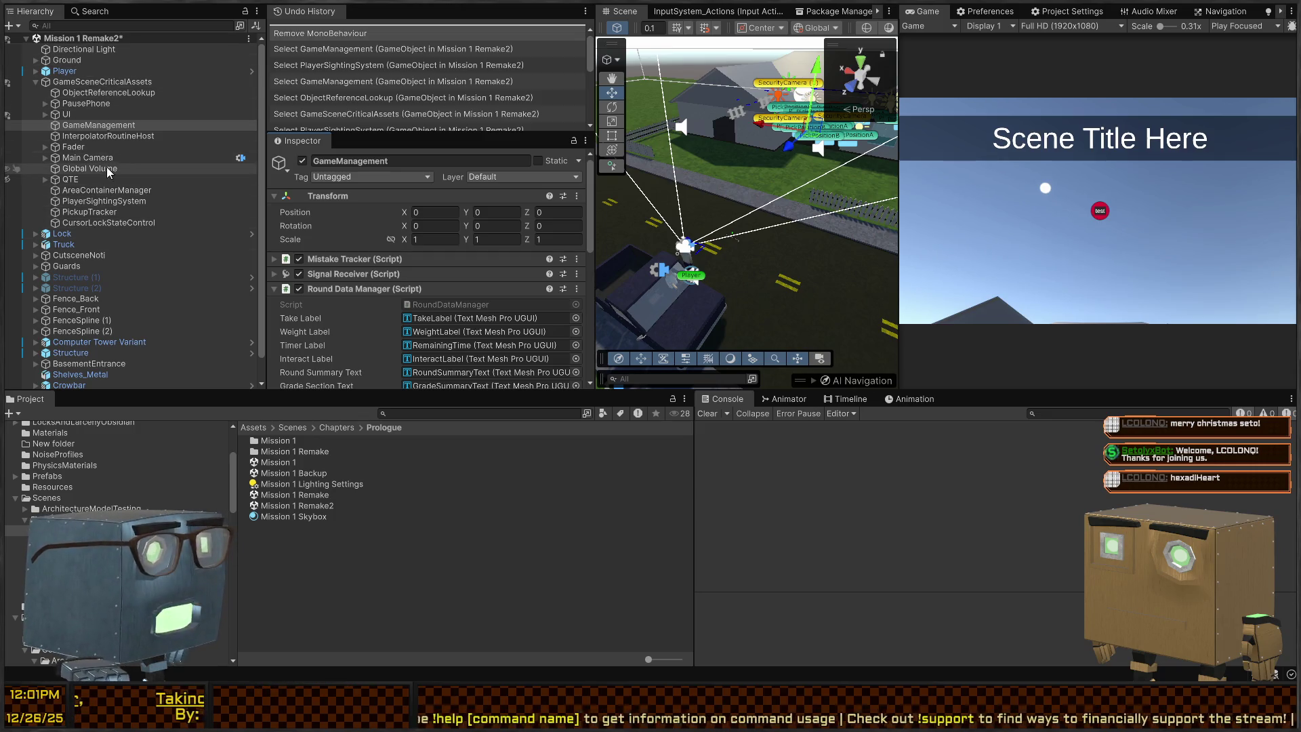
left_click(95, 211)
left_click(112, 191)
left_click(117, 201)
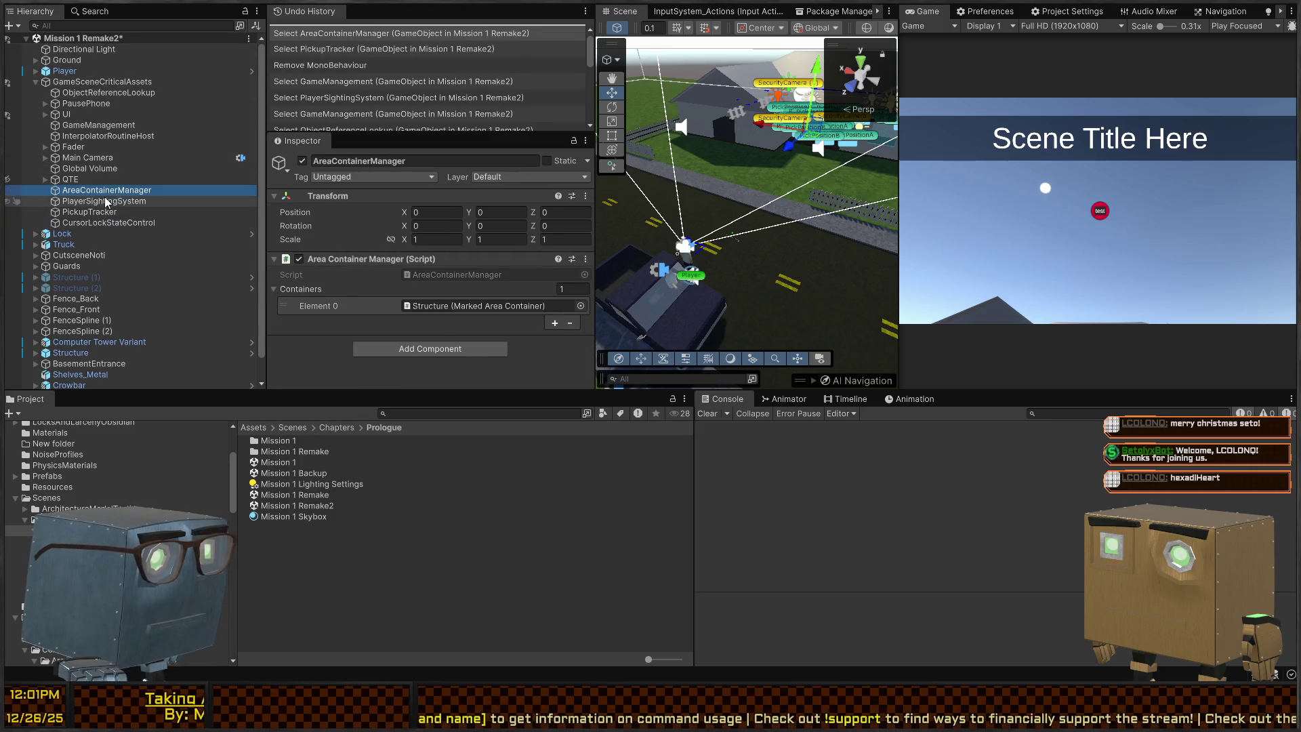
left_click(99, 212)
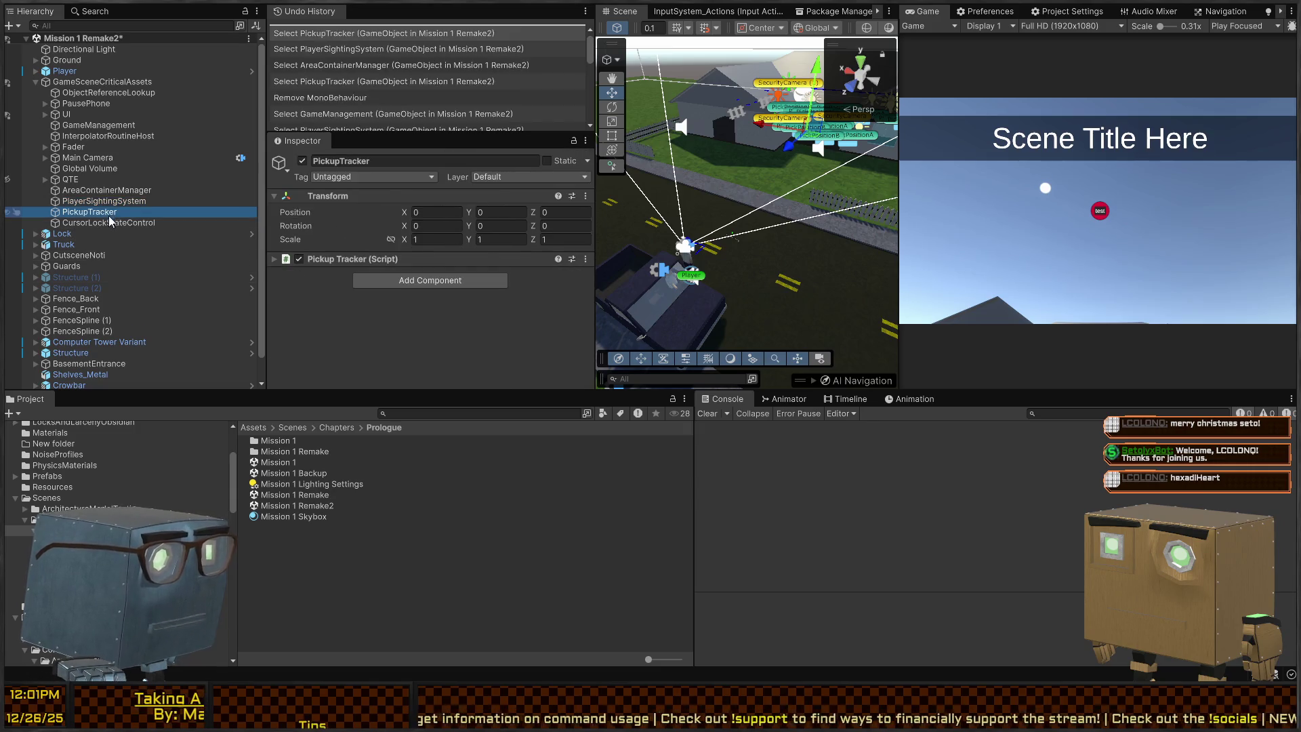
left_click(119, 223)
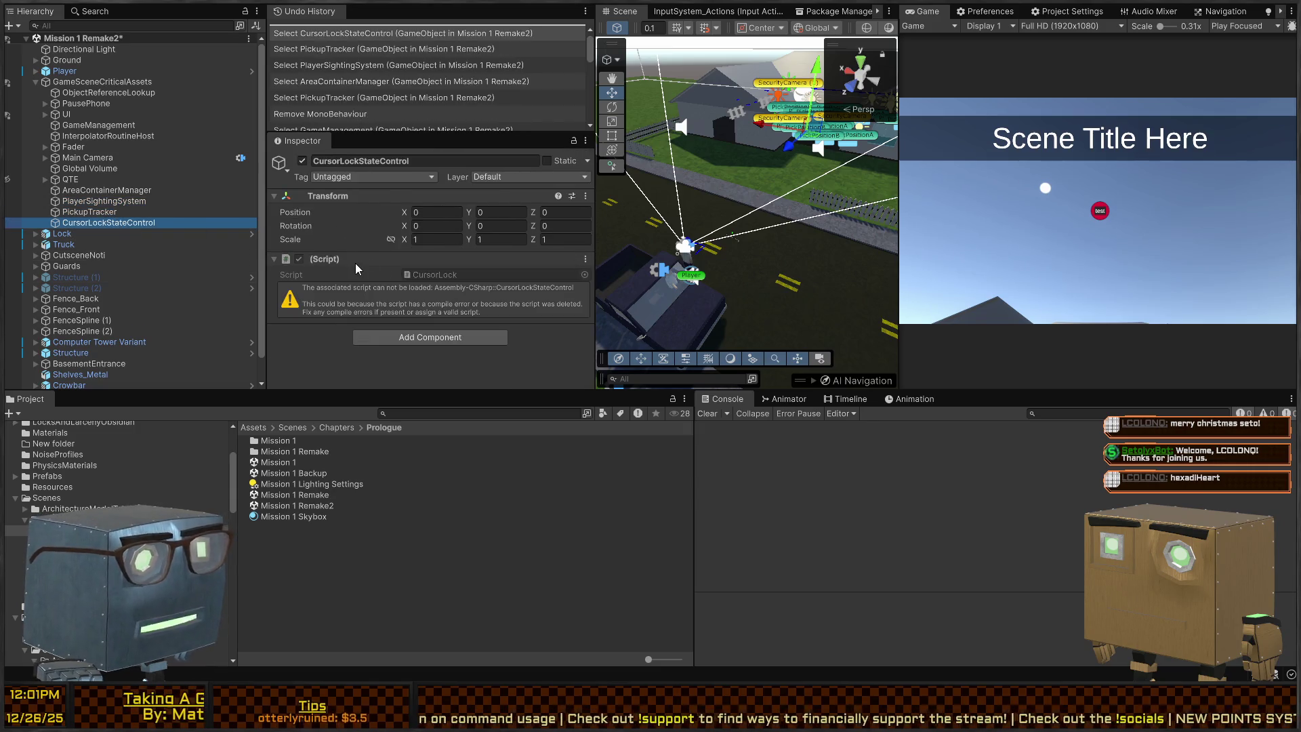
left_click(359, 268)
left_click(95, 200)
left_click(106, 223)
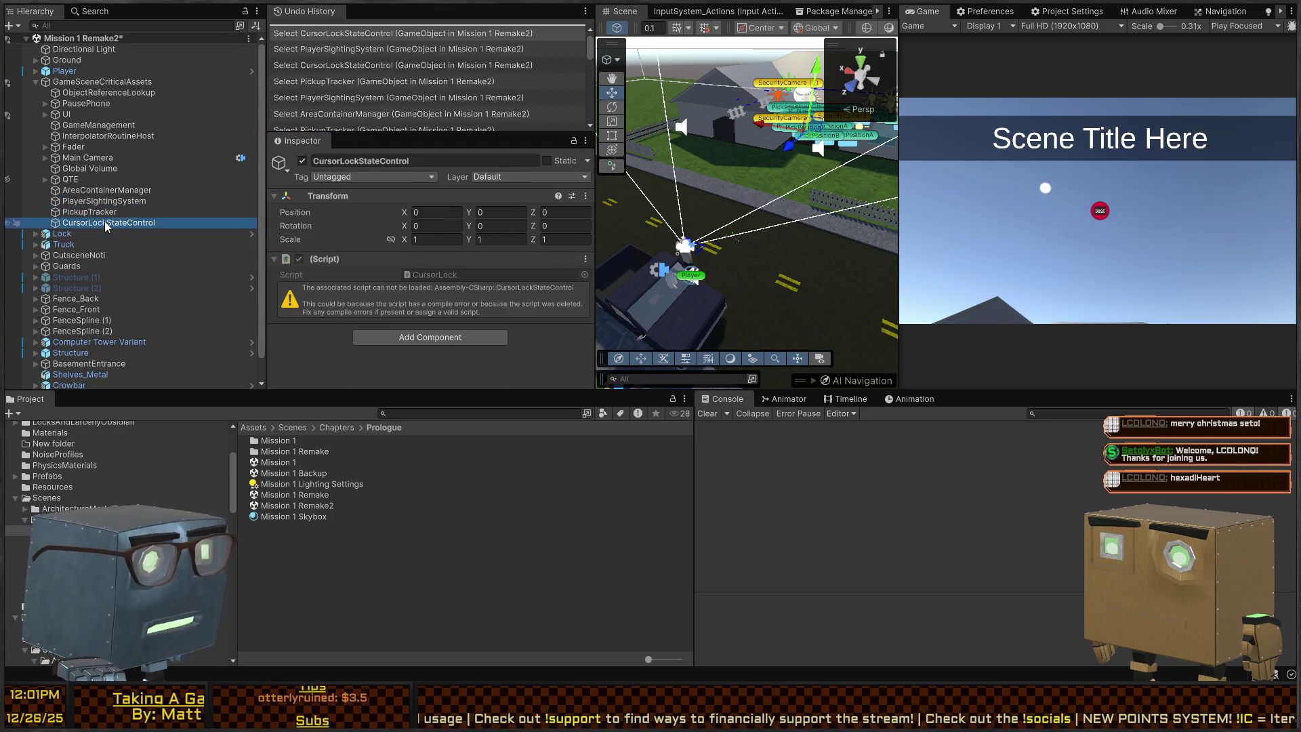
key("Delete")
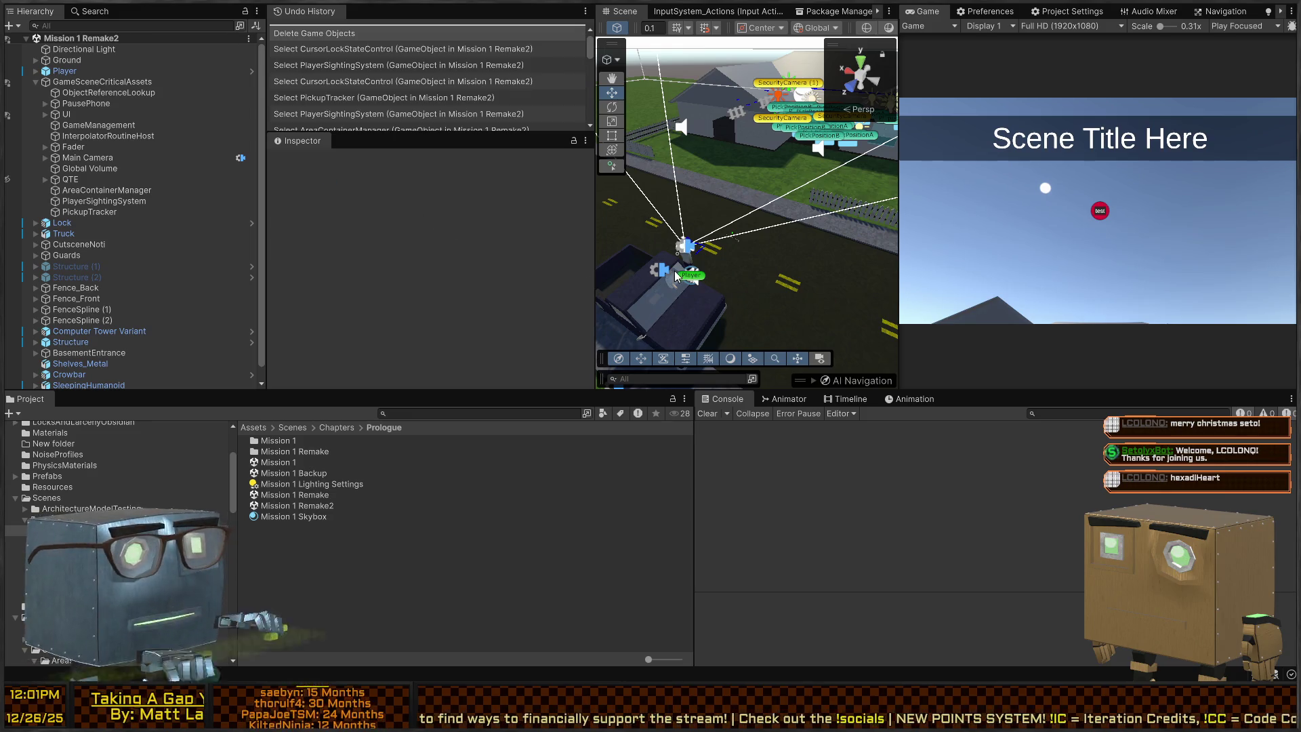
Play the scene and trace the missing tooltip error through PlayerFollowCam's Interactor to its code.
key("ctrl+p")
key("ctrl+p")
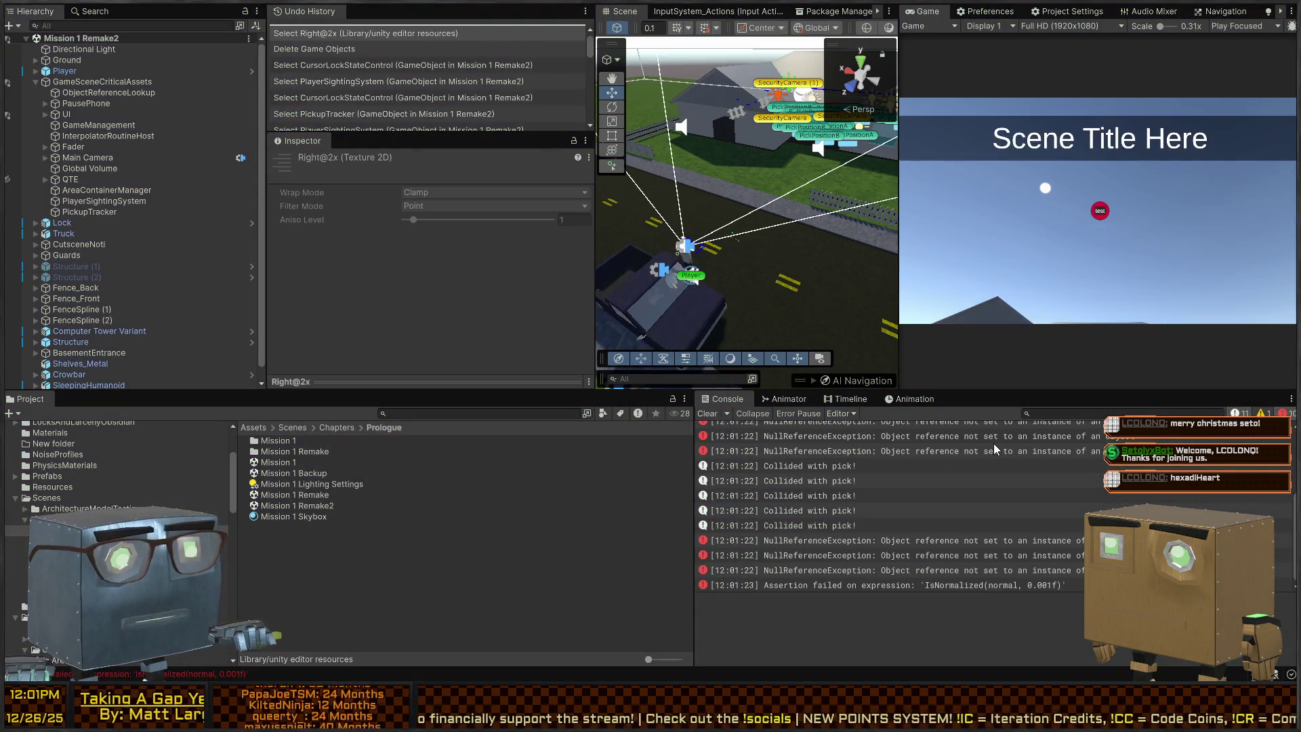
scroll(896, 522, "up", 5)
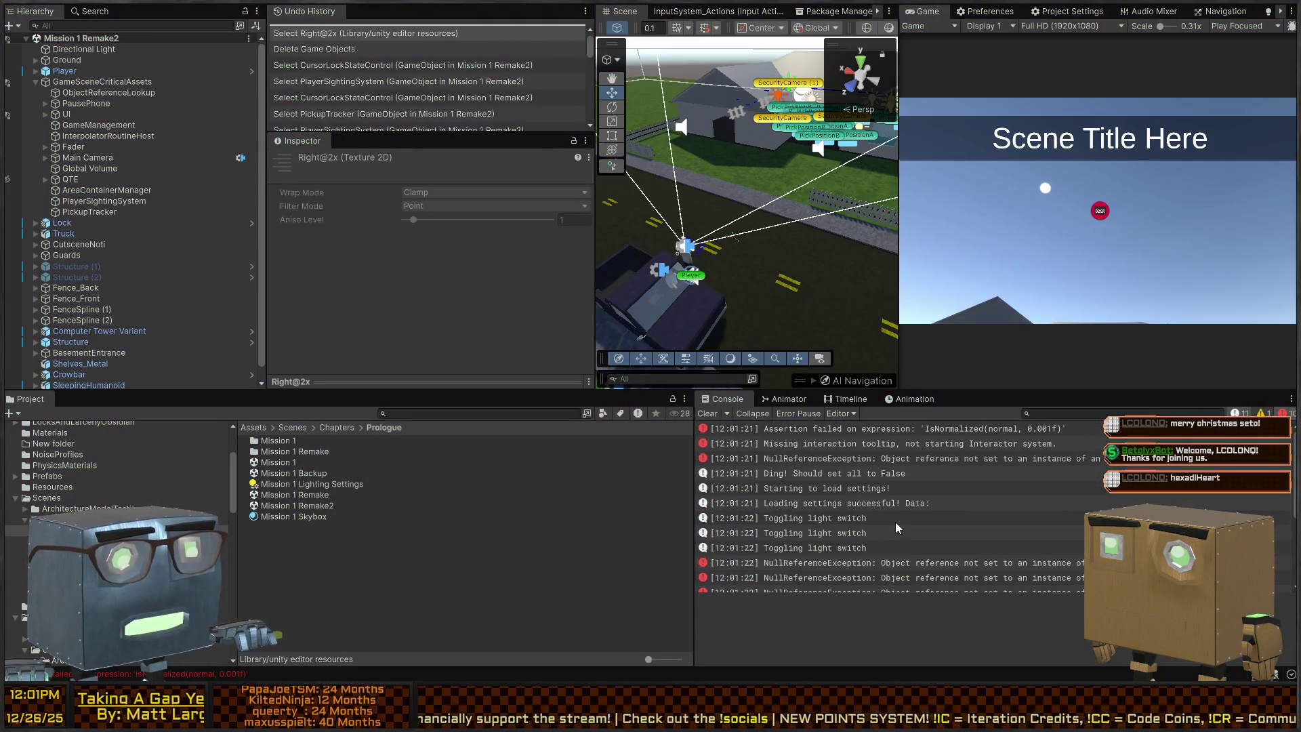
left_click(934, 449)
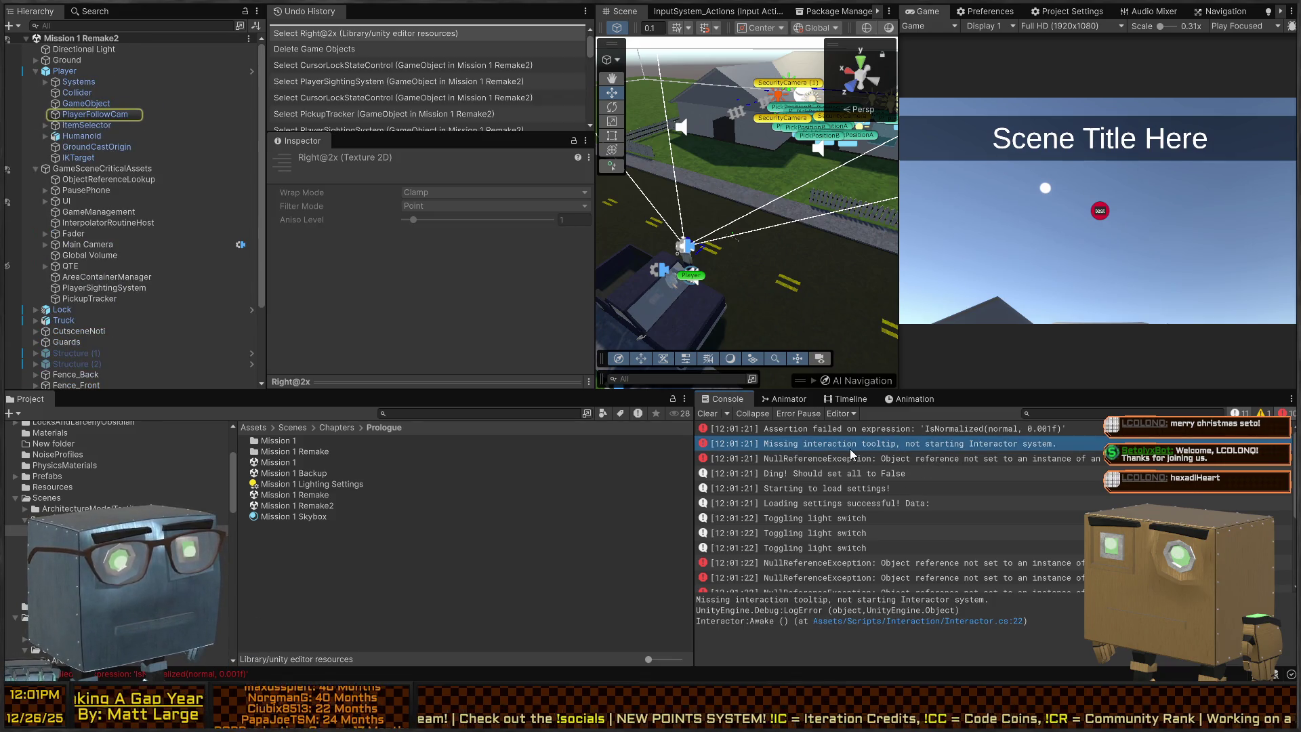
left_click(111, 116)
scroll(472, 232, "down", 5)
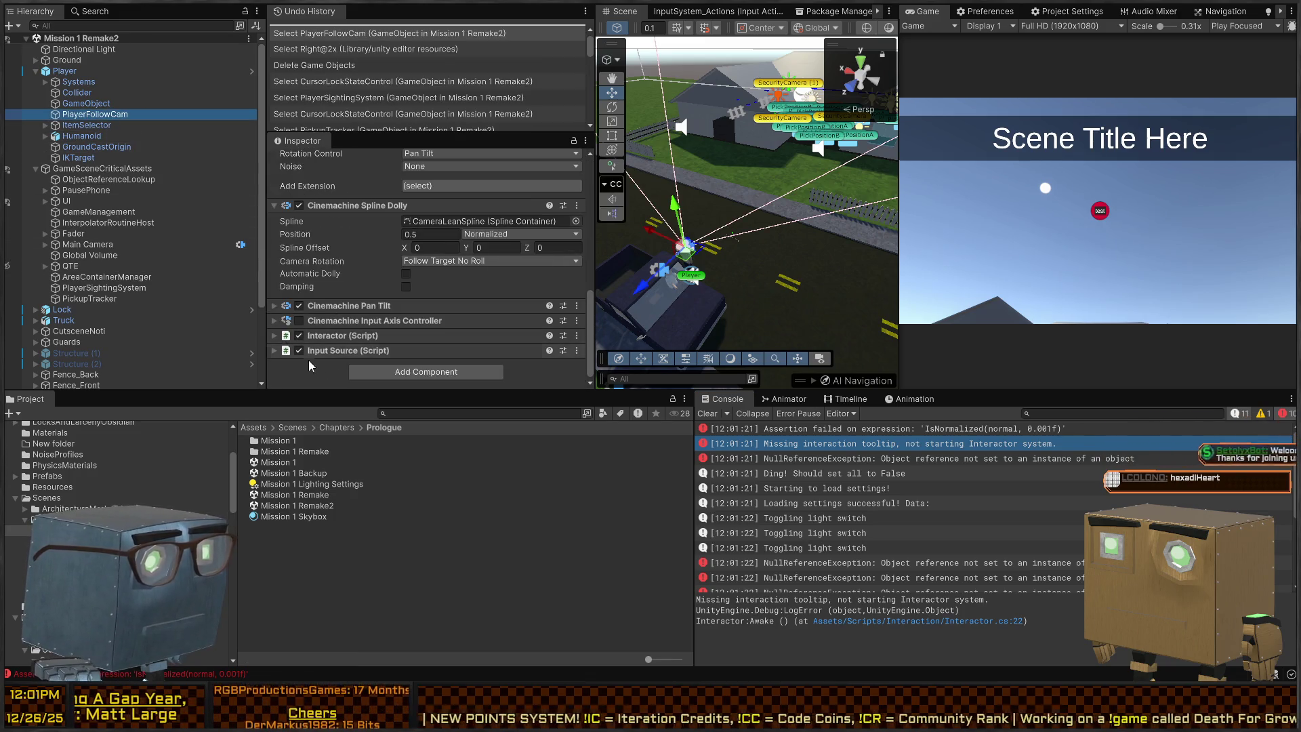
scroll(472, 268, "down", 3)
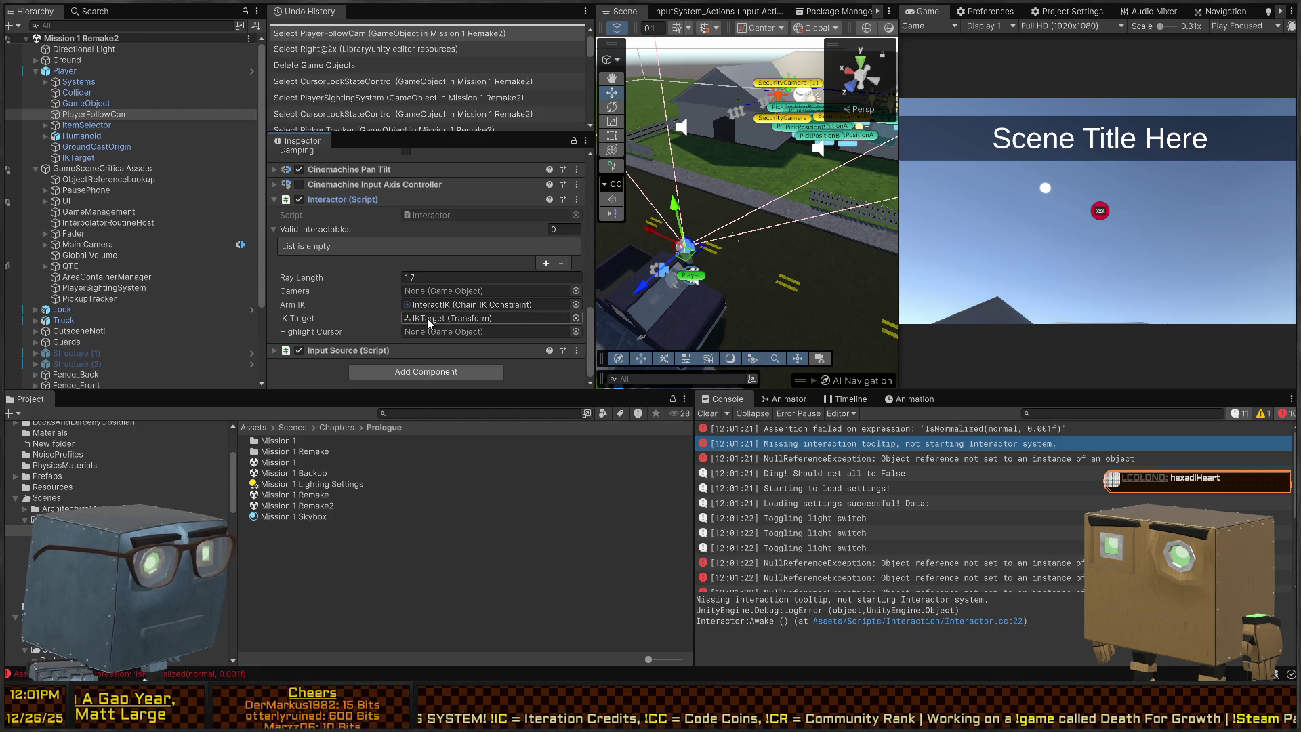
double_click(828, 445)
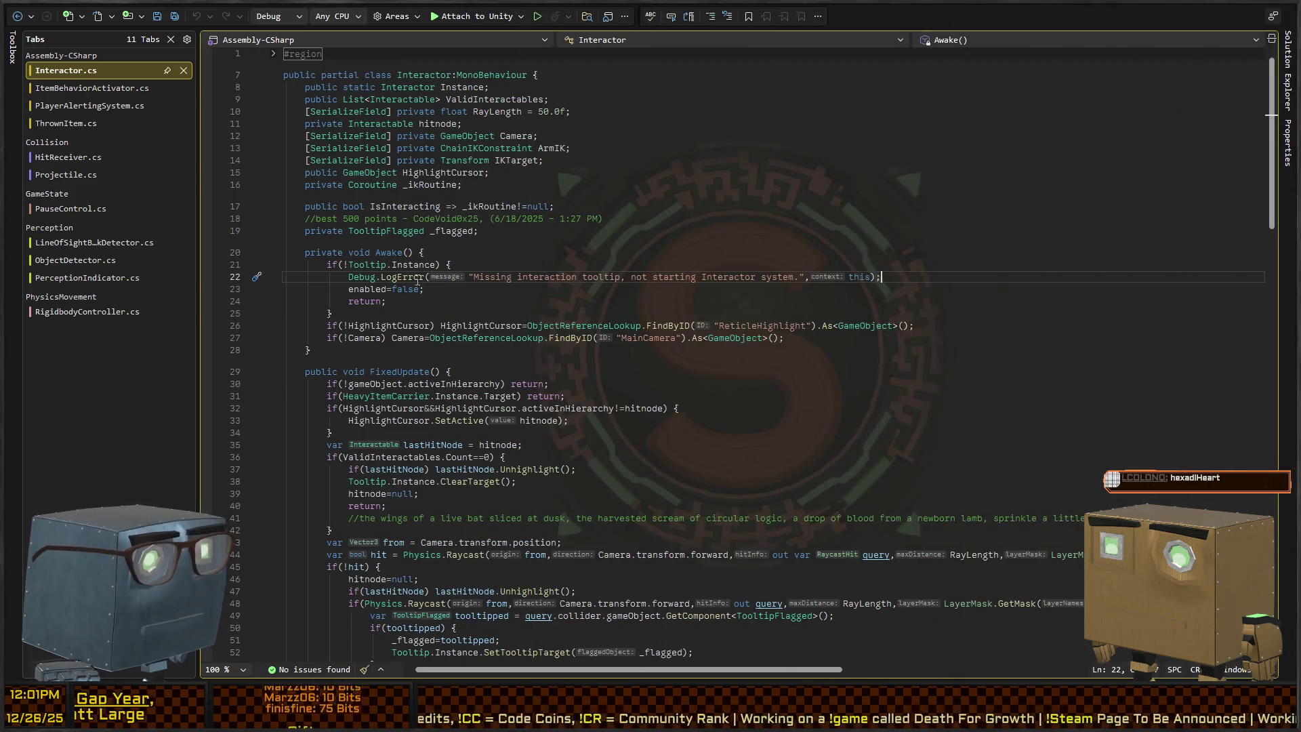
Delete Tooltip's Awake method and static Instance declaration.
left_click(410, 264, "ctrl")
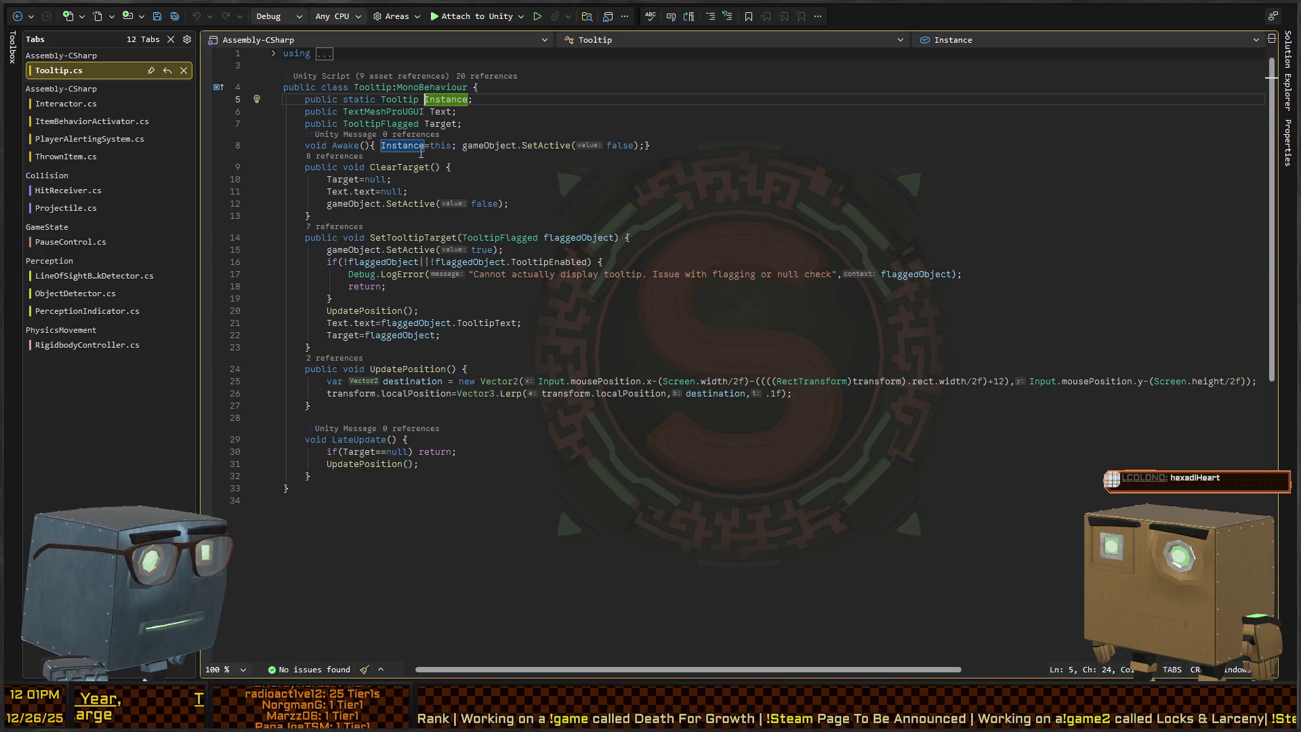
left_click(623, 145)
key("shift+Up")
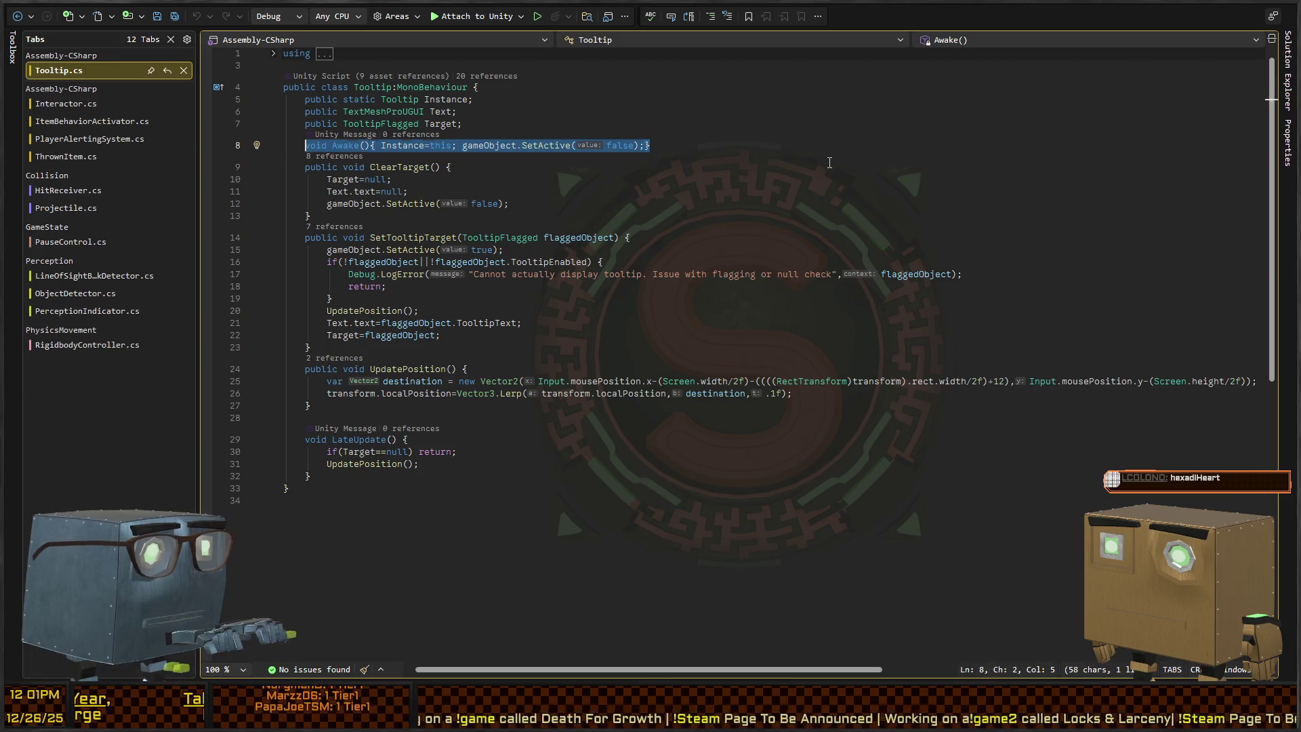
key("Delete")
key("Up")
key("Up")
key("shift+Up")
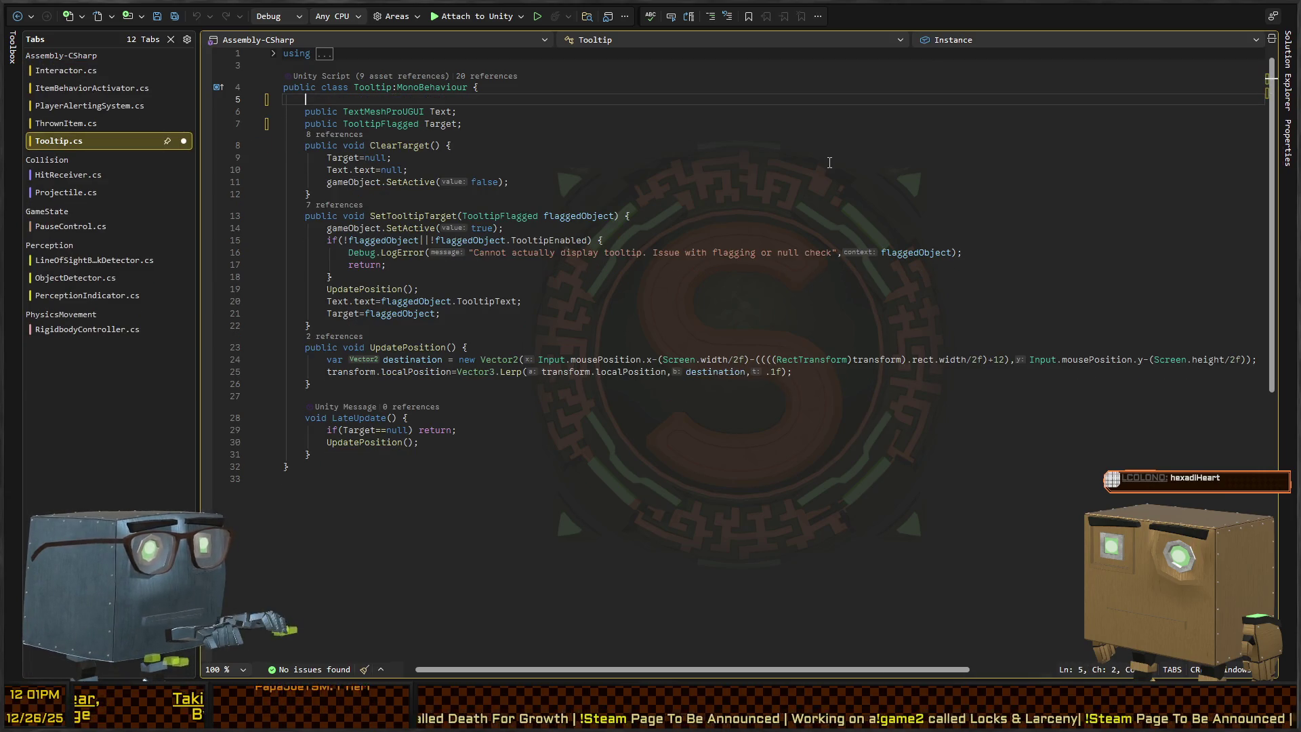
key("Delete")
Change Tooltip's base class to SingletonMonoBehaviour<Tooltip>.
key("ctrl+Left")
type("SingletonMonoBehaviour")
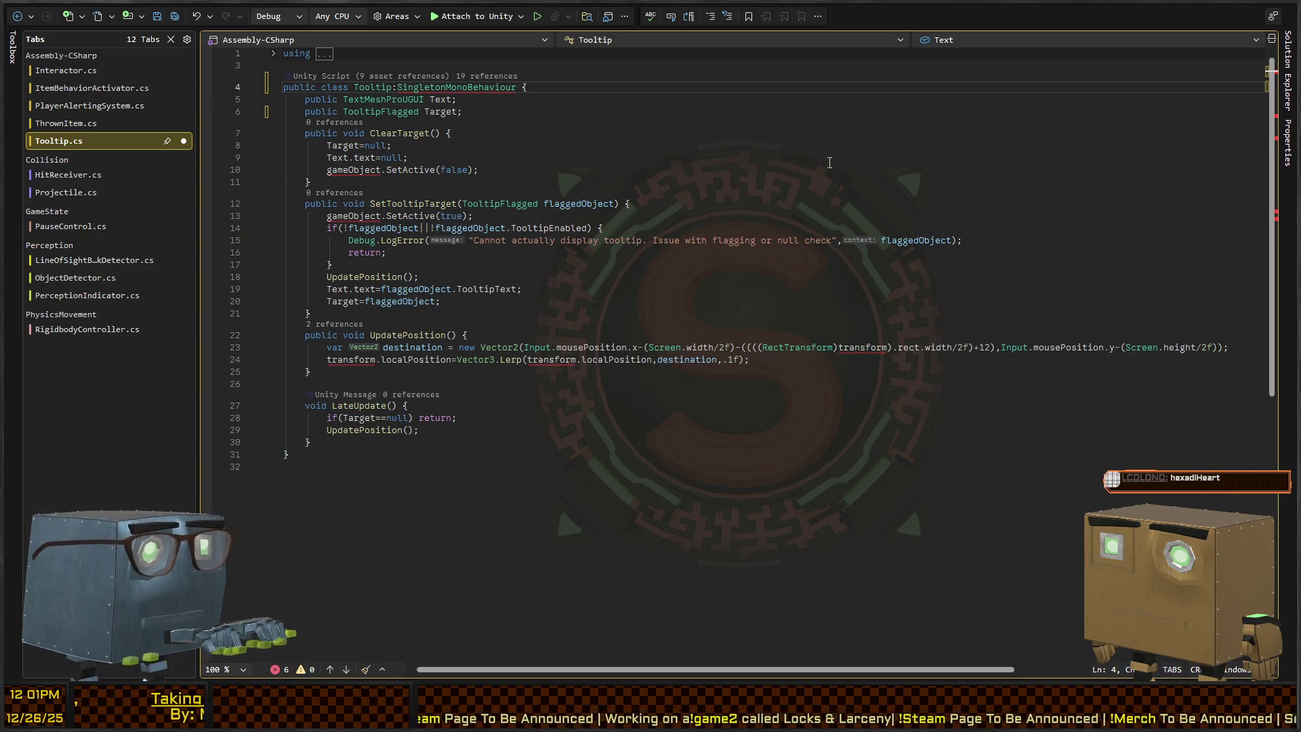
type("<Tooltip>")
key("Down")
key("Down")
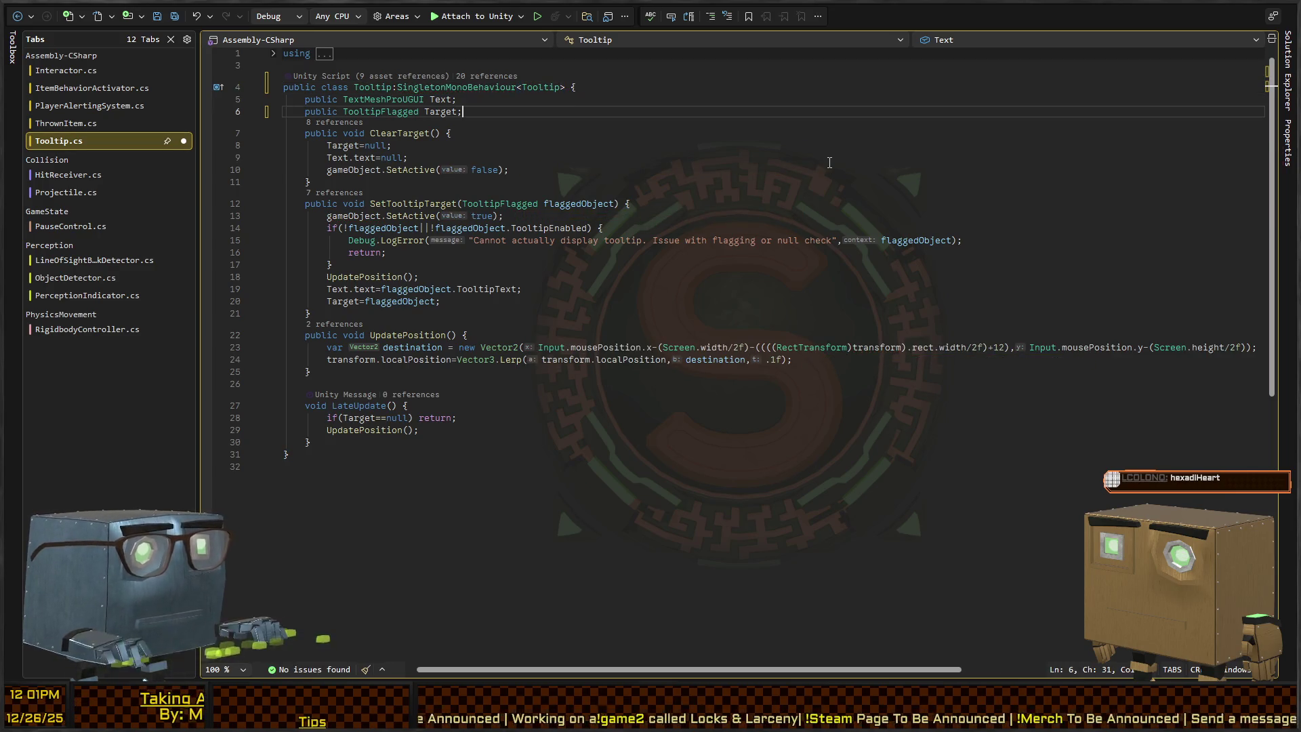
key("Up")
key("Up")
key("End")
key("Left")
key("Left")
key("Left")
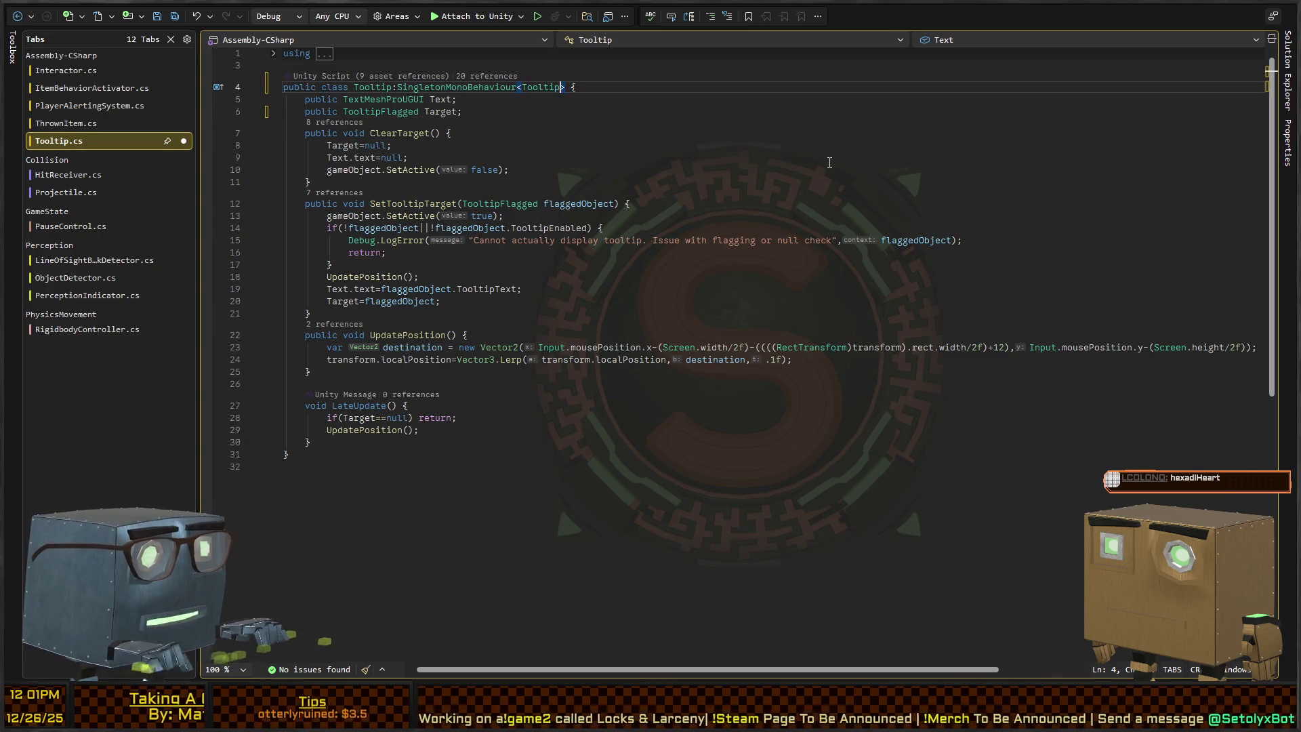
Review the SingletonMonoBehaviour definition and its OnDestroy code, then return to Tooltip.
key("shift+F12")
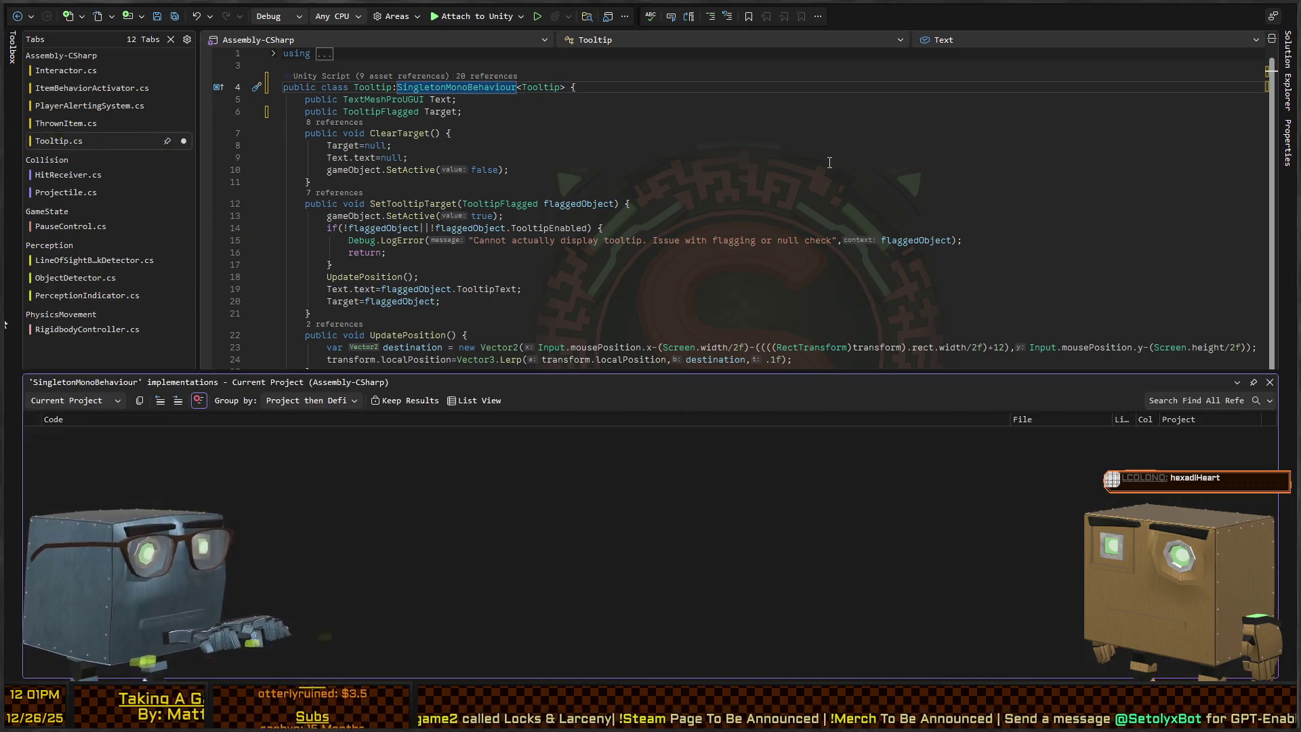
key("Escape")
left_click(448, 88, "ctrl")
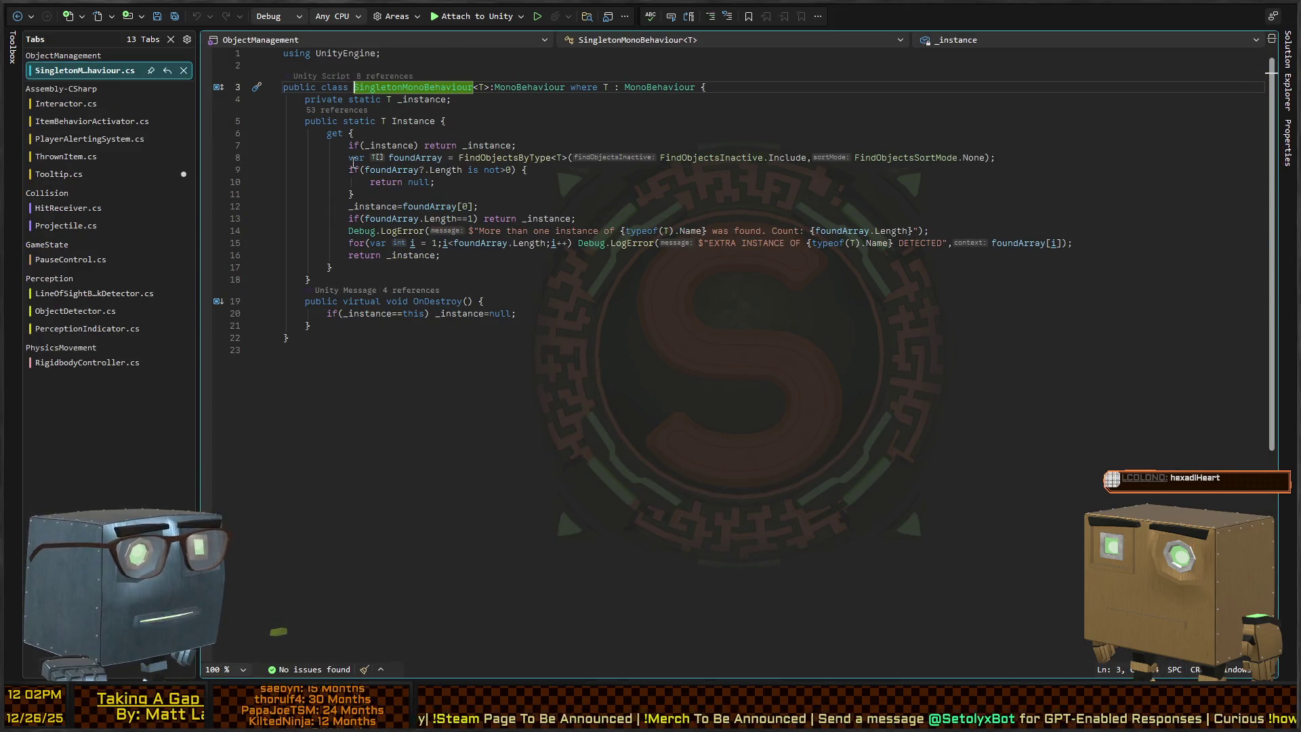
left_click_drag(610, 351, 405, 156)
left_click(475, 313)
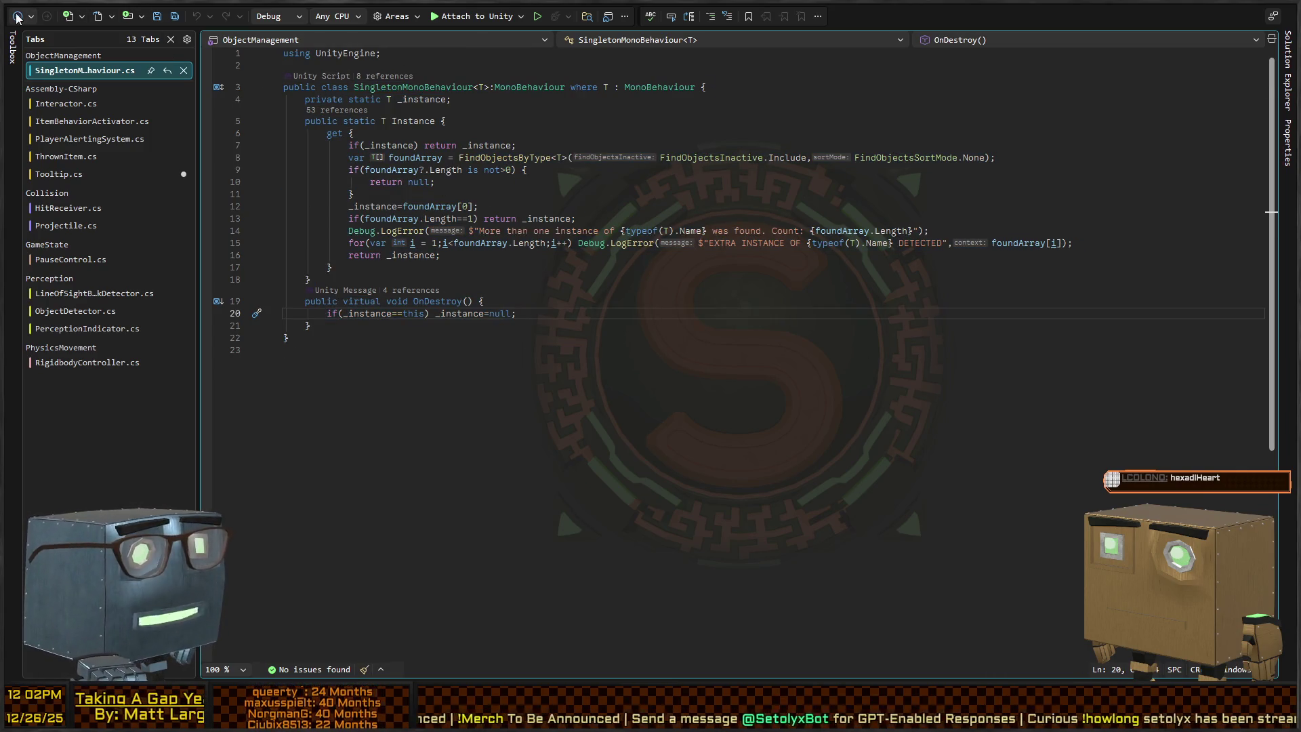
double_click(400, 87)
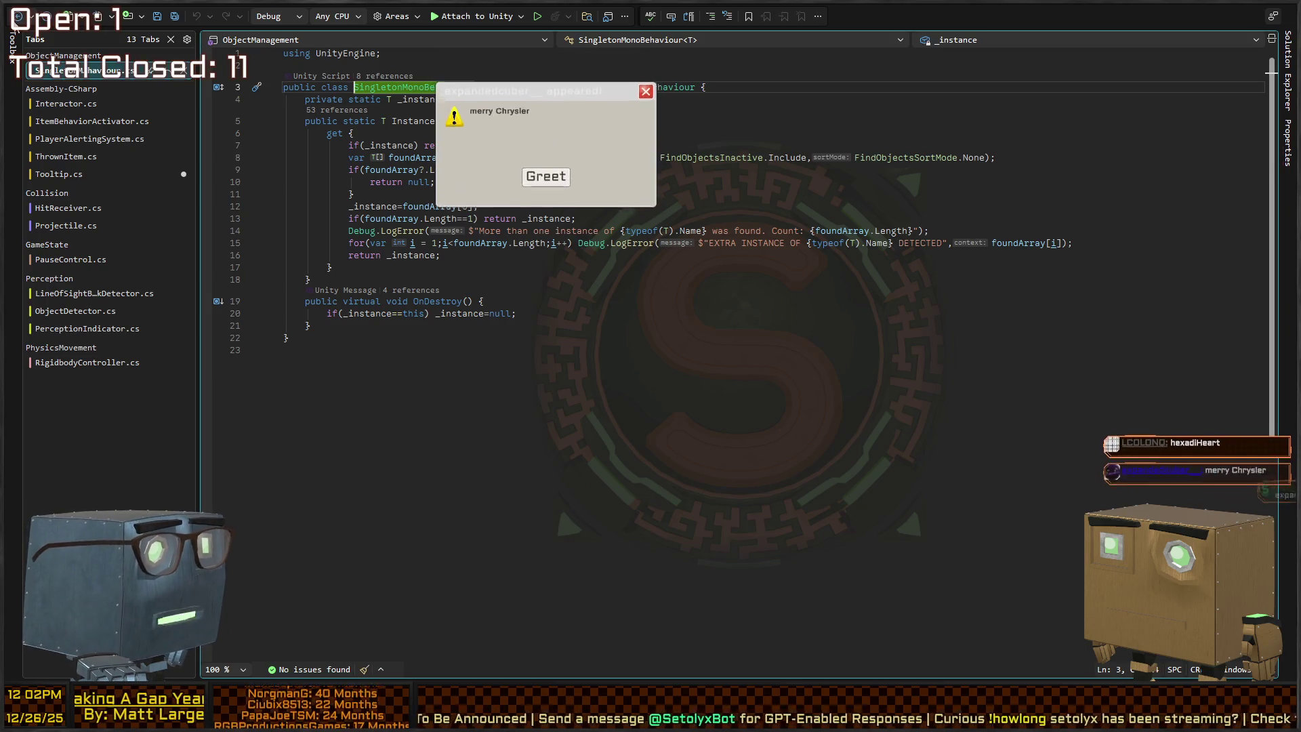
key("F8")
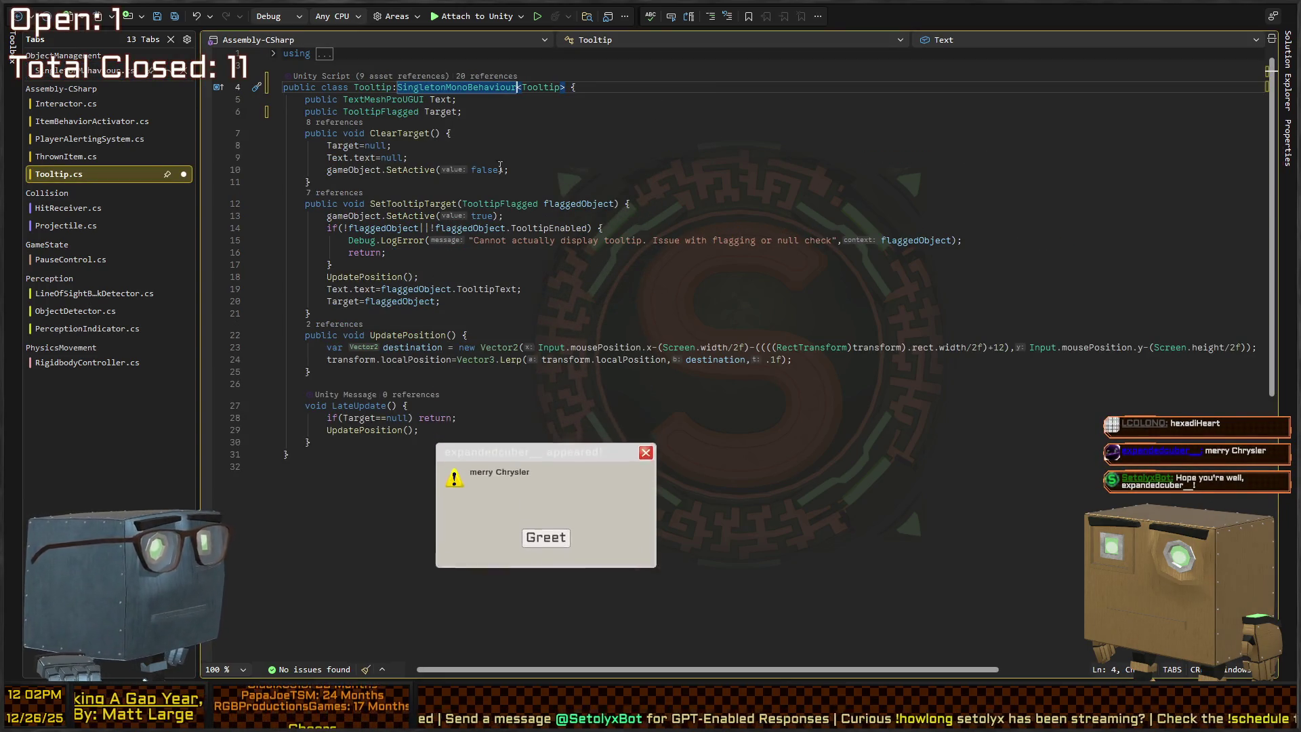
Save Tooltip.cs, dismiss the greeting popup, and switch back to Unity.
key("ctrl+s")
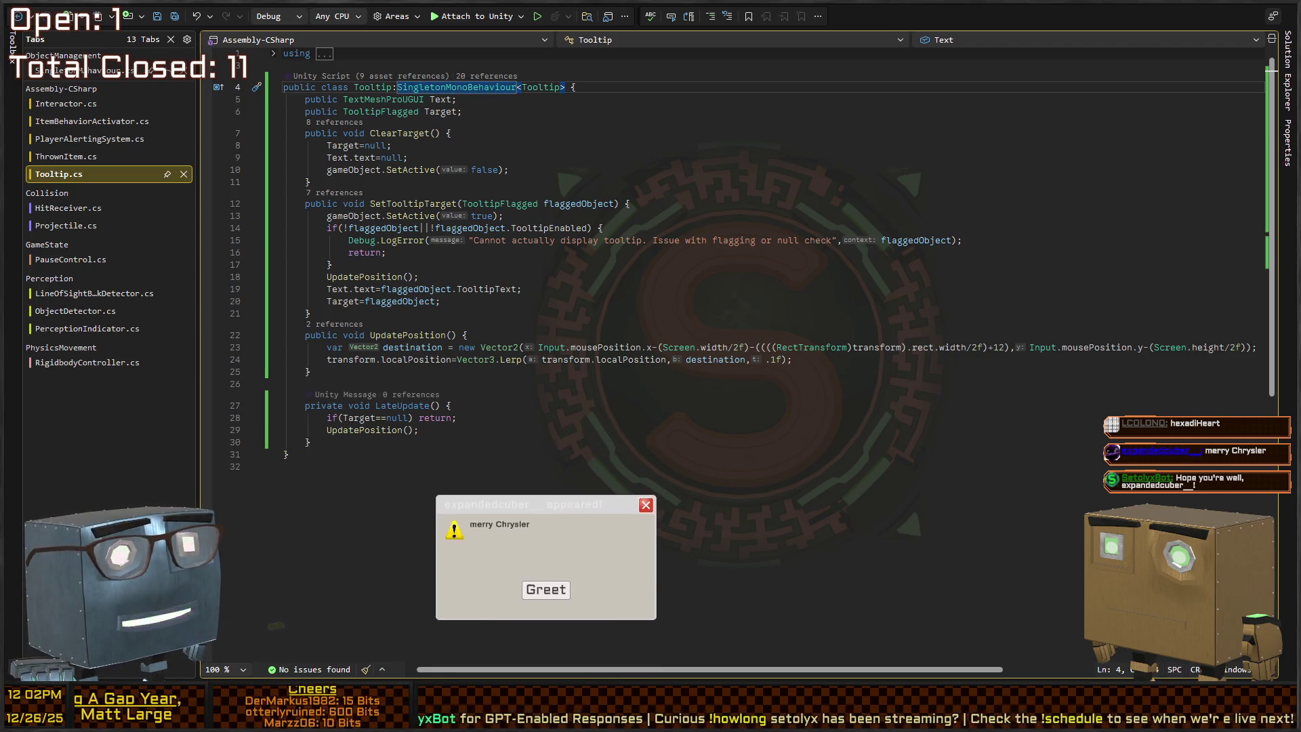
left_click(529, 560)
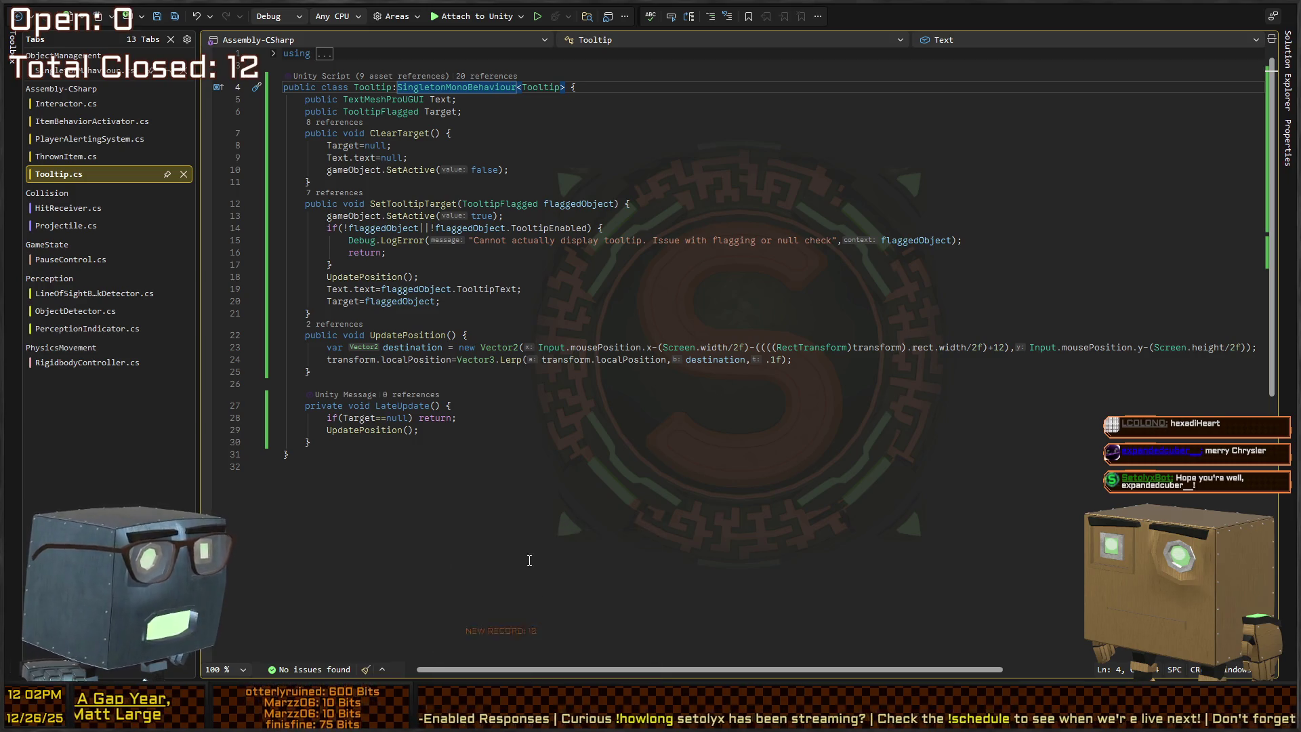
left_click(503, 216)
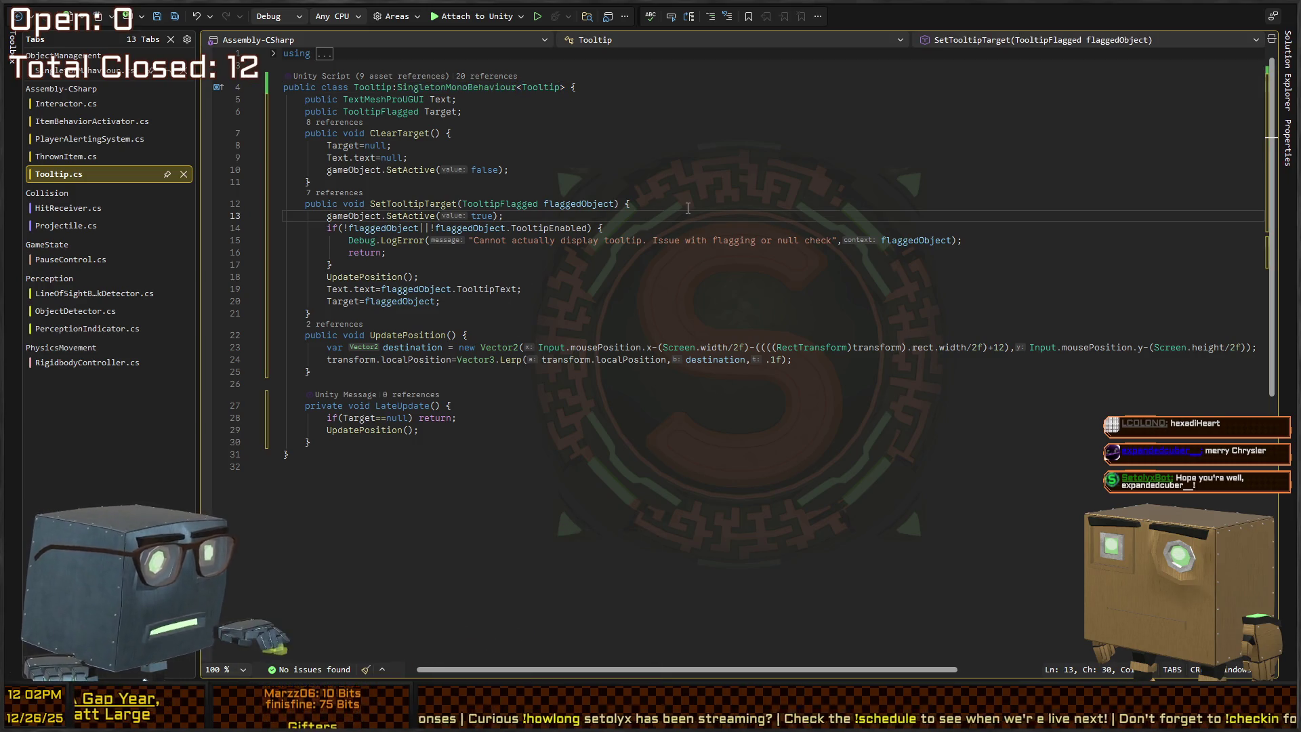
left_click(636, 284)
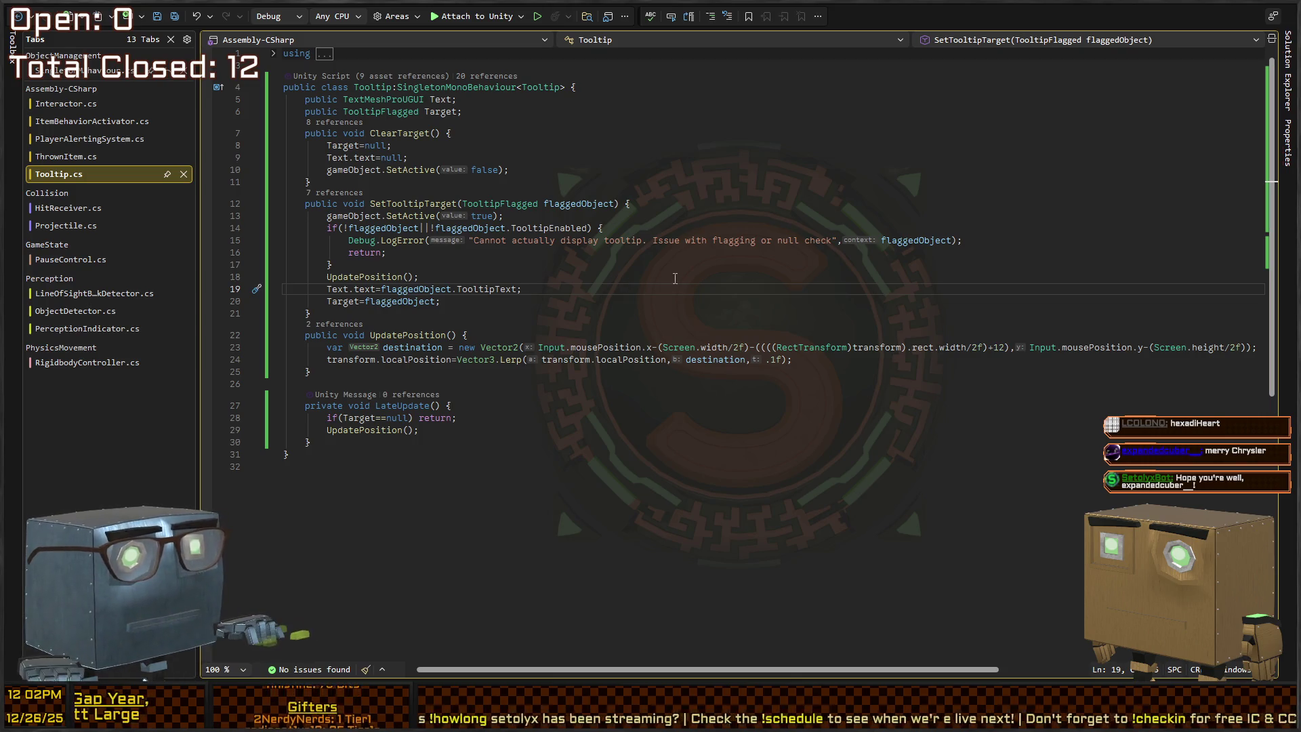
key("alt+Tab")
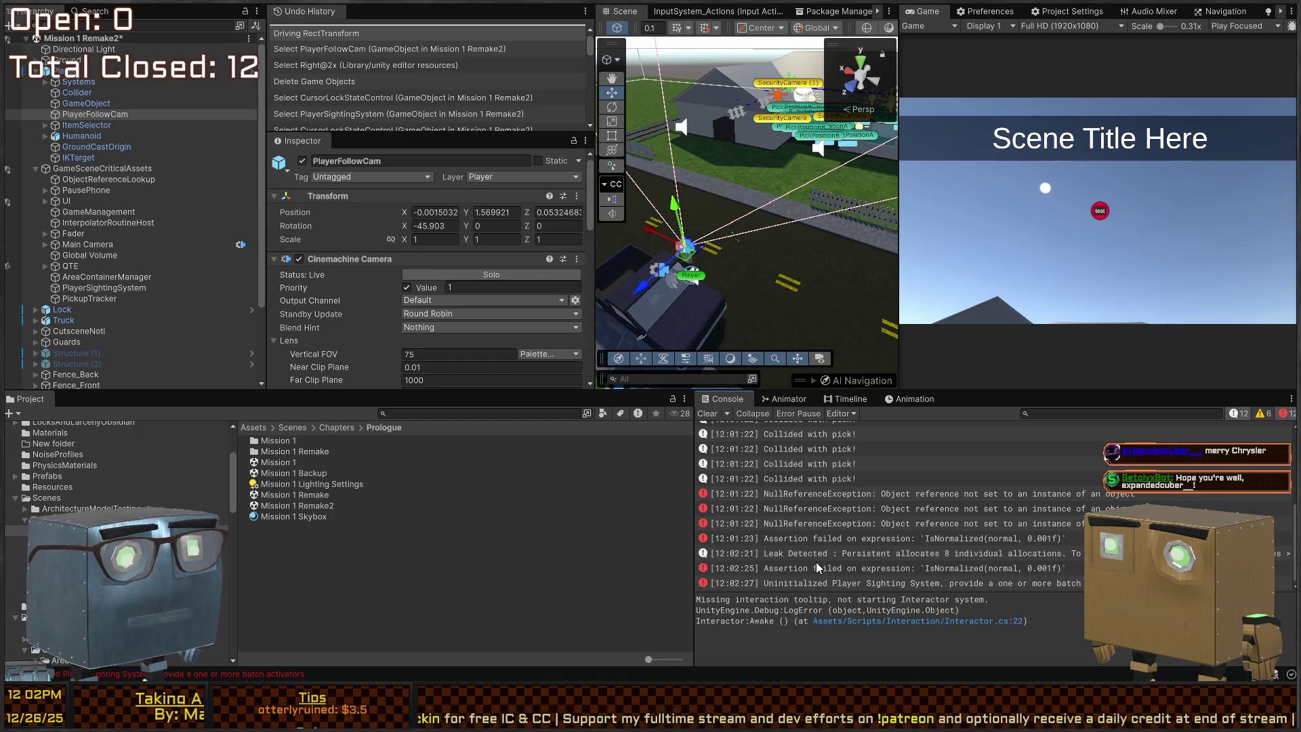
Read the Leak Detected console message, then return to Unity so the Tooltip change recompiles.
left_click(844, 556)
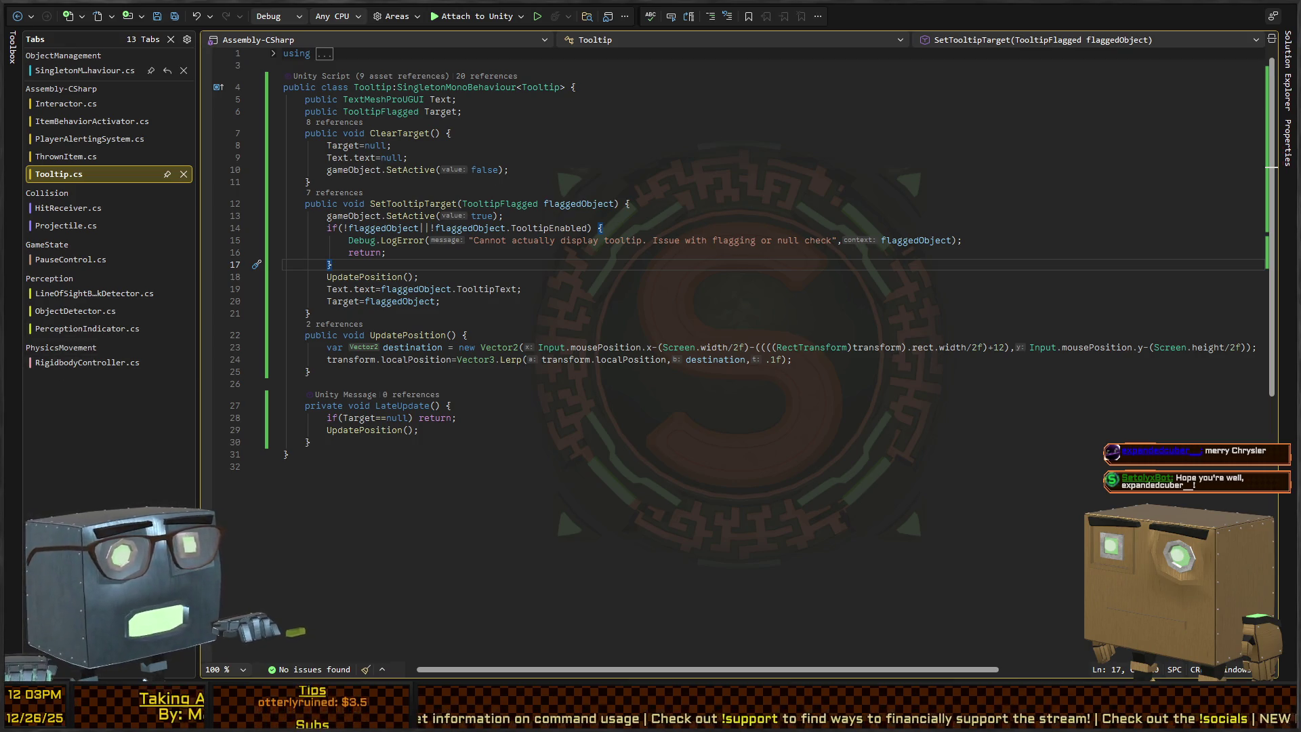
key("alt+Tab")
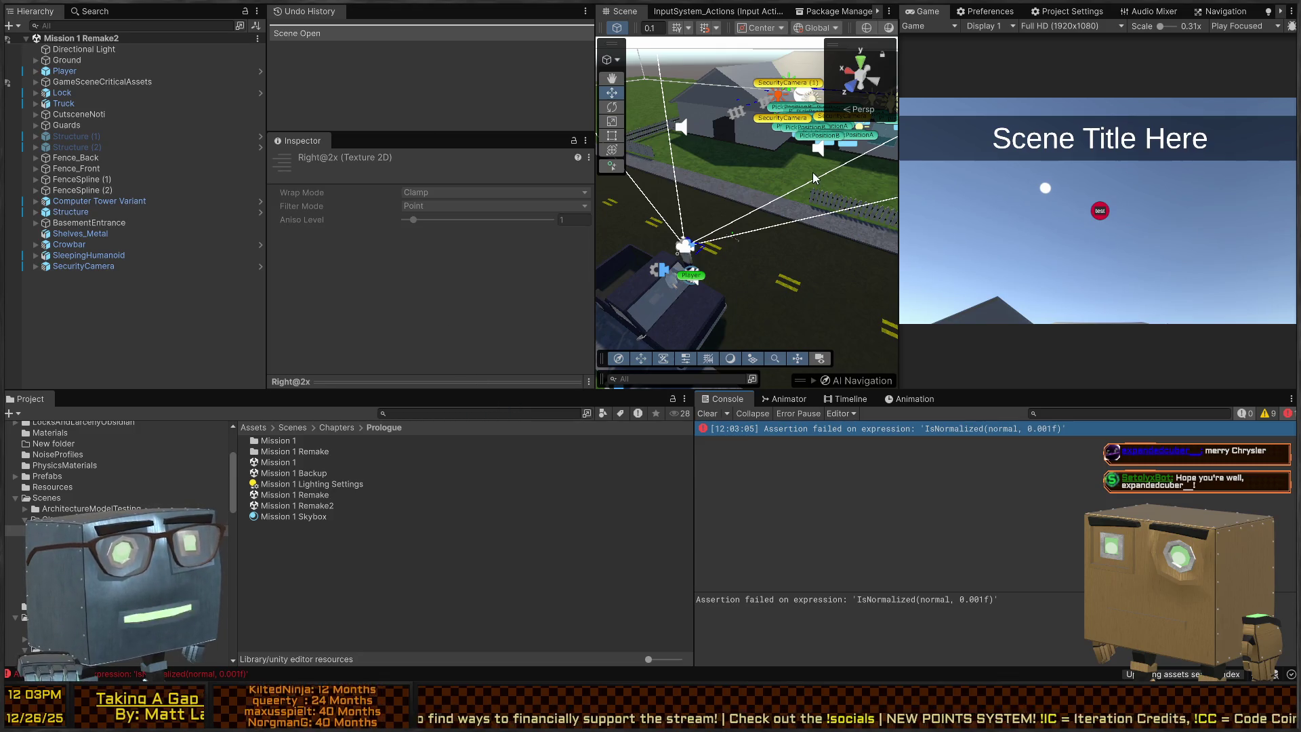
Narrow the Hierarchy, Inspector and Game view to widen the Scene view, and fly toward the truck.
left_click_drag(595, 210, 387, 209)
left_click_drag(779, 185, 969, 185)
mouse_move(747, 171)
left_mouse_down()
mouse_move(631, 136)
mouse_move(673, 119)
mouse_move(622, 128)
left_mouse_up()
key("w")
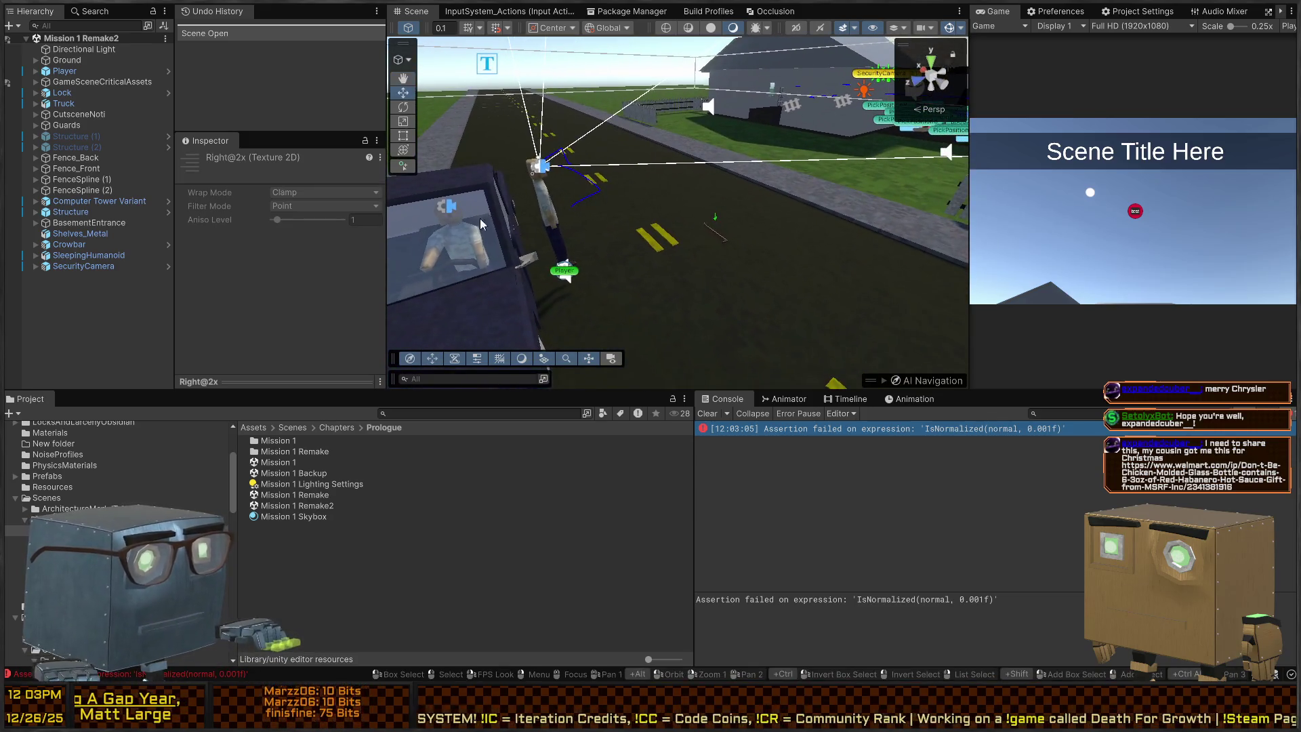
Browse to the MechanicsTests scenes folder and close the browser image window.
double_click(294, 451)
key("Down")
key("Down")
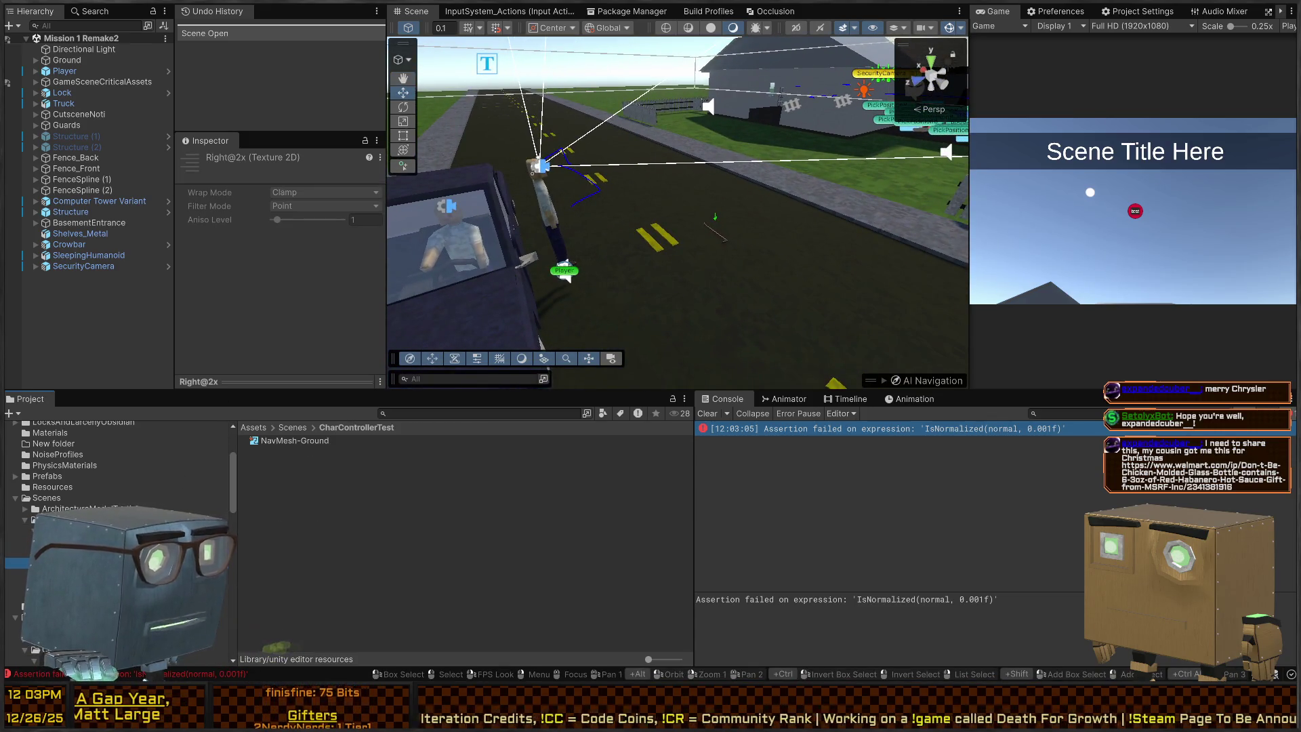
key("Down")
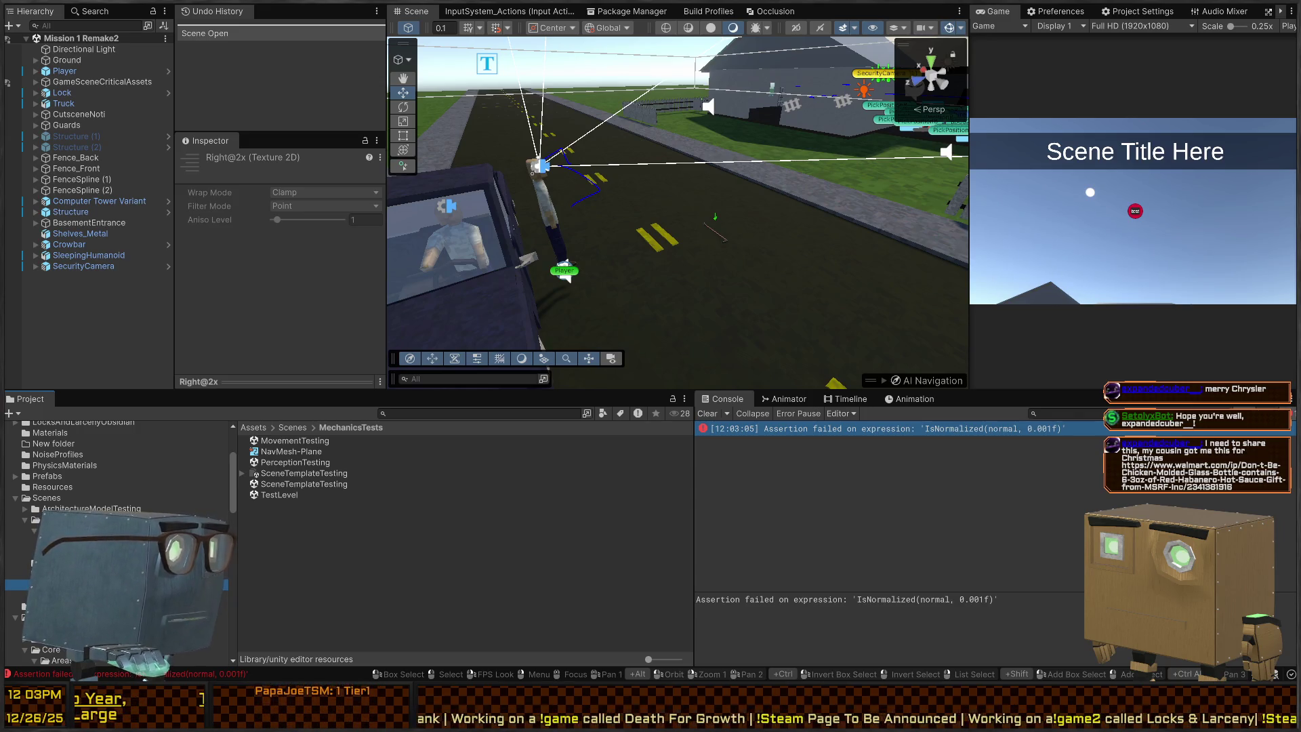
key("alt+Tab")
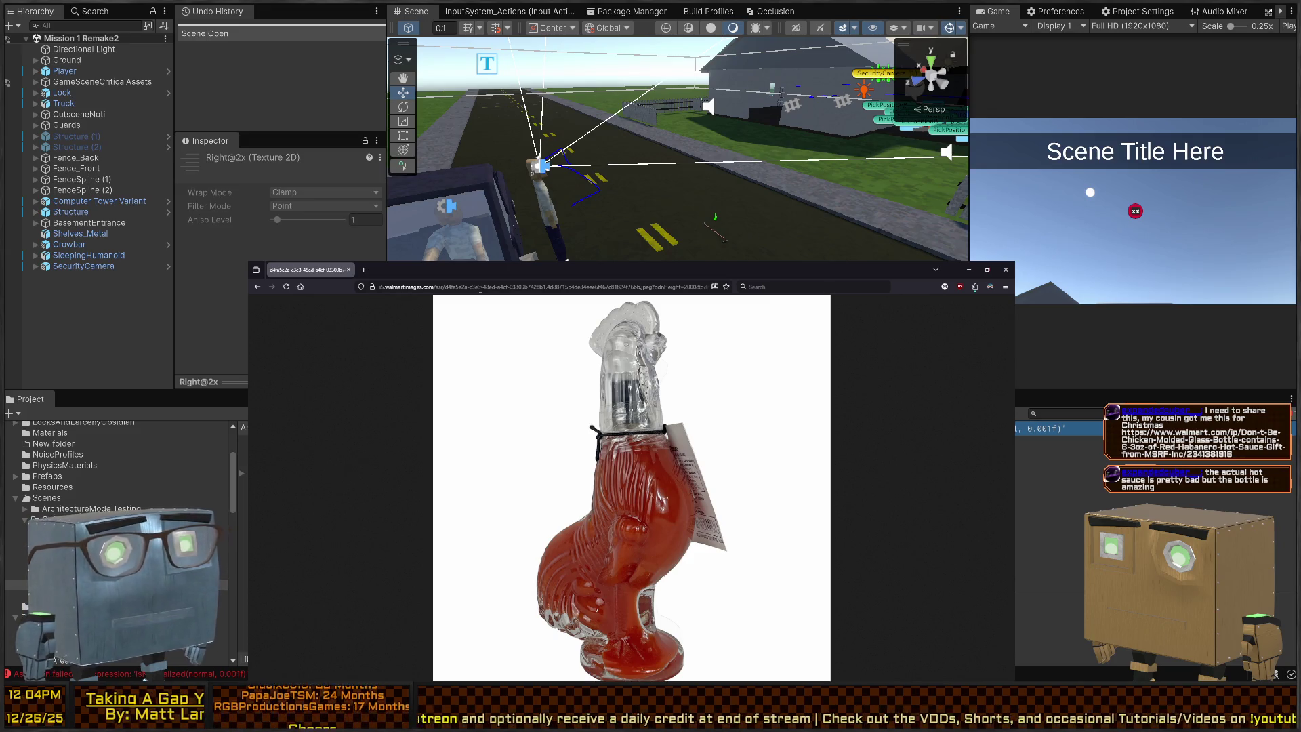
key("ctrl+w")
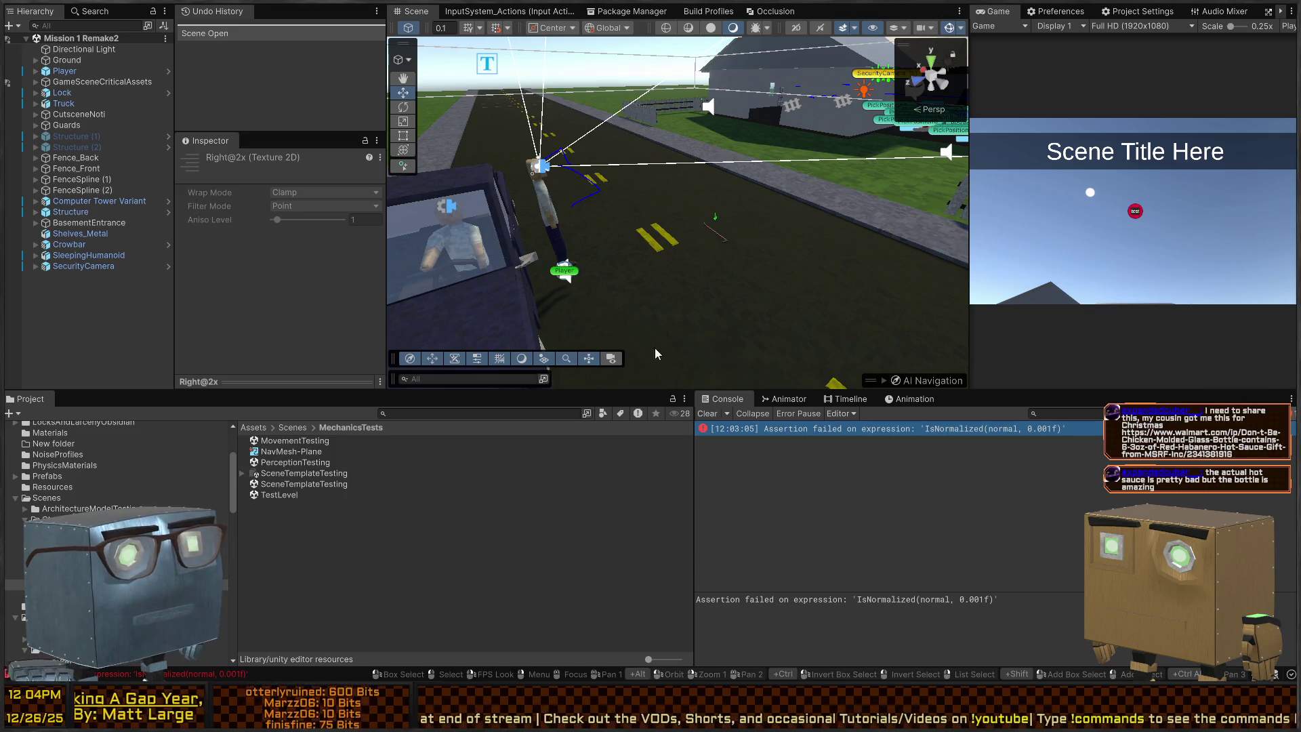
Frame the truck, house and road in the Scene view and select the Player.
left_click(641, 132)
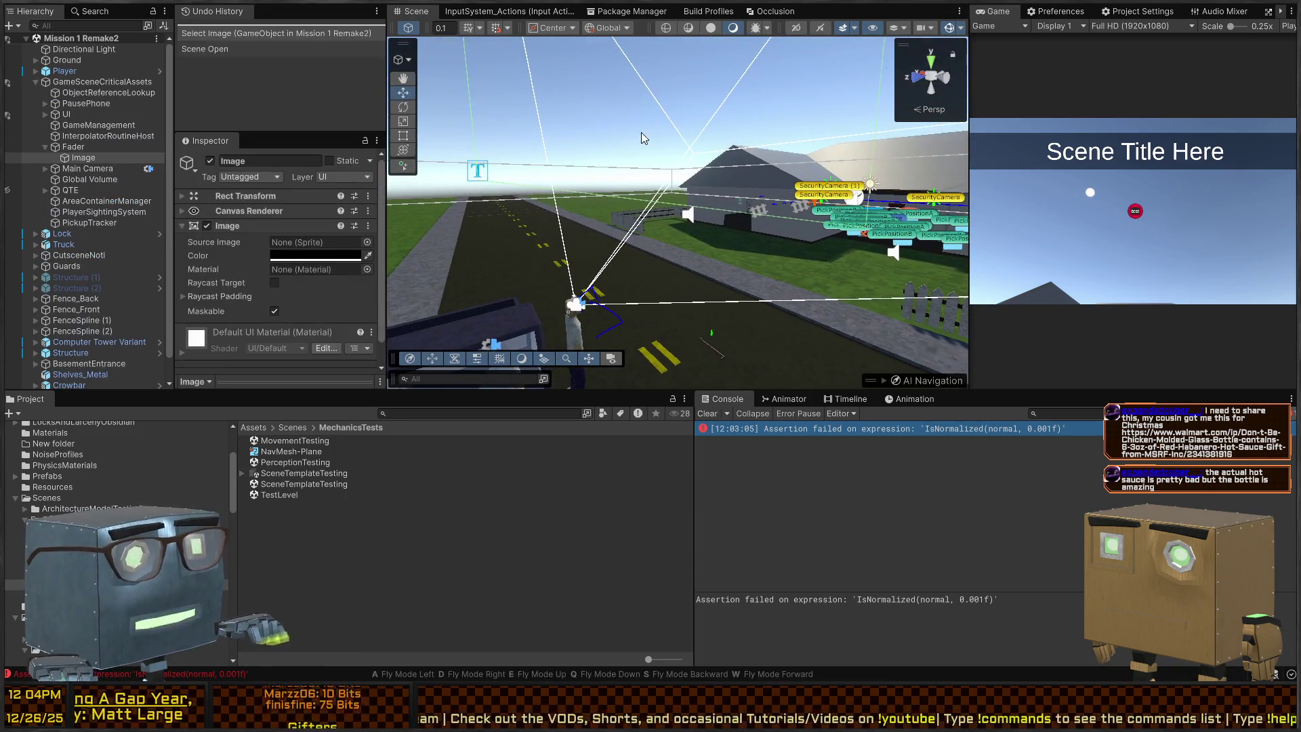
mouse_move(641, 132)
left_mouse_down()
mouse_move(625, 202)
mouse_move(752, 216)
mouse_move(590, 187)
mouse_move(655, 249)
left_mouse_up()
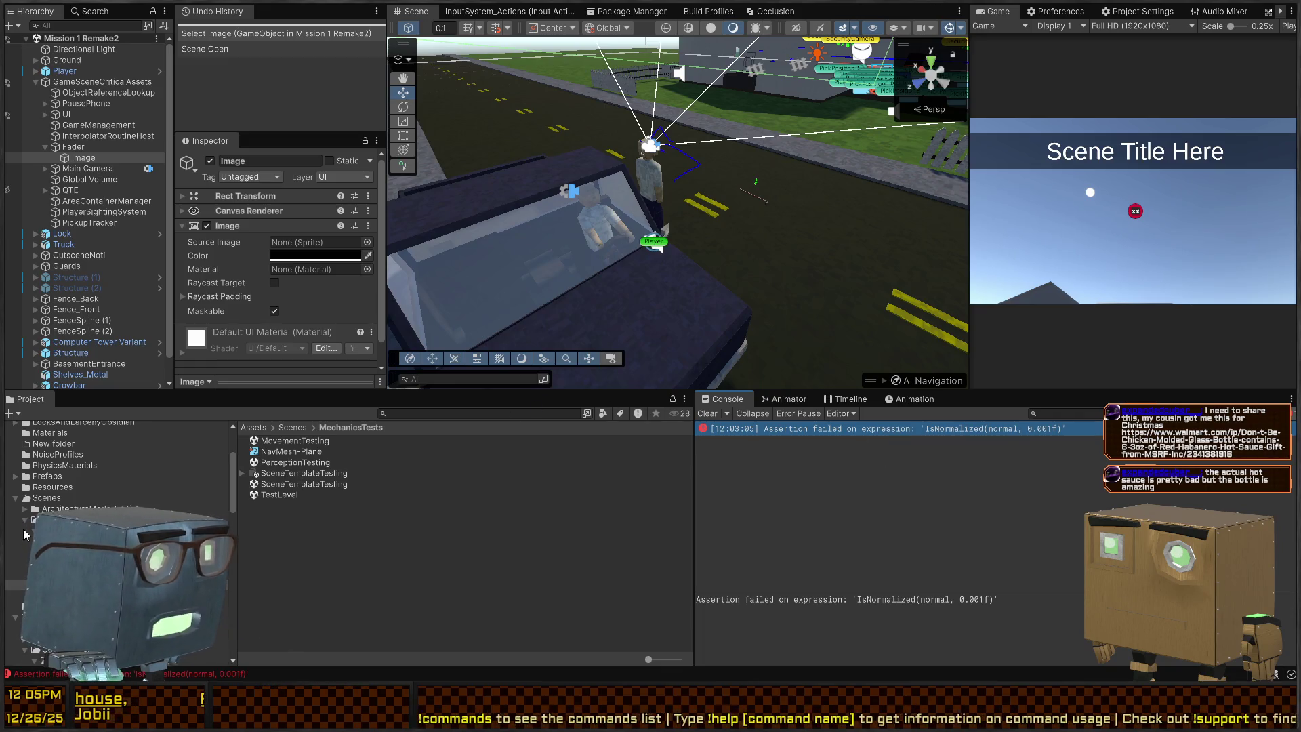
left_click_drag(678, 237, 203, 400)
scroll(115, 474, "up", 2)
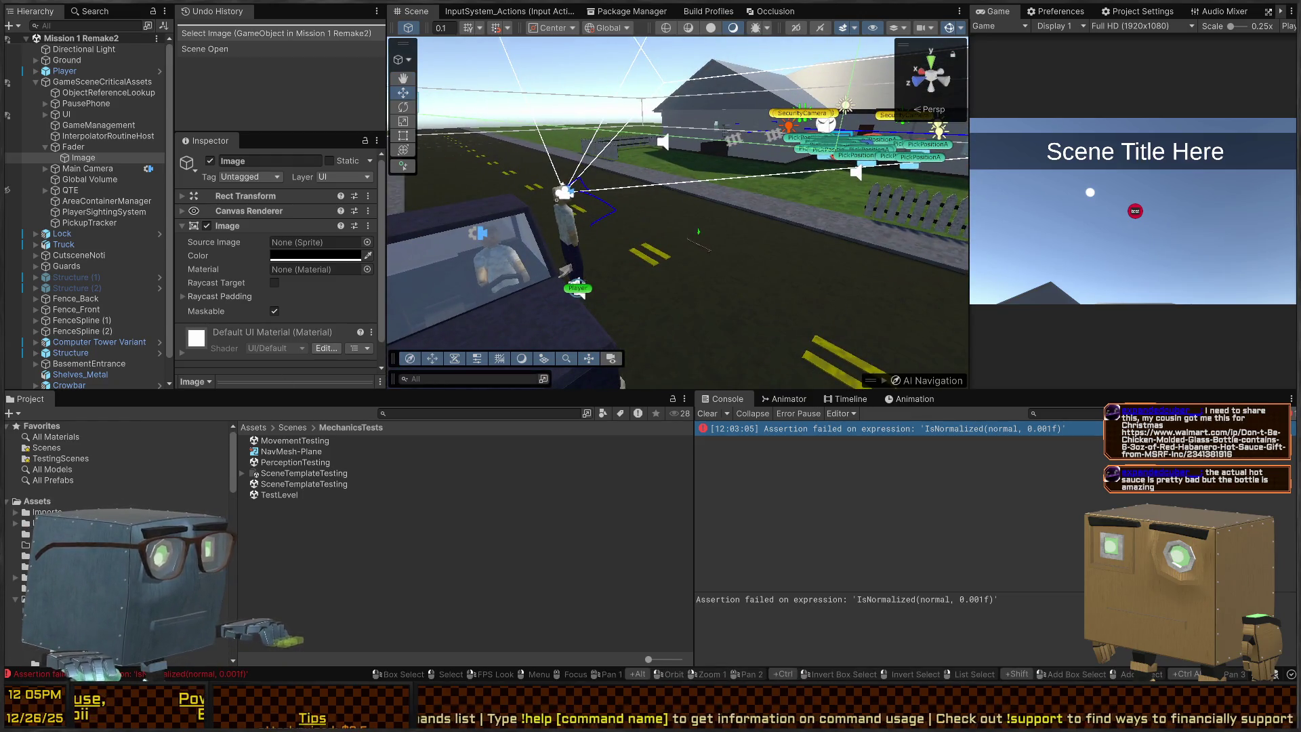
scroll(115, 474, "up", 2)
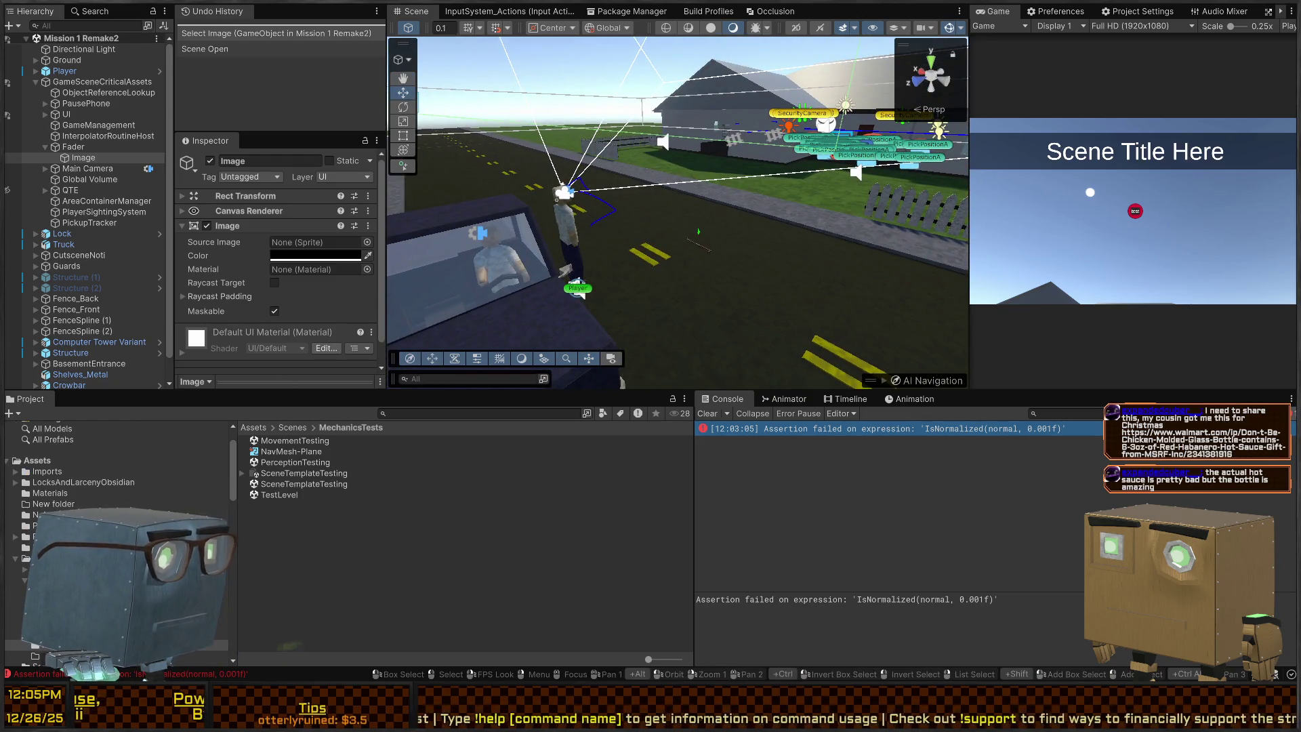
left_click(589, 292)
scroll(244, 231, "down", 5)
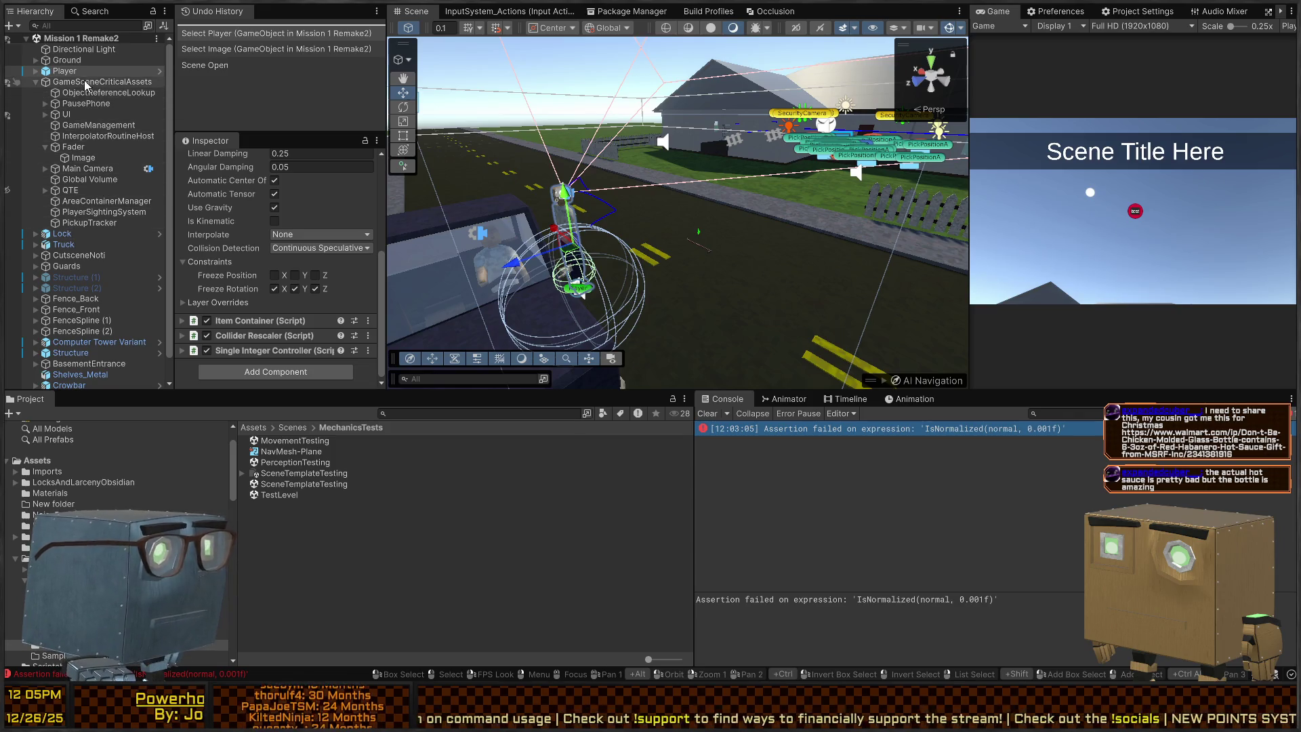
Expand Player > Systems and inspect Movement, Looking, Jumping and HeadBobbing.
left_click(76, 82)
left_click(65, 71)
left_click(36, 71)
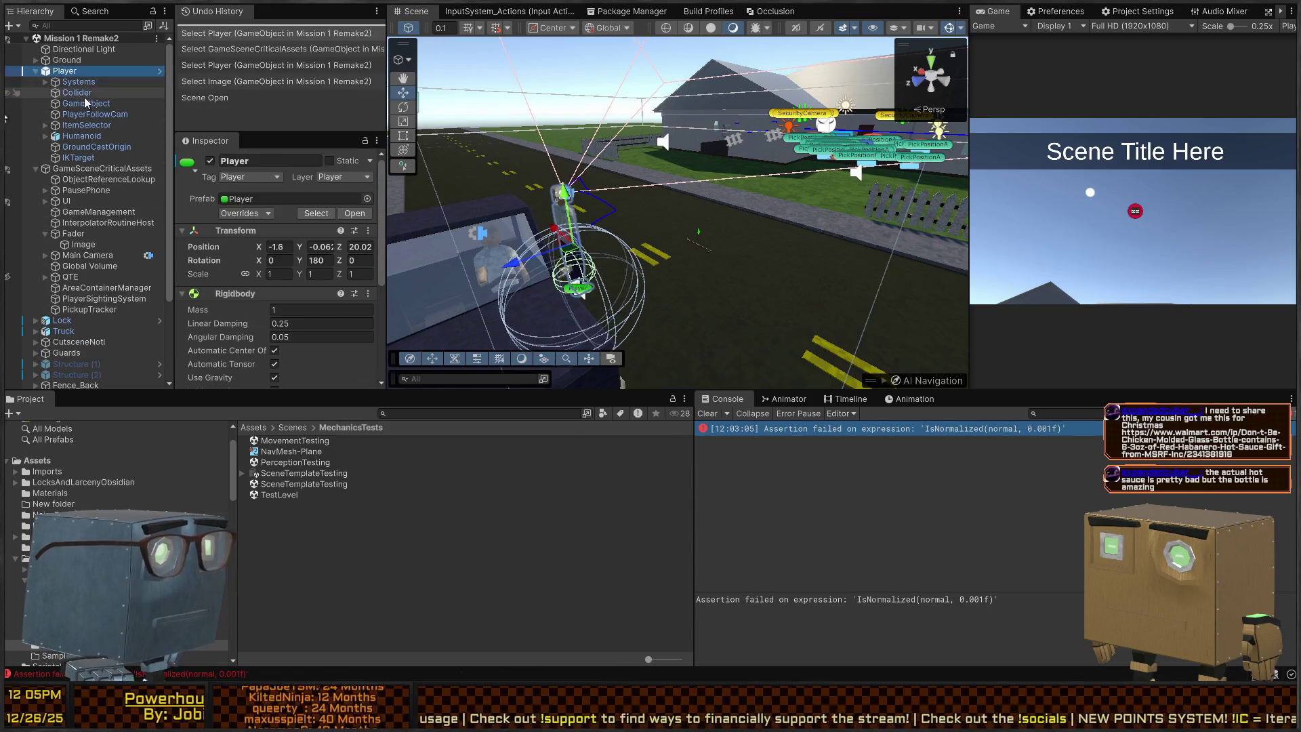
left_click(65, 82)
left_click(45, 82)
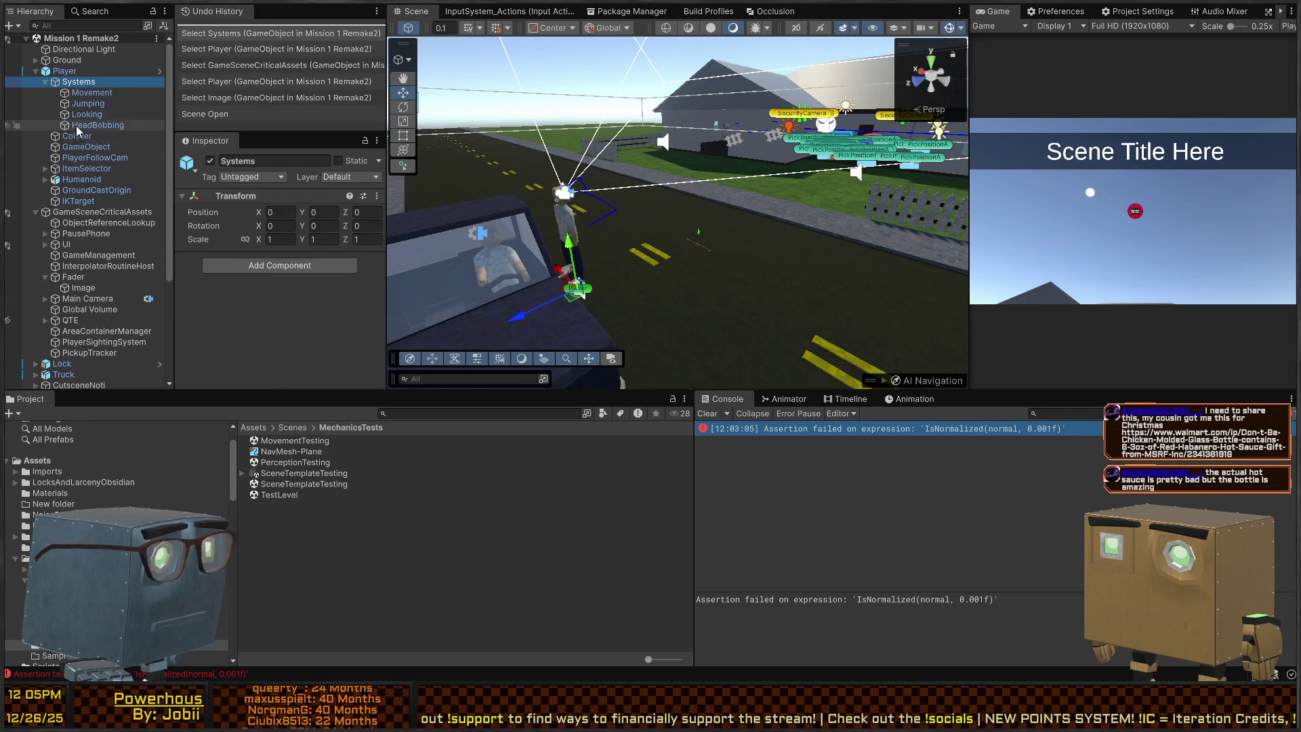
left_click(88, 92)
left_click(87, 114)
left_click(88, 92)
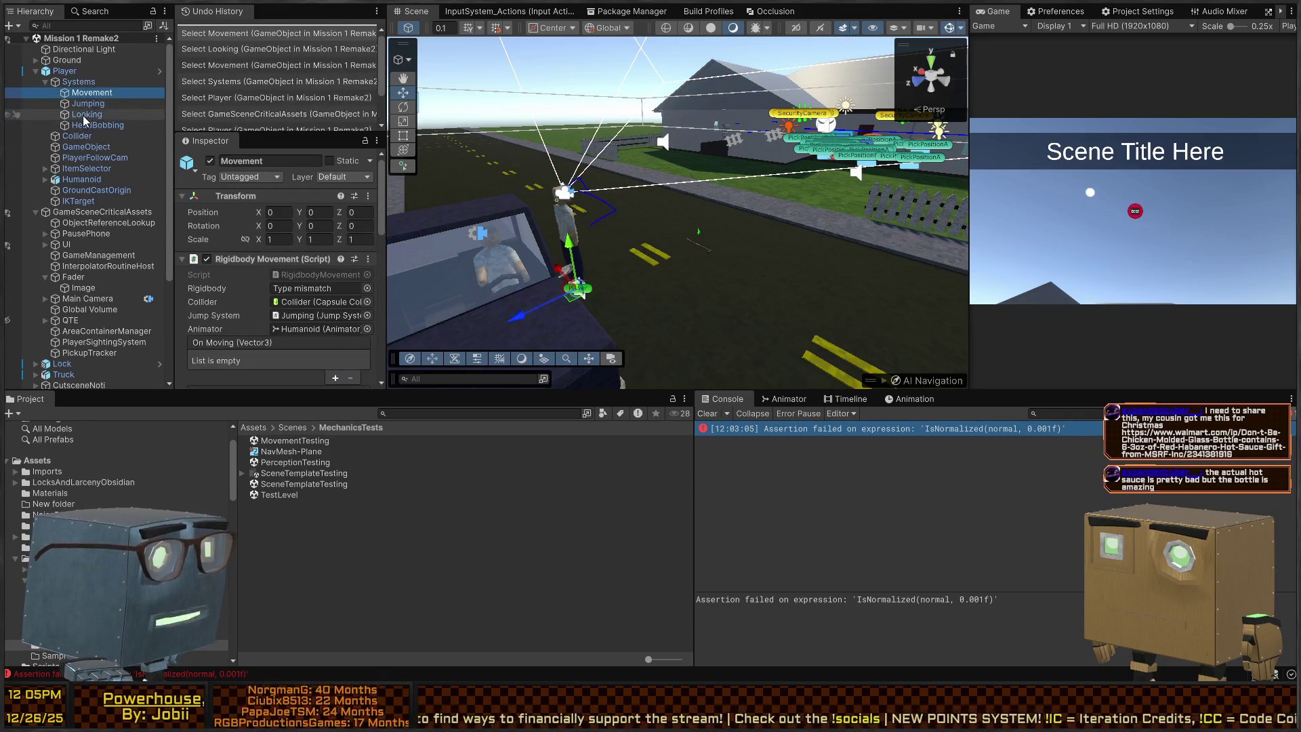
left_click(88, 103)
left_click(91, 125)
left_click(67, 71)
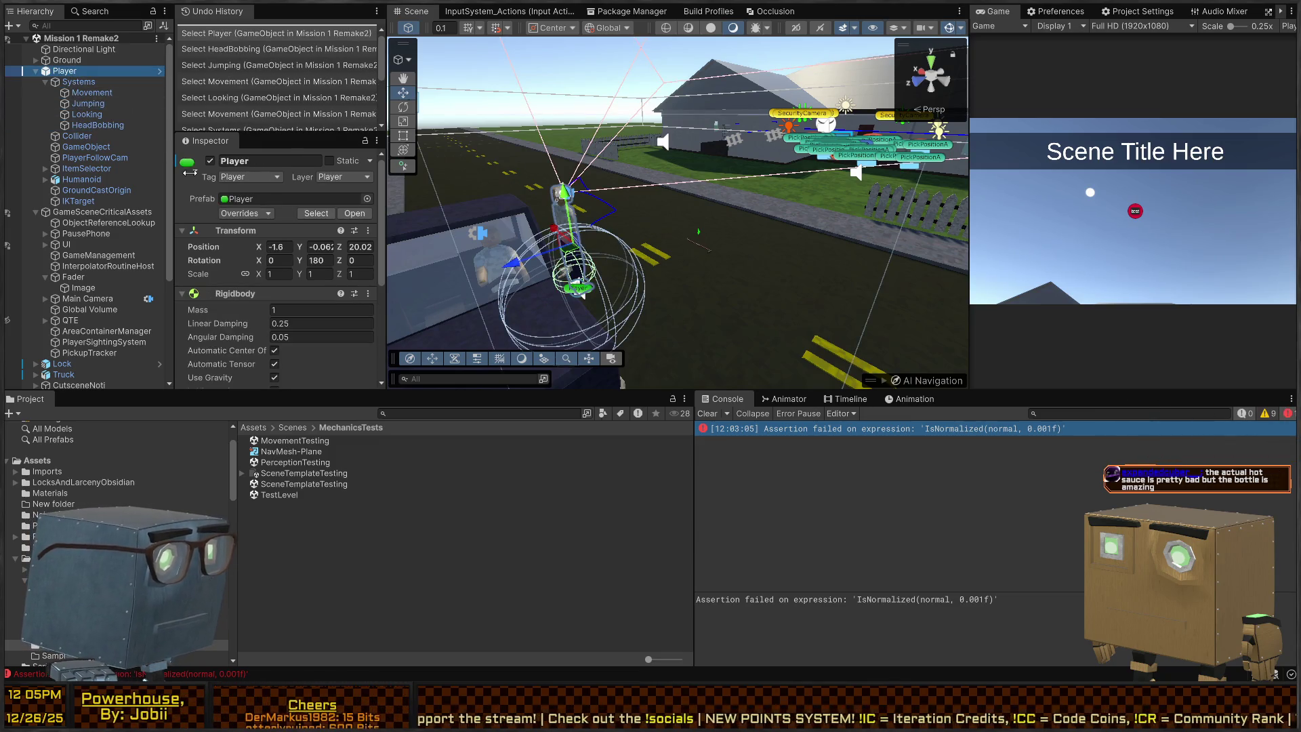
Select ItemSelector and expand its Throw Controller and Item Behavior Activator (Swing, range 1.7, cooldown 0.75).
scroll(247, 238, "down", 5)
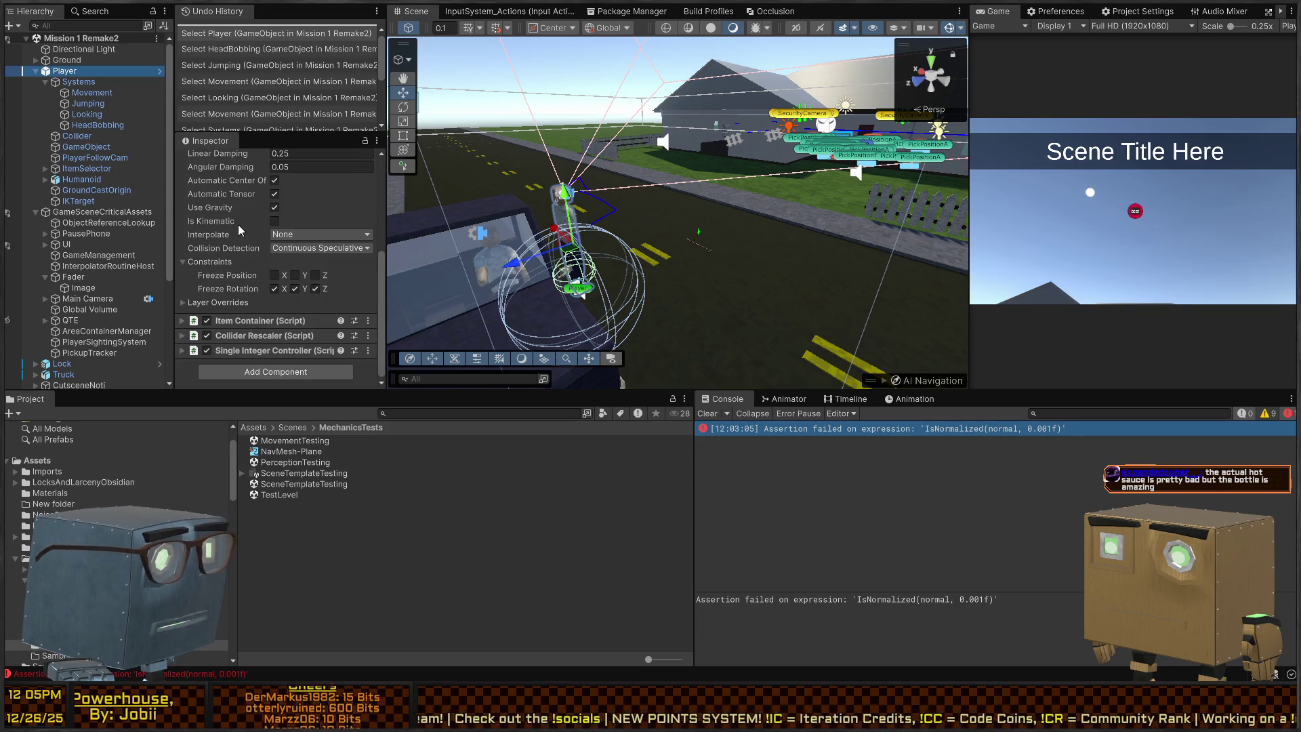
left_click(86, 168)
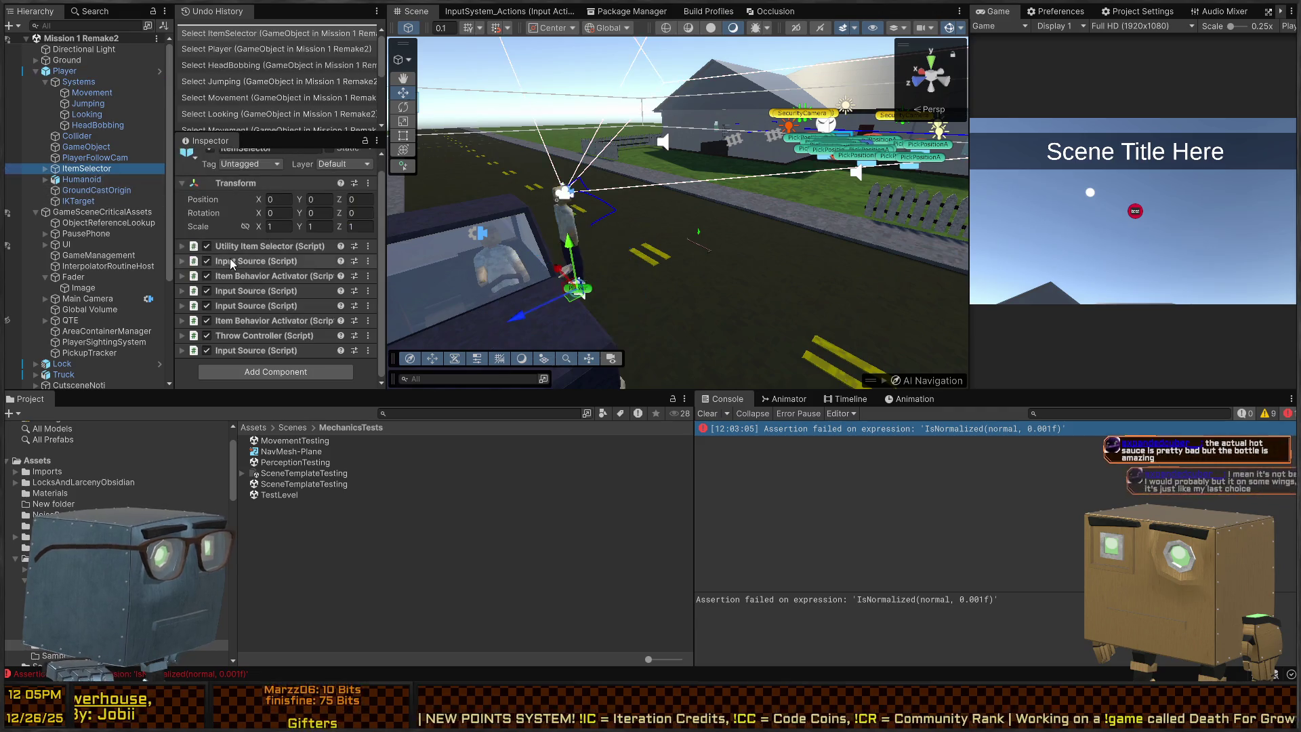
left_click(252, 336)
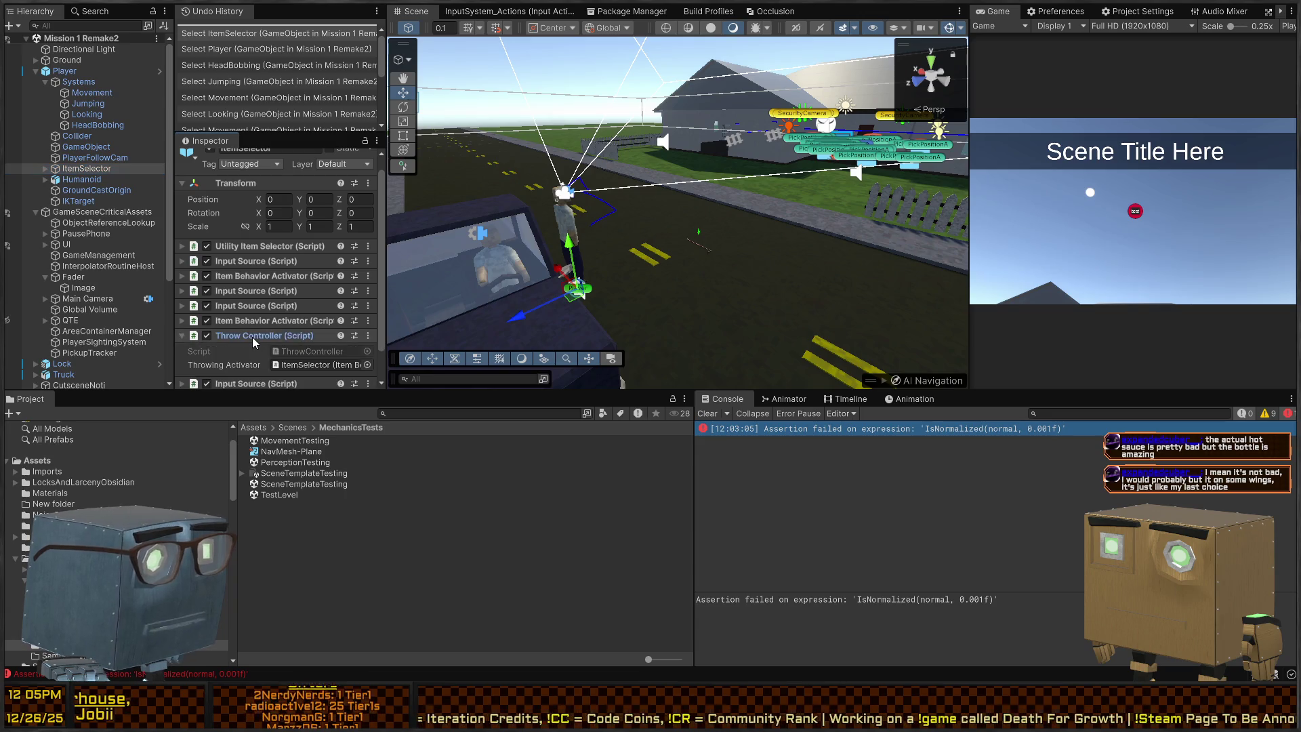
scroll(271, 305, "down", 2)
left_click(302, 332)
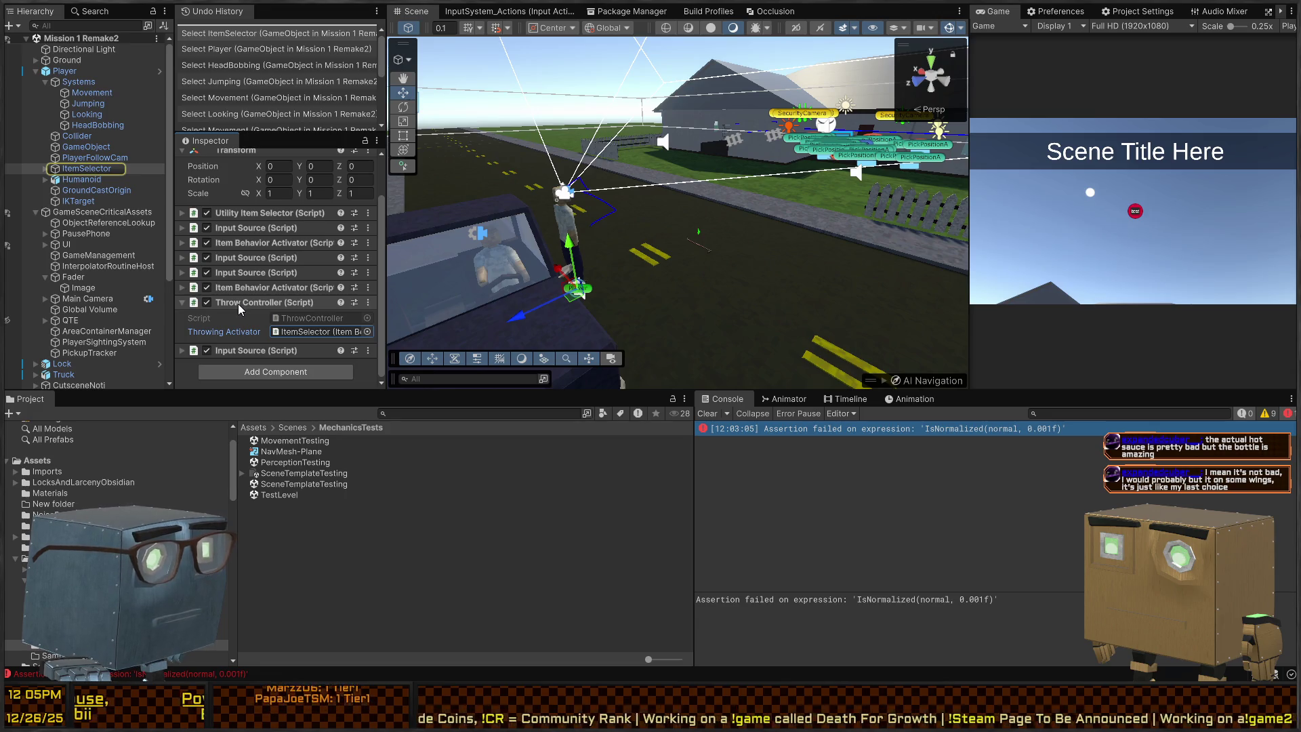
left_click(238, 243)
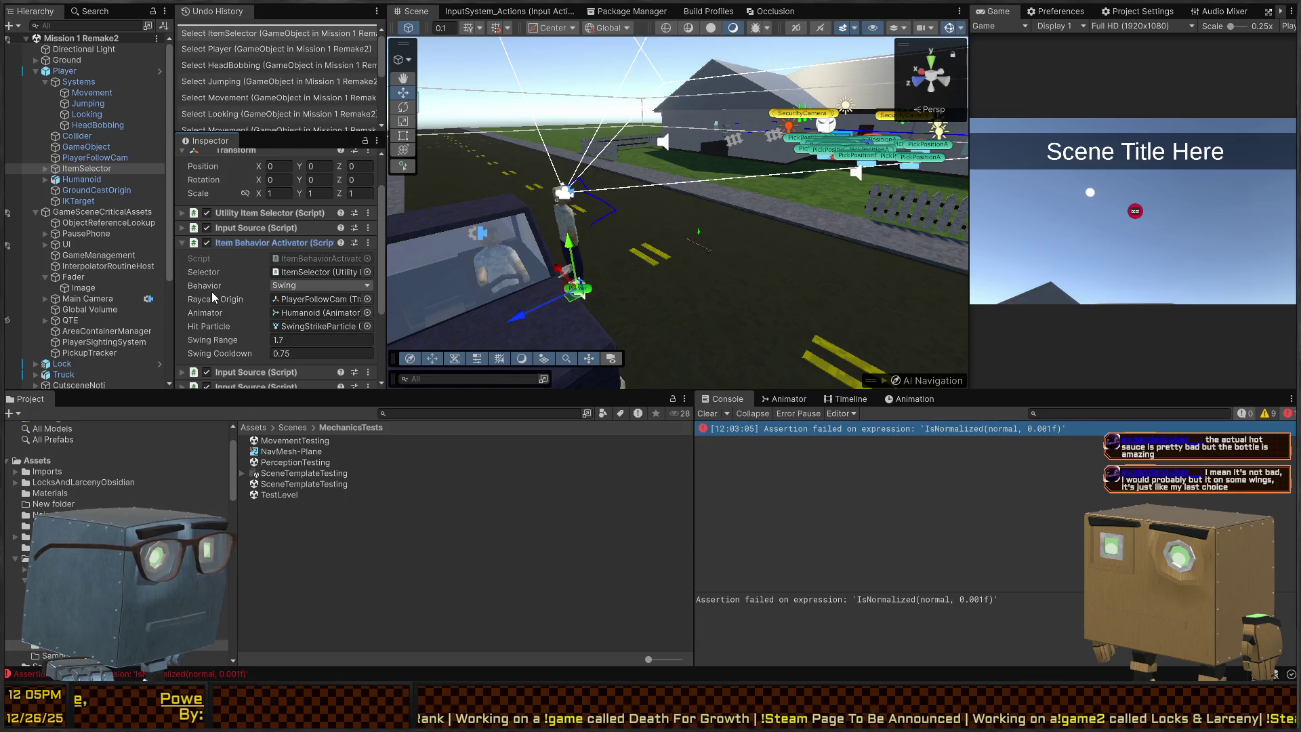
scroll(212, 297, "down", 2)
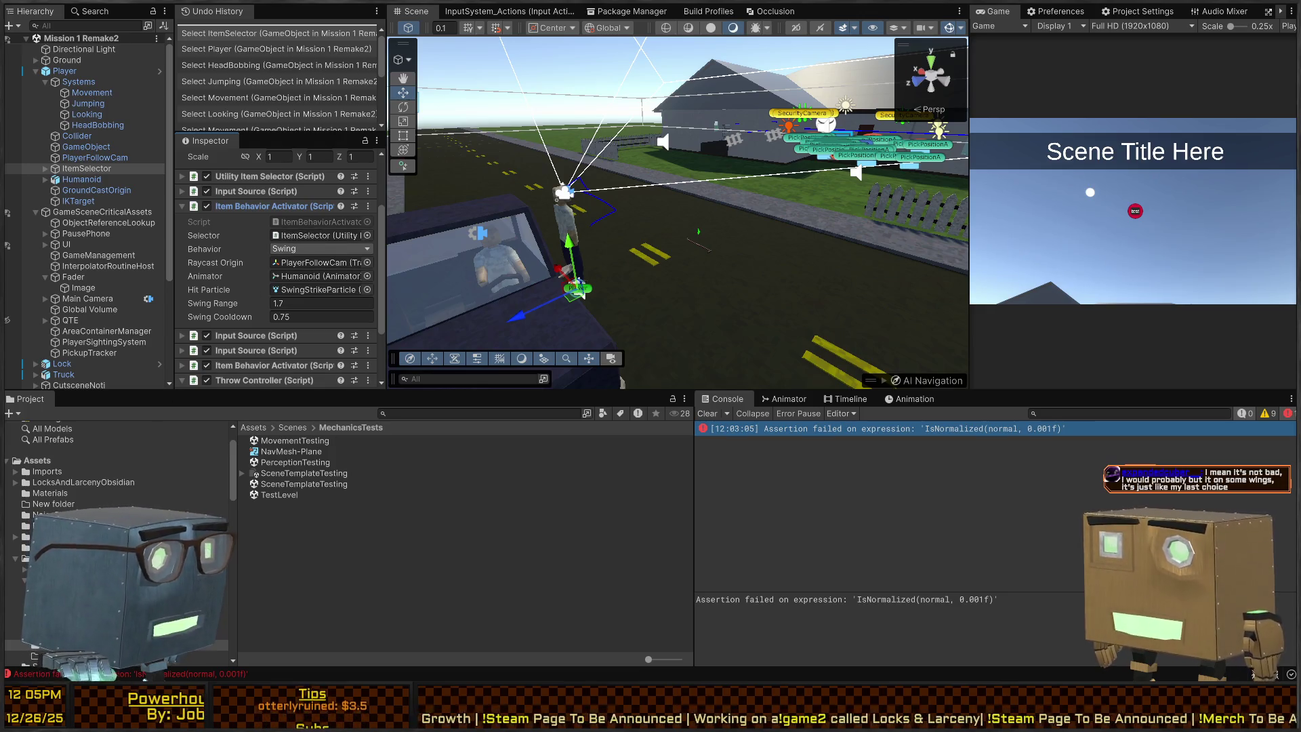
Inspect the Crowbar asset in Scriptables (Swing, Throw, Jam behaviours) and ping its Crowbar prefab.
scroll(118, 468, "down", 6)
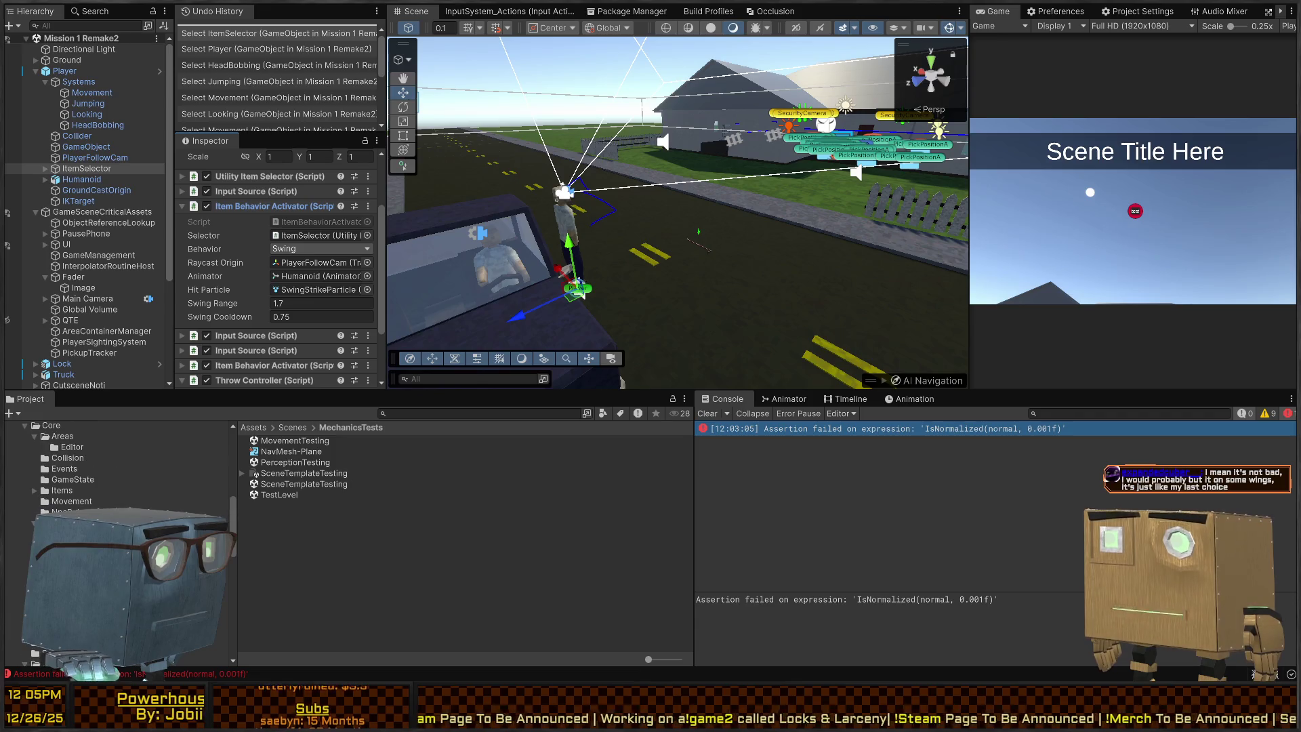
left_click(60, 489)
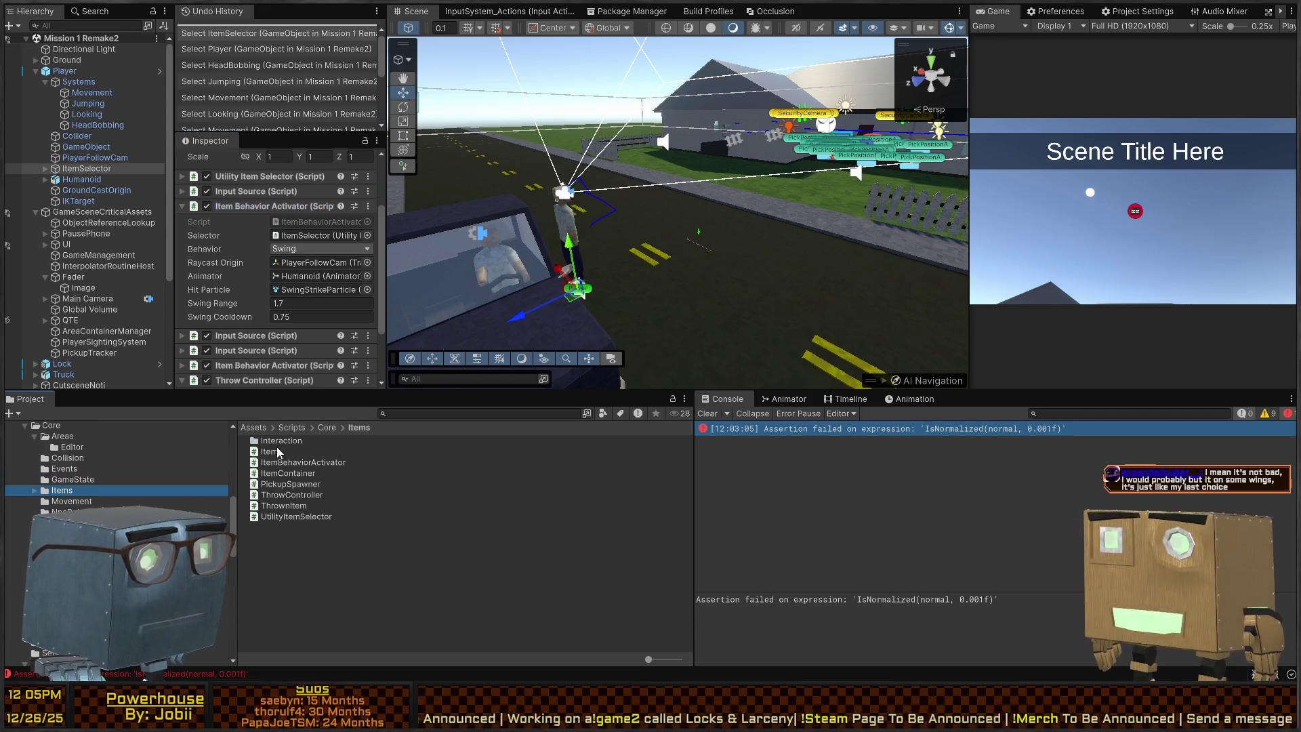
scroll(20, 586, "up", 5)
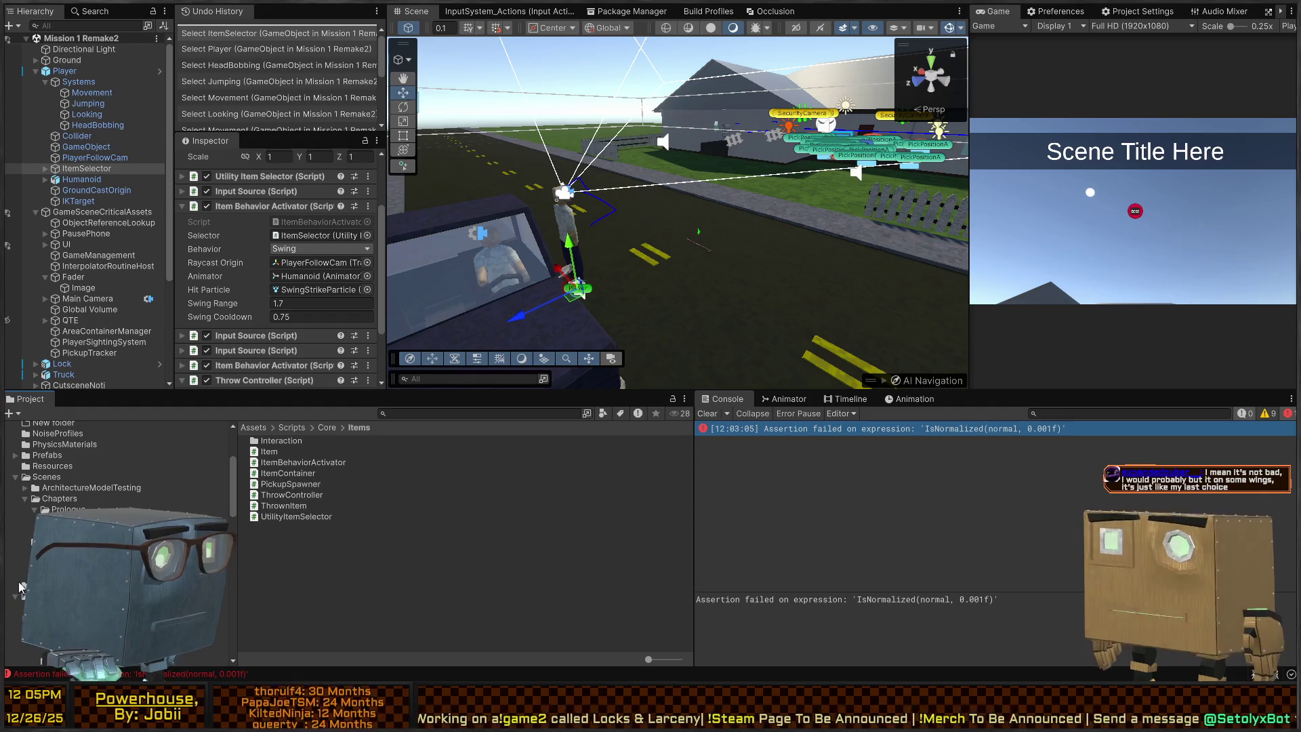
scroll(119, 508, "down", 3)
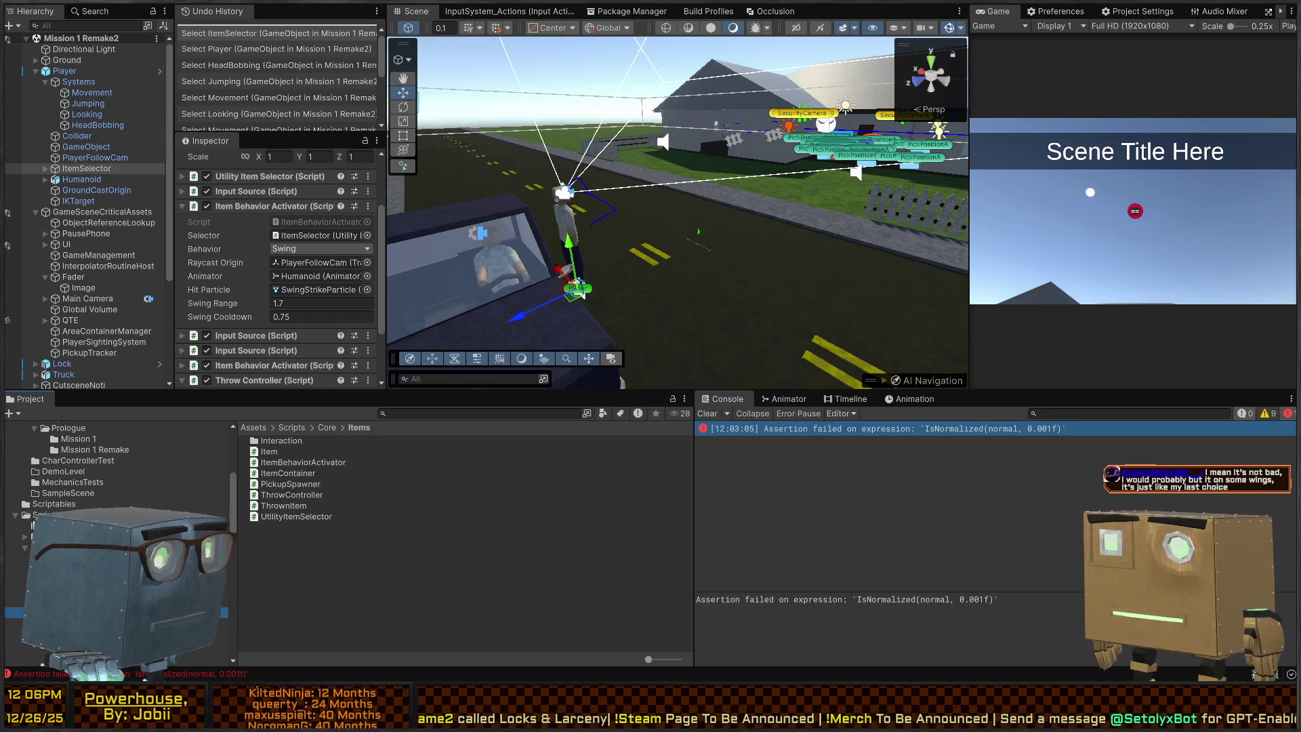
left_click(47, 504)
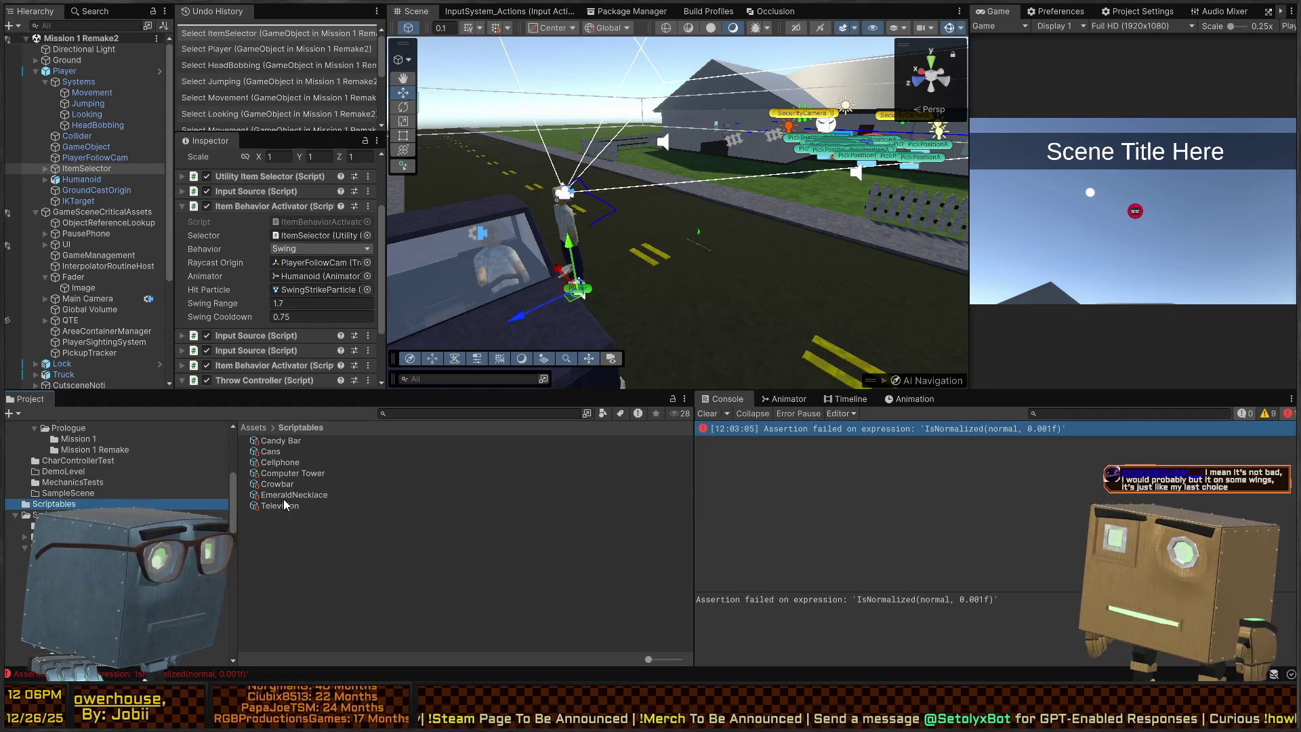
left_click(269, 485)
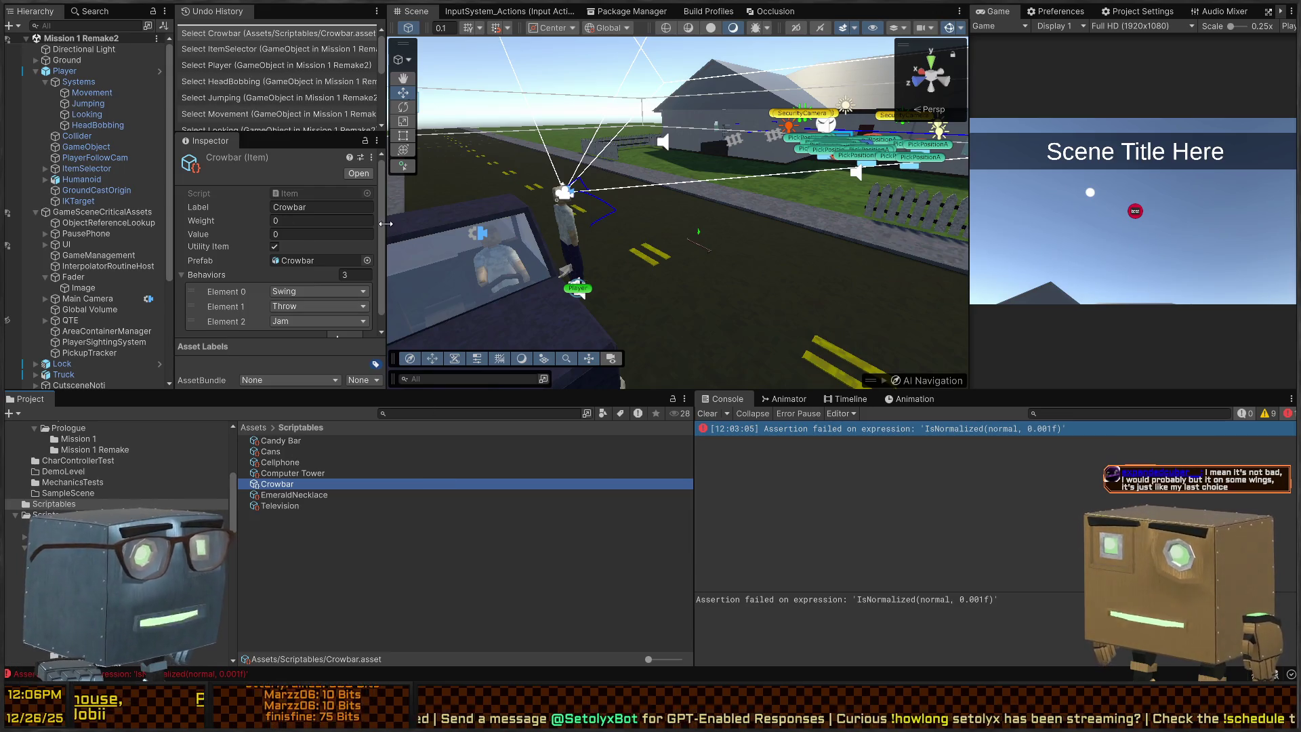
left_click_drag(388, 235, 436, 234)
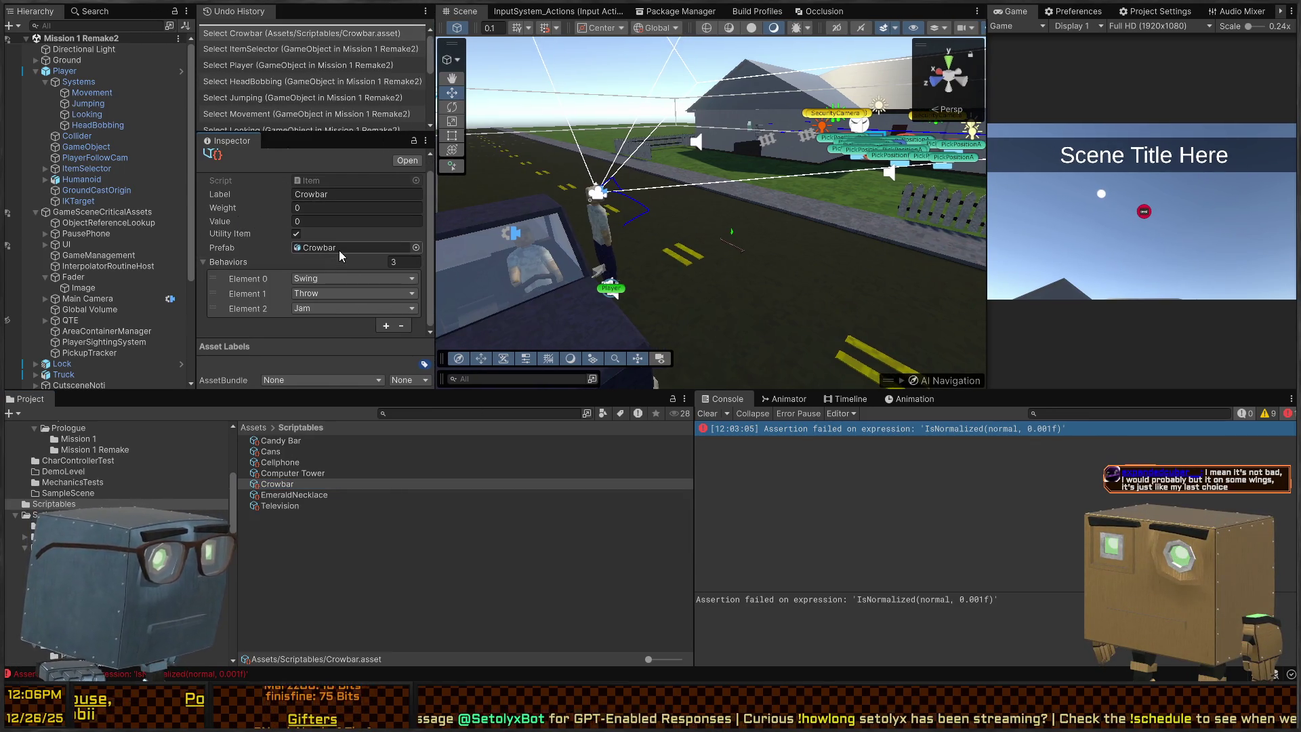
left_click(338, 248)
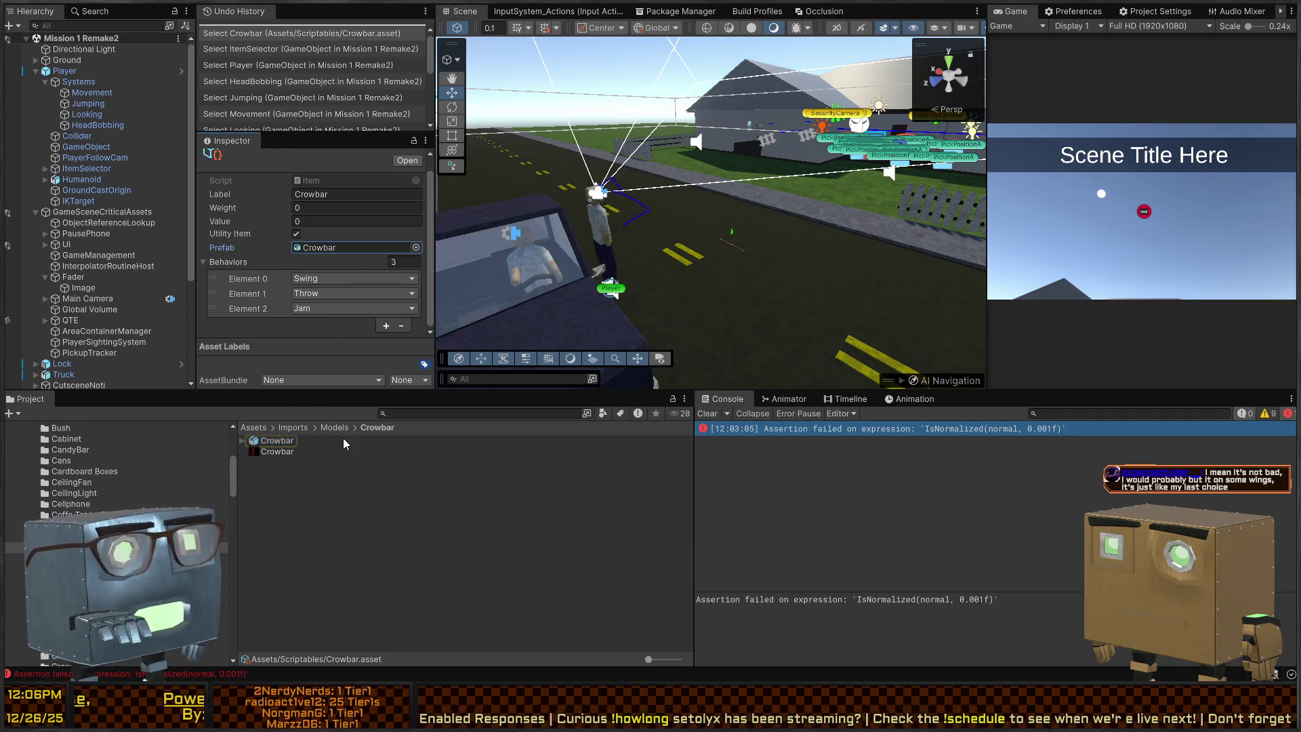
key("alt+Tab")
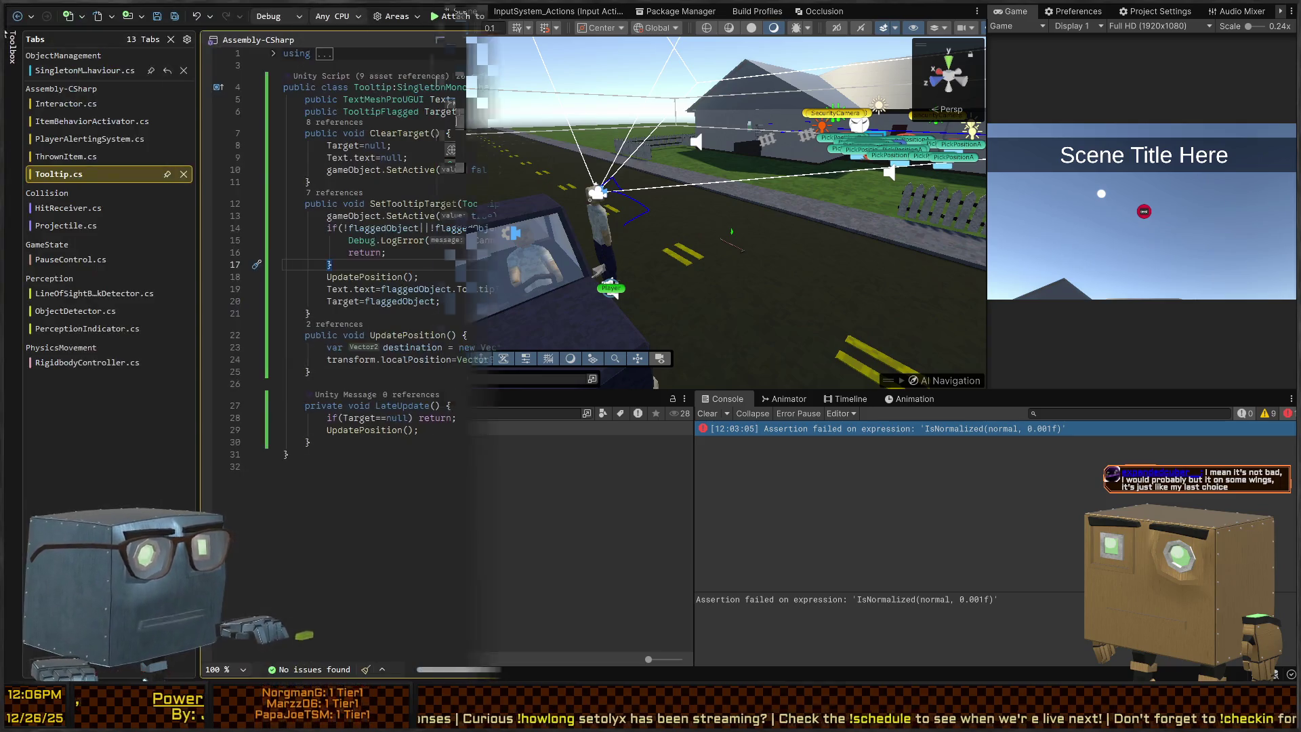
Read the collision code in HitReceiver.cs and Projectile.cs in Visual Studio, then return to Unity.
left_click(61, 226)
left_click(61, 212)
left_click(60, 226)
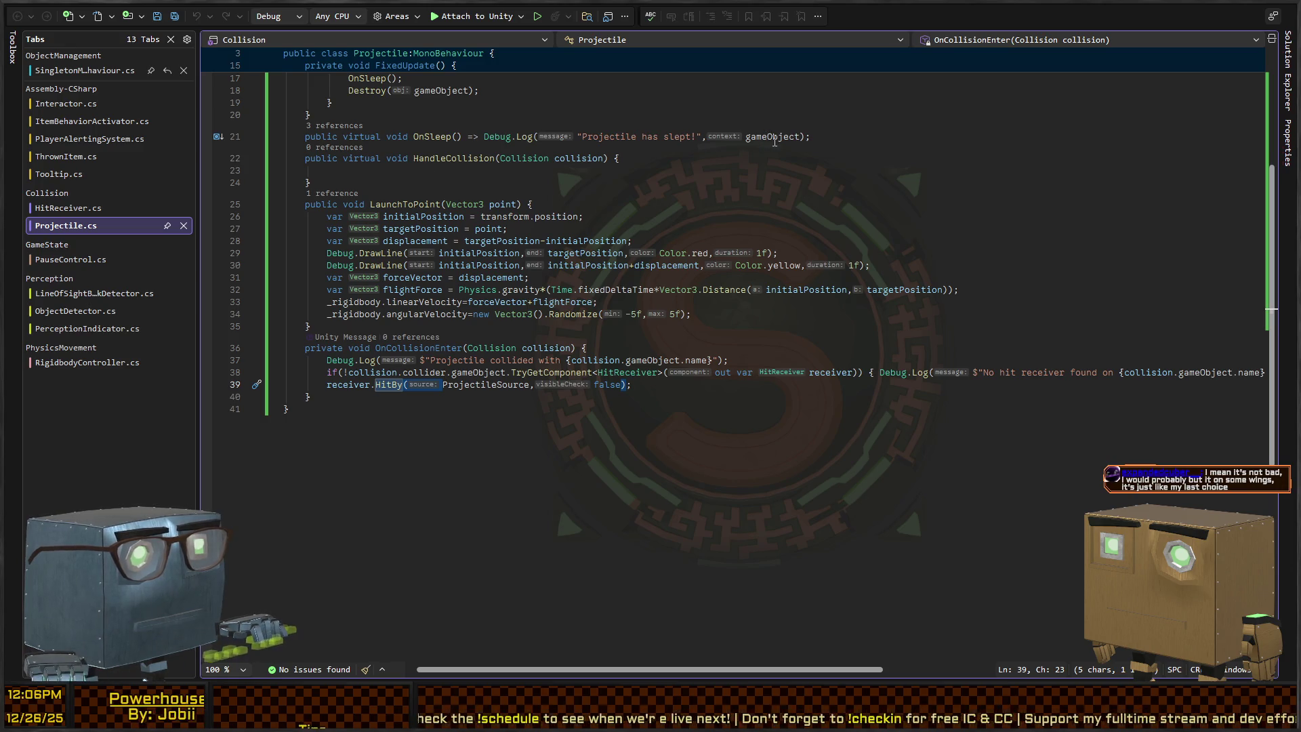
key("alt+Tab")
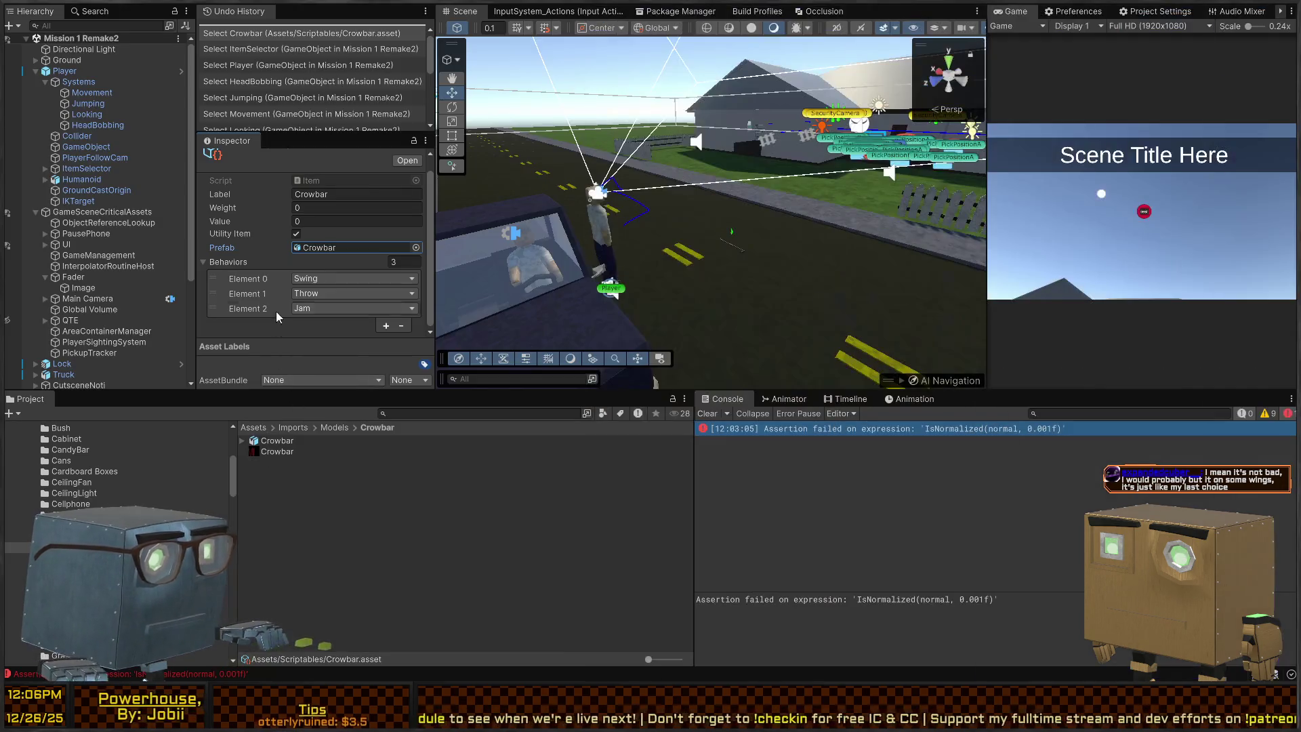
Inspect ItemSelector's Throw activator (range 1, cooldown 0.75) and open the ItemBehaviorActivator script.
left_click(615, 291)
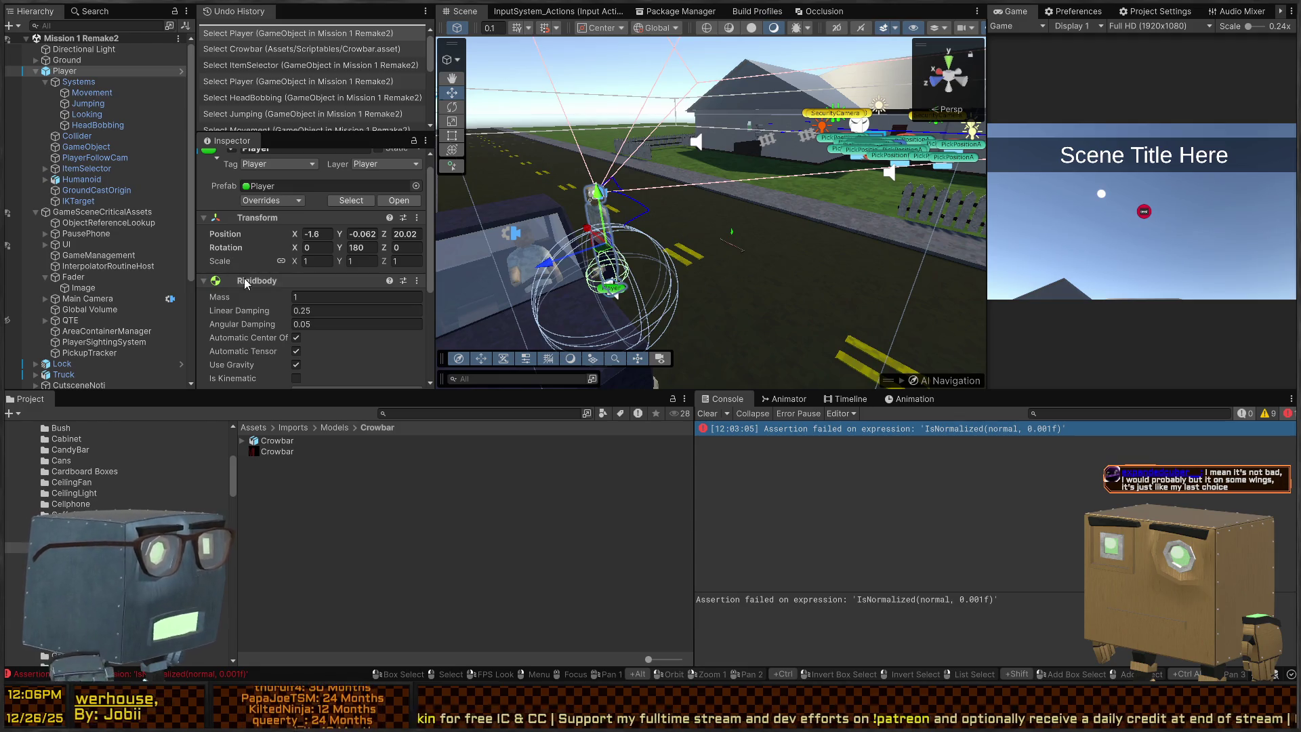
scroll(272, 310, "down", 5)
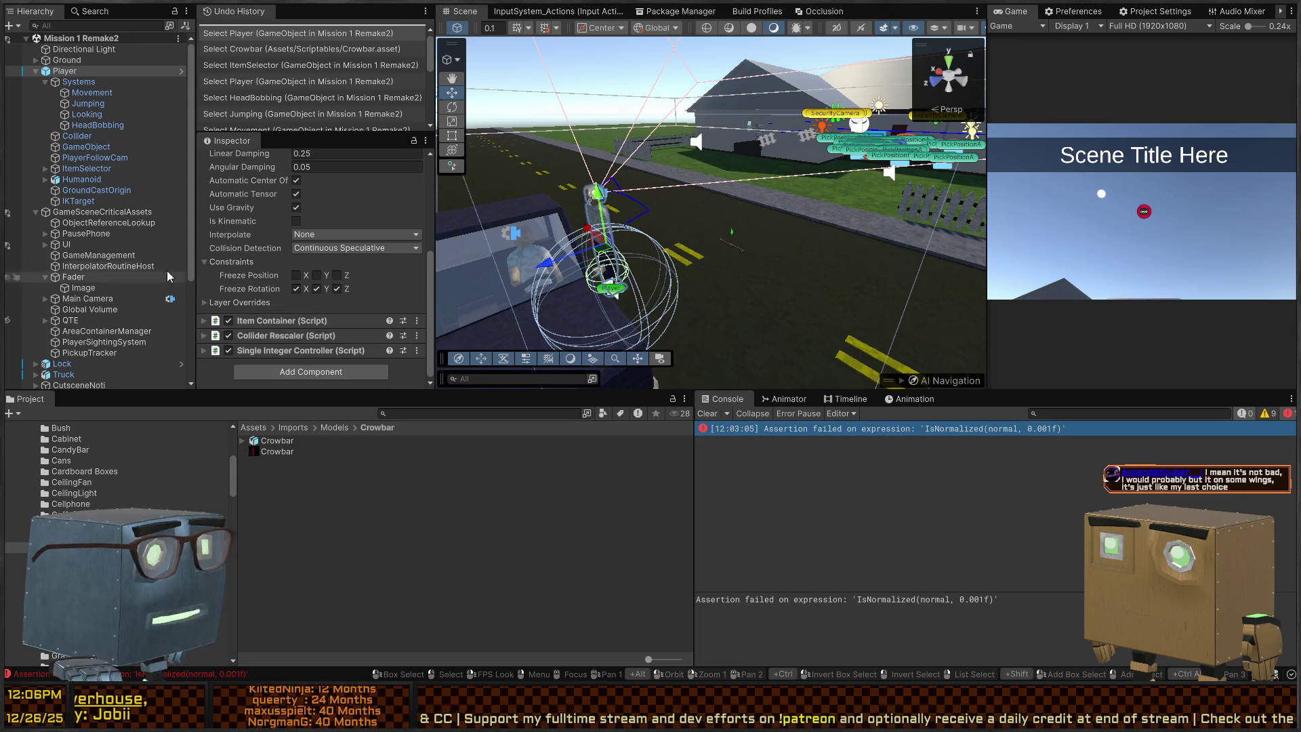
left_click(85, 168)
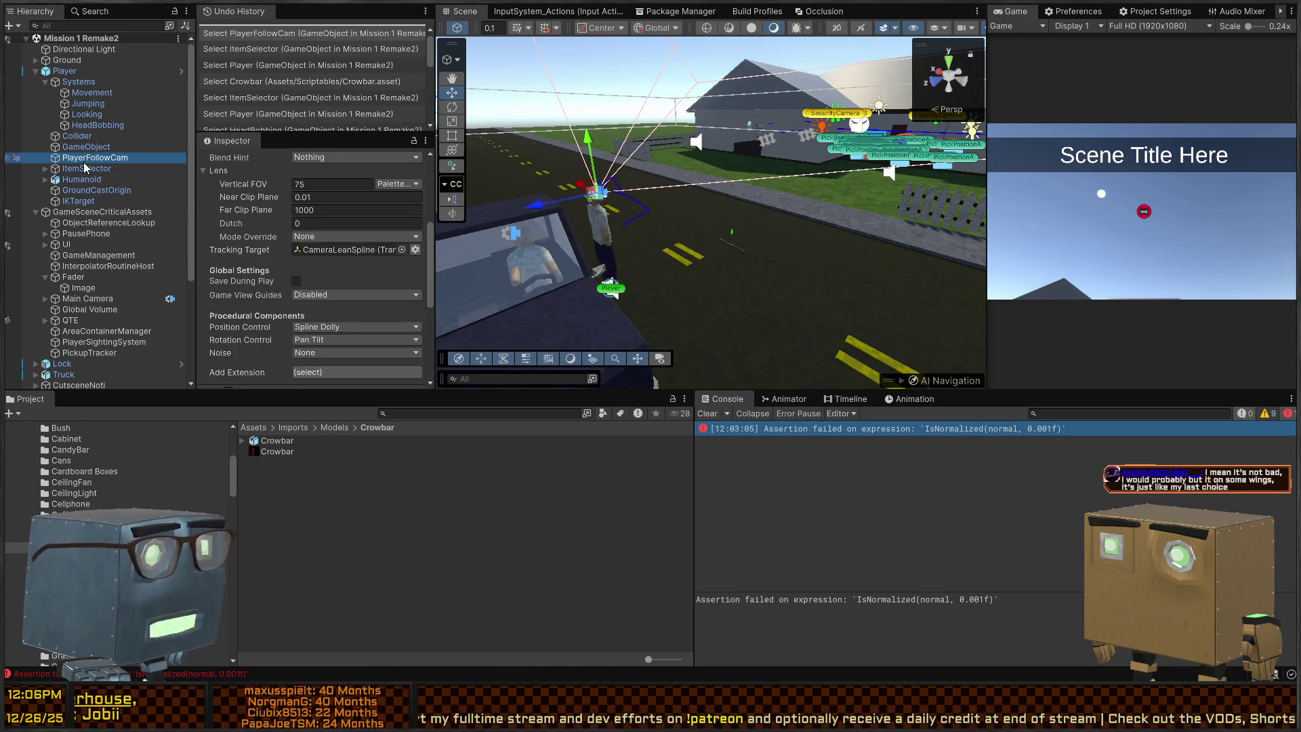
left_click(85, 168)
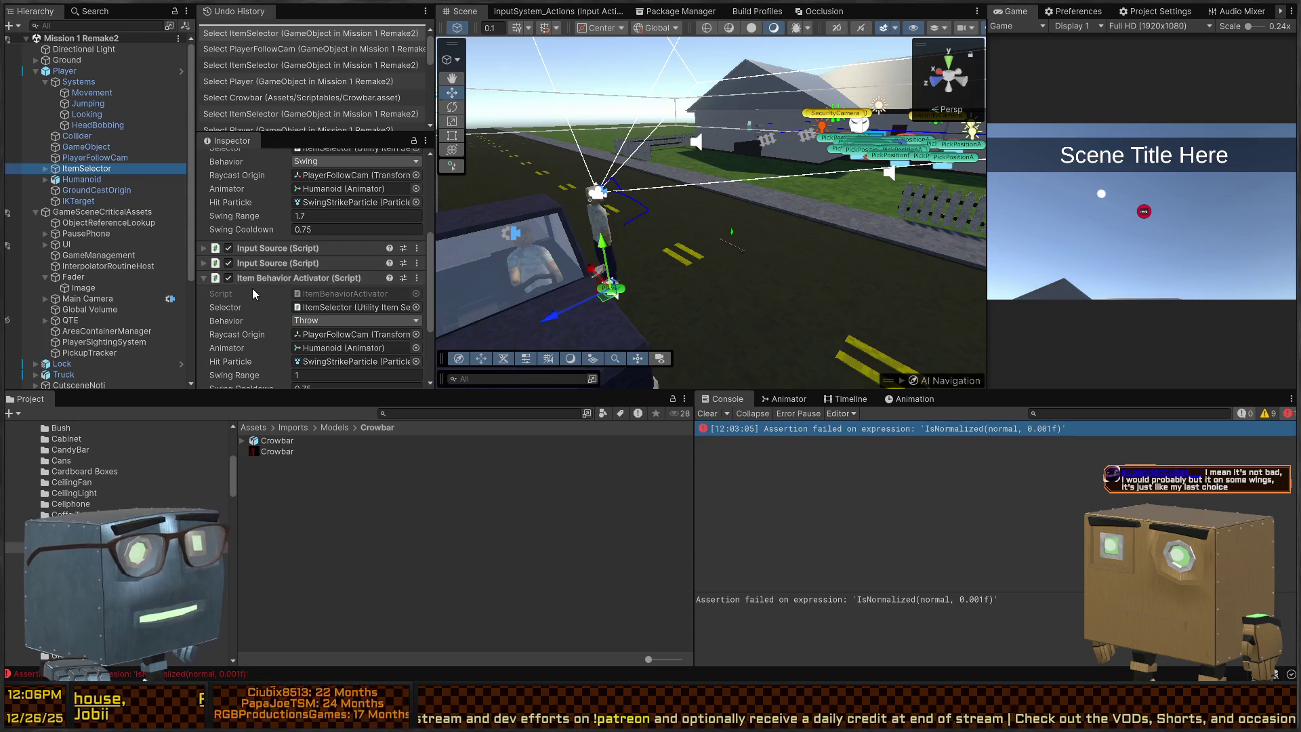
scroll(252, 288, "down", 4)
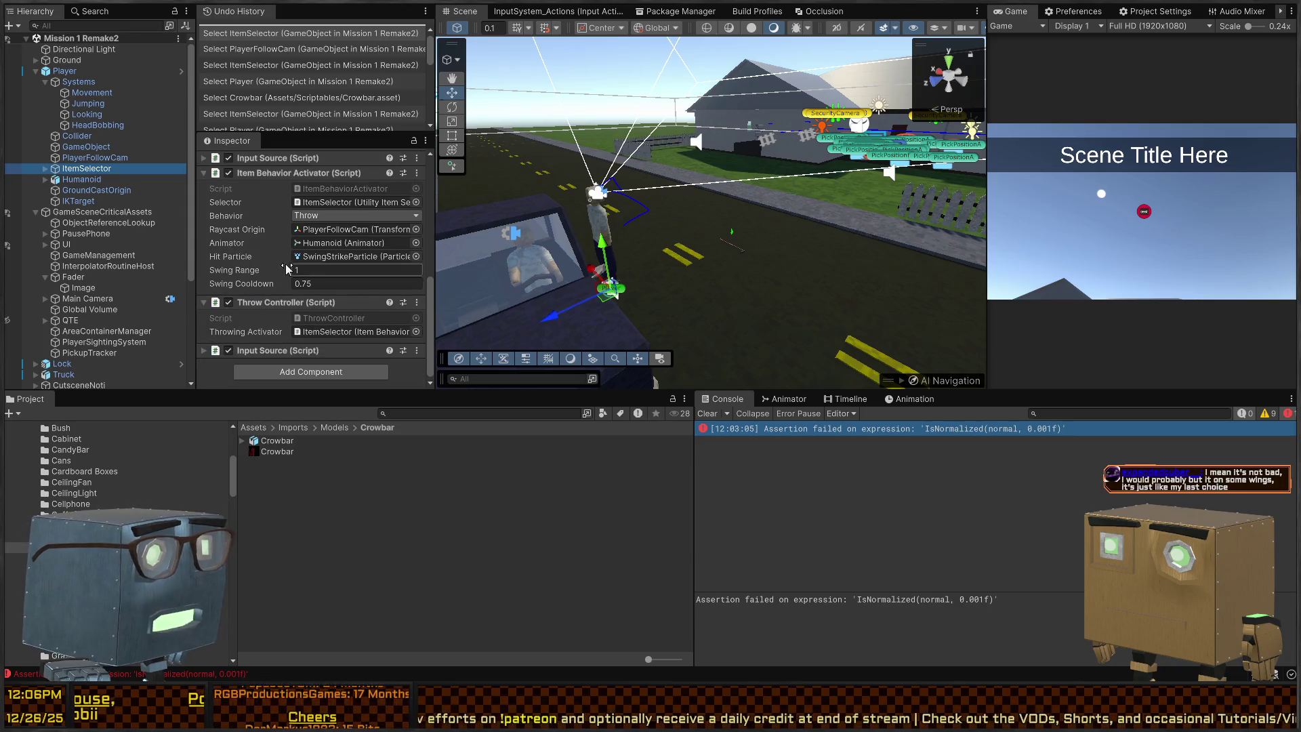
left_click(313, 190)
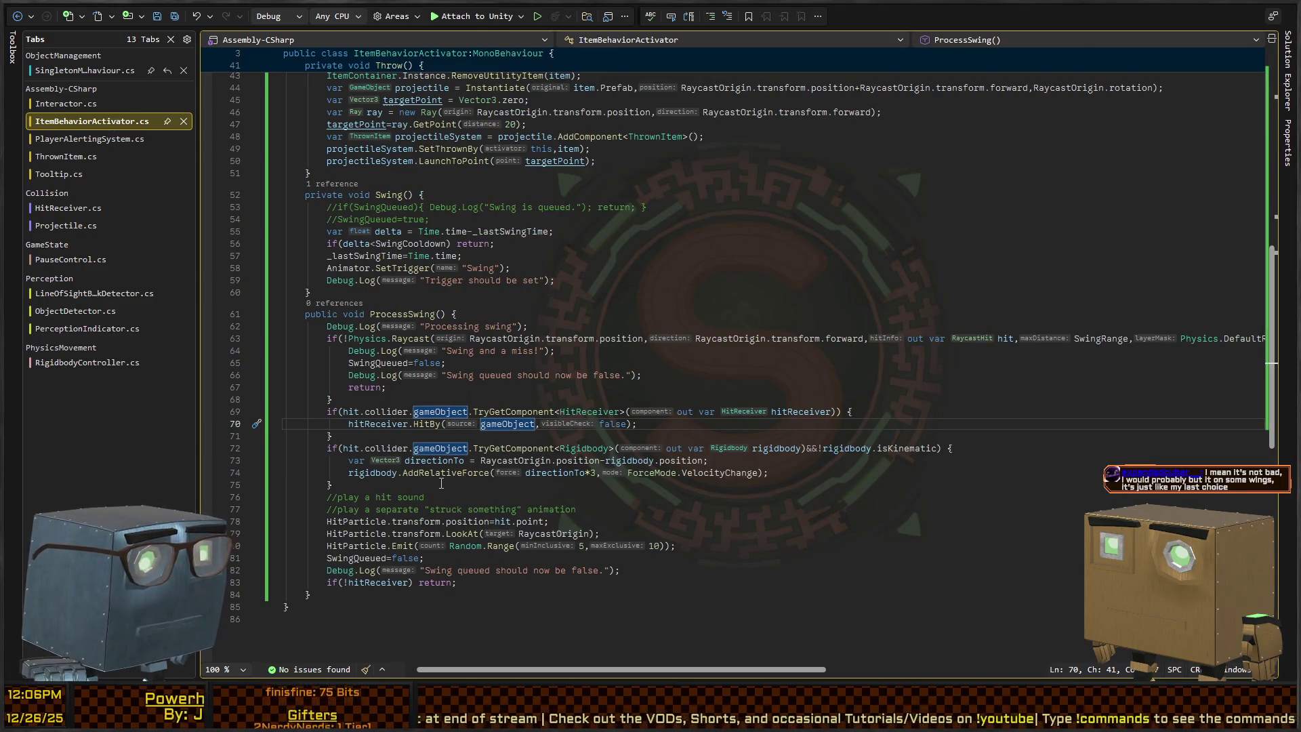
Read the Throw method's ThrownItem setup in ItemBehaviorActivator.cs, then return to Unity.
scroll(362, 481, "up", 7)
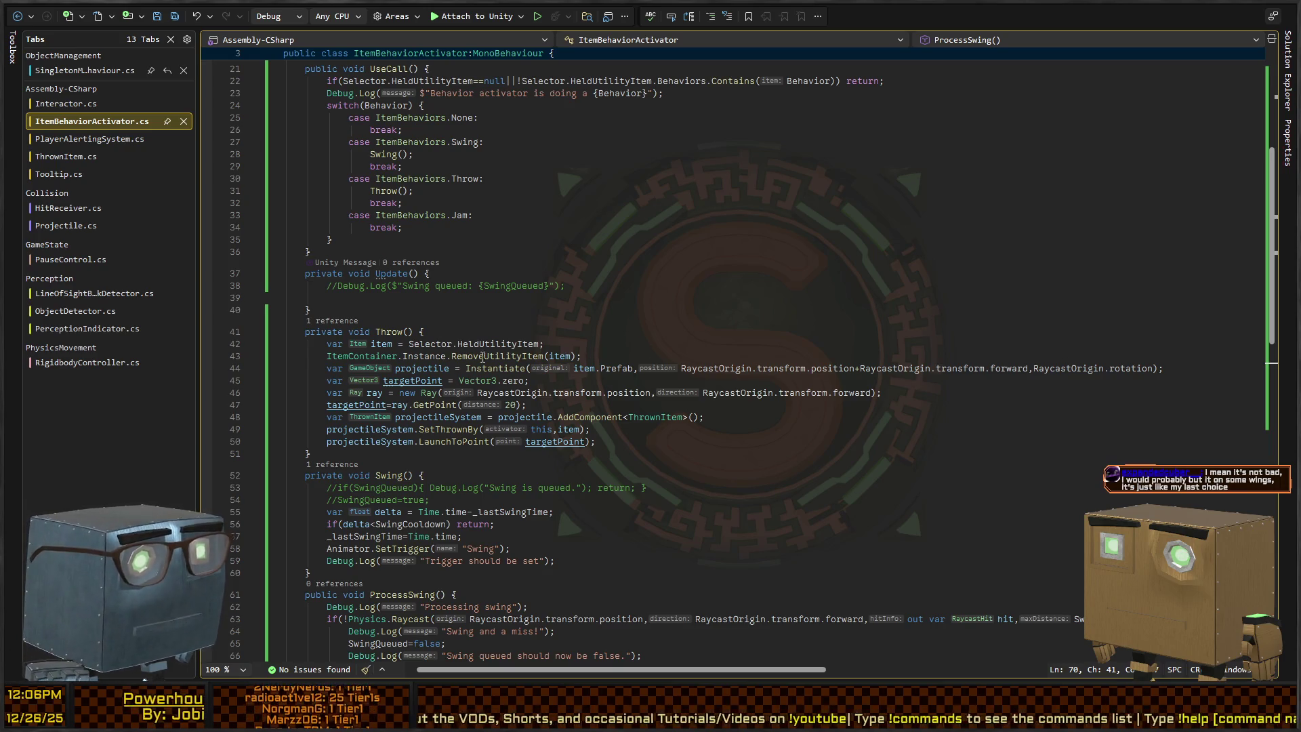
left_click(652, 415)
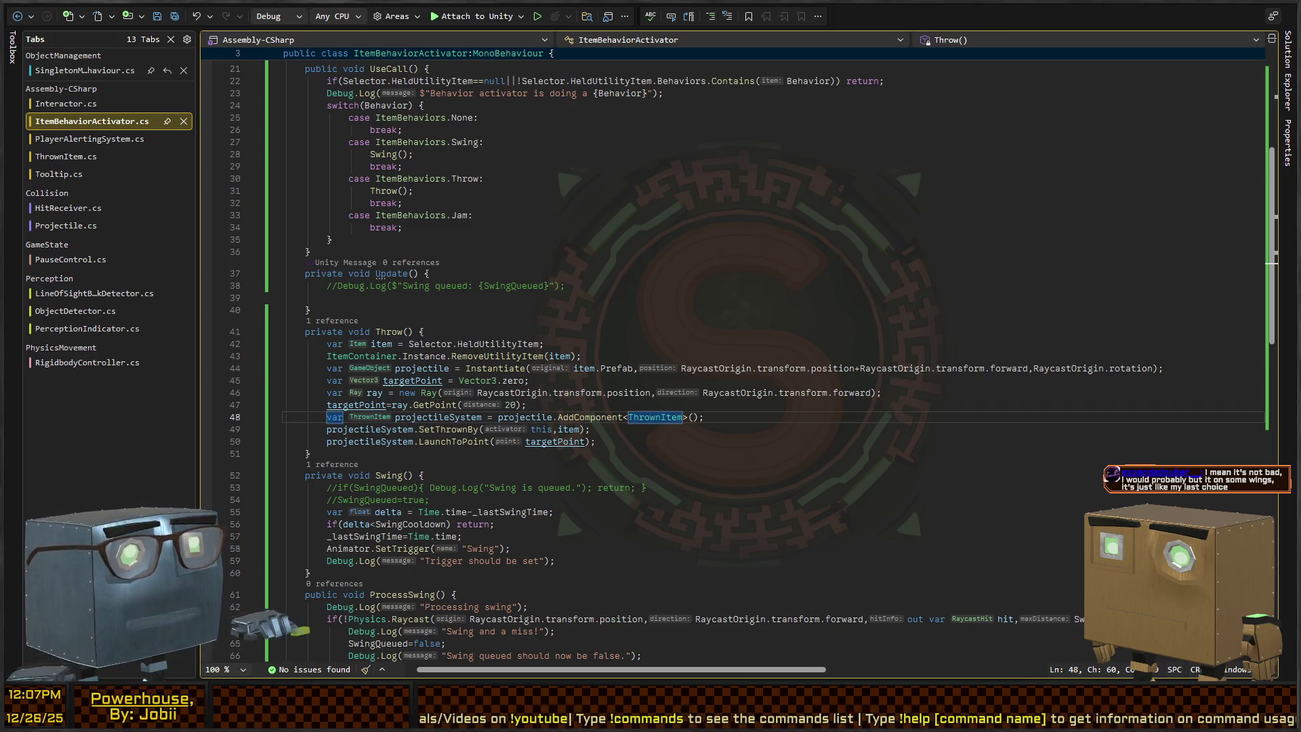
key("alt+Tab")
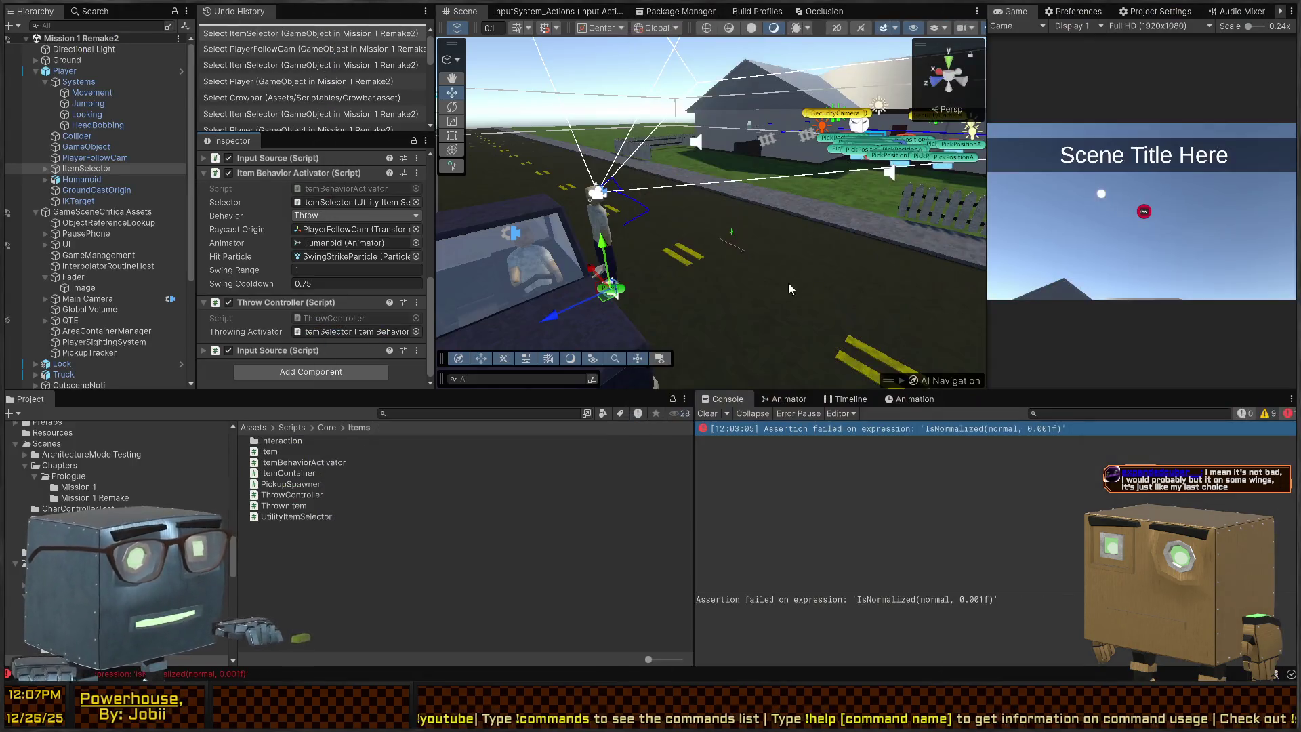
Play-test past the cutscene, then open the NullReferenceException's source in PlayerLook.cs line 17.
key("ctrl+p")
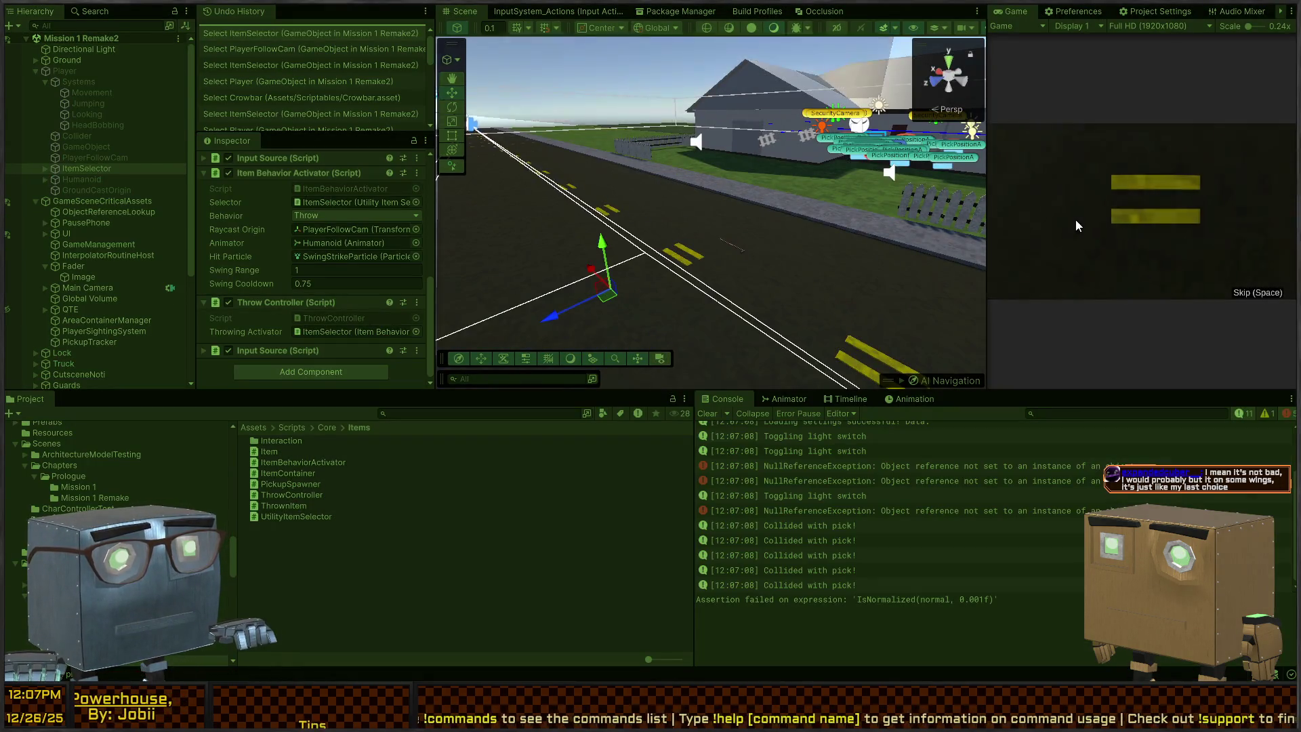
key("shift+space")
key("space")
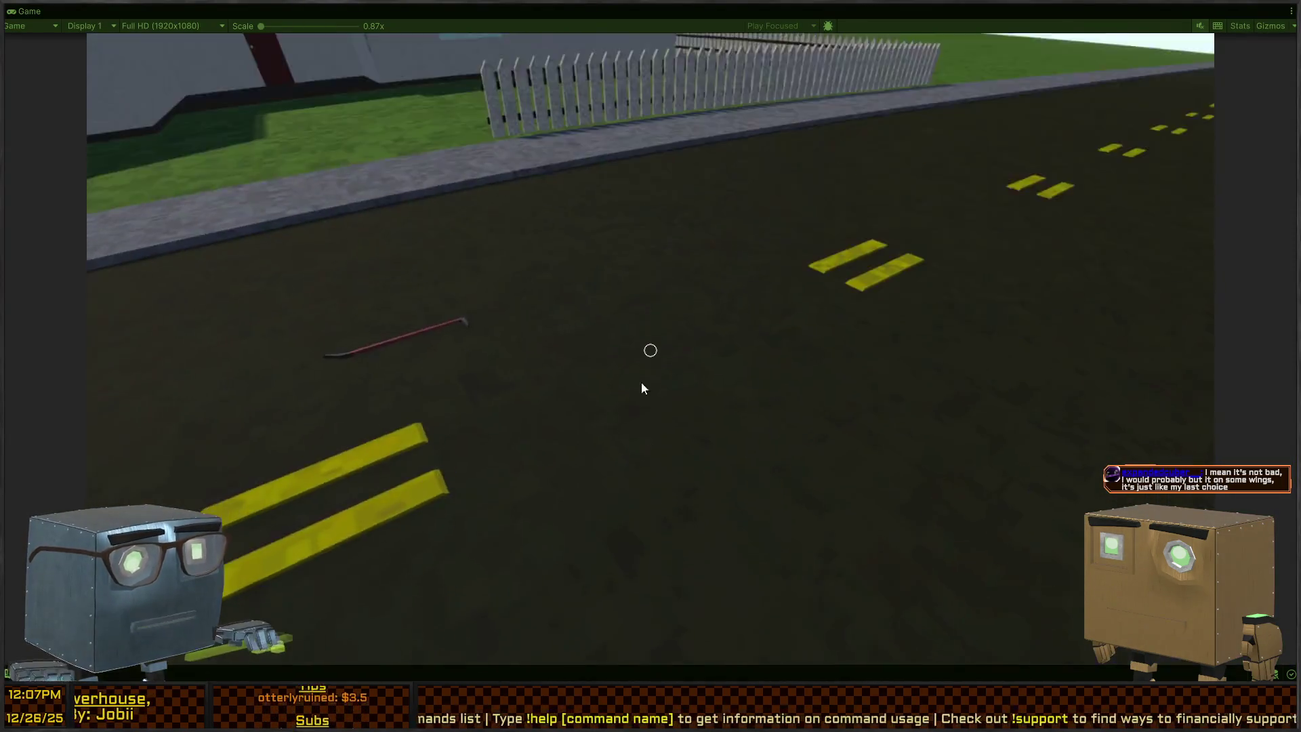
key("ctrl+p")
key("shift+space")
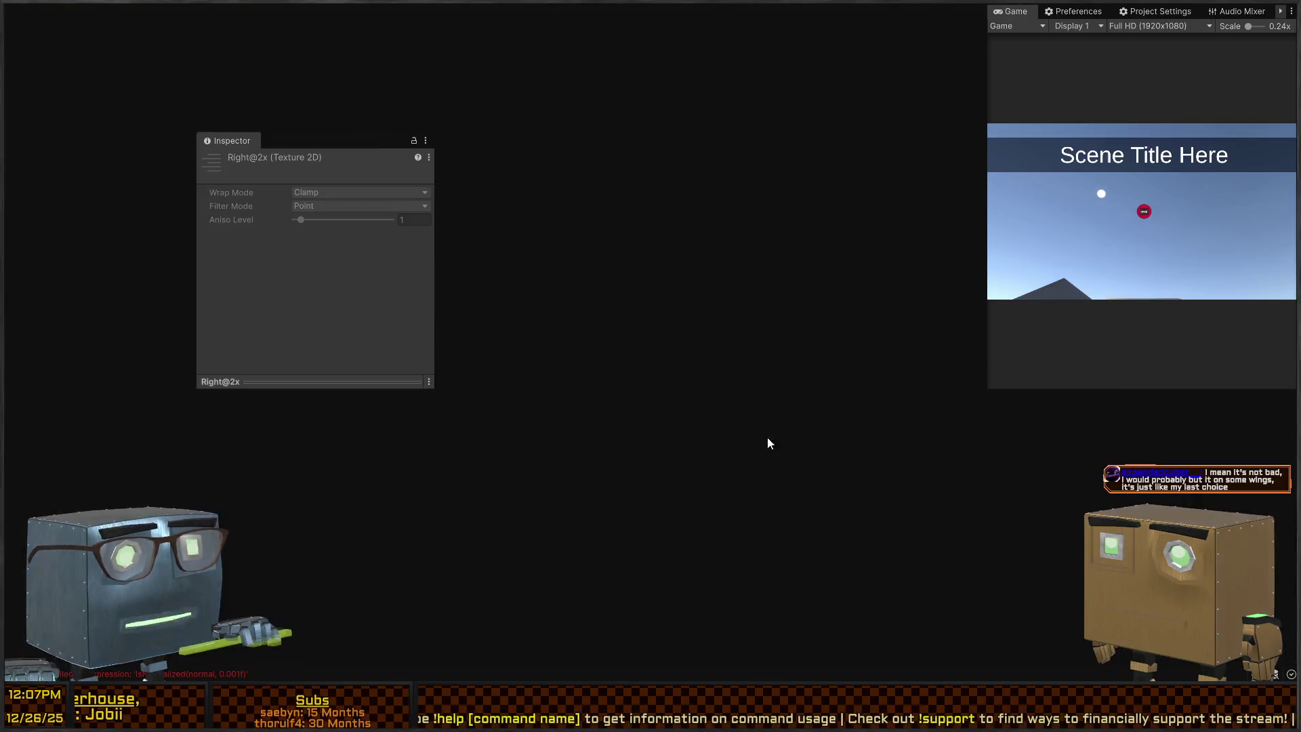
left_click(936, 553)
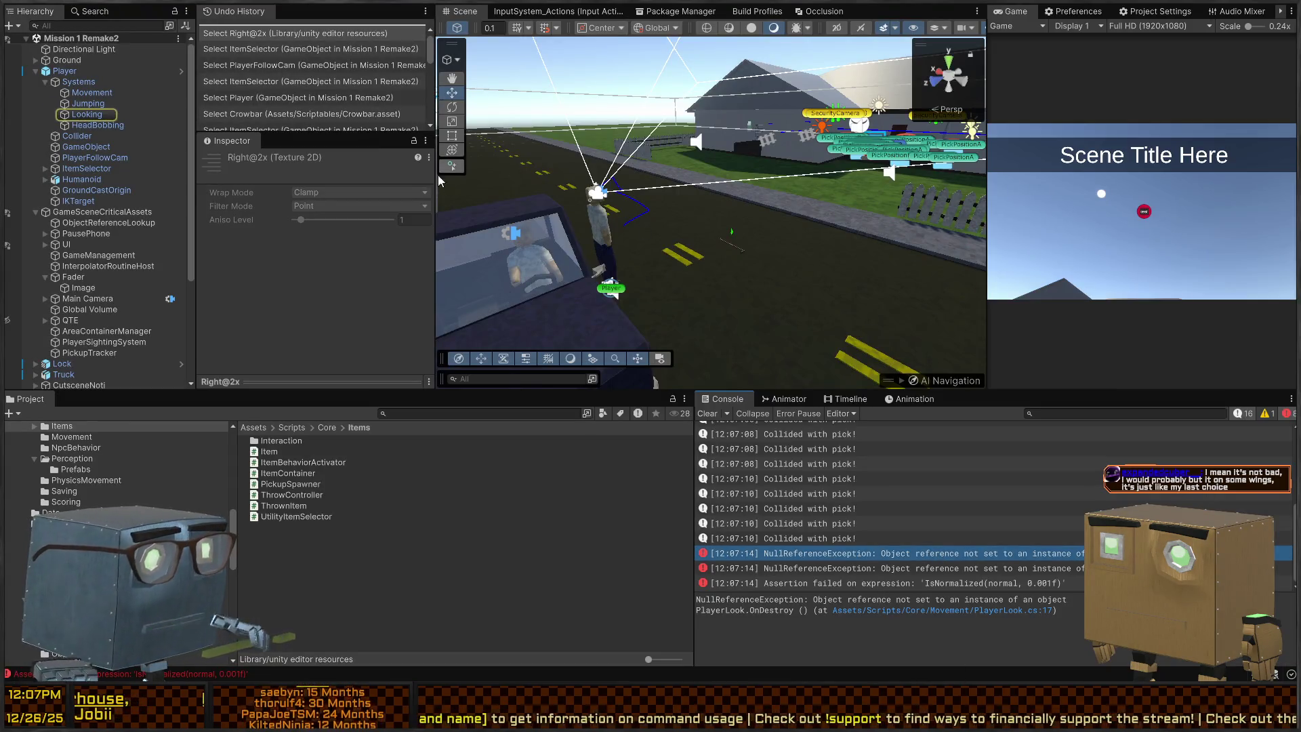
double_click(849, 571)
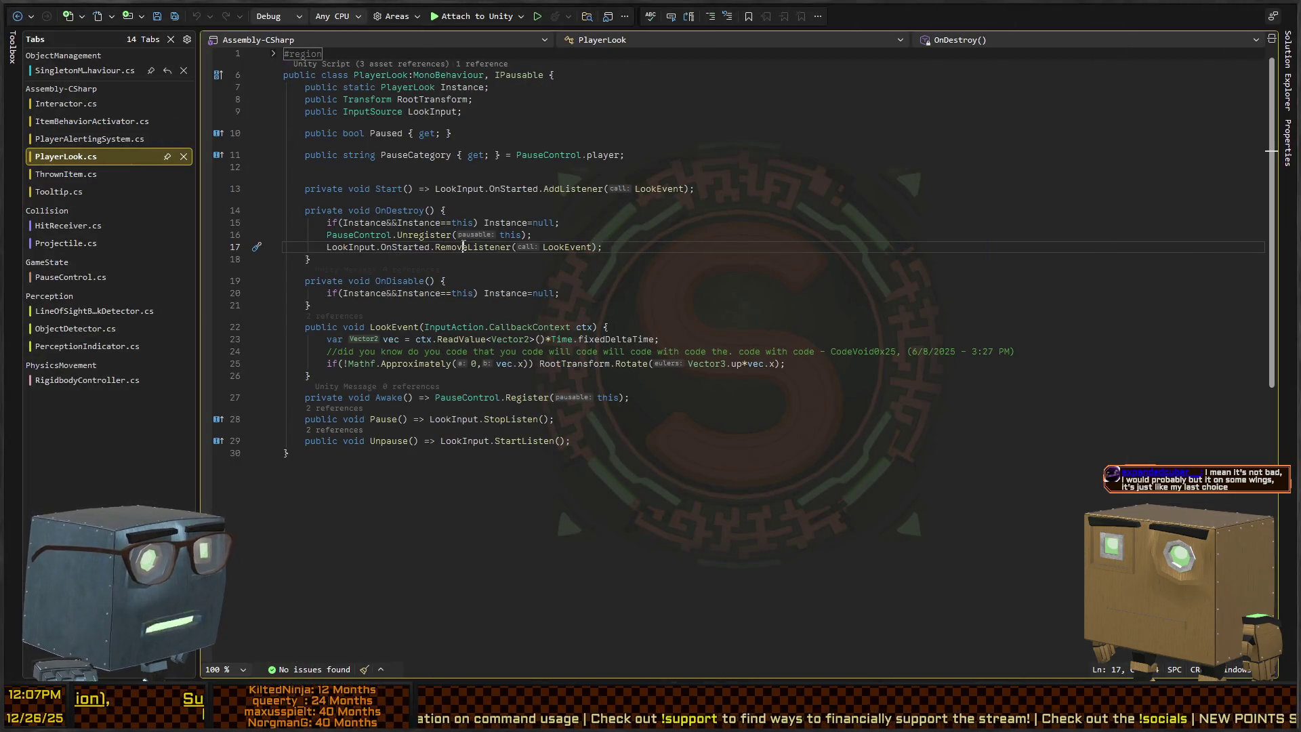
Check the LookEvent listener removal on PlayerLook.cs line 17, then select Player in Unity.
left_click(576, 247)
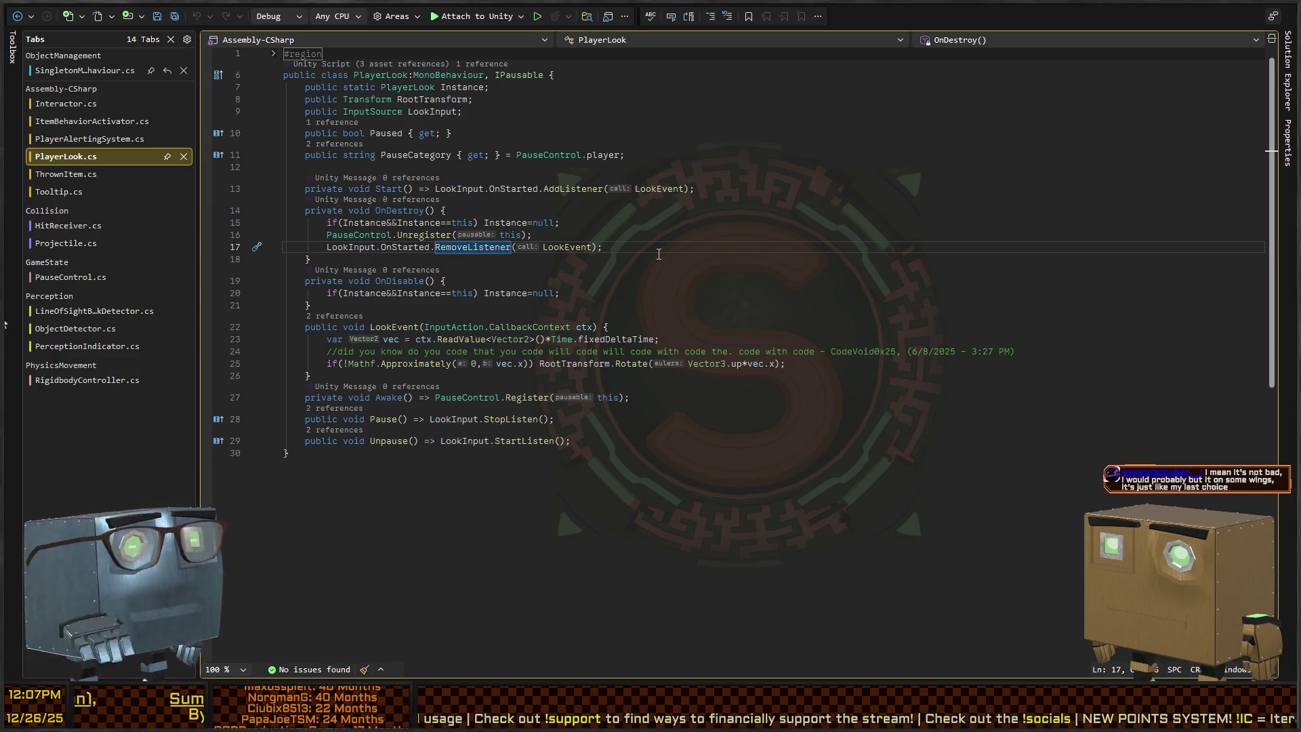
key("alt+Tab")
left_click(155, 72)
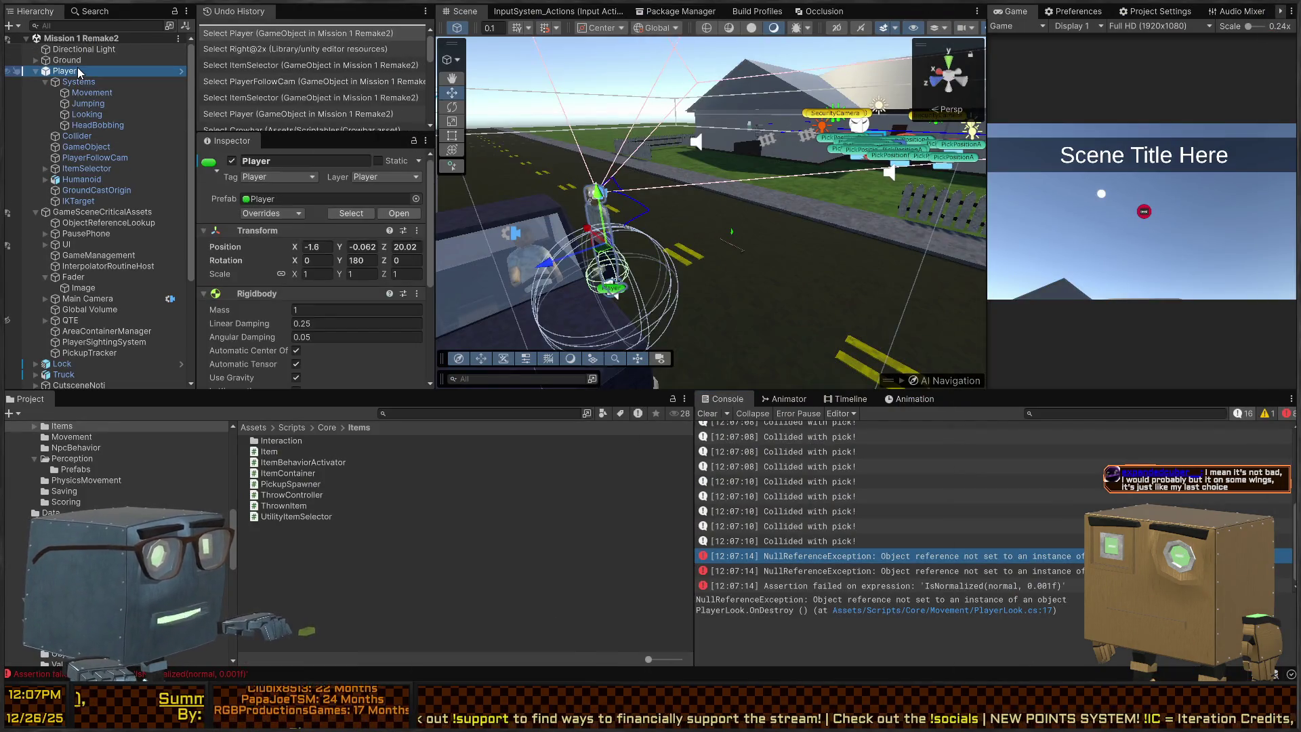
scroll(70, 471, "up", 10)
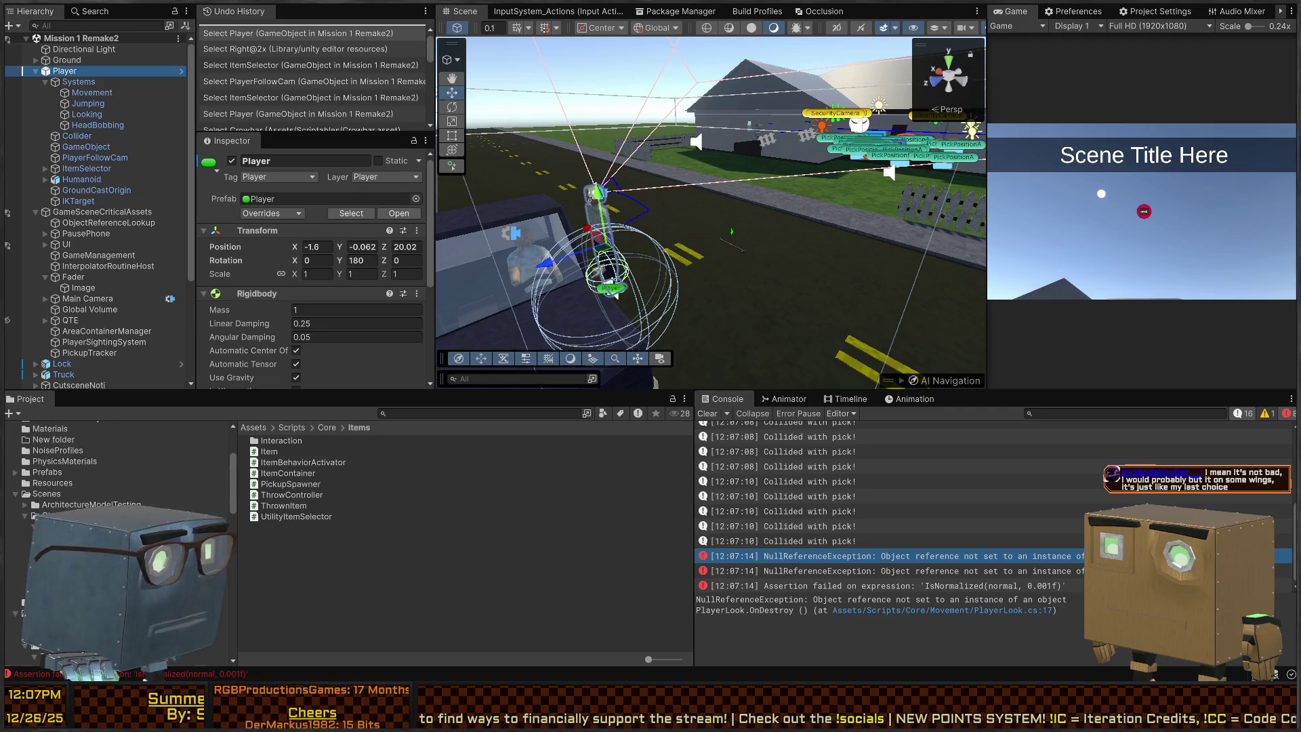
Open the Scenes/MechanicsTests/MovementTesting scene.
left_click(46, 448)
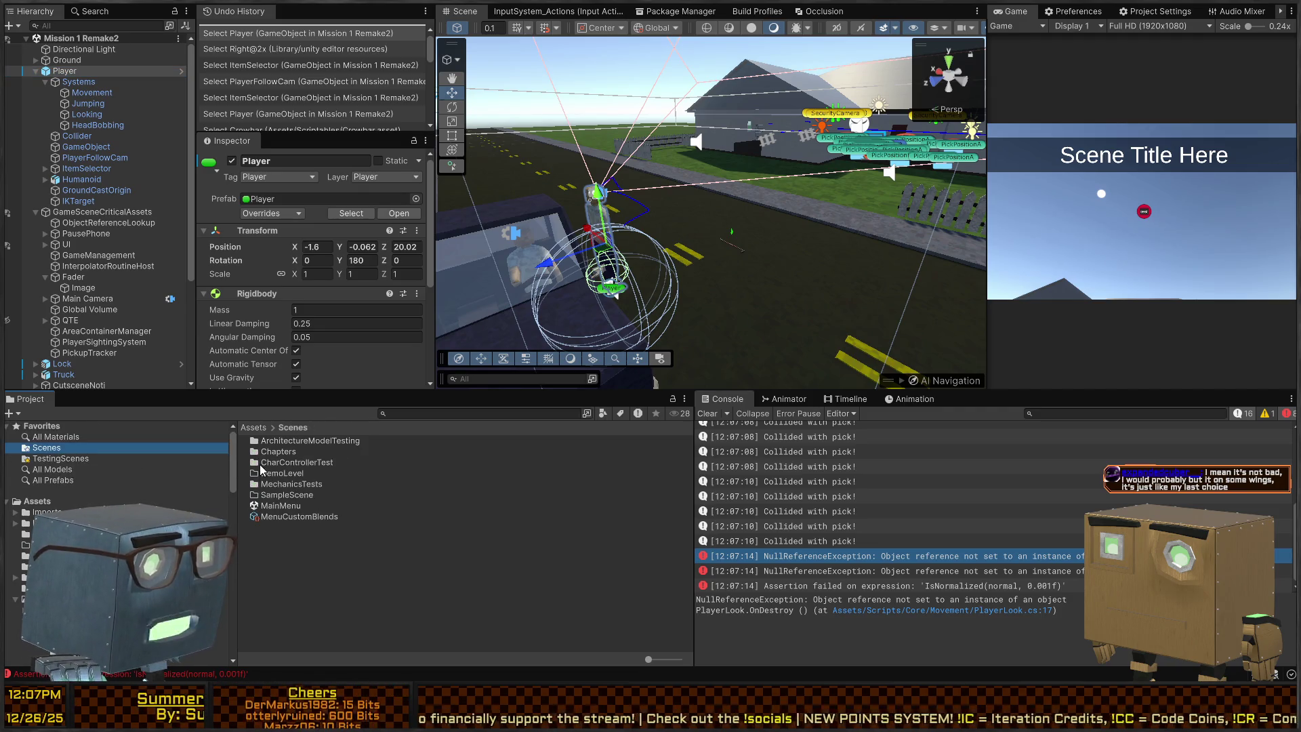
double_click(299, 483)
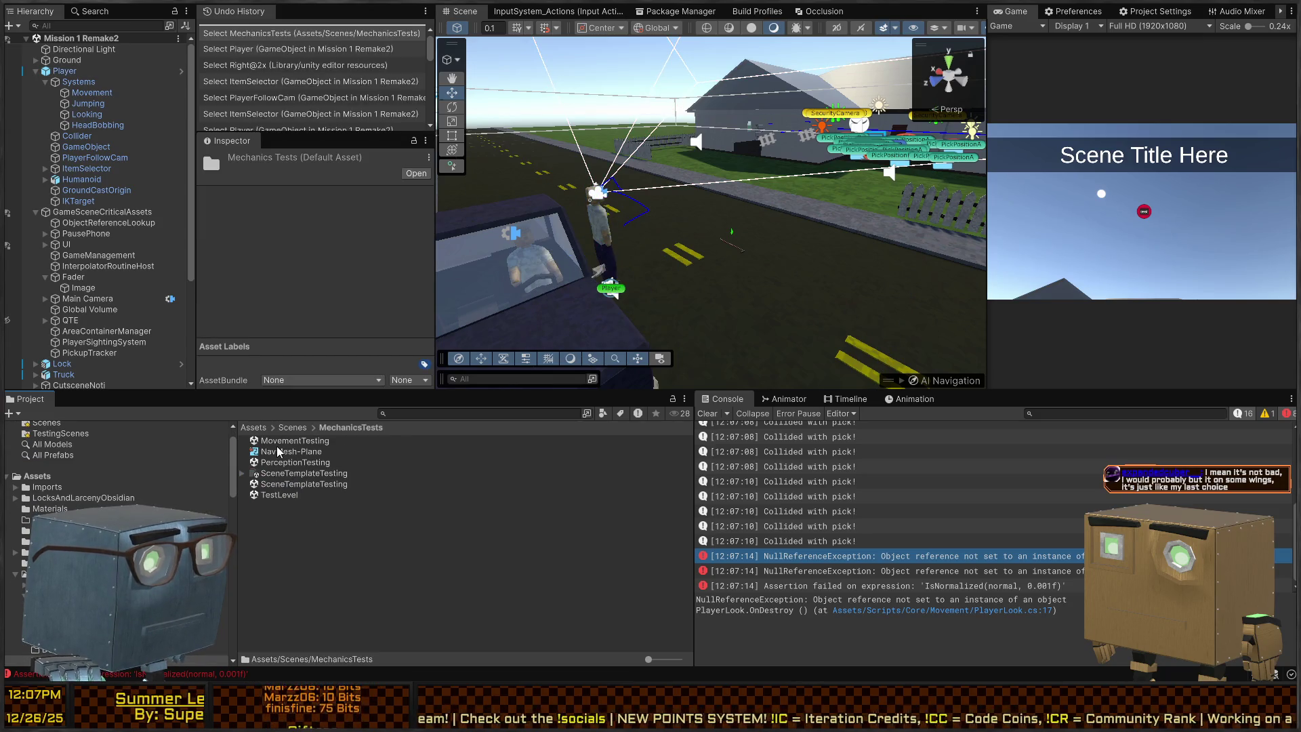
left_click(280, 439)
double_click(280, 440)
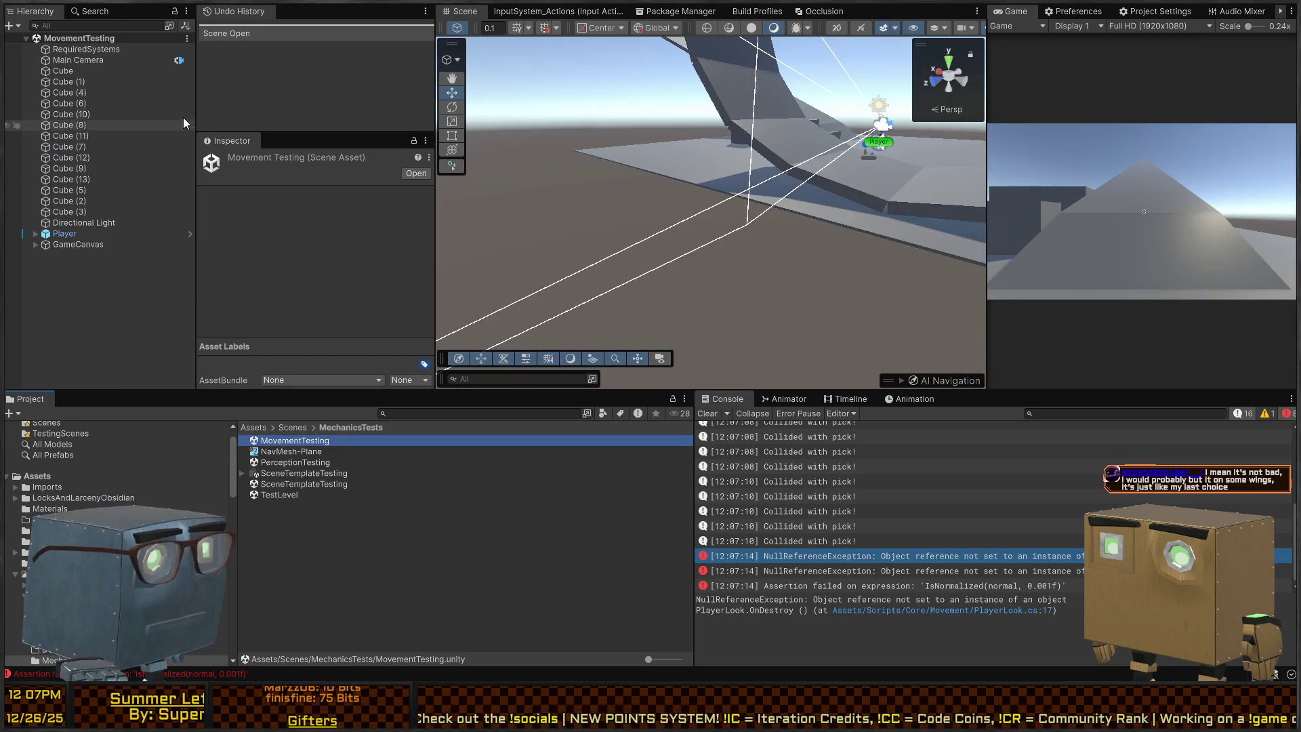
Apply all of the Player's overrides to its prefab and browse to Scenes/Chapters/Prologue.
left_click(64, 233)
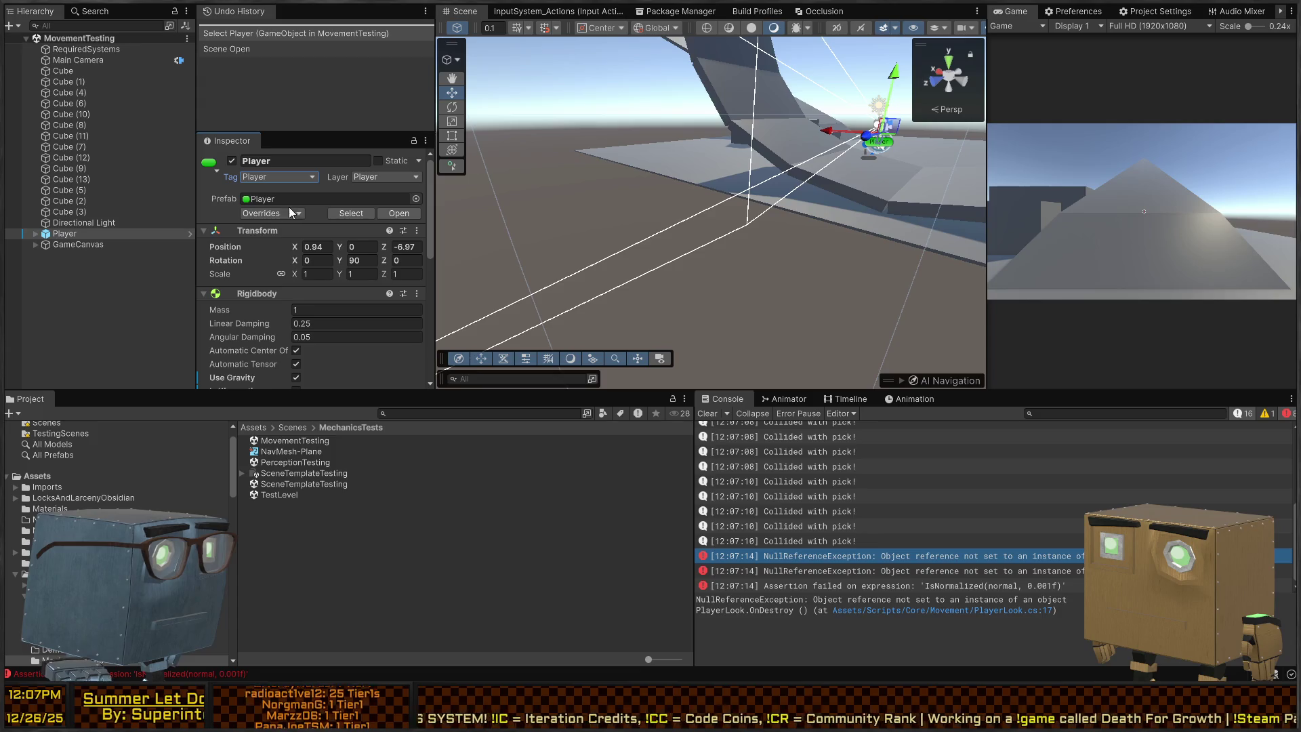
left_click(300, 247)
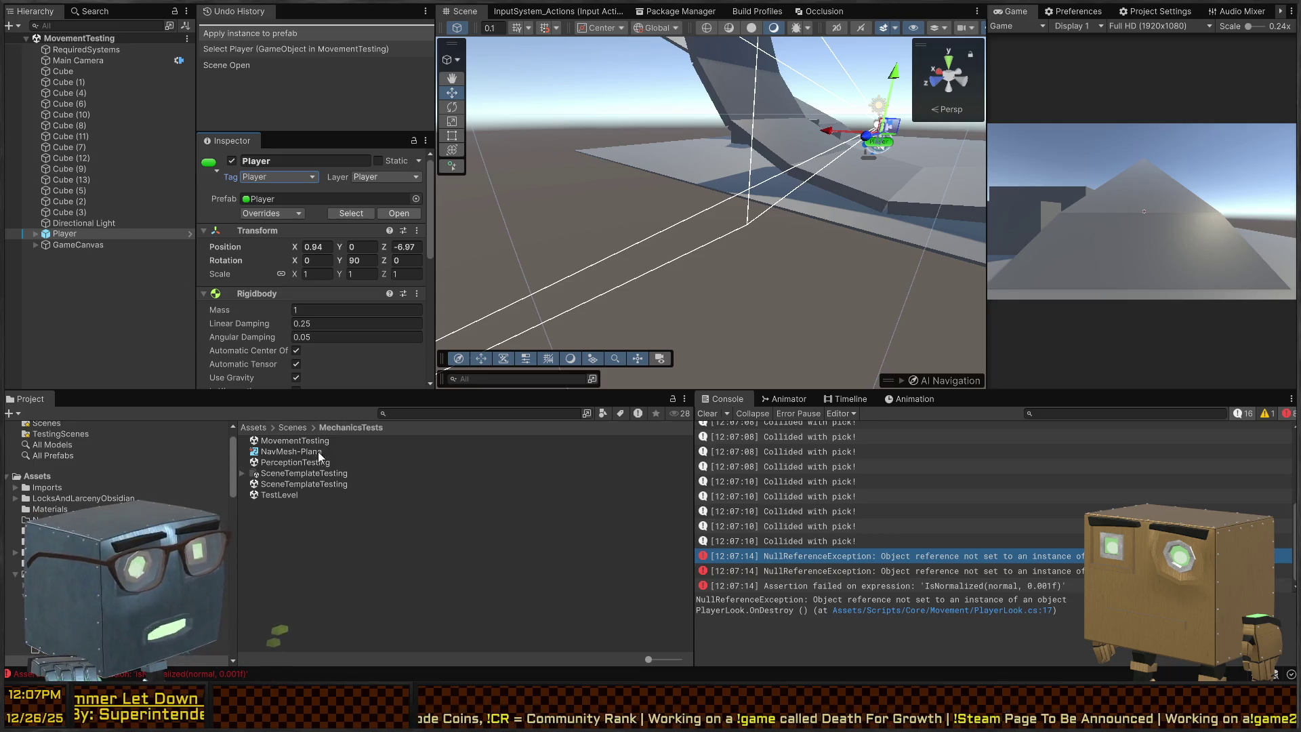
left_click(294, 429)
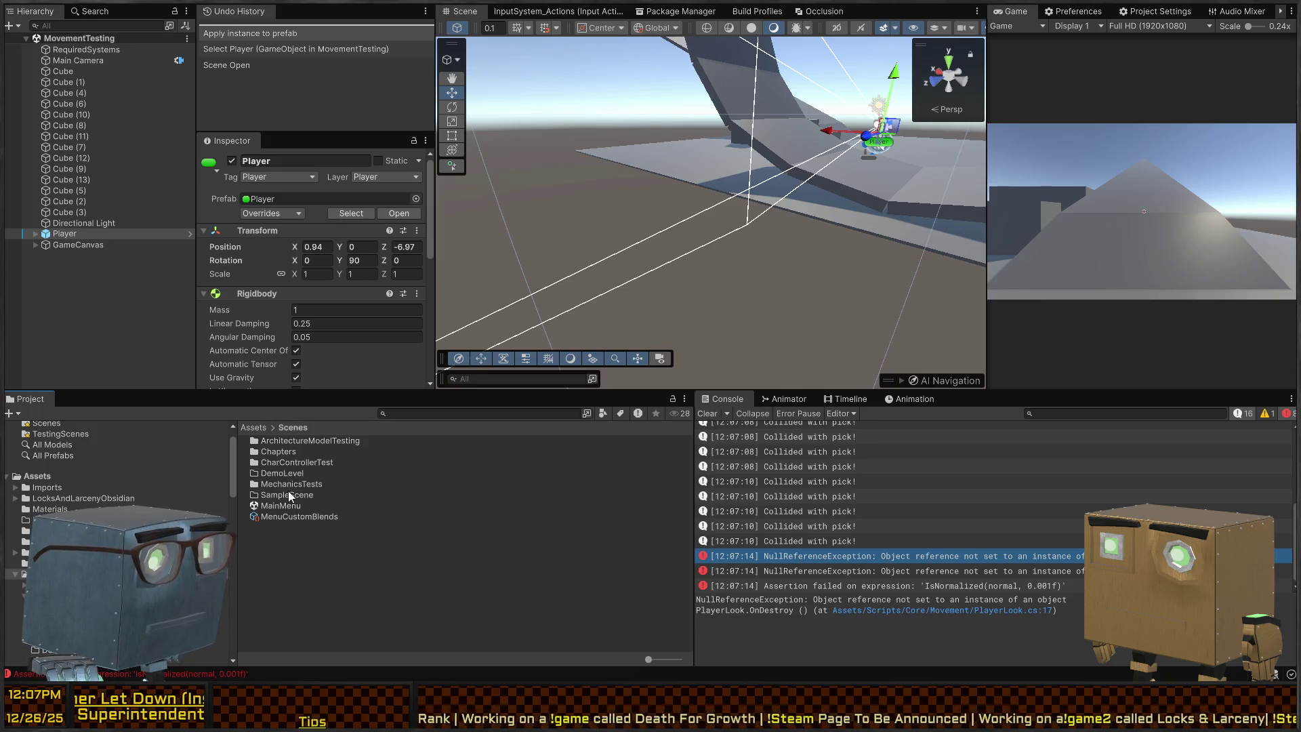
double_click(278, 452)
double_click(274, 441)
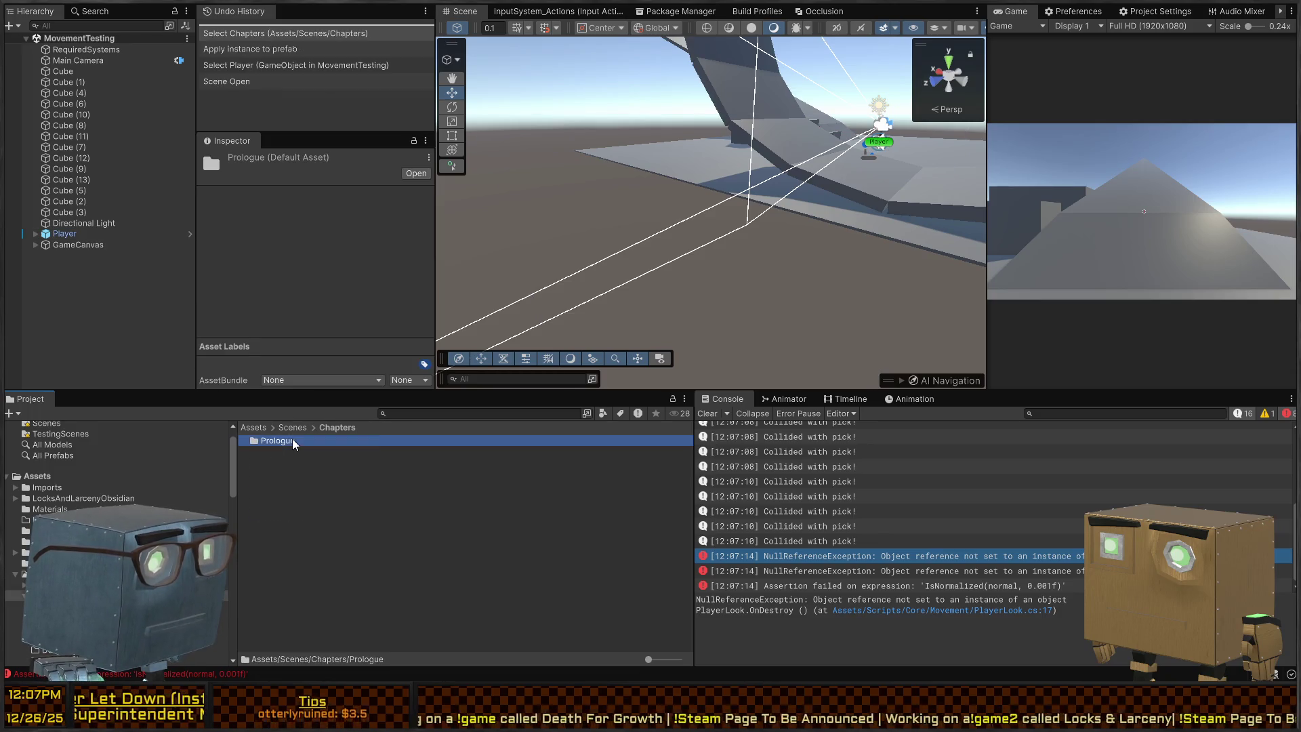
Reopen Mission 1 Remake2, play-test it, and trace the NullReferenceException to PerceptionIndicator.ClearStates.
double_click(305, 506)
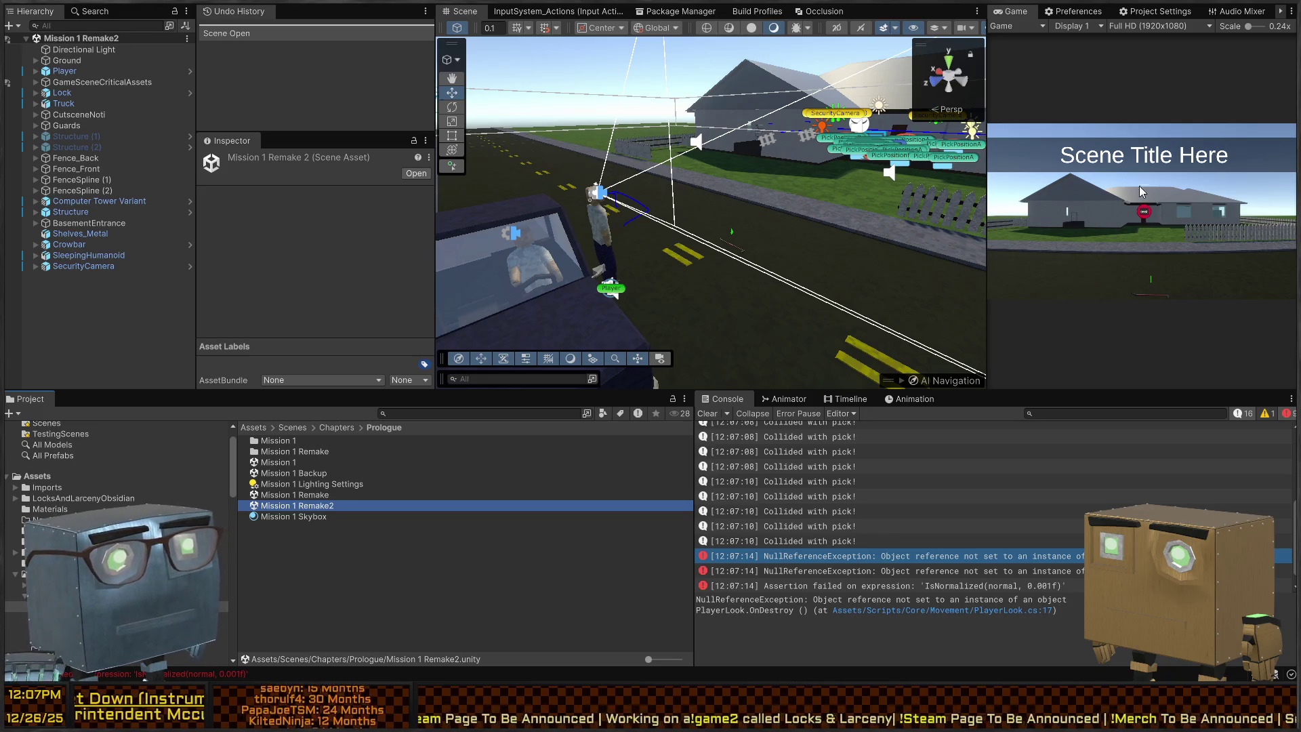
left_click(966, 585)
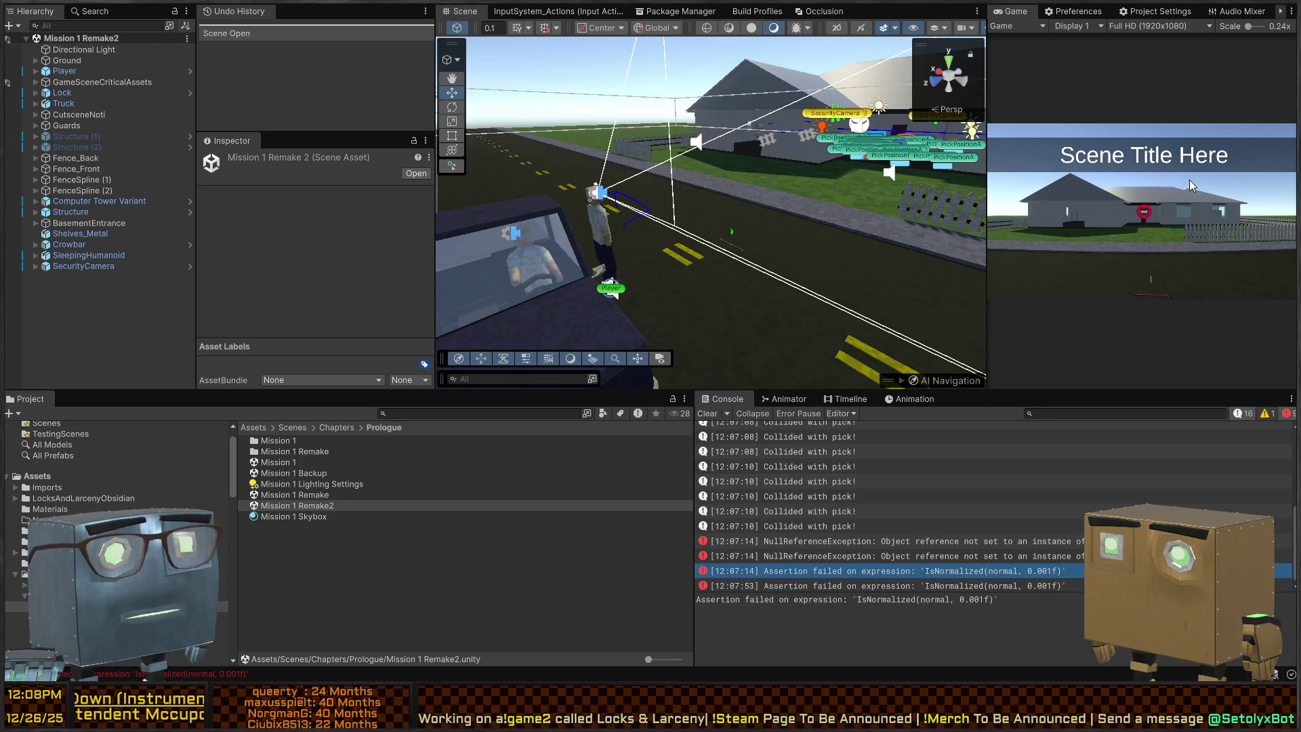
key("ctrl+p")
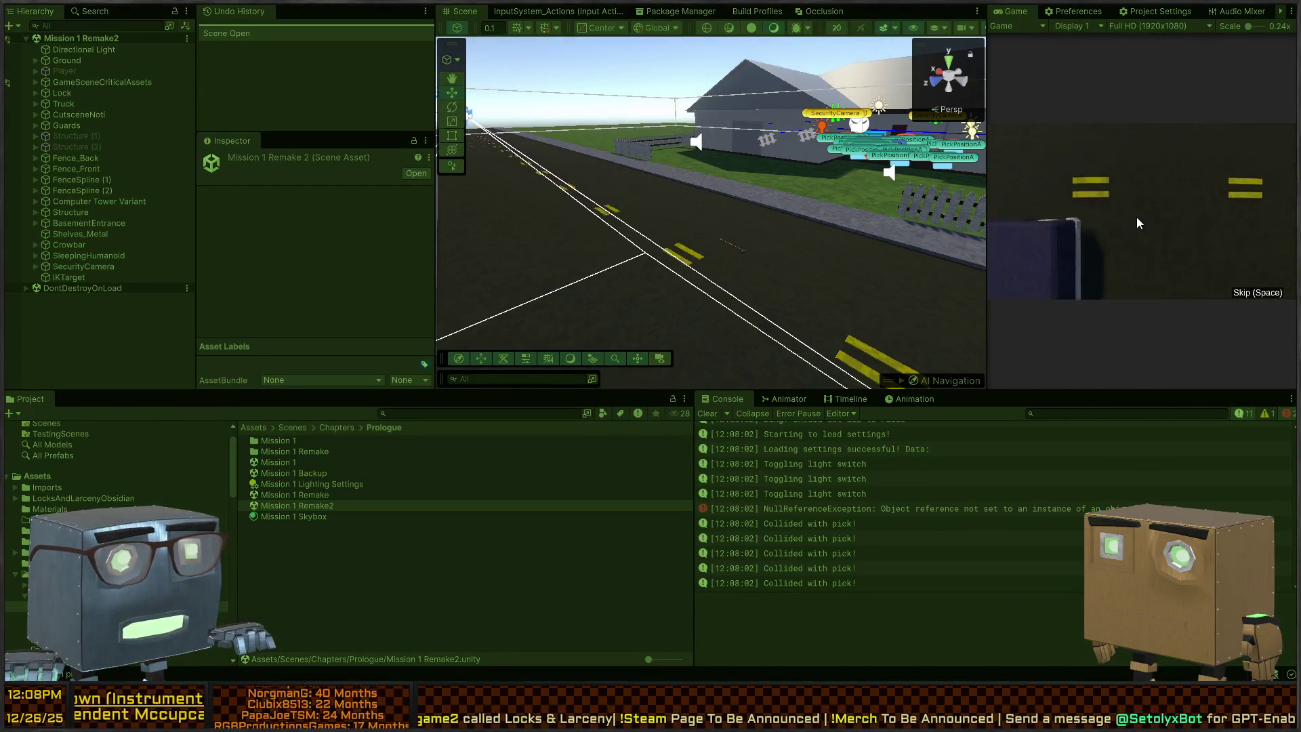
key("ctrl+p")
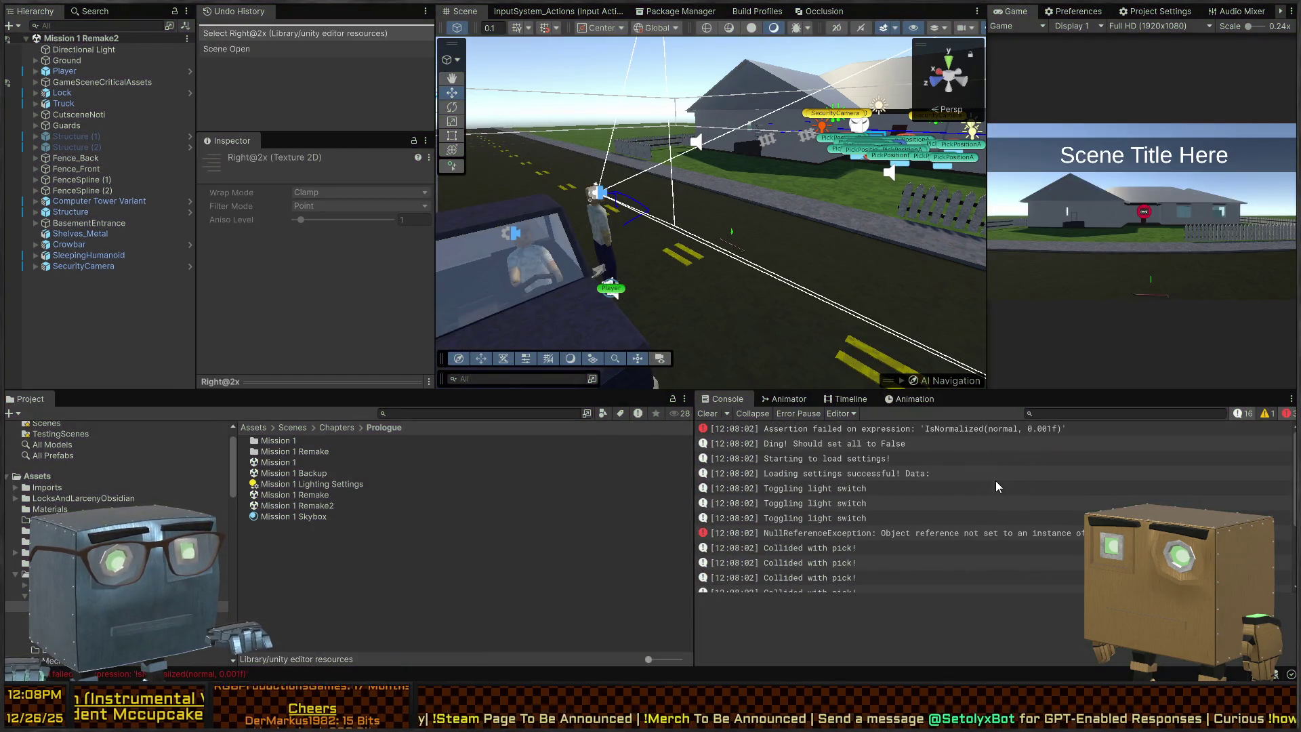
left_click(982, 453)
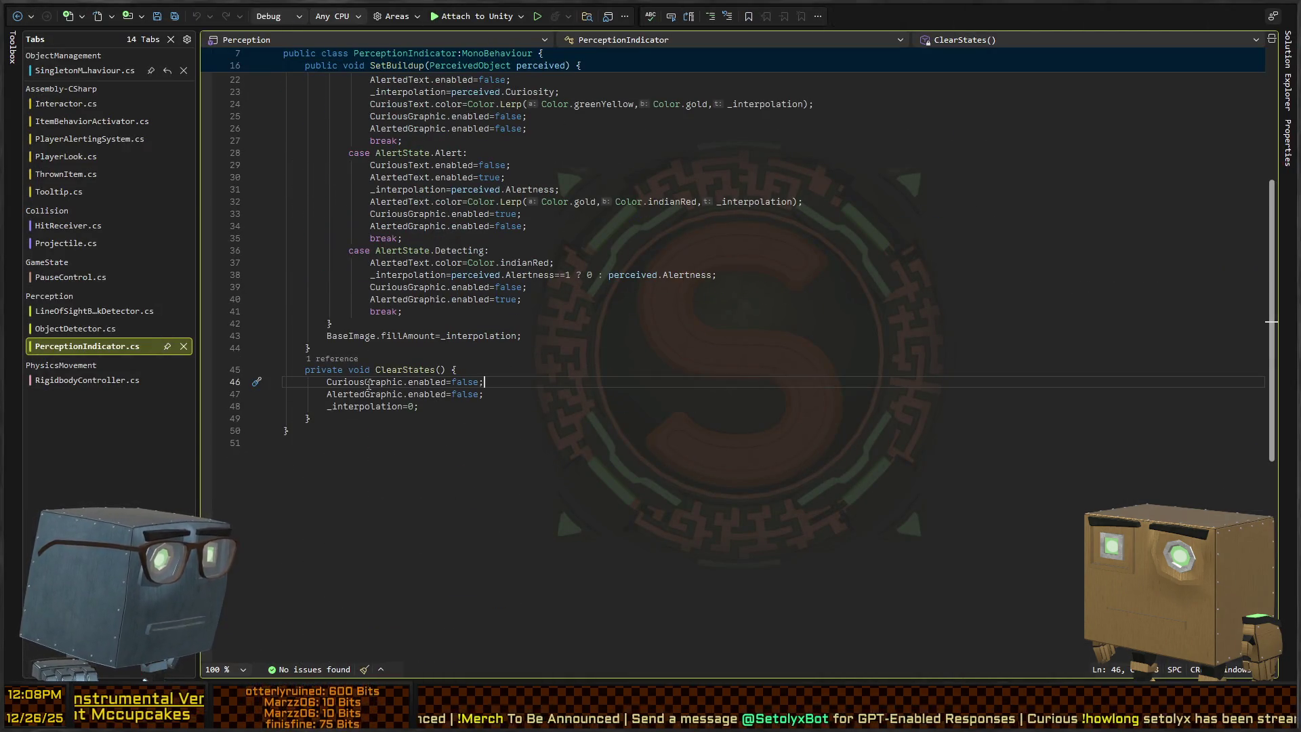
key("alt+Tab")
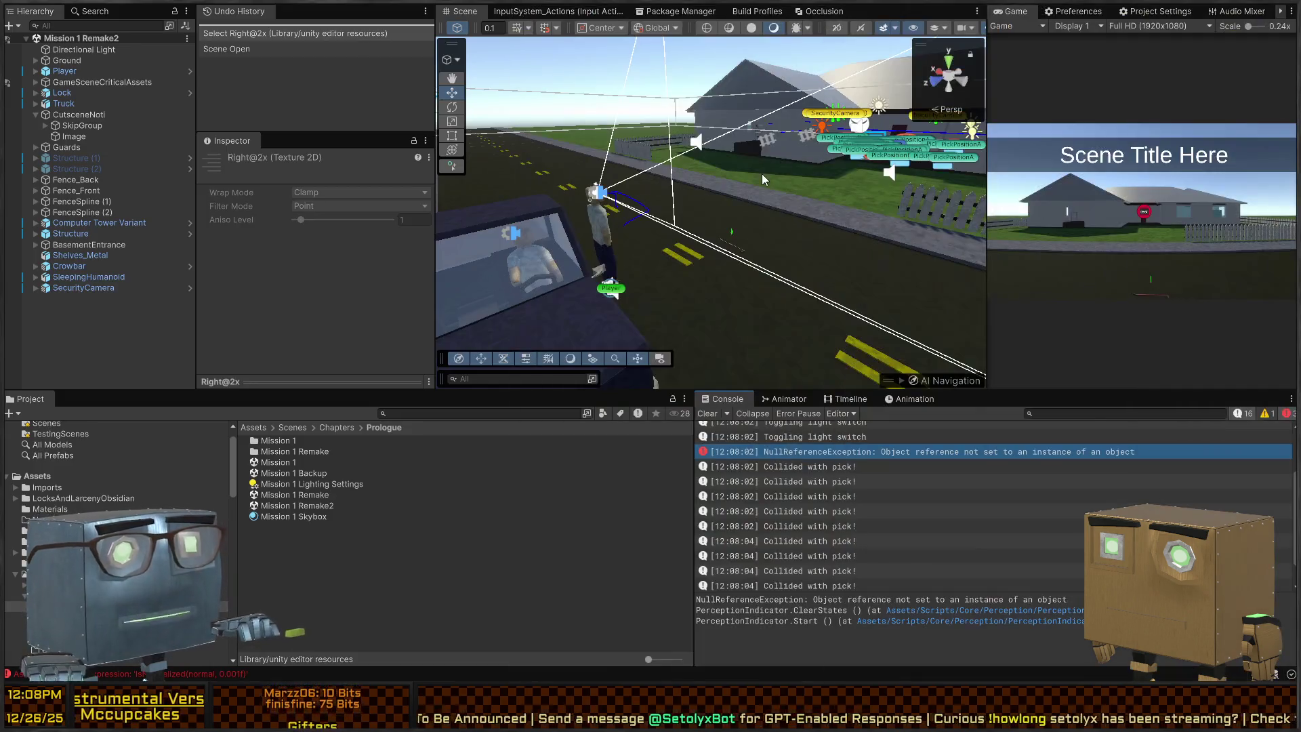
Remove the Perception Indicator component from CutsceneNoti/SkipGroup/Image.
left_click(73, 126)
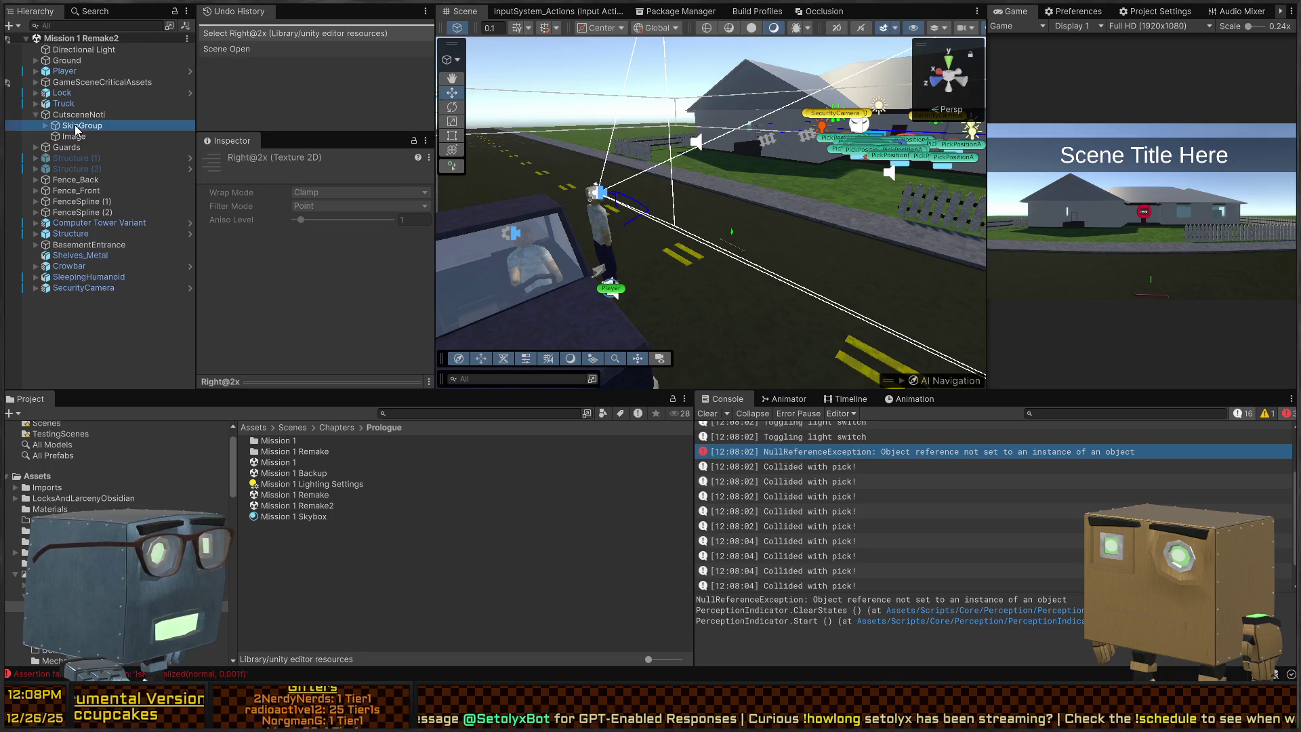
left_click(69, 135)
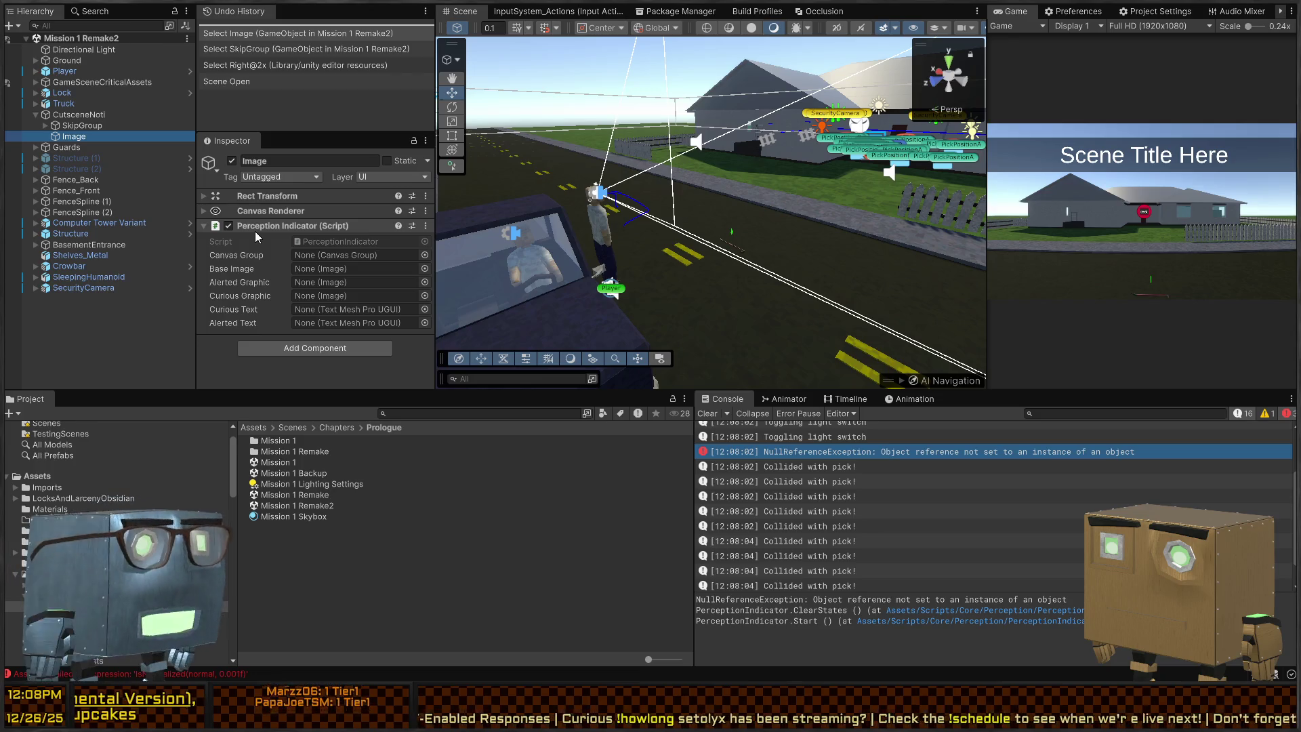
right_click(271, 225)
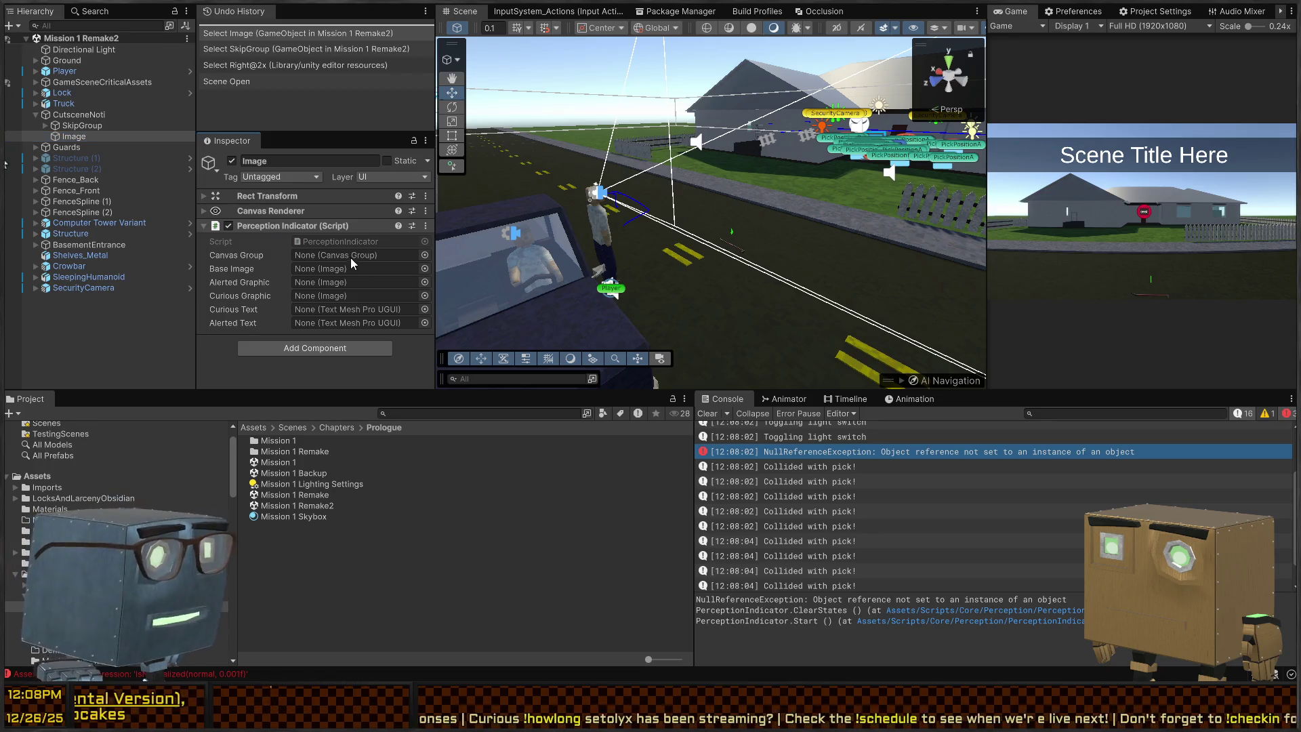
left_click(341, 244)
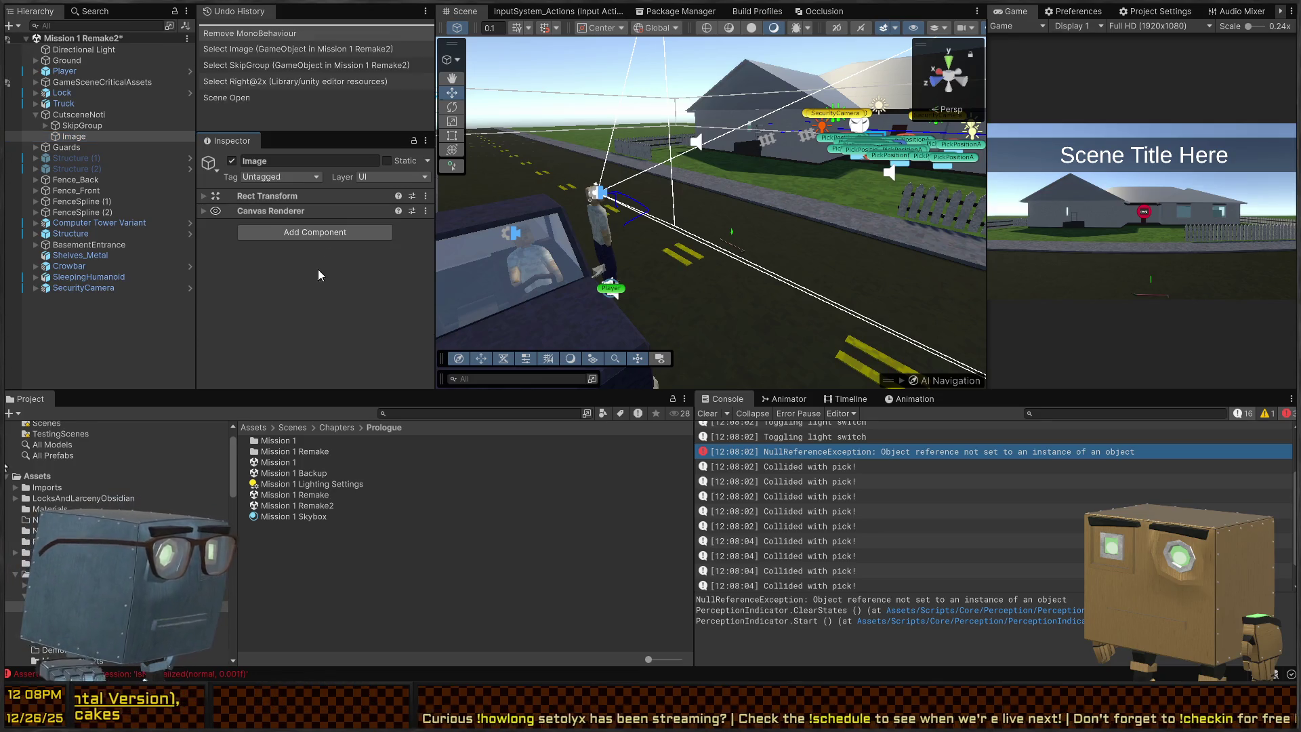
Navigate the Project panel to the Scenes/MechanicsTests folder.
left_click(335, 427)
left_click(299, 427)
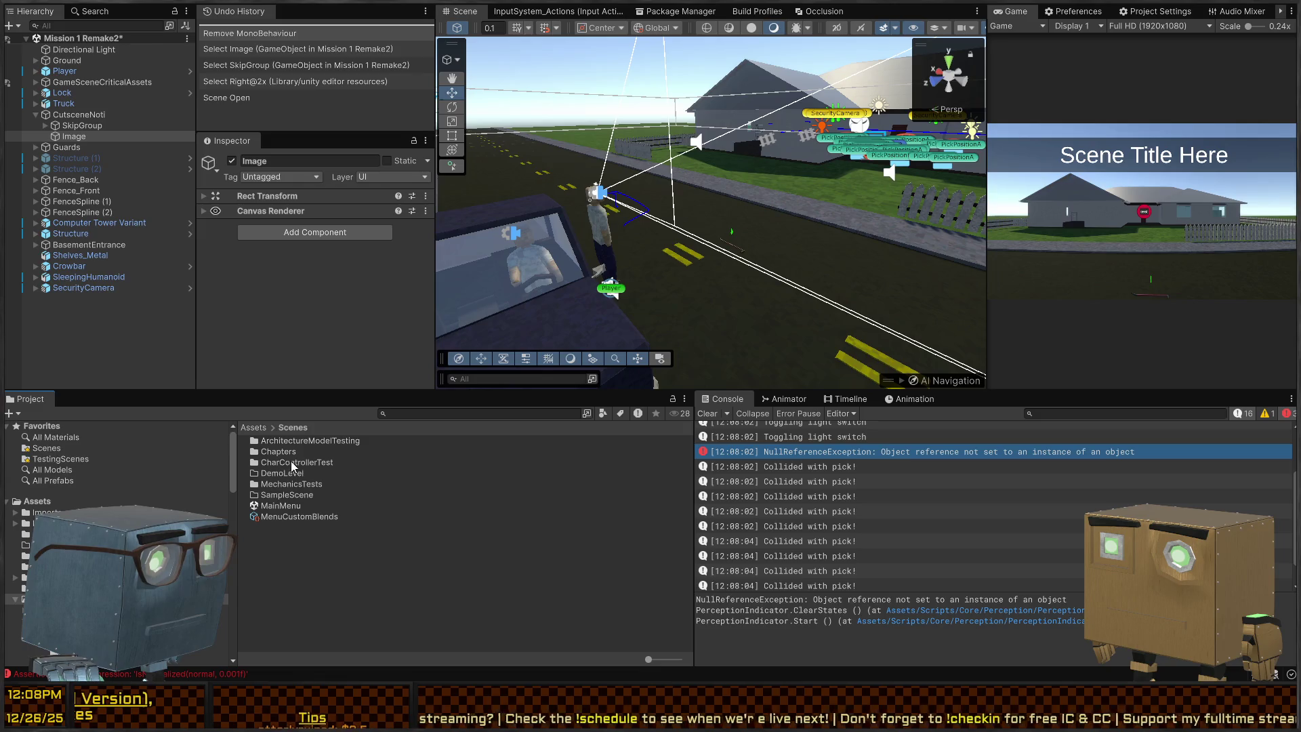
double_click(278, 484)
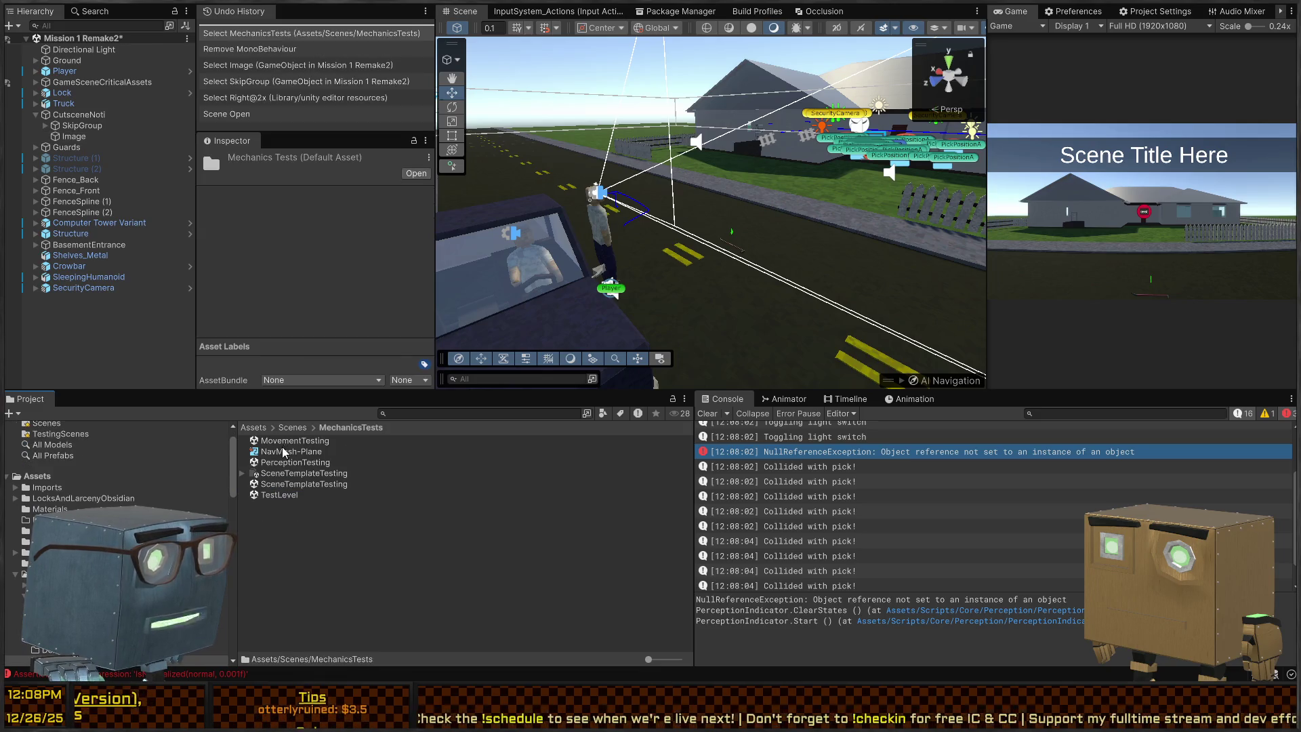
Open PerceptionTesting and inspect Perceiver, Perceivable and PerceptionIndicationCanvas.
left_click(298, 440)
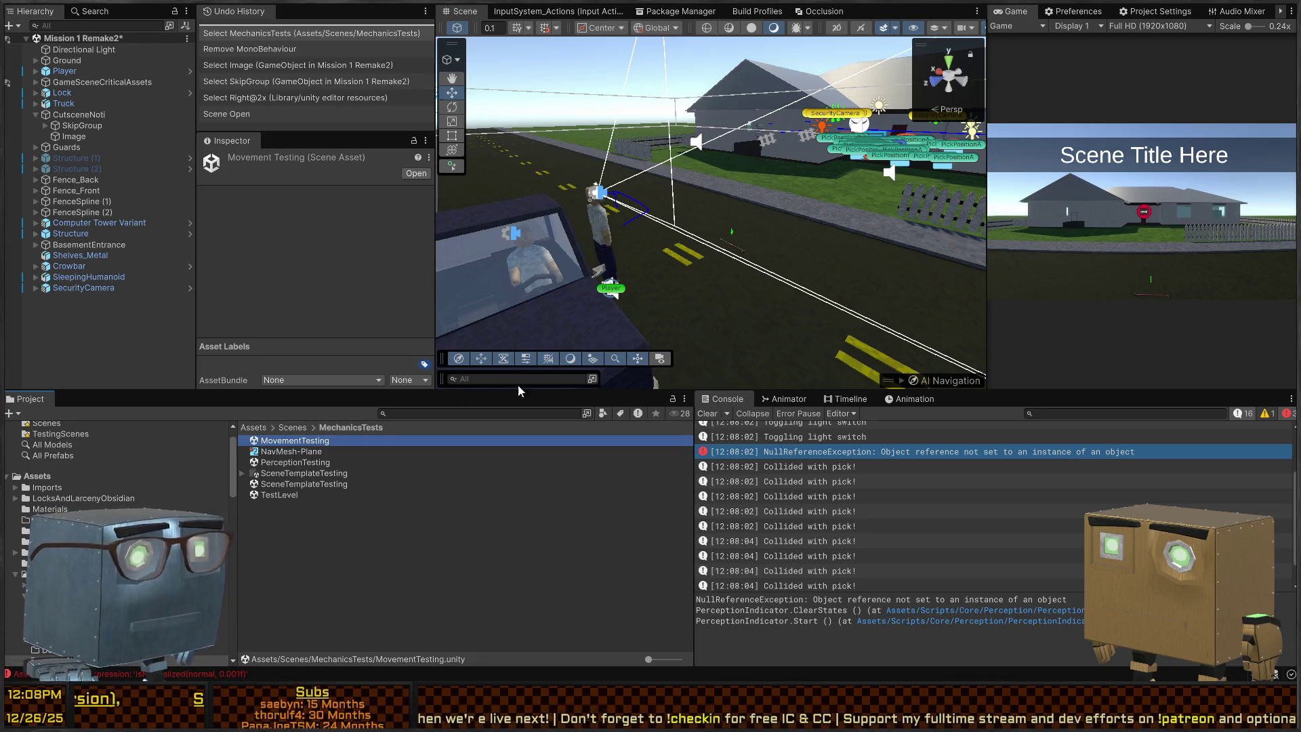
double_click(291, 465)
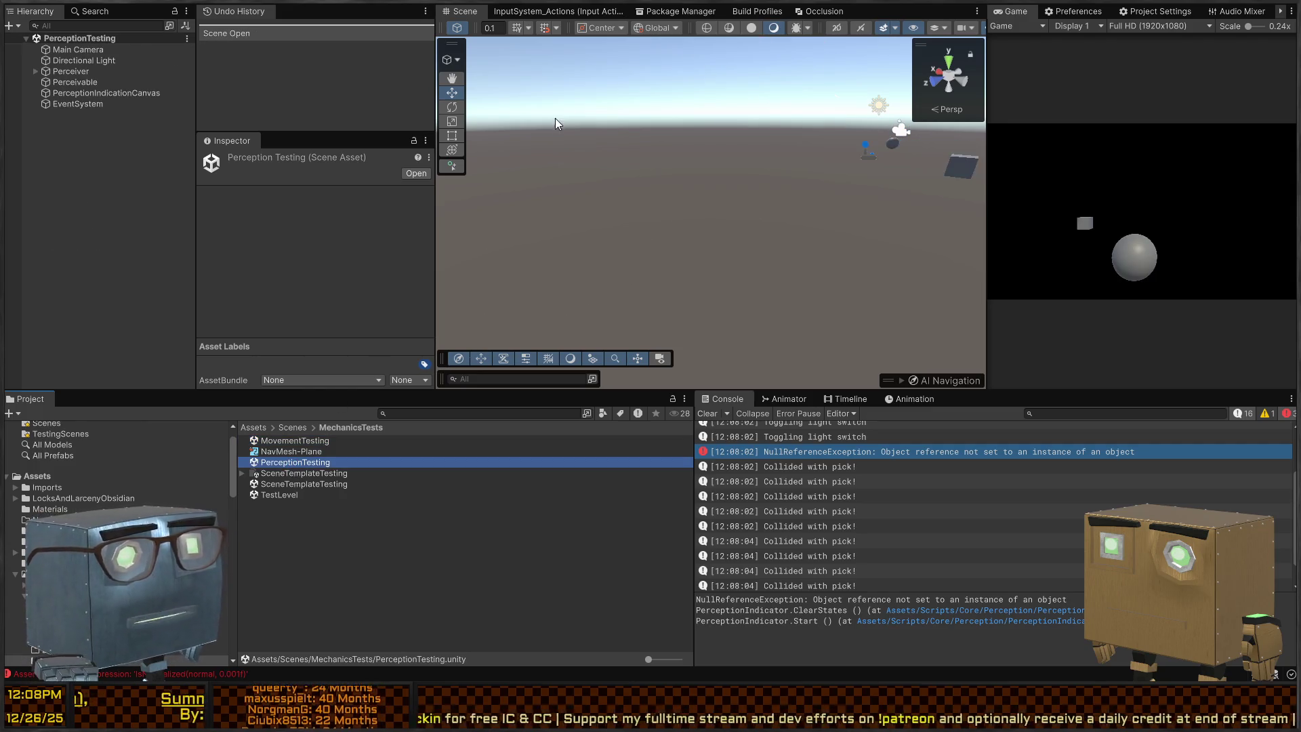
left_click(36, 70)
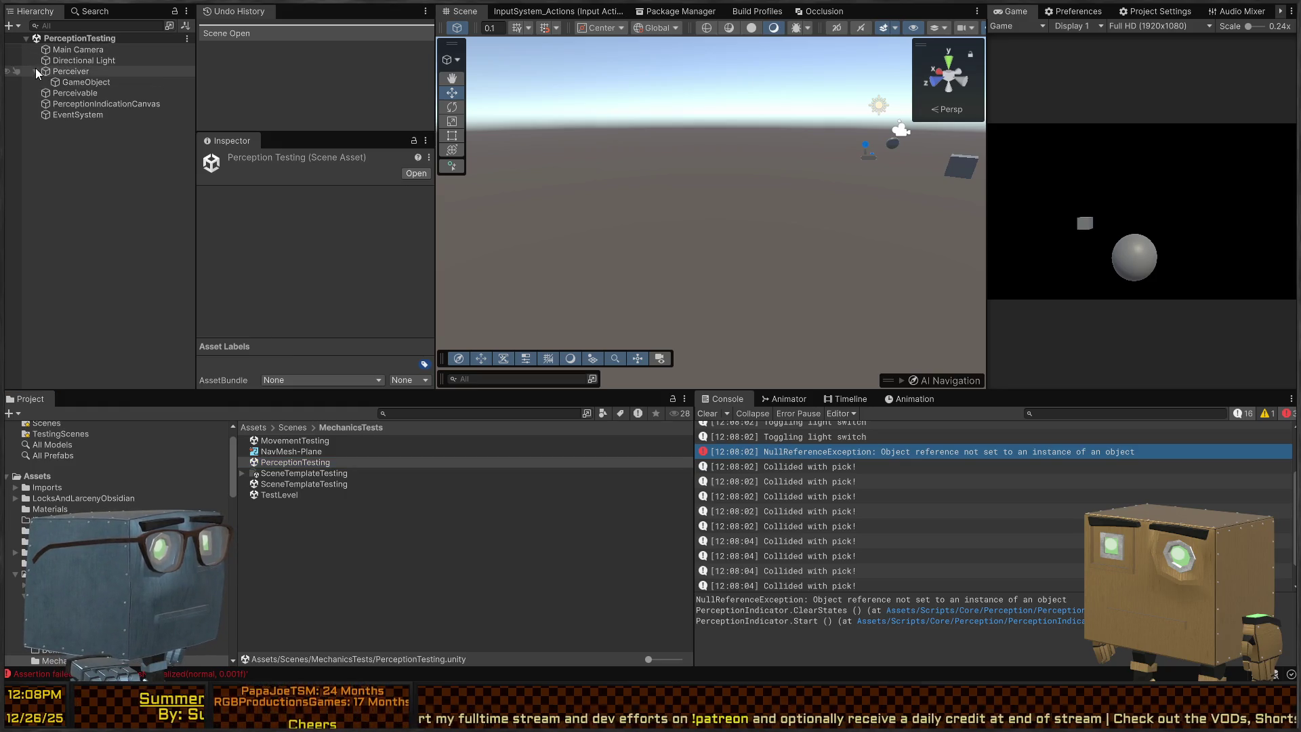
left_click(35, 71)
left_click(76, 93)
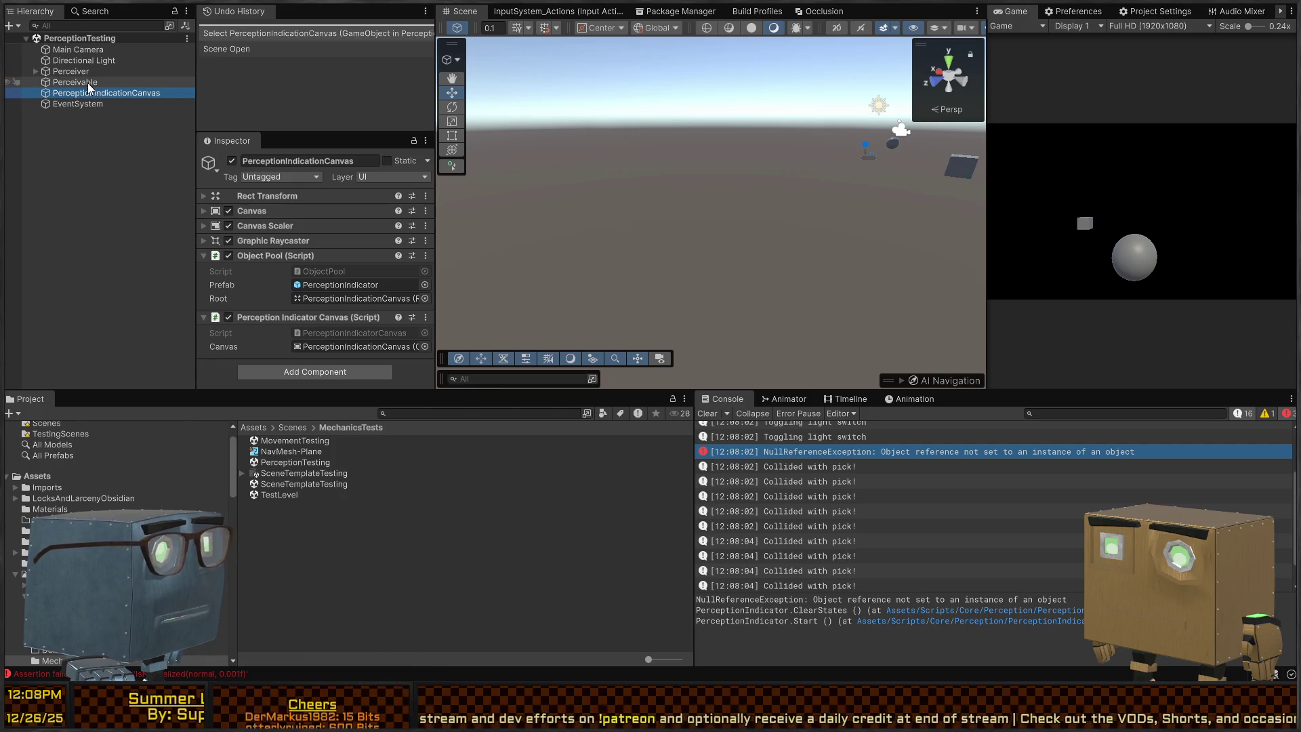
left_click(92, 81)
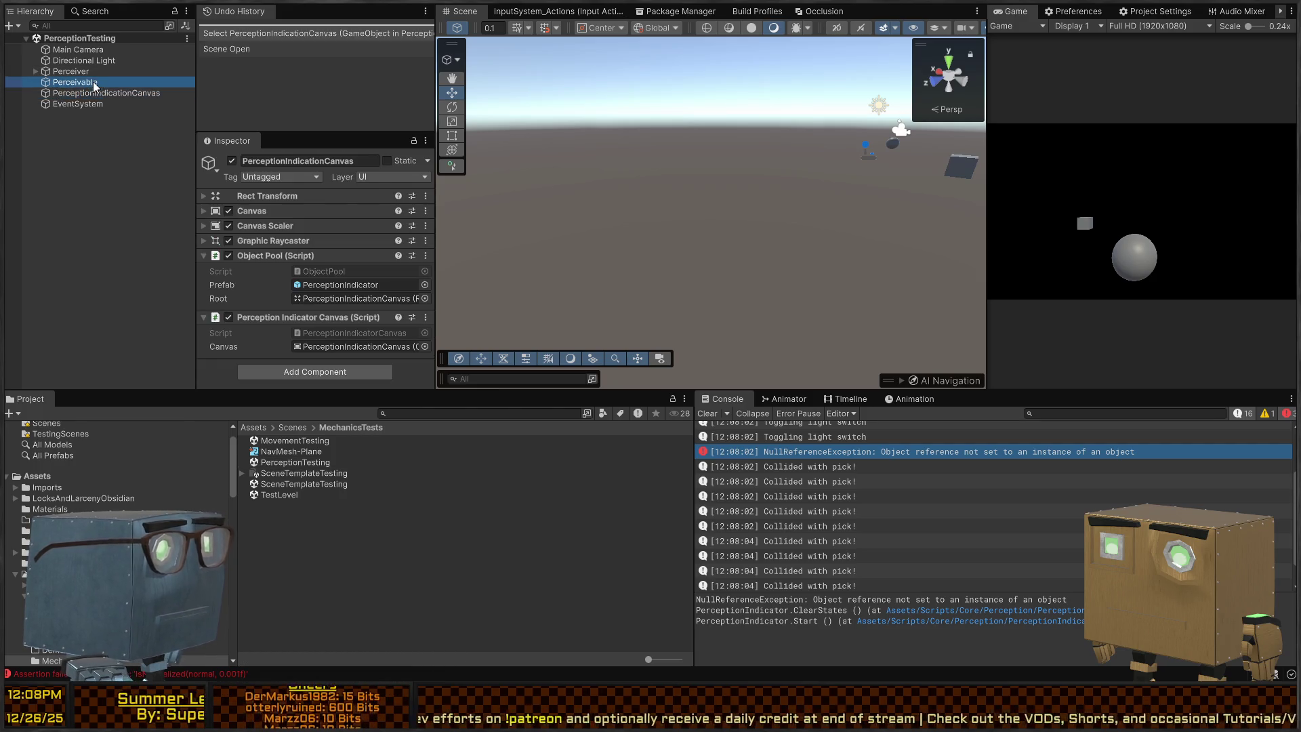
left_click(64, 93)
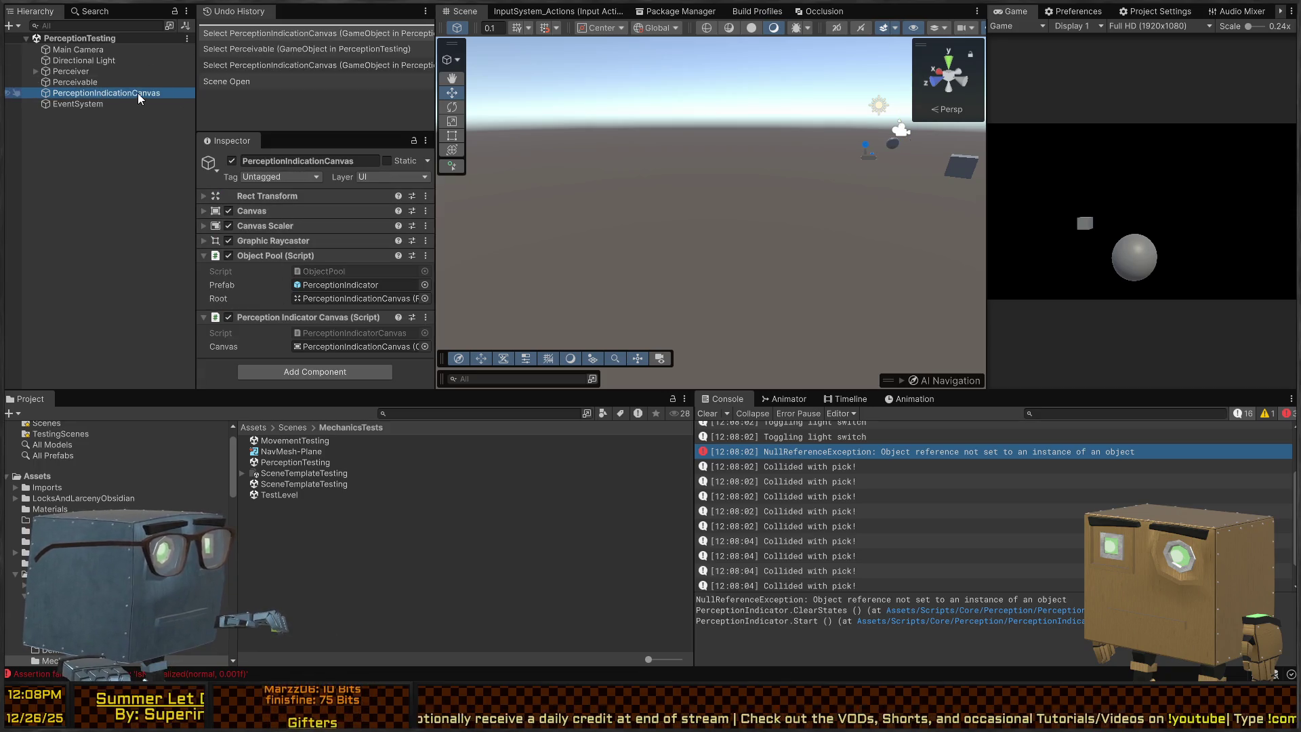
Open the Scenes/Chapters/Prologue/Mission 1 Remake2 scene.
left_click(290, 427)
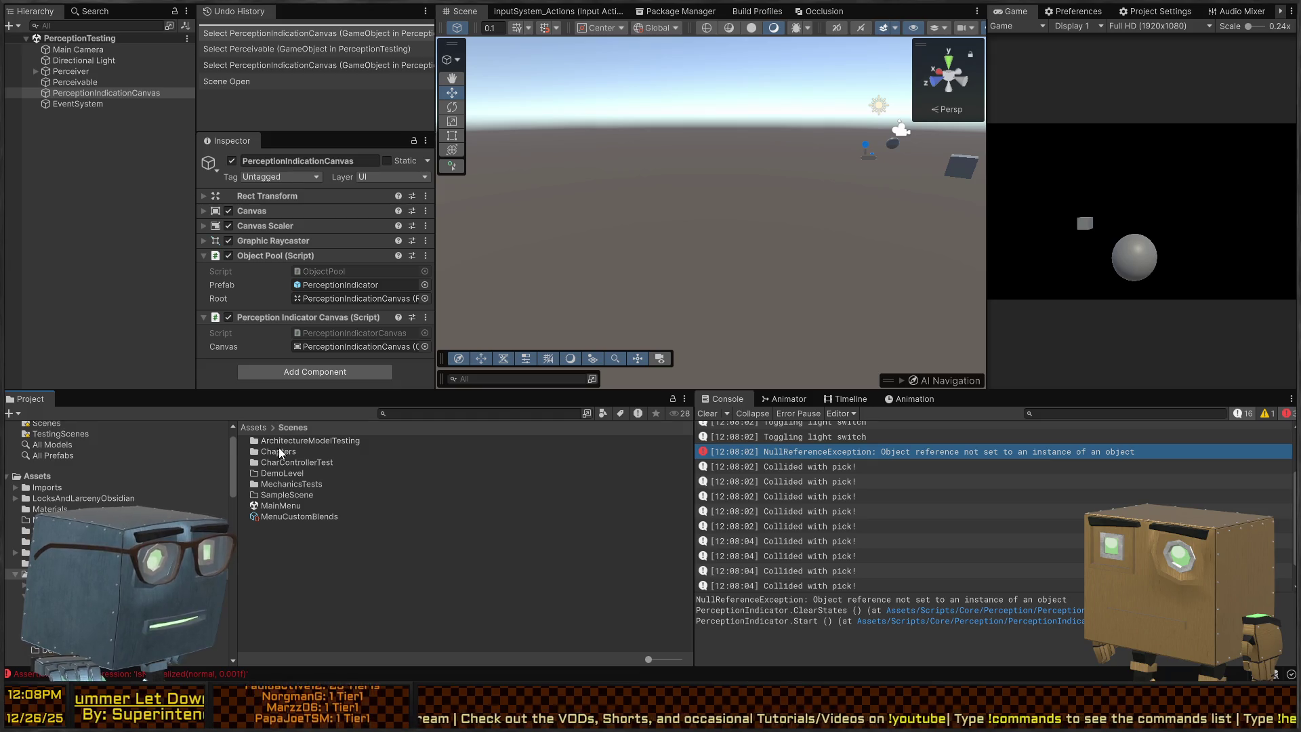
double_click(281, 452)
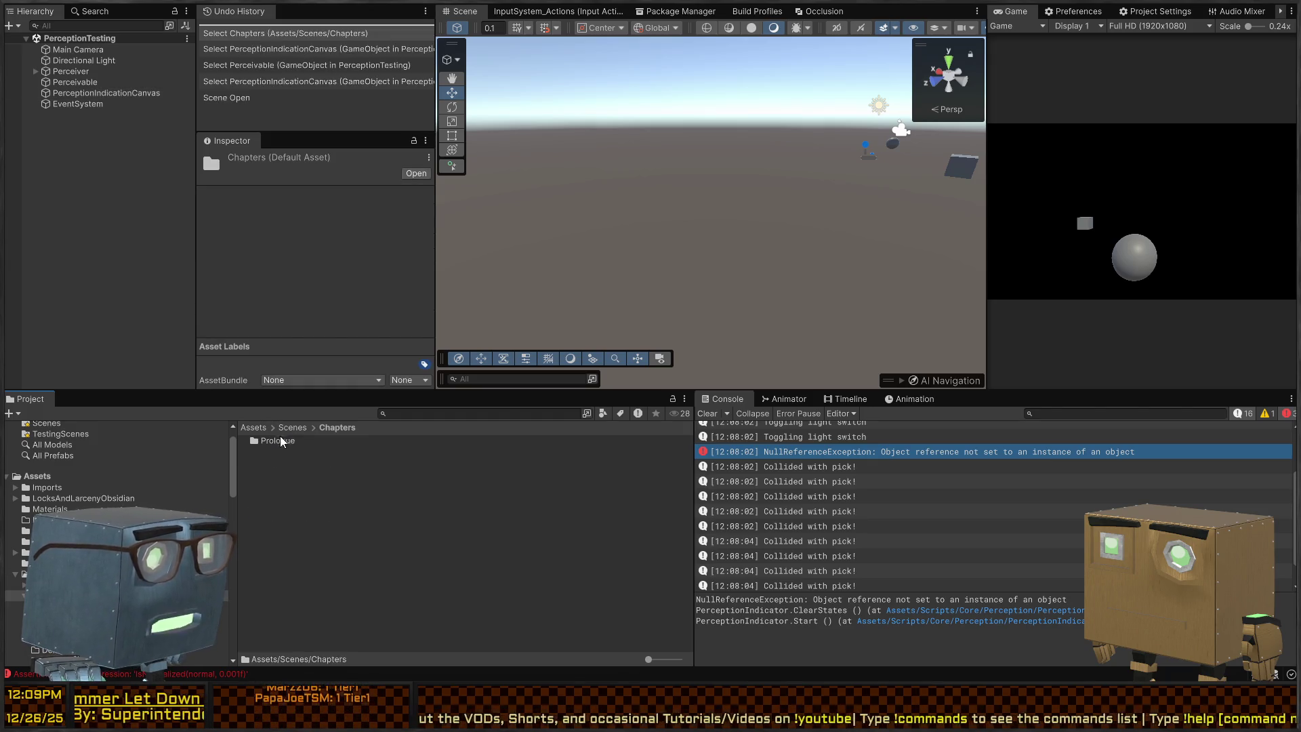
double_click(280, 442)
double_click(331, 508)
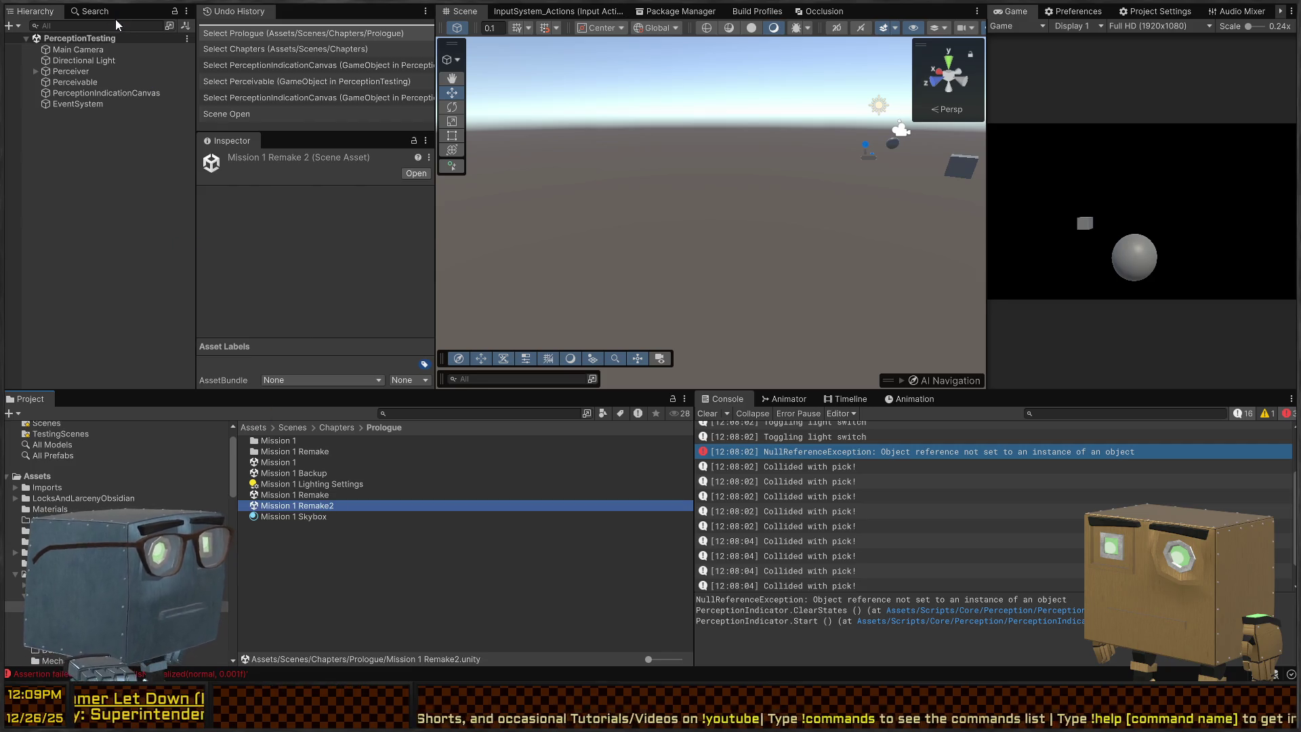
Paste PerceptionIndicationCanvas under GameSceneCriticalAssets and save Mission 1 Remake2.
left_click(81, 83)
left_click(35, 82)
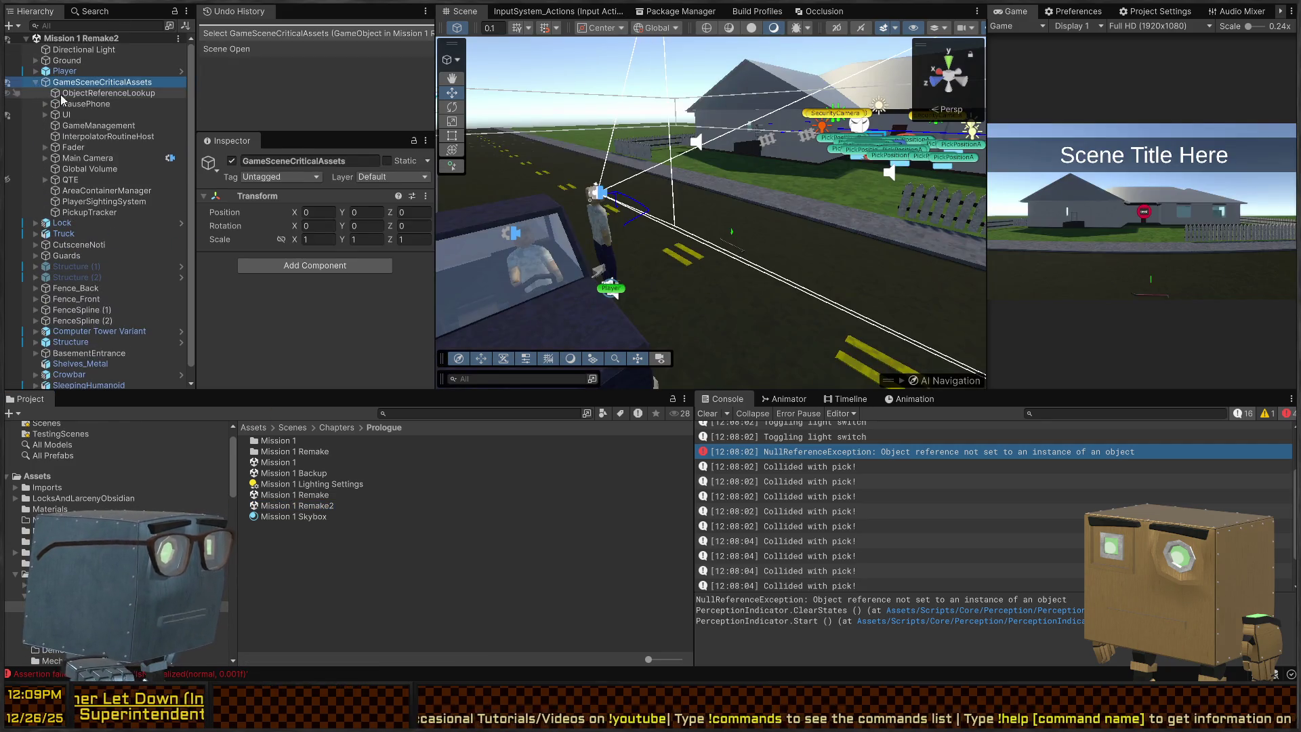
left_click(103, 94)
key("ctrl+v")
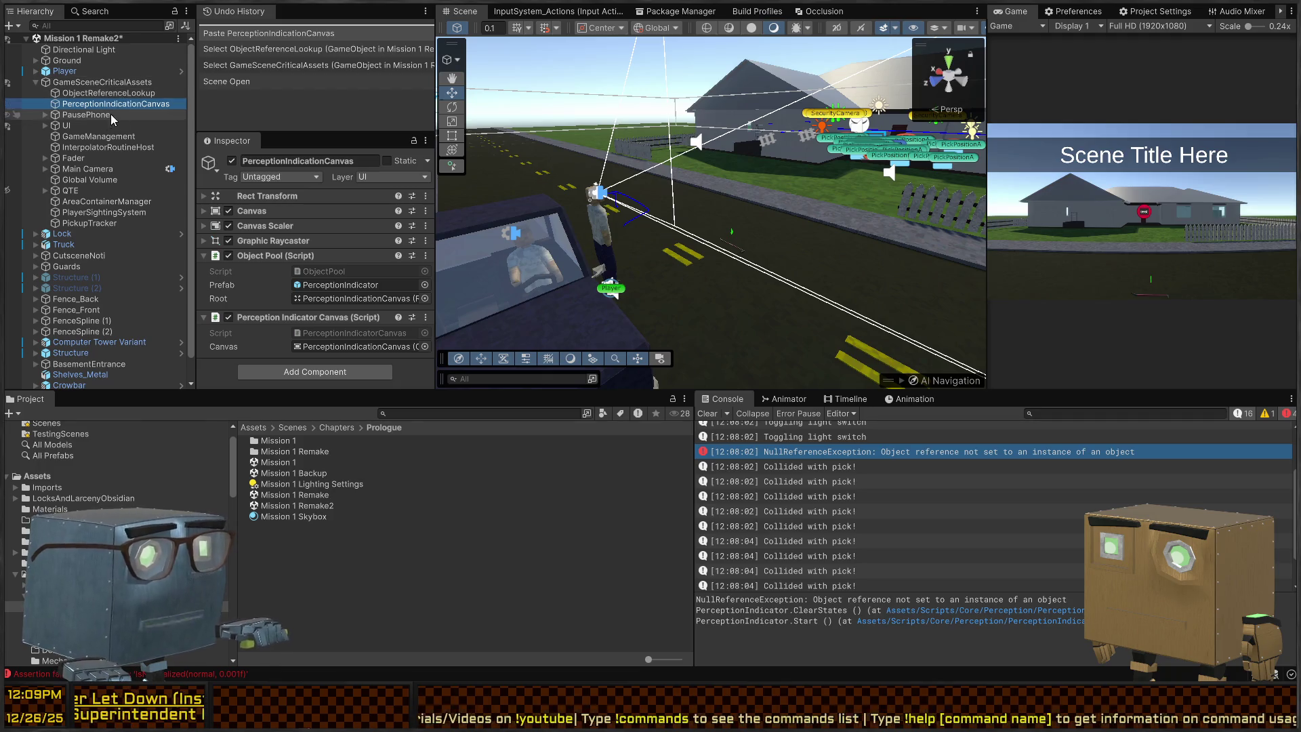
key("ctrl+s")
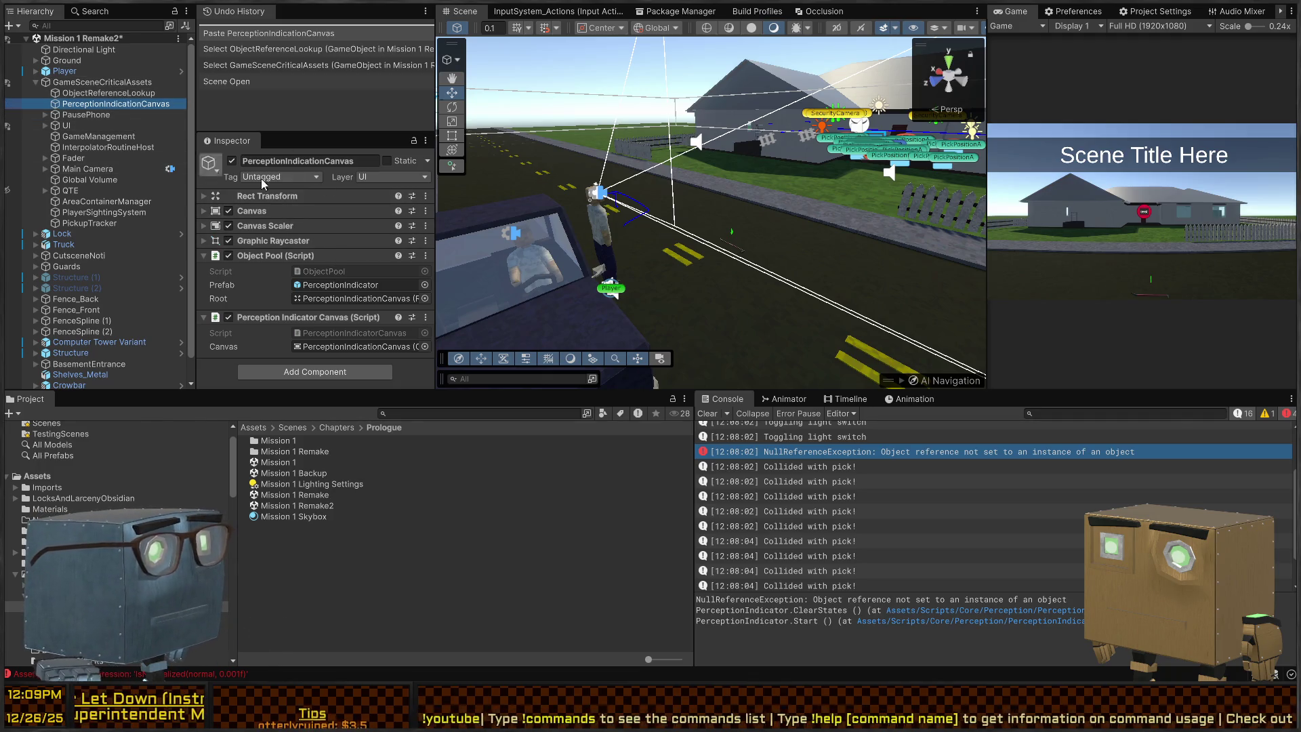
Play-test the scene maximized, checking mouse-look past the cutscene, then stop.
key("ctrl+p")
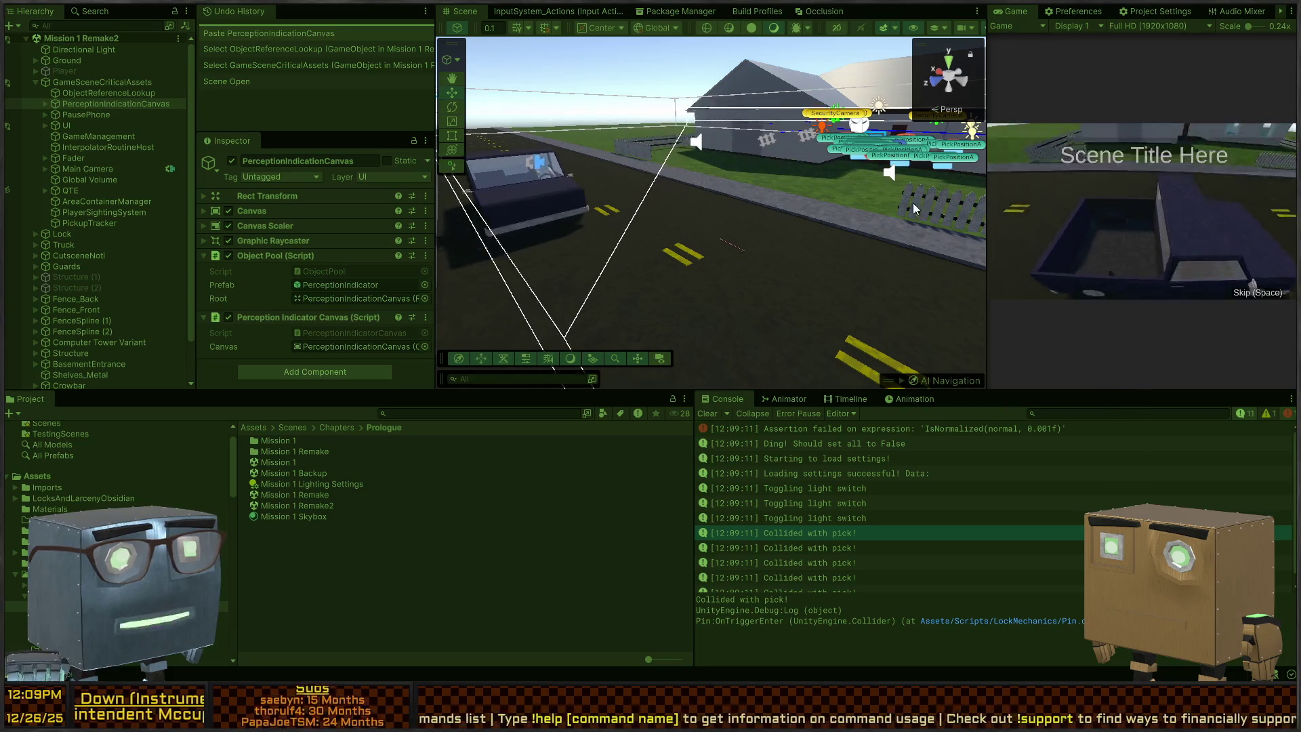
key("shift+space")
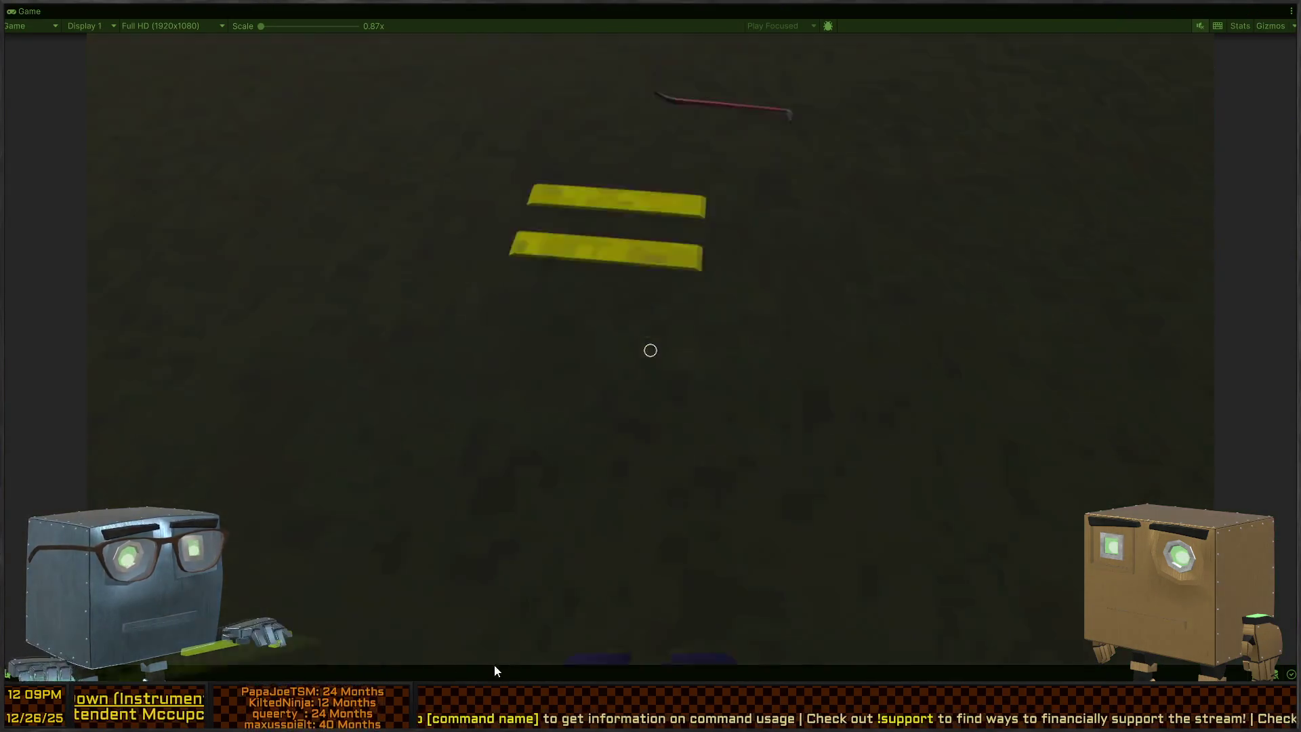
mouse_move(645, 325)
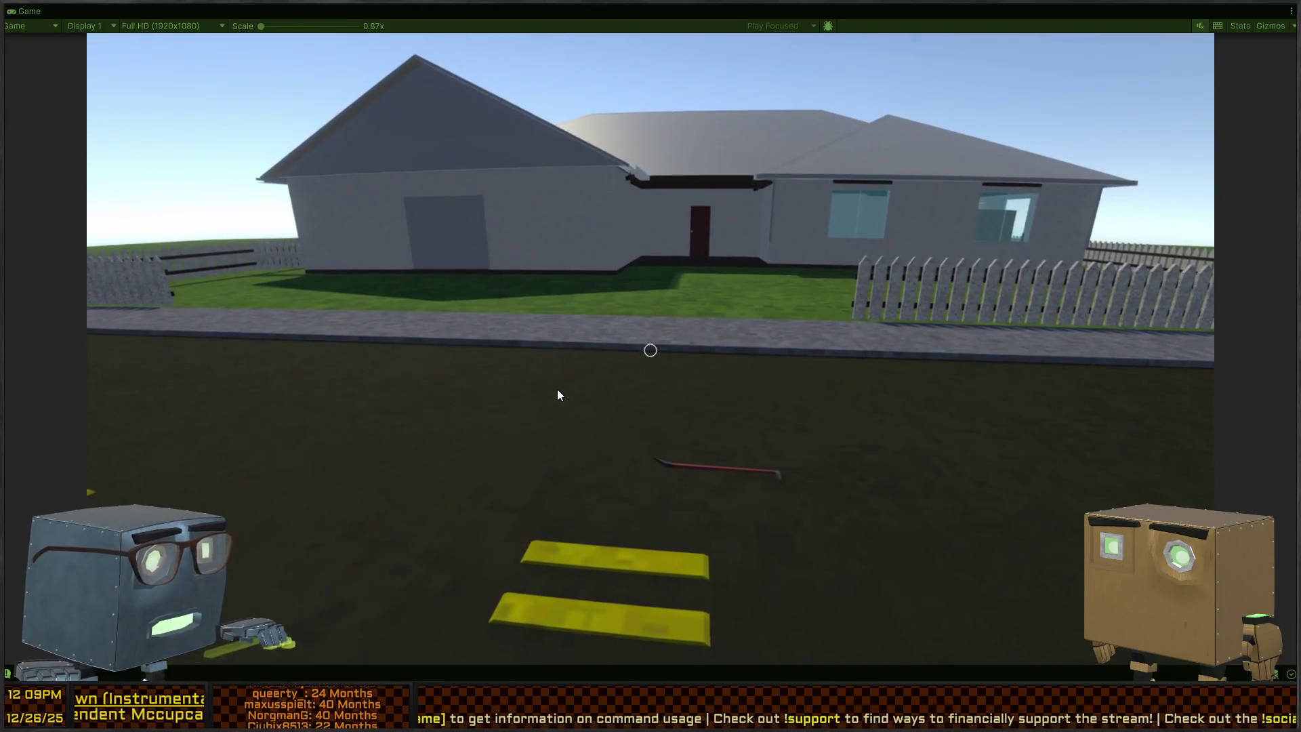
mouse_move(596, 330)
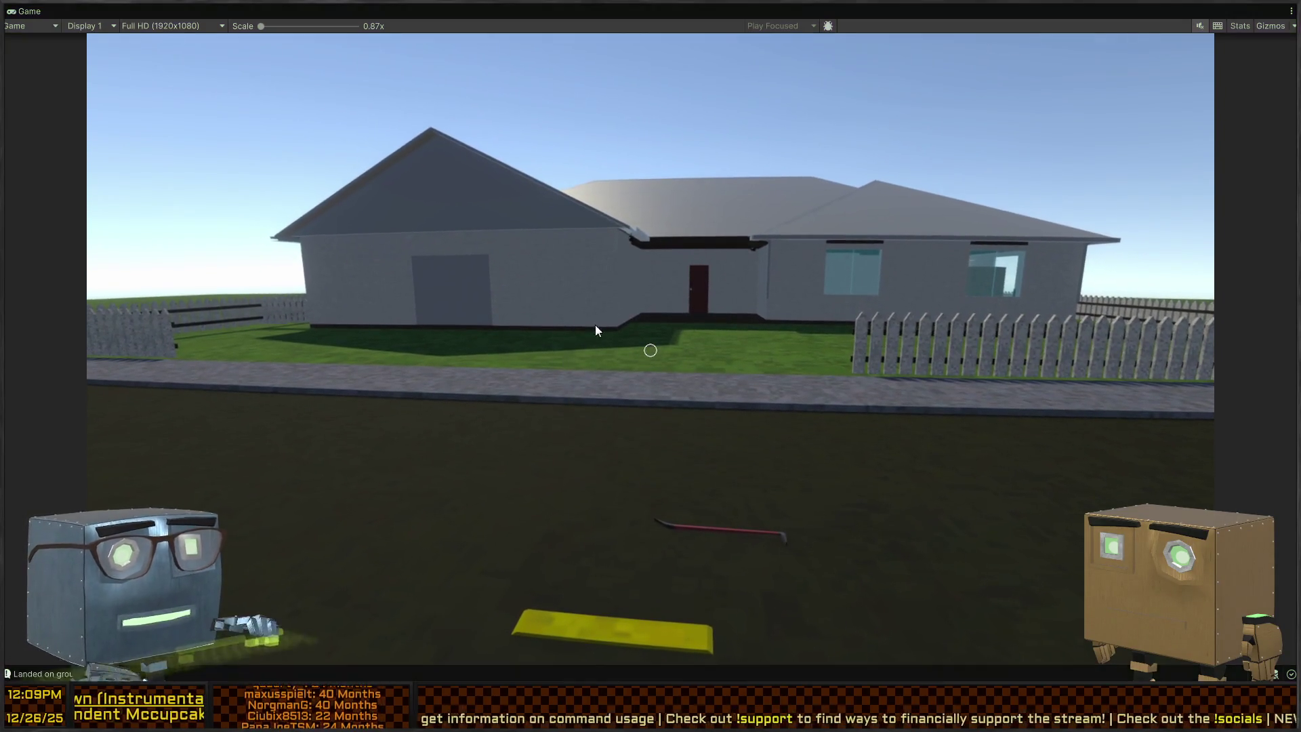
key("ctrl+p")
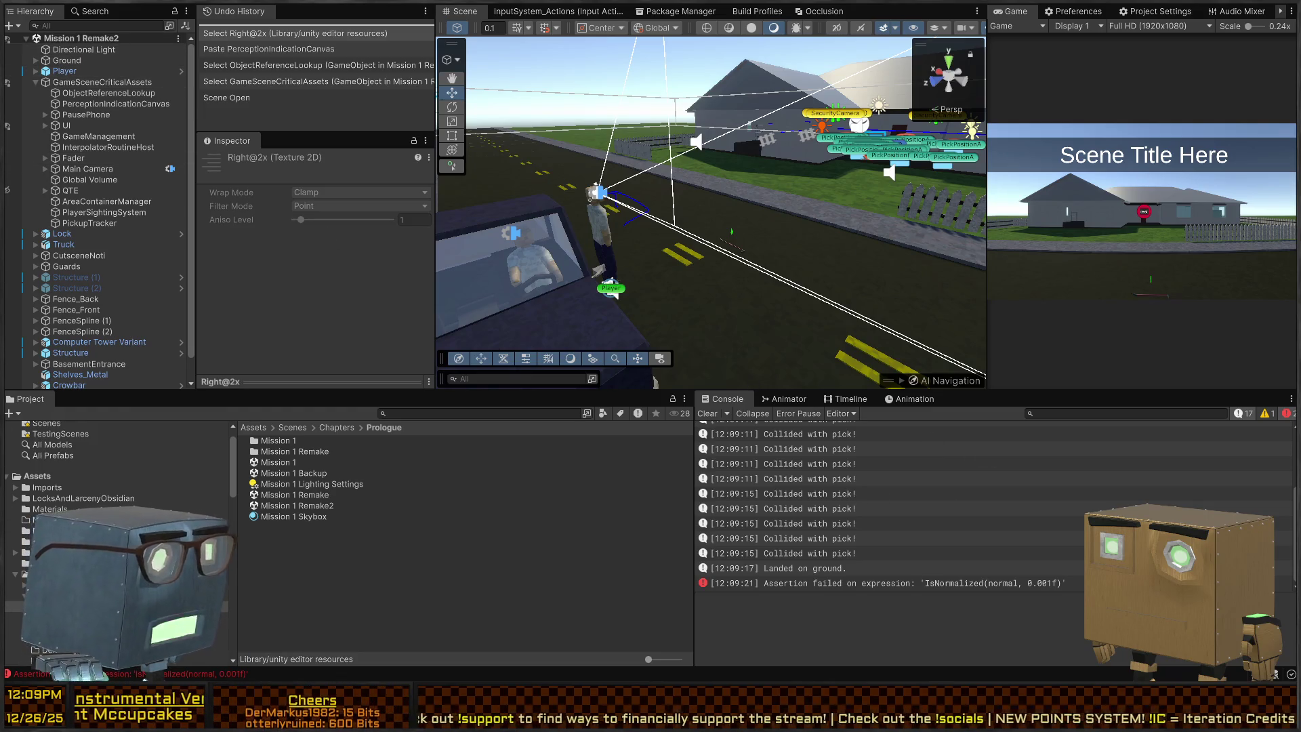
Check GameSceneCriticalAssets' ObjectReferenceLookup entries, then select PausePhone and scroll to its missing script slot.
left_click(93, 84)
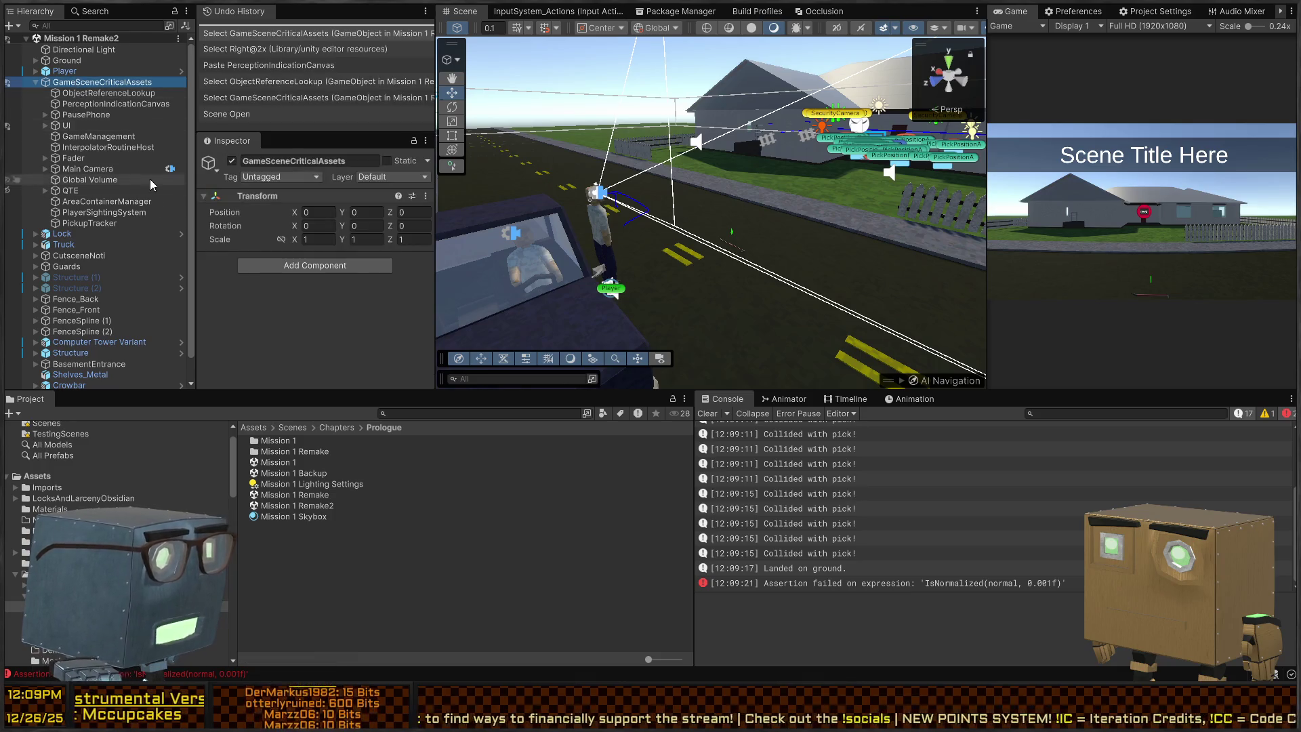
left_click(93, 92)
scroll(254, 183, "down", 5)
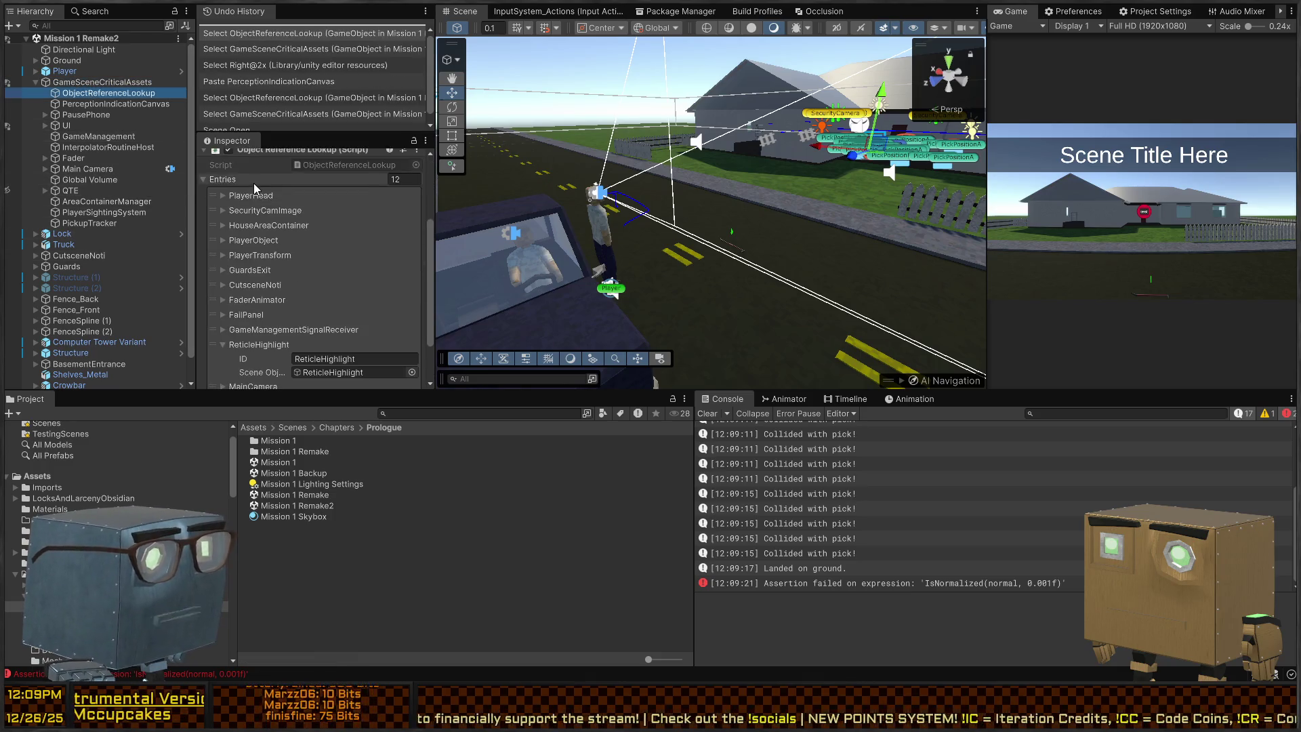
scroll(256, 203, "up", 5)
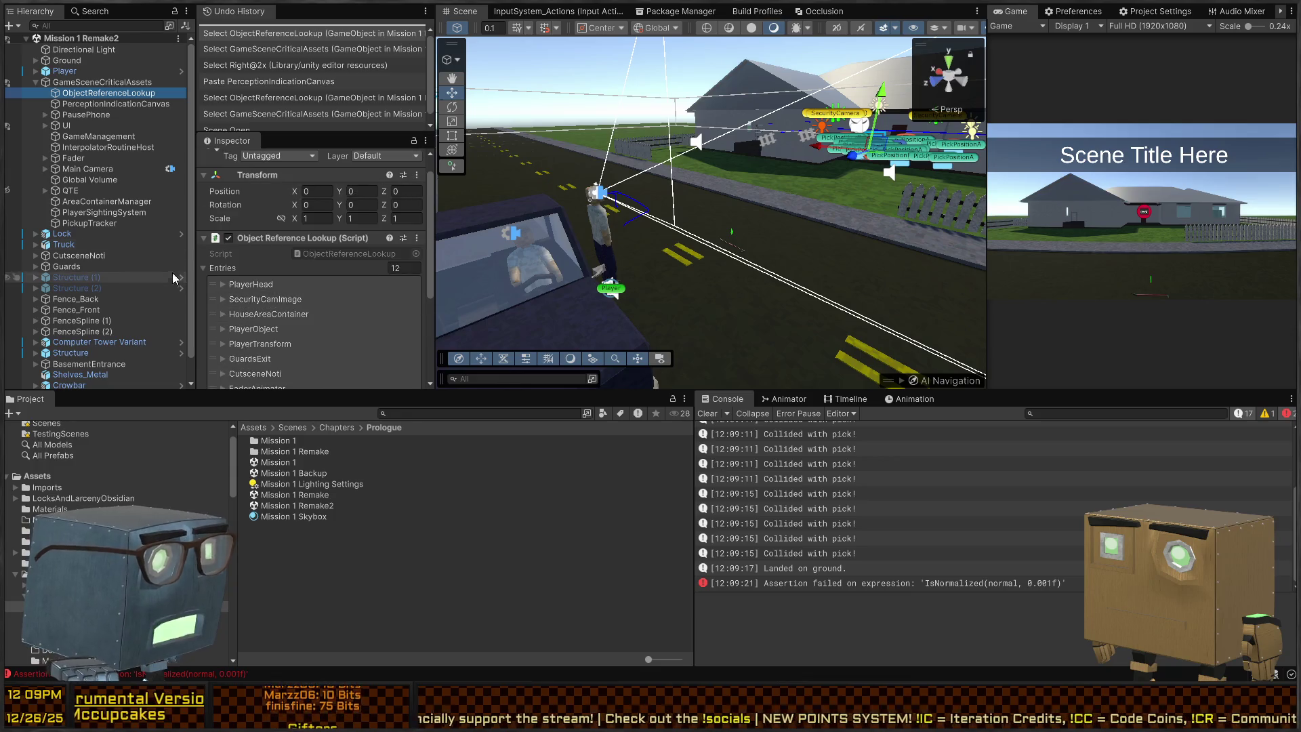
left_click(216, 287)
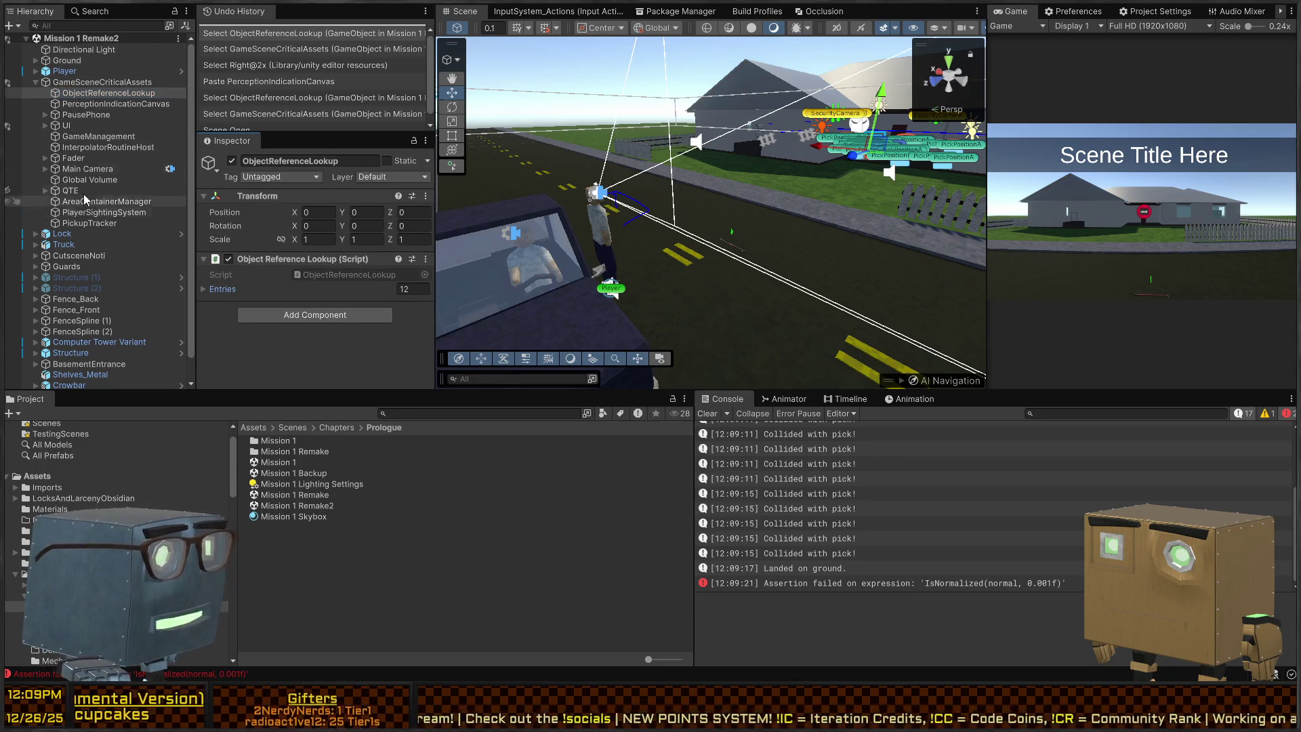
left_click(75, 119)
scroll(291, 274, "down", 5)
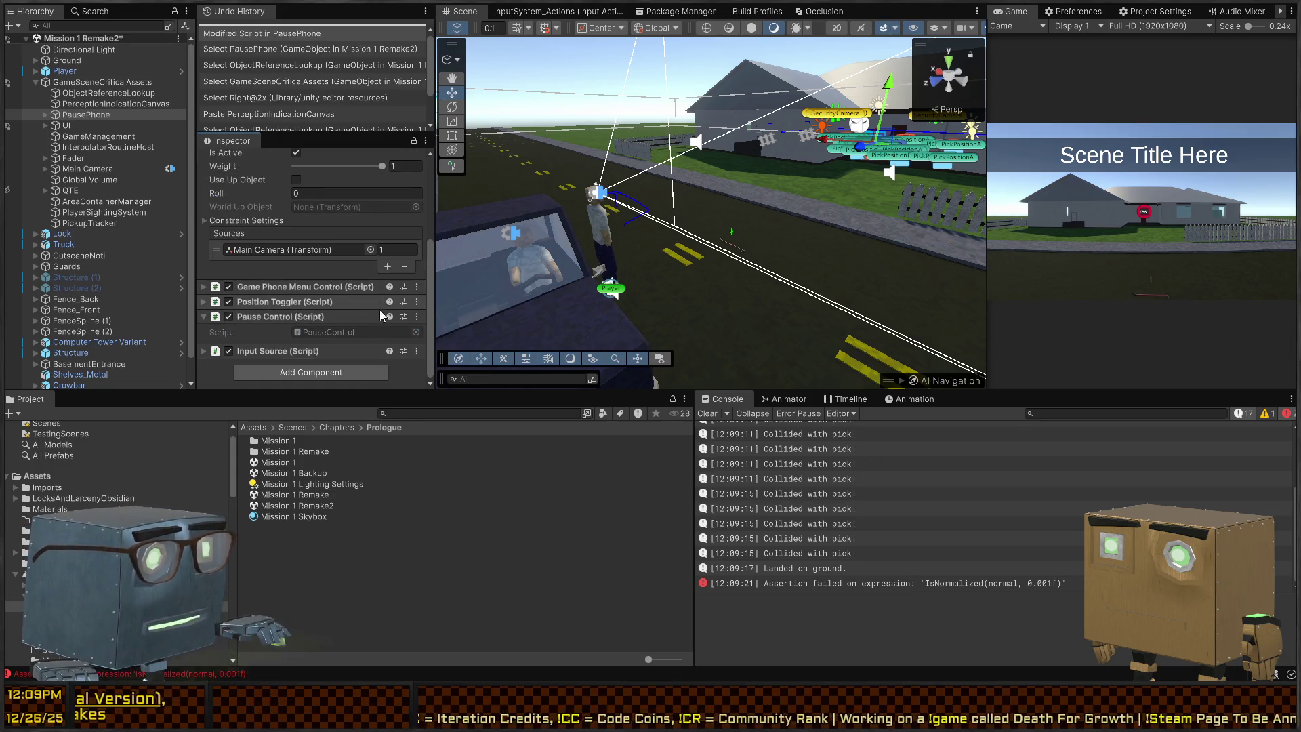
Play-test the scene with PausePhone's restored PauseControl script, then stop and reselect GameSceneCriticalAssets.
key("ctrl+p")
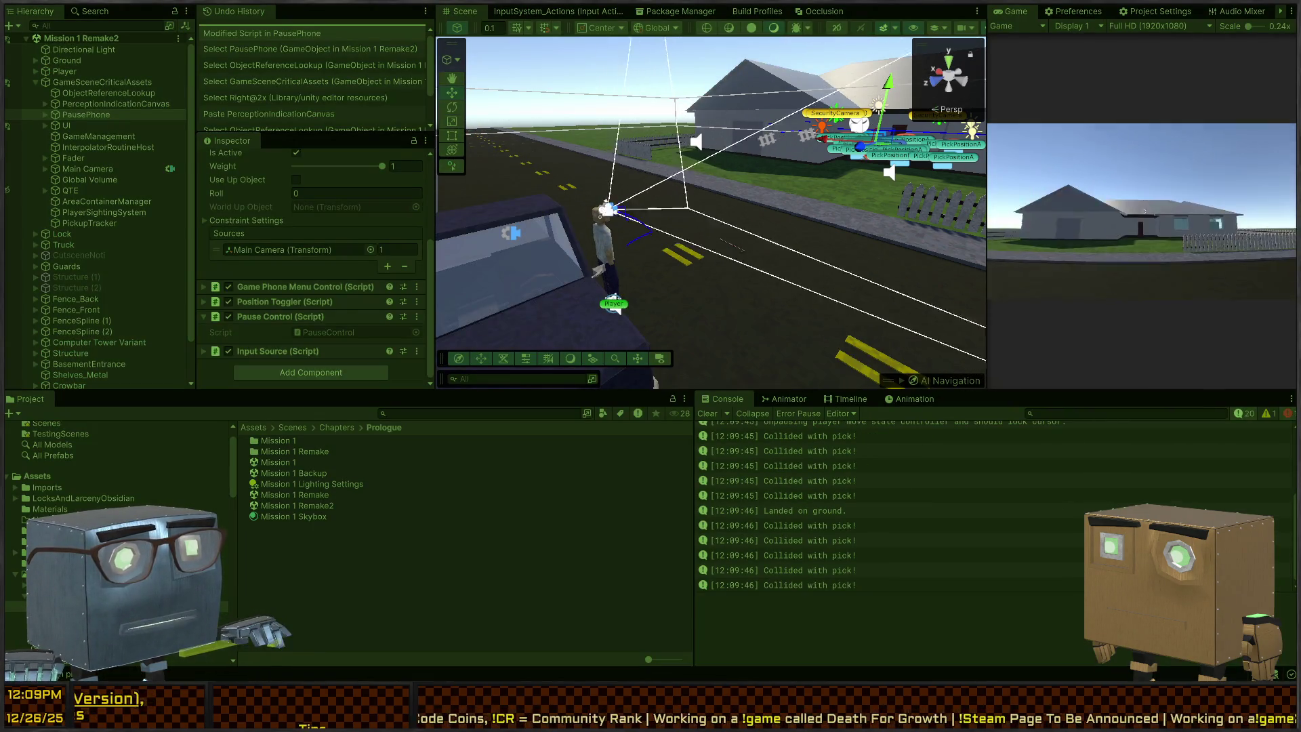
key("ctrl+p")
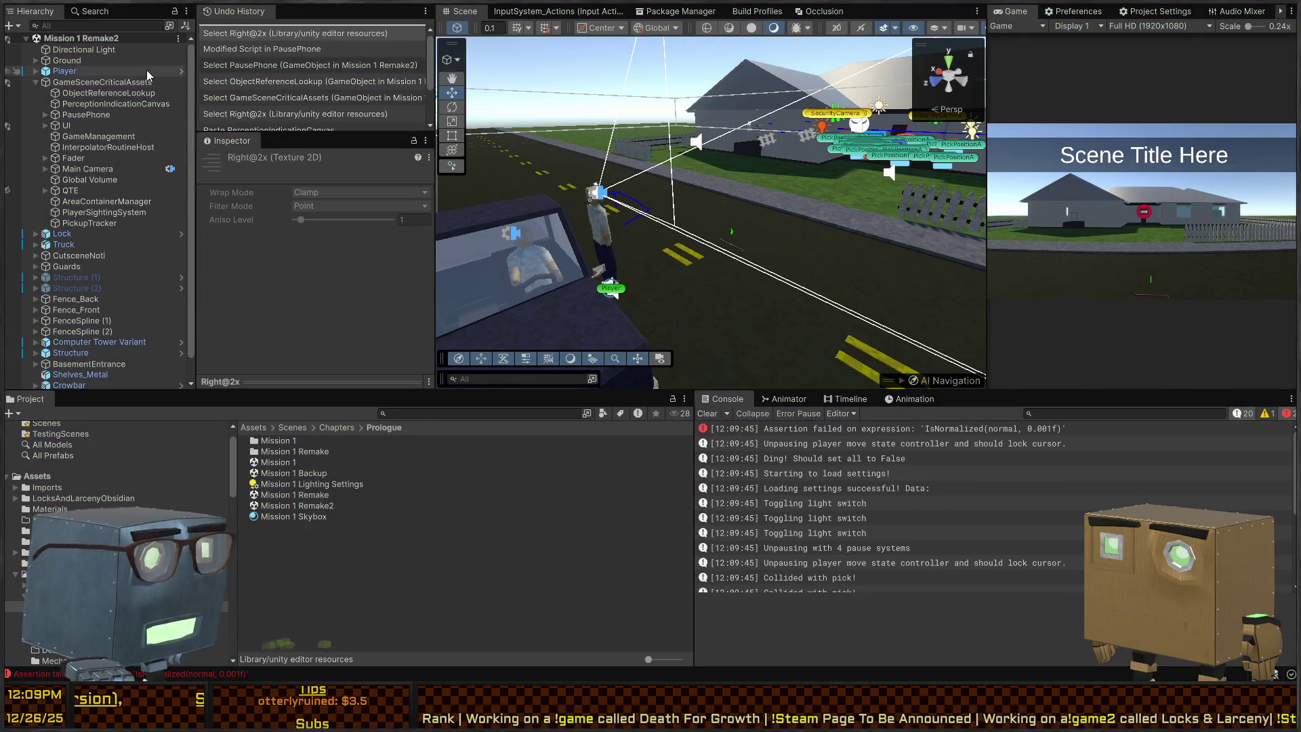
left_click(95, 82)
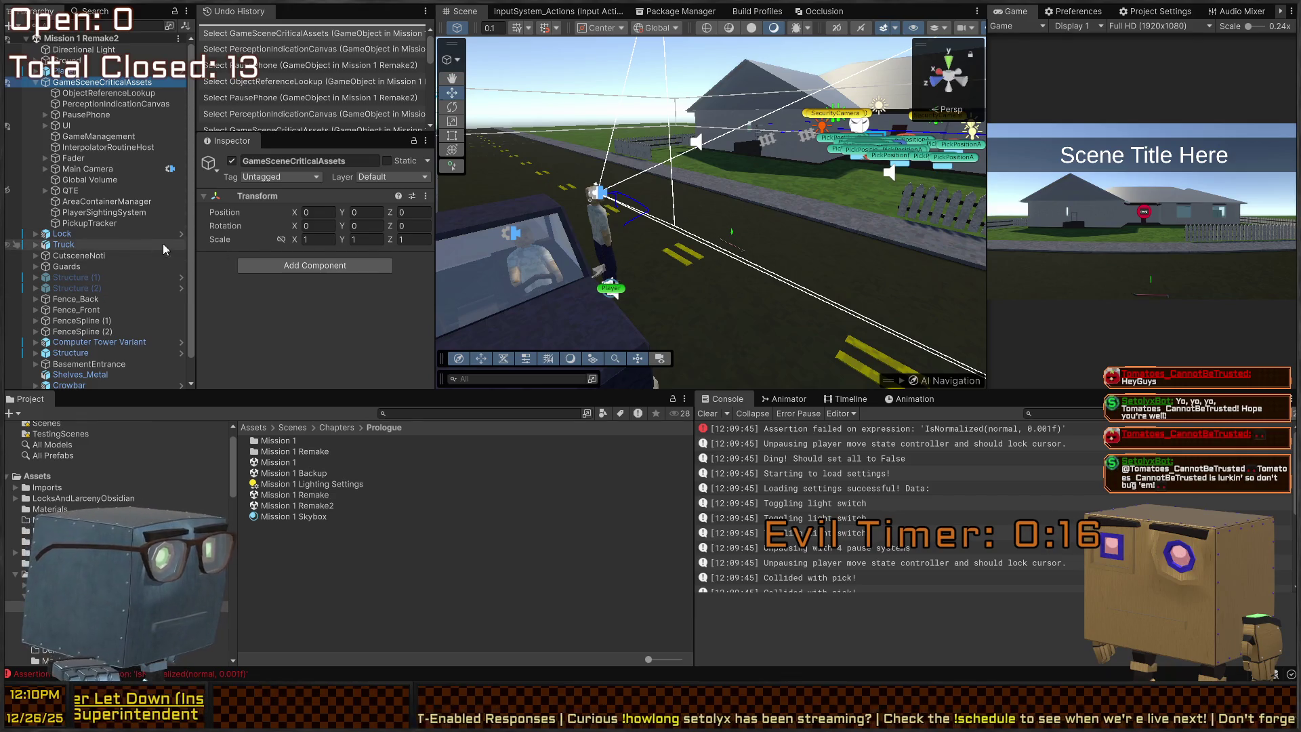
Look over the PlayerSightingSystem, QTE, Global Volume and Main Camera objects in the Hierarchy.
left_click(102, 212)
left_click(101, 190)
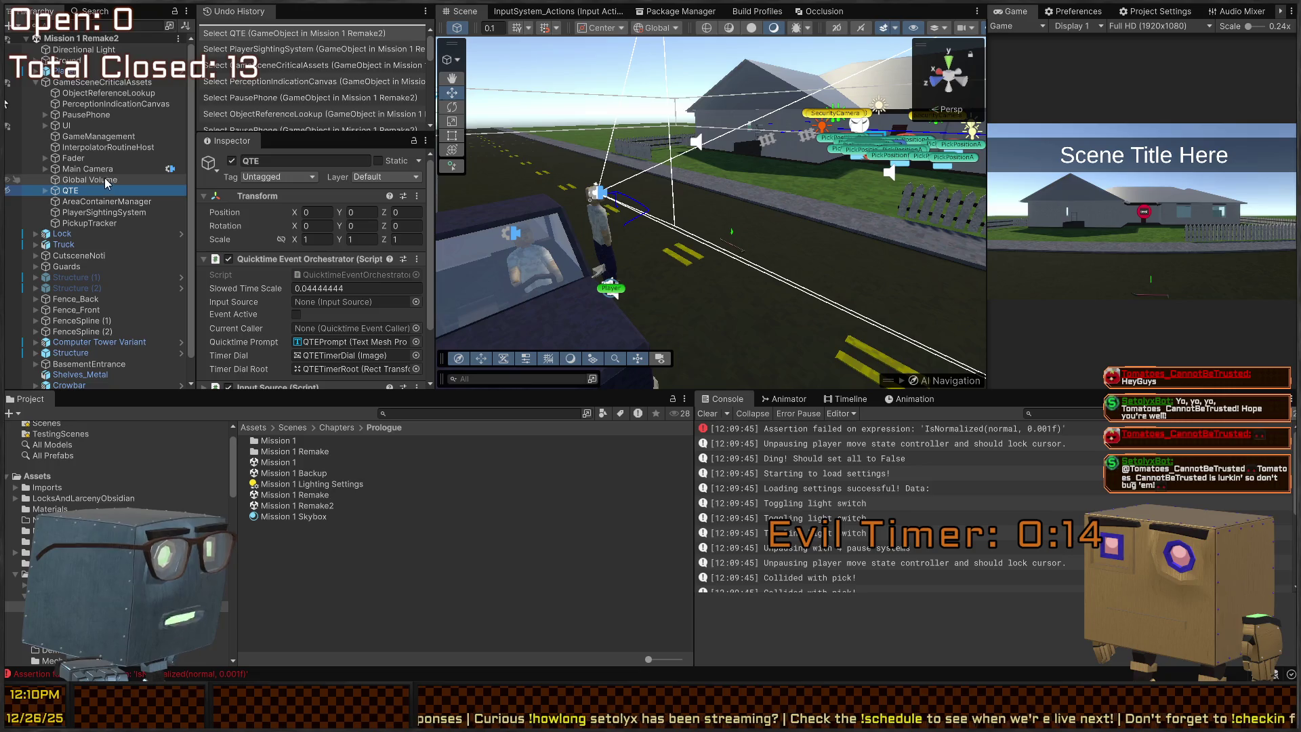
left_click(101, 179)
left_click(84, 169)
left_click(102, 180)
Fly the scene camera to view the truck and house, then select QTE.
right_click(644, 215)
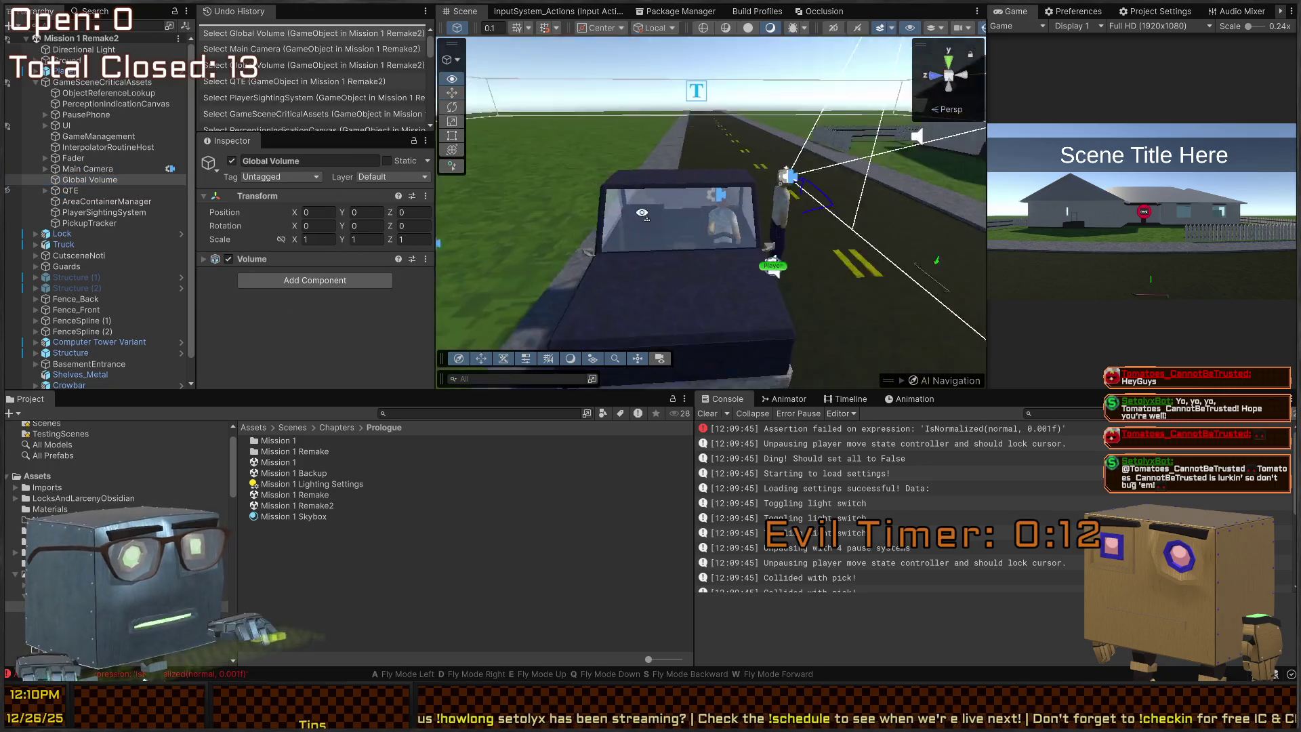
left_click_drag(641, 213, 769, 193)
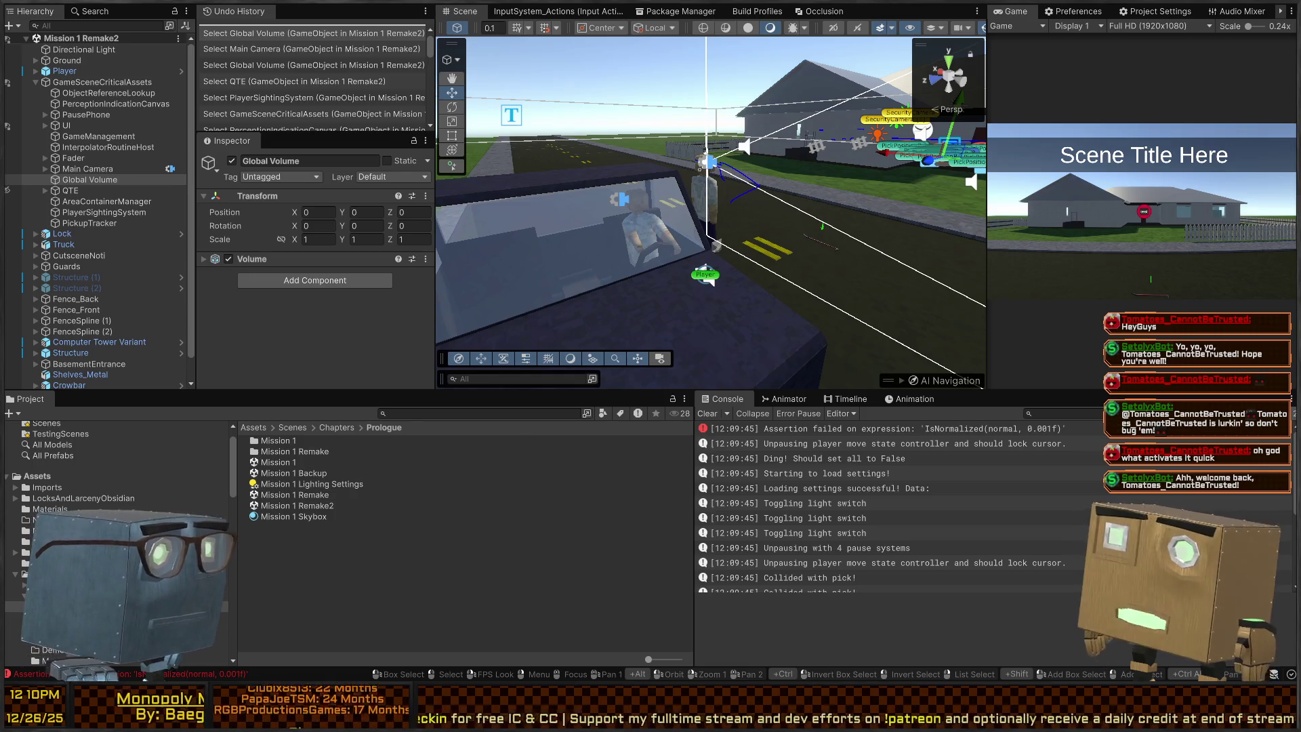
left_click(88, 191)
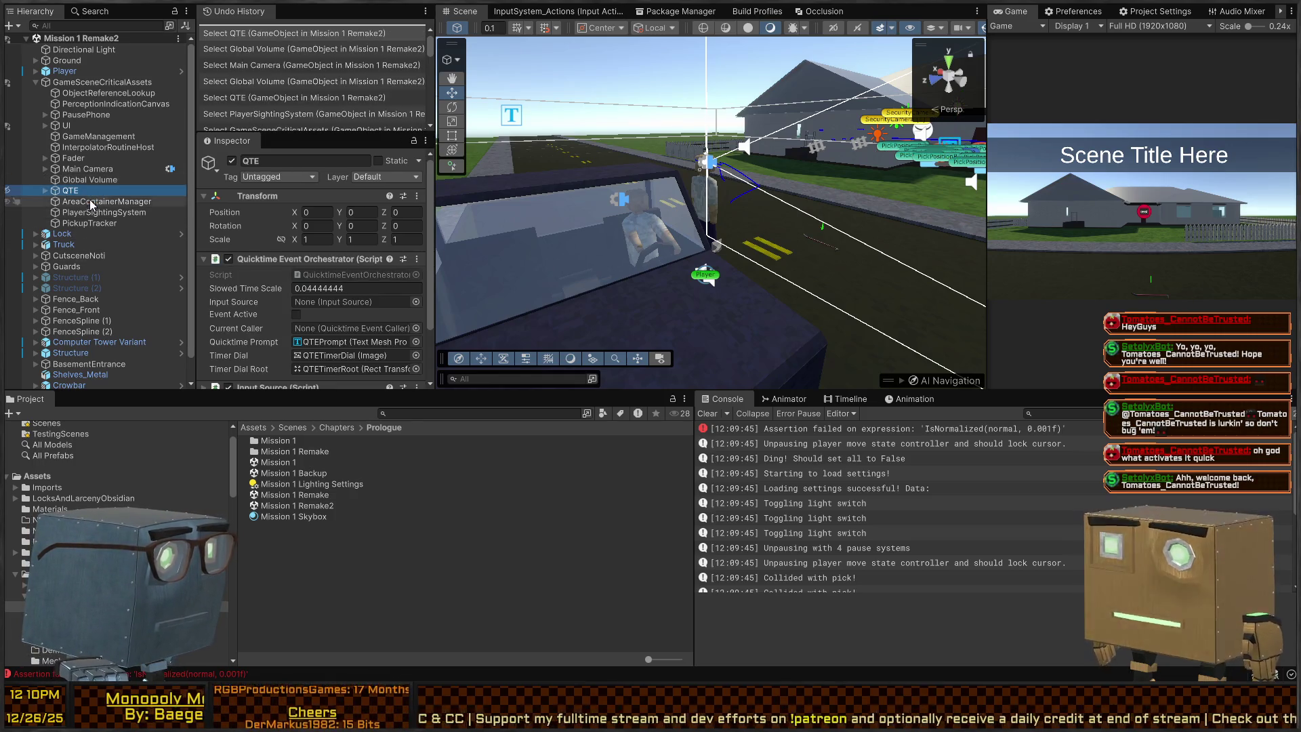
key("alt+Tab")
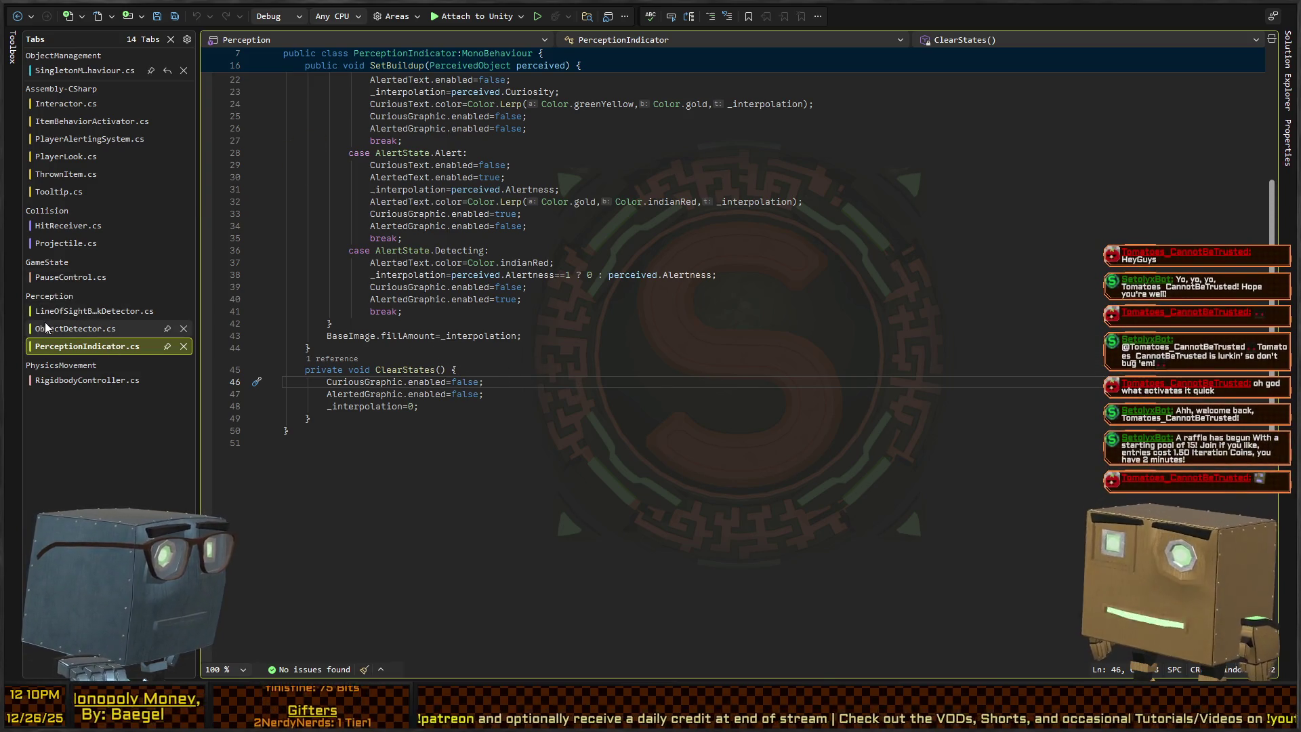
Review the Pause and Unpause methods in PauseControl.cs before returning to Unity.
left_click(57, 279)
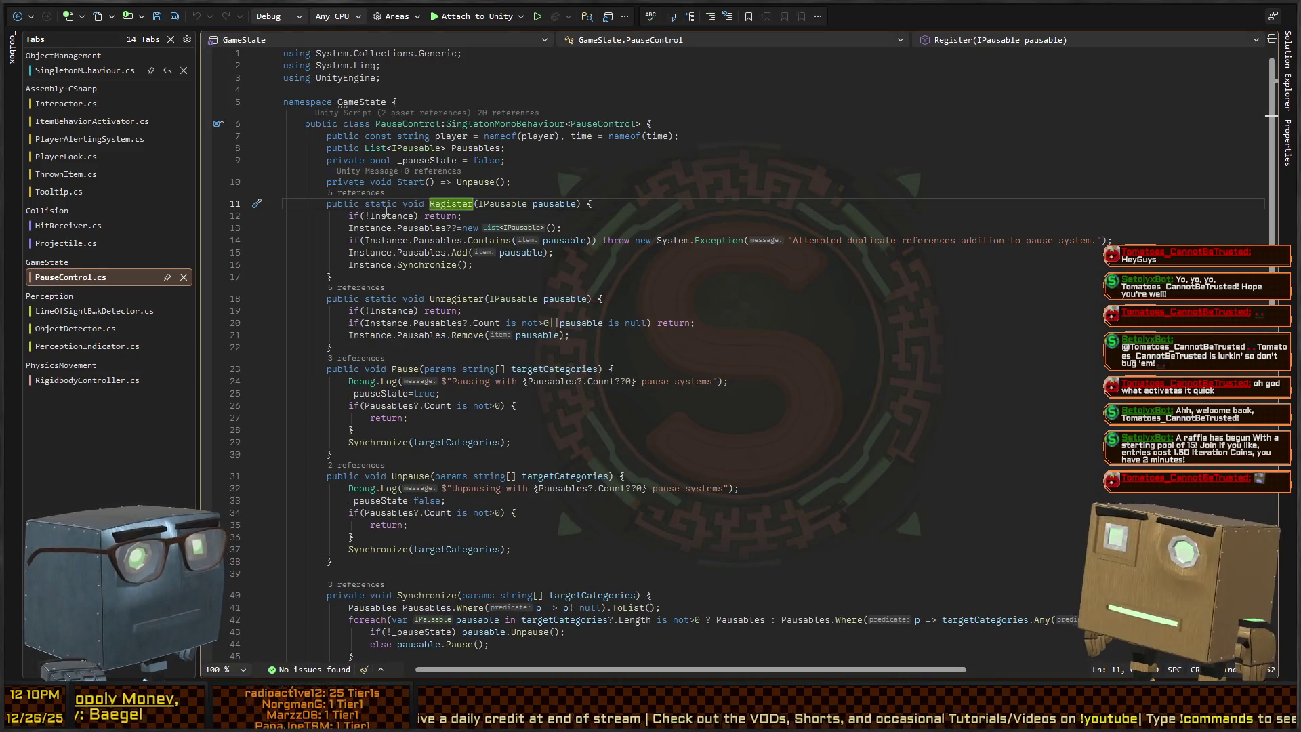
scroll(368, 303, "down", 4)
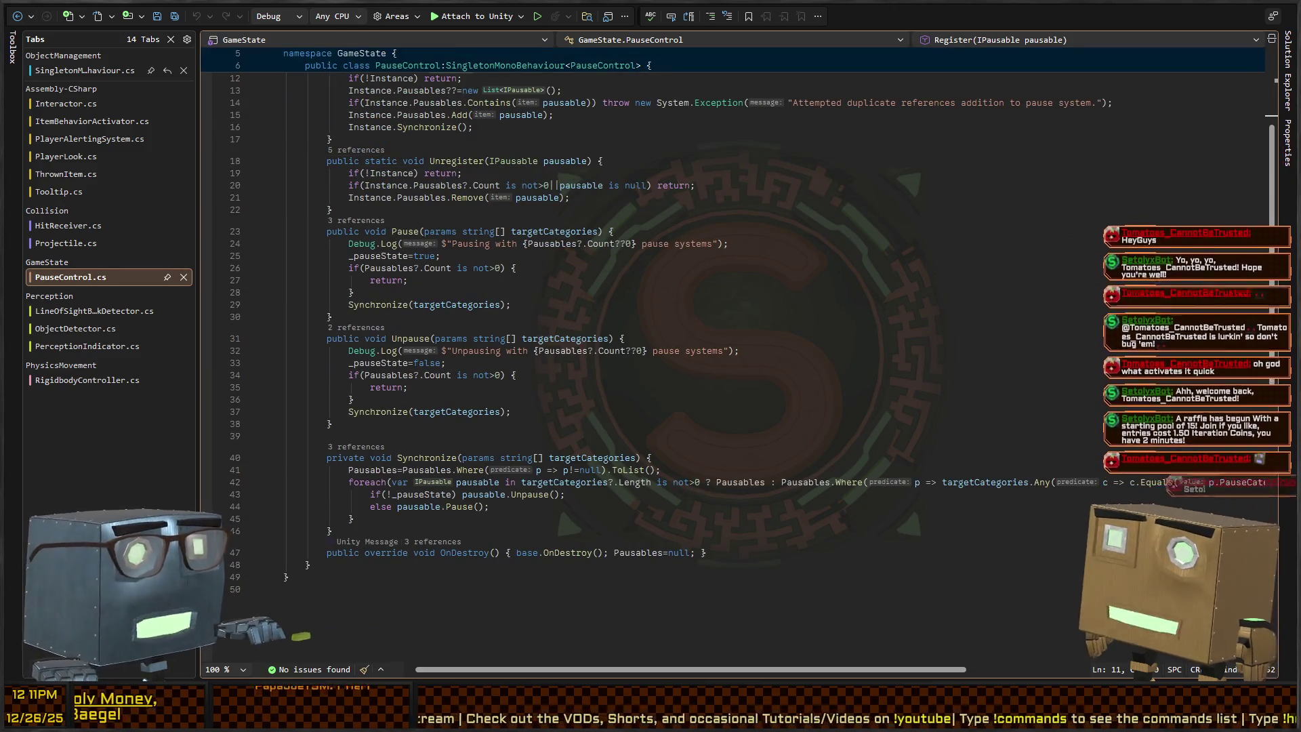
key("alt+Tab")
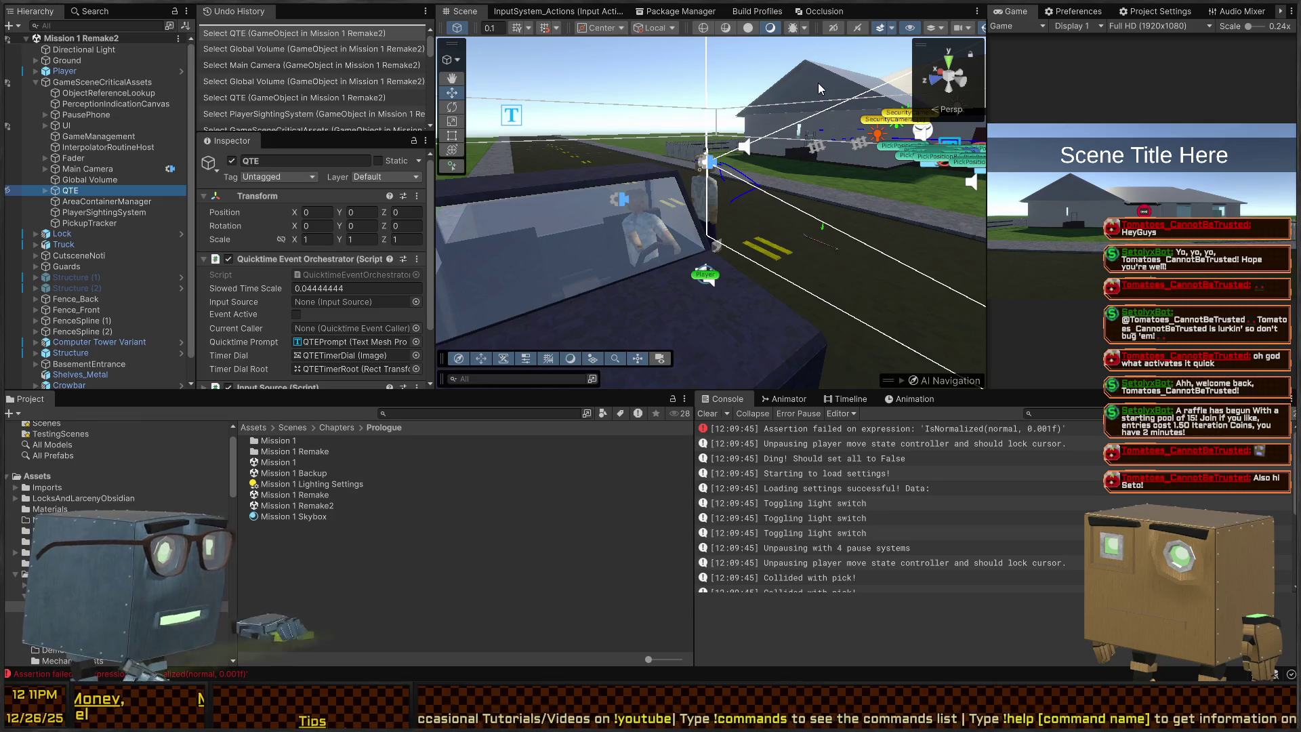
key("alt+Tab")
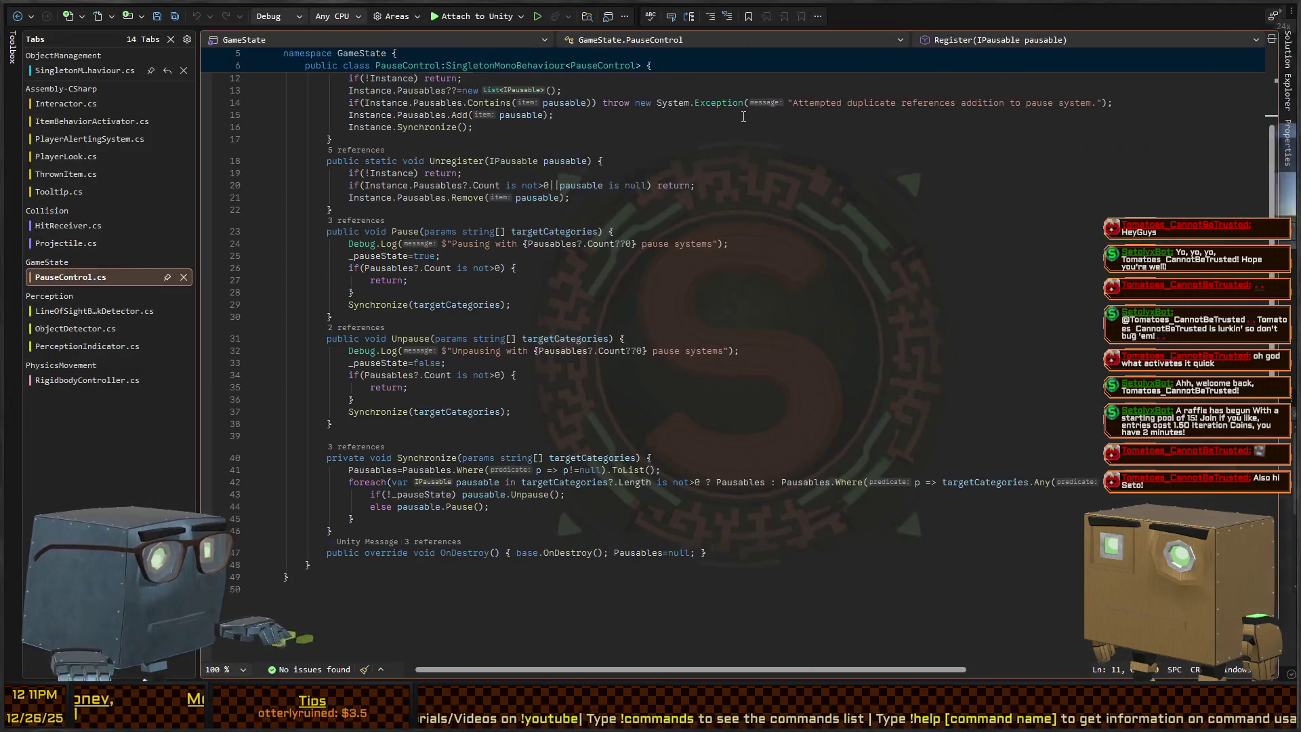
key("alt+Tab")
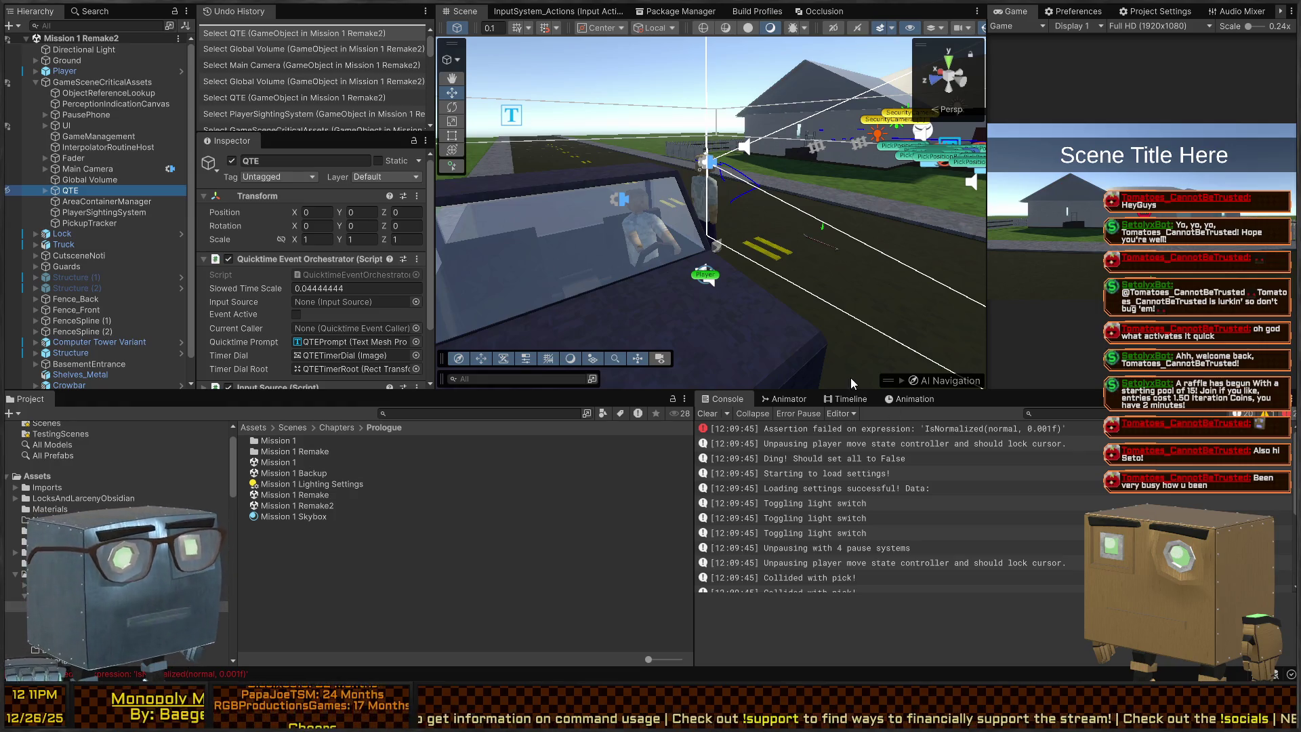
left_click(853, 586)
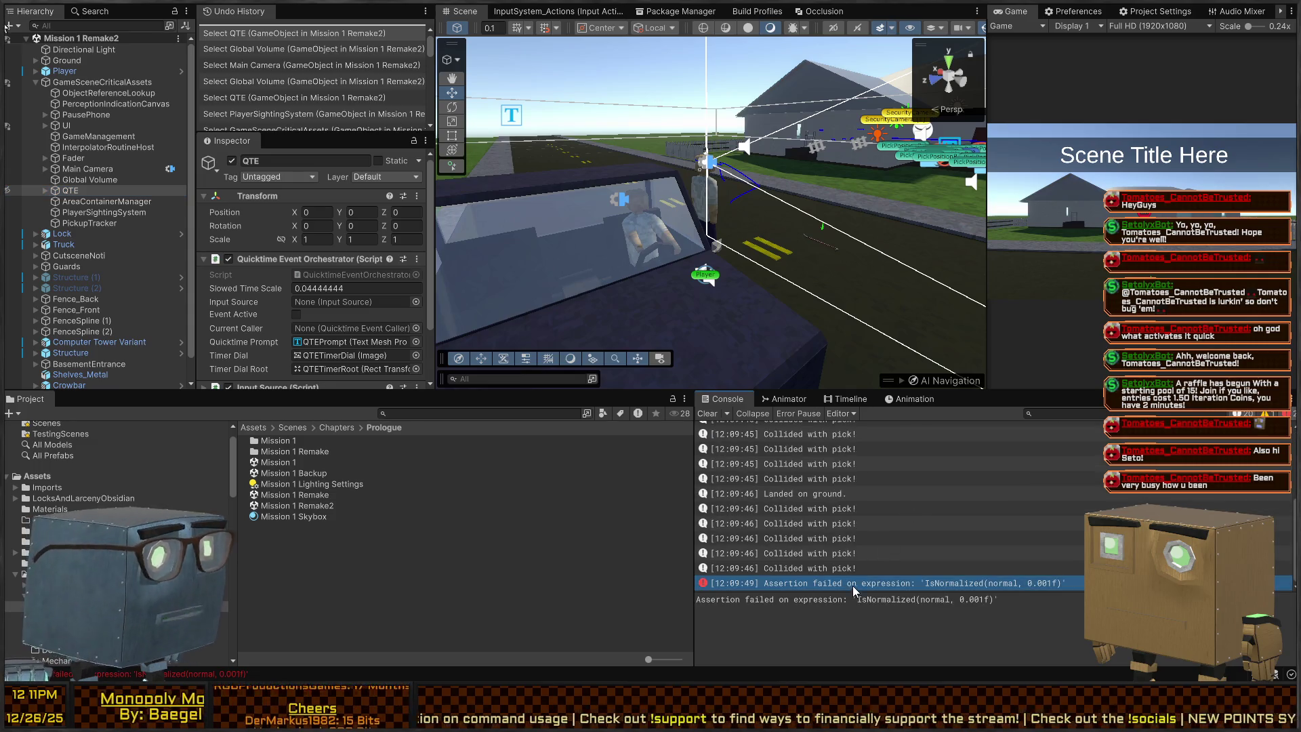
scroll(833, 488, "up", 5)
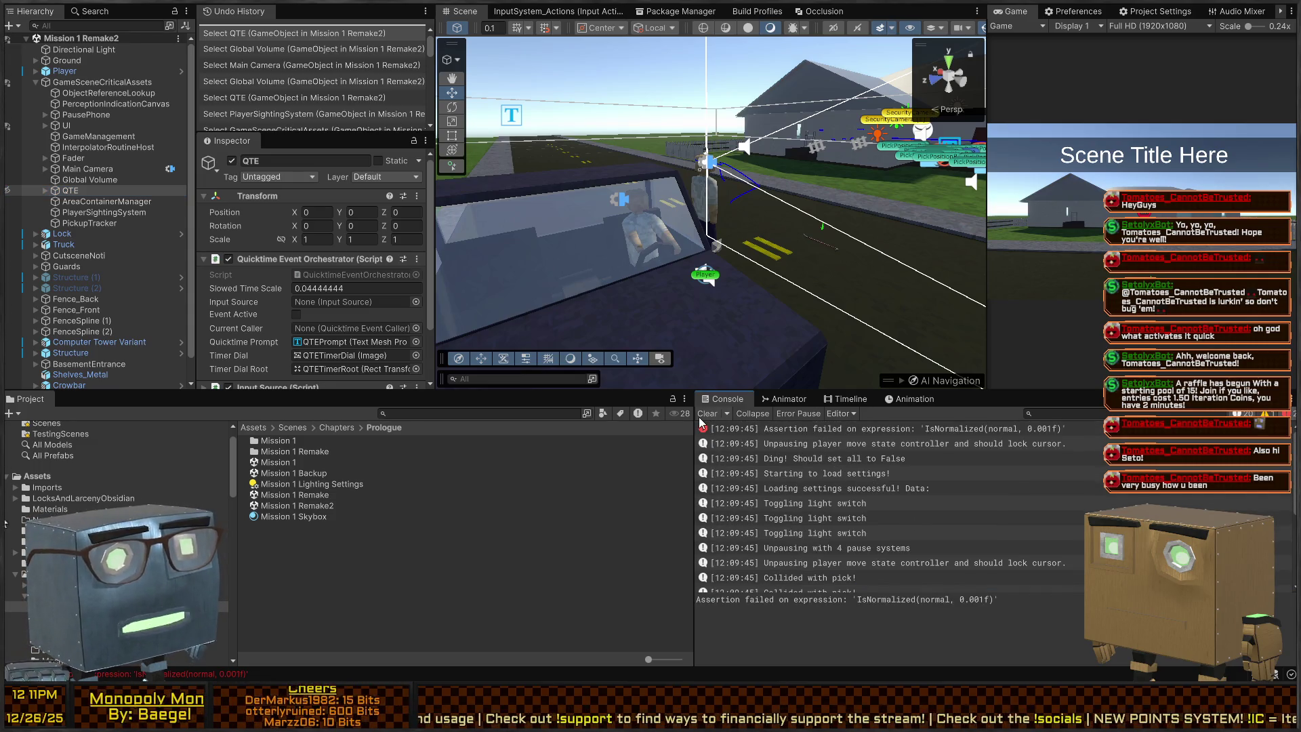
left_click(812, 431)
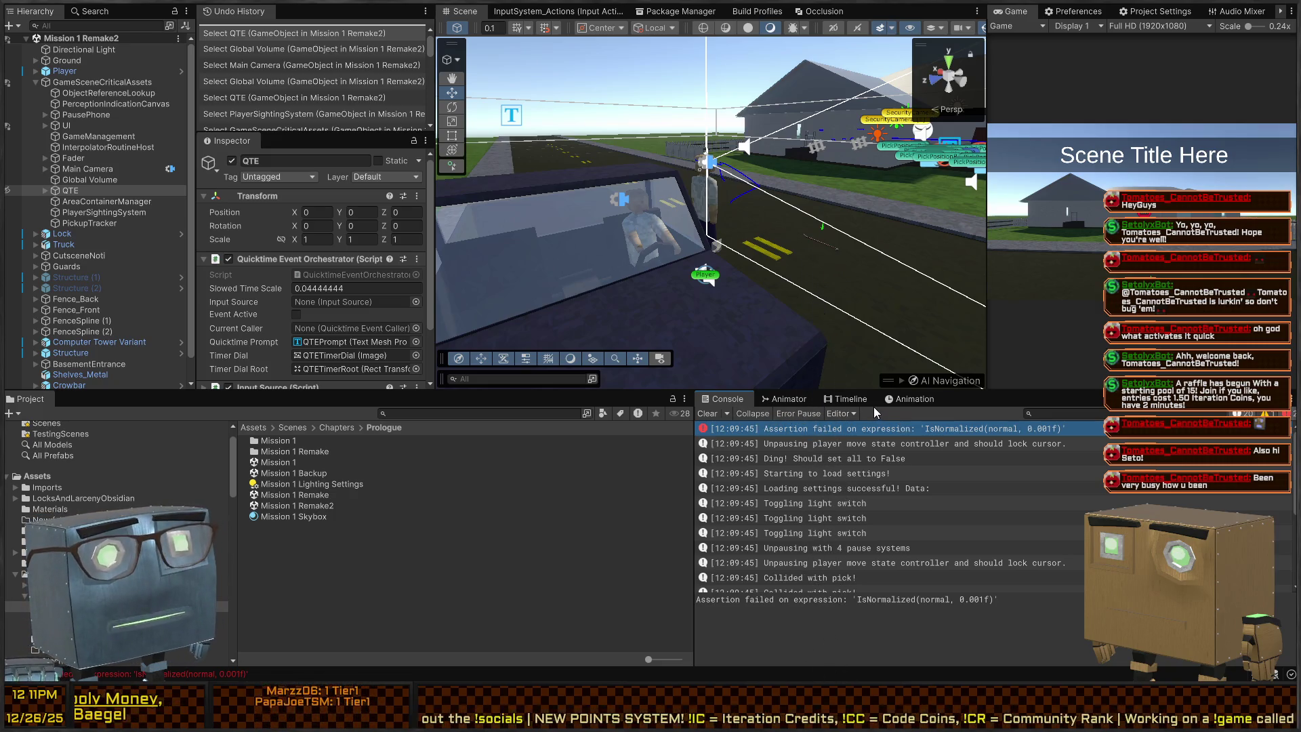
scroll(837, 488, "down", 5)
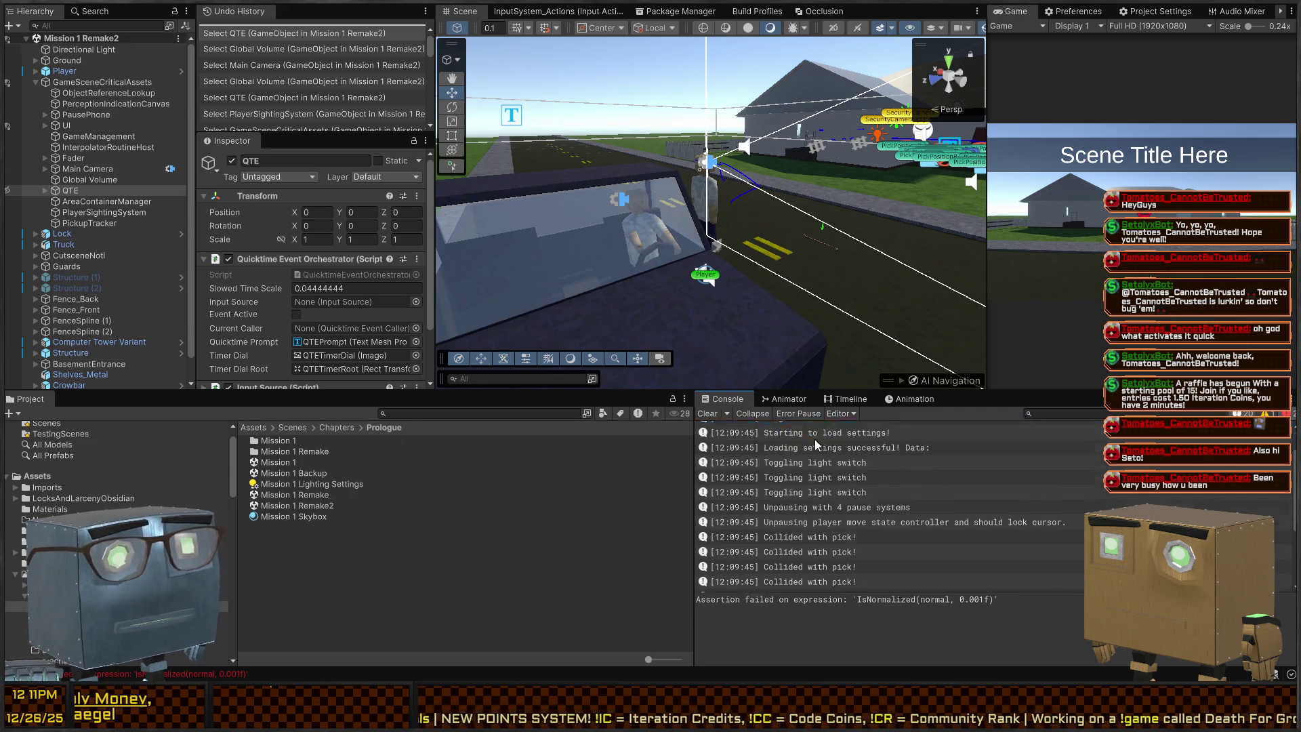
left_click(891, 571)
scroll(788, 512, "up", 5)
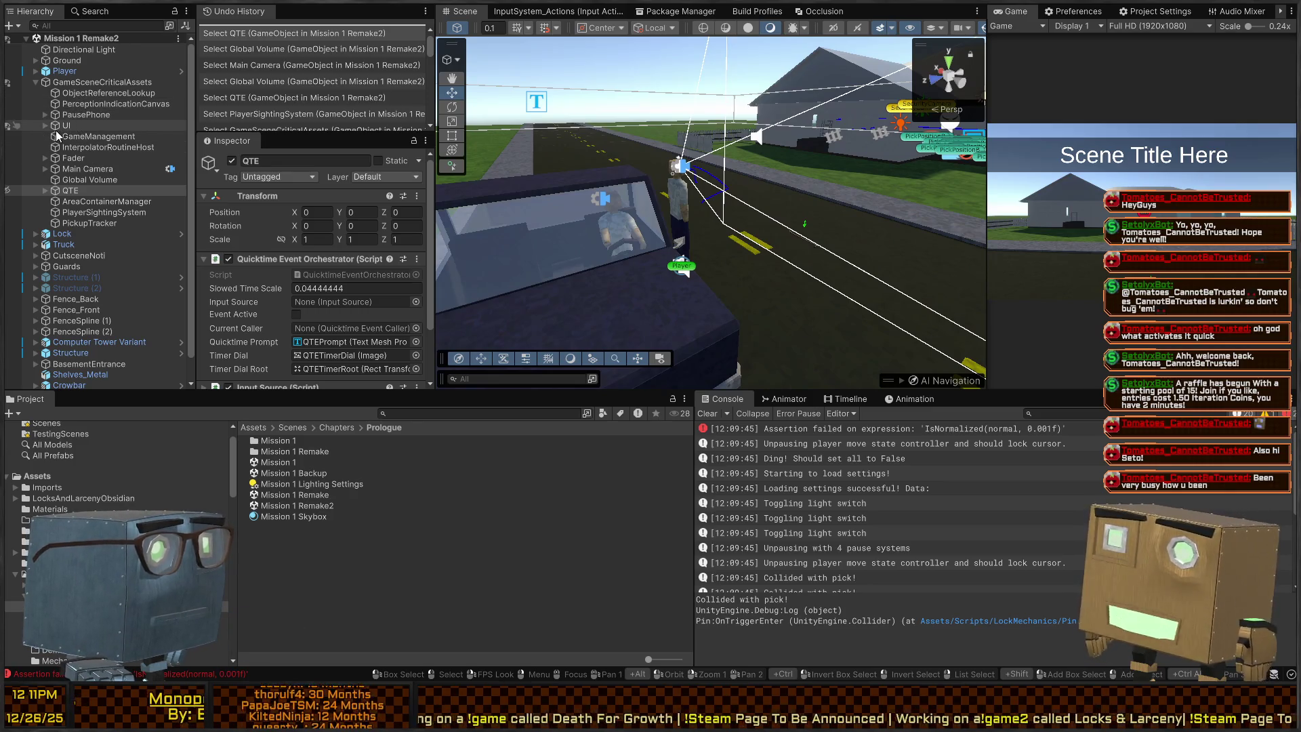
Select the Truck and open its EnteringLevelTimeline from the Playable Director settings.
scroll(136, 224, "down", 1)
left_click(155, 221)
scroll(275, 227, "down", 5)
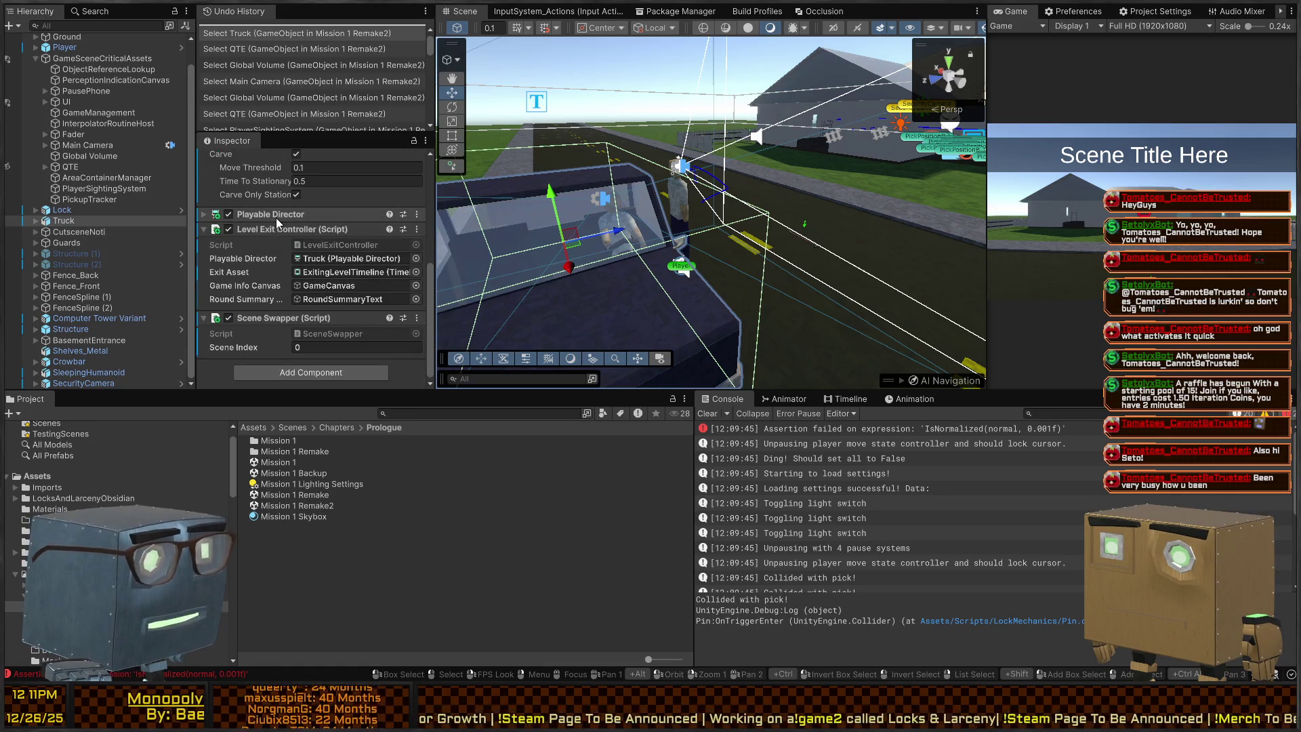
left_click(275, 215)
scroll(272, 231, "down", 3)
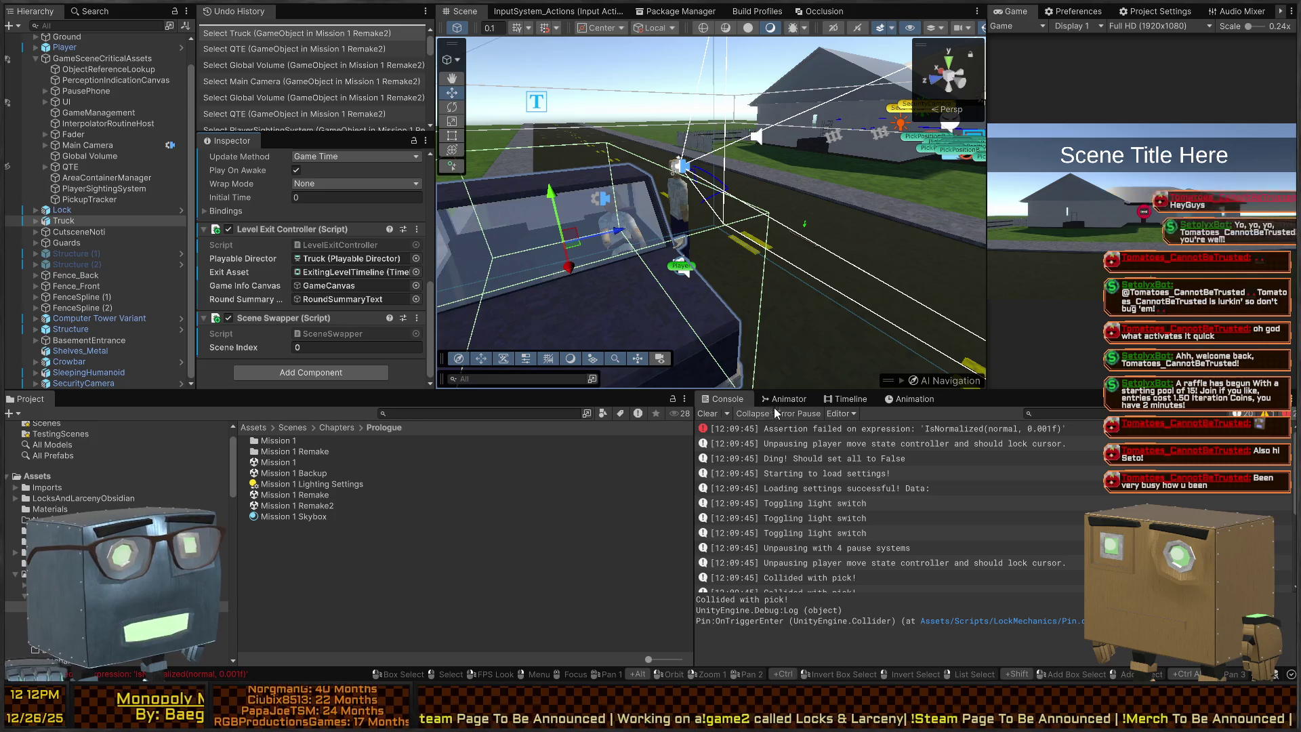
left_click(844, 400)
Select the LockCursor signal marker on the GameManagement track to show its emitter and receiver.
scroll(1044, 547, "right", 3)
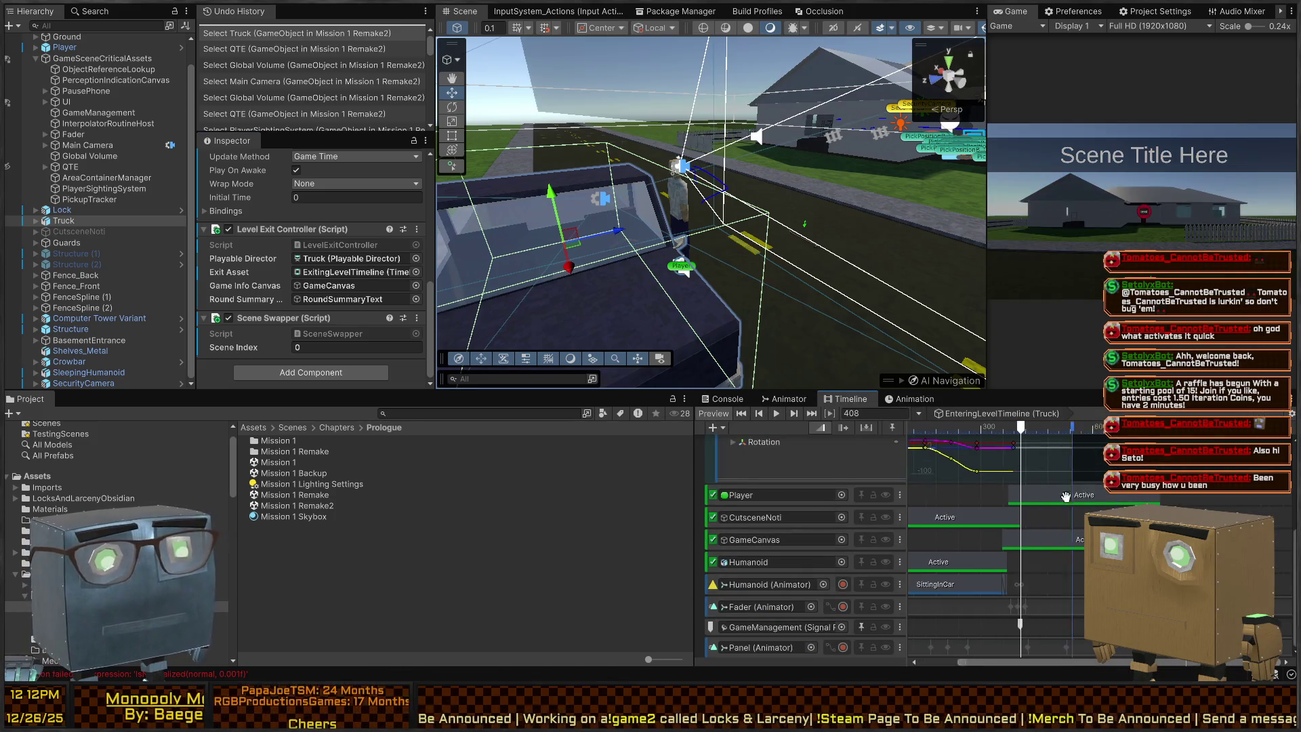
scroll(1003, 576, "left", 3)
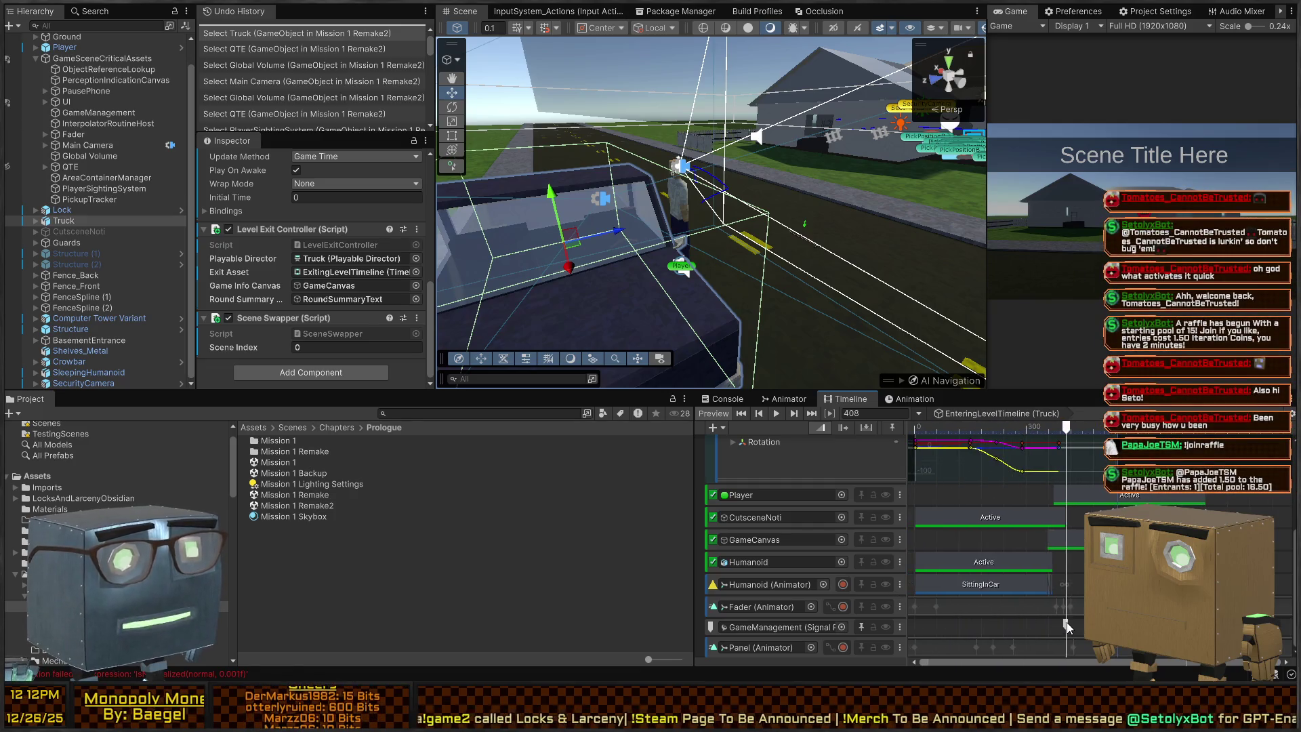
left_click(1065, 623)
scroll(298, 271, "down", 3)
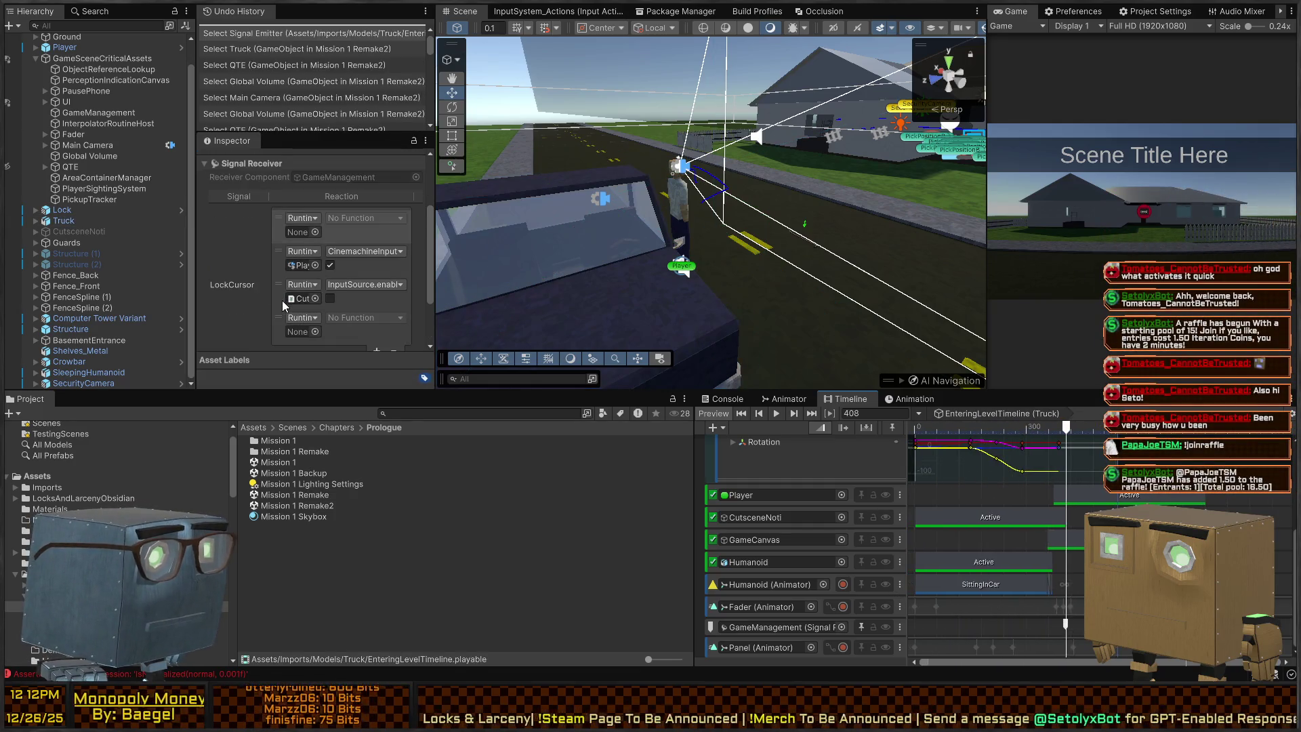
scroll(282, 278, "up", 2)
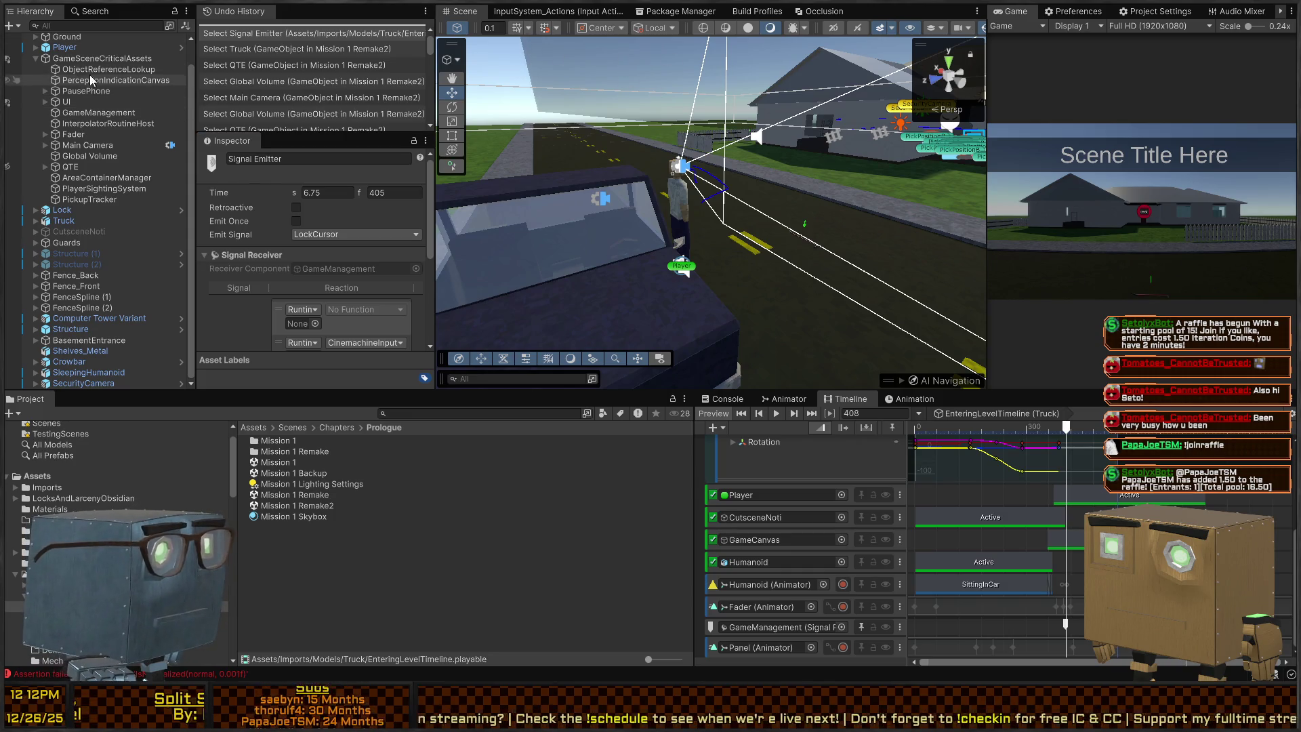
Search the Hierarchy for t=PauseControl to locate and select PausePhone.
left_click(83, 23)
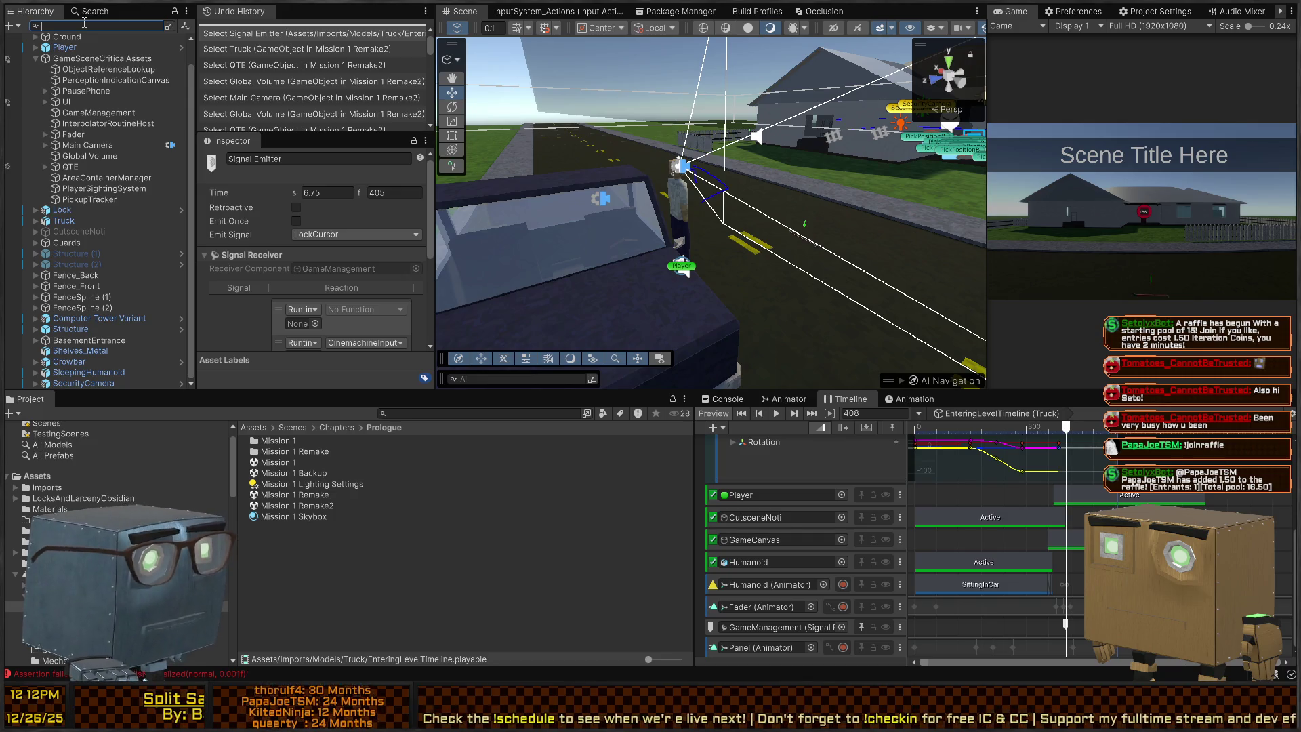
type("t=PauseCon")
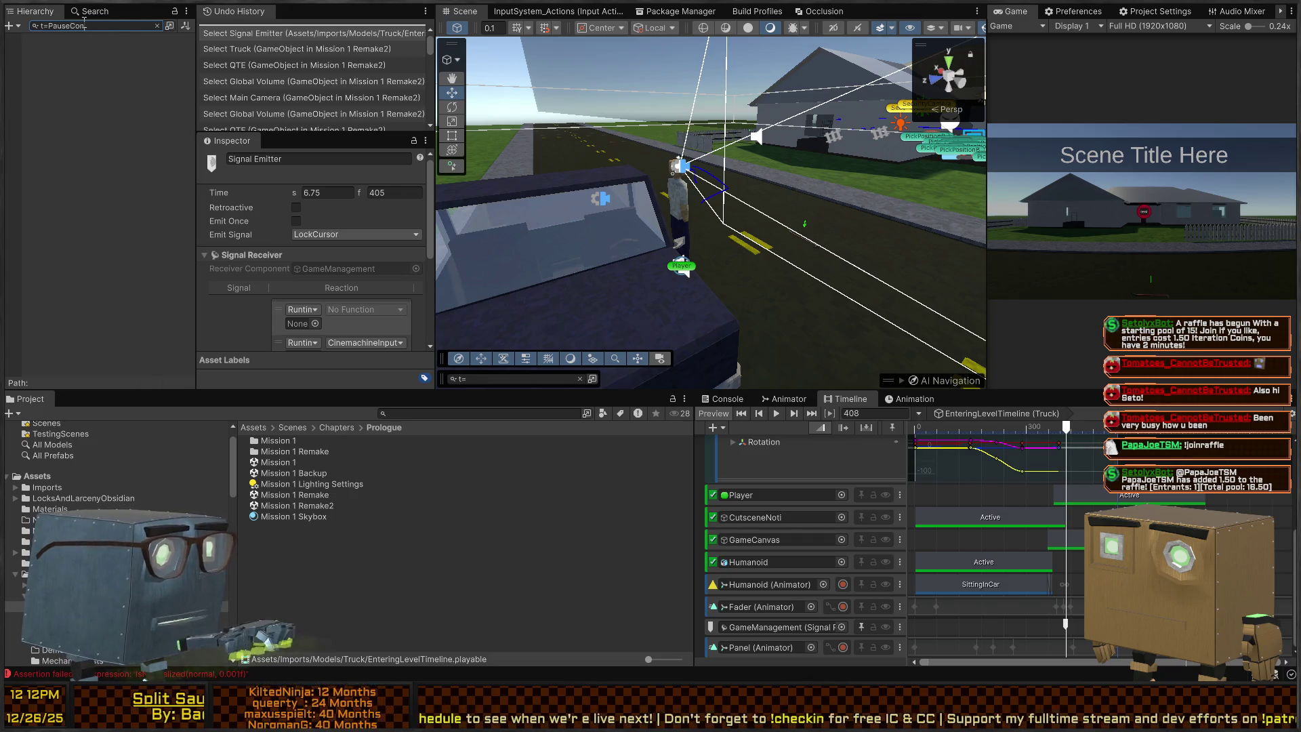
type("trol")
left_click(93, 50)
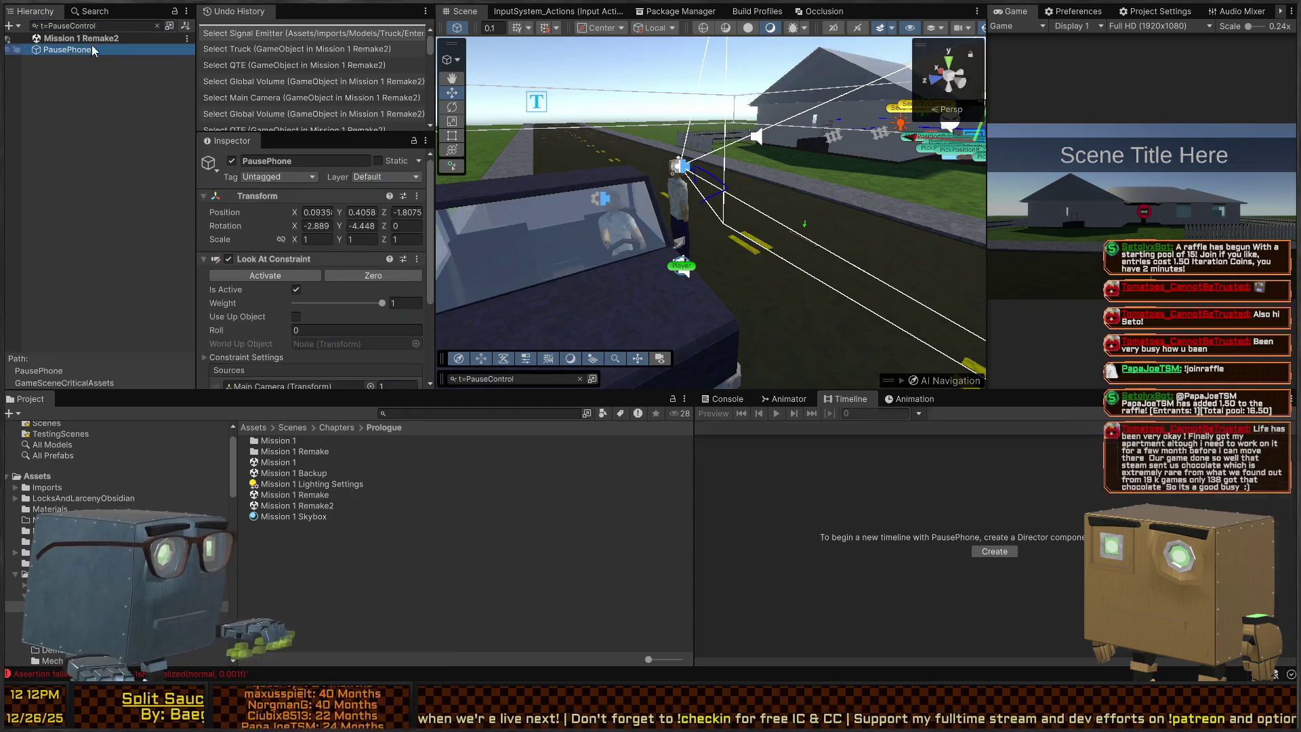
left_click(157, 25)
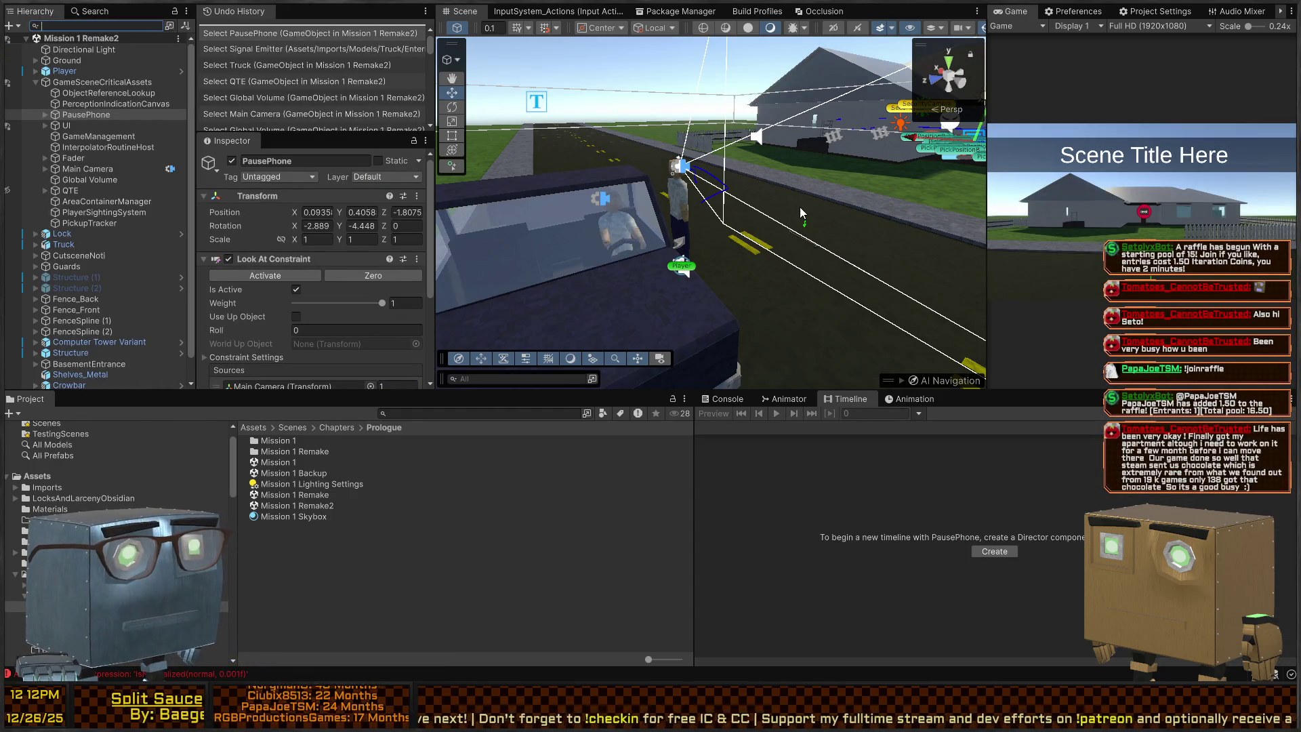
scroll(271, 311, "down", 4)
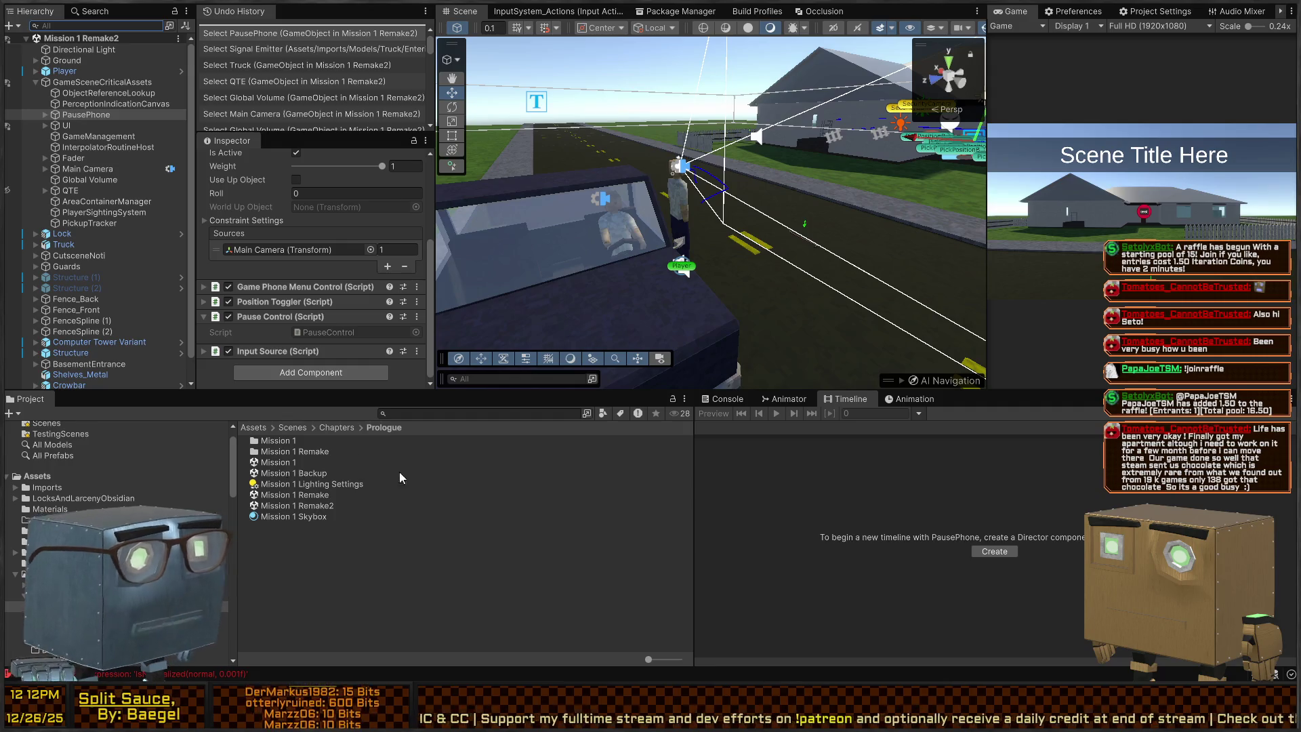
Assign PausePhone to the first LockCursor reaction and delete the empty fourth reaction.
left_click(645, 274)
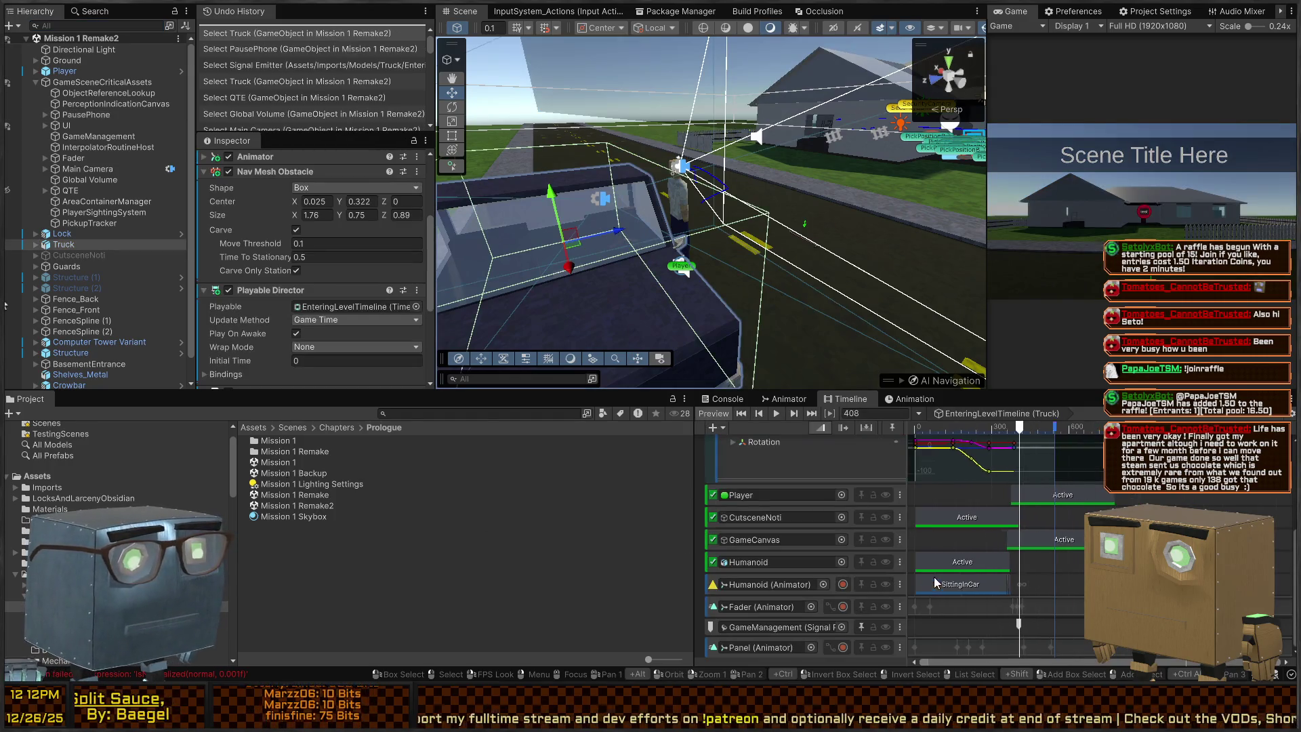
left_click(1011, 622)
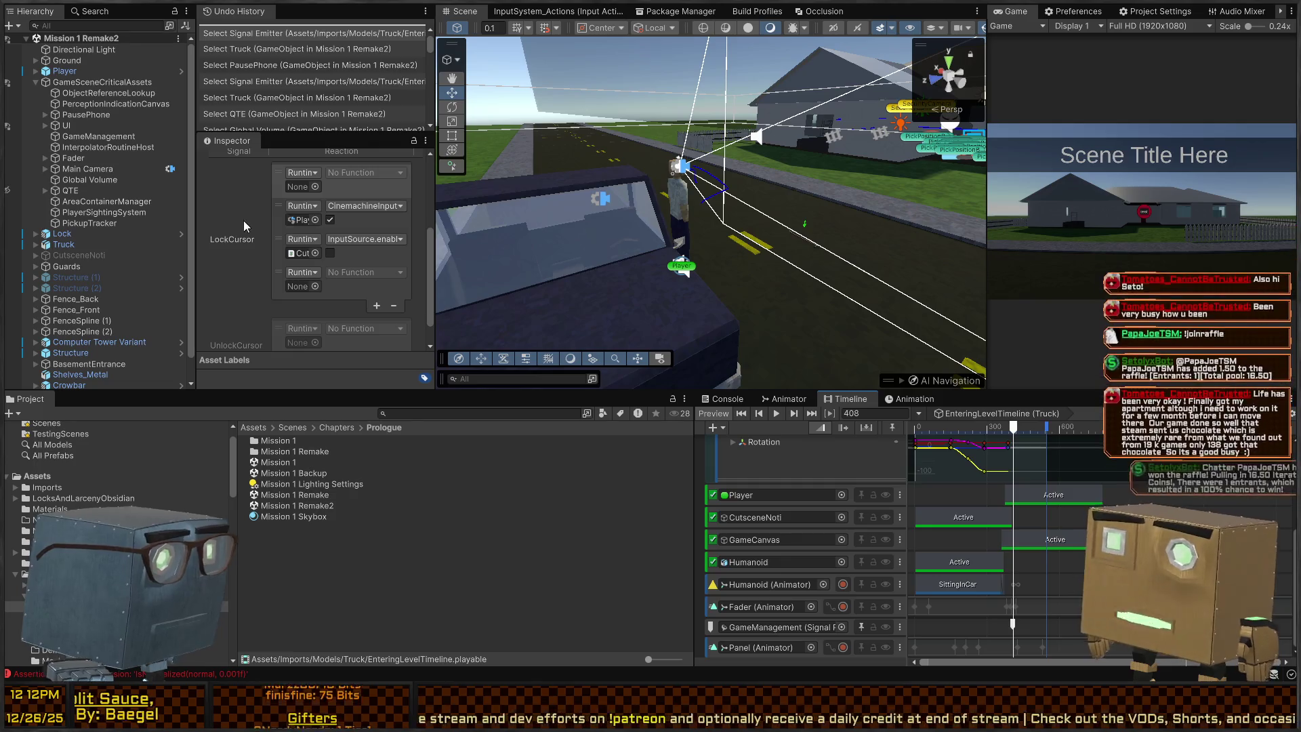
scroll(271, 222, "up", 1)
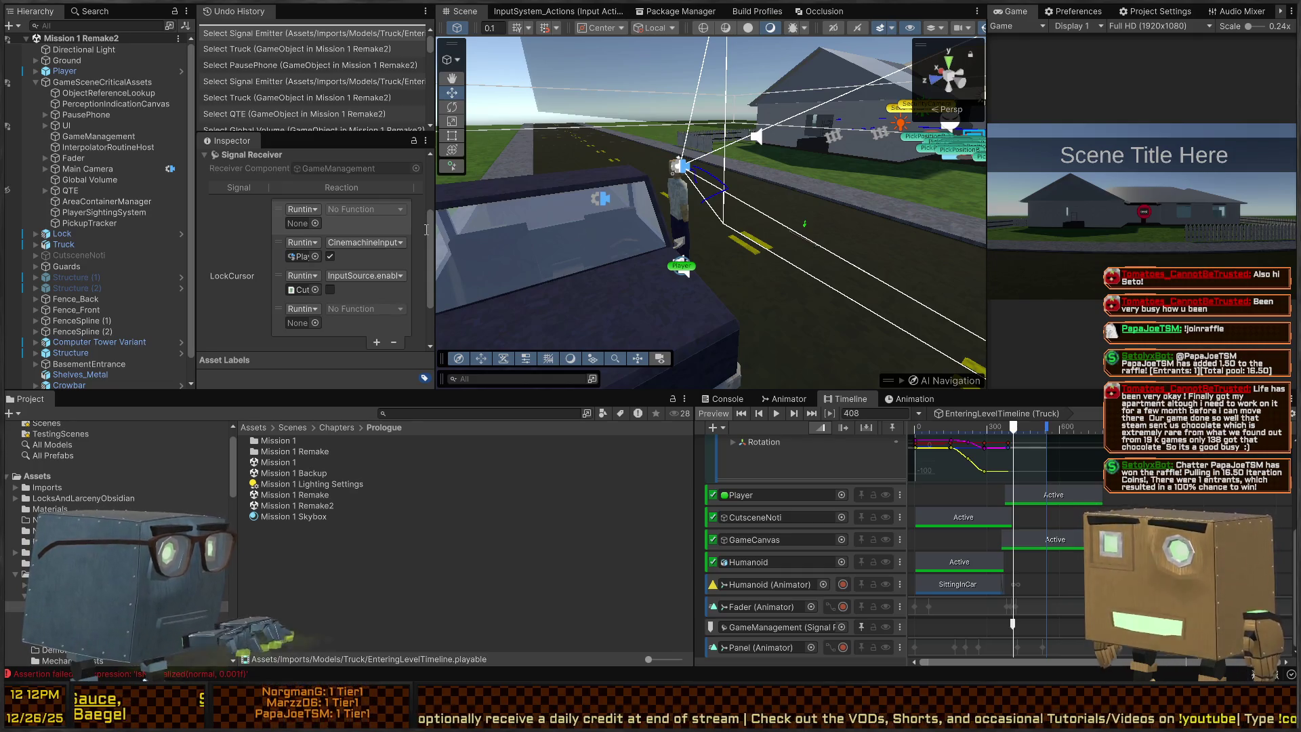
left_click_drag(86, 114, 301, 223)
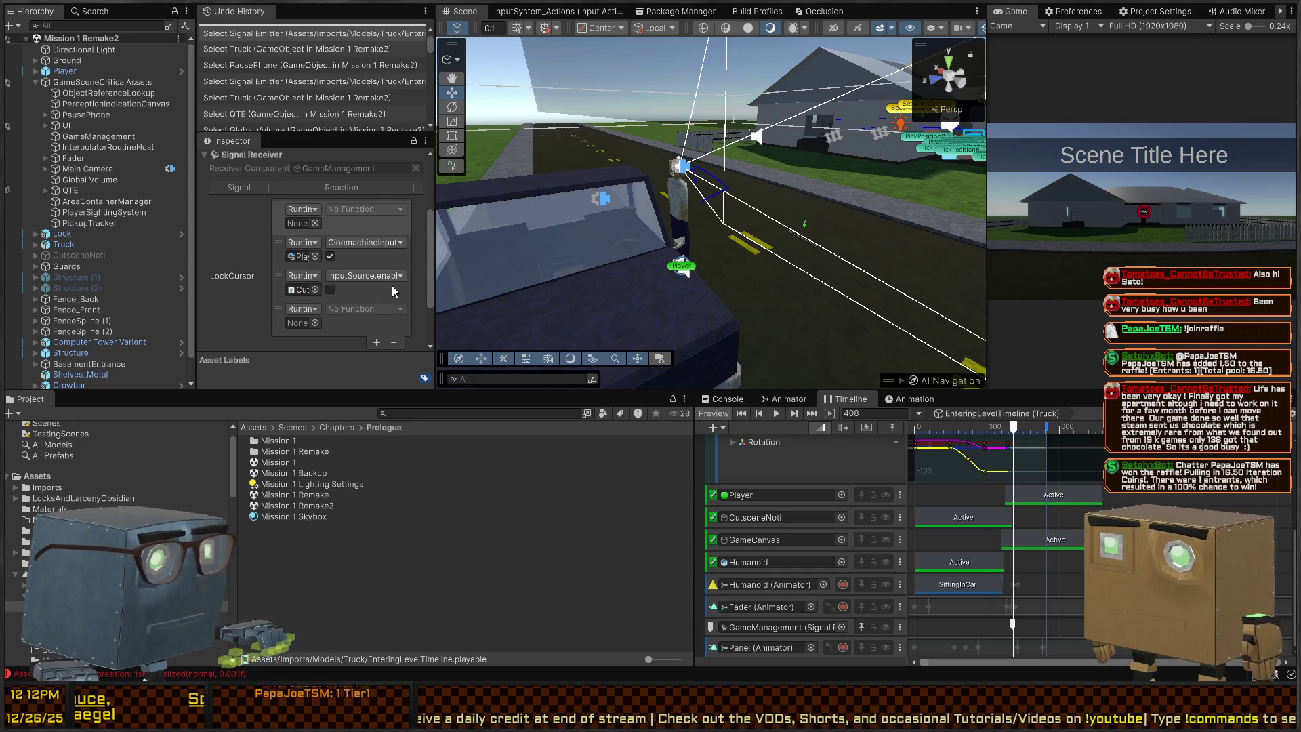
left_click(355, 316)
left_click(393, 341)
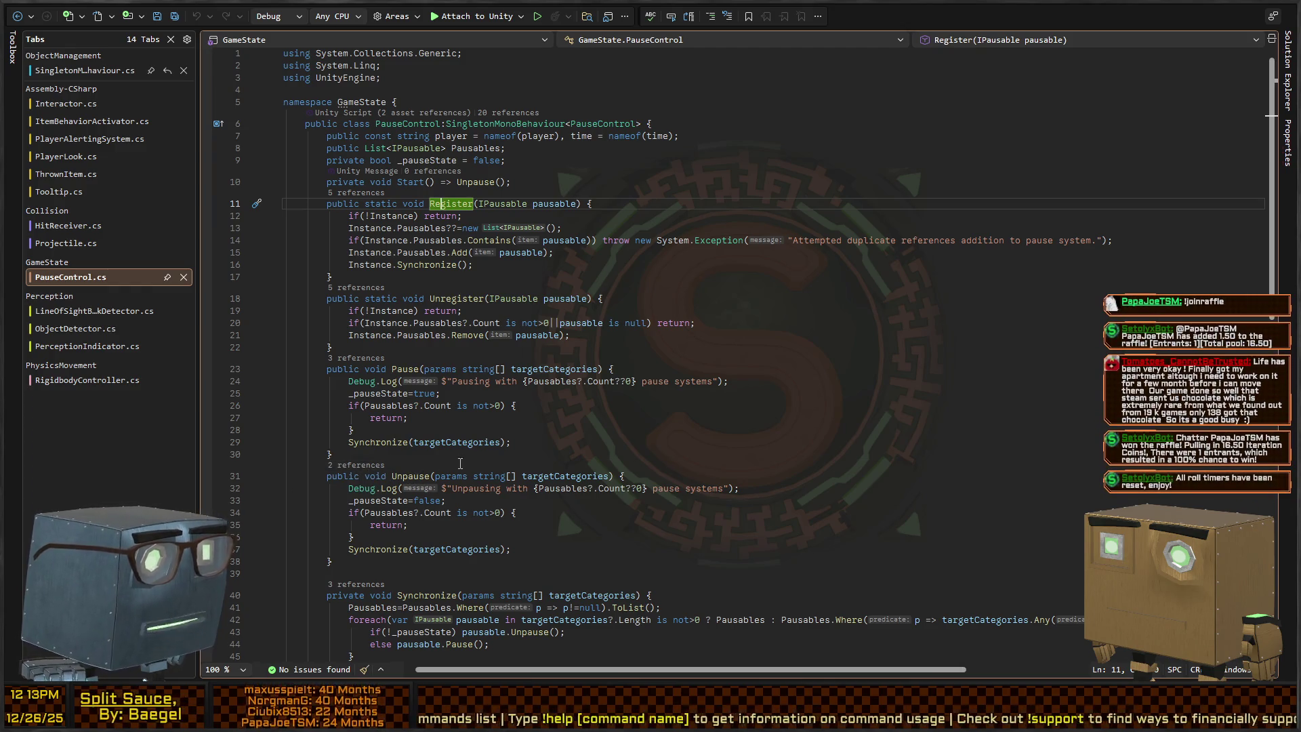
Add 'public void Pause() => Pause(null);' and 'public void Unpause() => Unpause(null);' to PauseControl.cs and save.
left_click(461, 462)
key("Return")
type("publi")
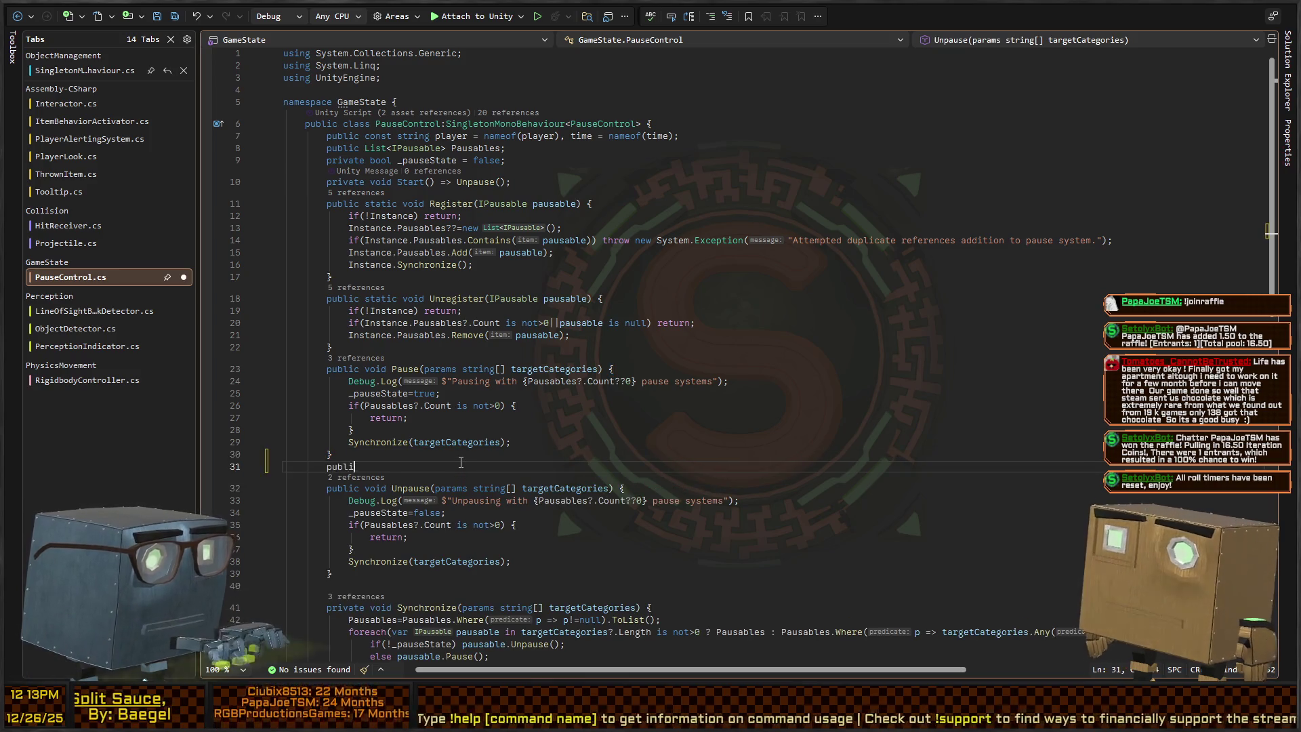
type("c void Unpause() => ")
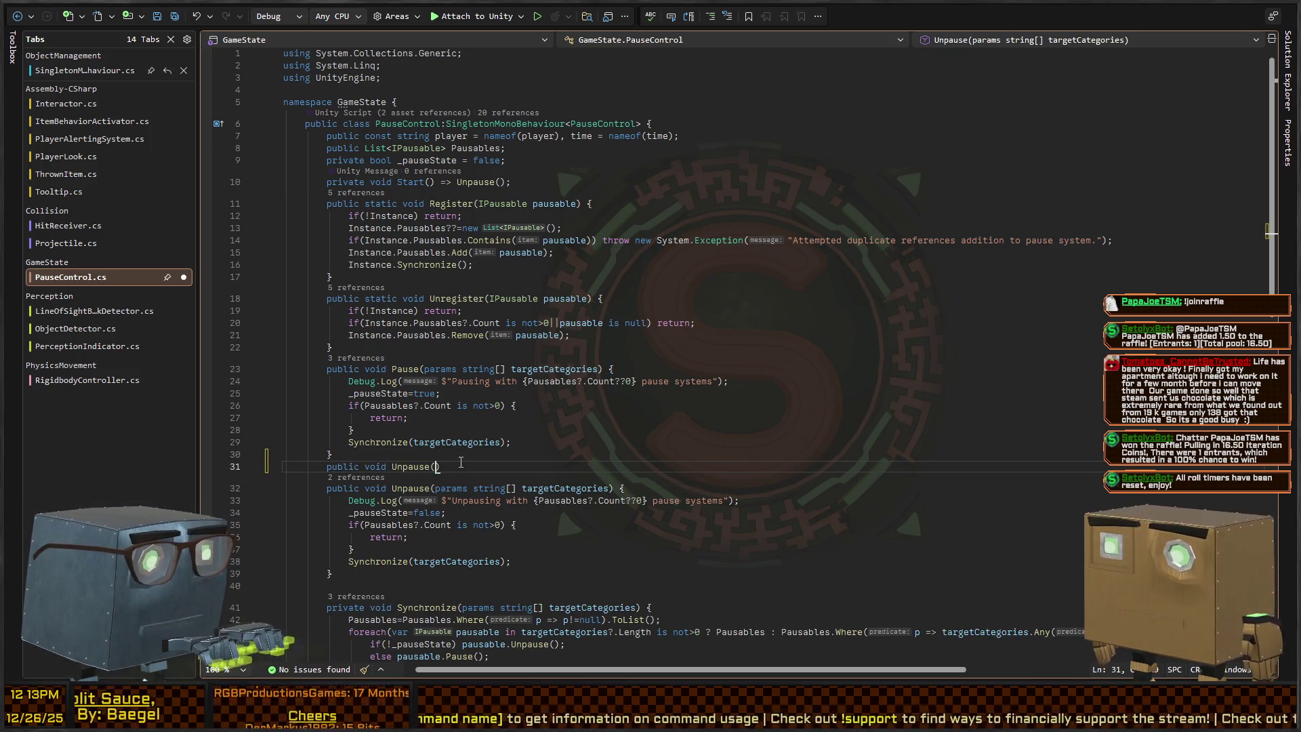
type("Unpaus")
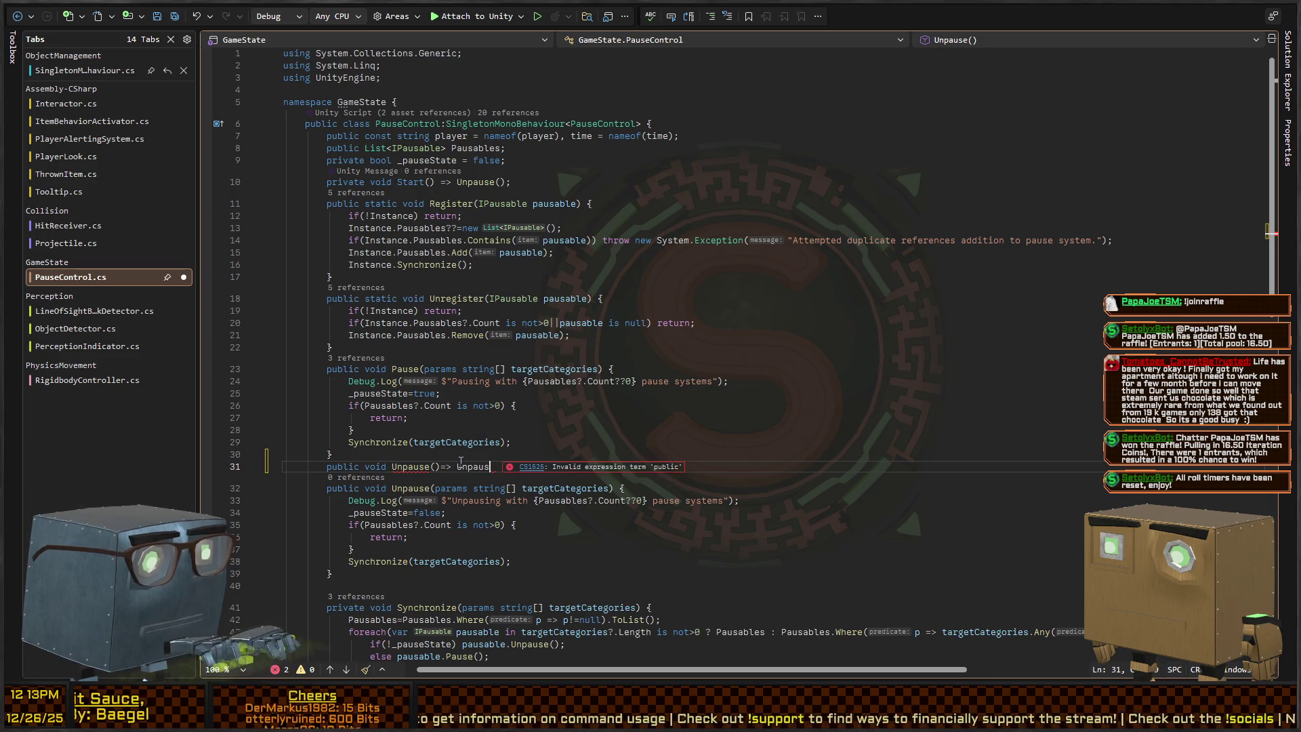
type("e(null);")
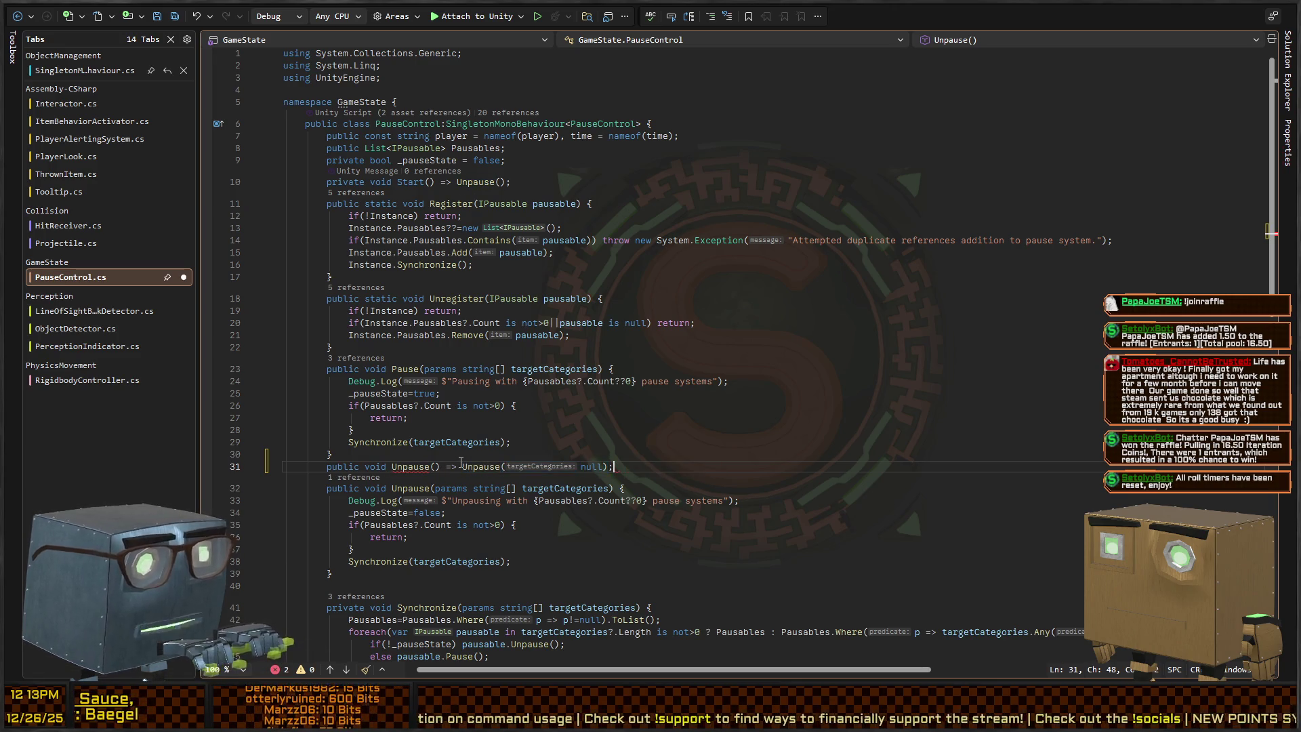
key("Up")
key("Up")
key("Up")
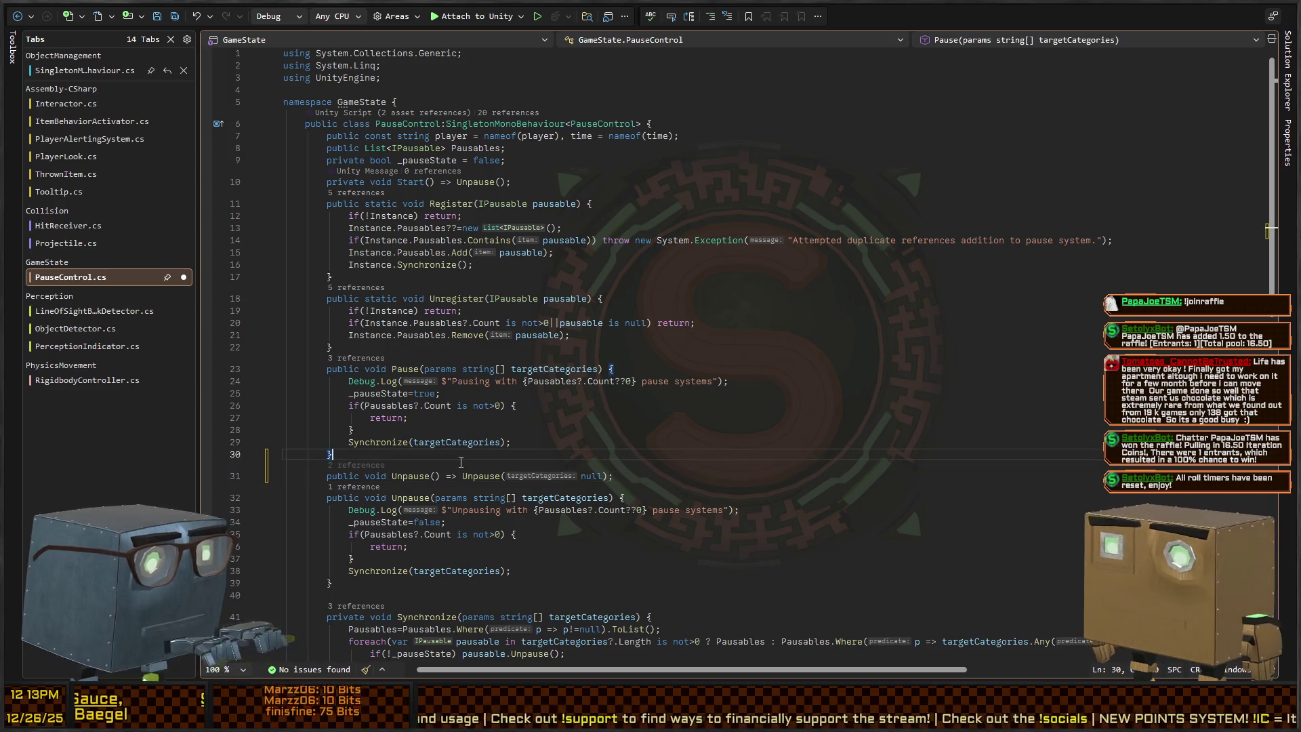
key("Up")
key("Up")
key("Return")
type("public voi")
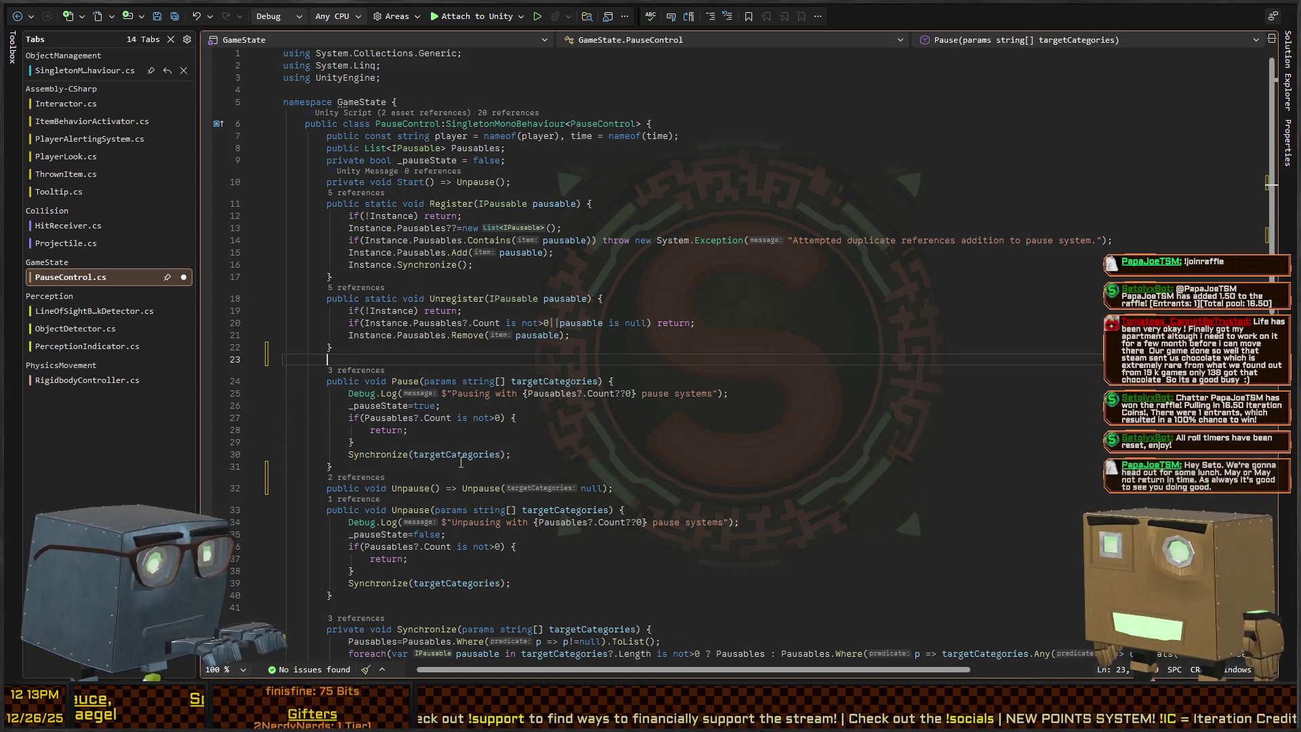
type("d Pause()")
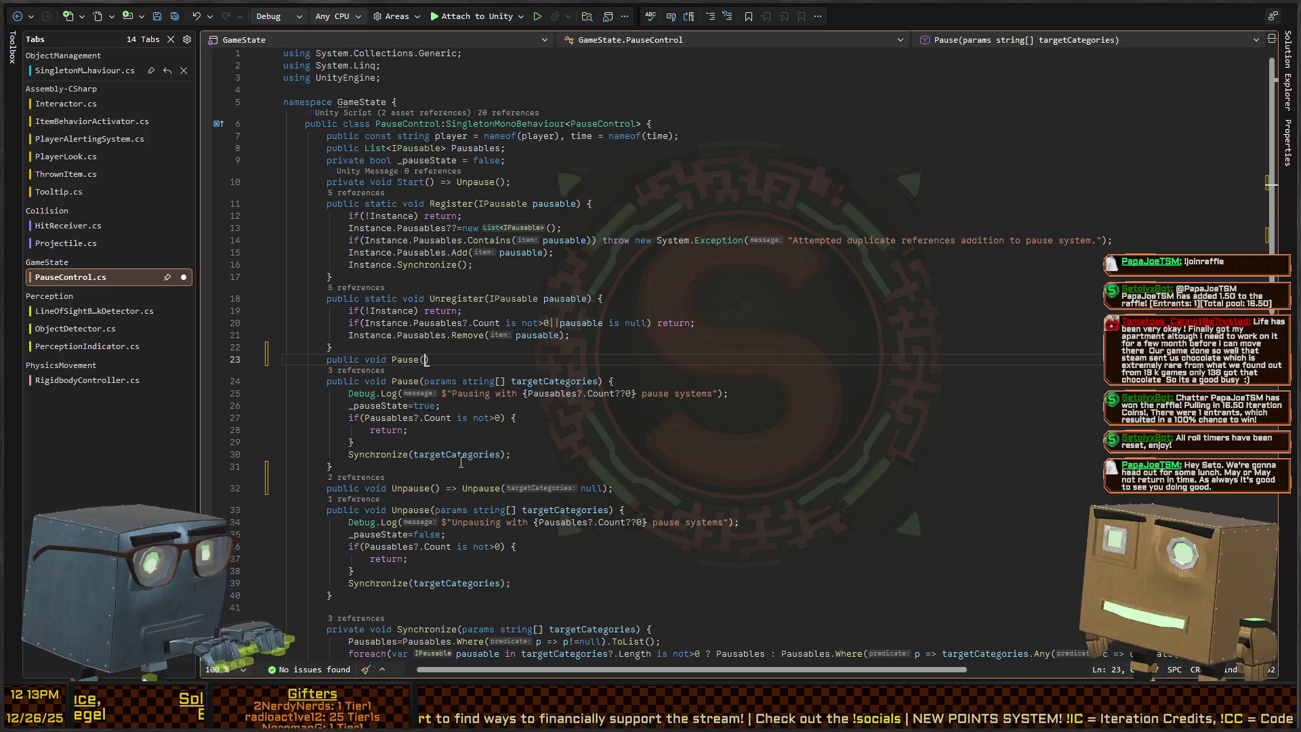
type(" => Pause")
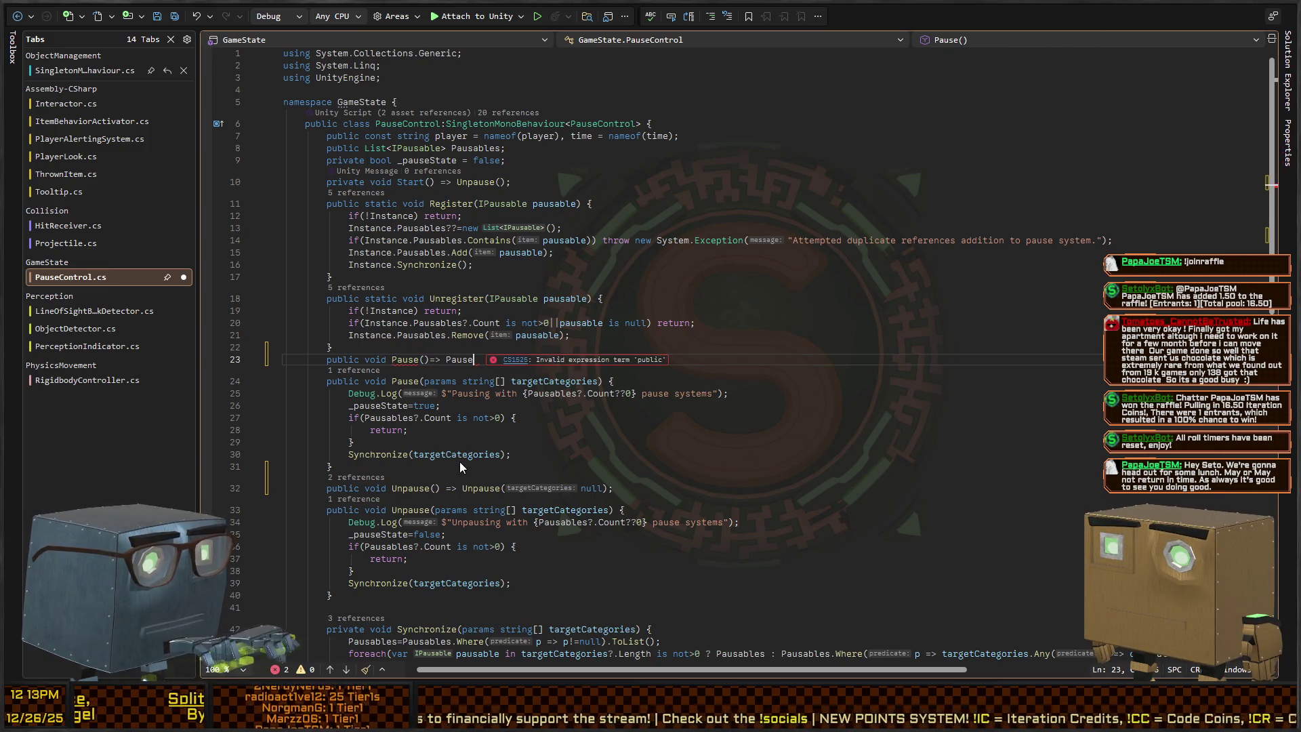
type("(null);")
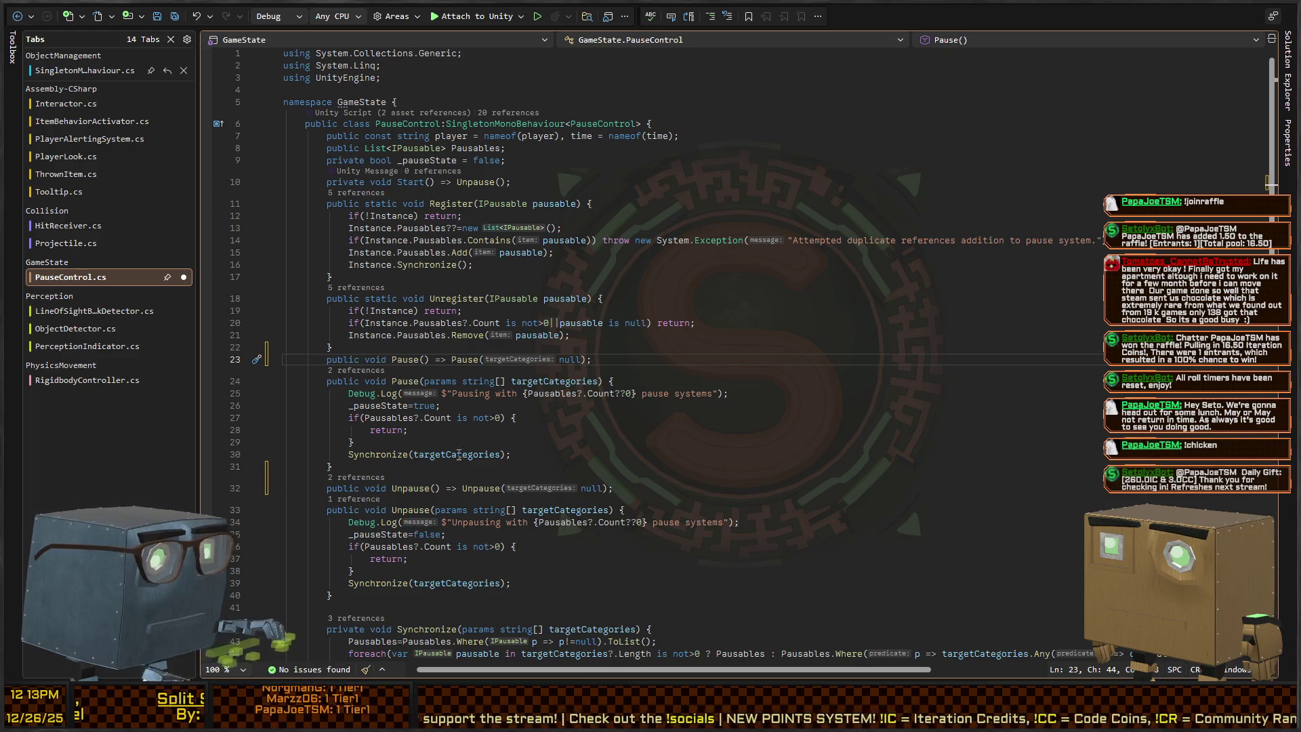
key("ctrl+s")
key("alt+Tab")
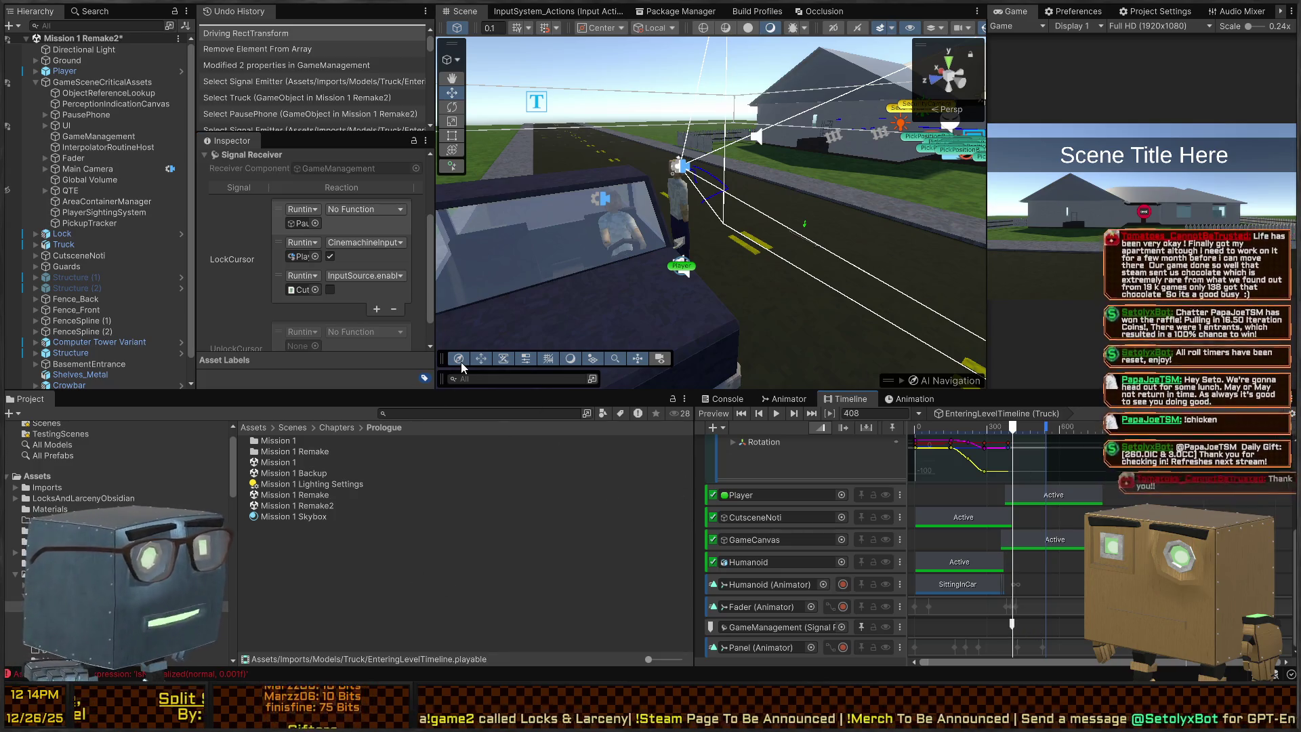
After recompiling, select the first LockCursor reaction, PausePhone, still set to No Function.
left_click(364, 206)
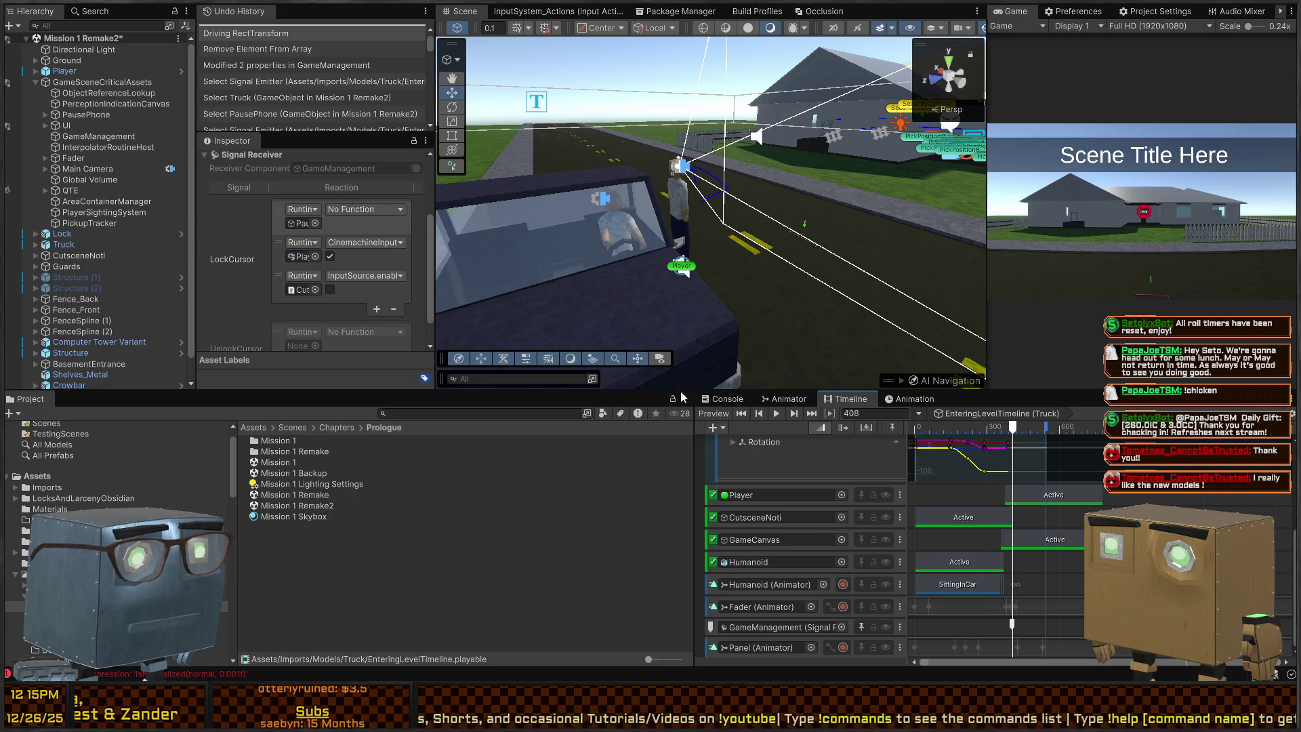
Play the truck arrival cutscene with the Game view maximised, then restore the normal layout.
key("ctrl+p")
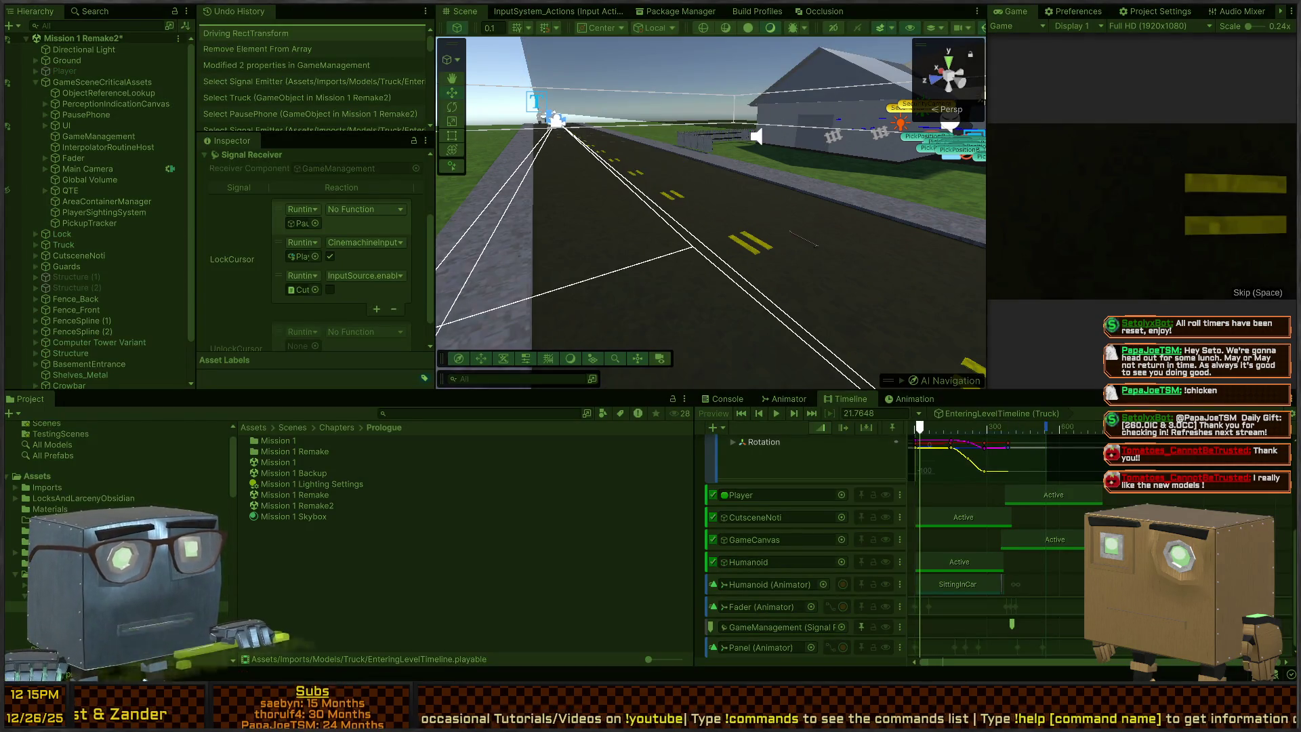
key("shift+space")
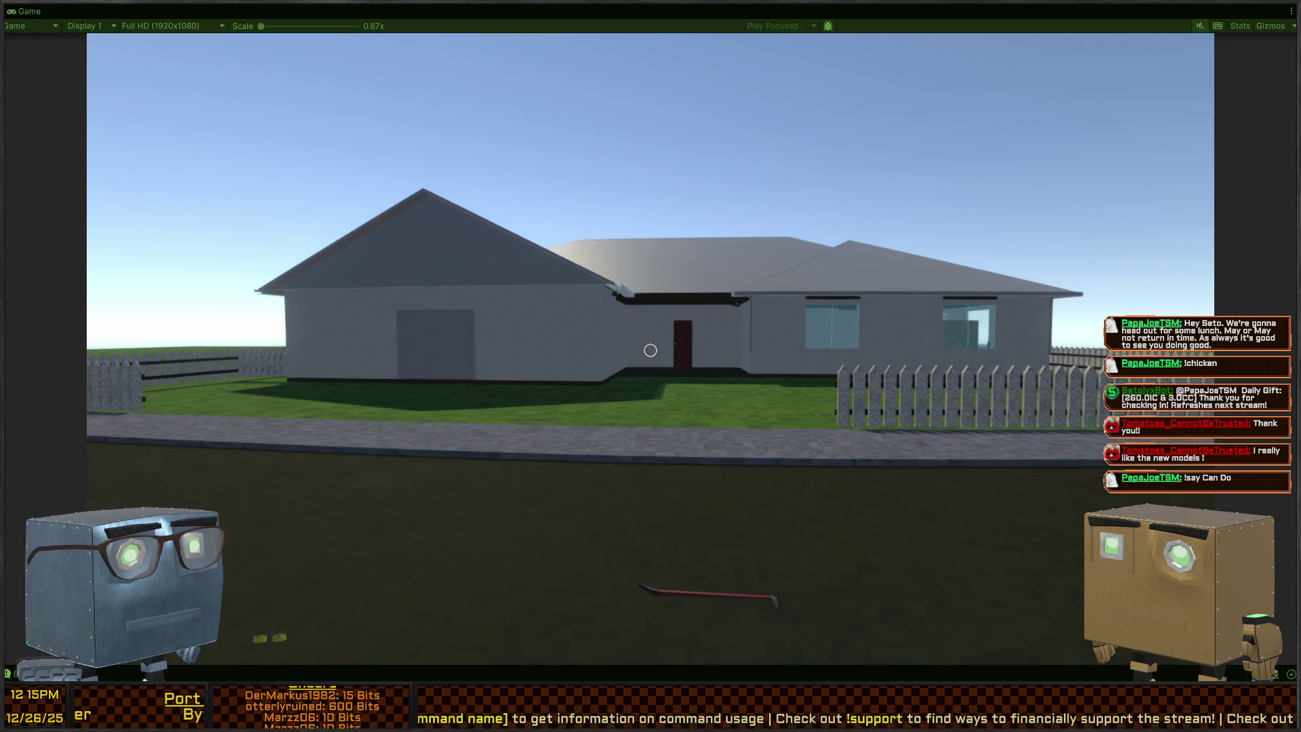
key("shift+space")
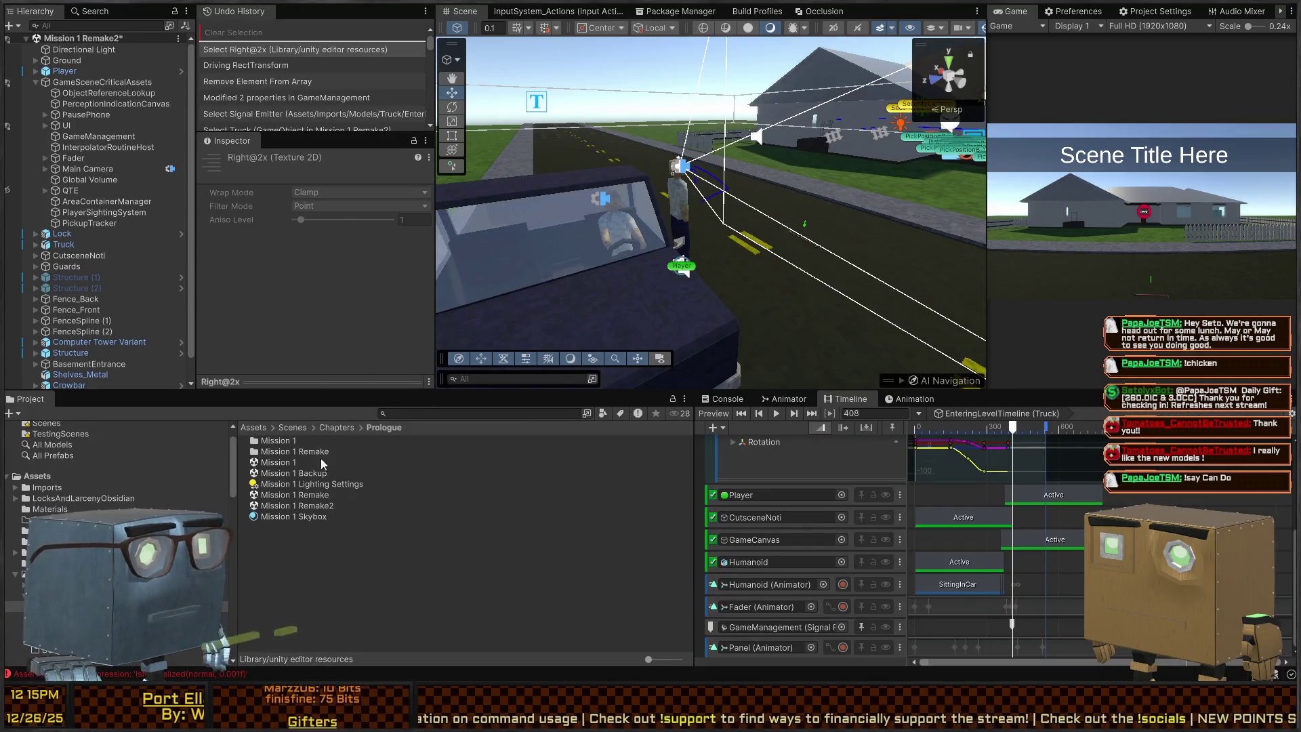
Inspect the play test's assertion failure logs, then expand the Player object to view its children.
left_click(722, 401)
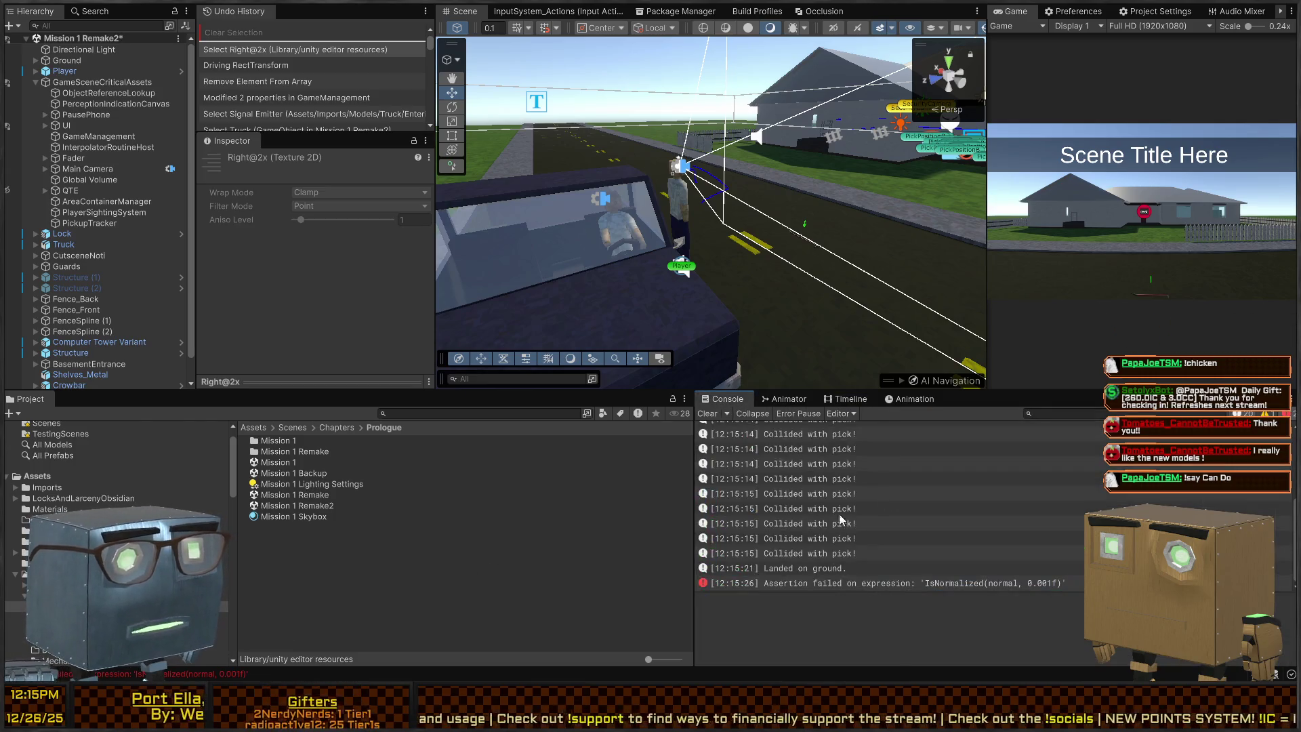
left_click(876, 431)
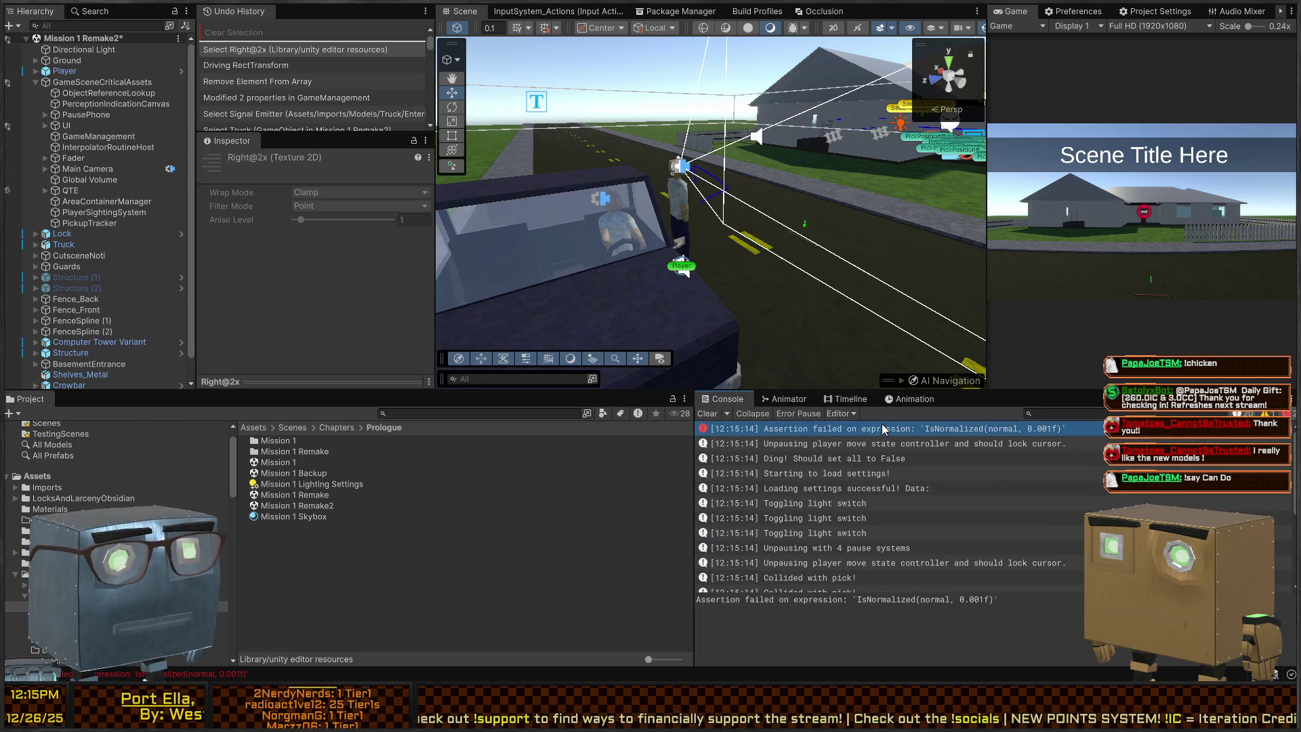
scroll(881, 424, "down", 5)
left_click(813, 586)
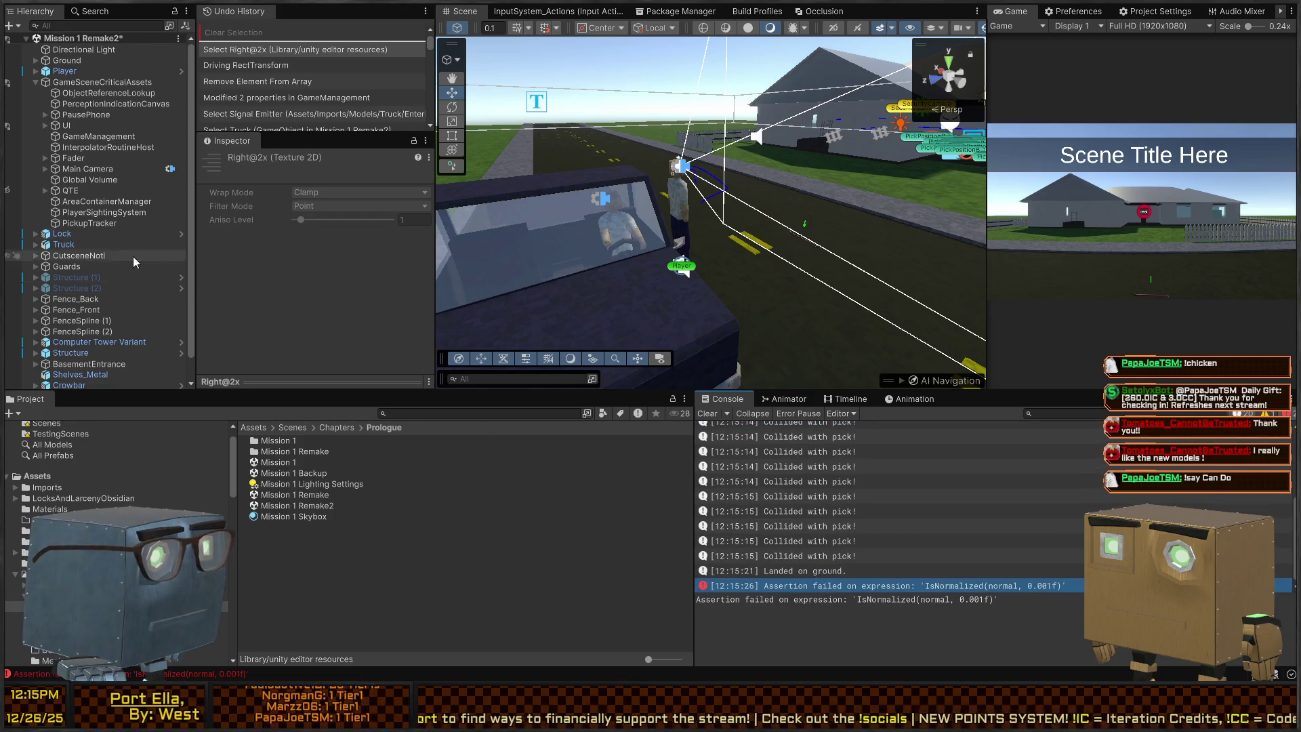
left_click(31, 68)
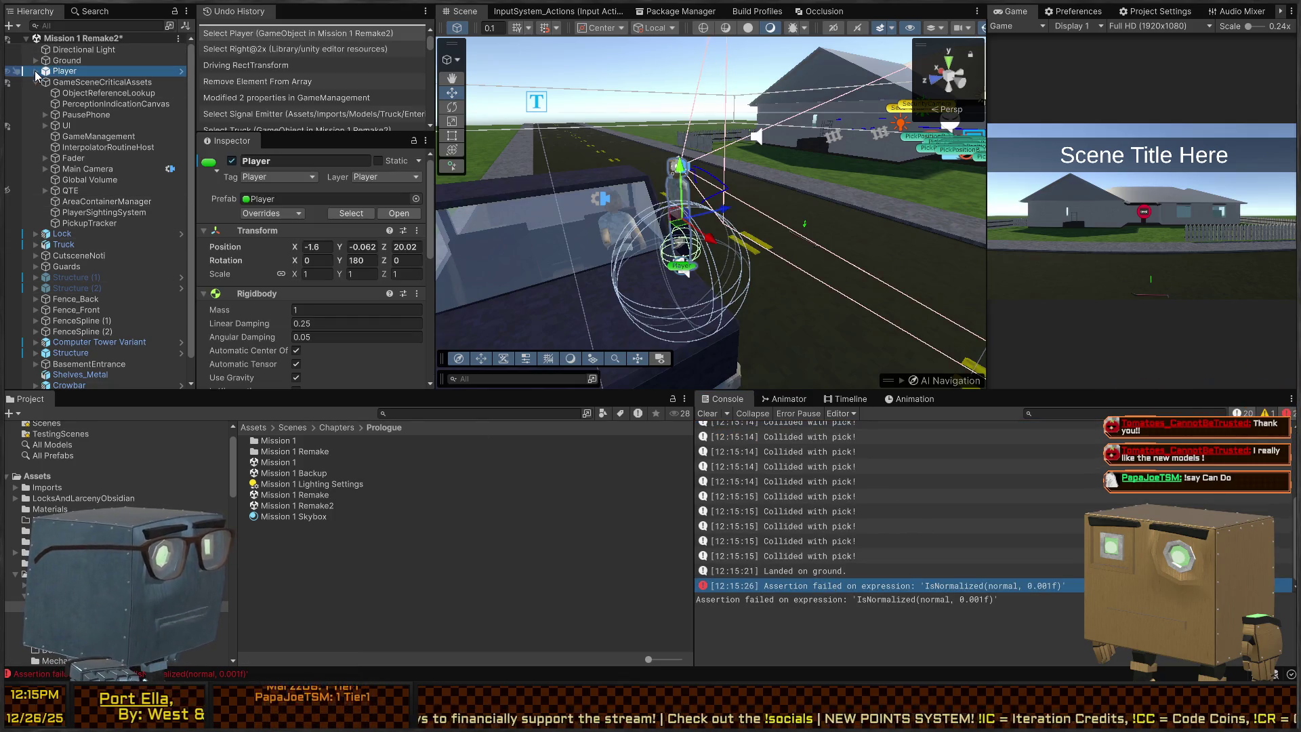
left_click(35, 71)
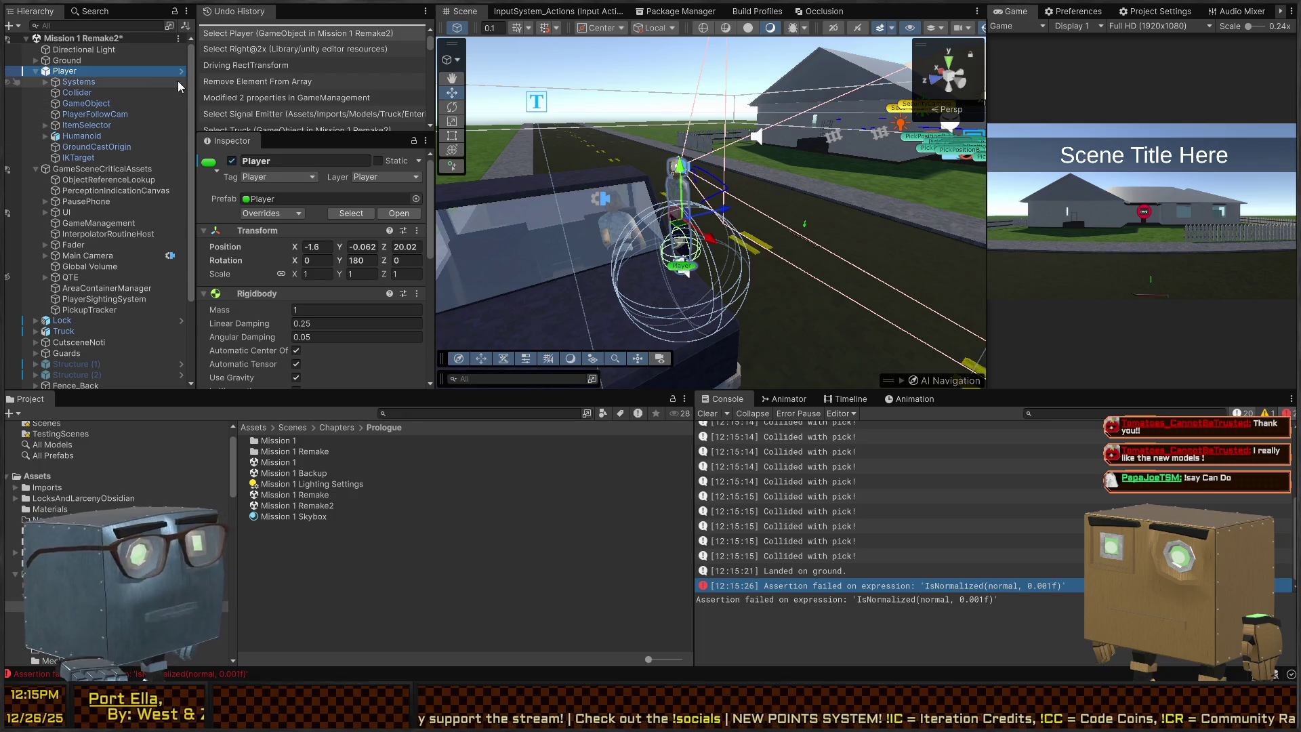
scroll(288, 250, "down", 10)
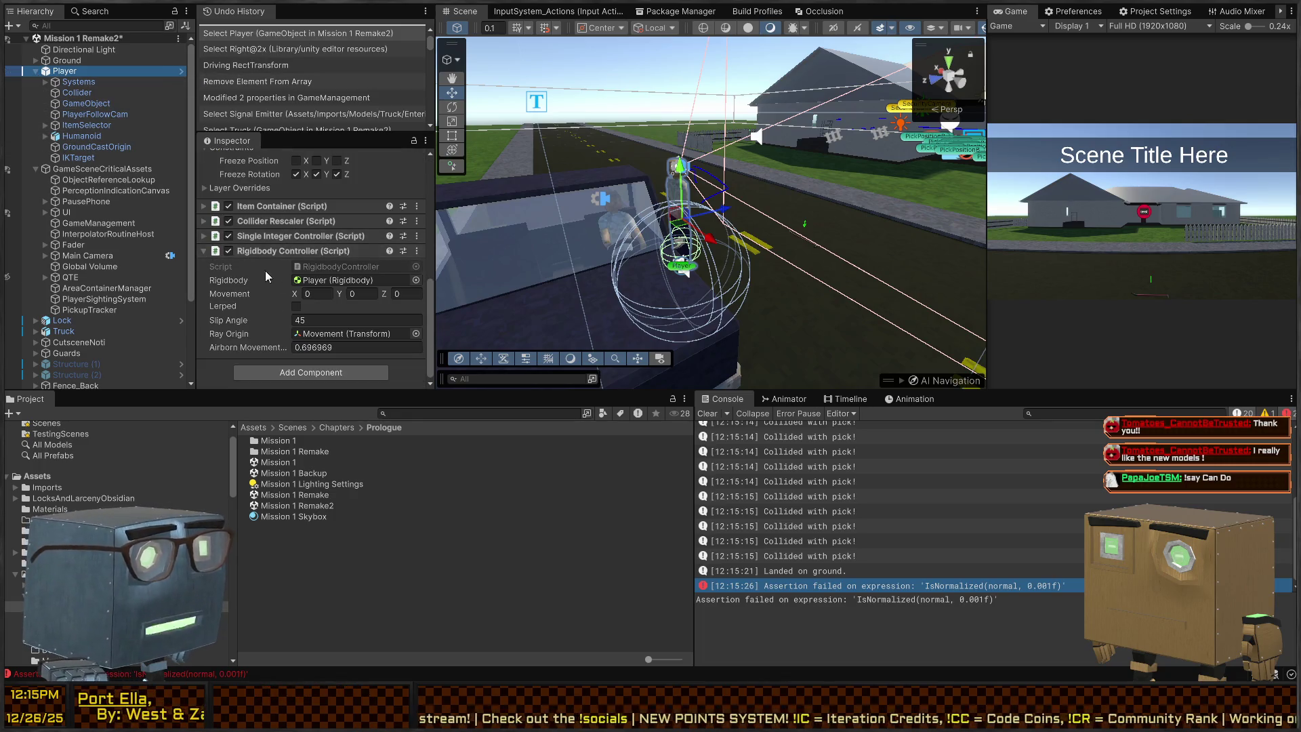
scroll(249, 279, "up", 10)
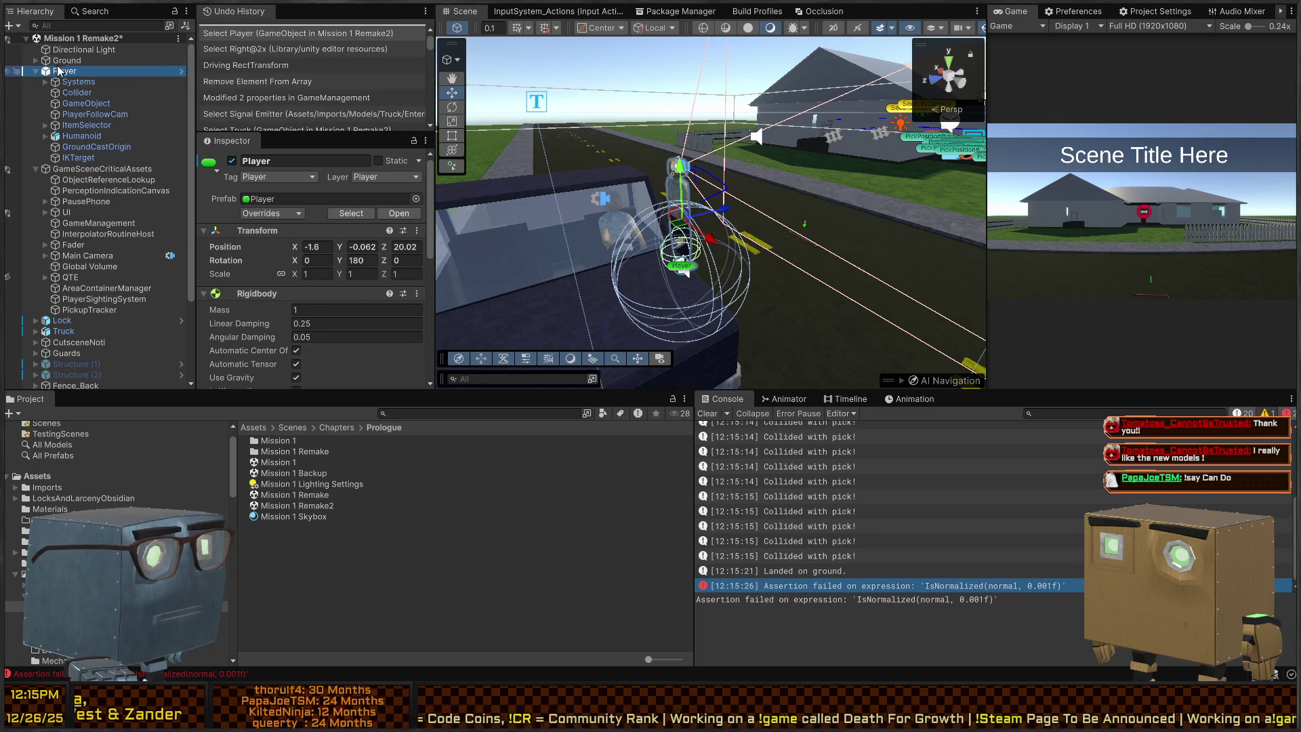
Save the Mission 1 Remake2 scene and select the Street object in the Scene view.
key("ctrl+s")
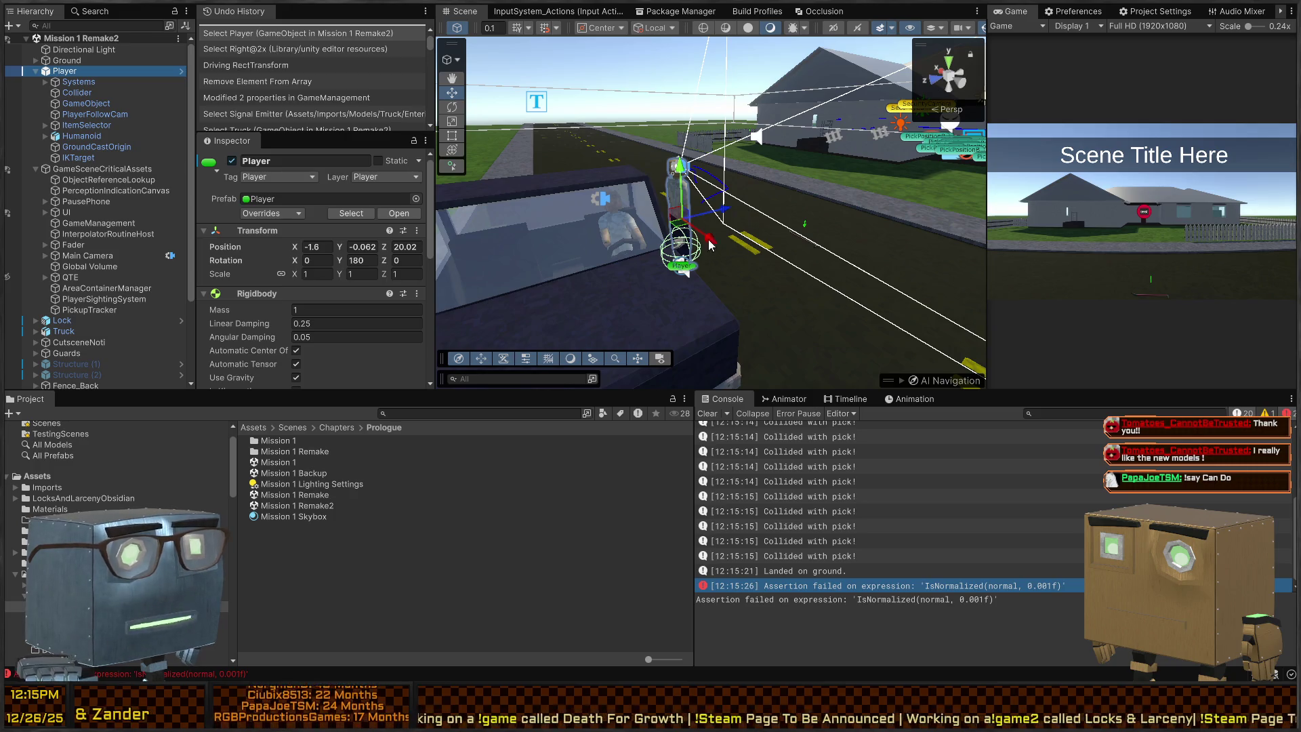
scroll(915, 512, "up", 5)
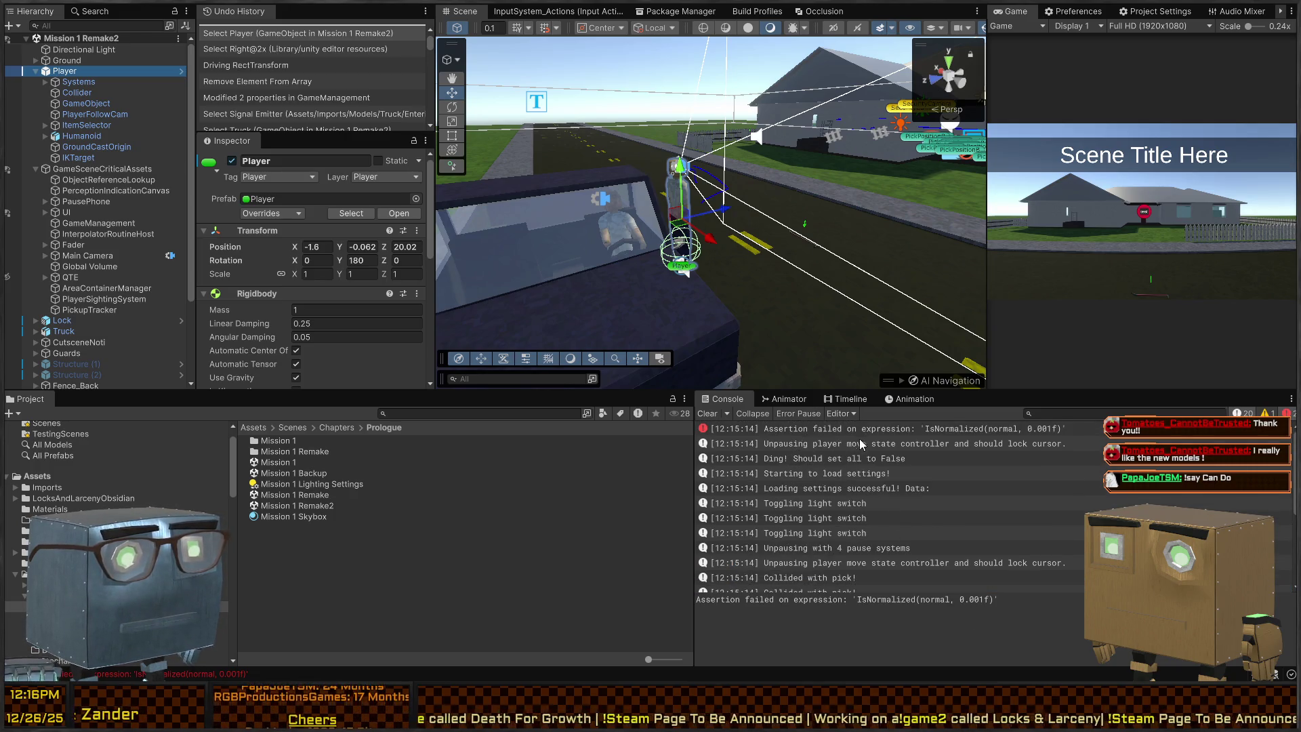
left_click(766, 338)
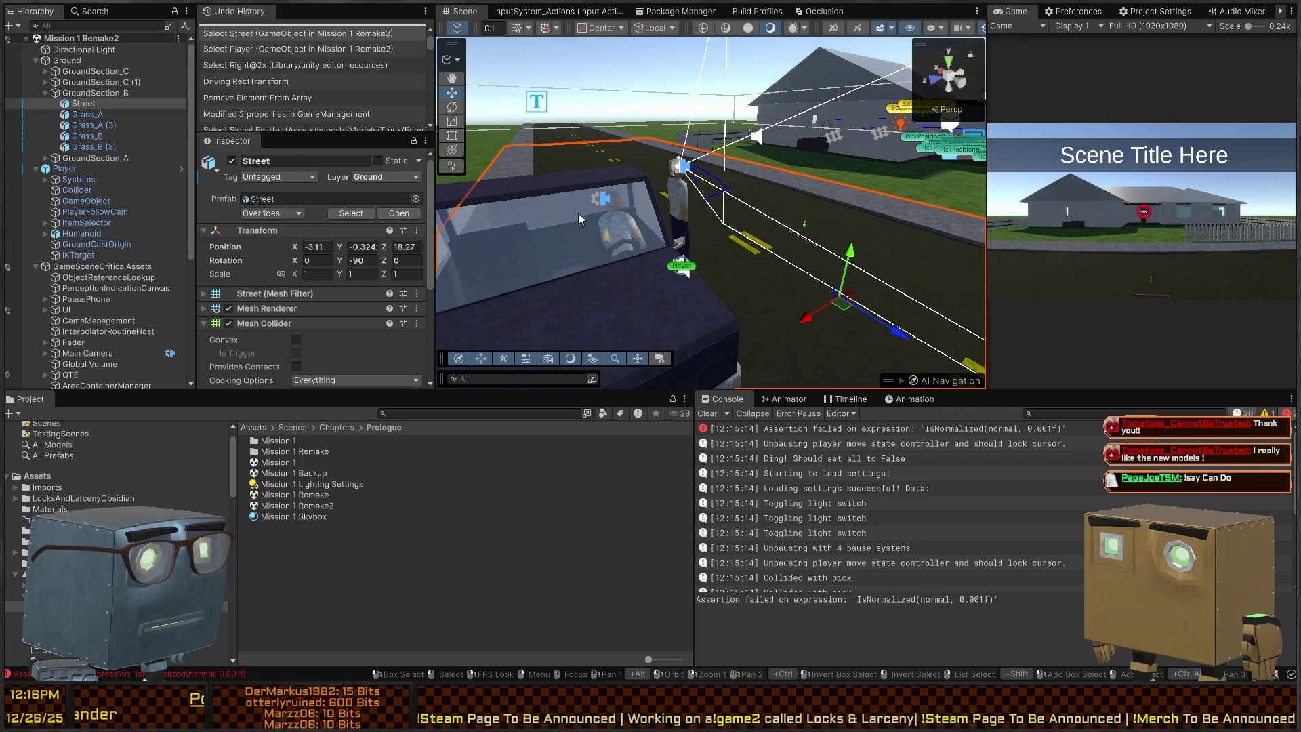
scroll(286, 274, "down", 5)
left_click(678, 229)
key("ctrl+p")
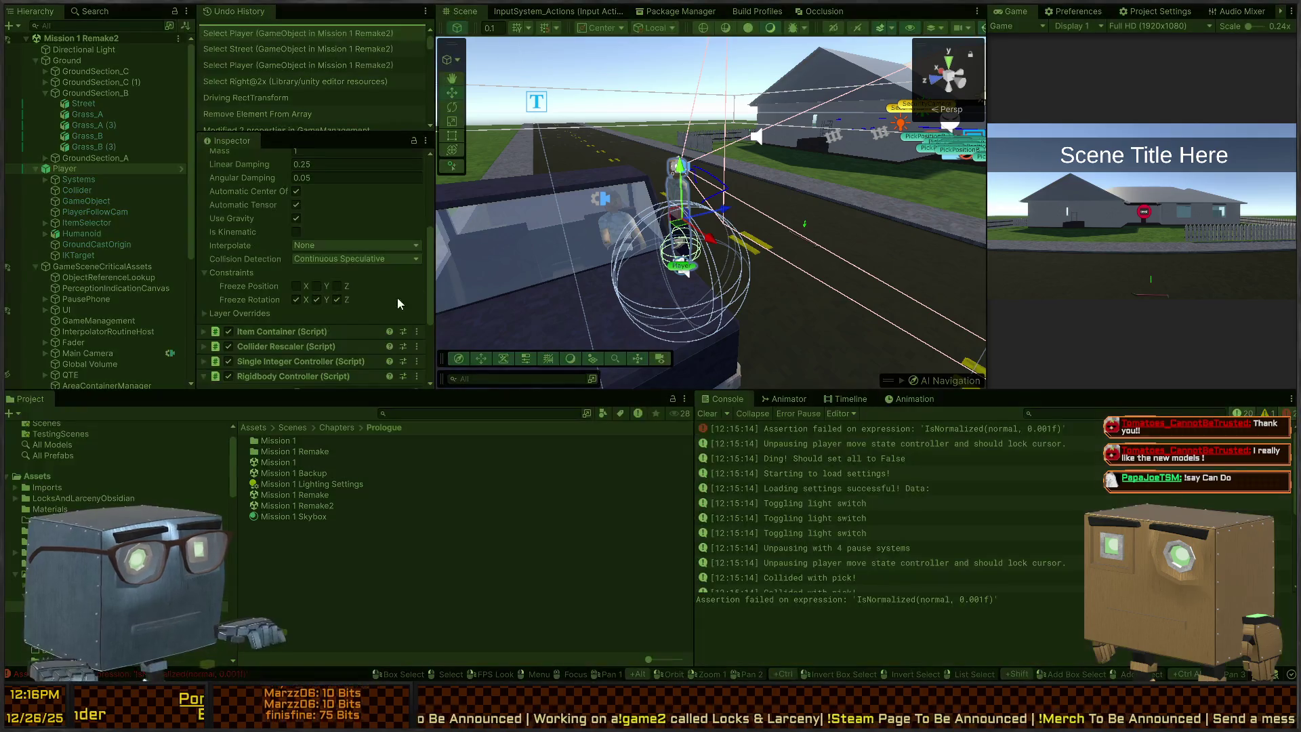
key("space")
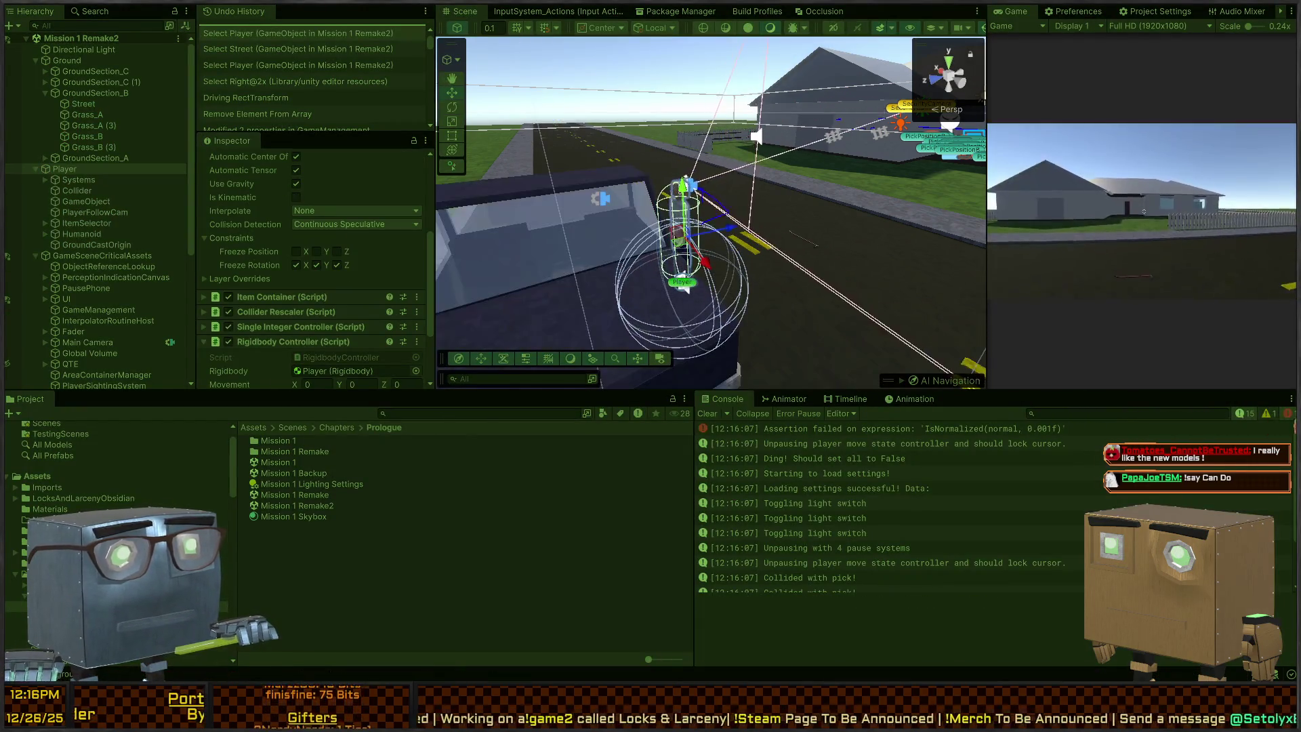
left_click(44, 179)
left_click(82, 190)
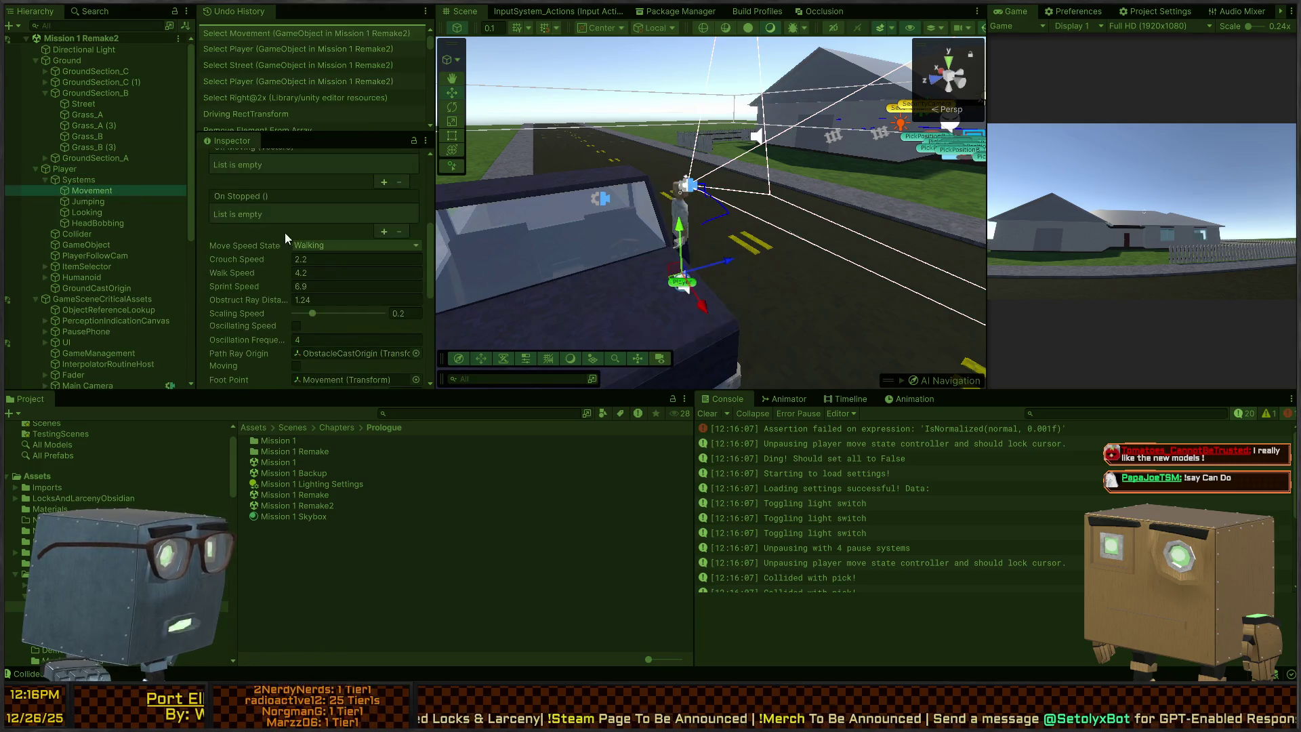
scroll(253, 285, "up", 5)
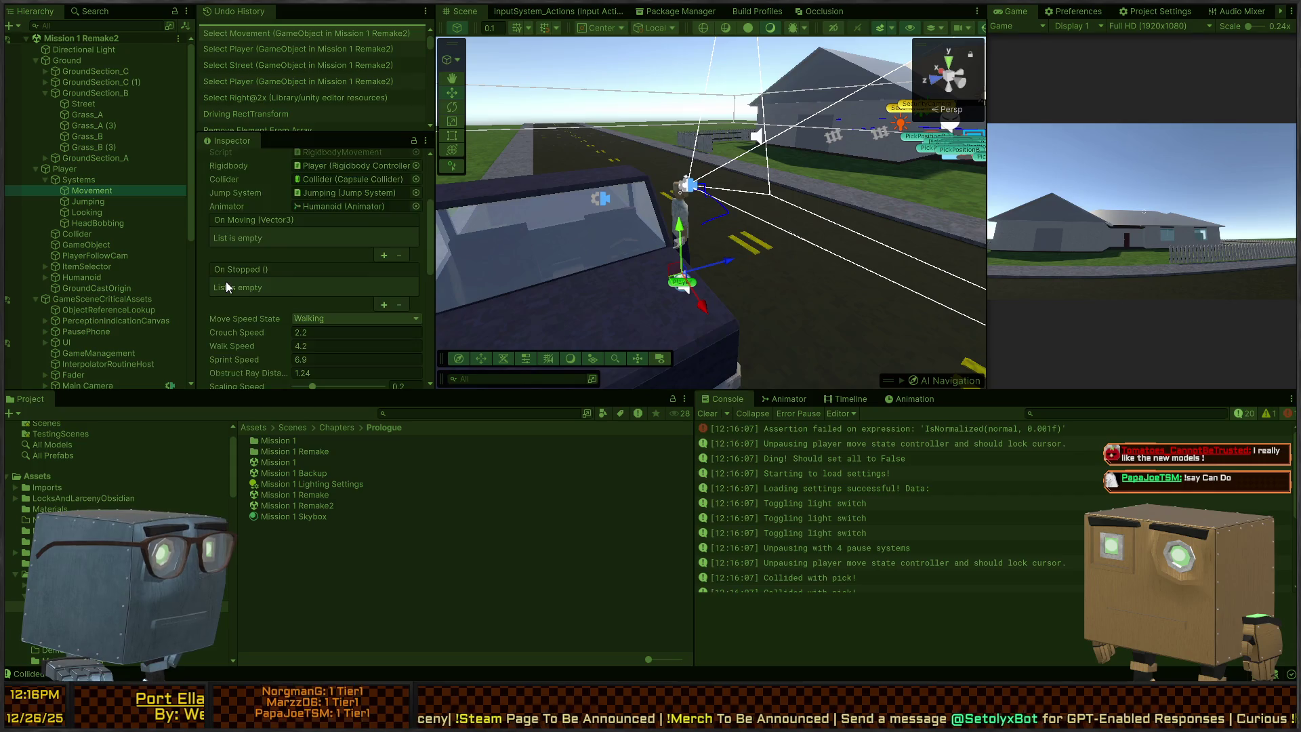
scroll(313, 268, "down", 3)
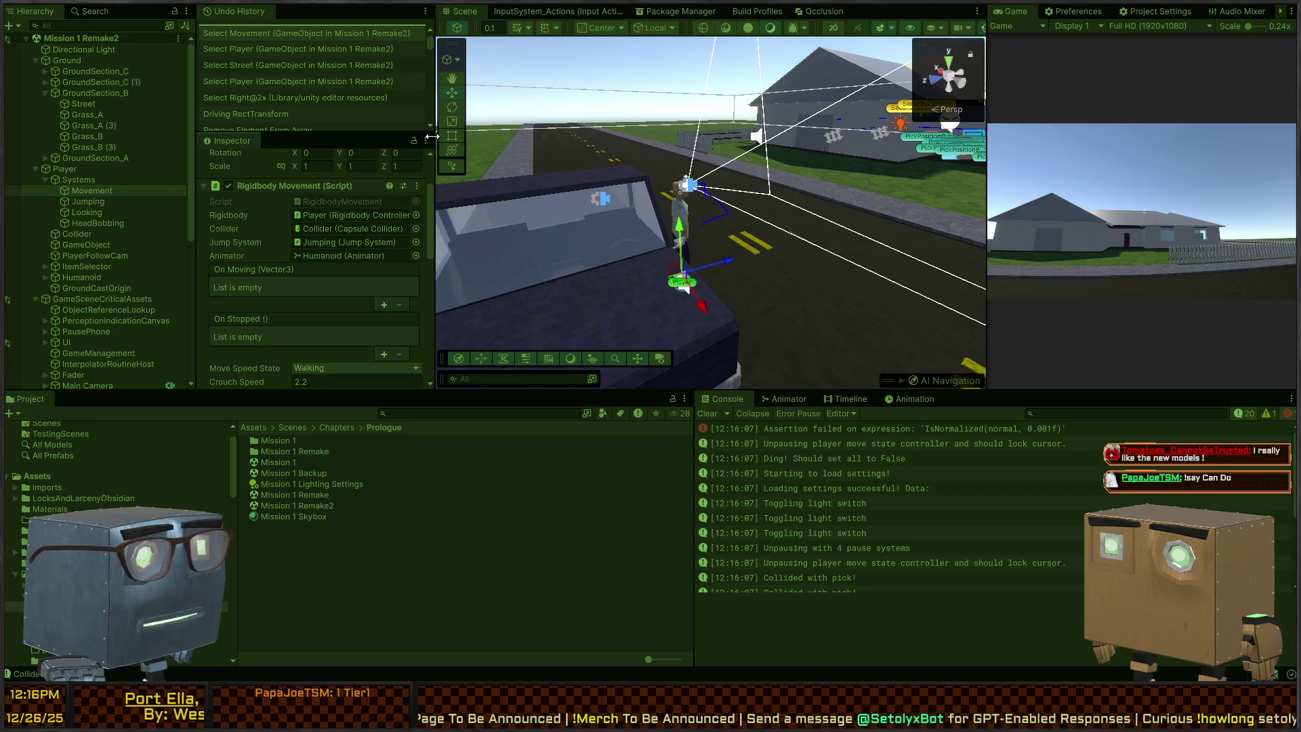
key("ctrl+shift+d")
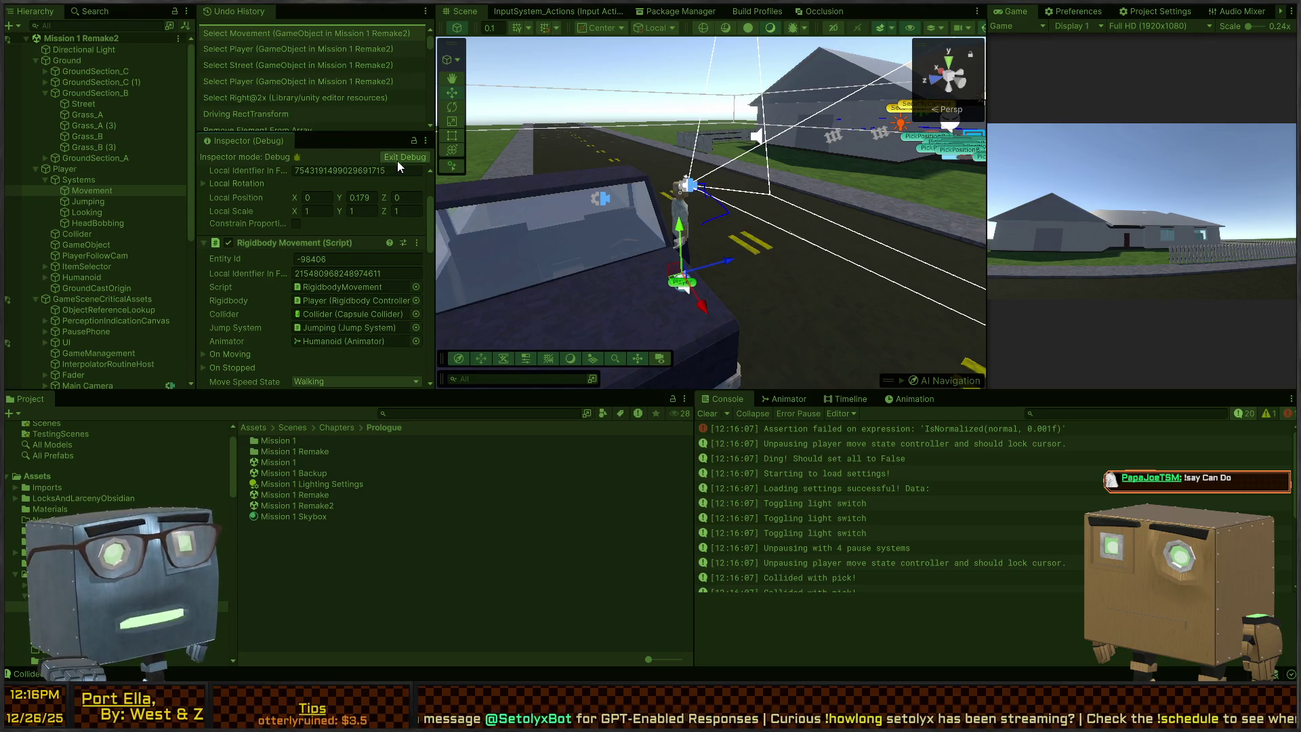
scroll(299, 255, "down", 10)
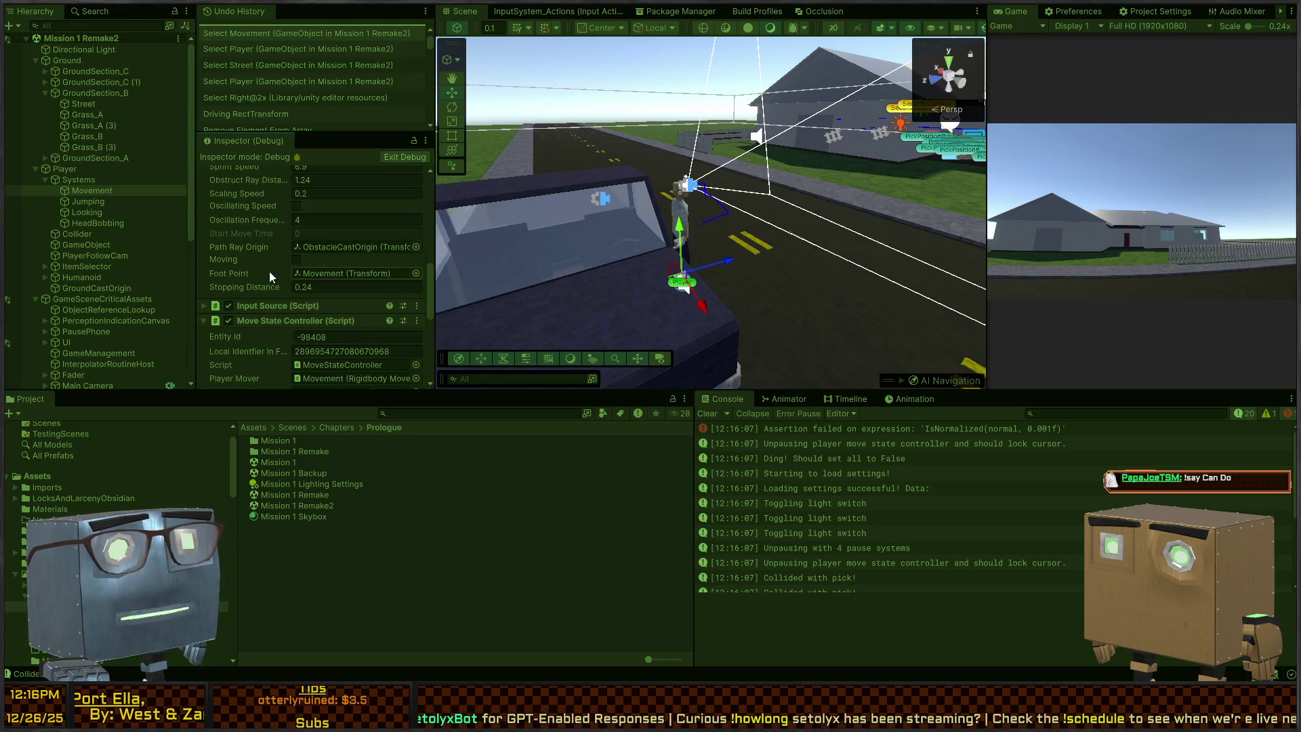
scroll(258, 271, "up", 5)
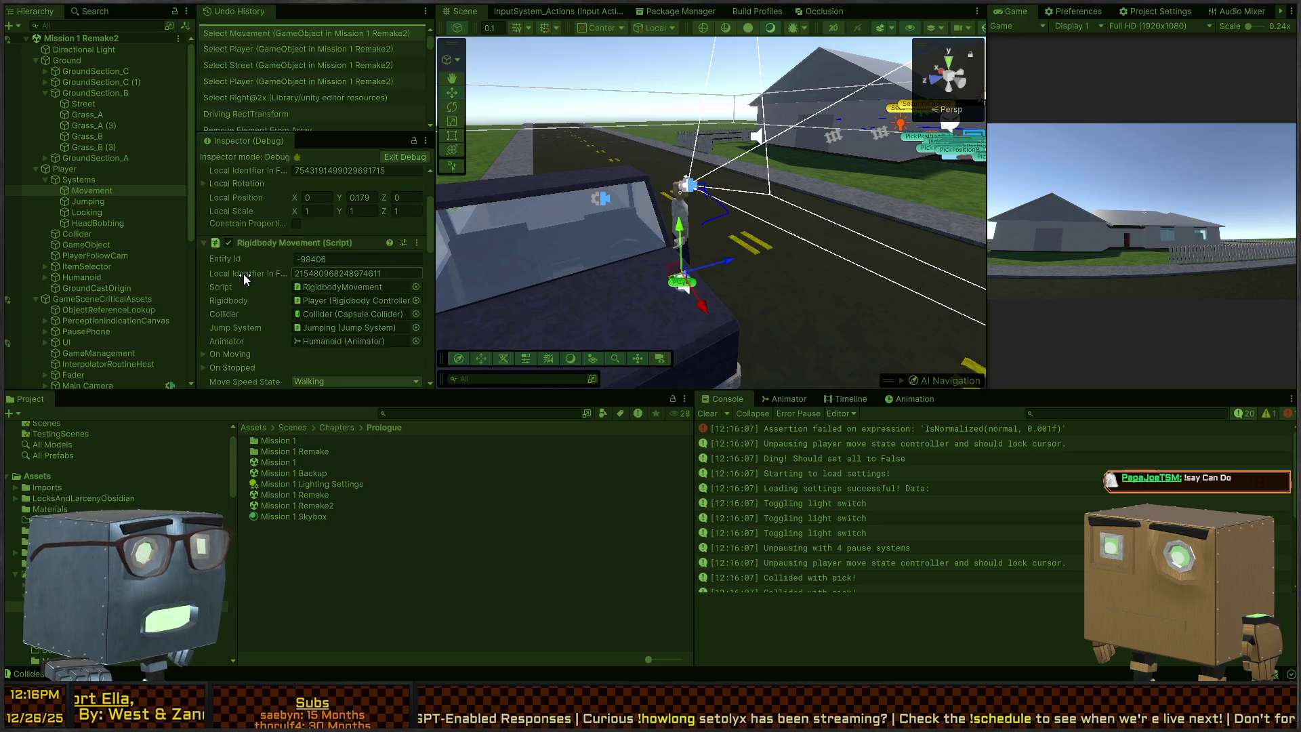
scroll(244, 275, "down", 3)
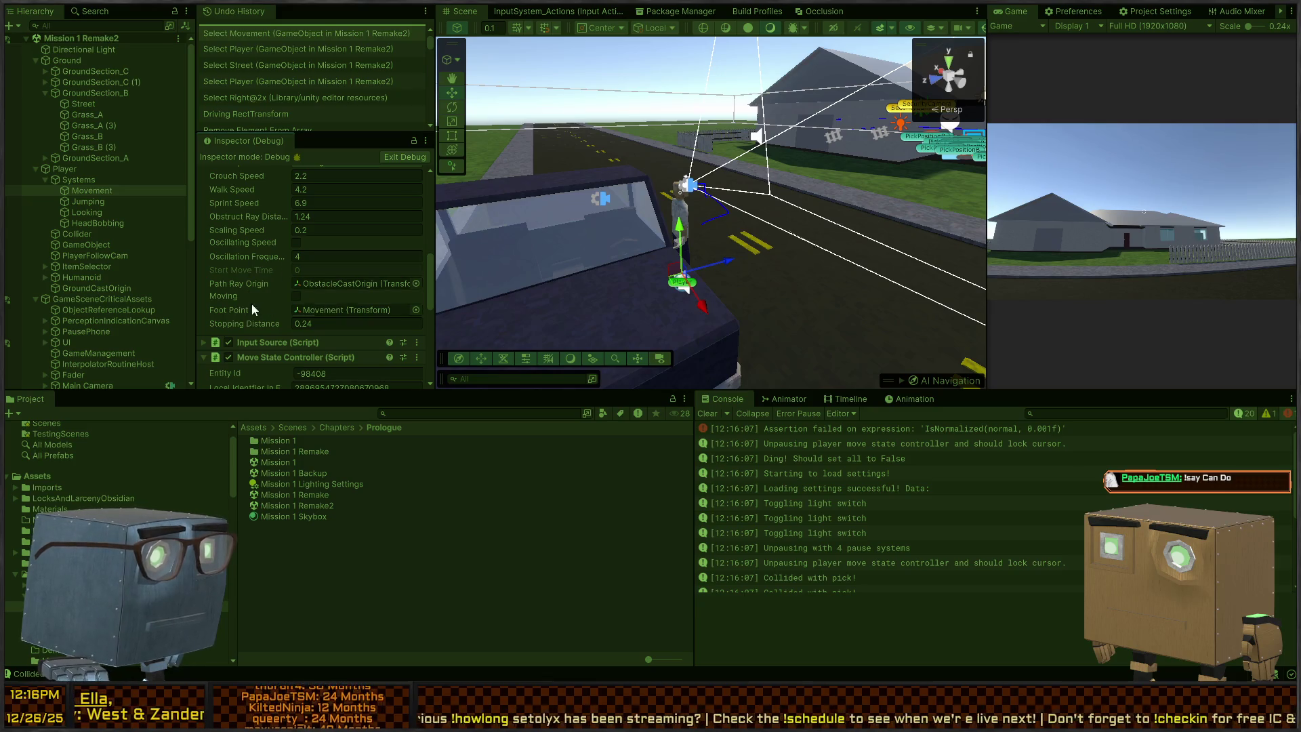
scroll(244, 285, "up", 8)
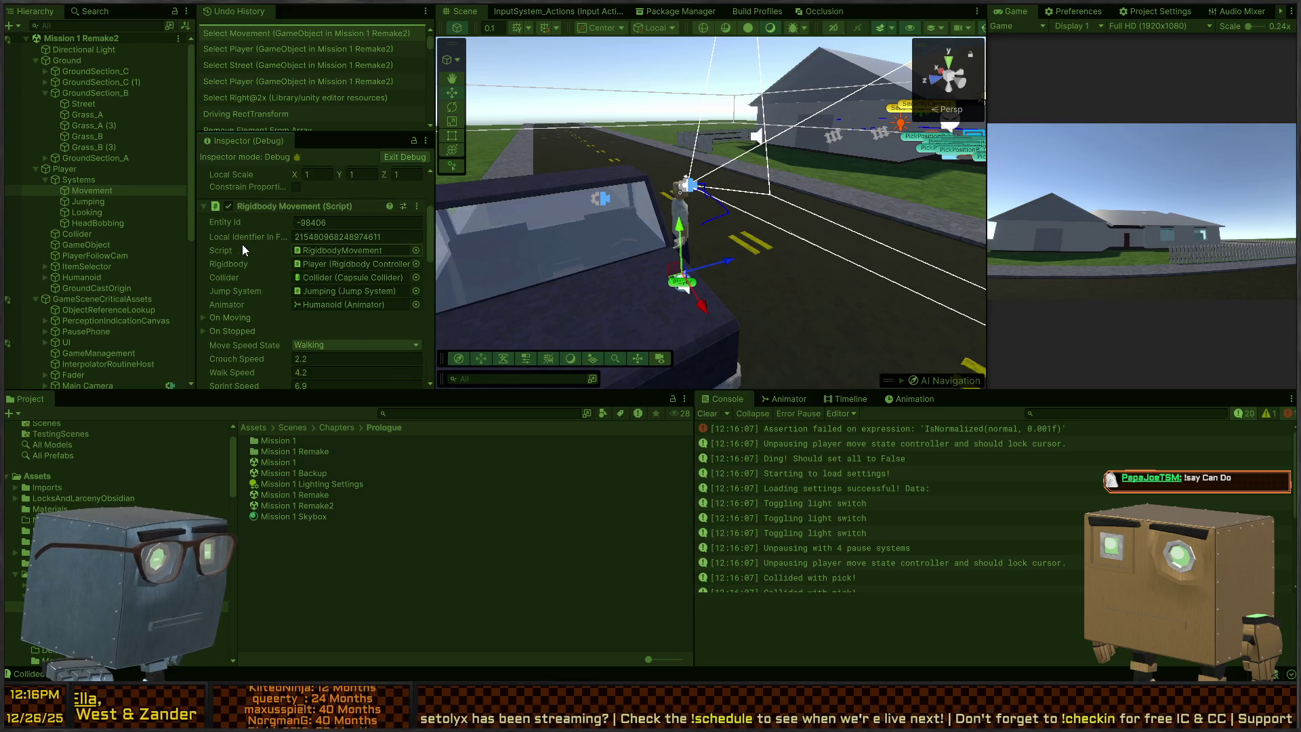
scroll(229, 255, "down", 10)
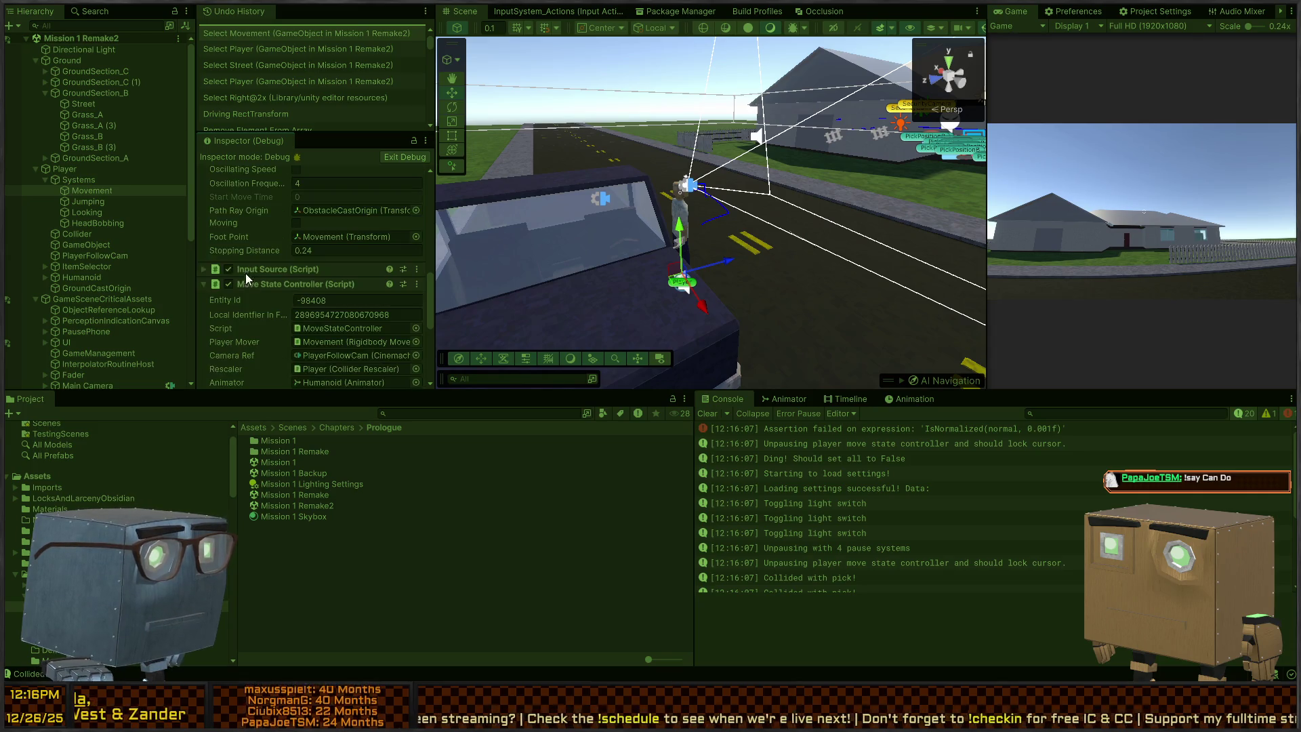
left_click(246, 271)
scroll(265, 251, "down", 3)
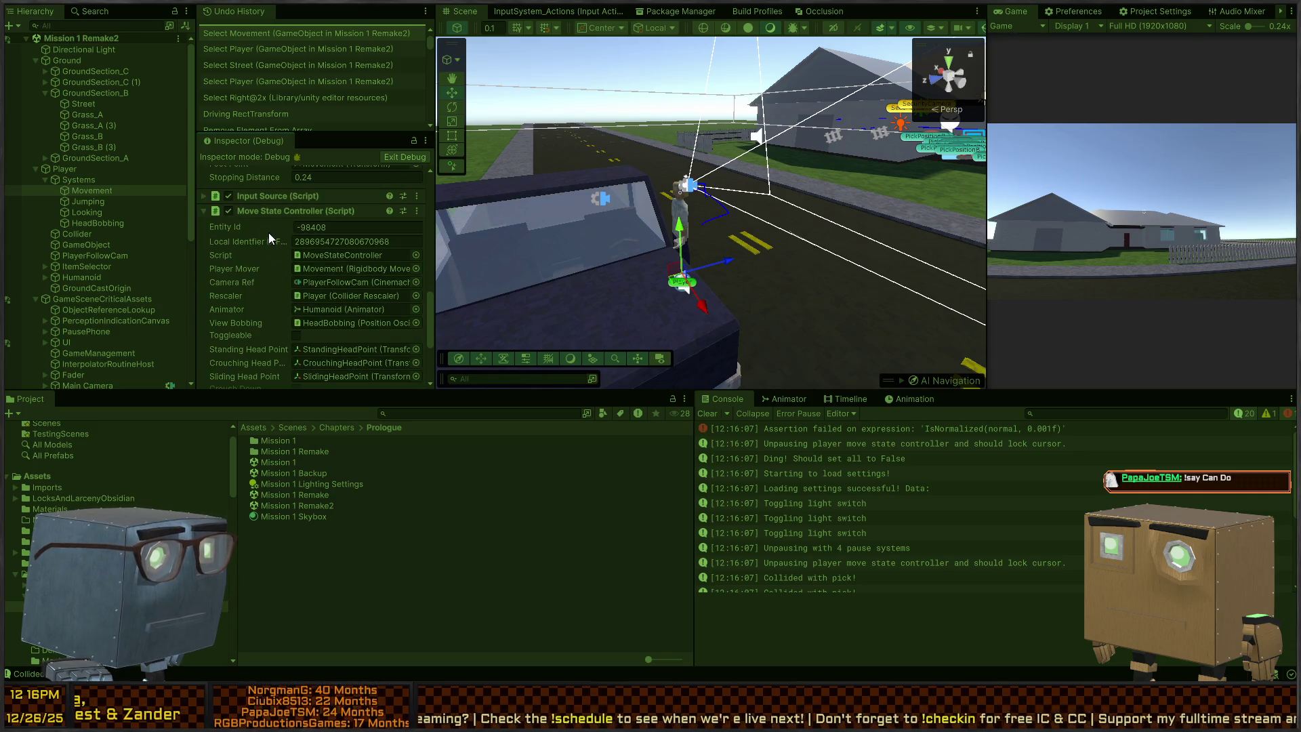
left_click(261, 195)
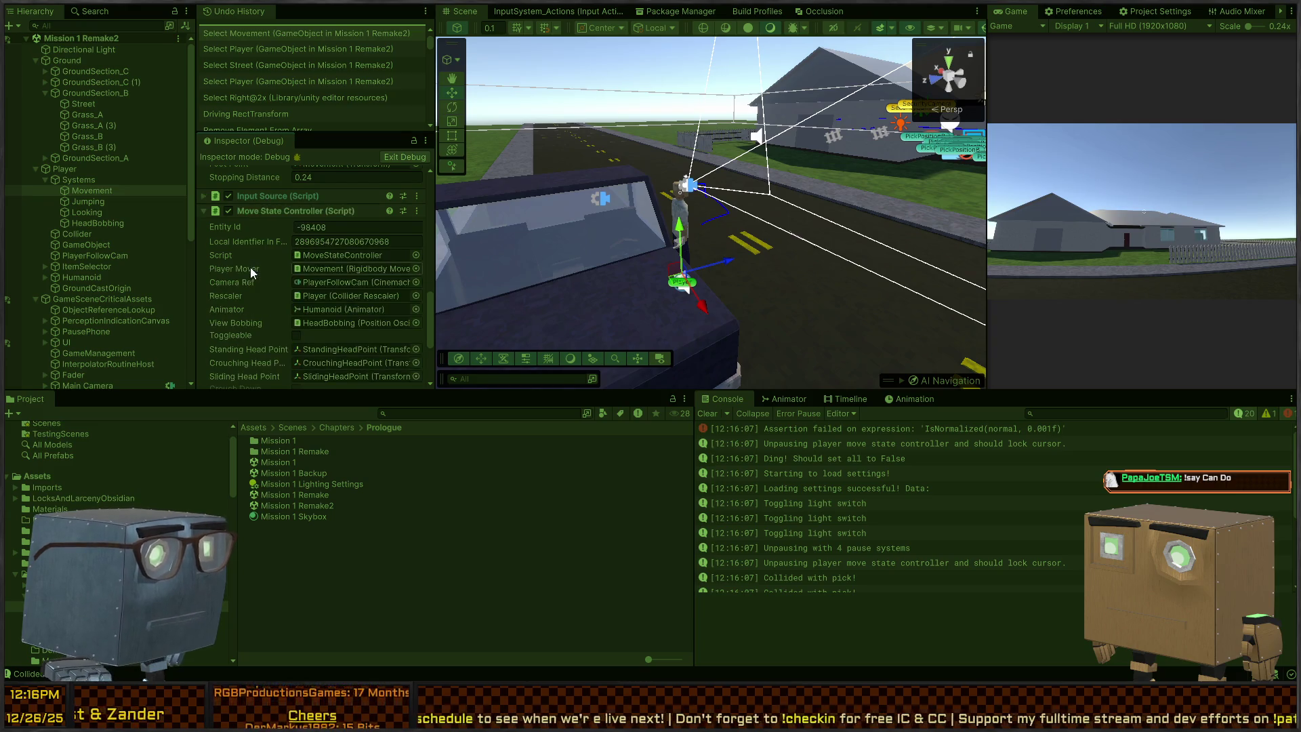
scroll(226, 268, "up", 3)
scroll(226, 269, "down", 2)
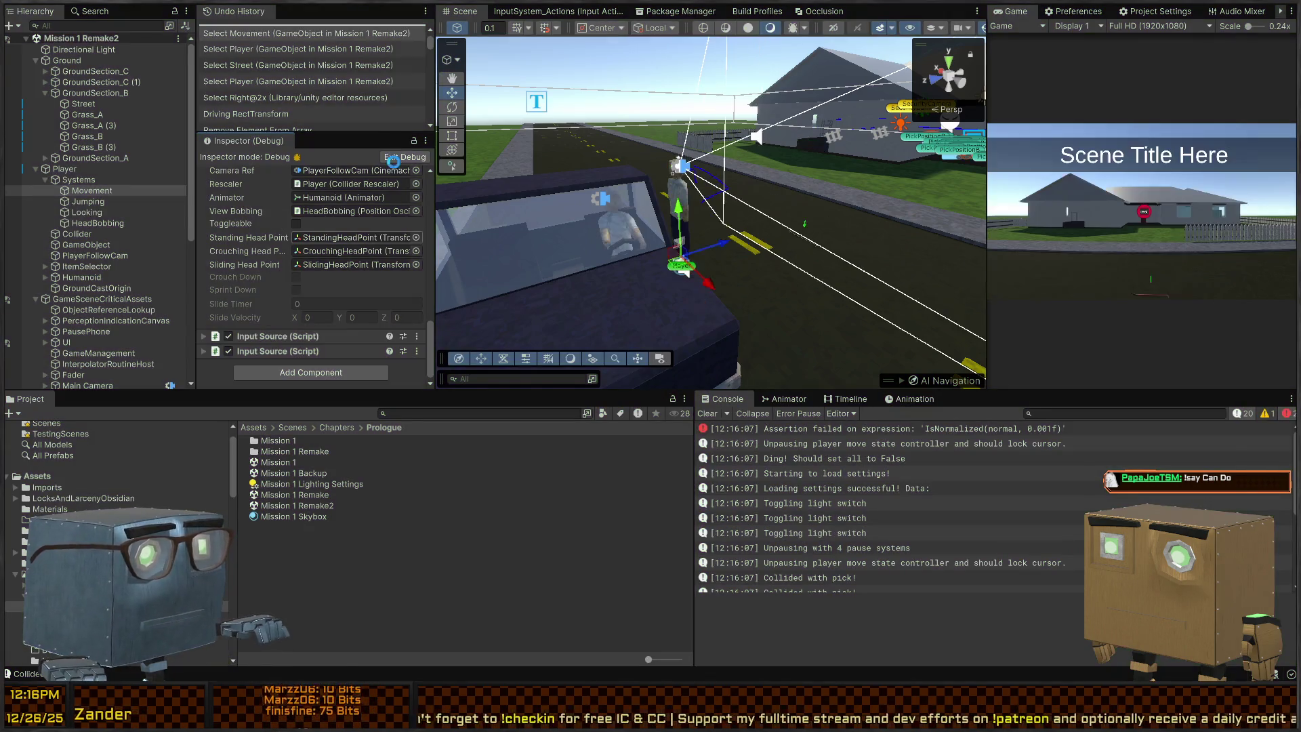
left_click(406, 156)
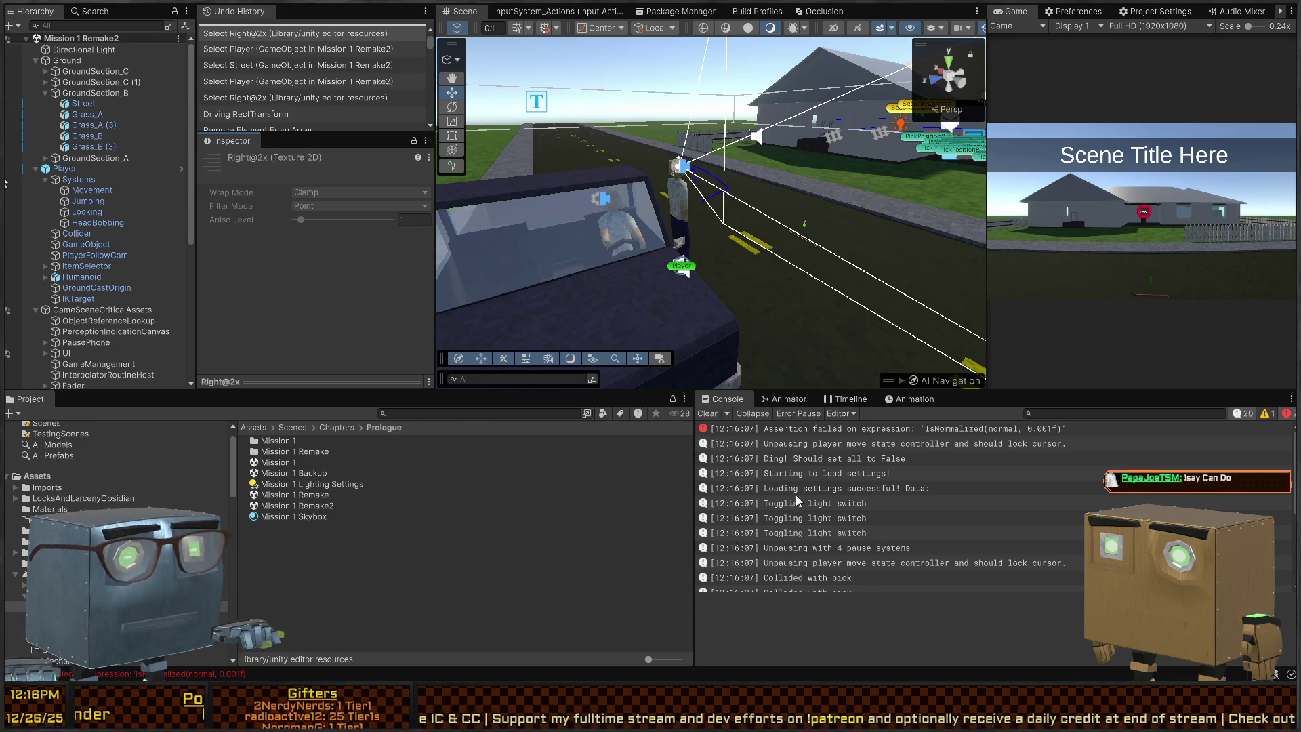
Set the truck timeline's GameManagement LockCursor signal to PauseControl.Unpause, then play the cutscene in a maximized Game view.
left_click(618, 306)
left_click(848, 399)
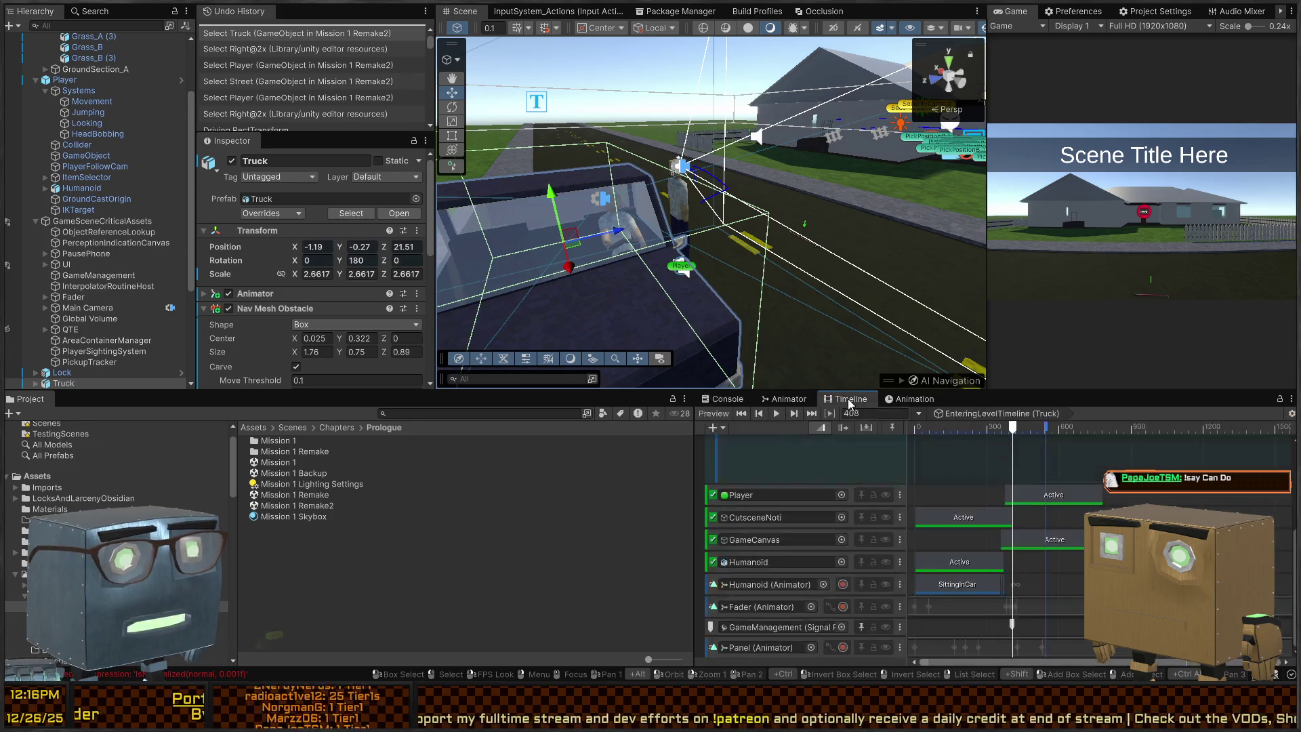
left_click(1011, 624)
scroll(359, 302, "down", 2)
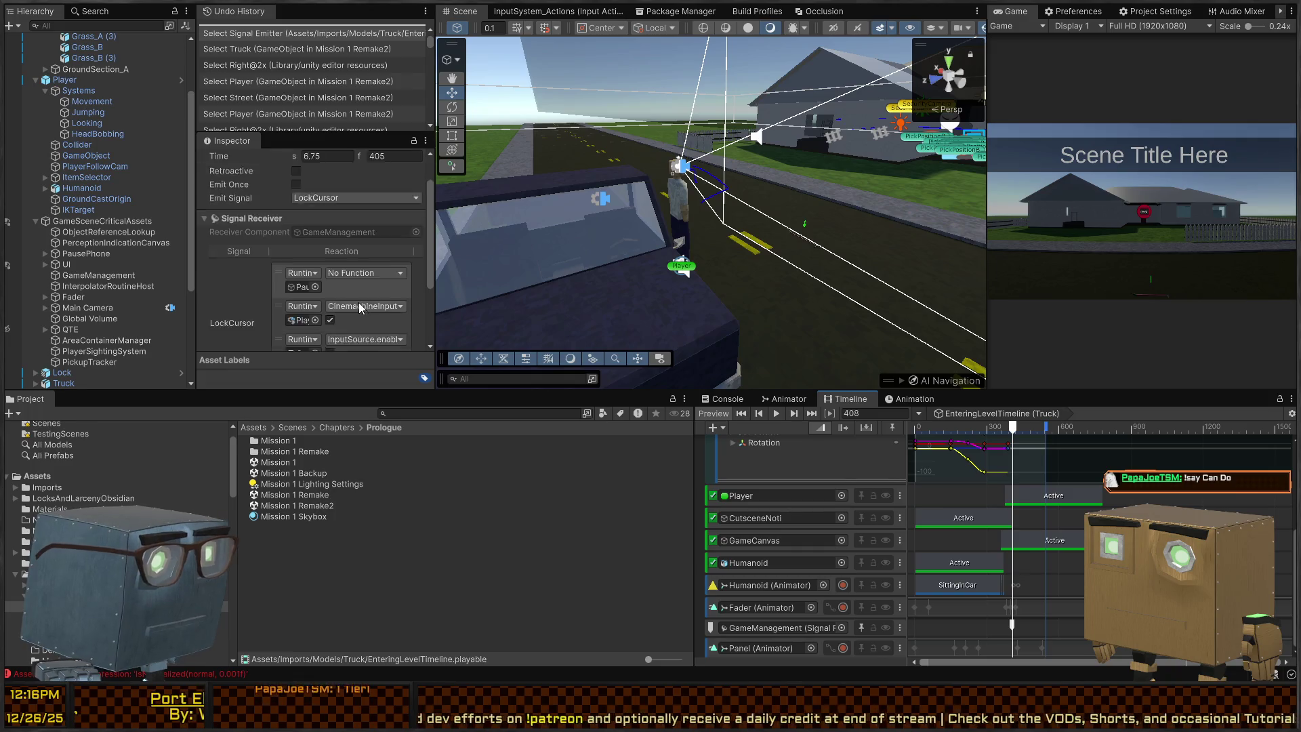
scroll(359, 302, "down", 2)
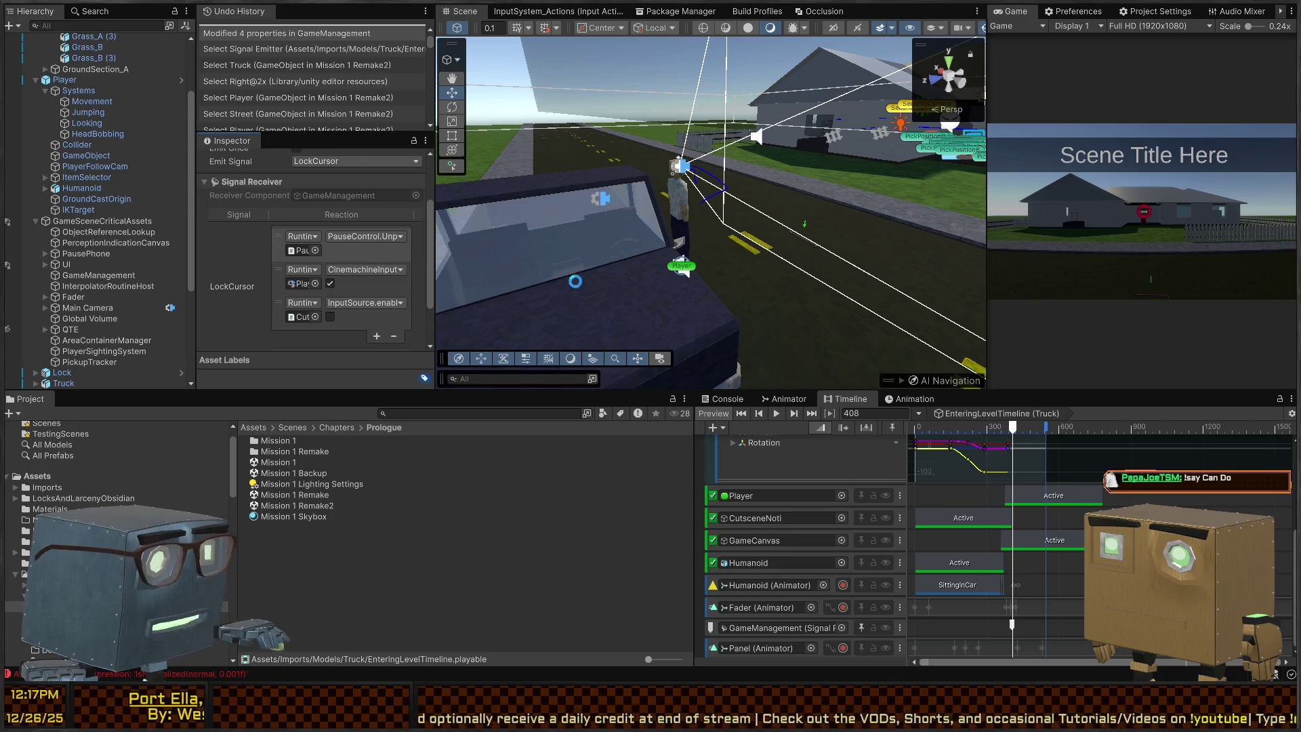
key("shift+space")
key("ctrl+p")
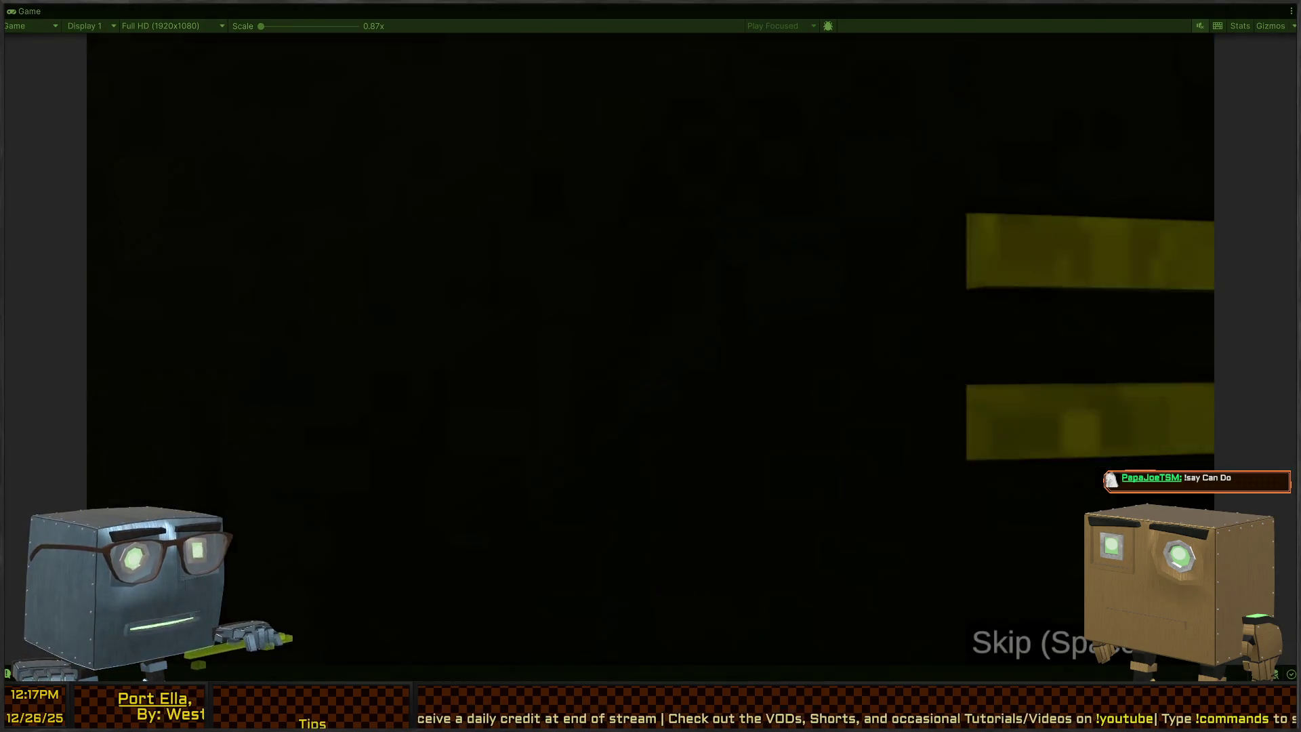
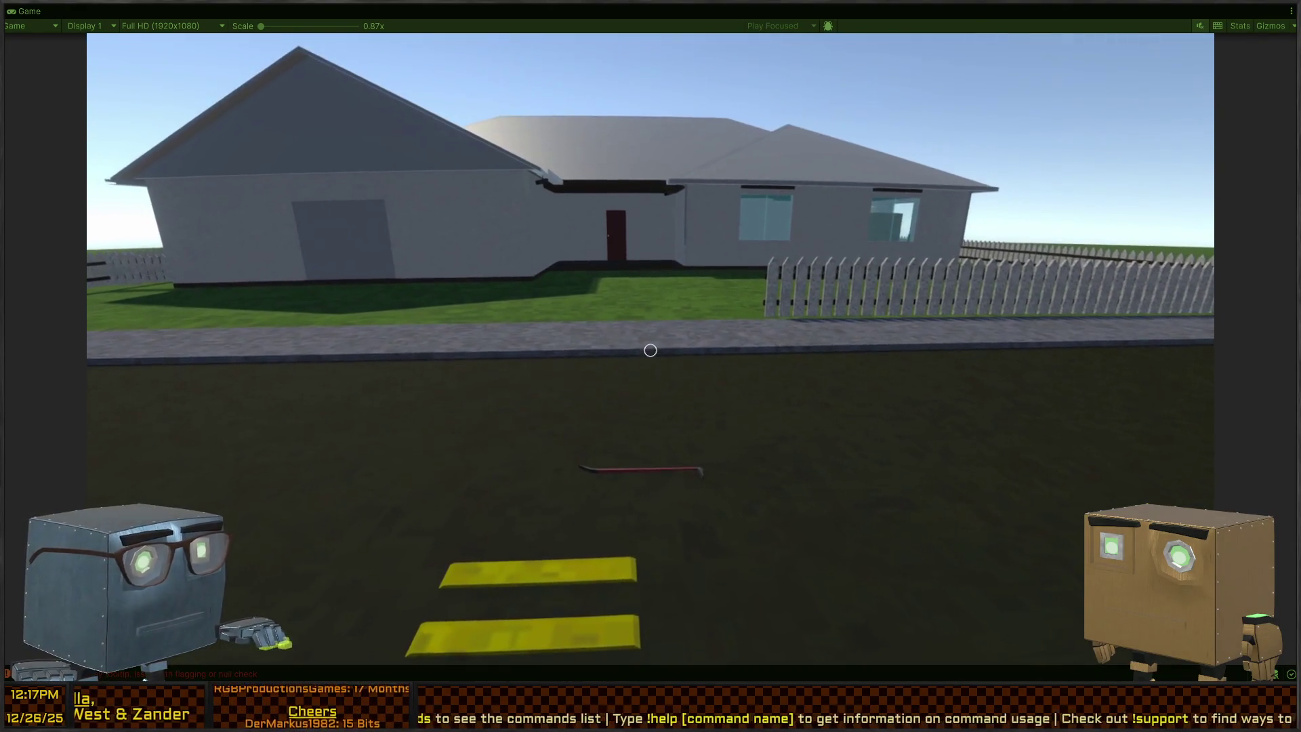
Restore the full editor layout, show the first tooltip error's stack trace, and open Tooltip.cs.
key("shift+space")
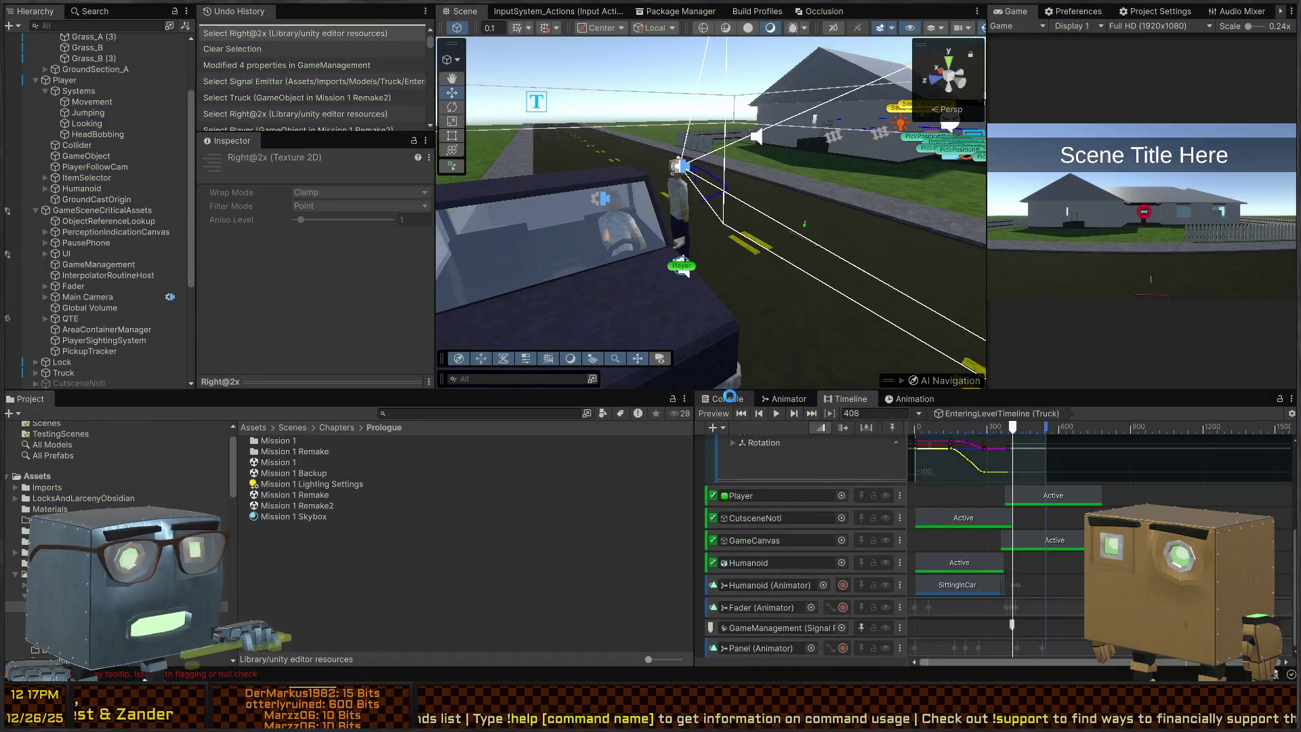
left_click(730, 400)
left_click(910, 508)
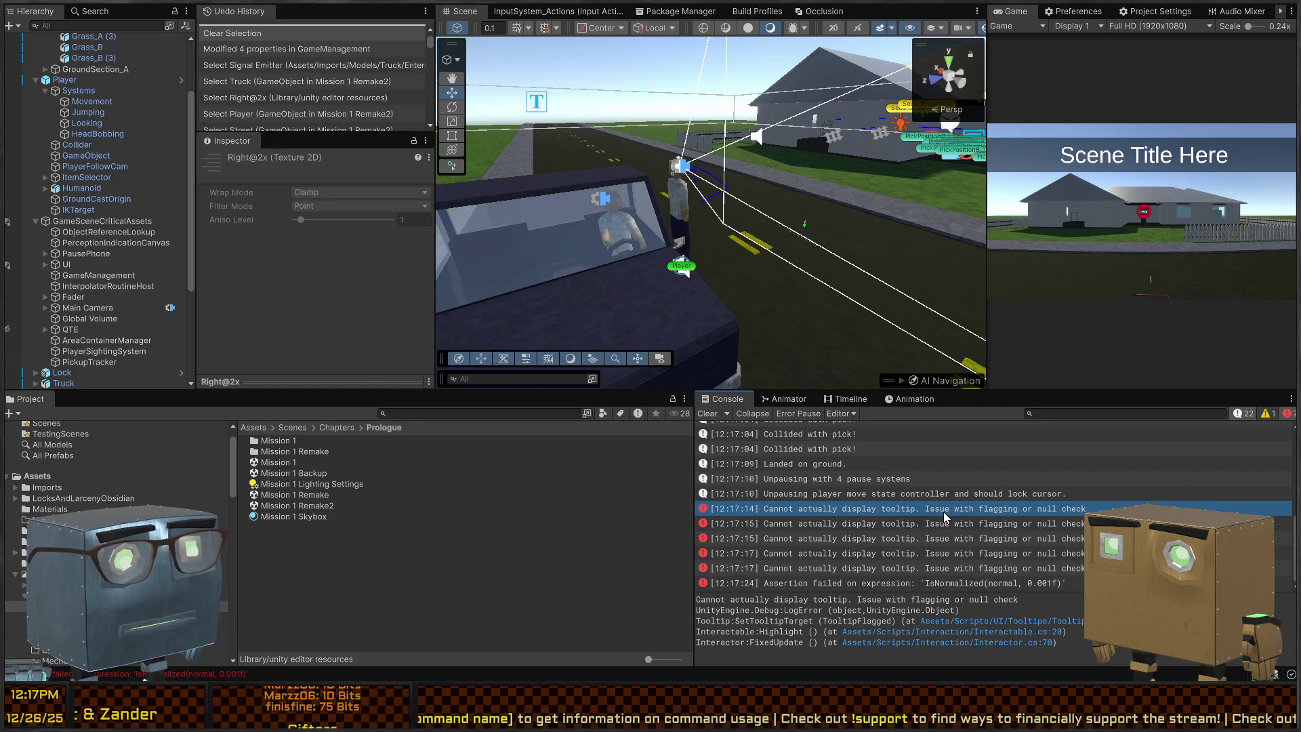
double_click(943, 511)
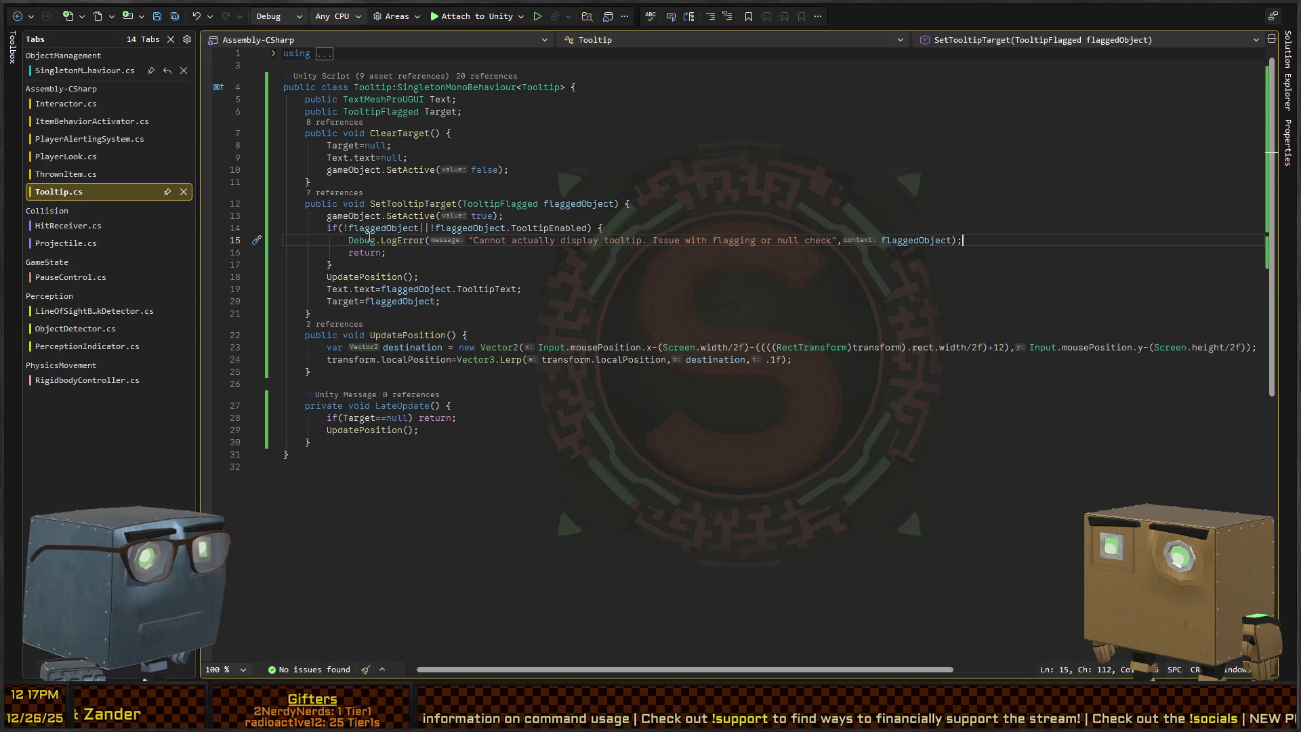
left_click(377, 228)
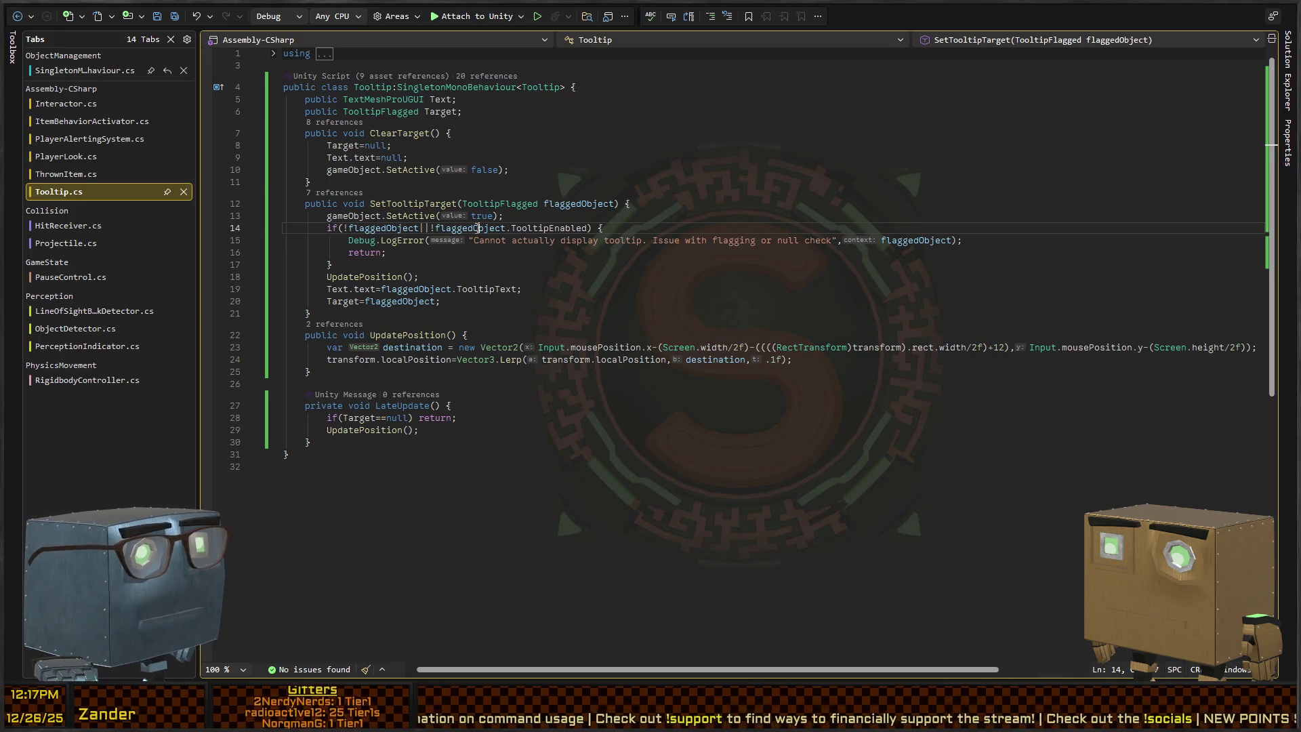
left_click(377, 227)
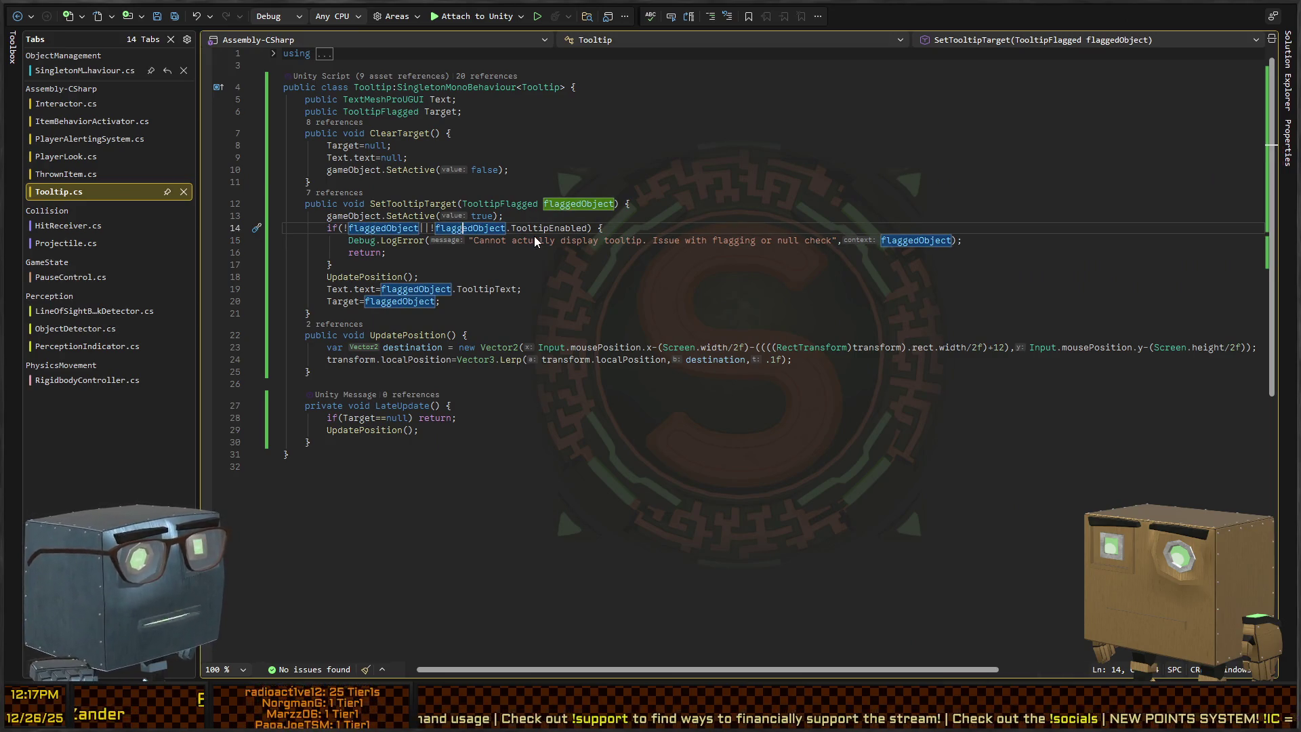
left_click(542, 228)
key("alt+Tab")
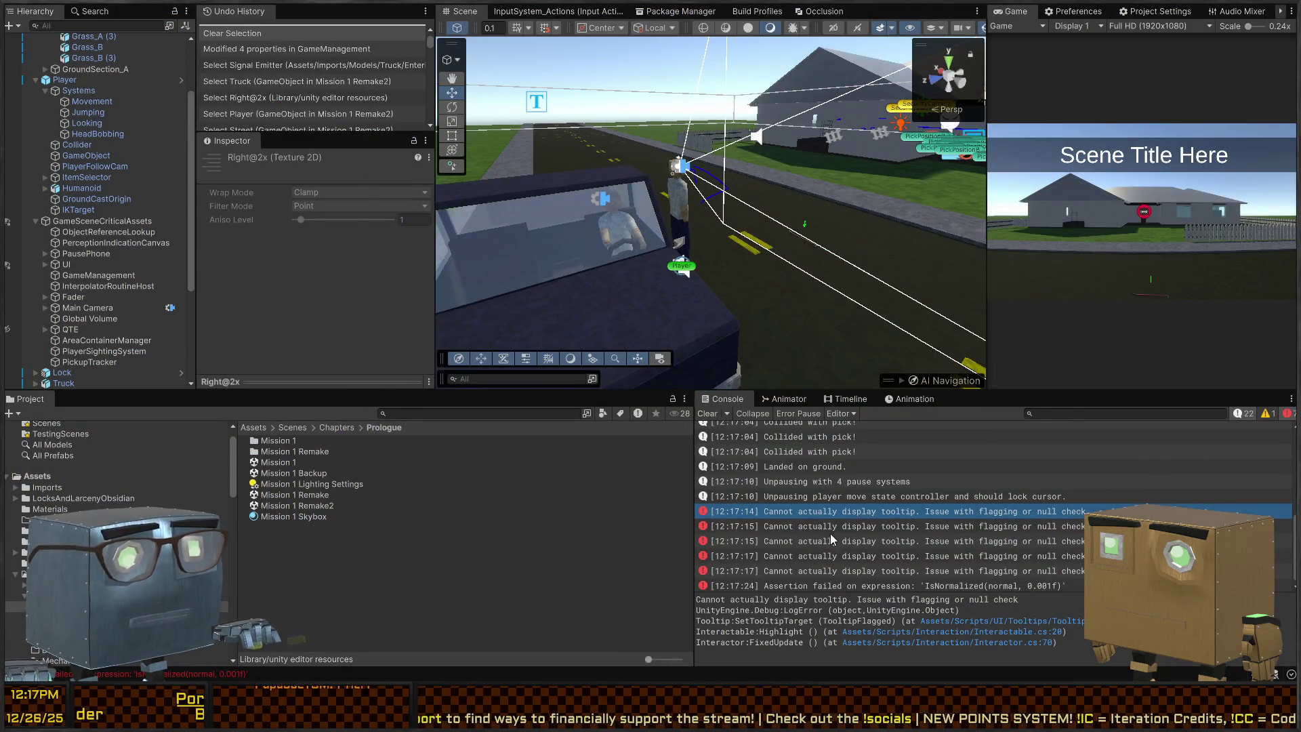
Inspect the unpausing move-state log and select the Player to review its components.
left_click(824, 498)
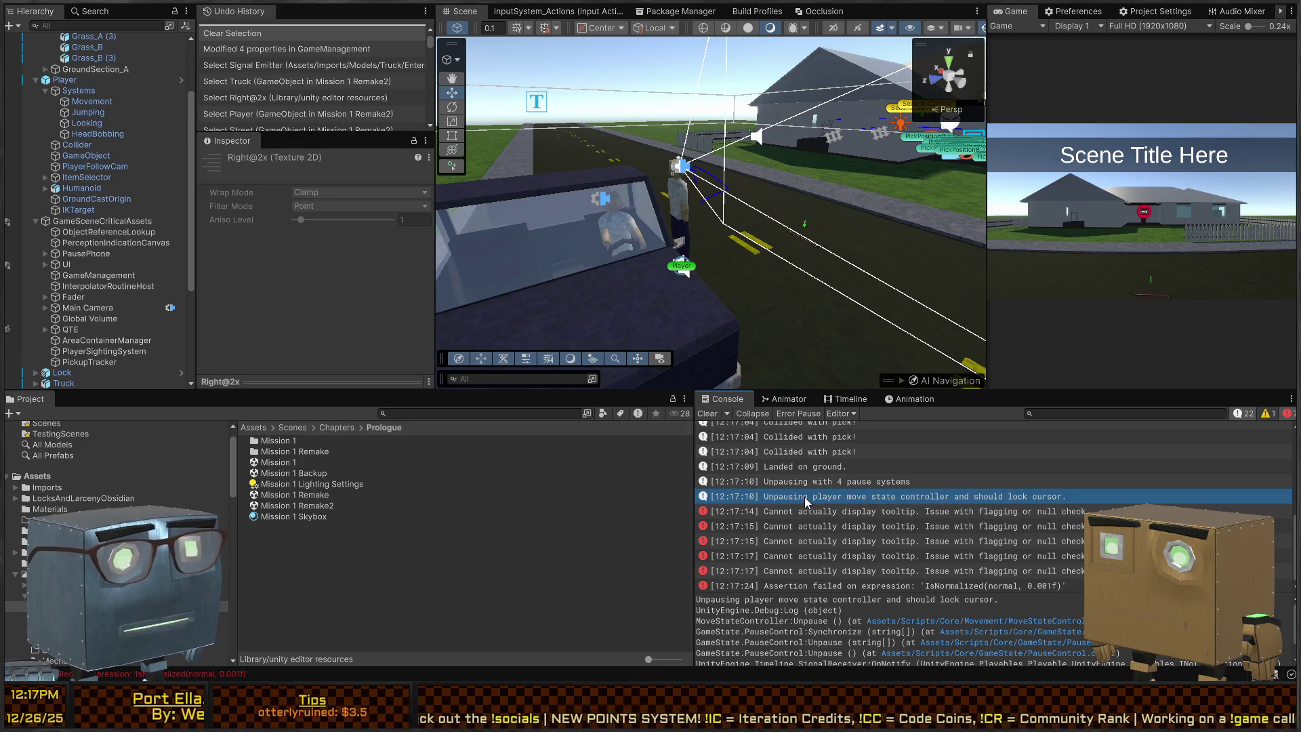
left_click(782, 211)
left_click(688, 263)
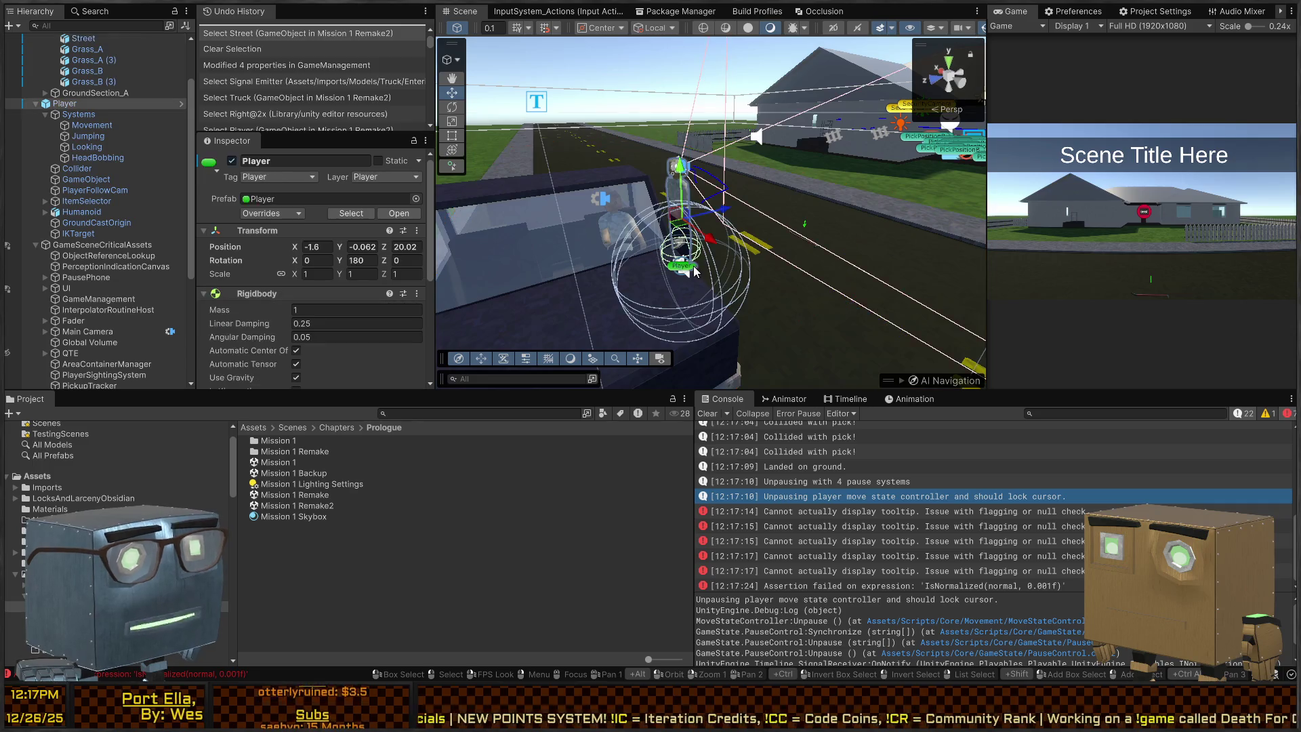
scroll(260, 267, "down", 3)
scroll(258, 258, "up", 3)
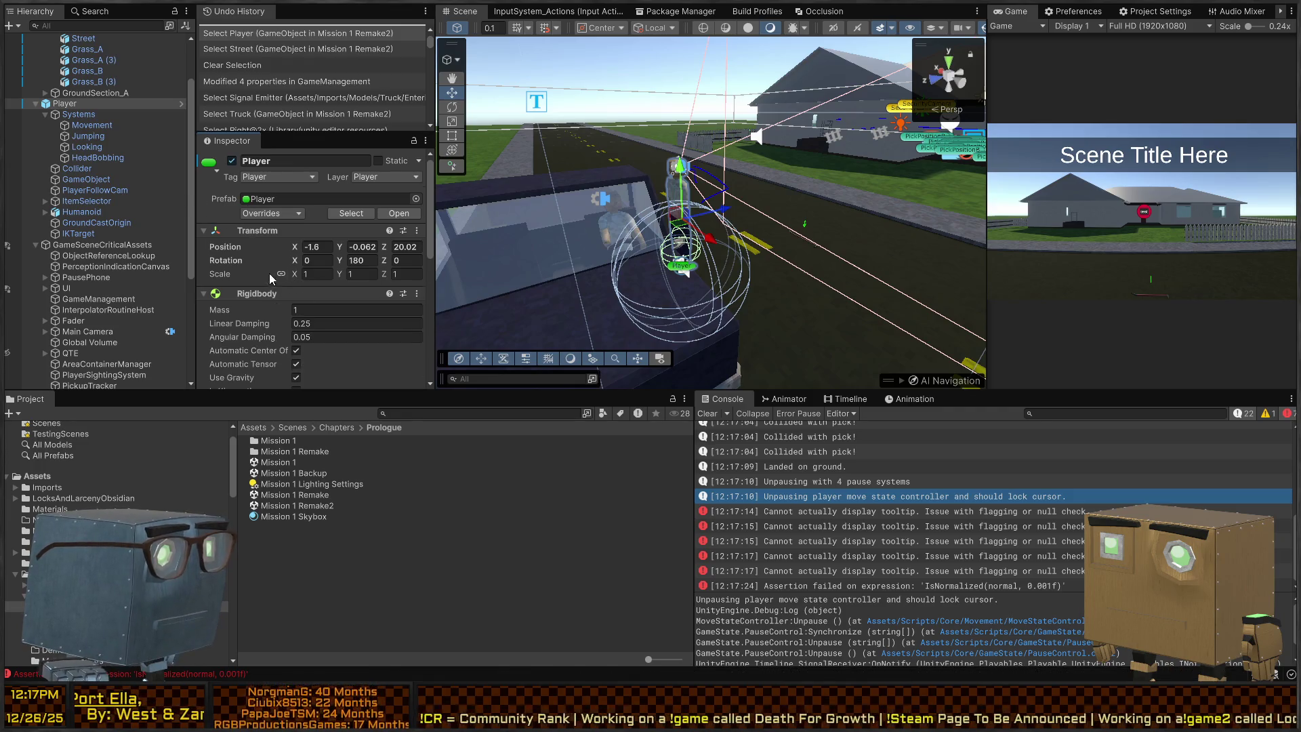
scroll(270, 273, "down", 10)
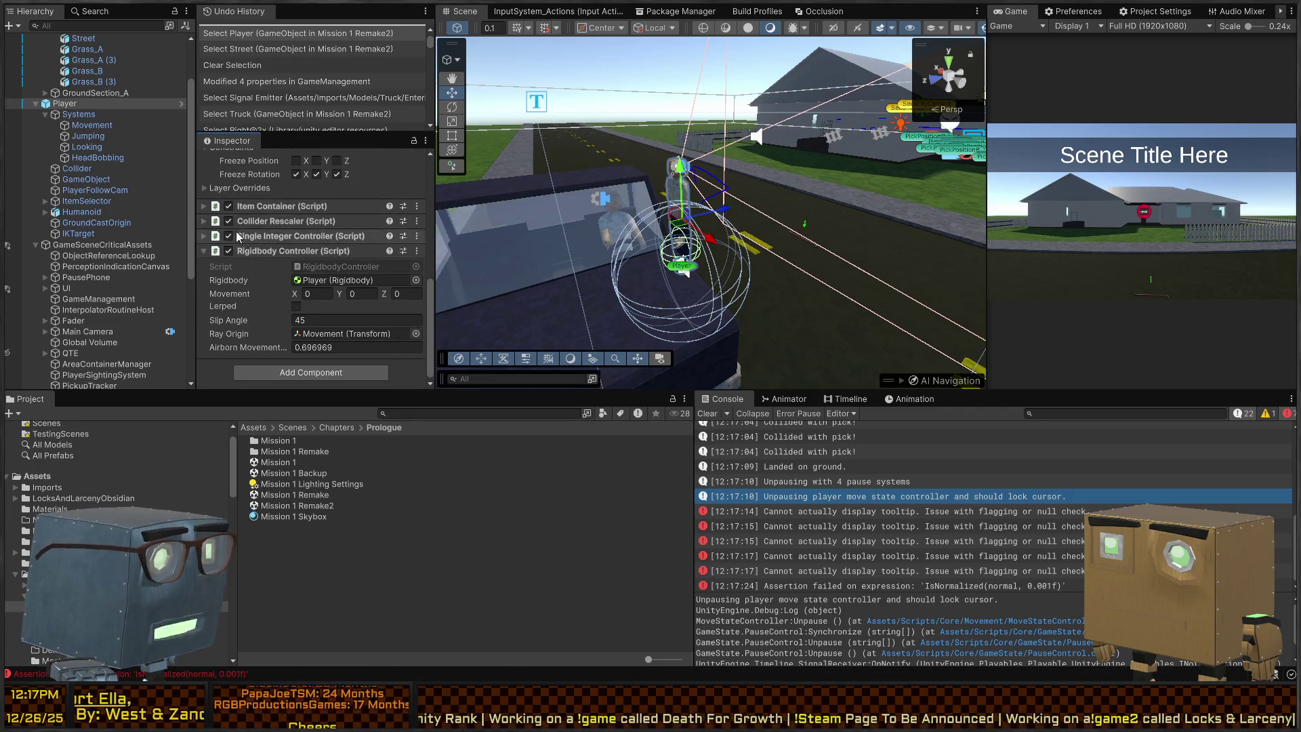
Review the Player's Movement child in the Inspector and enter Play mode.
left_click(92, 125)
scroll(260, 271, "up", 1)
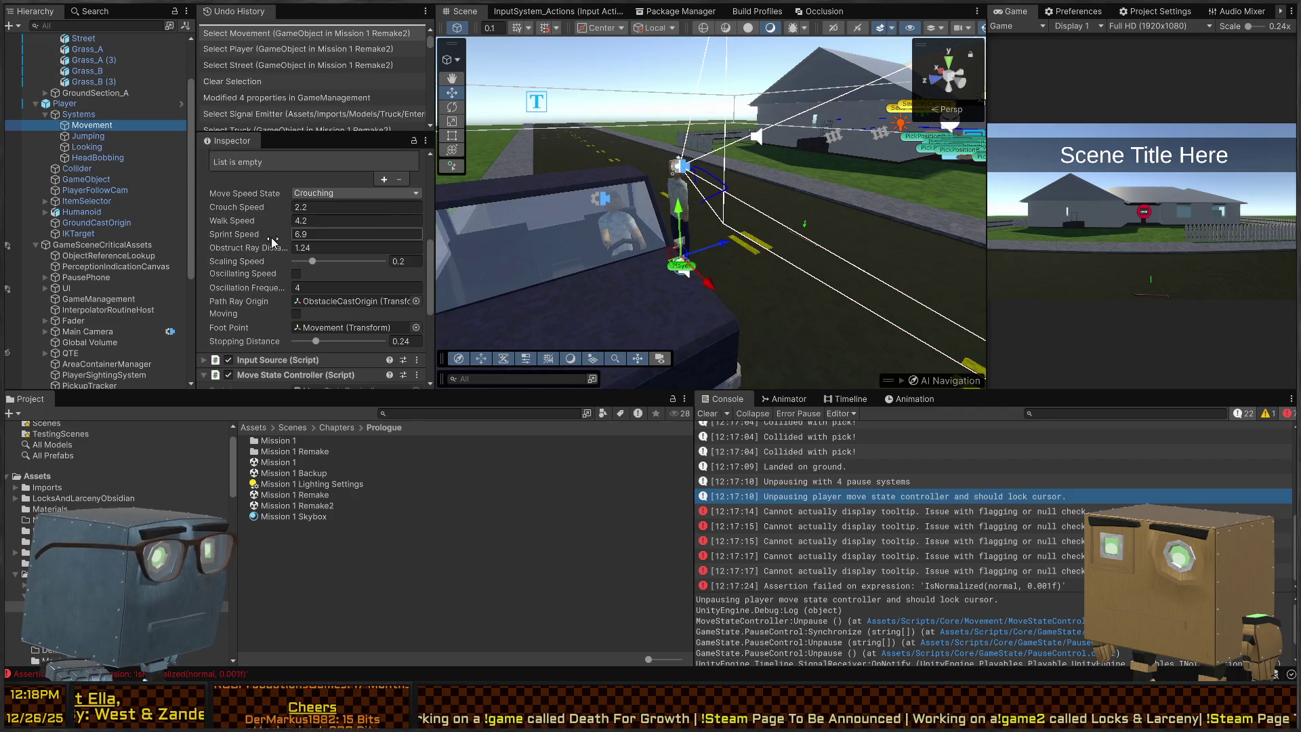
scroll(245, 247, "up", 4)
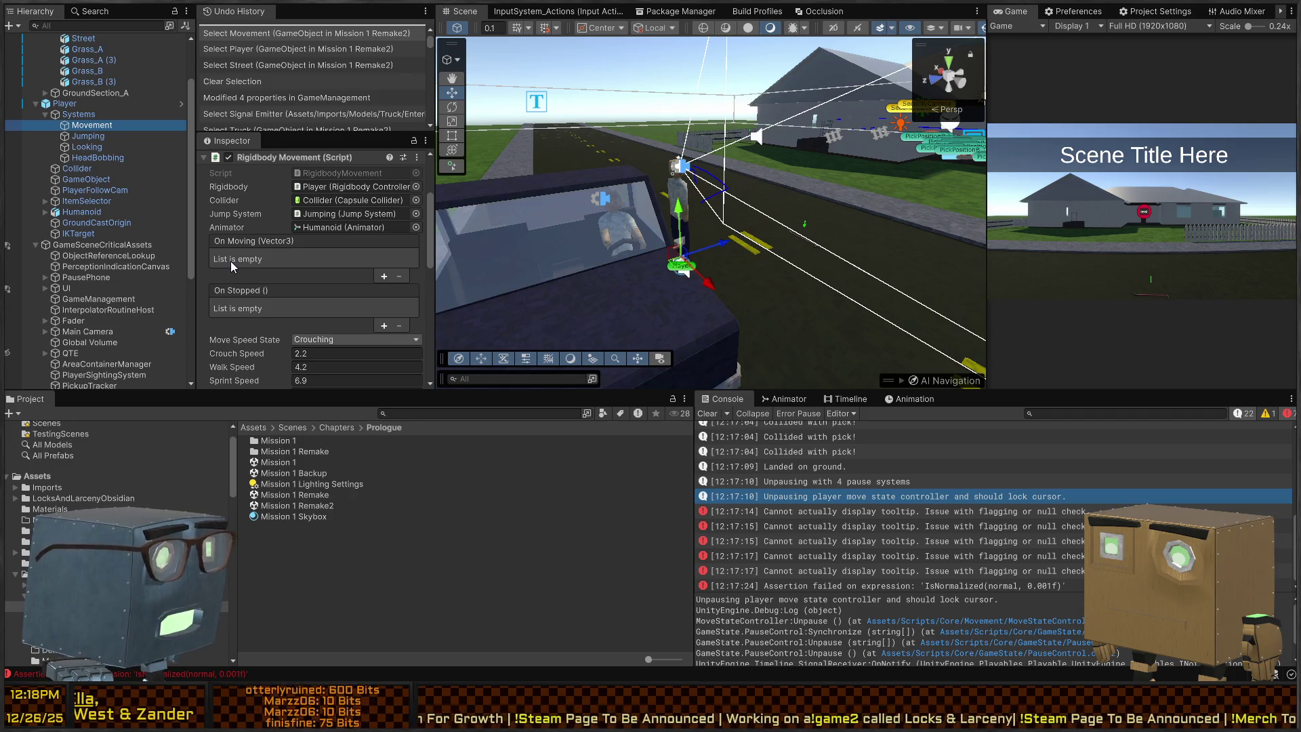
scroll(234, 261, "down", 10)
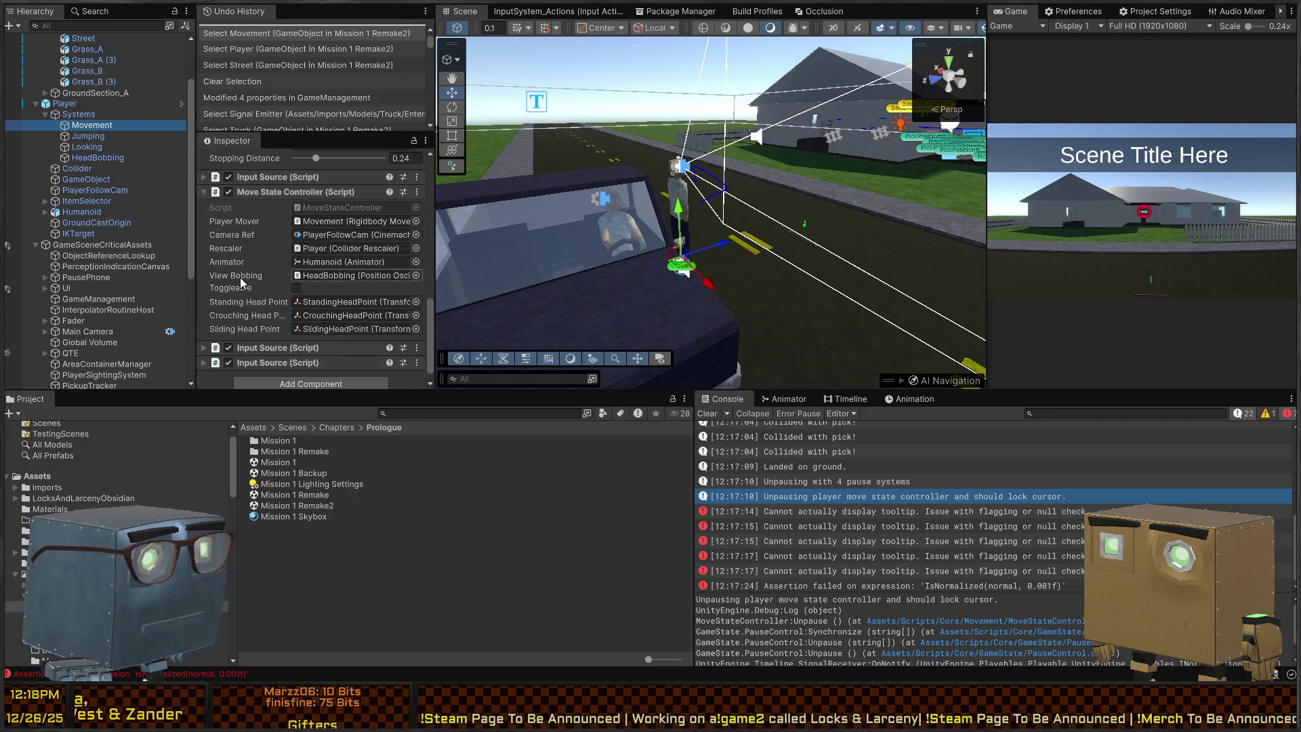
scroll(241, 275, "up", 10)
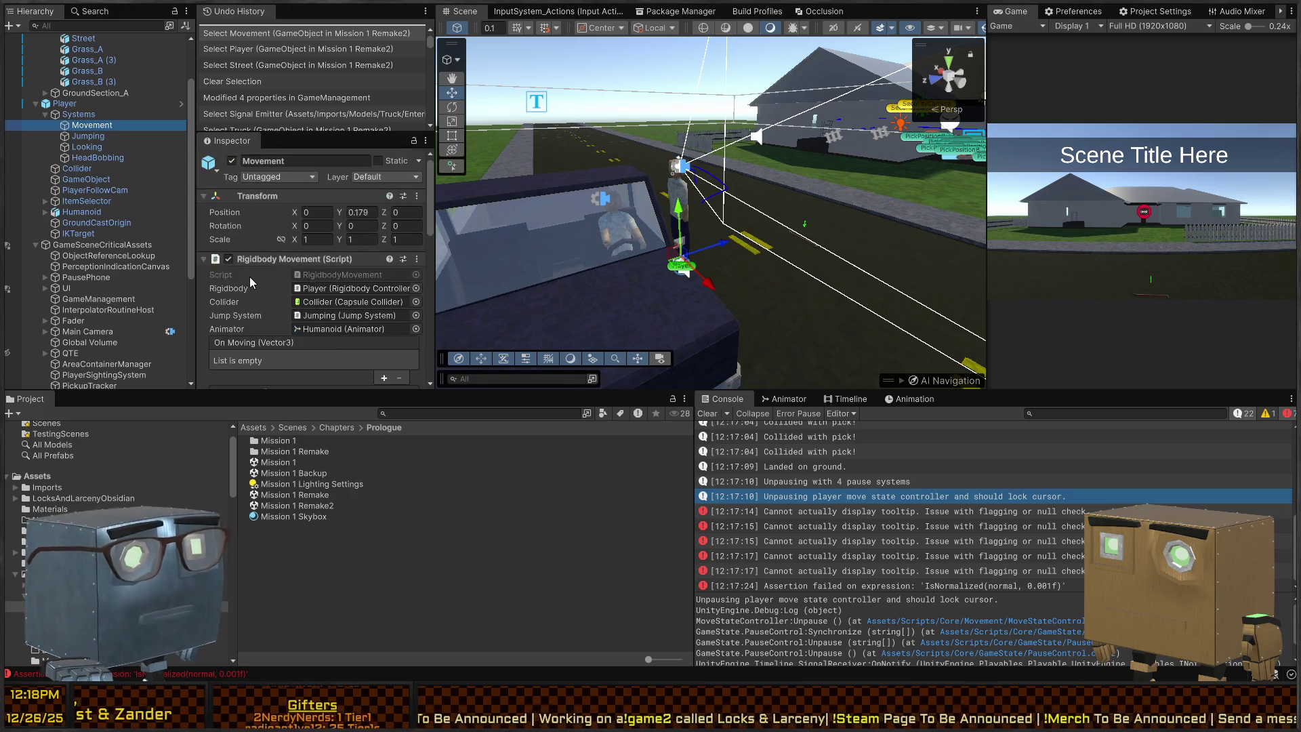
key("ctrl+p")
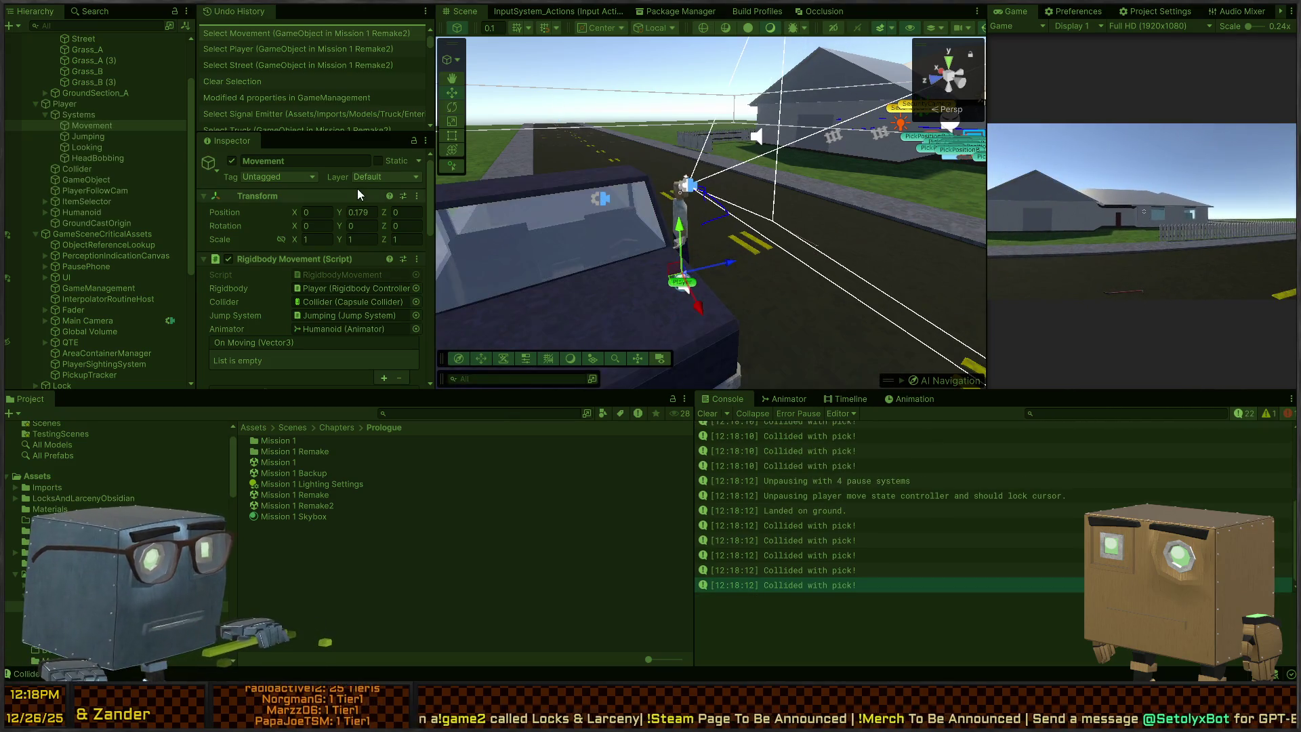
During play, expand the Movement object's Input Source events, then exit Play mode.
scroll(239, 225, "down", 10)
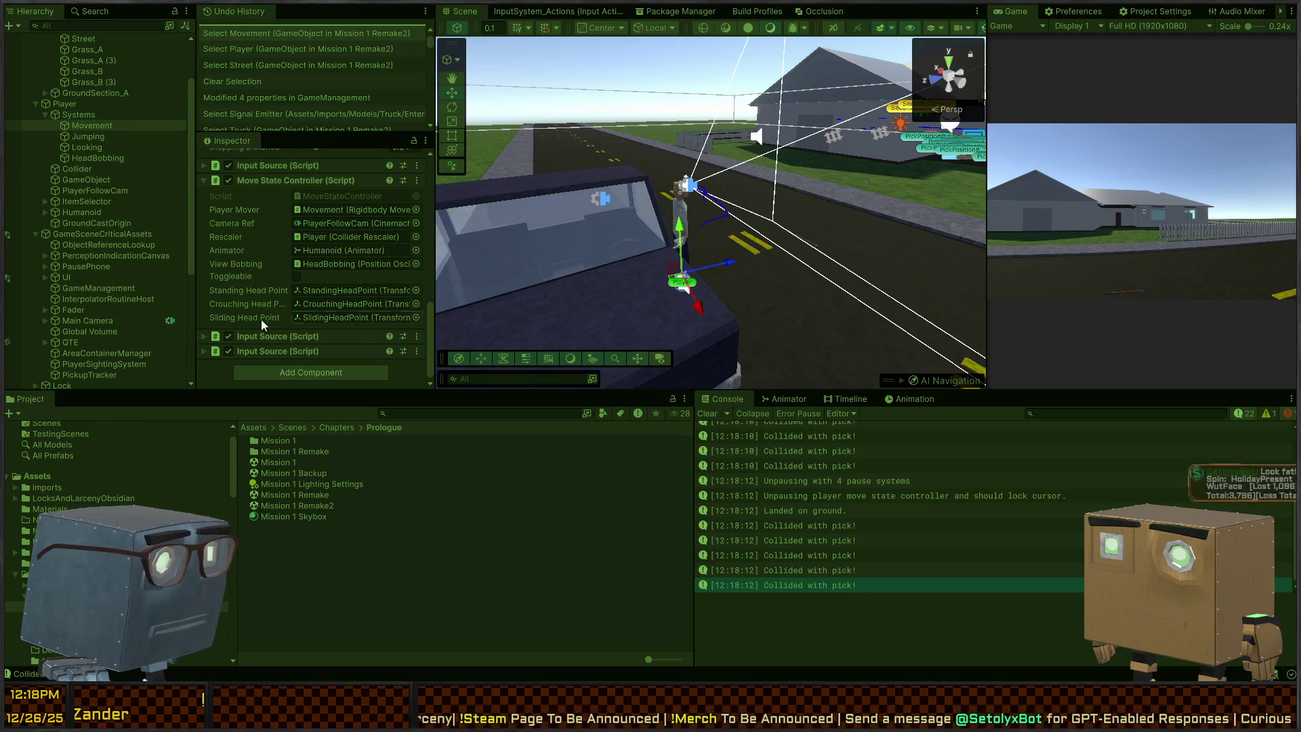
scroll(244, 307, "up", 5)
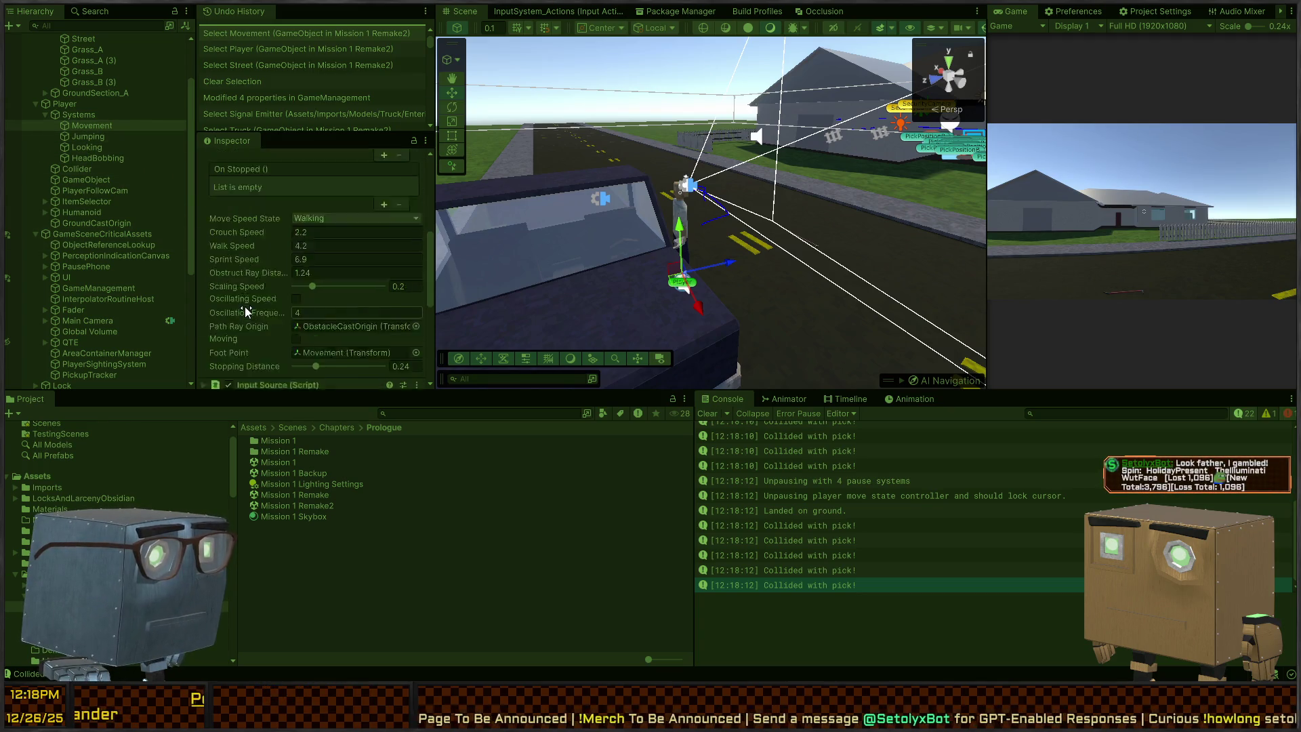
scroll(243, 302, "down", 3)
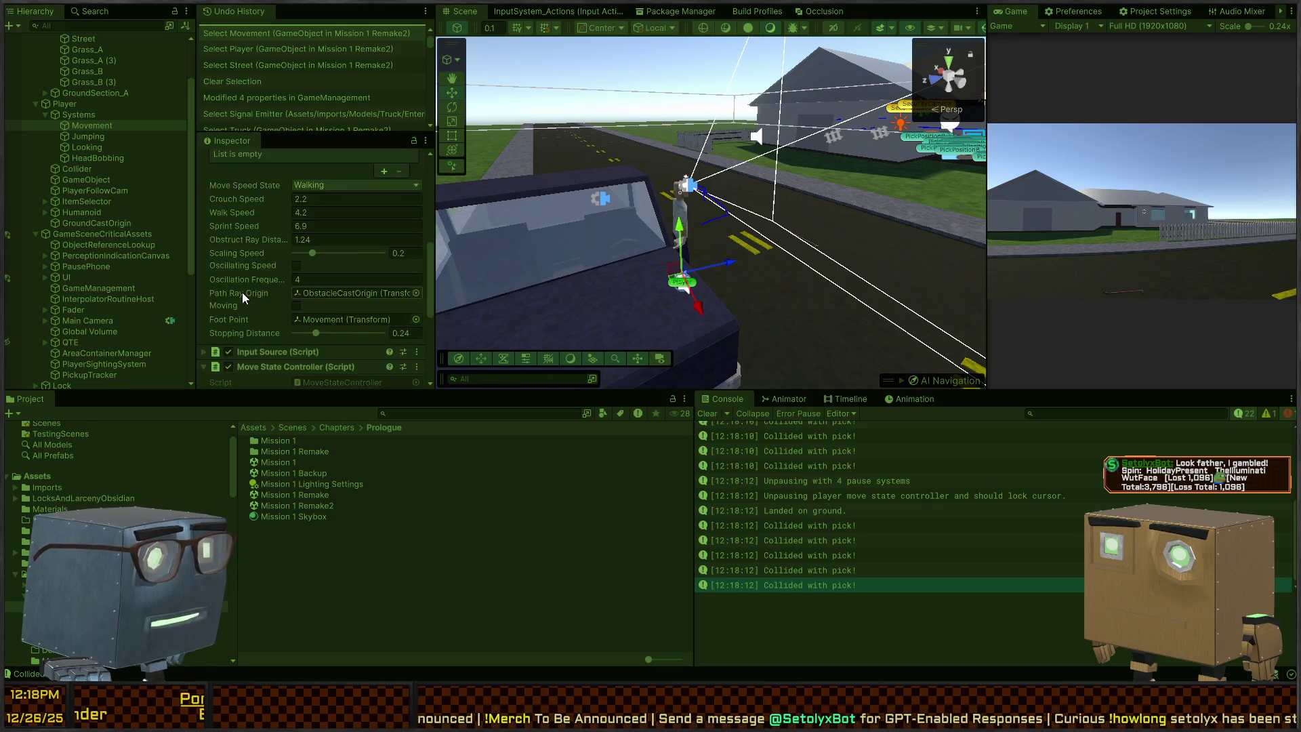
scroll(242, 292, "down", 5)
left_click(255, 165)
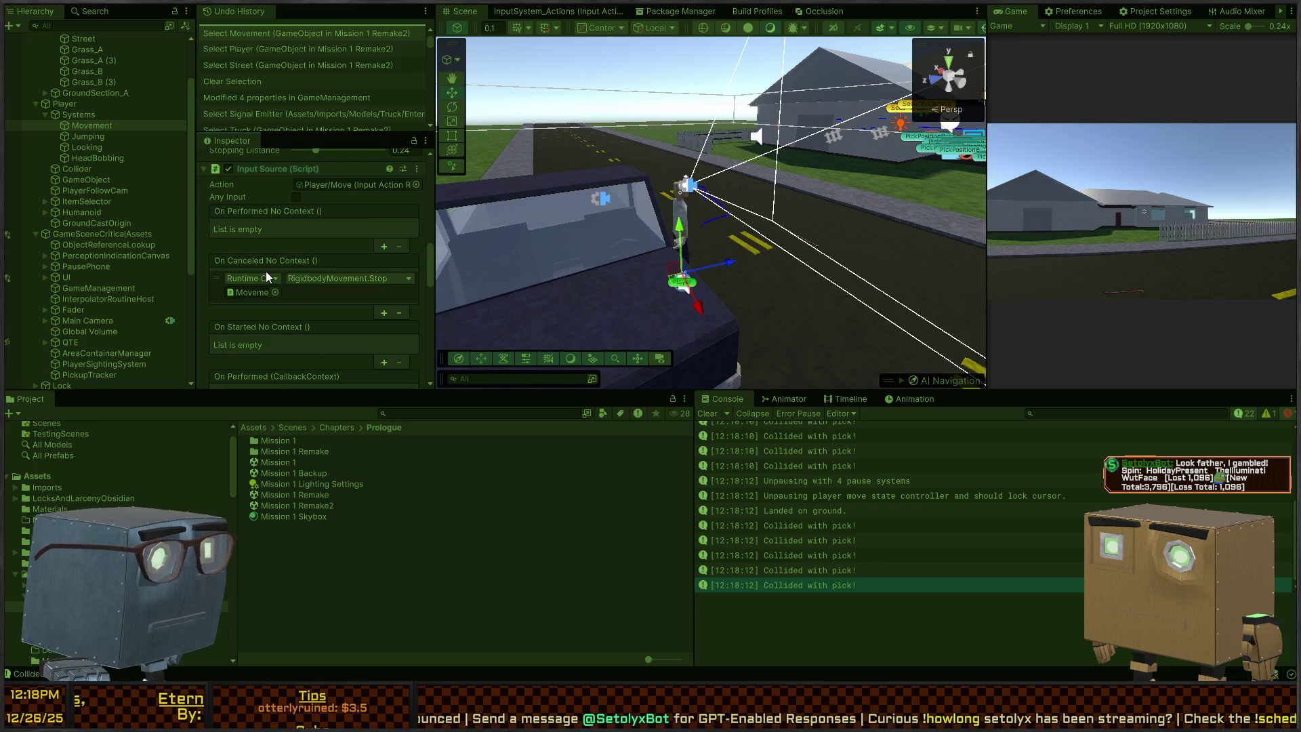
scroll(285, 268, "down", 5)
key("ctrl+p")
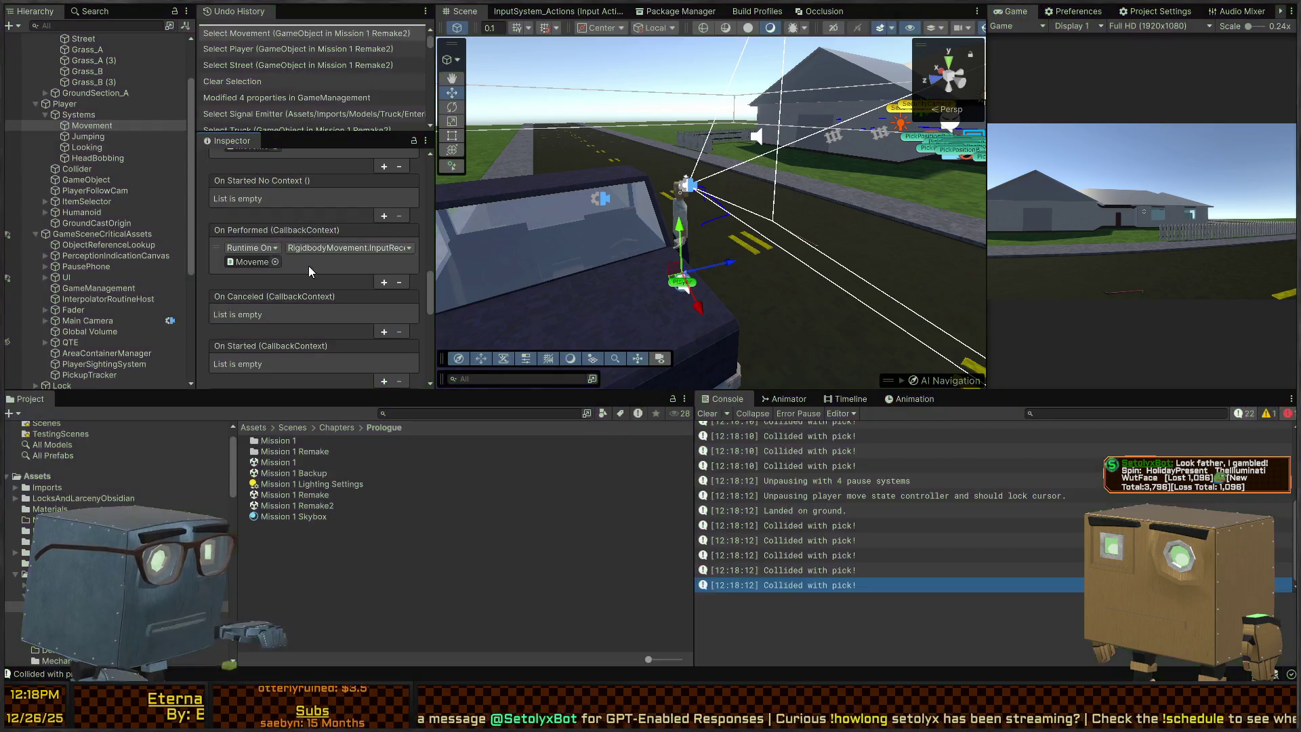
left_click(284, 269)
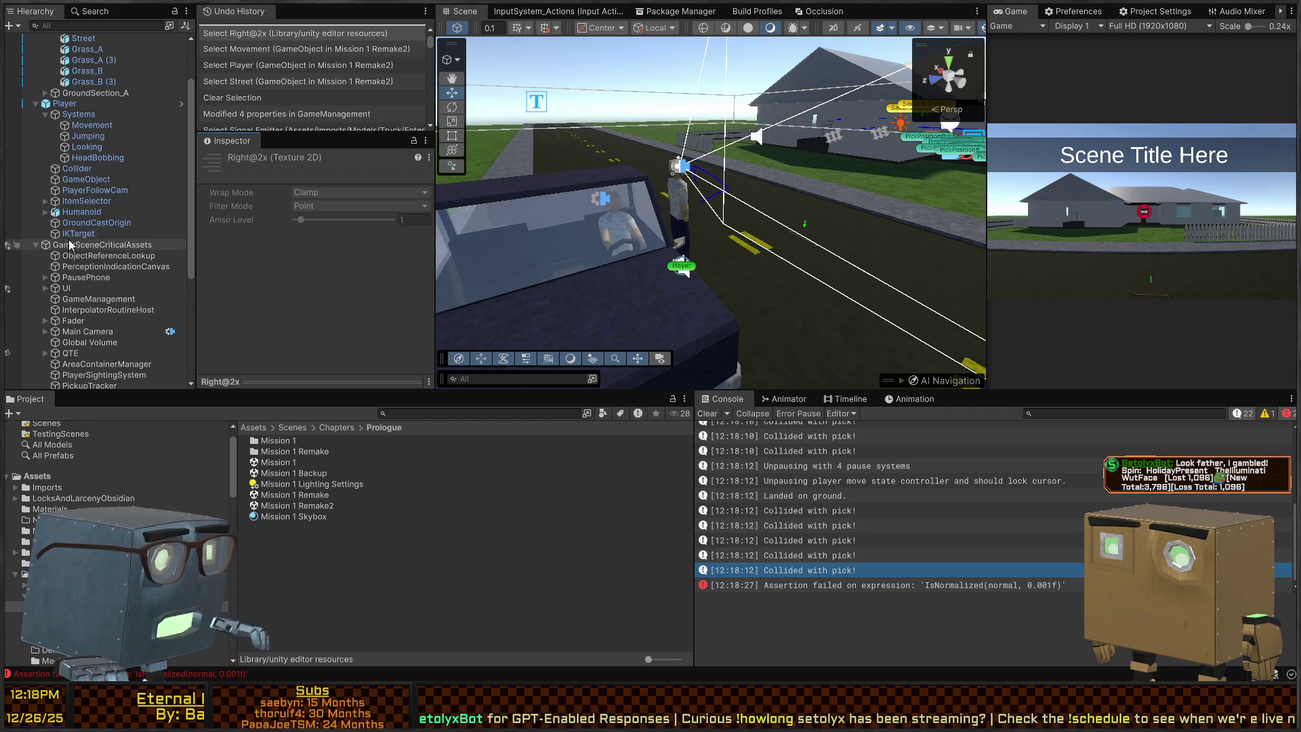
Reselect the Movement object and scroll through its Input Source event bindings.
left_click(63, 124)
scroll(291, 267, "down", 7)
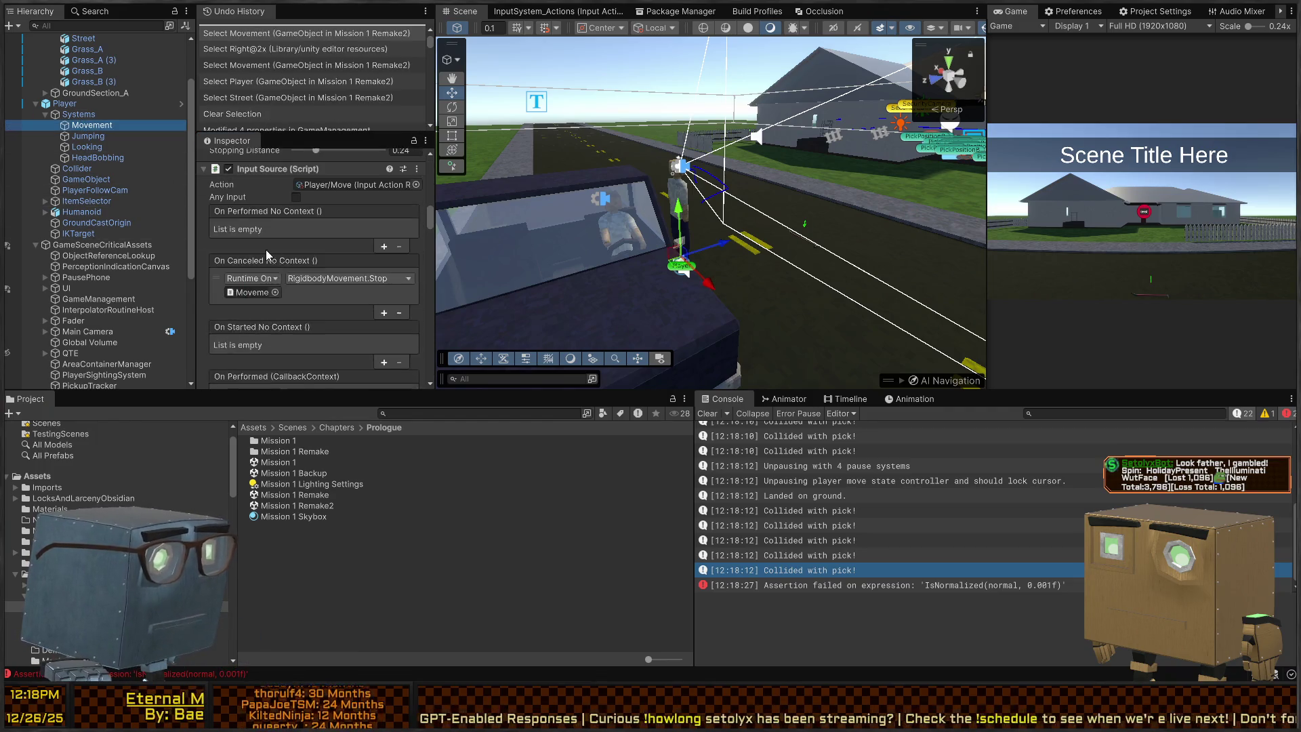
scroll(259, 256, "up", 2)
scroll(256, 264, "up", 1)
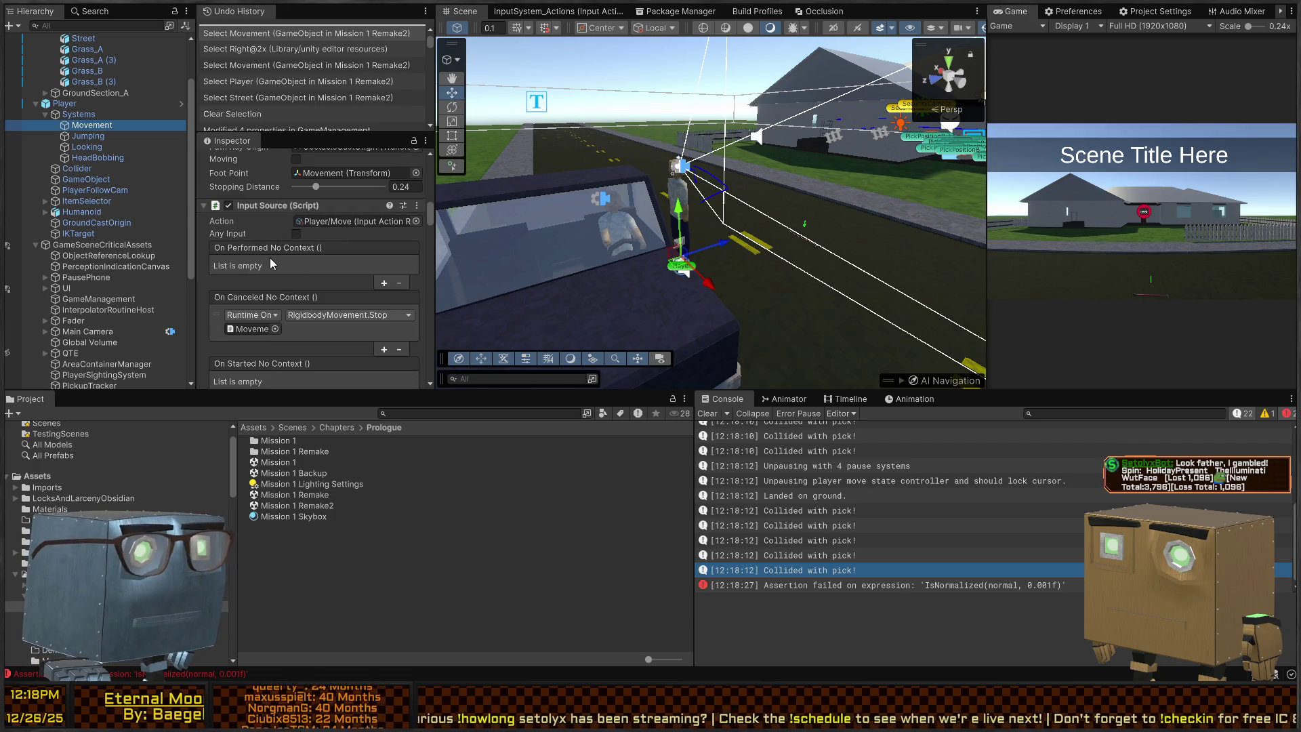
scroll(255, 258, "down", 2)
scroll(242, 270, "down", 2)
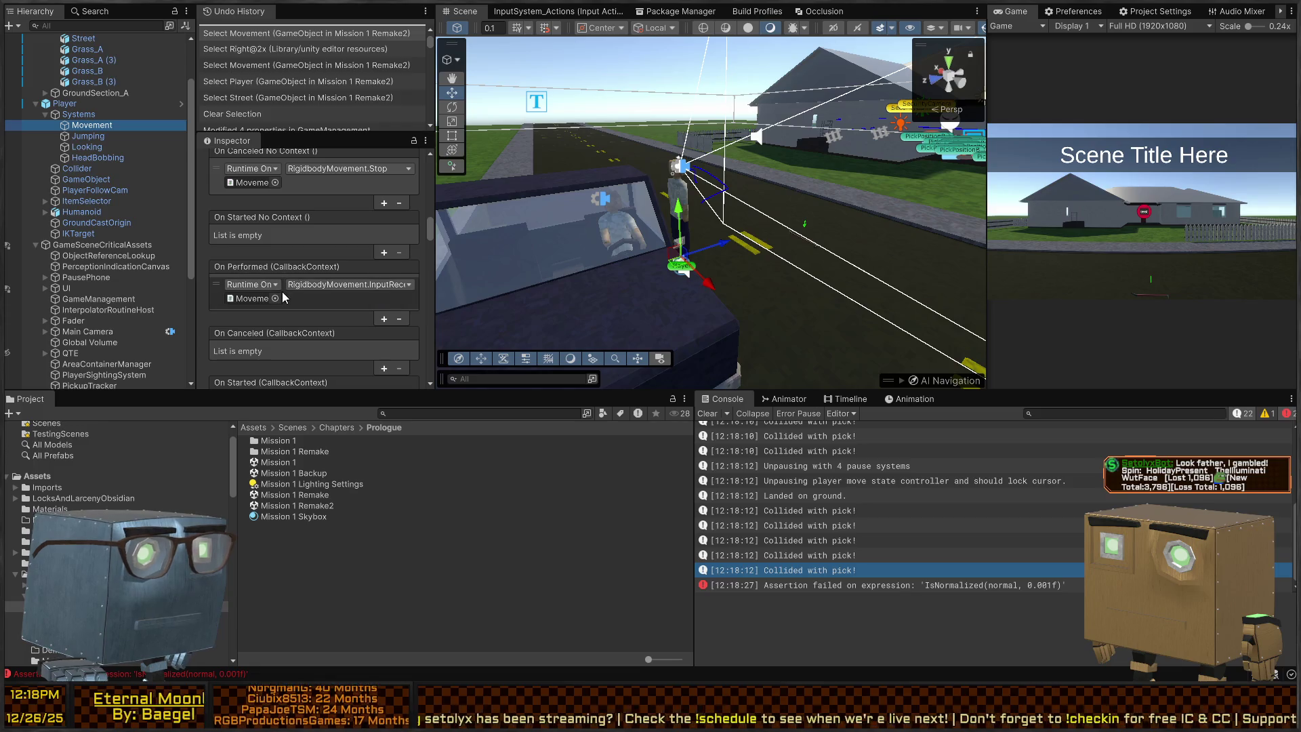
scroll(290, 291, "down", 5)
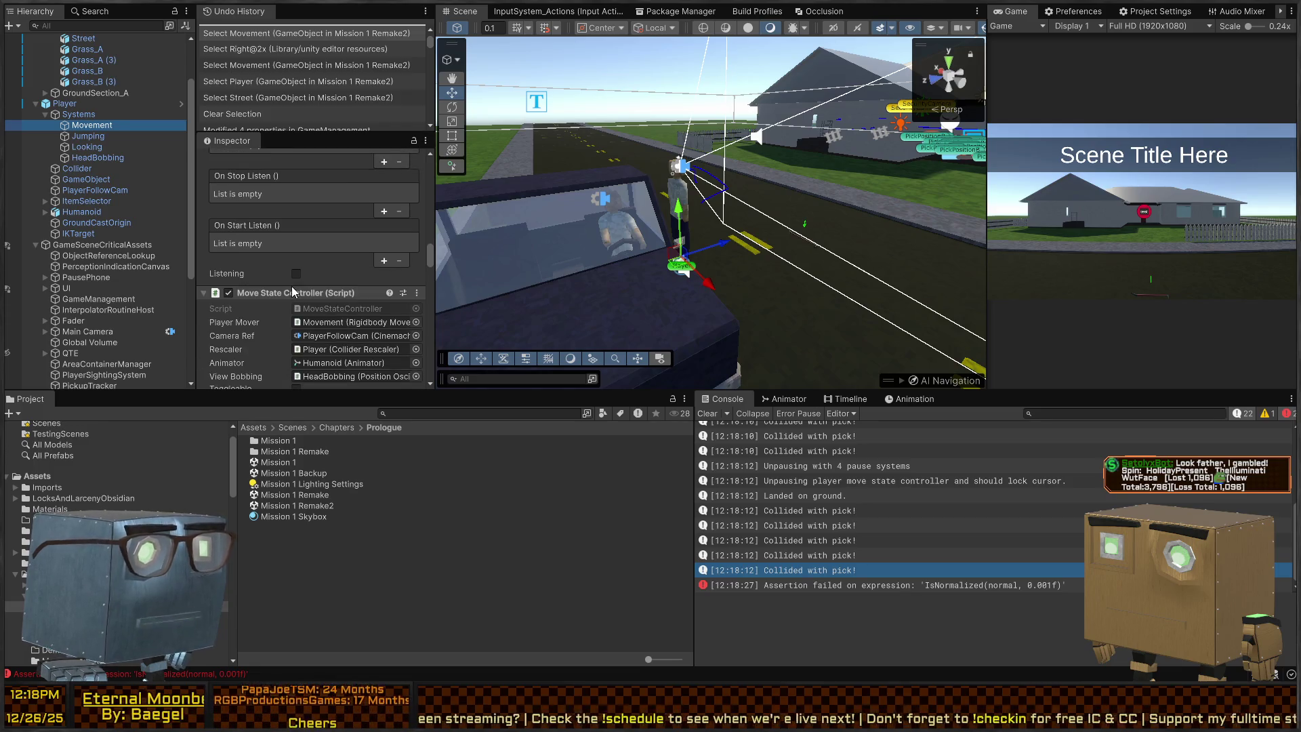
scroll(269, 275, "down", 10)
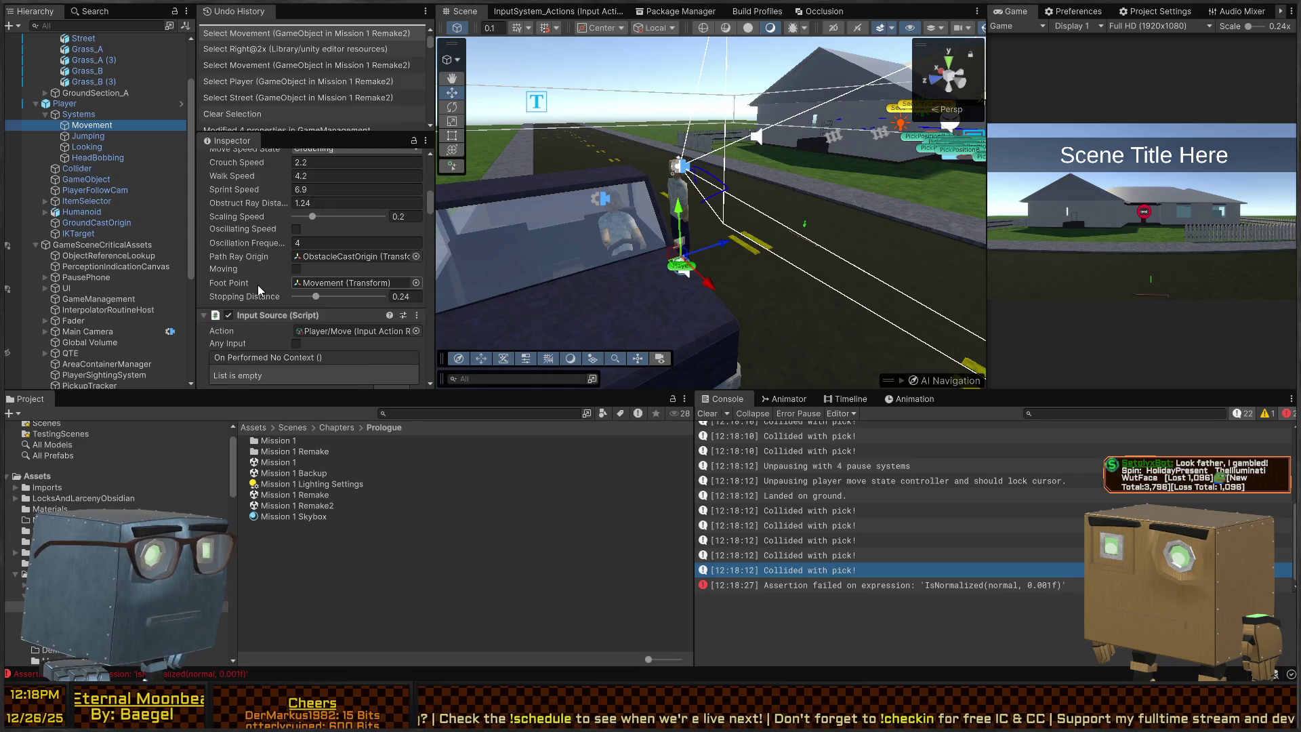
scroll(261, 288, "up", 10)
Split the Inspector into its own narrow pane beside the Hierarchy.
scroll(282, 301, "down", 7)
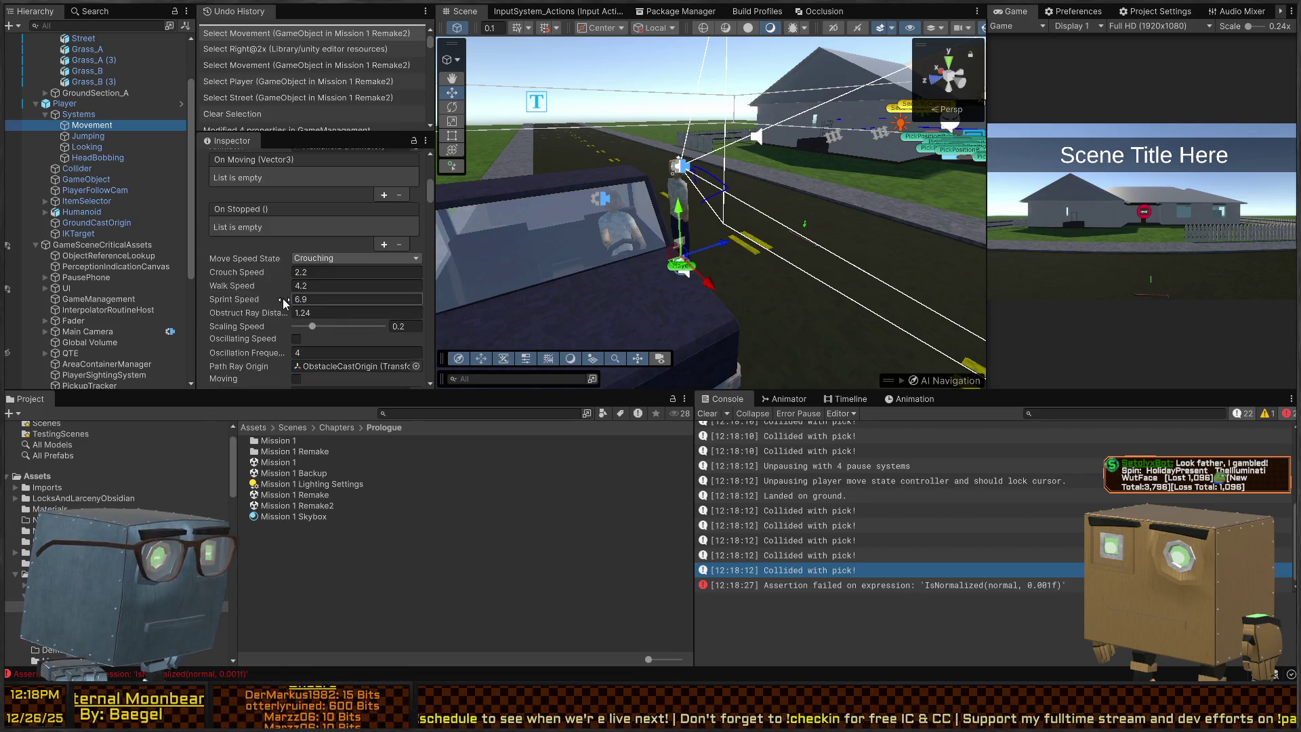
scroll(282, 298, "up", 8)
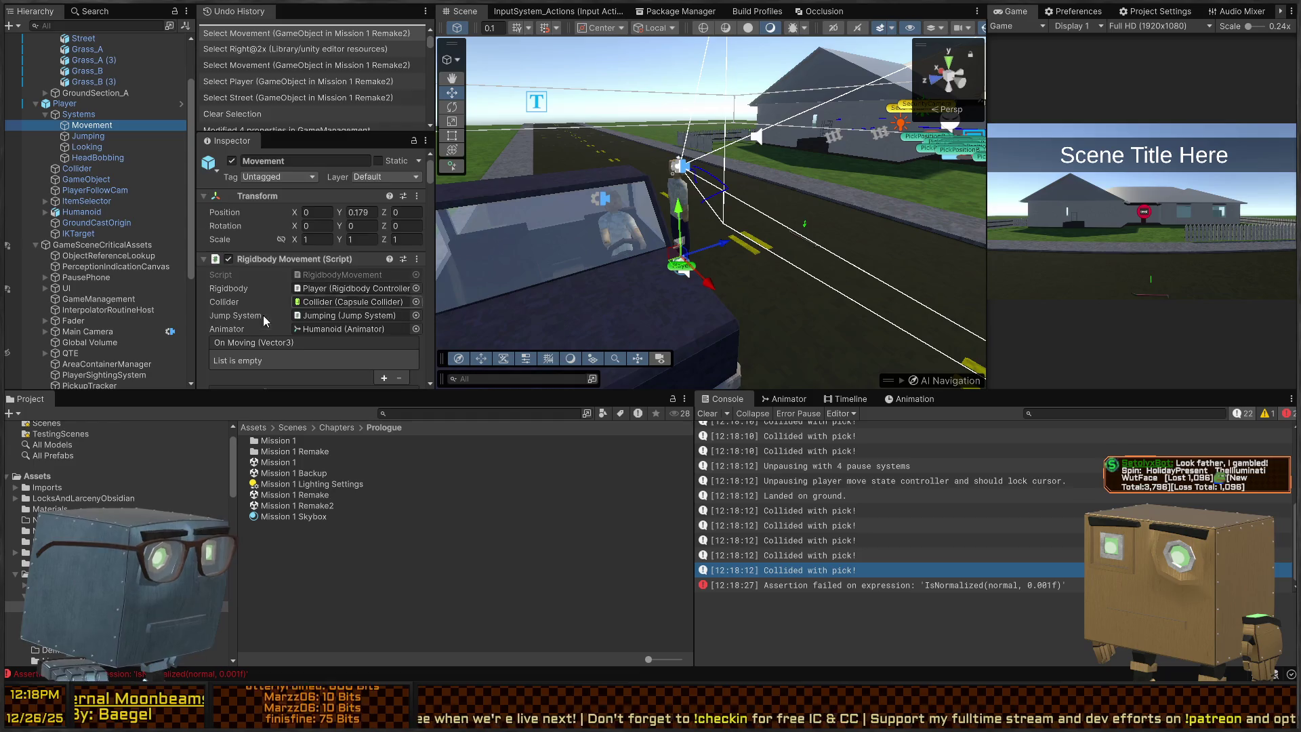
scroll(263, 315, "down", 10)
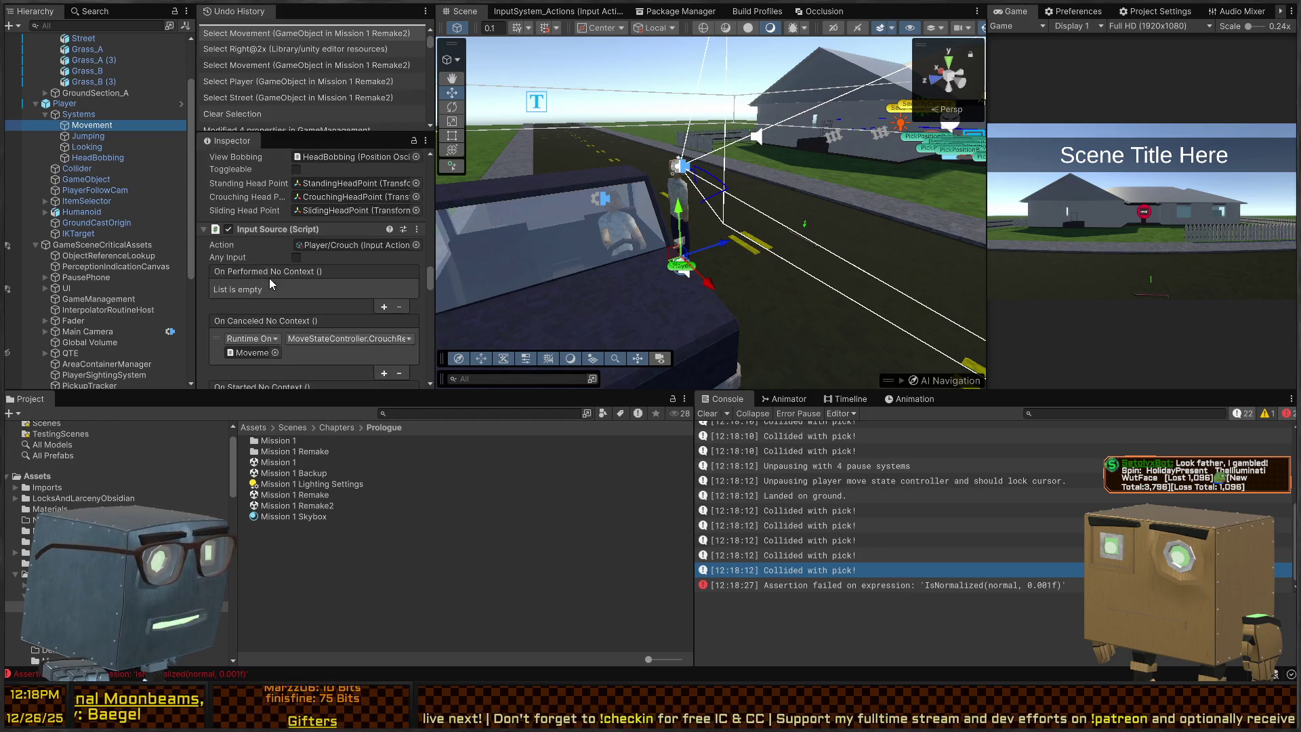
scroll(269, 278, "up", 5)
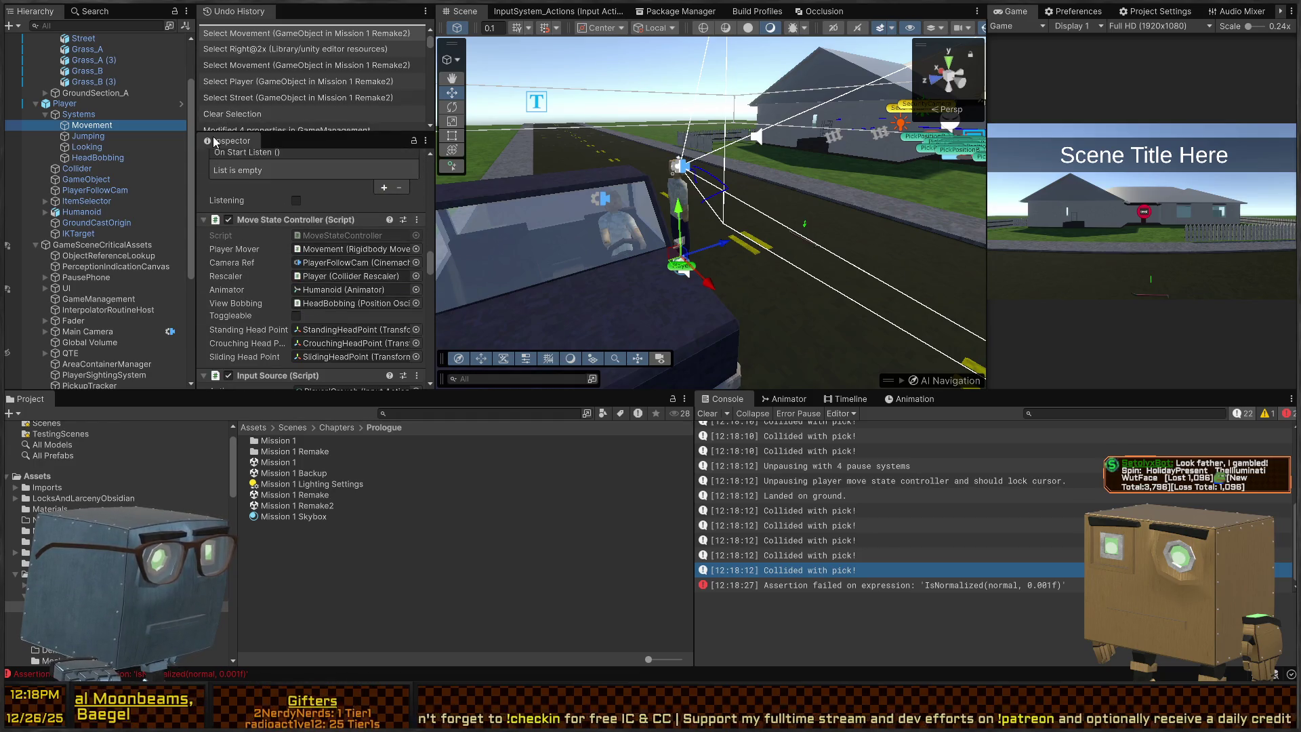
mouse_move(214, 140)
left_mouse_down()
mouse_move(168, 125)
mouse_move(184, 90)
mouse_move(195, 107)
left_mouse_up()
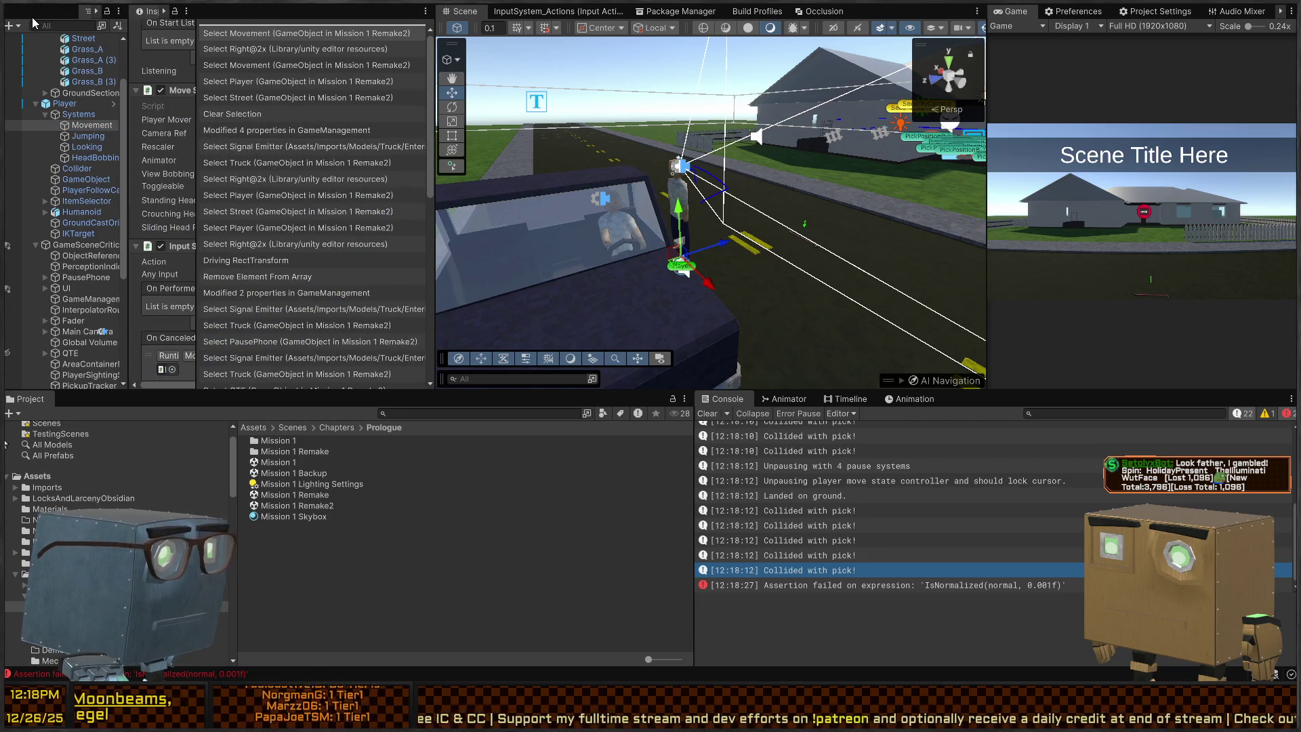
Dock Undo History beside the Hierarchy, shrink it to one row, and widen the columns.
left_click_drag(32, 18, 54, 42)
left_click_drag(312, 137, 391, 137)
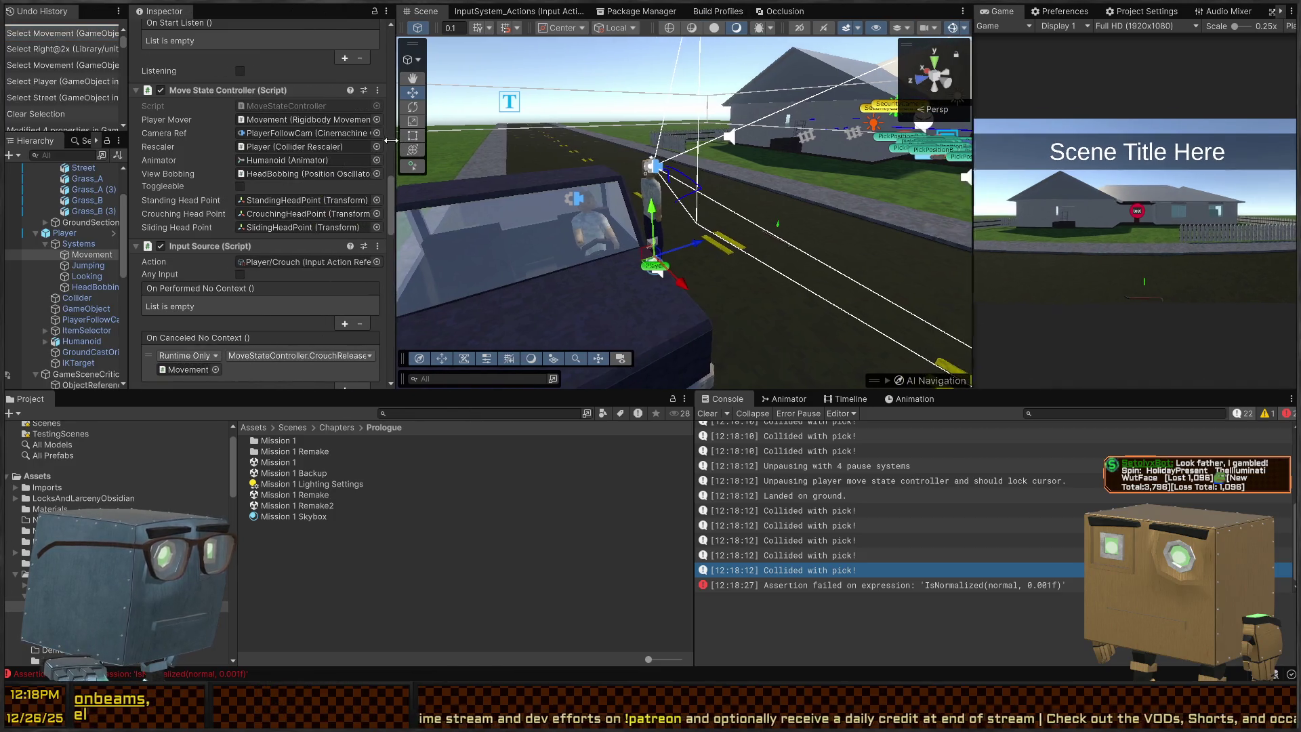
left_click_drag(128, 111, 182, 112)
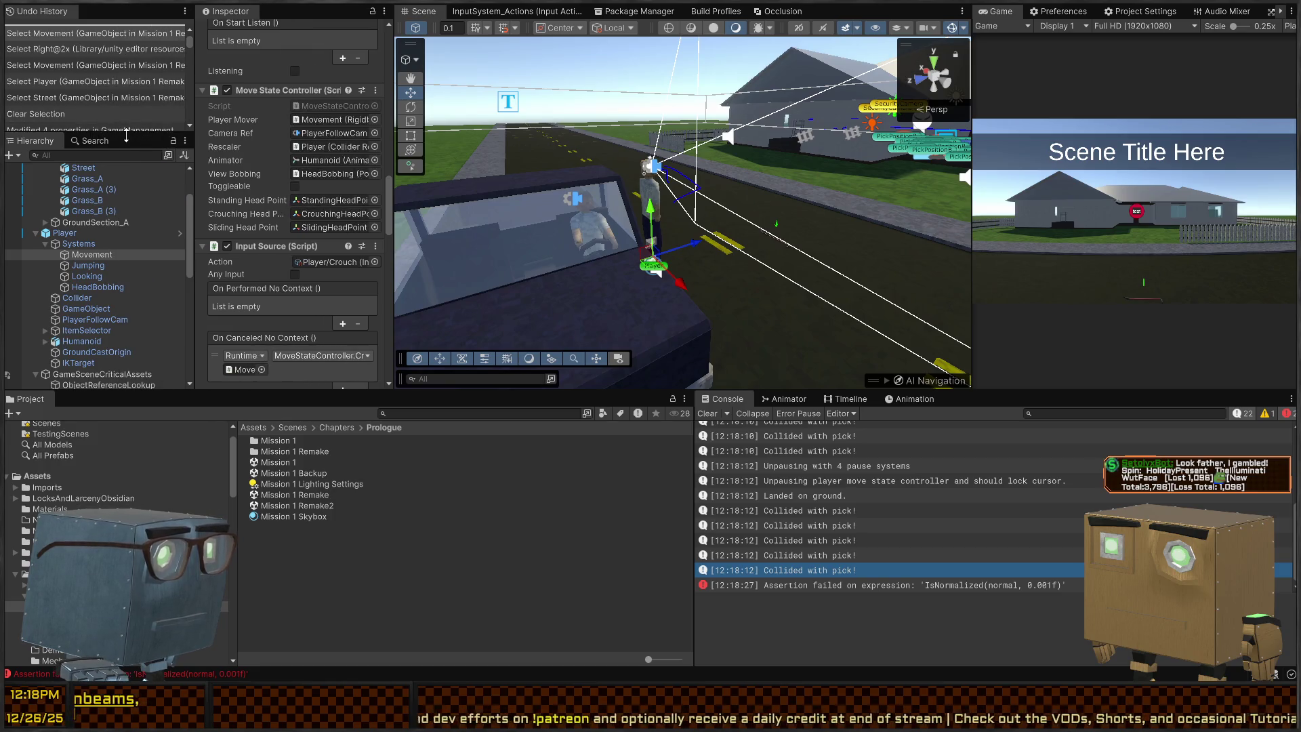
left_click_drag(101, 134, 101, 42)
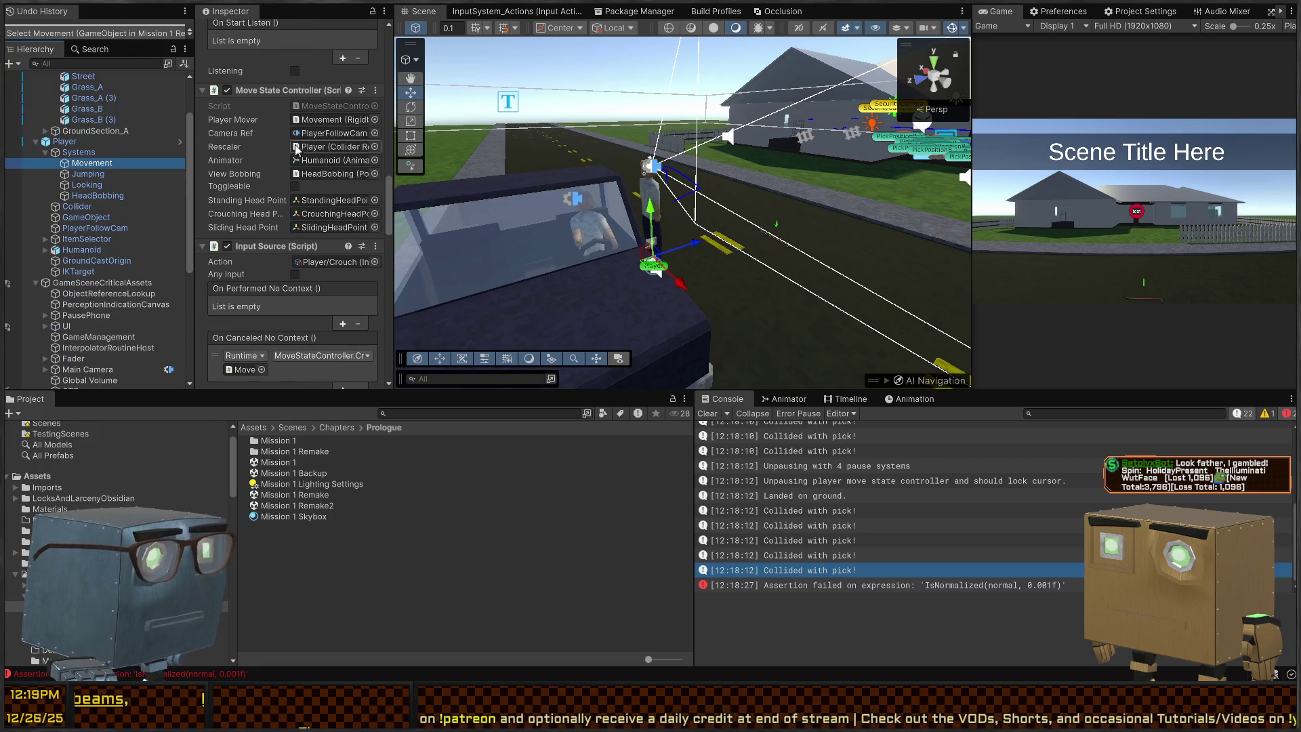
Widen the Inspector further and scroll through Movement's Input Source components.
scroll(285, 176, "up", 10)
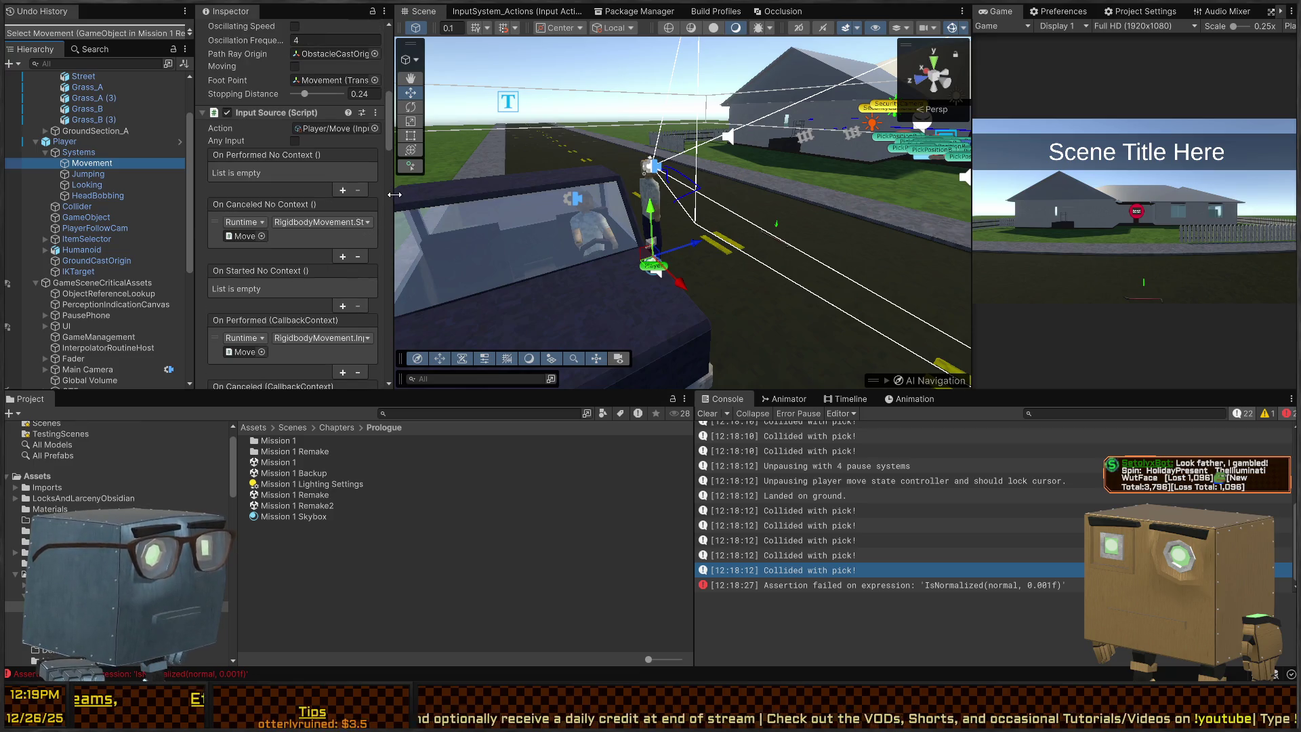
left_click_drag(394, 194, 429, 195)
scroll(274, 223, "down", 2)
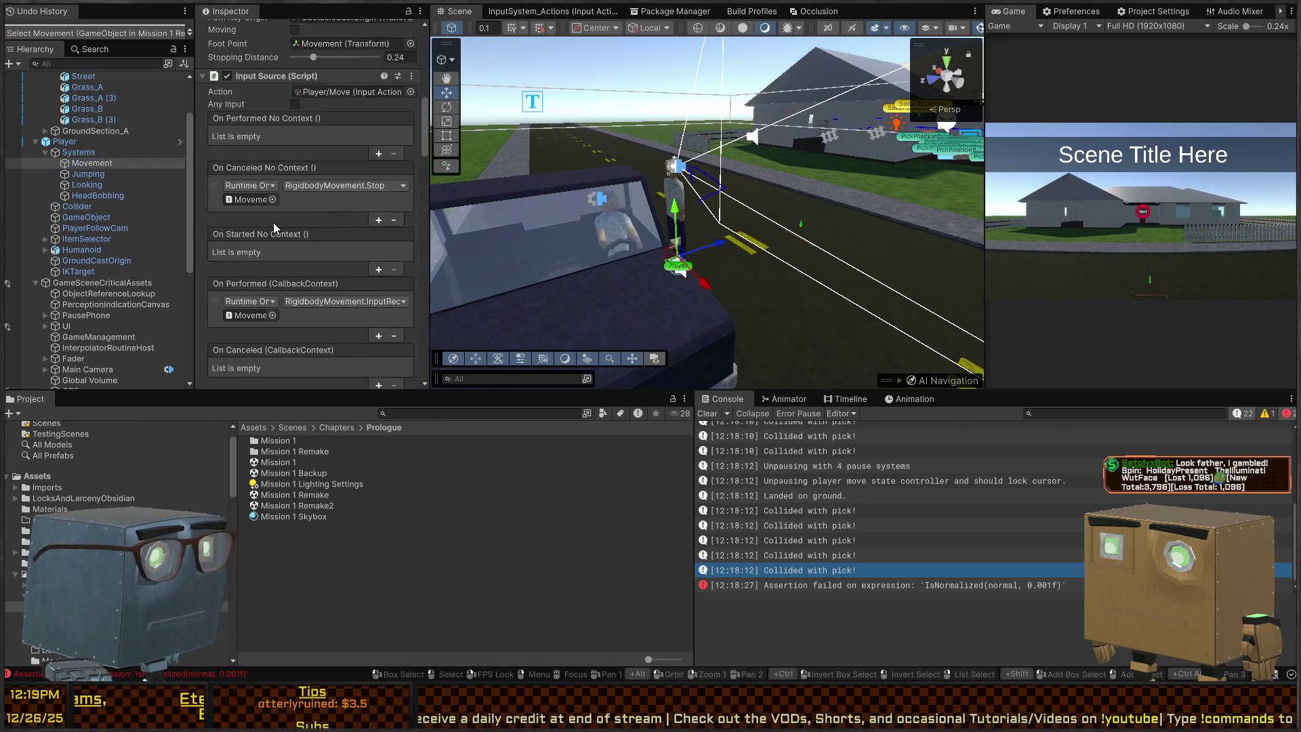
scroll(274, 222, "down", 10)
scroll(318, 236, "down", 3)
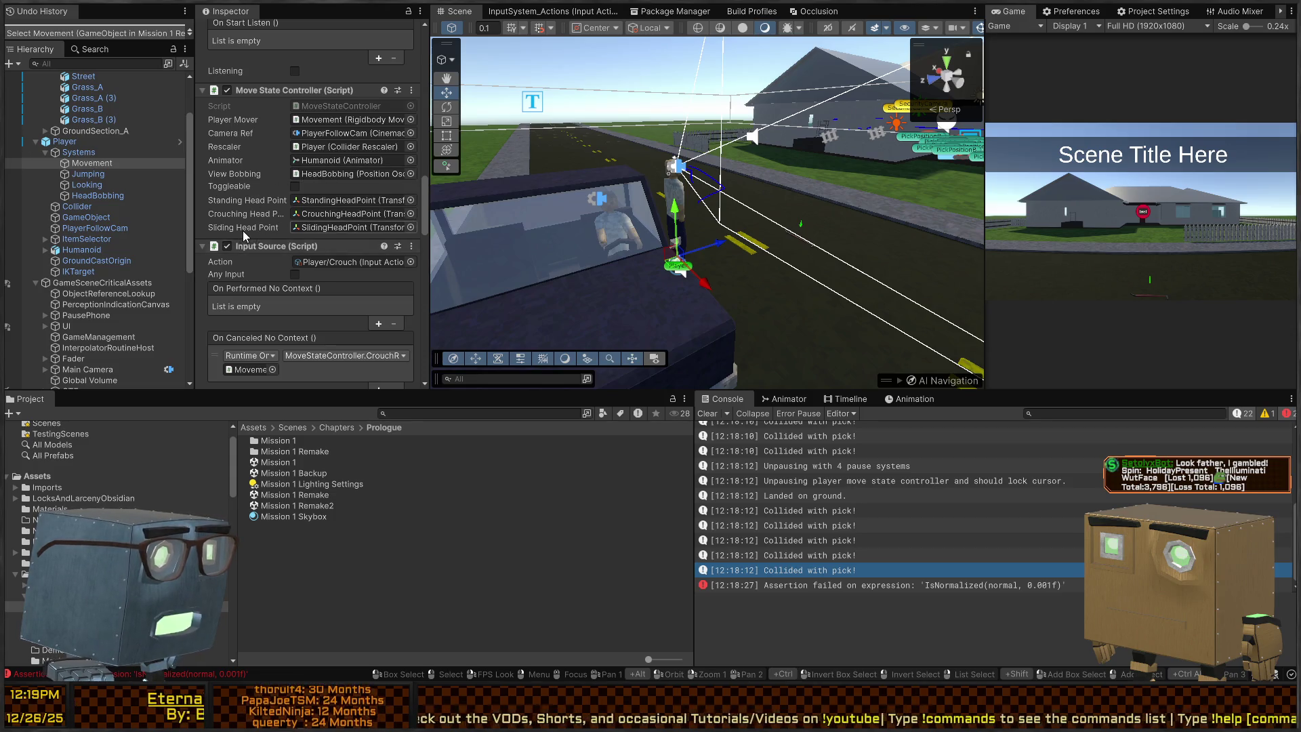
scroll(243, 230, "down", 15)
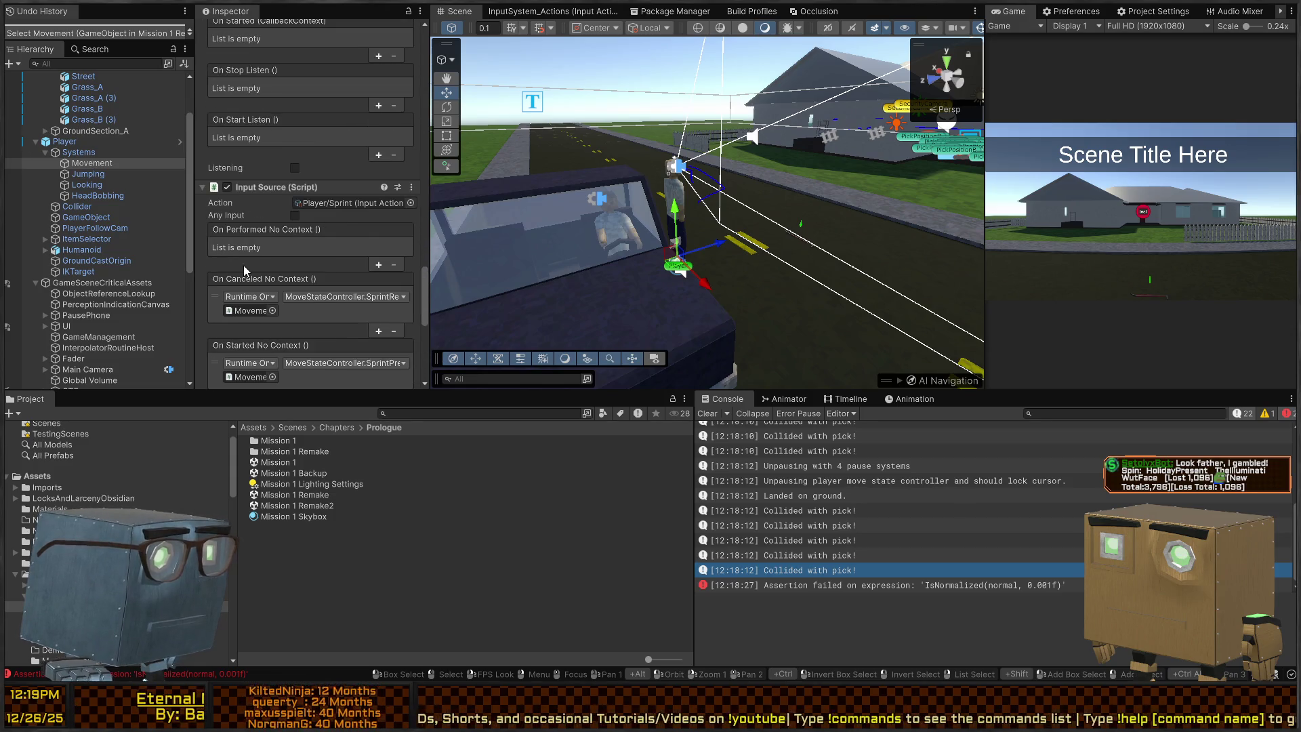
left_click(255, 311)
scroll(281, 204, "up", 10)
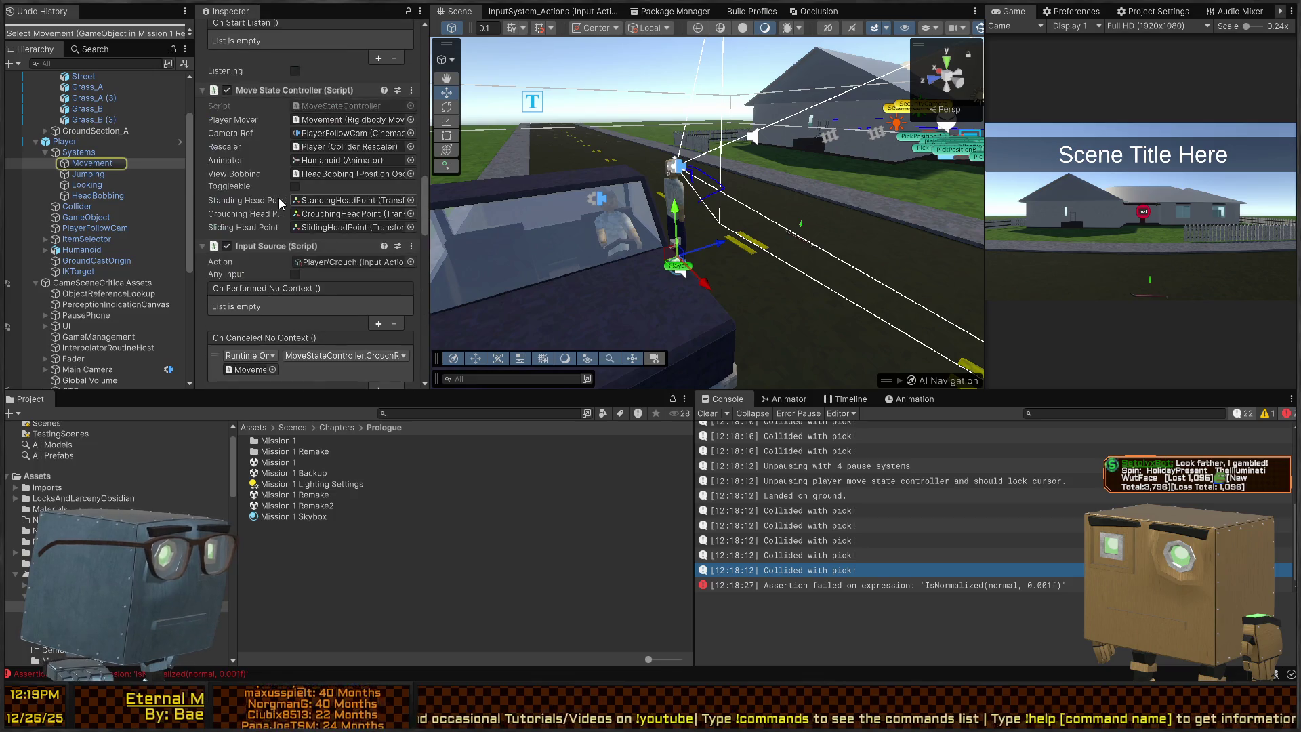
scroll(281, 203, "up", 3)
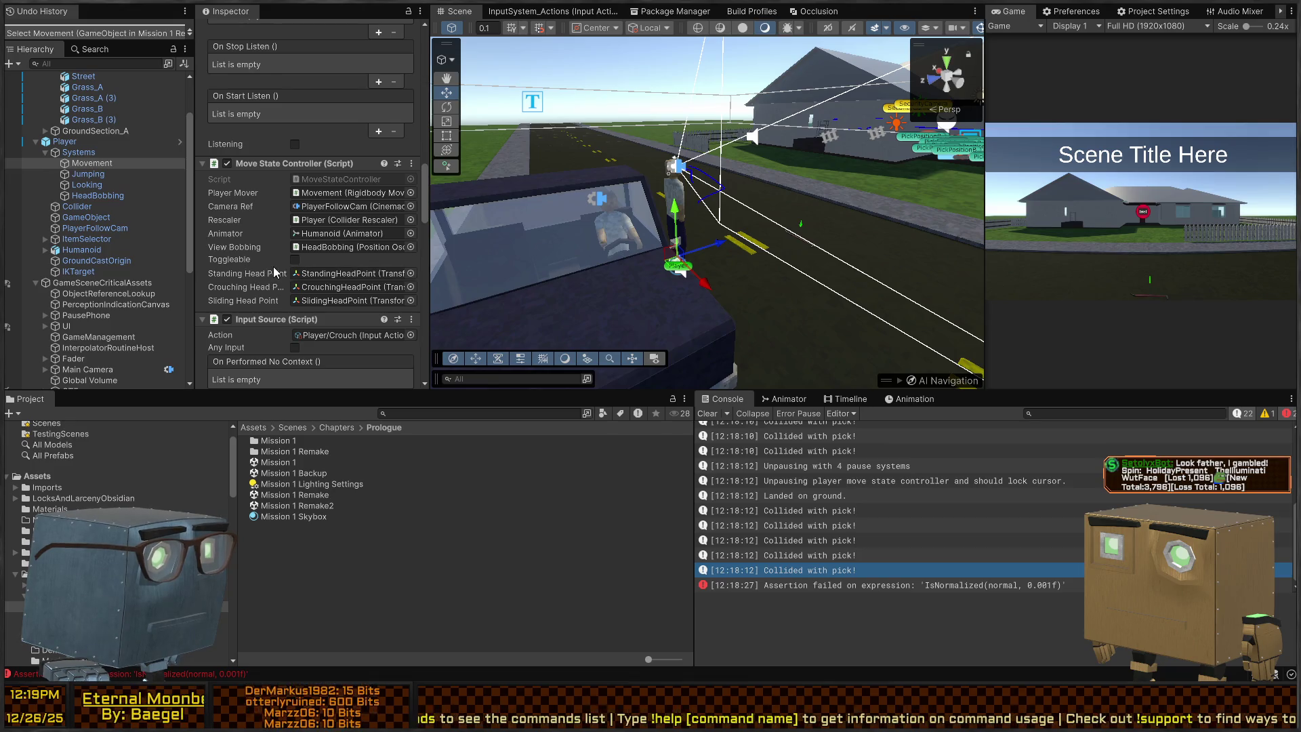
key("ctrl+p")
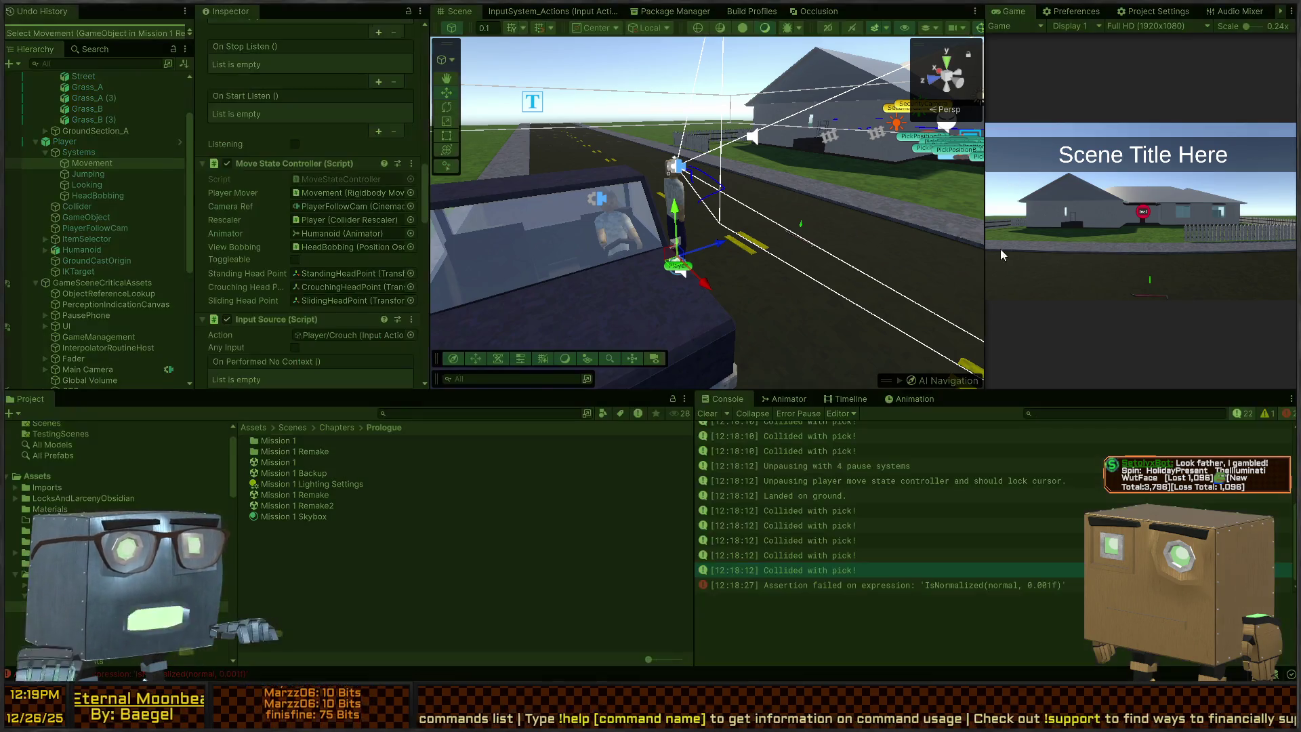
Skip the intro and stop, then deactivate the Truck and play the mission without it.
key("space")
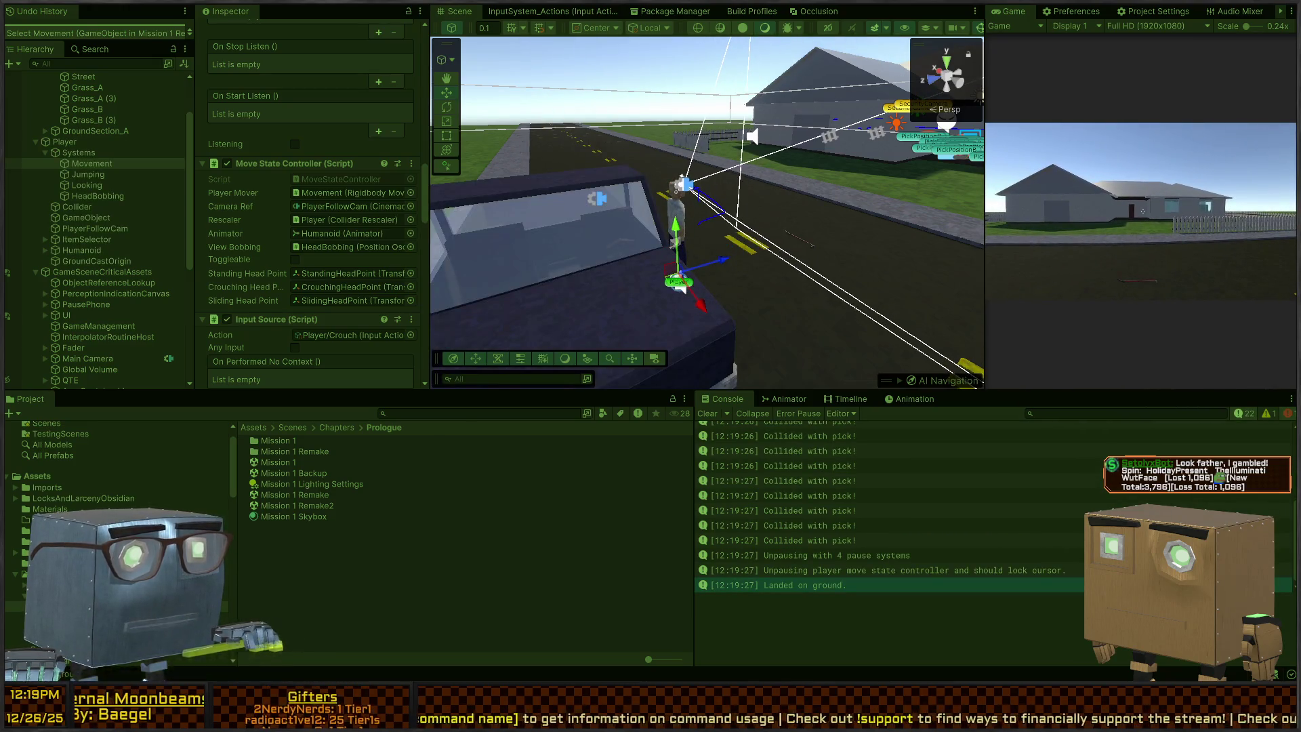
key("ctrl+p")
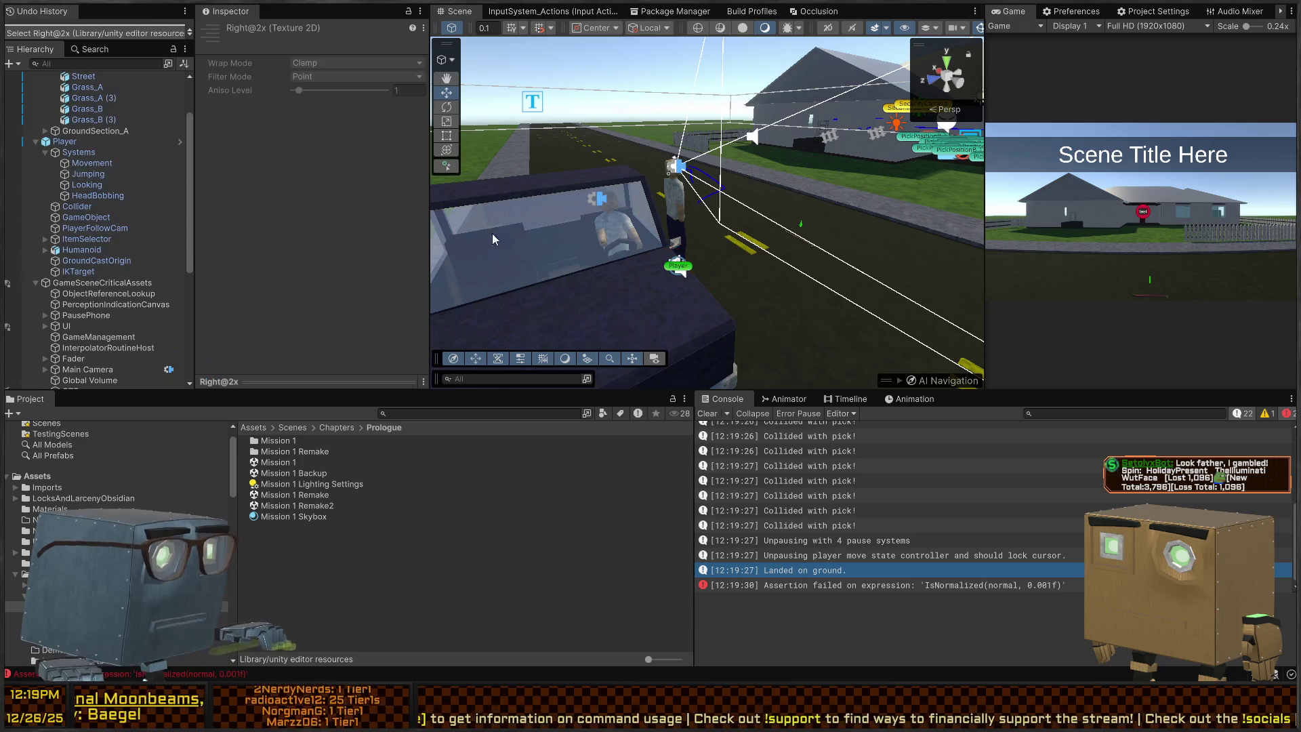
left_click(591, 258)
key("alt+shift+a")
key("ctrl+p")
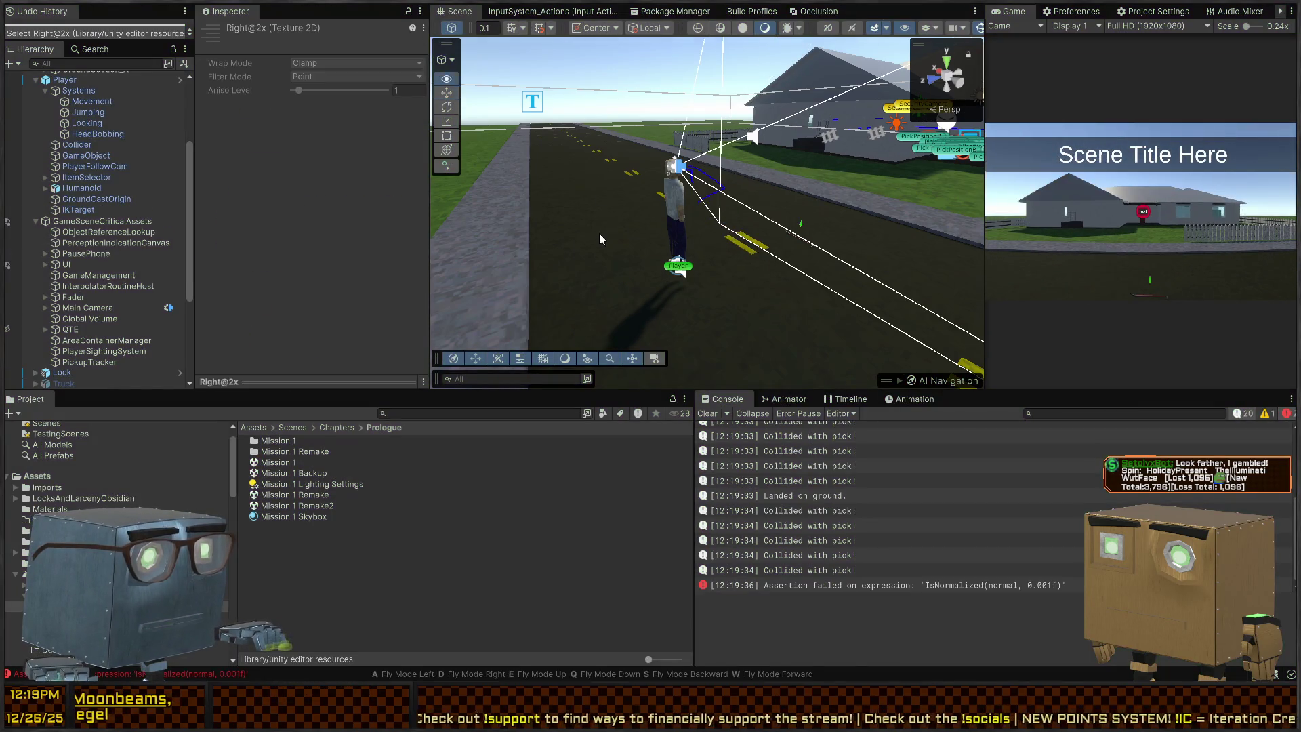
left_click_drag(599, 233, 581, 219)
scroll(70, 245, "down", 5)
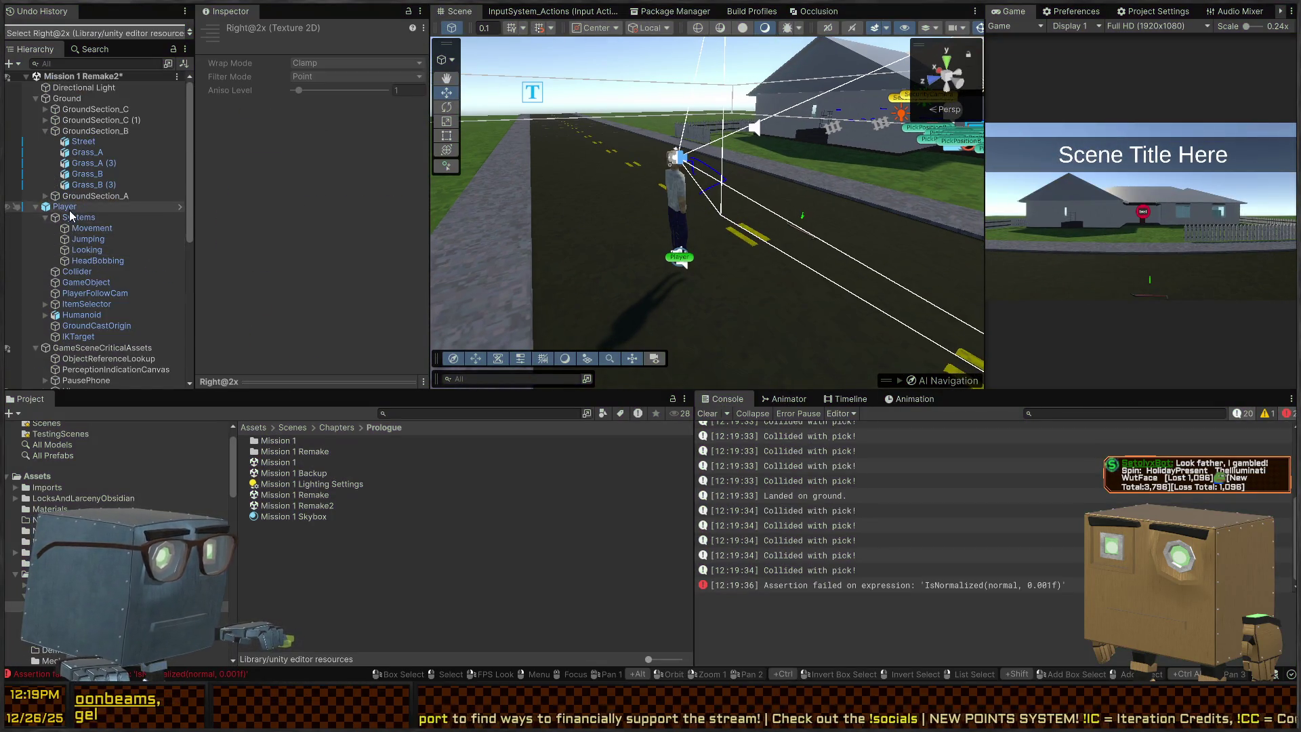
Reactivate the Truck, view it in the Scene, and enter Play mode.
left_click(64, 221)
key("alt+shift+a")
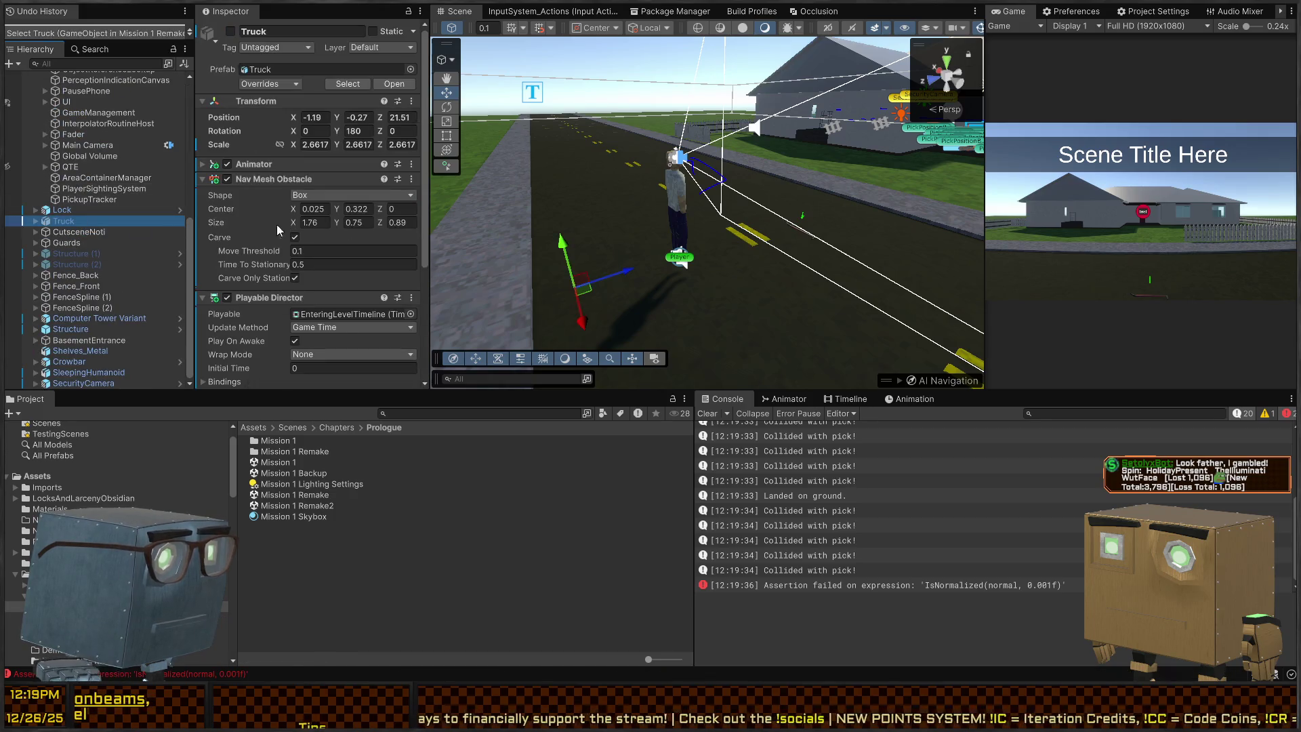
mouse_move(712, 176)
left_mouse_down()
mouse_move(748, 159)
mouse_move(573, 157)
left_mouse_up()
key("ctrl+p")
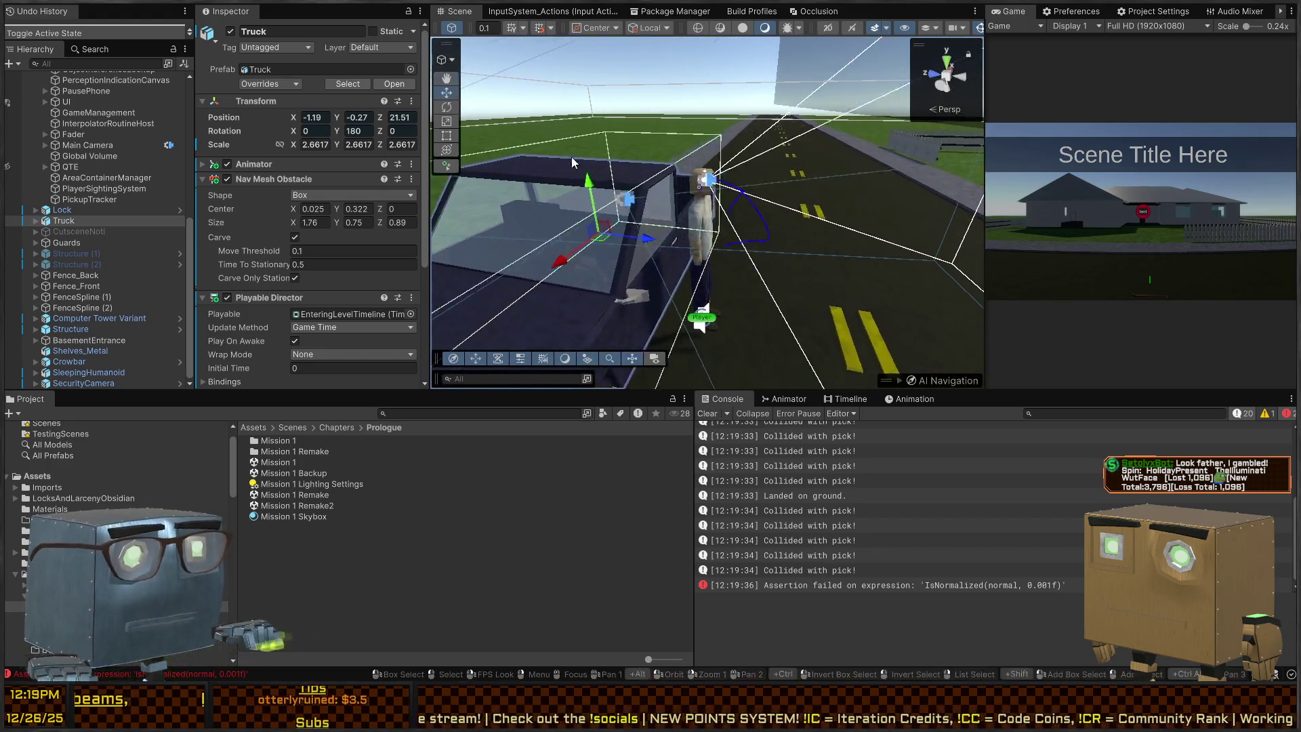
Skip the cutscene, jump three times beside the truck, stop, and review the landing logs.
key("space")
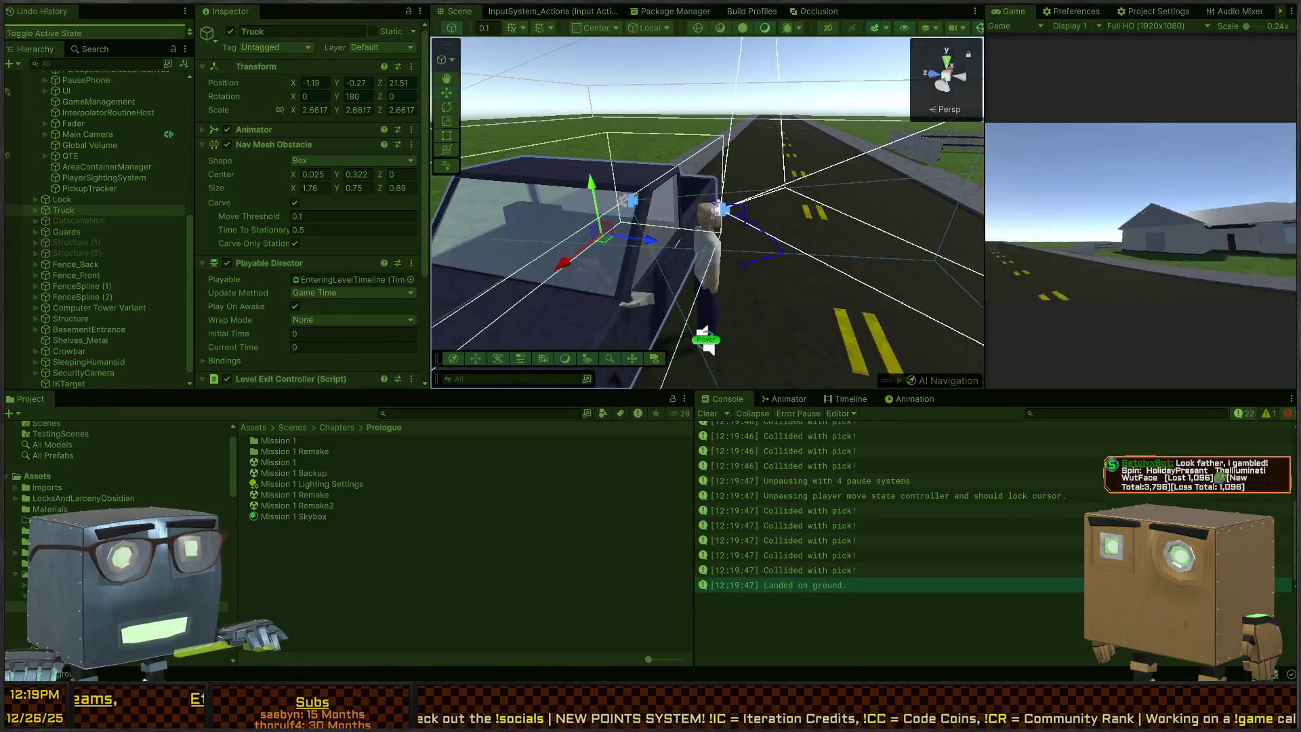
key("space")
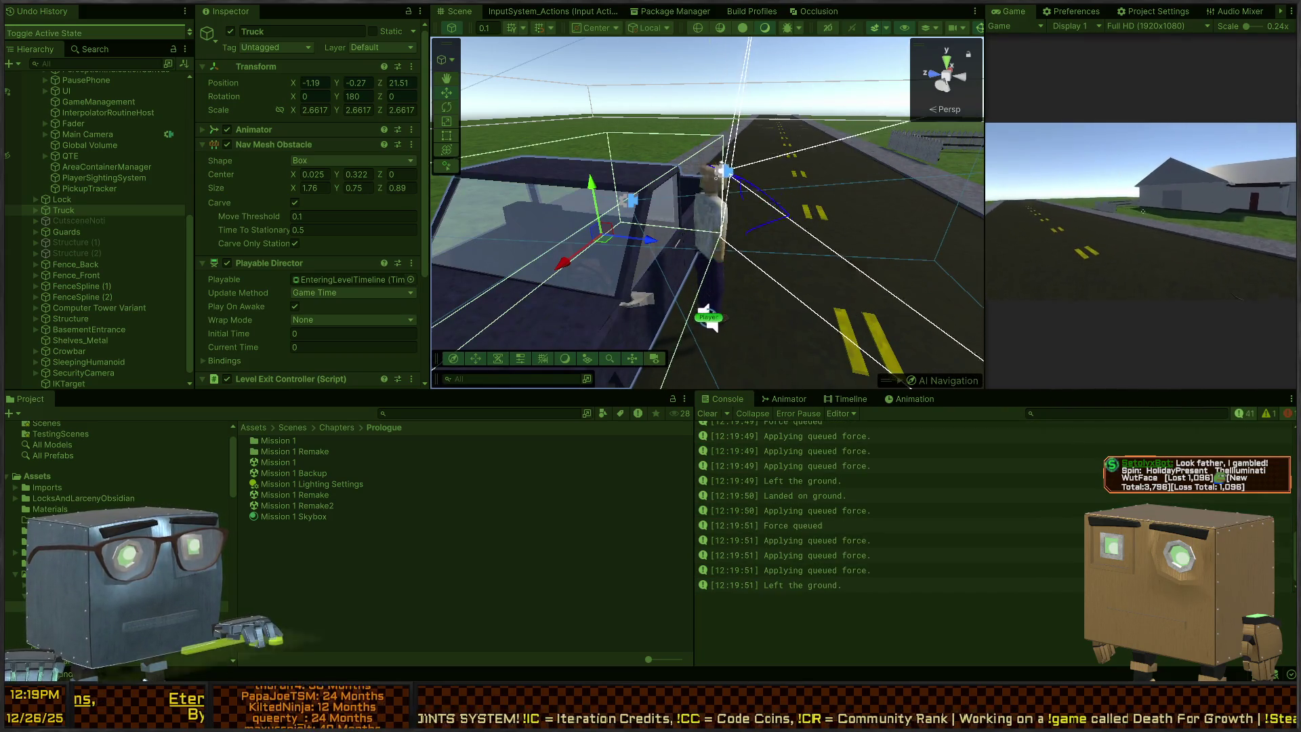
key("space")
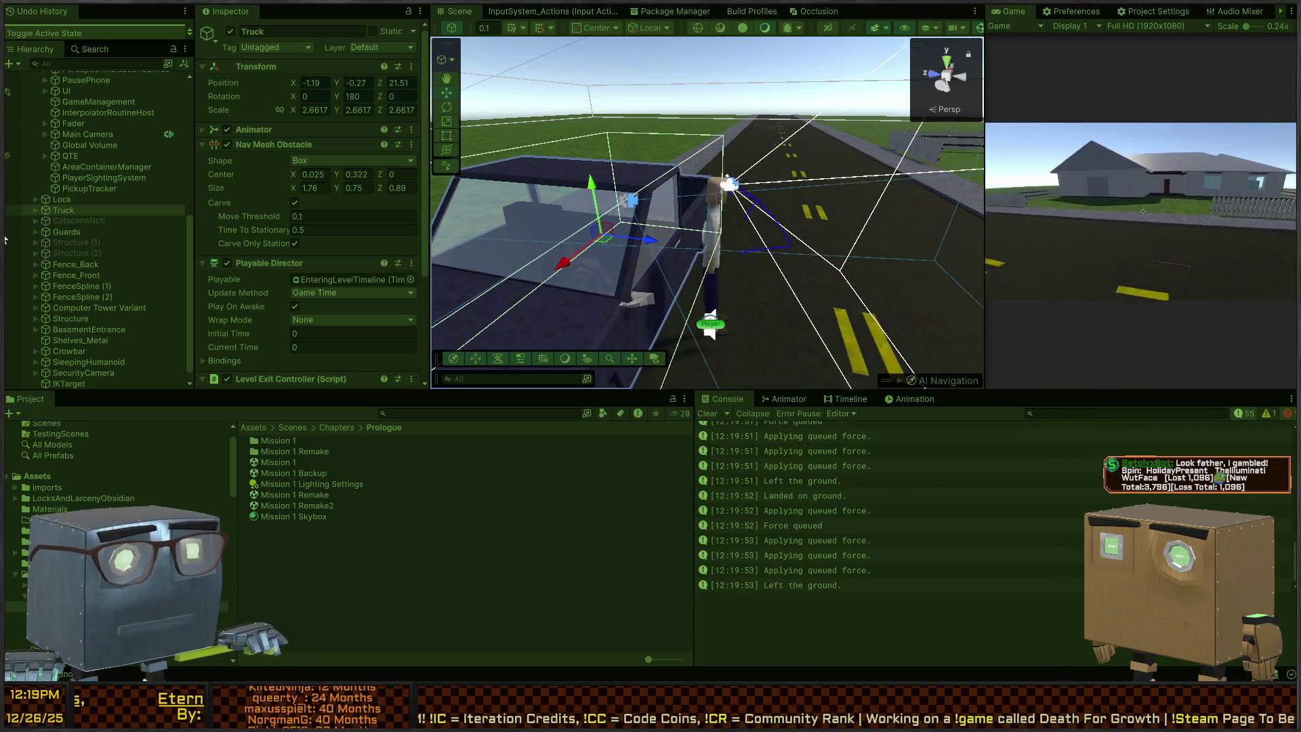
key("space")
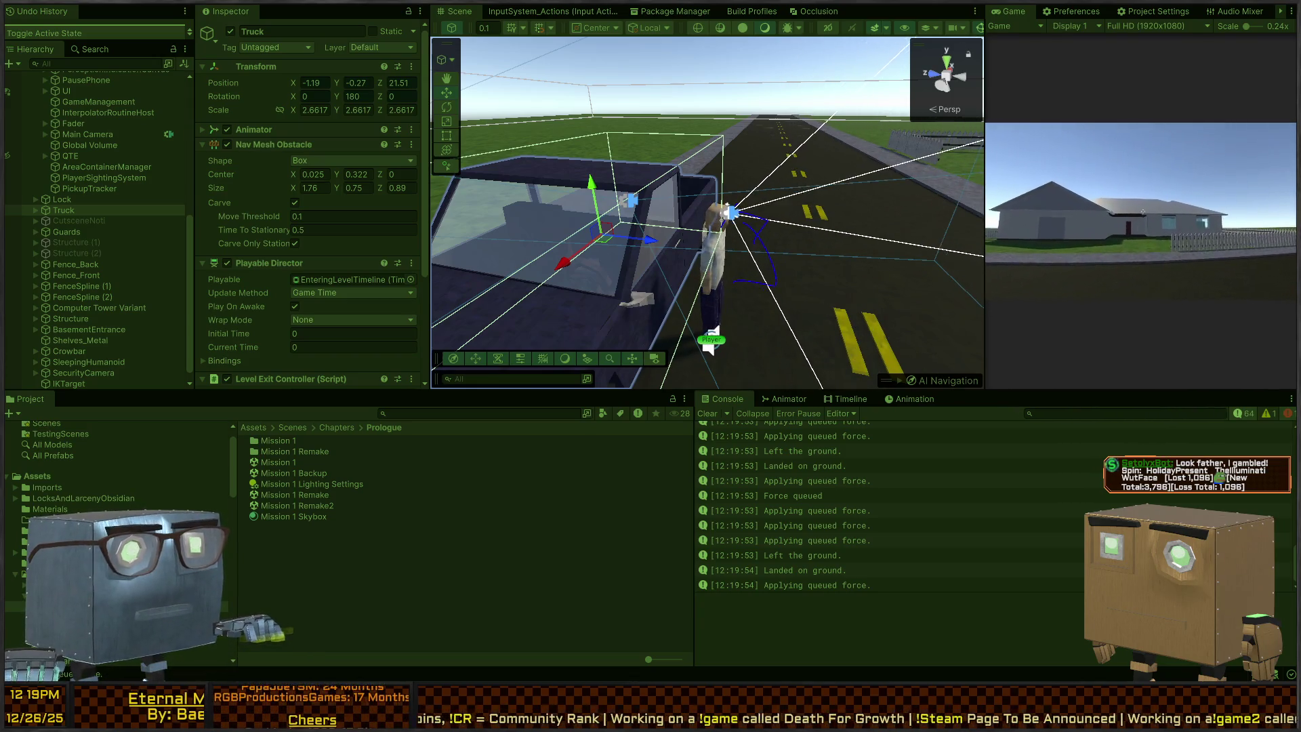
key("Escape")
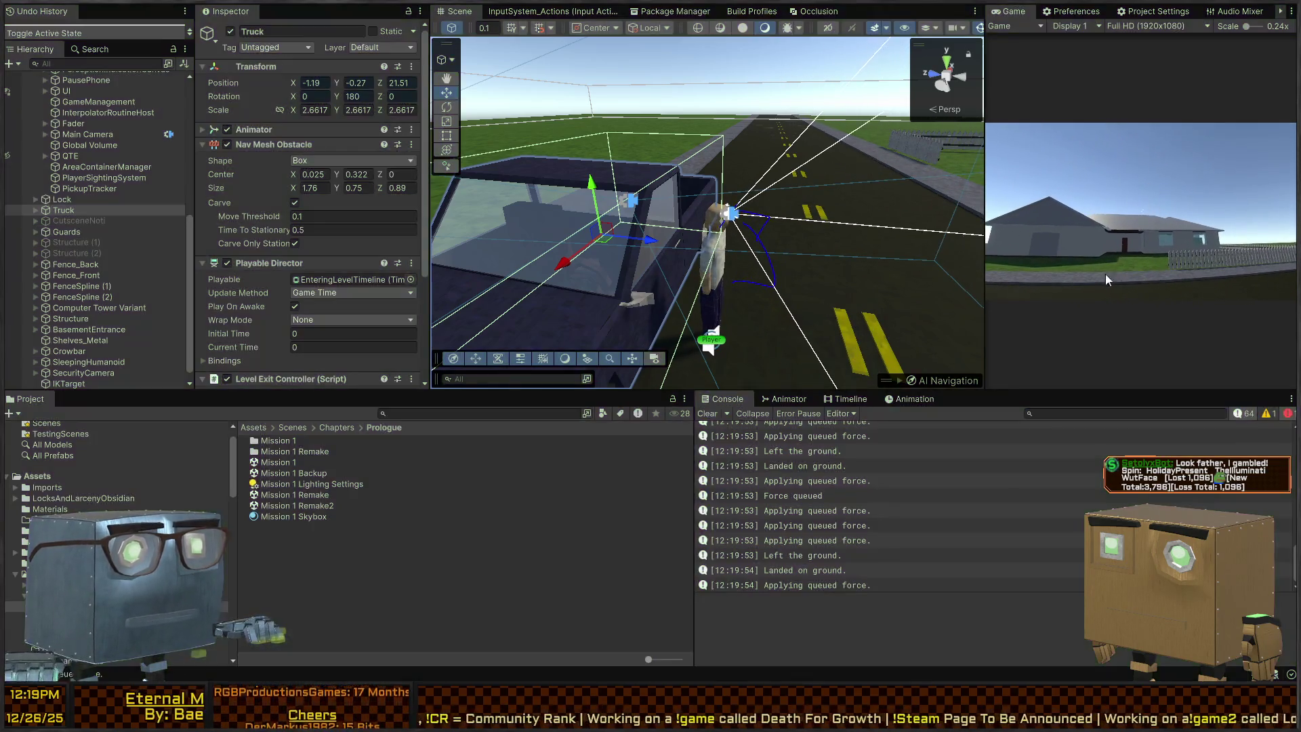
scroll(286, 332, "down", 3)
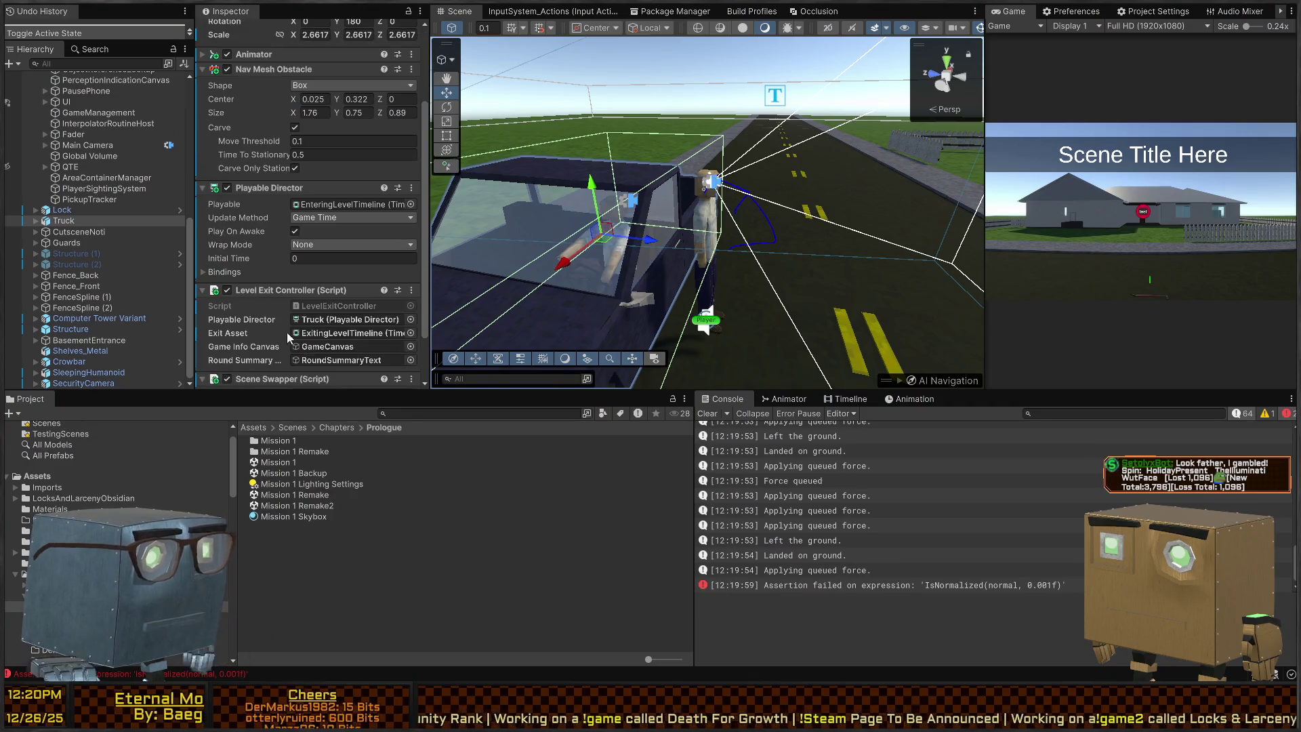
scroll(913, 554, "up", 10)
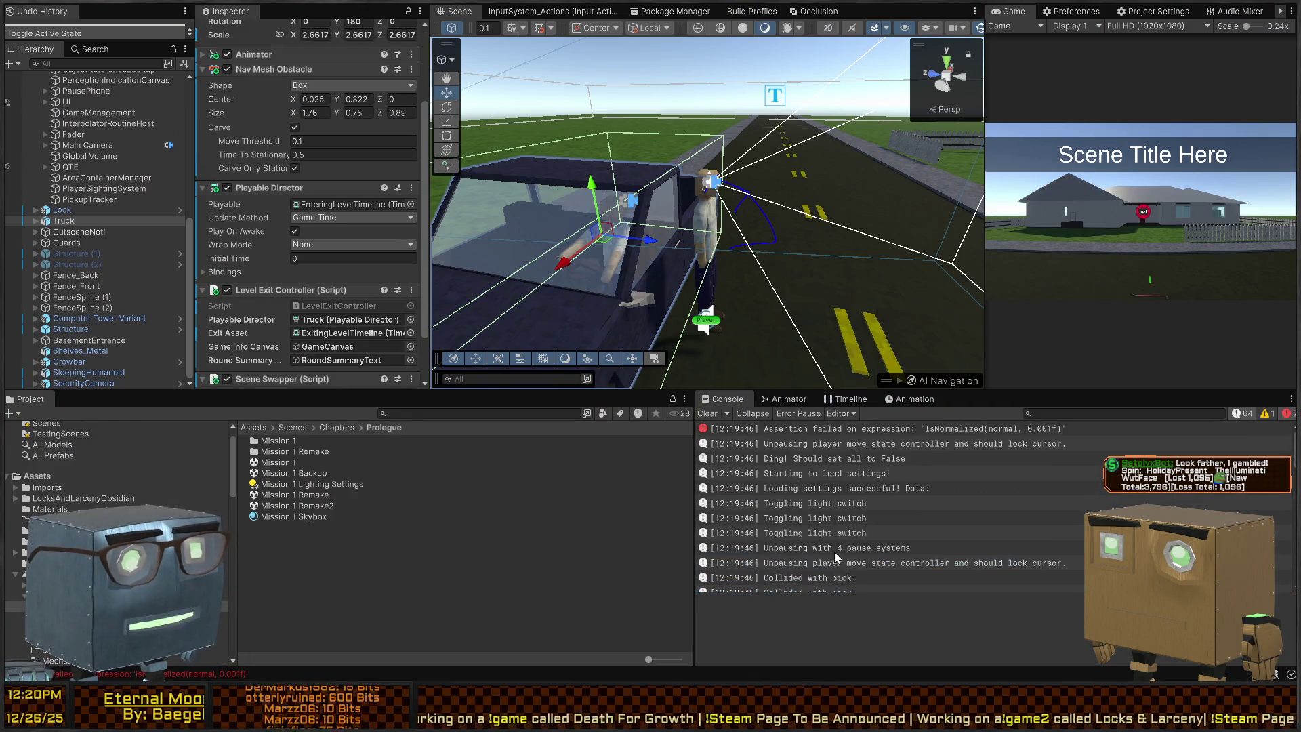
scroll(915, 459, "down", 5)
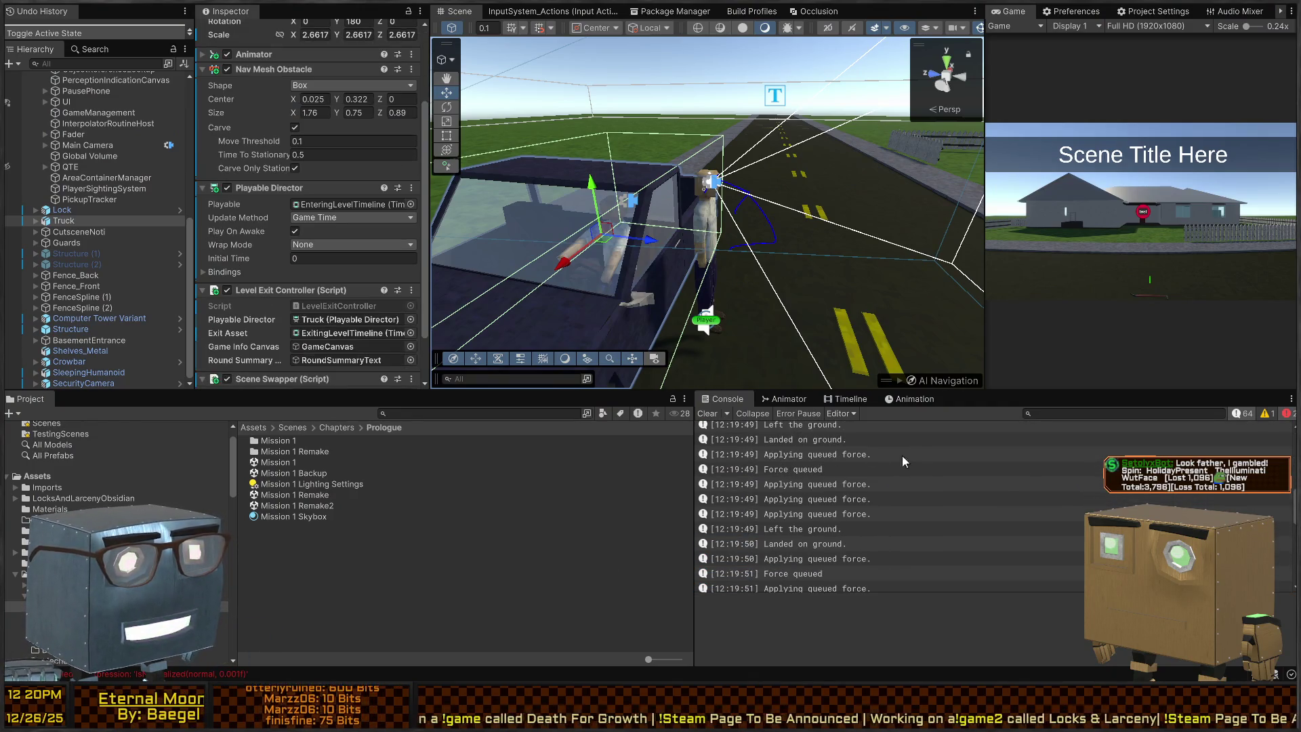
Open the Force queued log's code at line 34 and select the end of its statement.
double_click(820, 486)
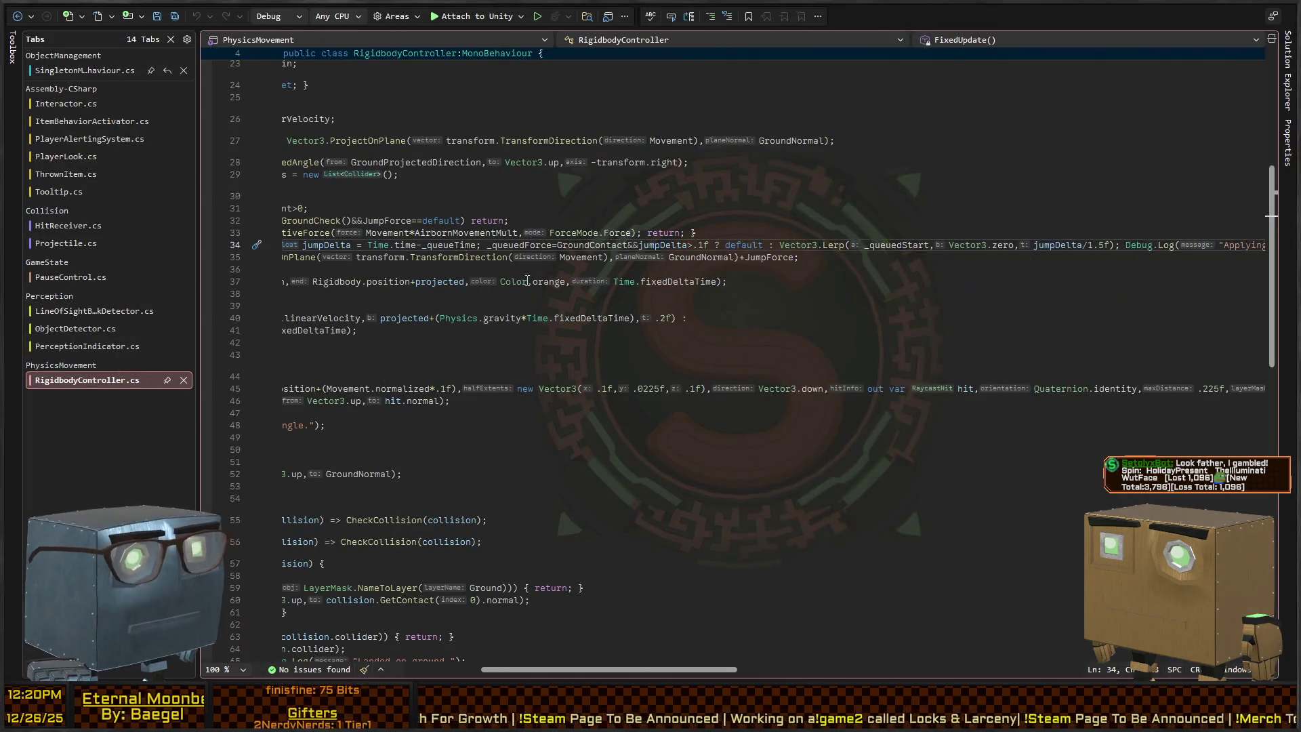
key("End")
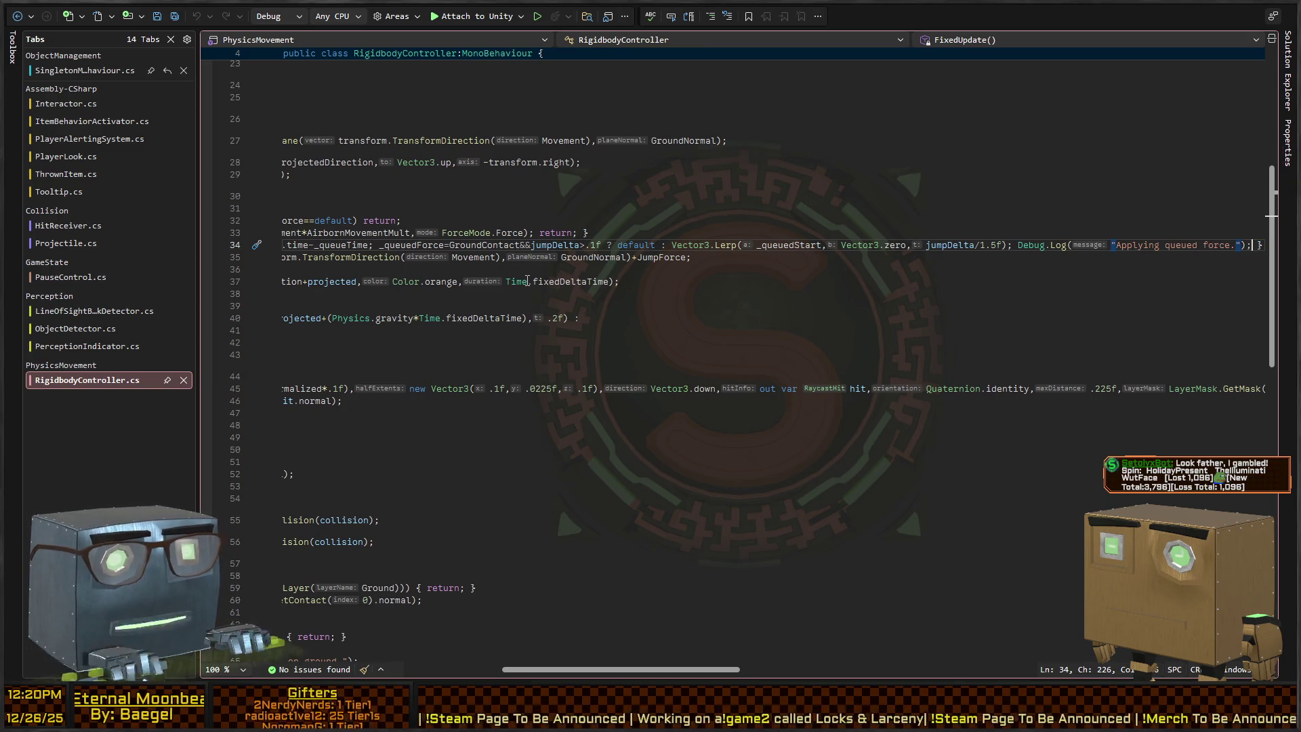
key("ctrl+shift+Left")
key("ctrl+shift+Left")
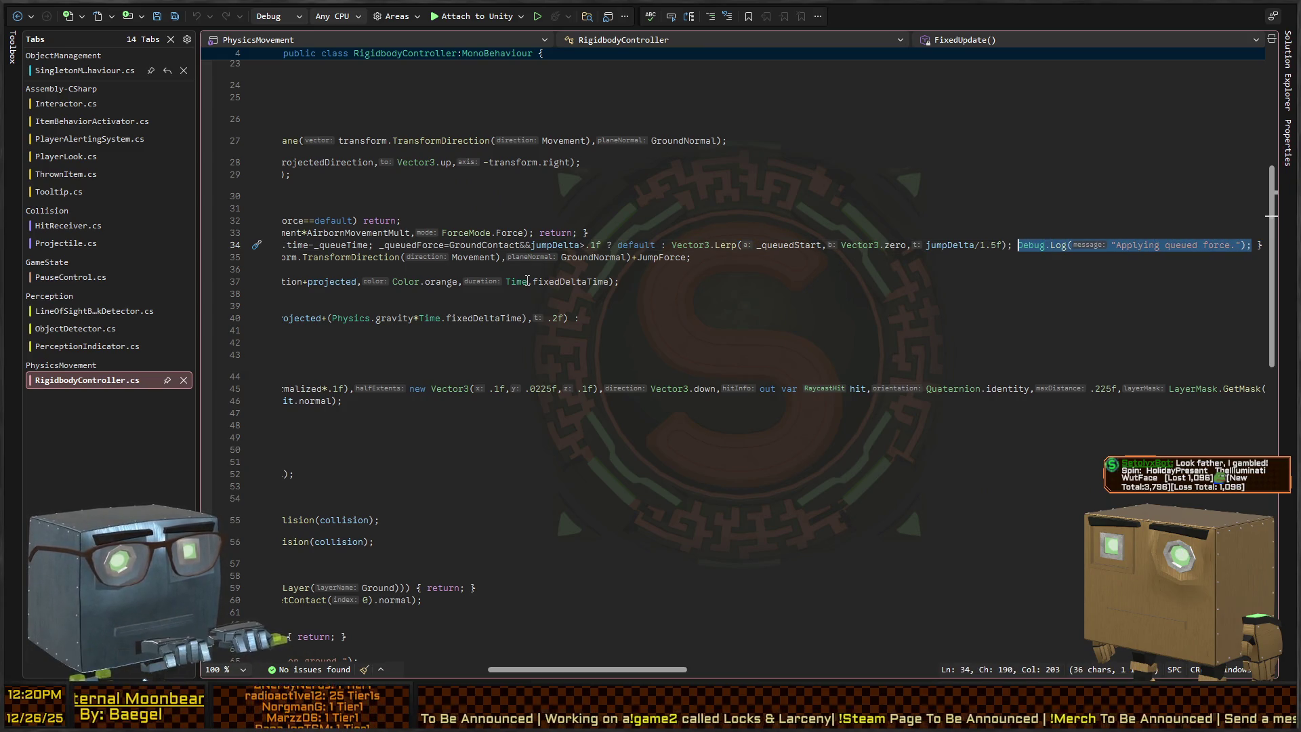
scroll(536, 225, "left", 5)
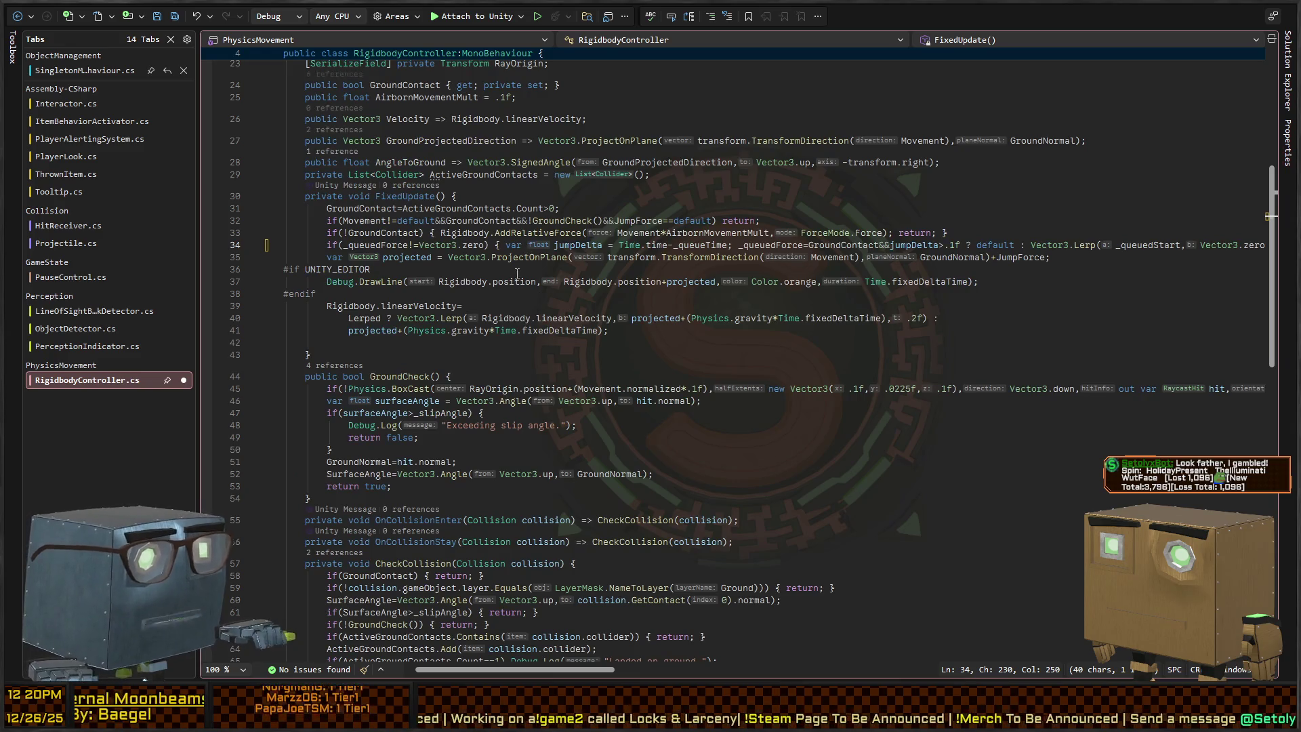
scroll(593, 322, "down", 5)
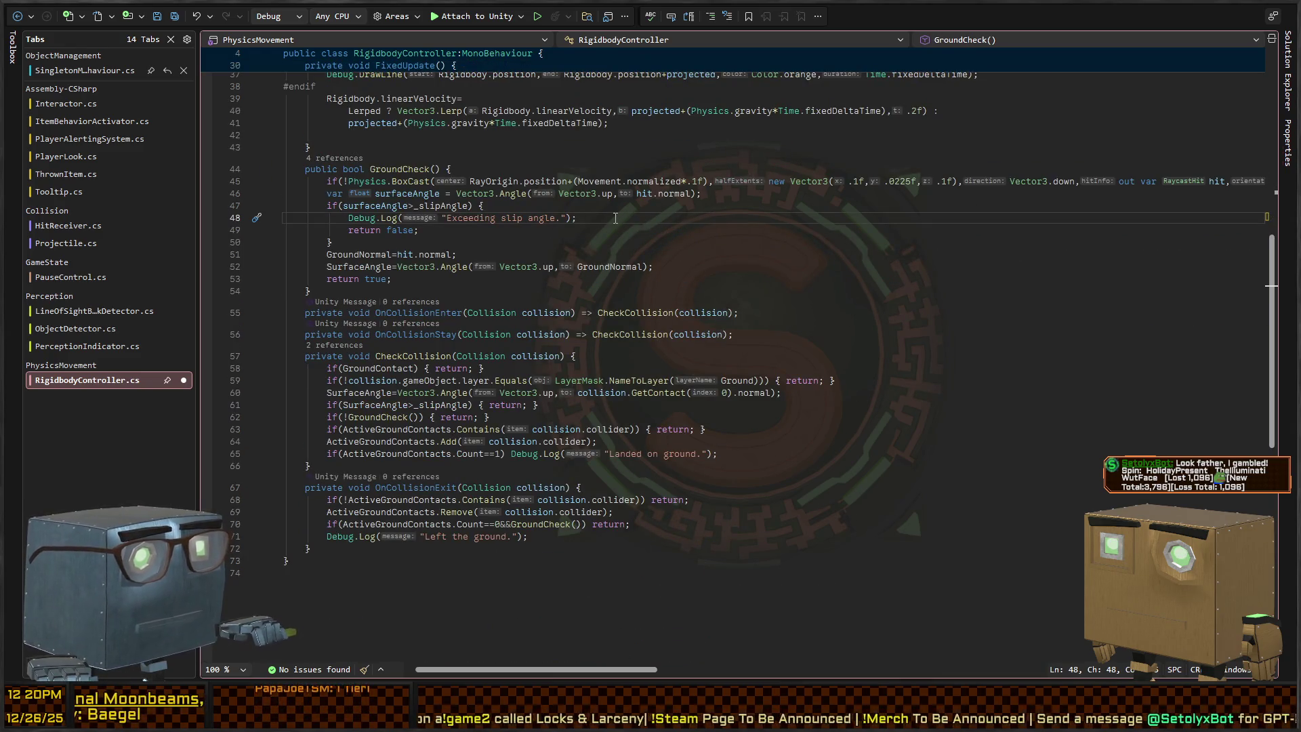
key("alt+Tab")
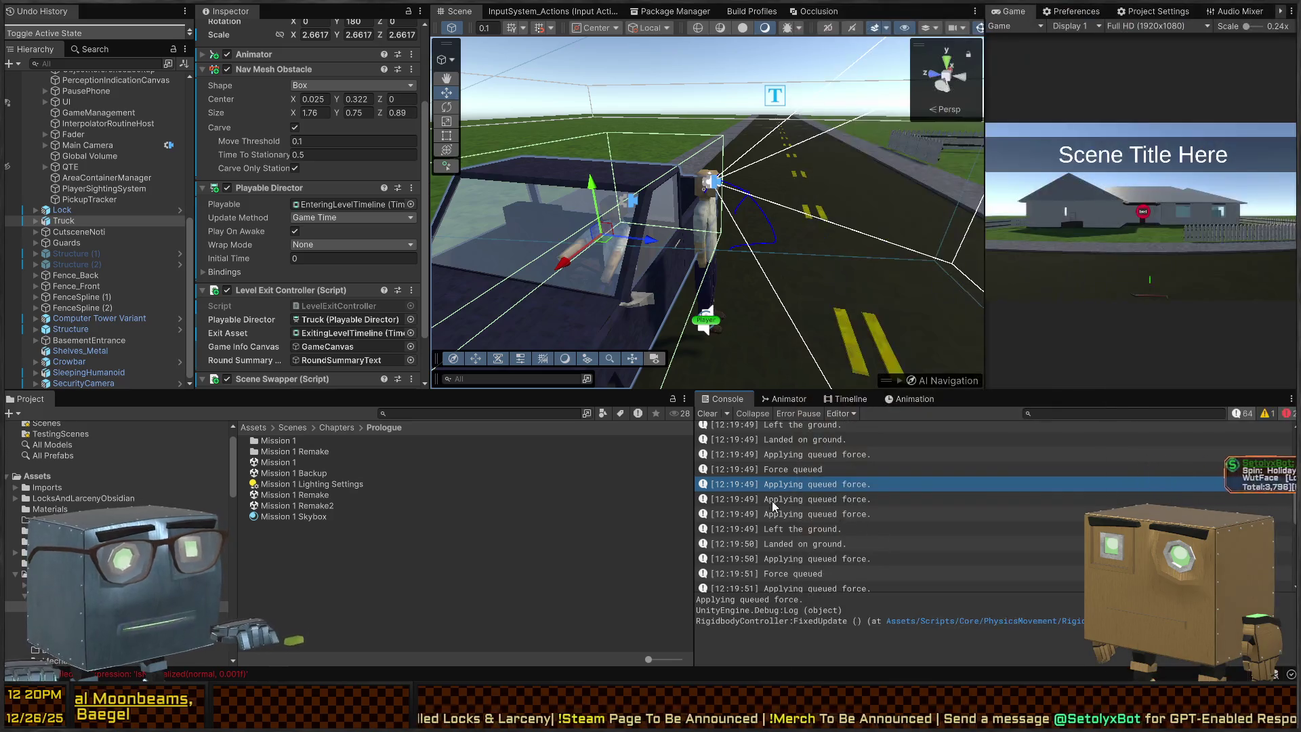
Jump to the Force queued and Left the ground. logging lines in RigidbodyController.cs.
double_click(805, 470)
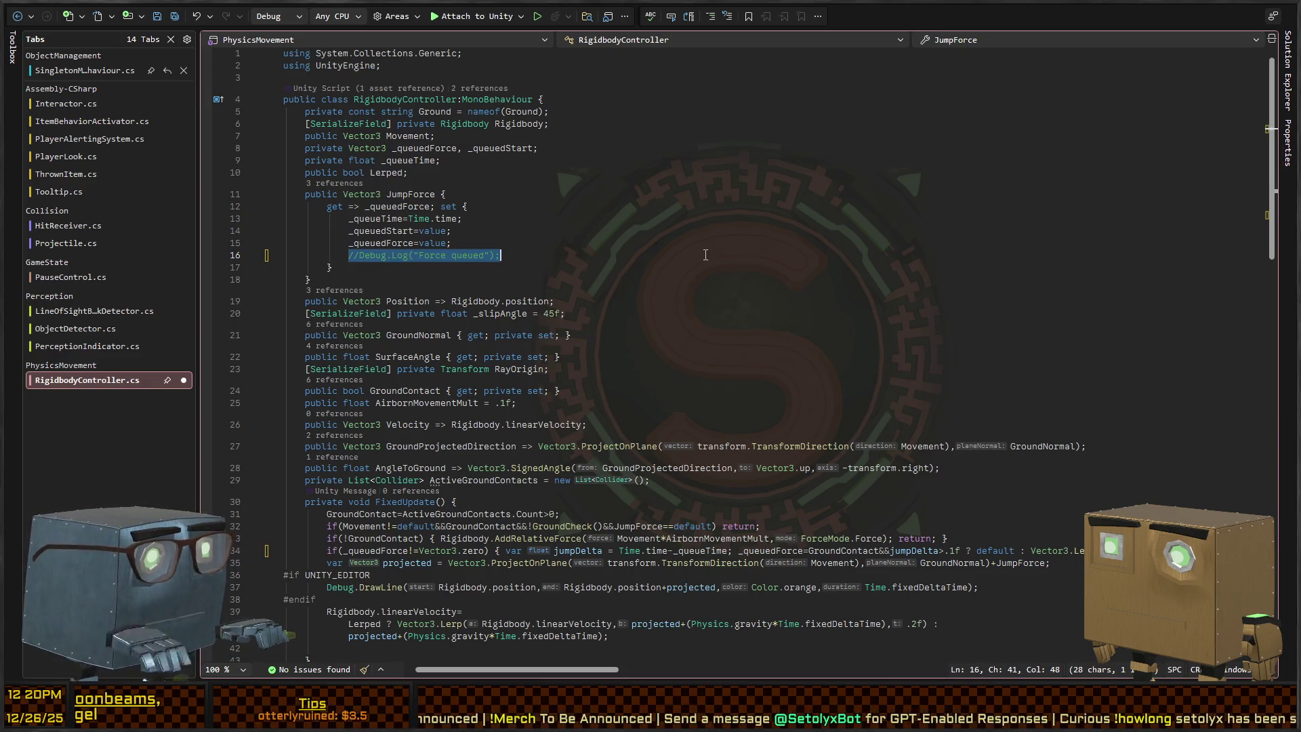
key("alt+Tab")
left_click(811, 488)
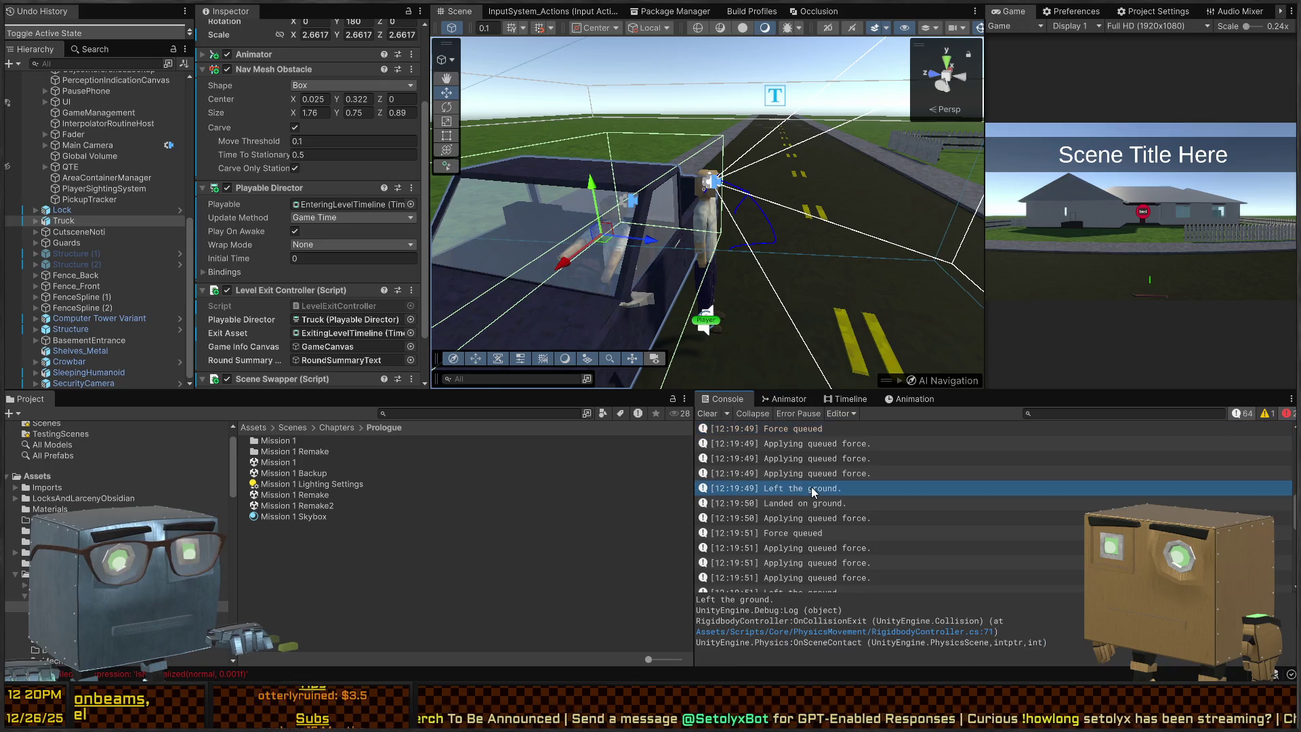
double_click(811, 488)
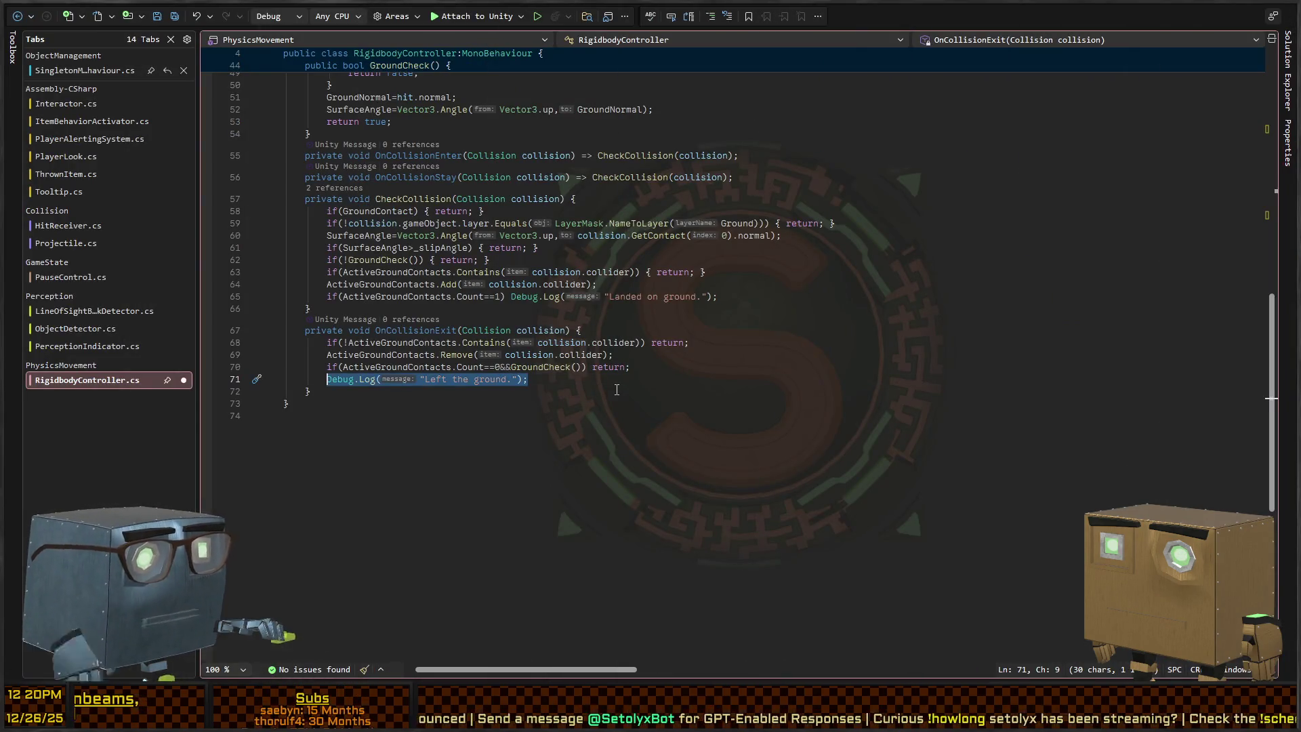
key("alt+Tab")
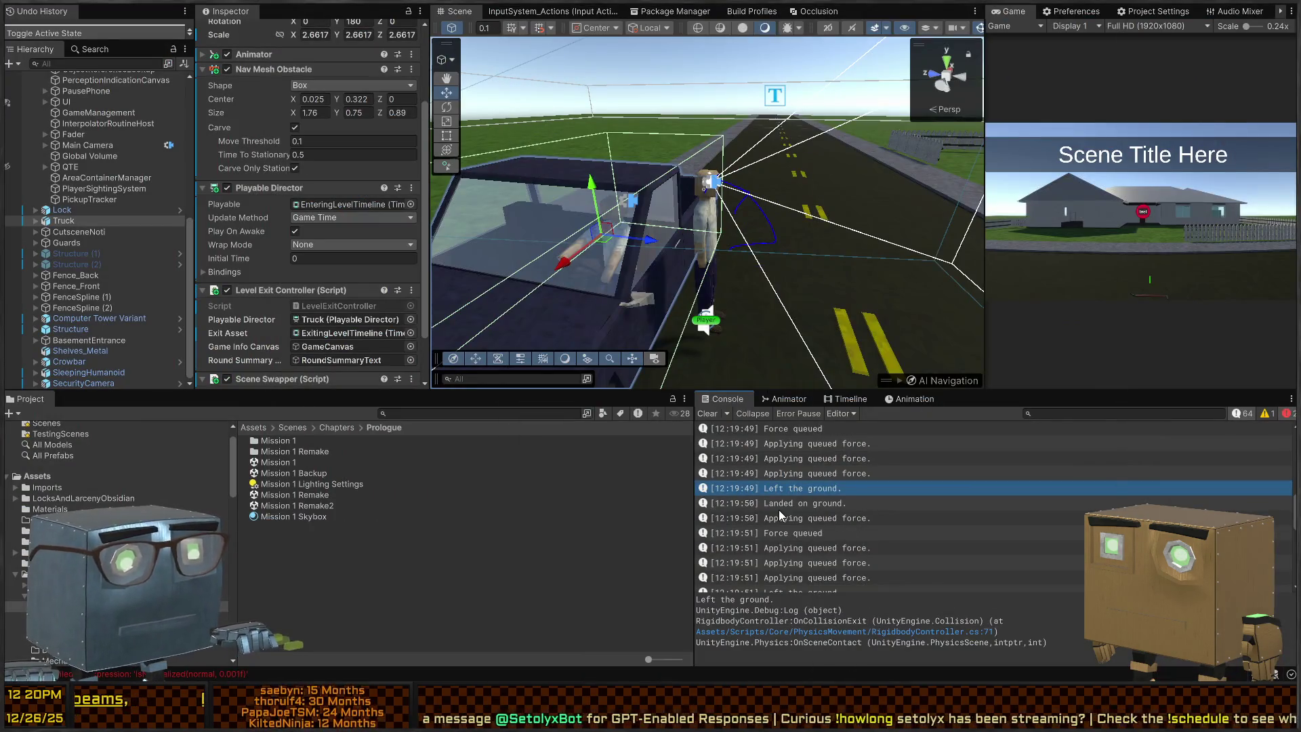
Open the Landed on ground. logging line and select the whole line.
scroll(849, 515, "down", 5)
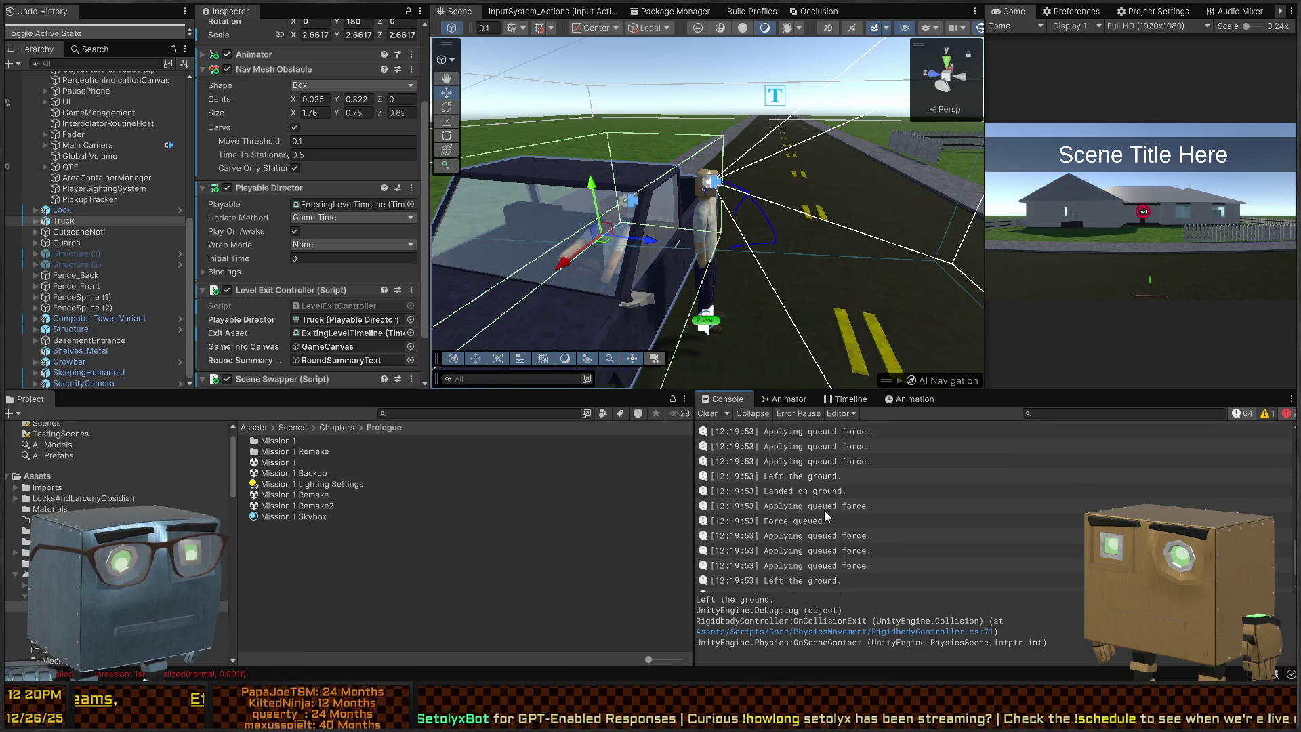
double_click(791, 558)
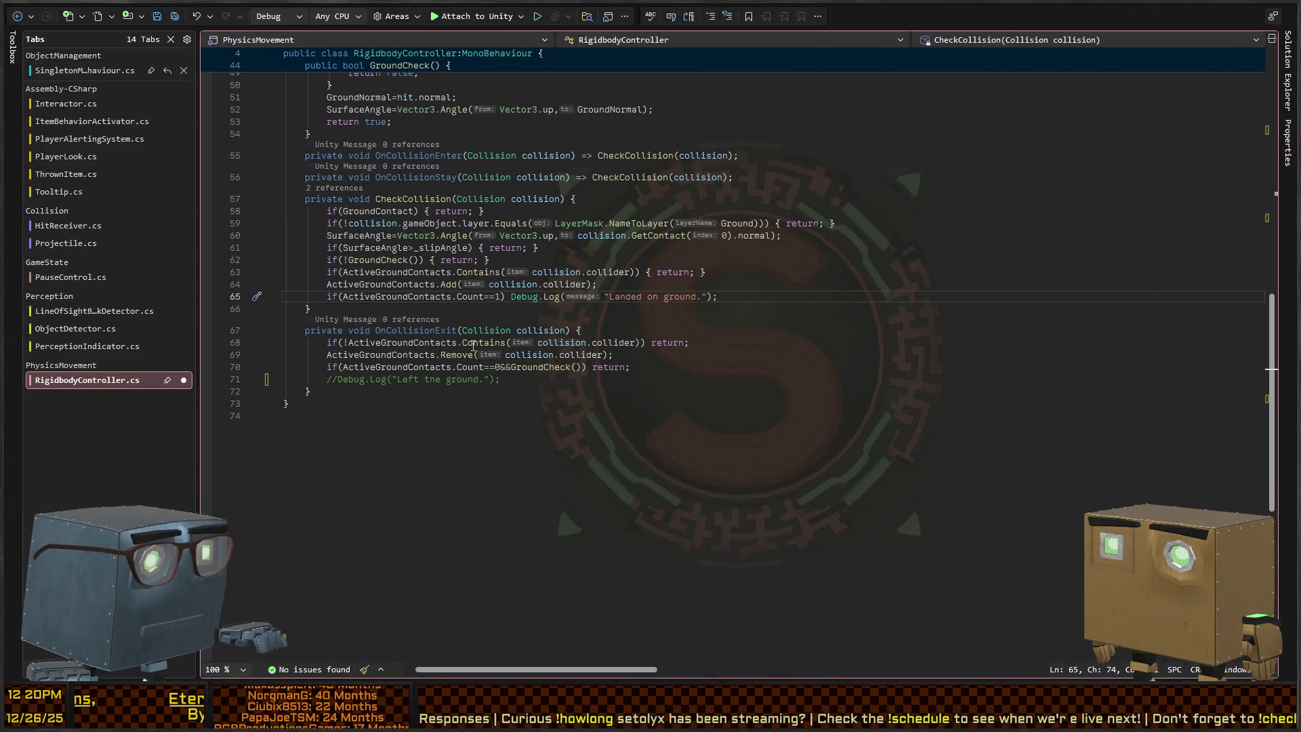
key("shift+End")
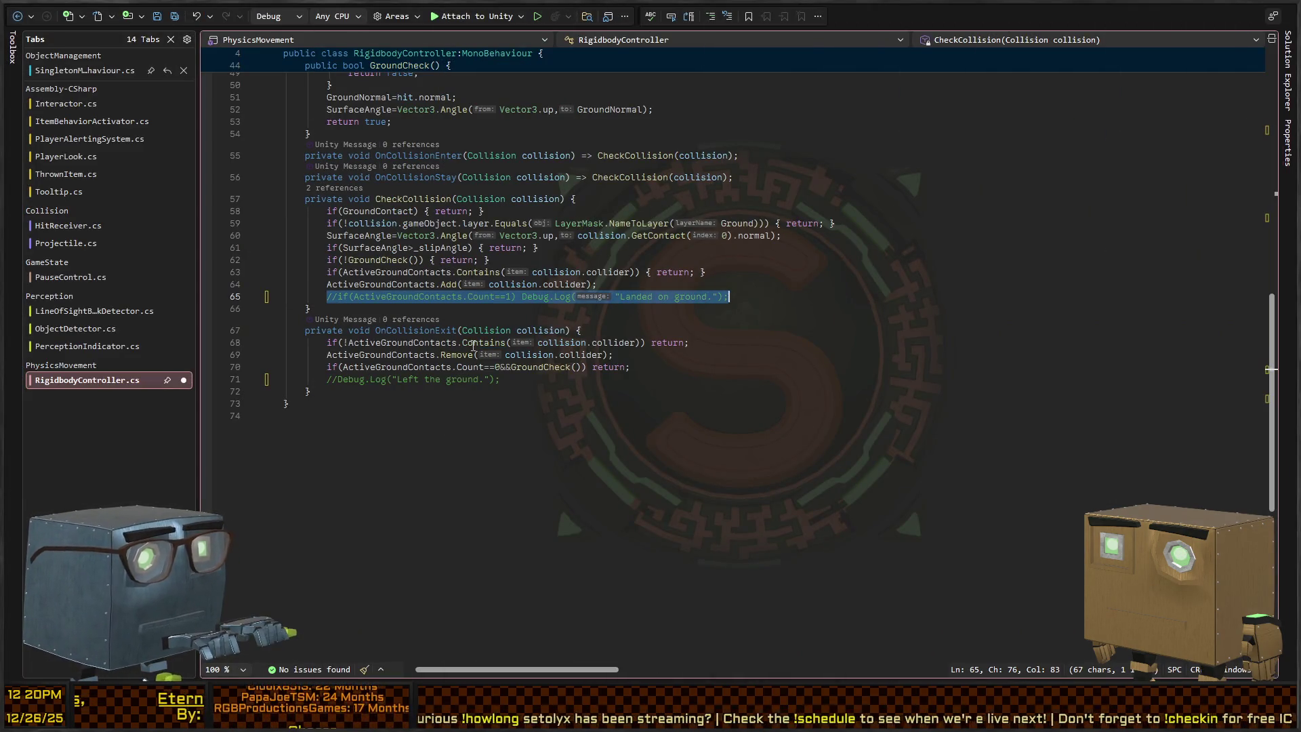
key("alt+Tab")
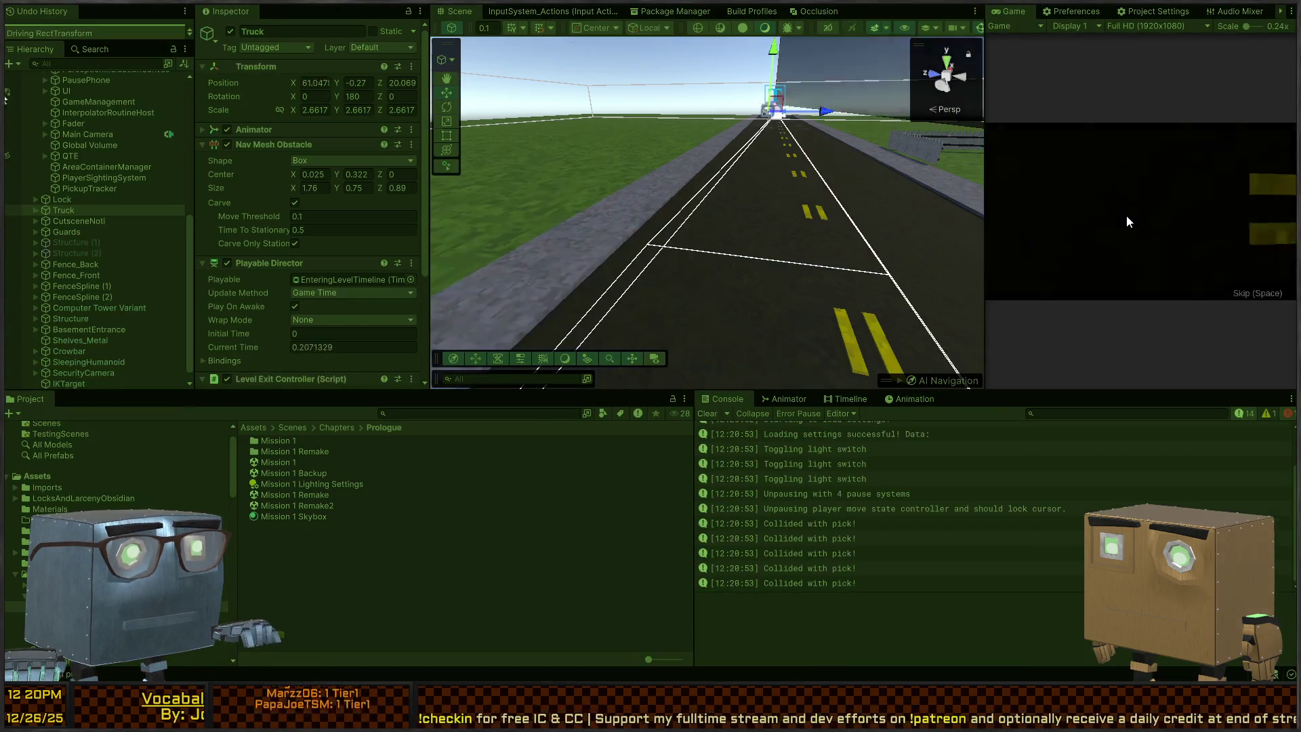
Skip the truck cutscene, walk forward, toggle the pause phone, and inspect the NullReferenceException trace.
key("space")
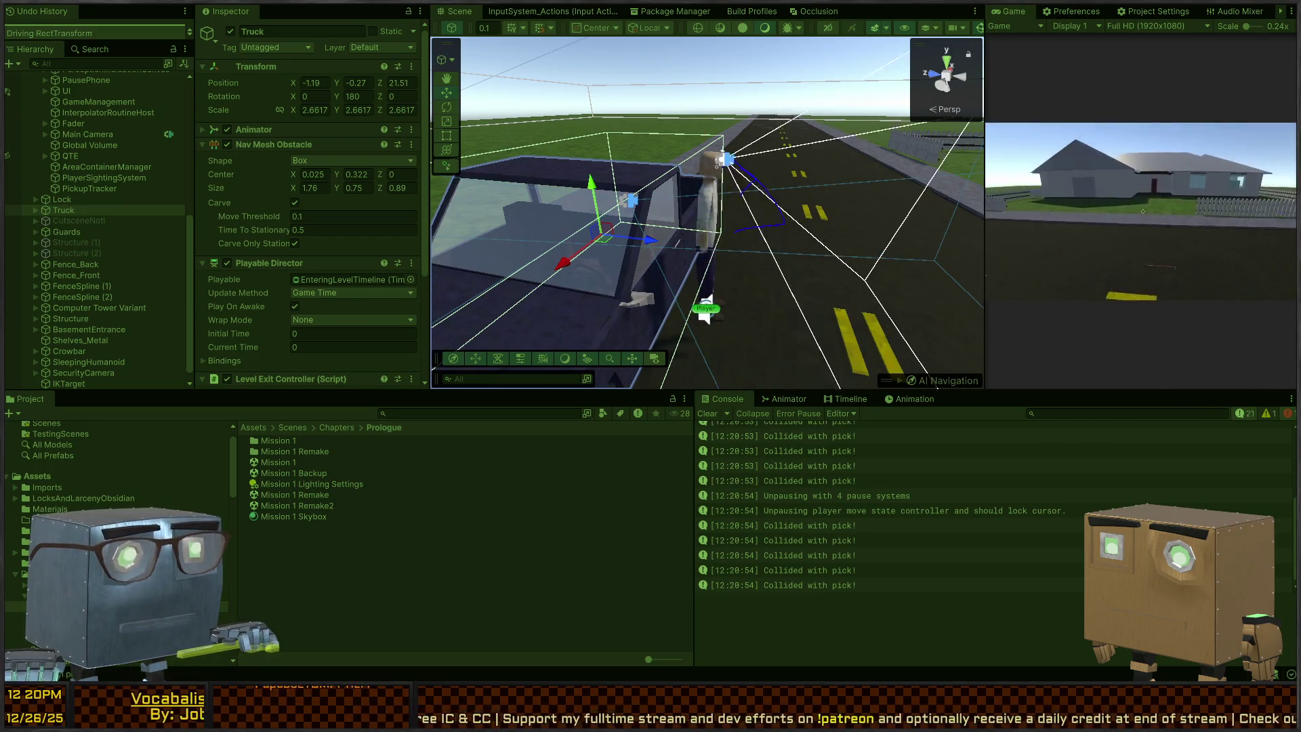
key("w")
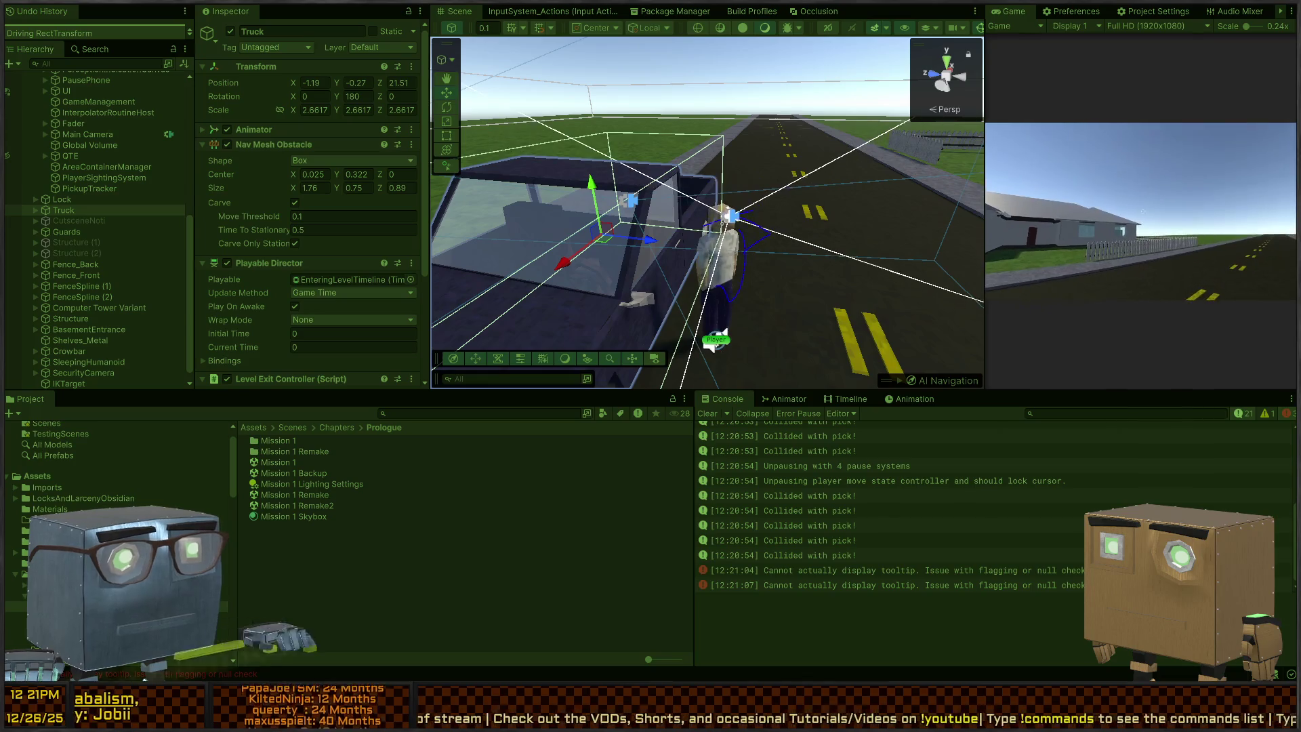
key("Escape")
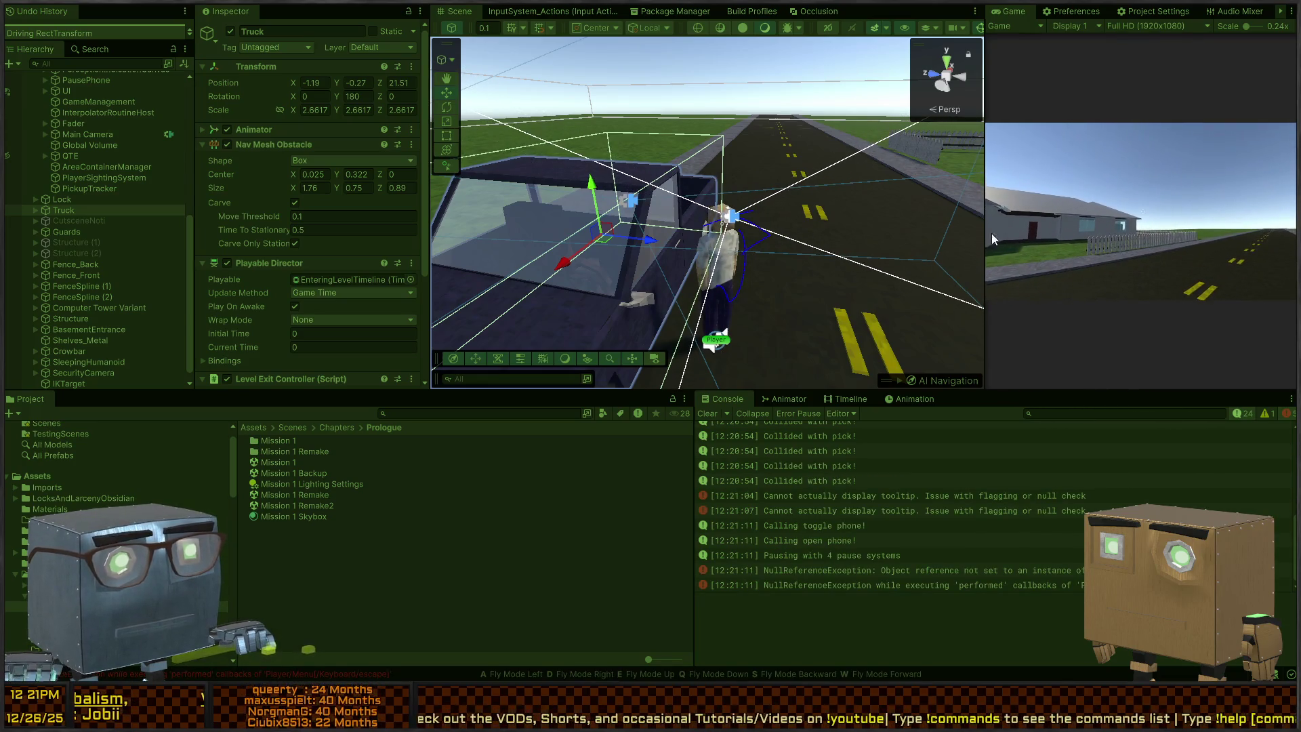
key("Escape")
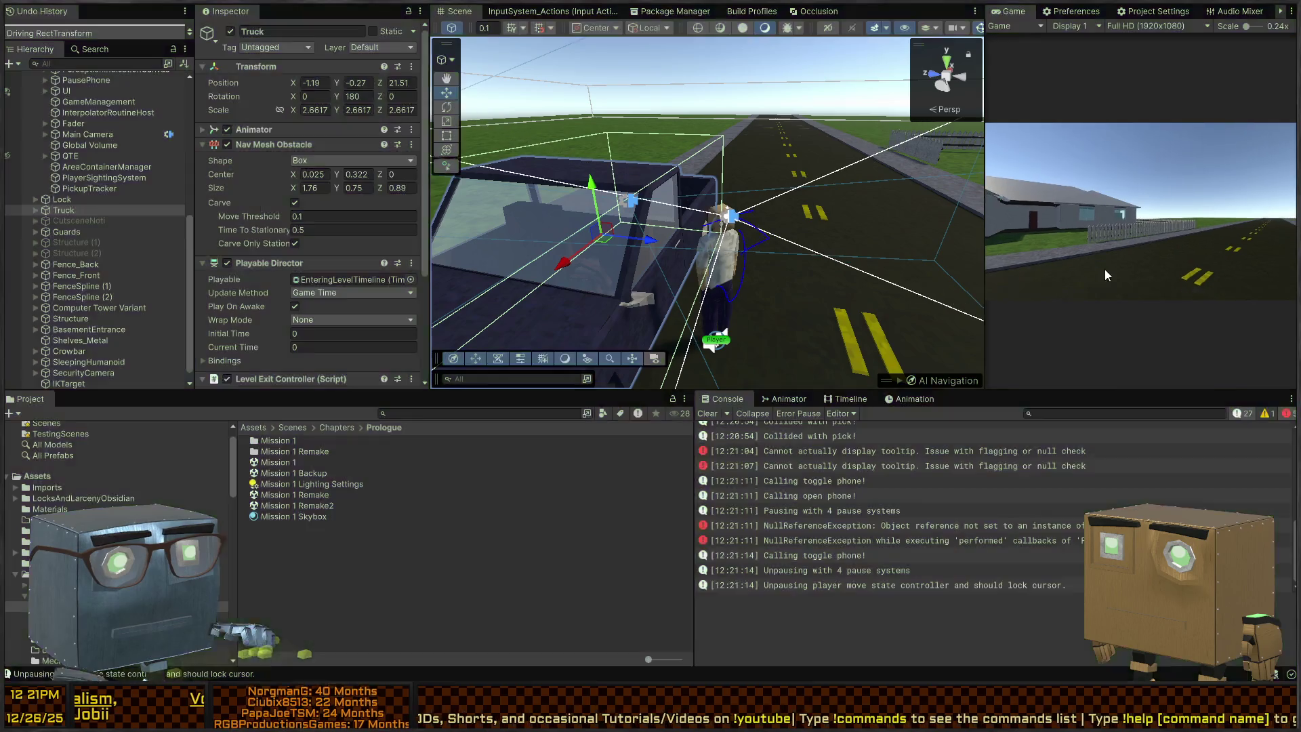
left_click(955, 513)
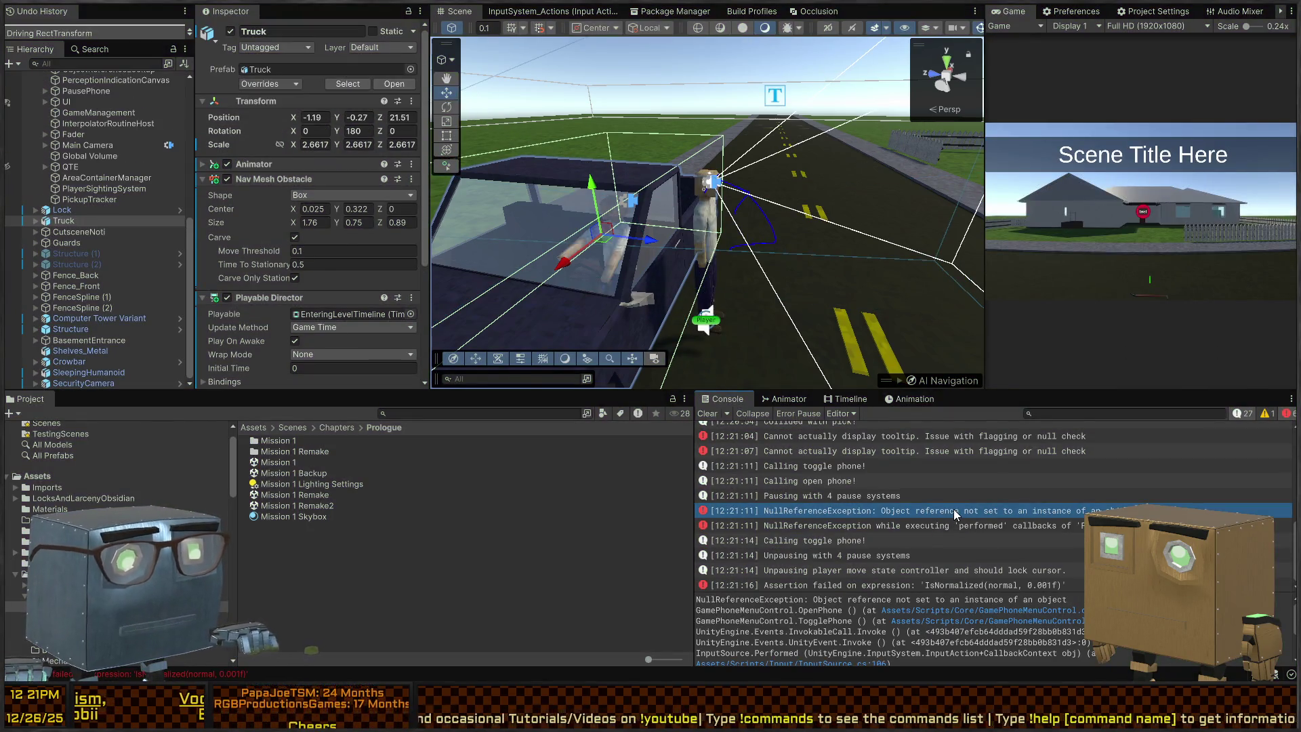
Check the OpenPhone code behind the NullReferenceException and scroll back through the Console.
key("alt+Tab")
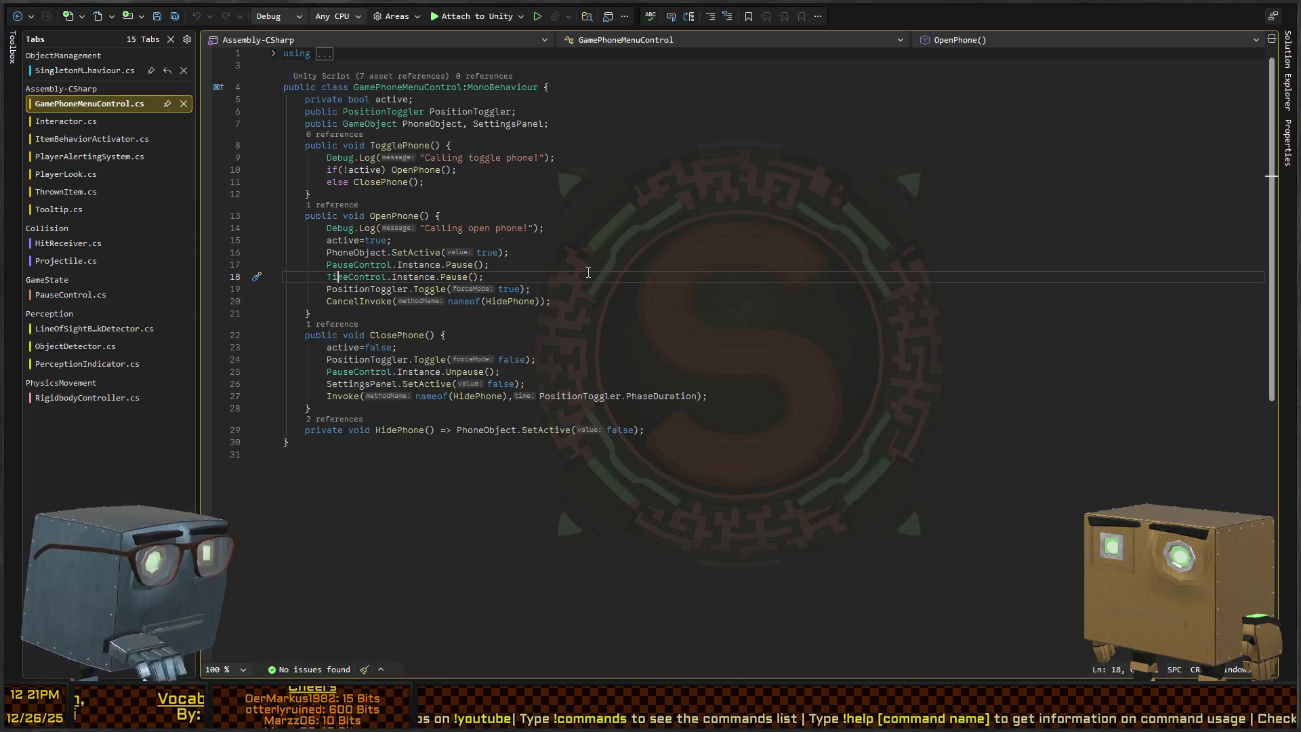
key("alt+Tab")
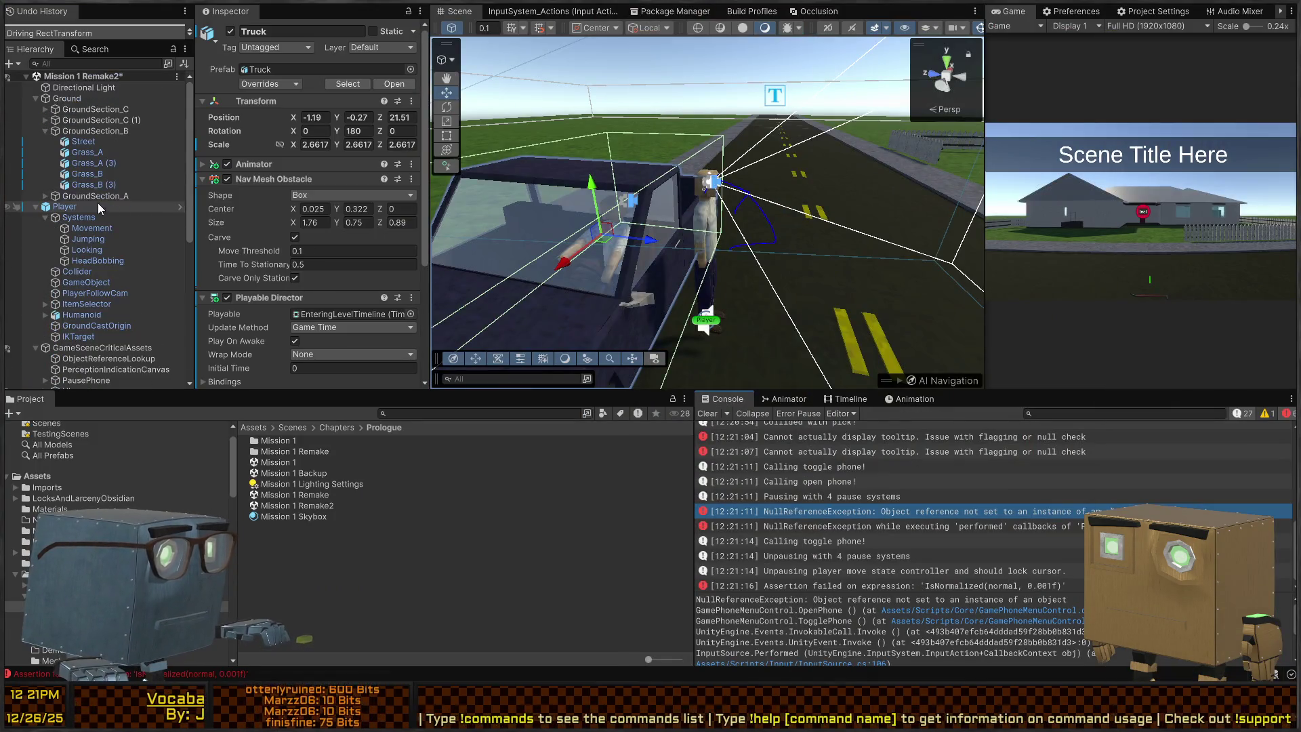
scroll(75, 234, "down", 10)
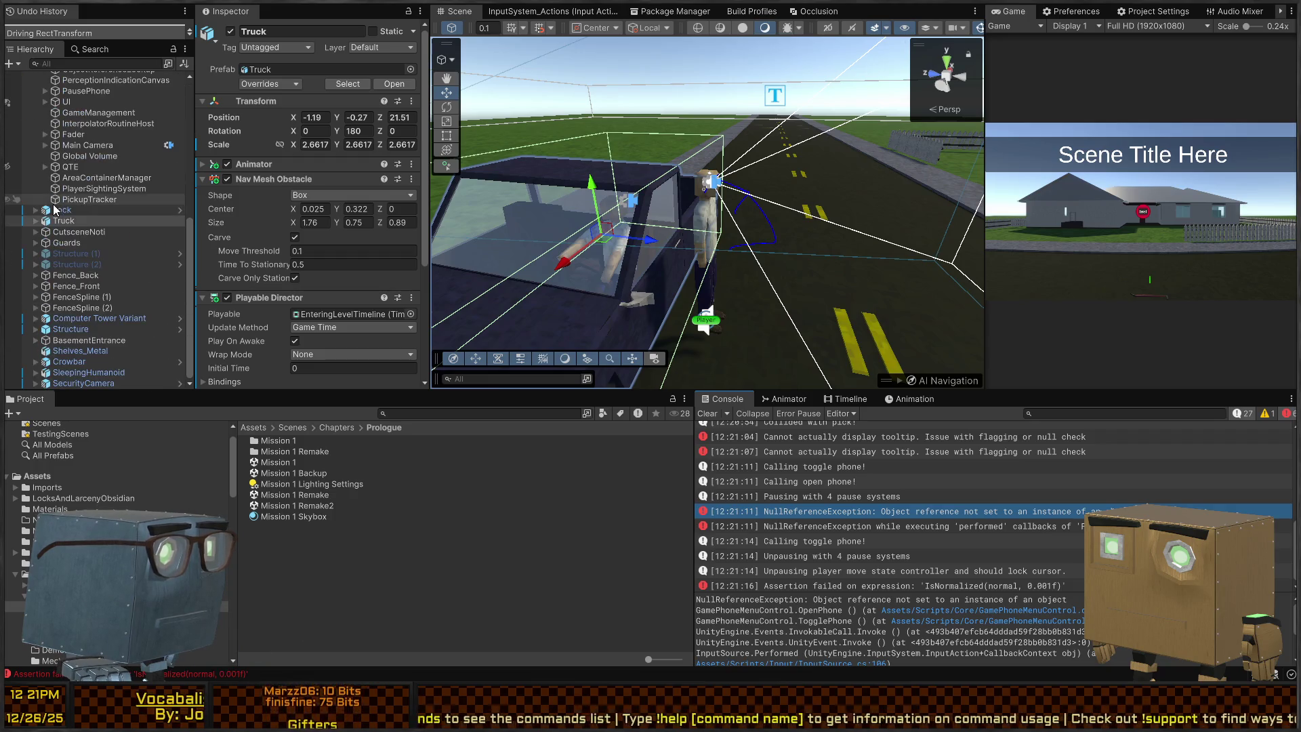
scroll(51, 196, "up", 10)
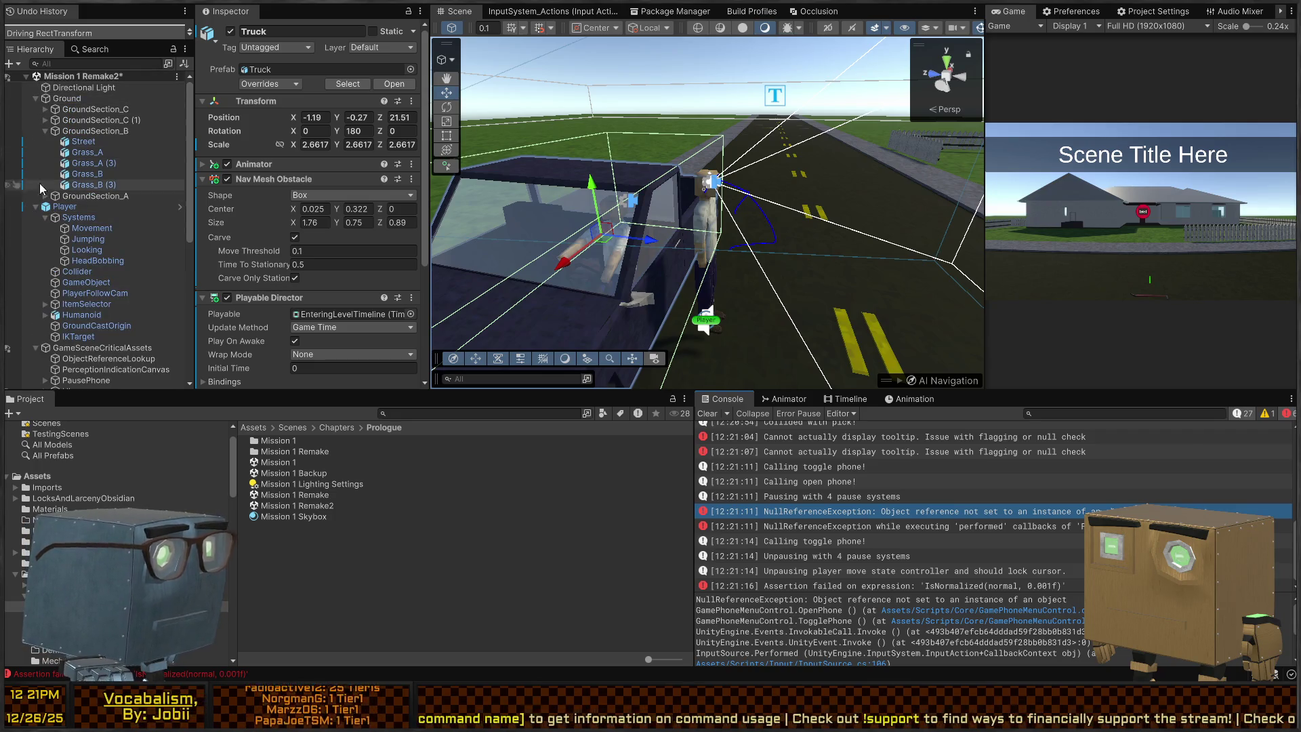
Collapse Ground and Player, frame the Directional Light, and rename it to Sun.
left_click(35, 100)
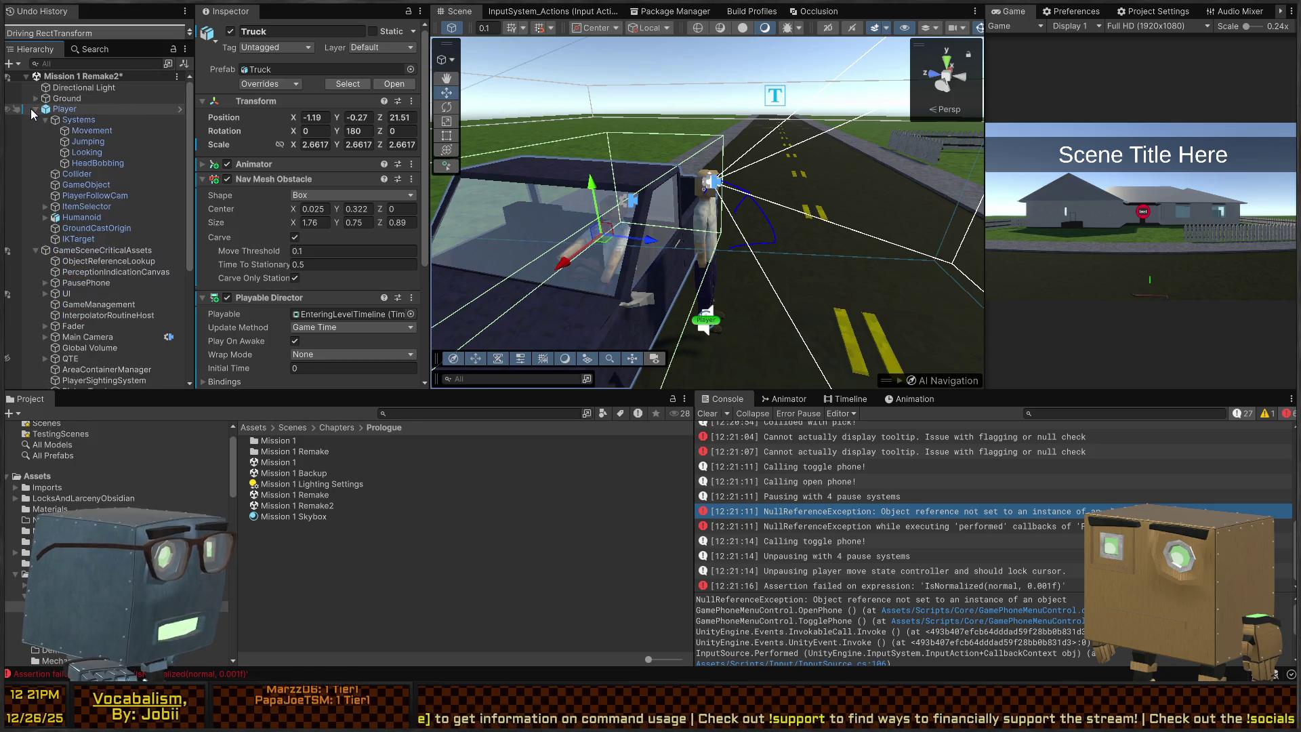
left_click(31, 109)
left_click(34, 111)
left_click(71, 88)
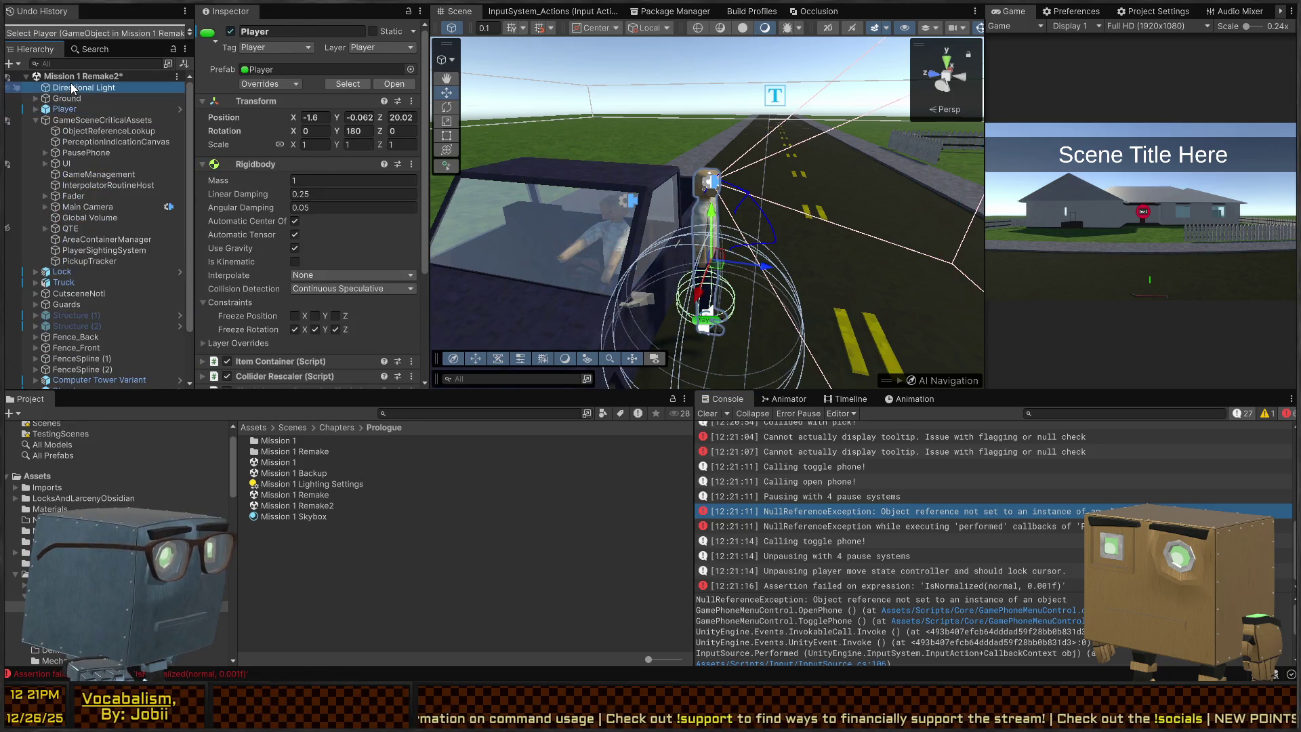
key("f")
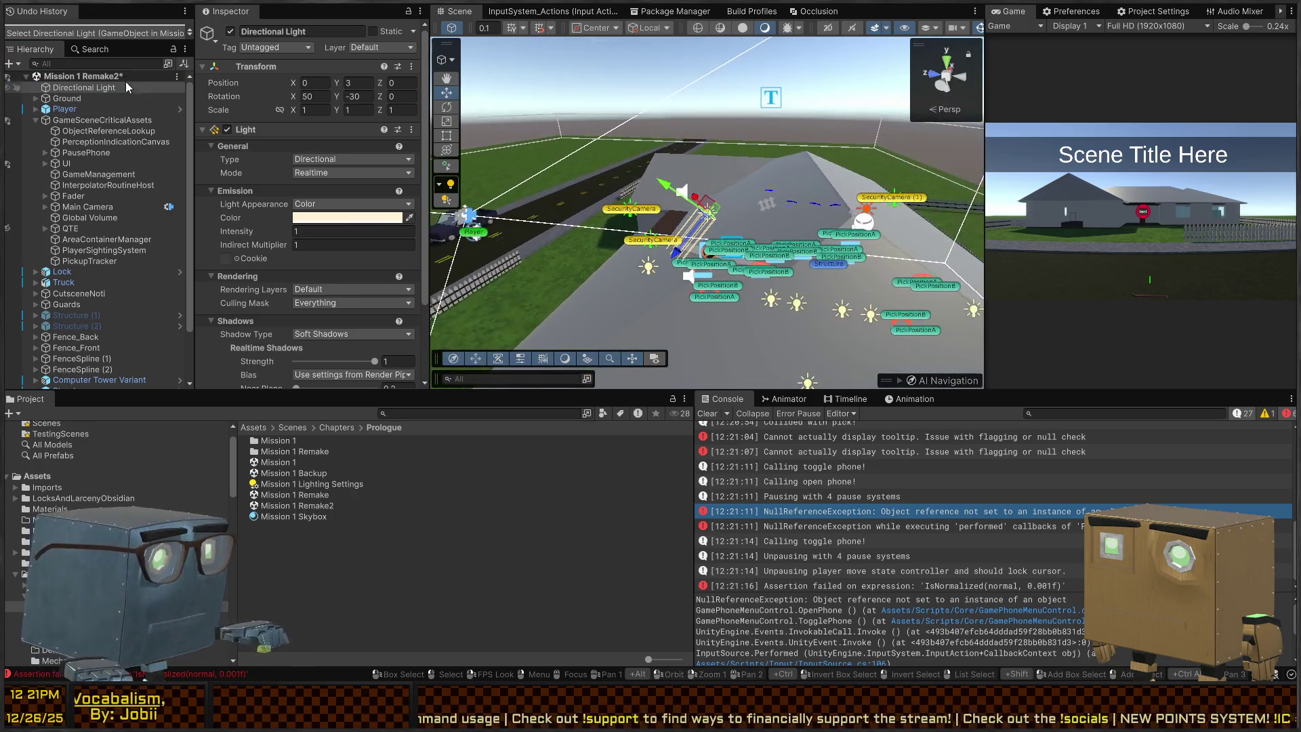
left_click(103, 88)
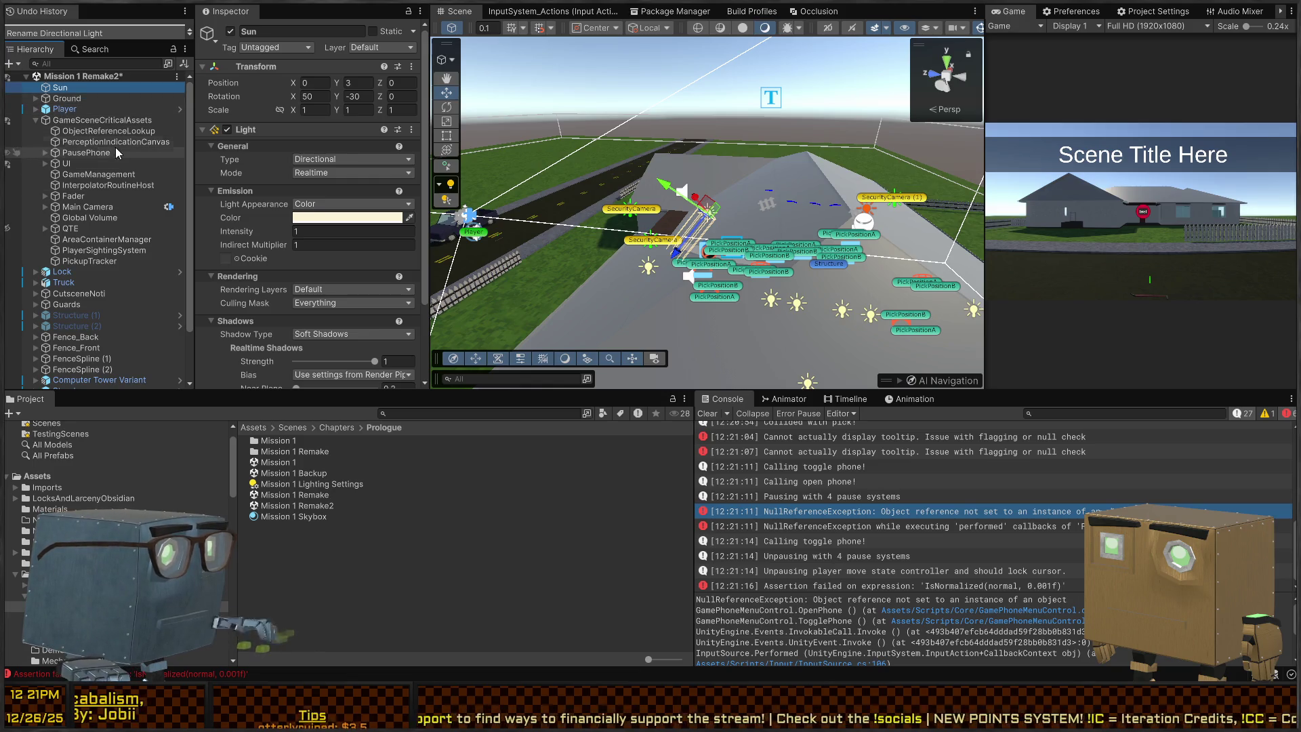
left_click(50, 153)
Add a Time Control script to PausePhone above its Input Source, then start play mode.
scroll(244, 198, "down", 5)
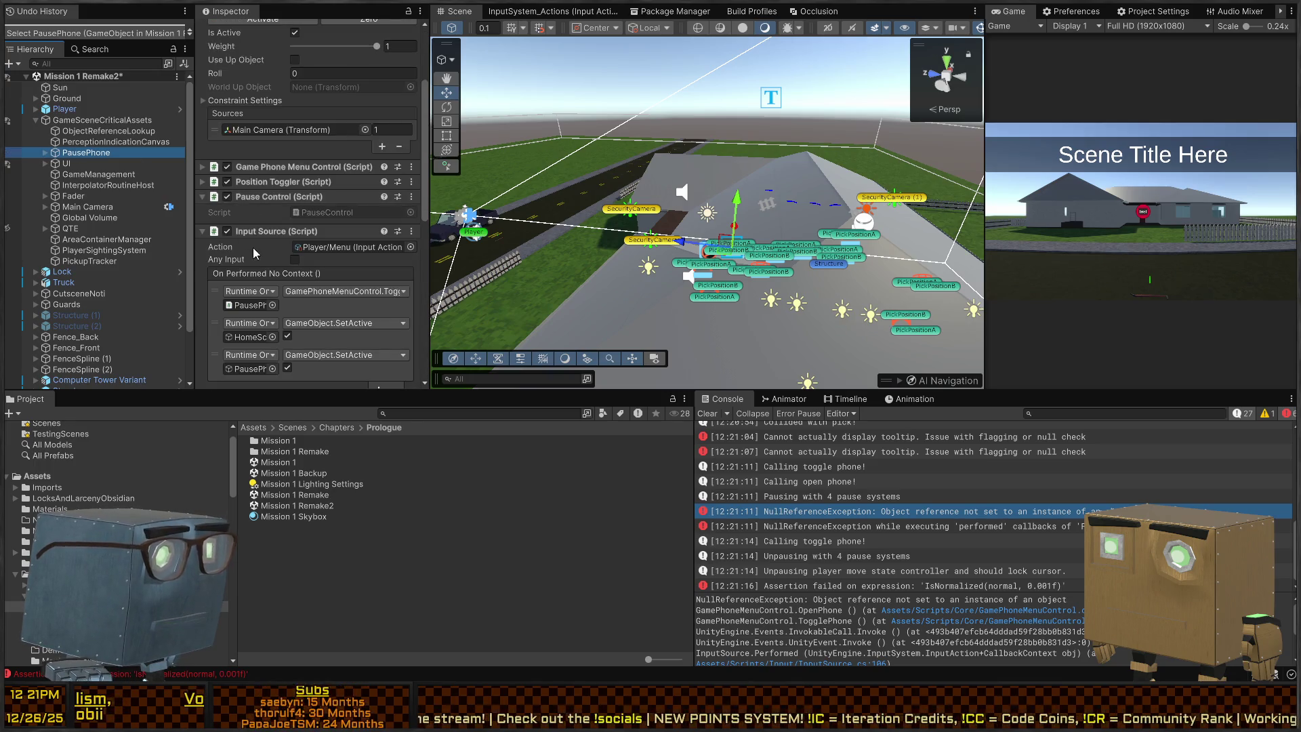
left_click(266, 233)
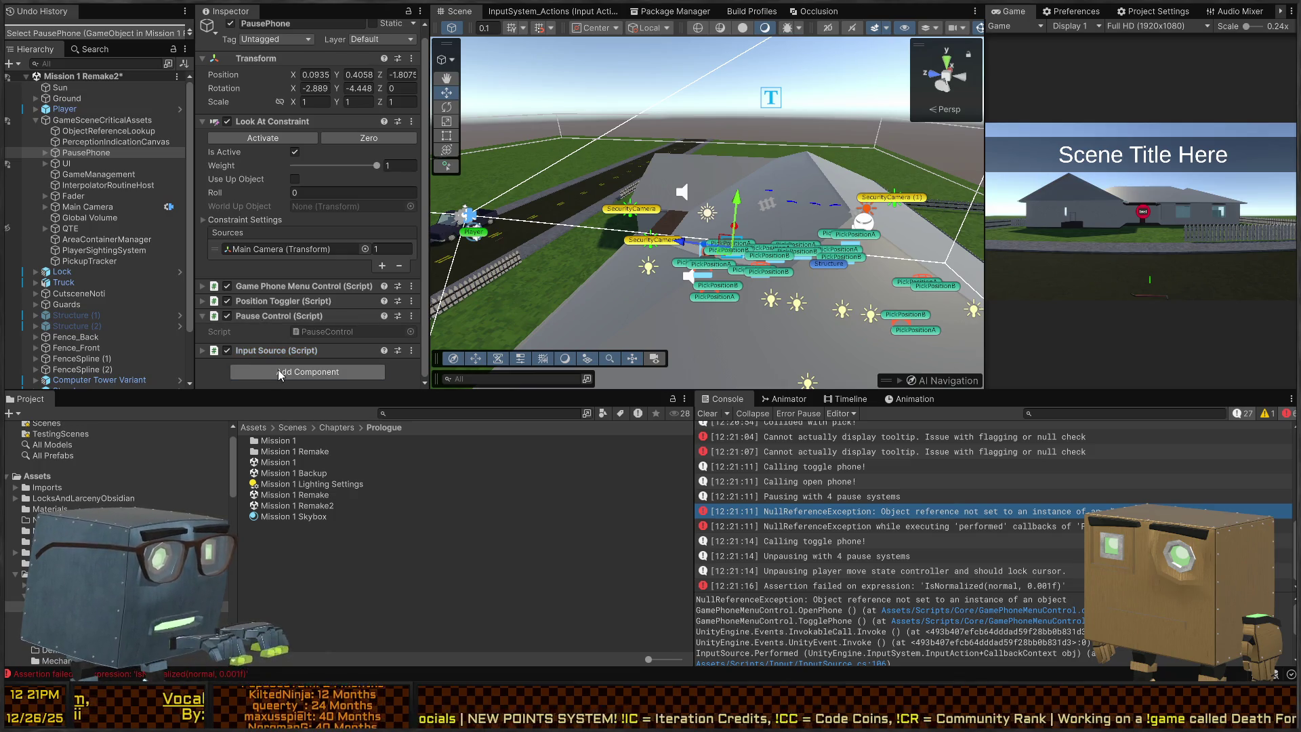
key("Return")
left_click_drag(263, 366, 239, 345)
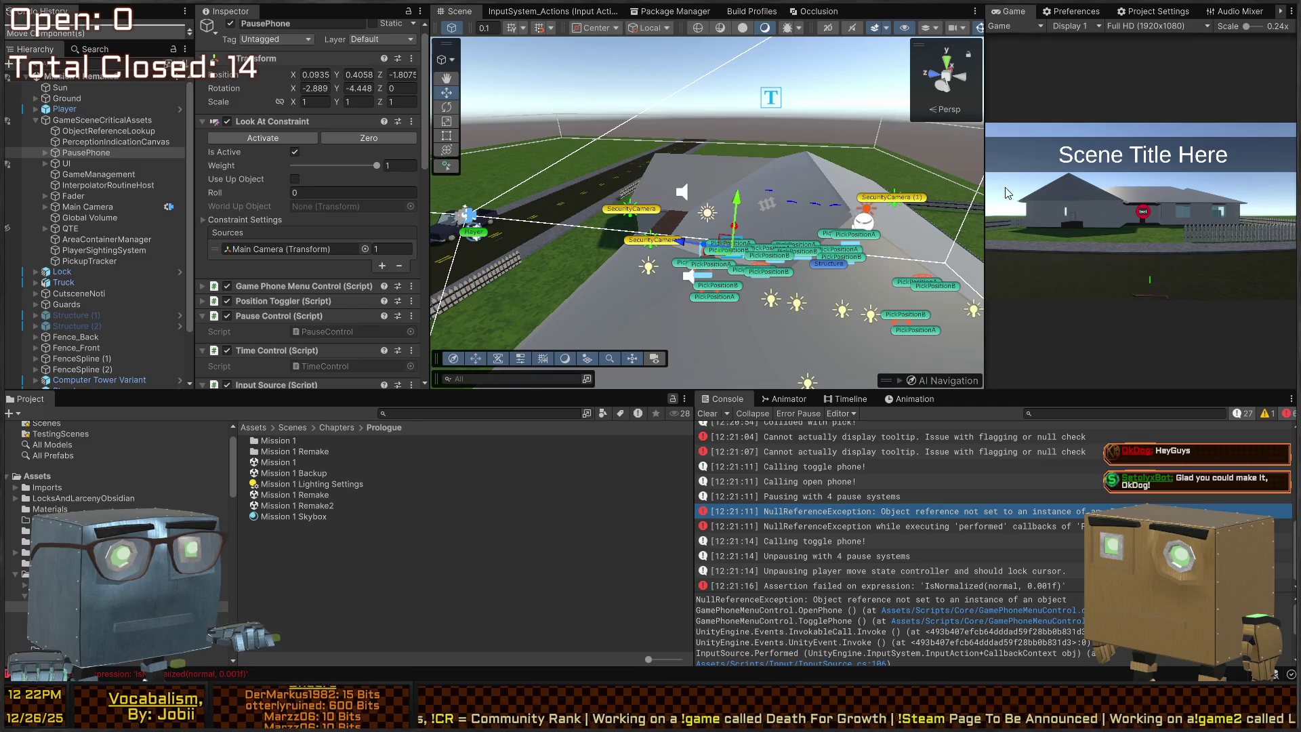
key("ctrl+p")
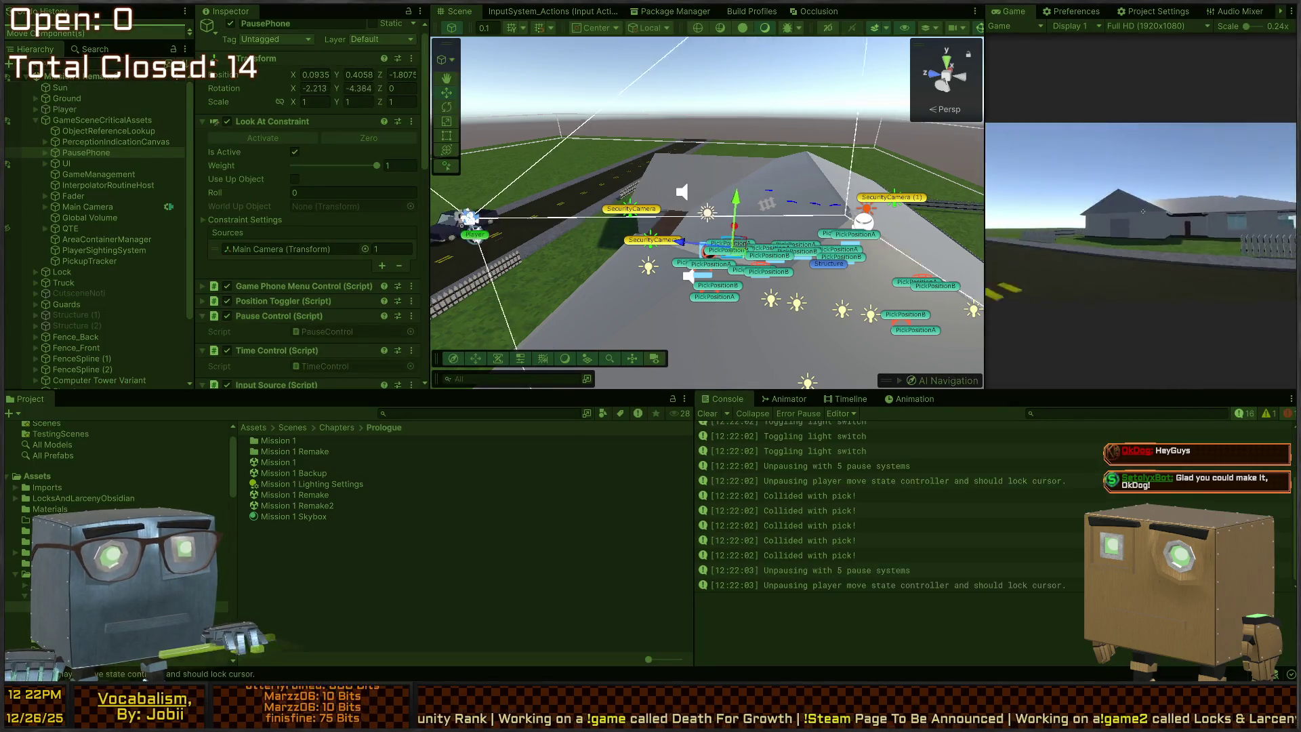
Toggle the pause phone open and closed several times with Escape, watching the pause/unpause logs.
key("Escape")
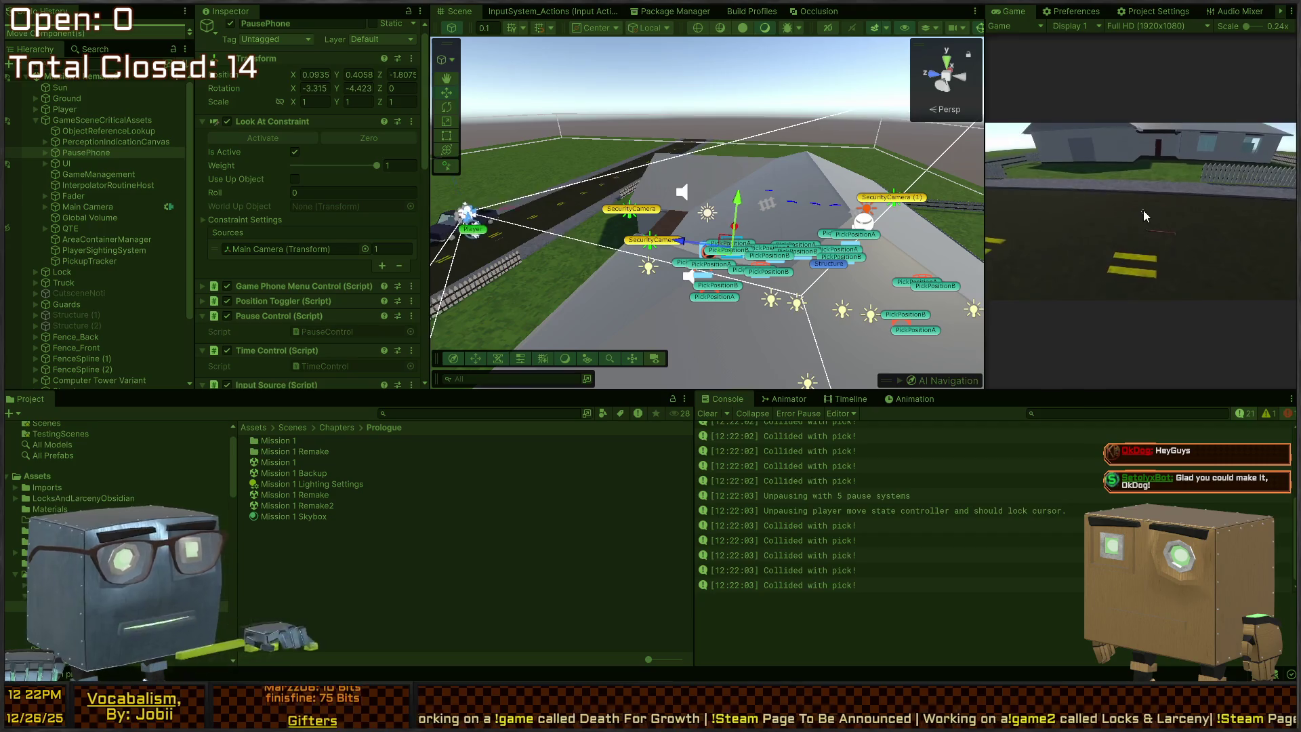
key("Escape")
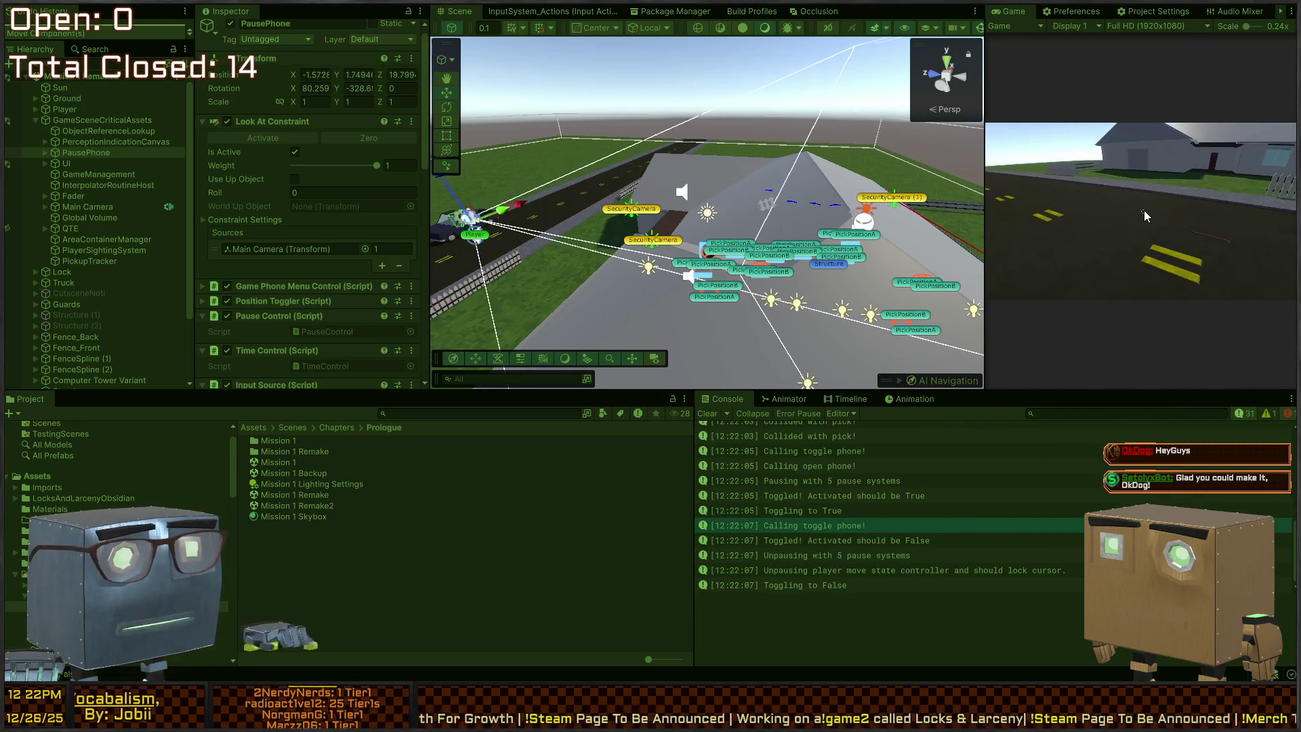
key("Escape")
key("Escape")
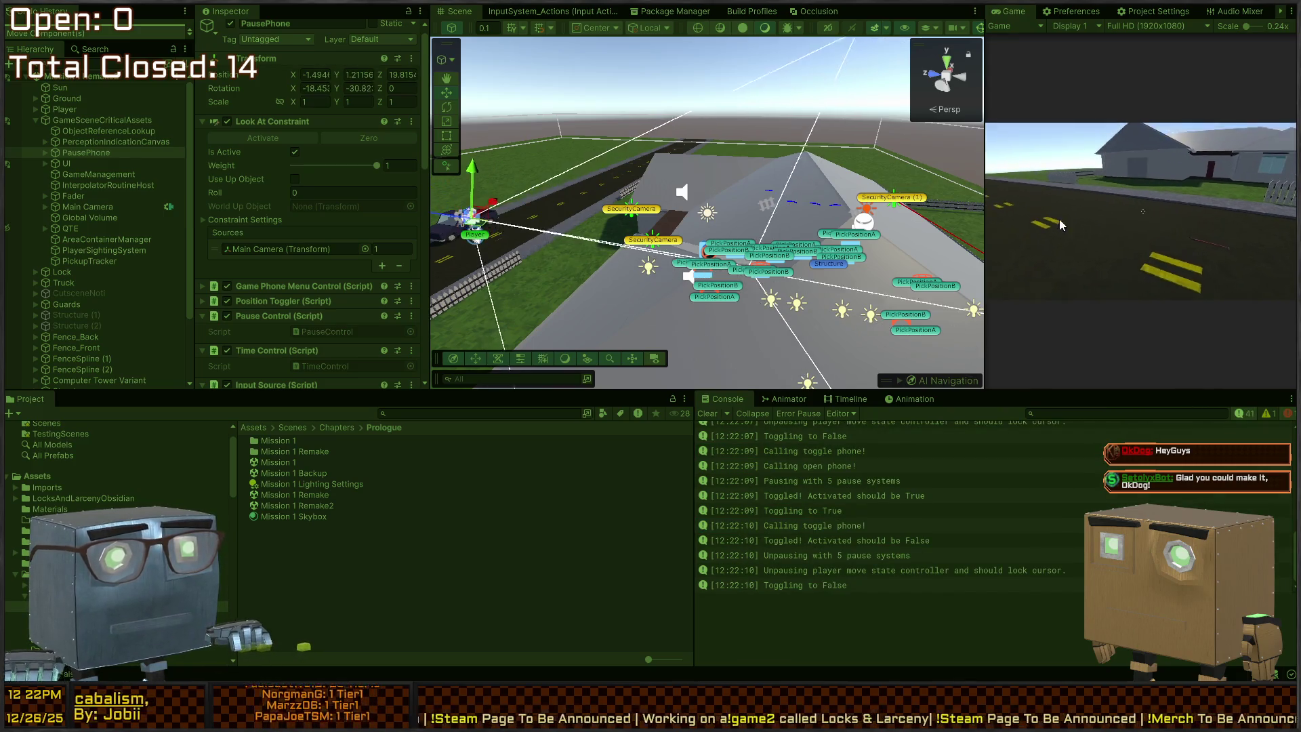
key("Escape")
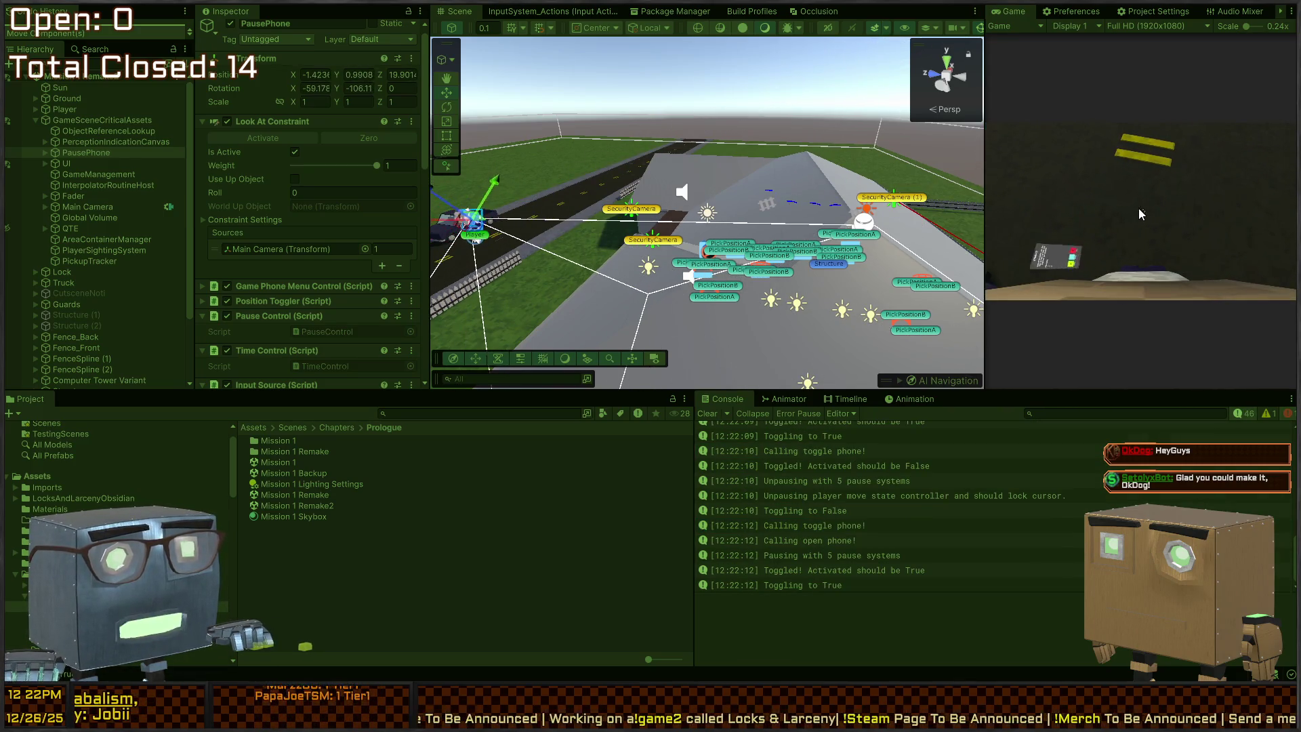
Keep toggling the phone, re-locking the cursor in the Game view, then select Player.
key("Escape")
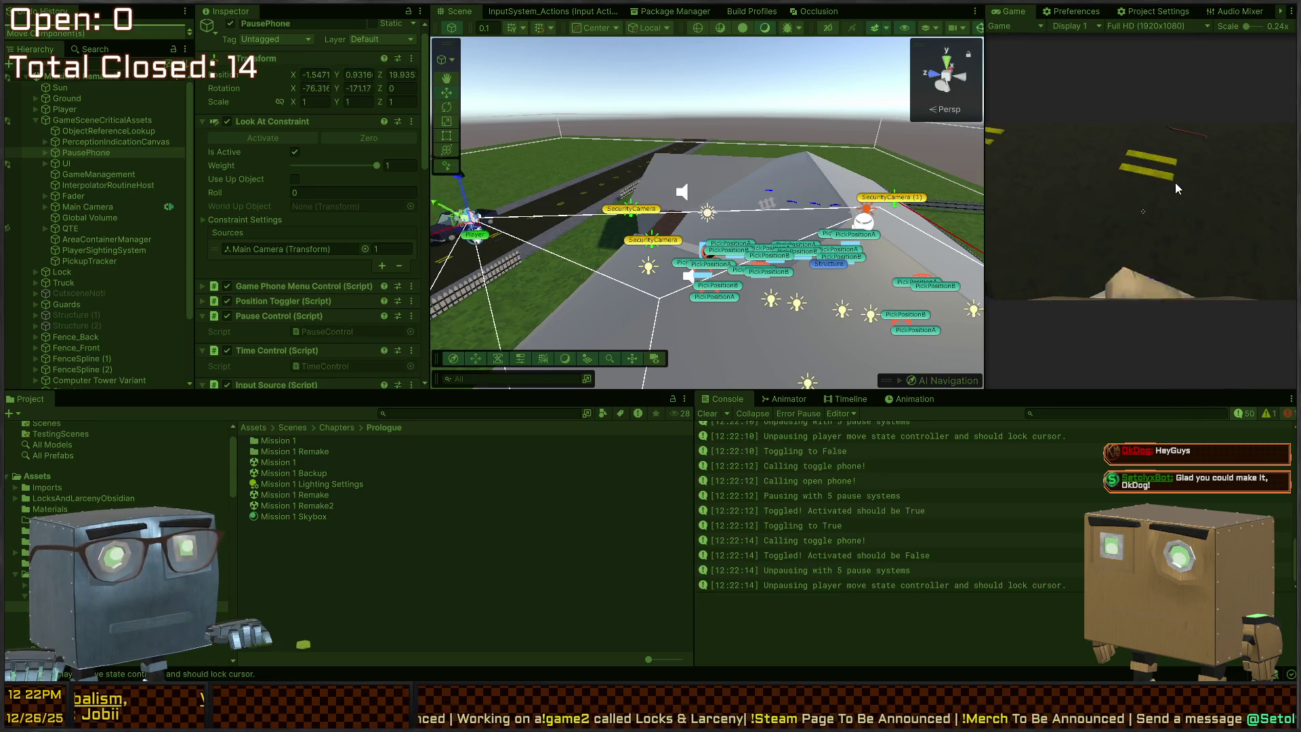
left_click(1175, 181)
key("Escape")
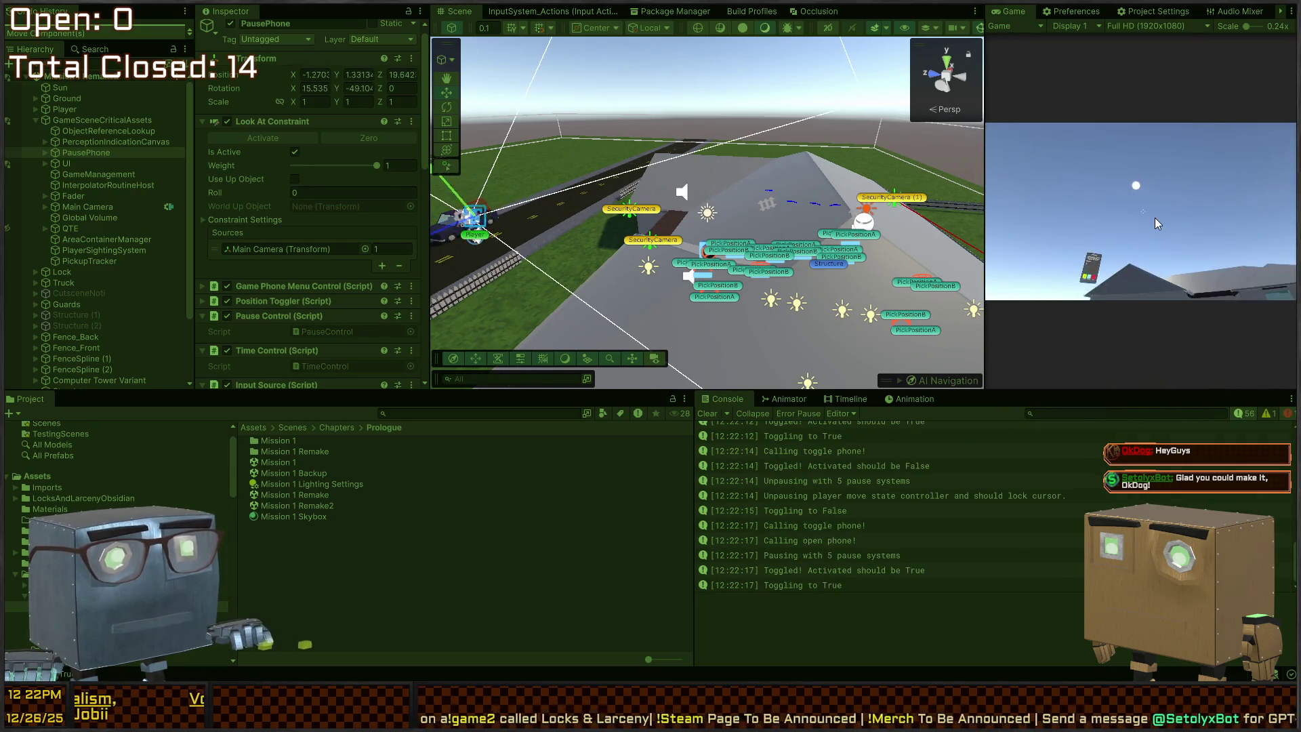
key("Escape")
left_click(1158, 224)
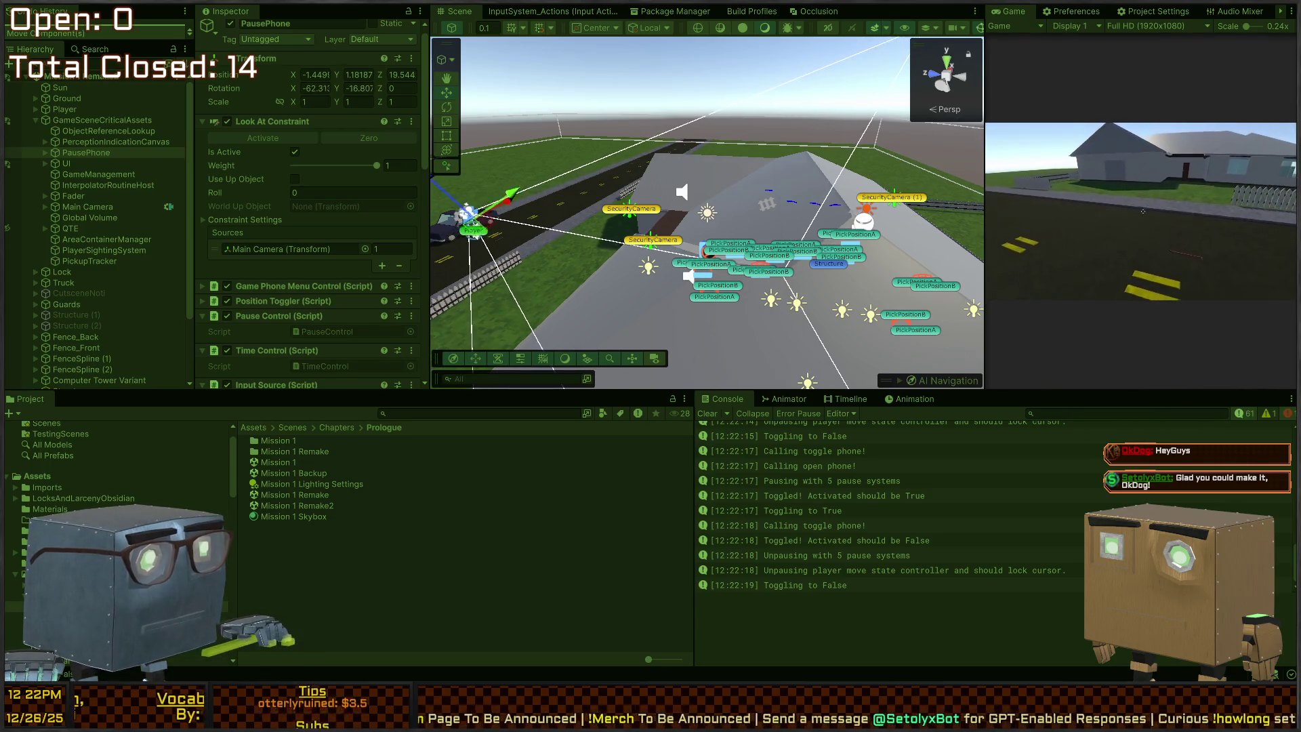
scroll(92, 270, "down", 3)
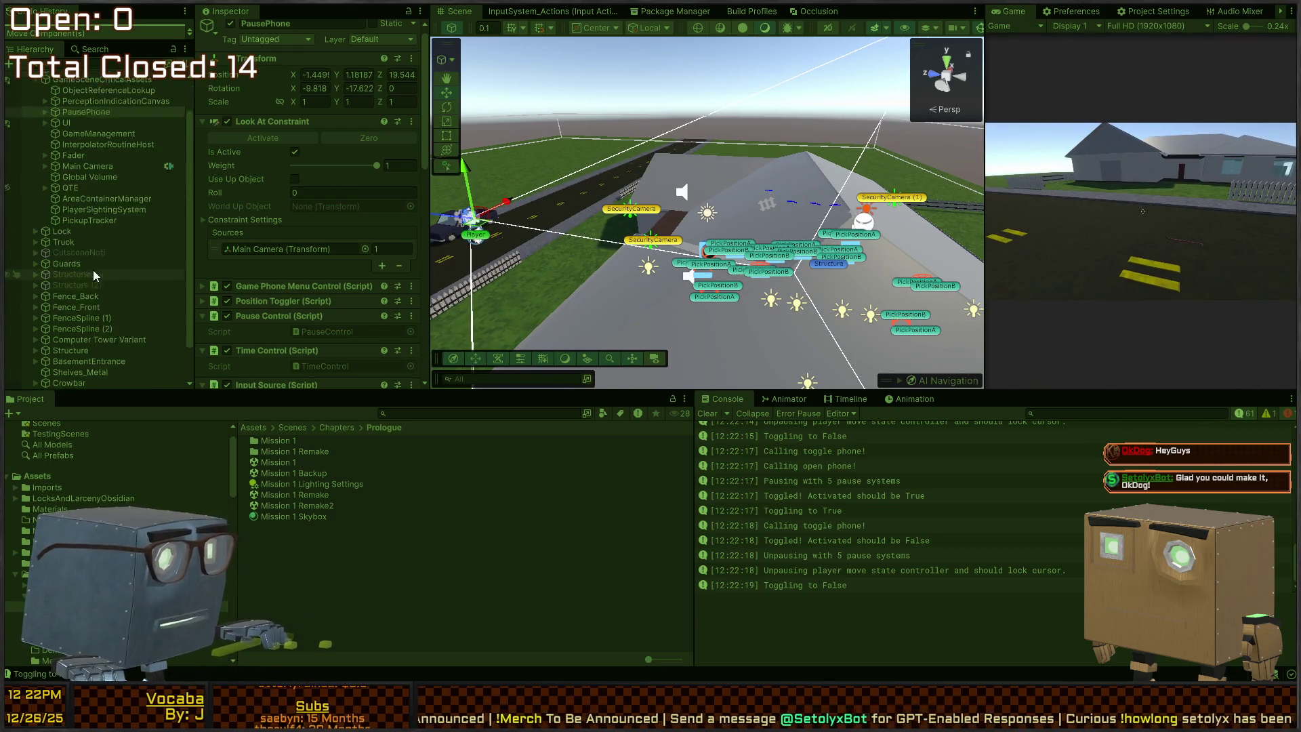
scroll(51, 197, "up", 3)
left_click(54, 107)
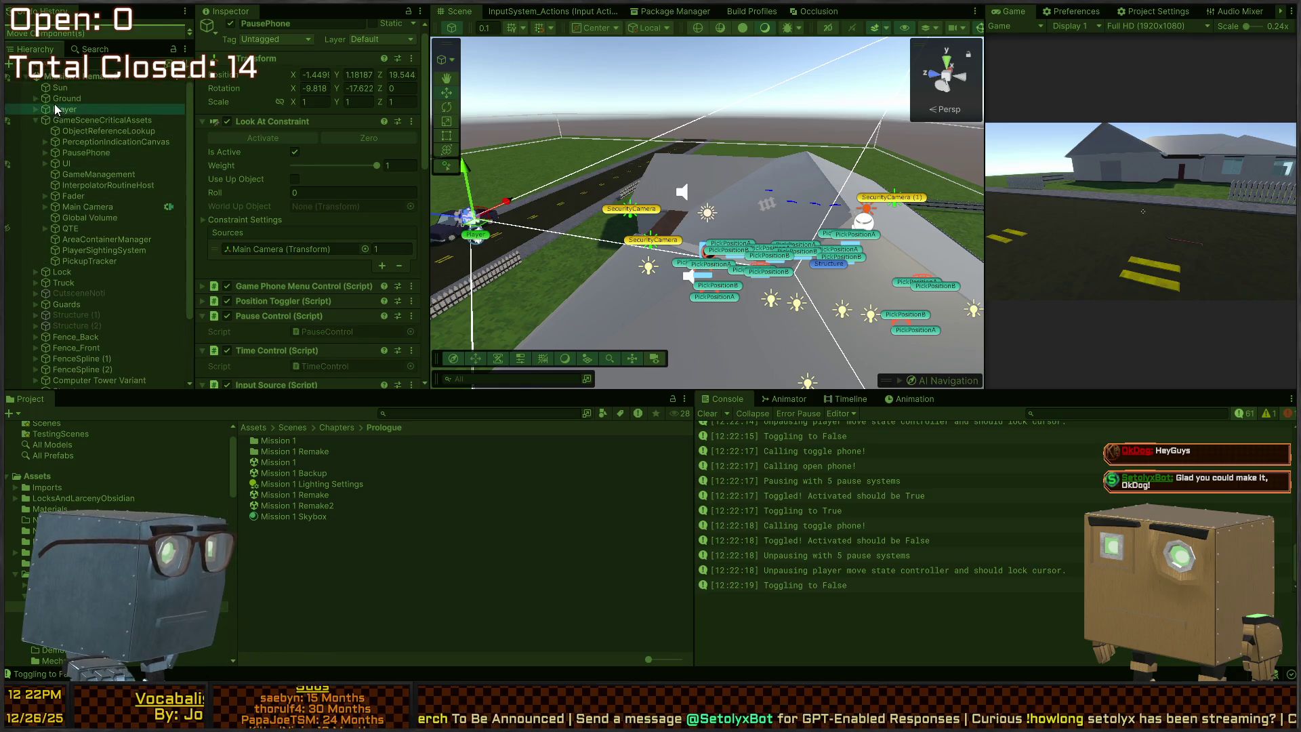
Select Movement under Player's Systems and collapse its Input Source and Rigidbody Movement components.
left_click(35, 109)
left_click(45, 120)
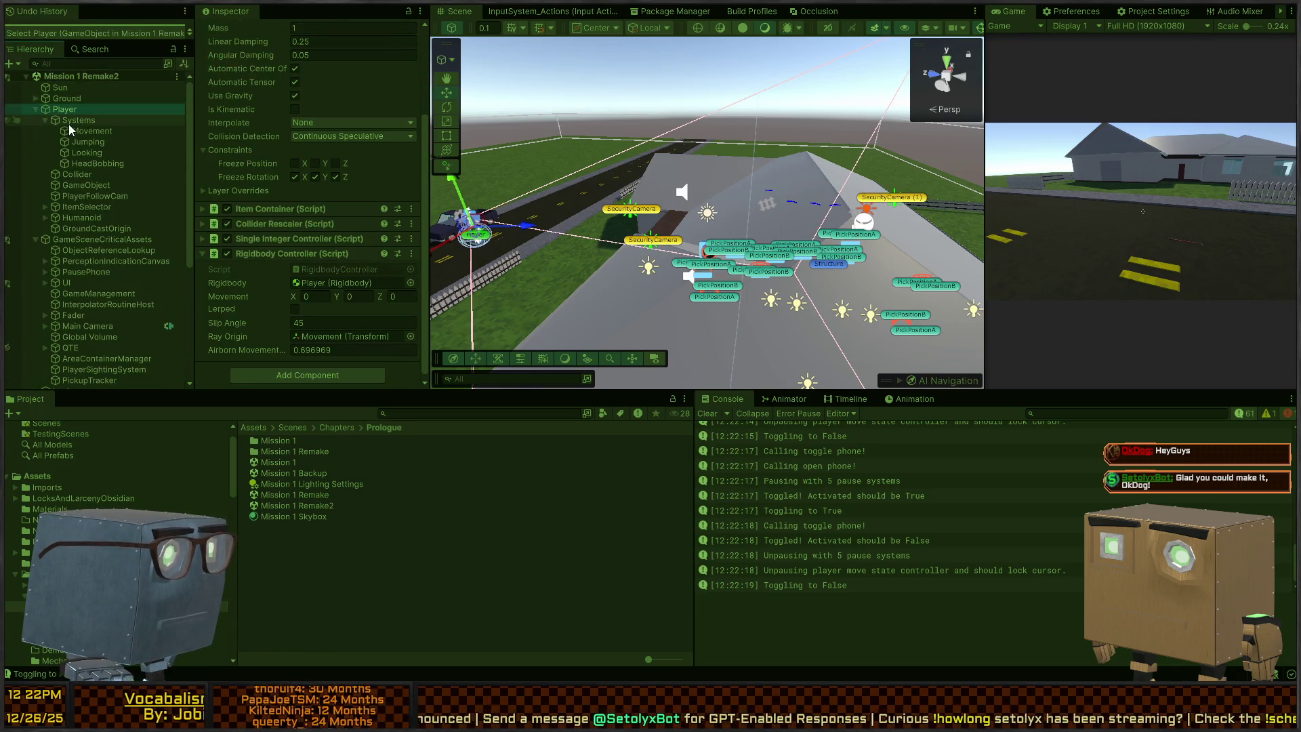
left_click(76, 129)
scroll(334, 218, "down", 3)
scroll(334, 218, "down", 10)
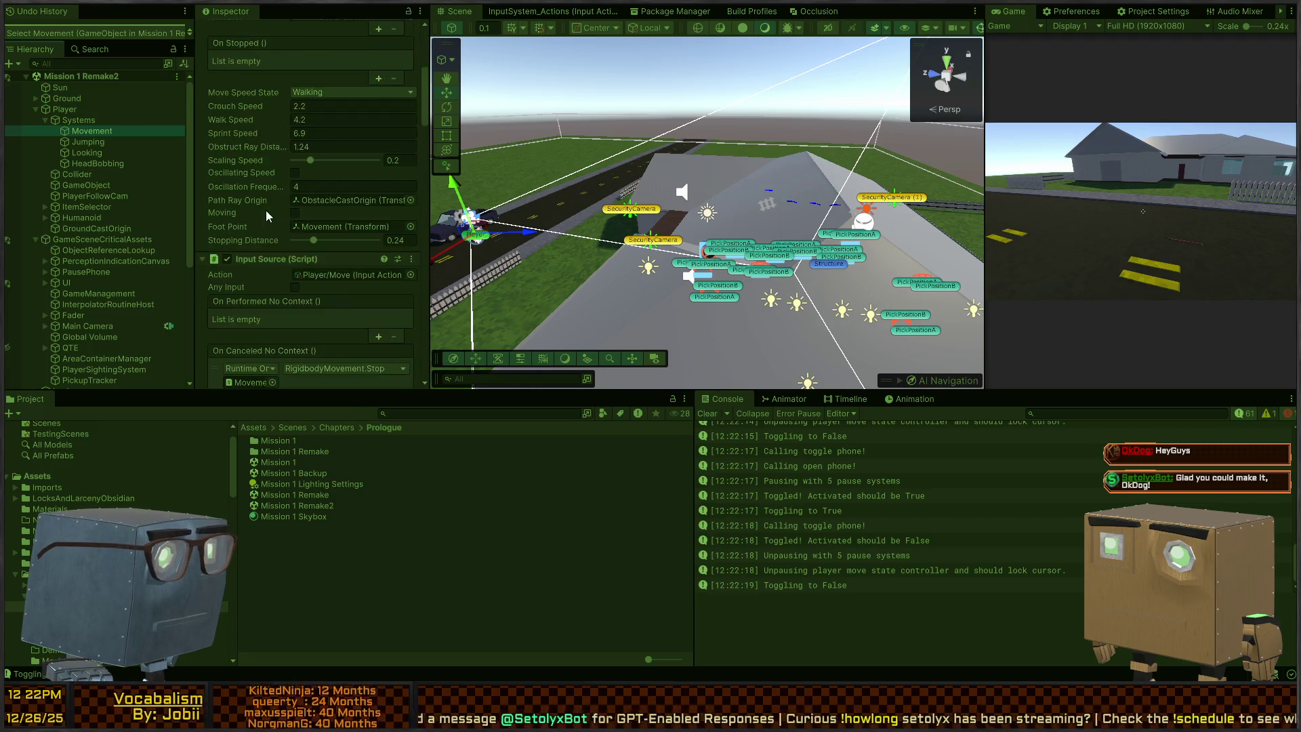
scroll(251, 184, "up", 4)
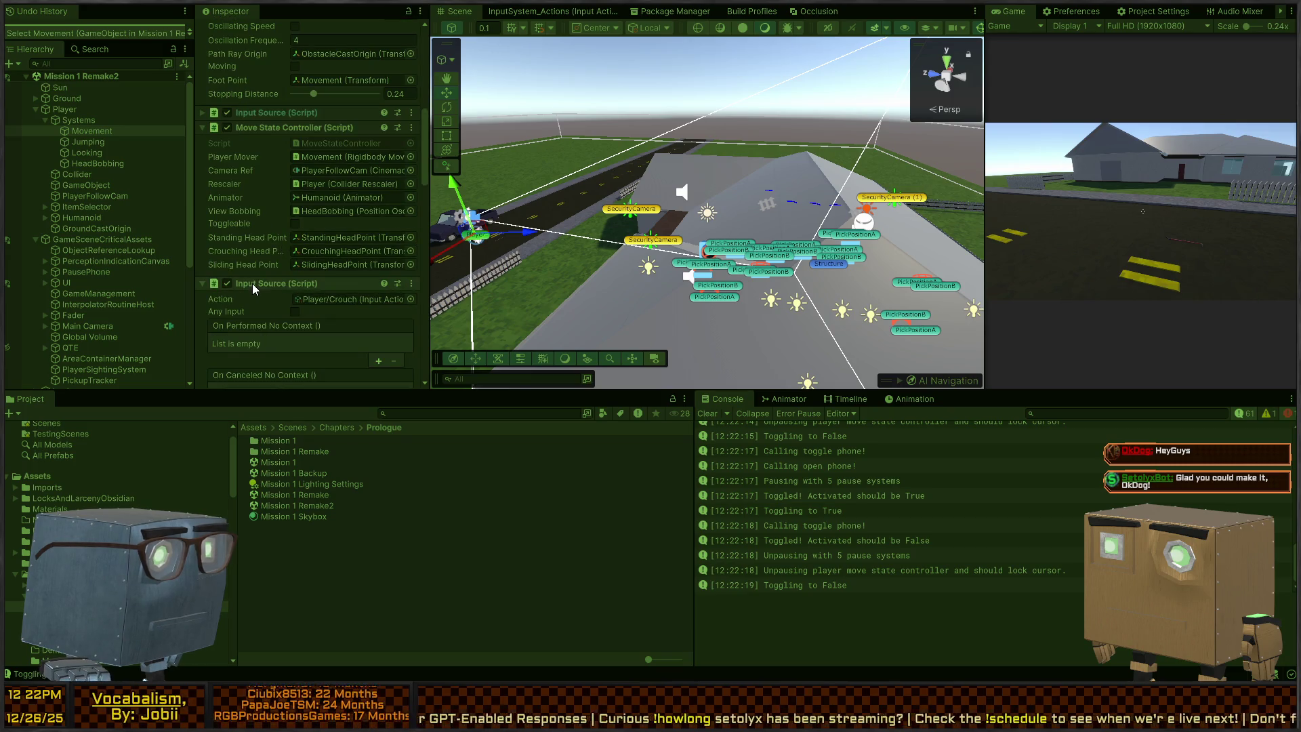
left_click(252, 283)
left_click(257, 315)
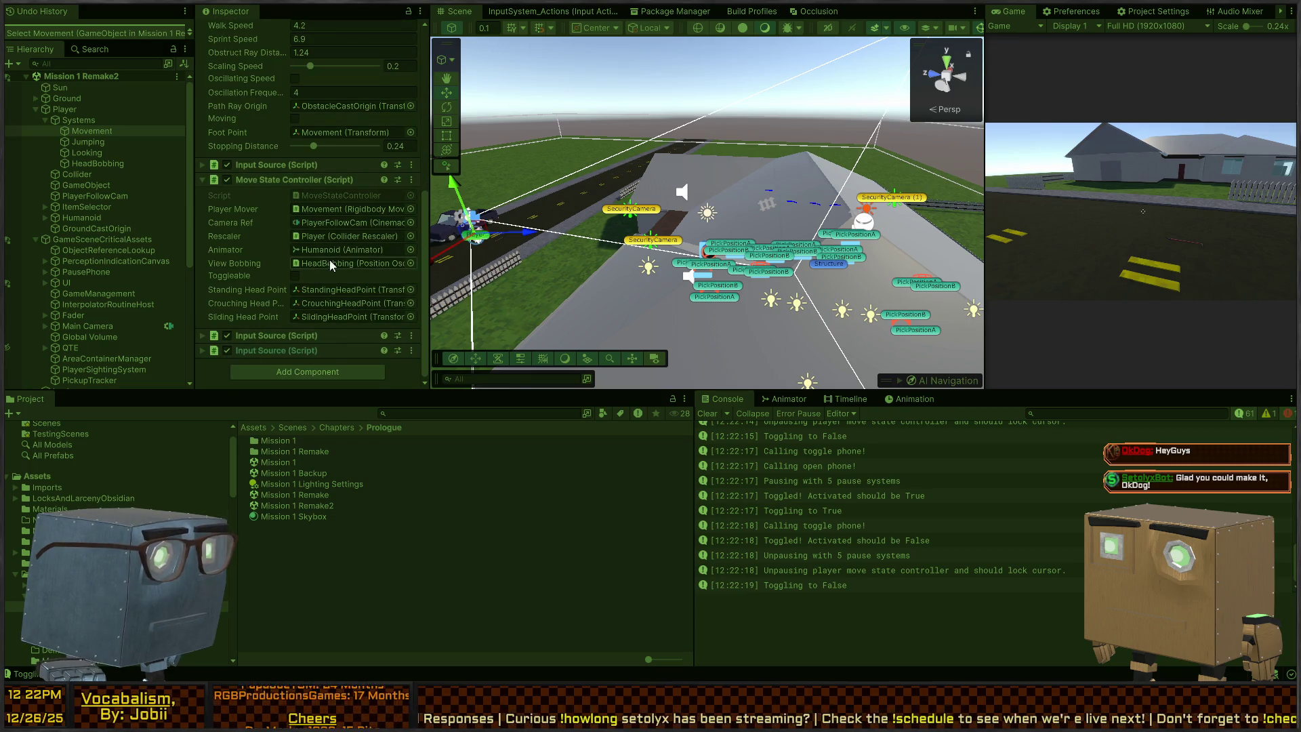
scroll(311, 252, "up", 5)
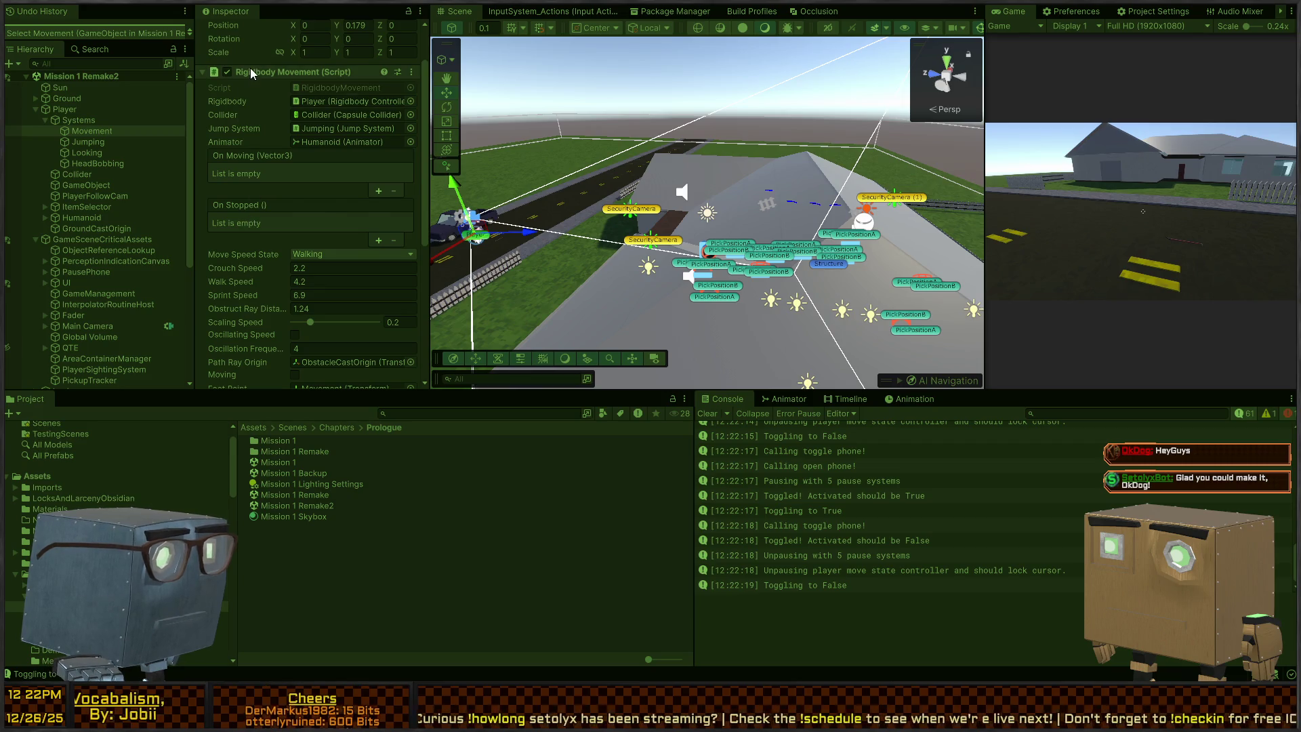
left_click(252, 72)
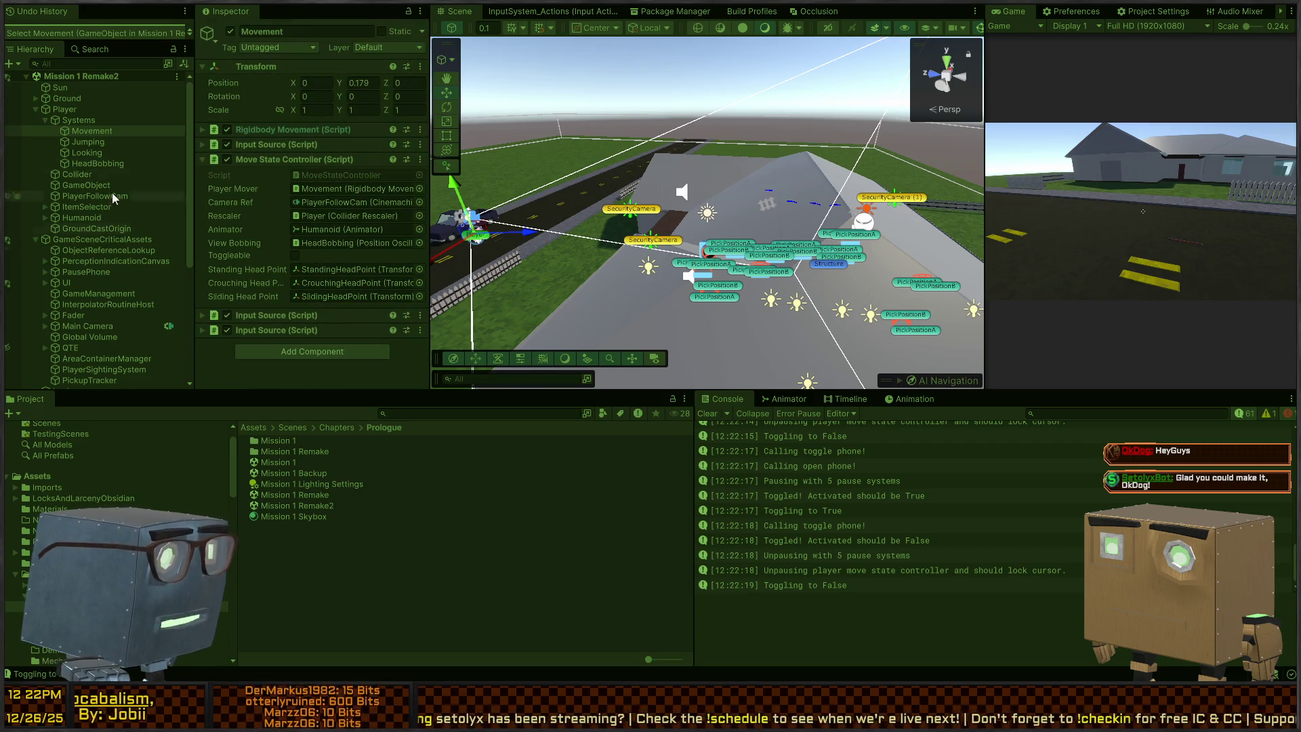
Stop play mode, reselect Movement, and open its MoveStateController script in Visual Studio.
left_click(55, 111)
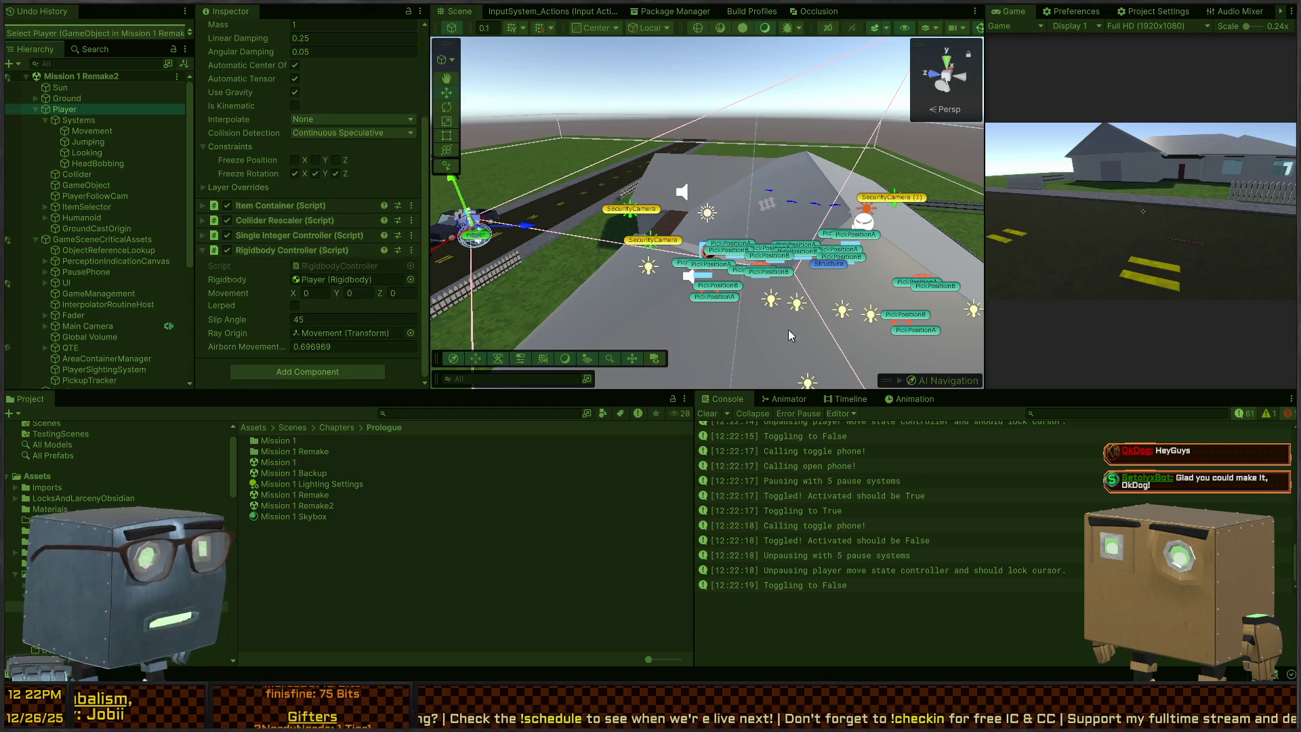
left_click(1084, 305)
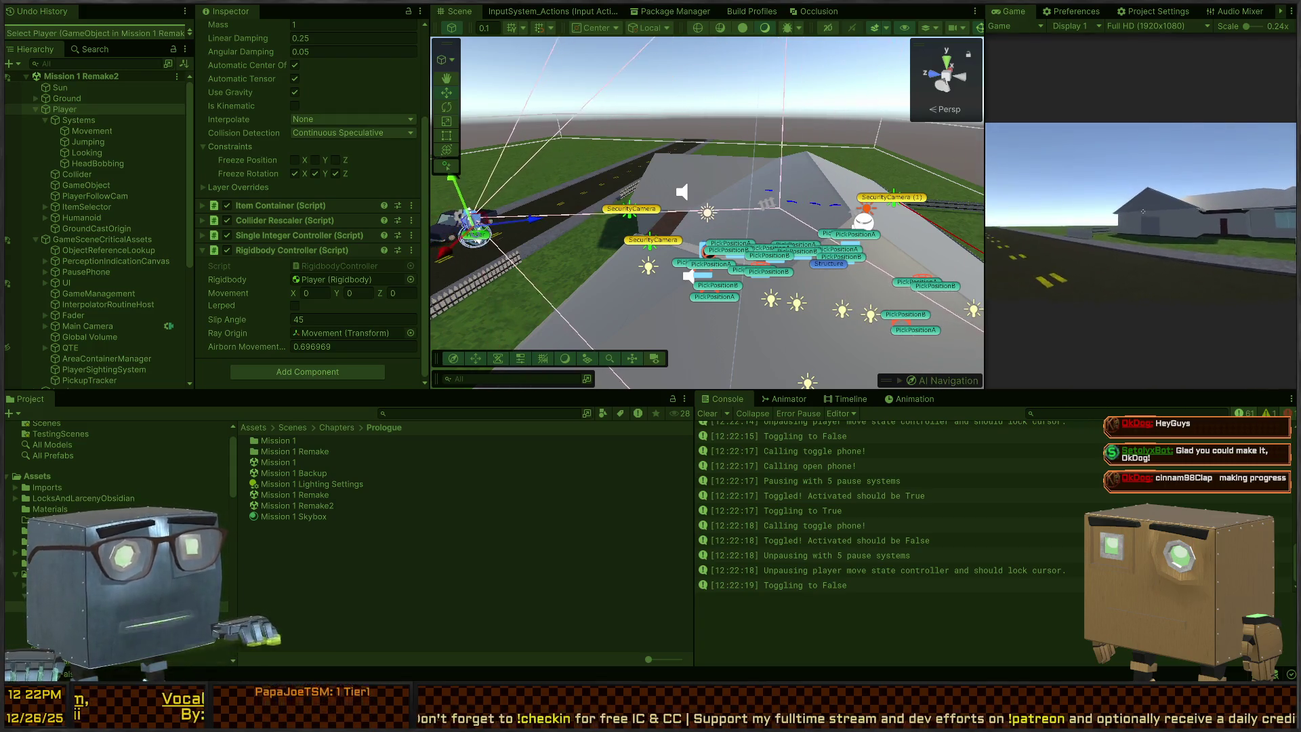
key("ctrl+p")
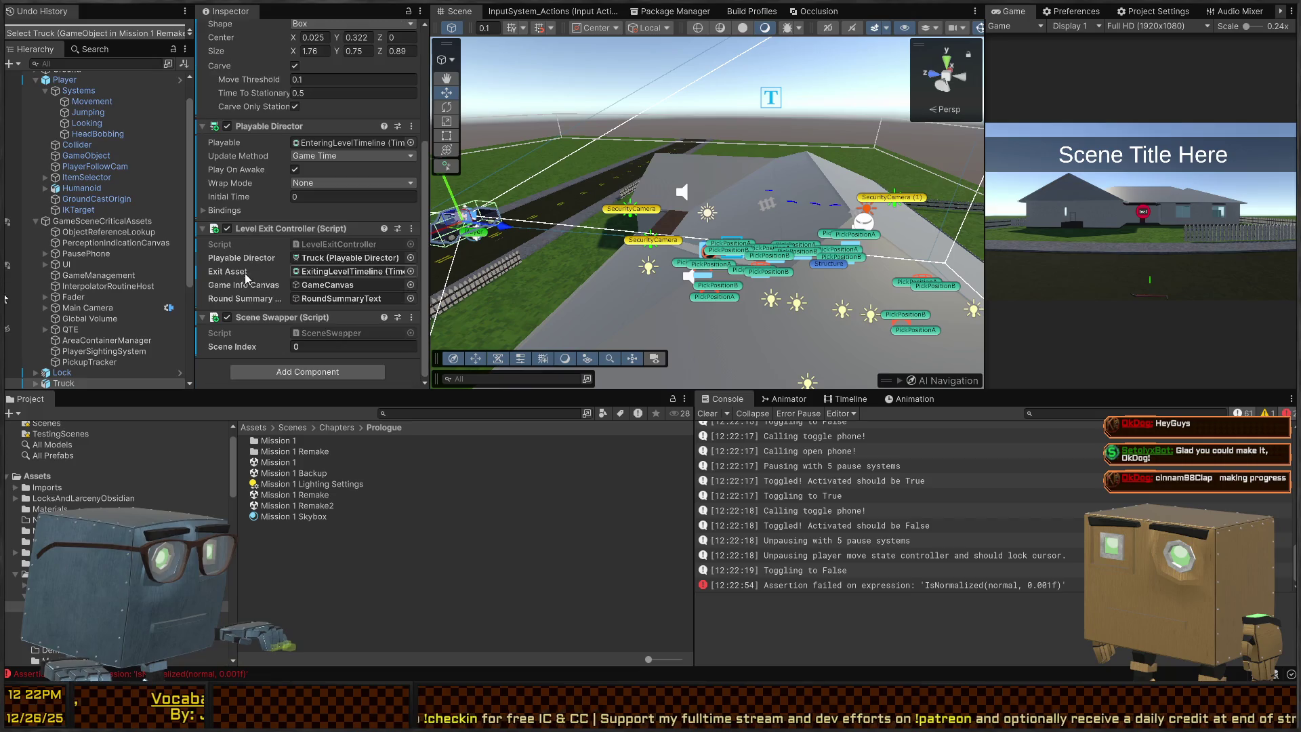
left_click(94, 83)
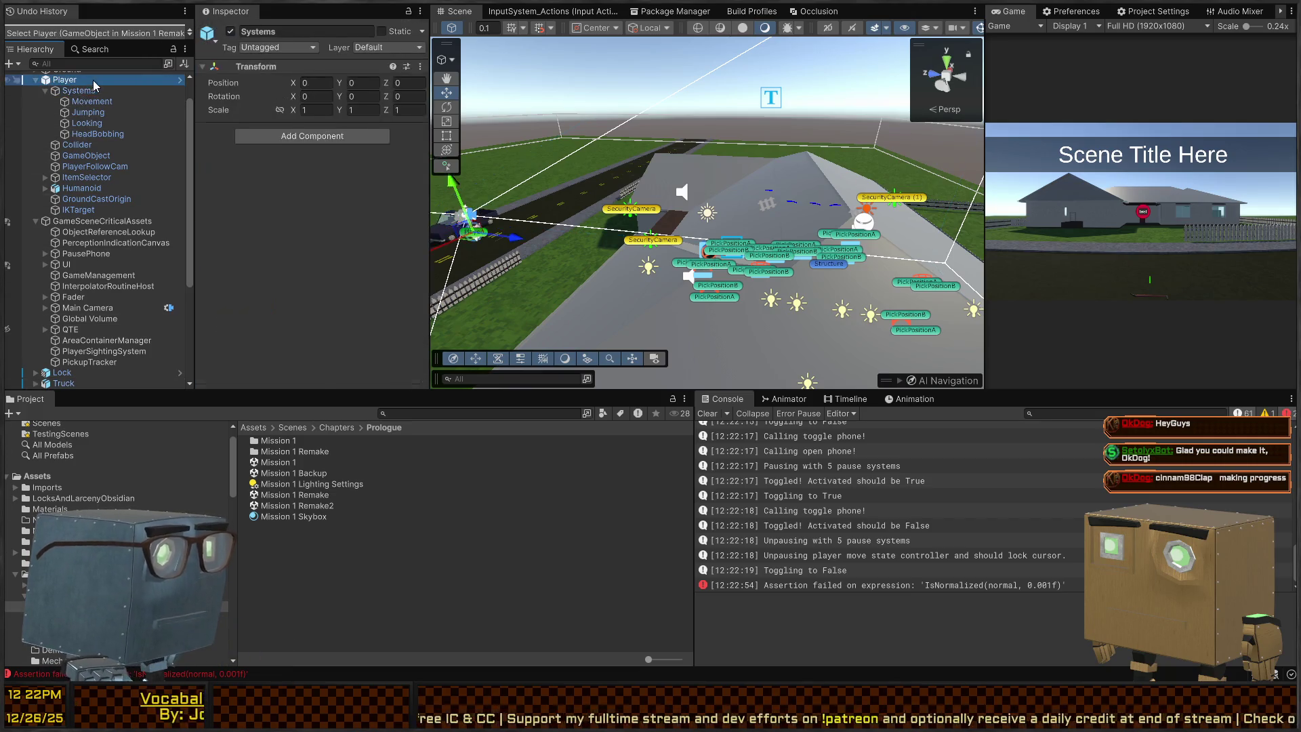
scroll(296, 280, "down", 5)
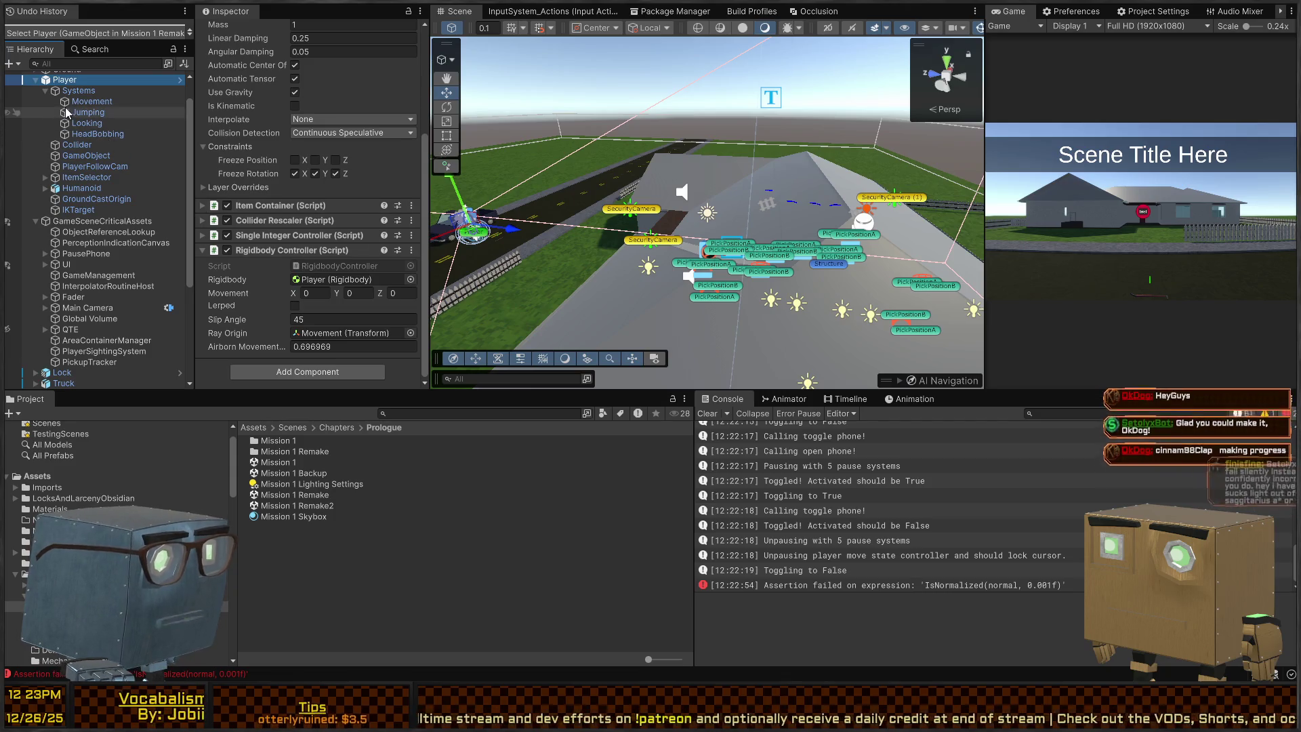
left_click(95, 101)
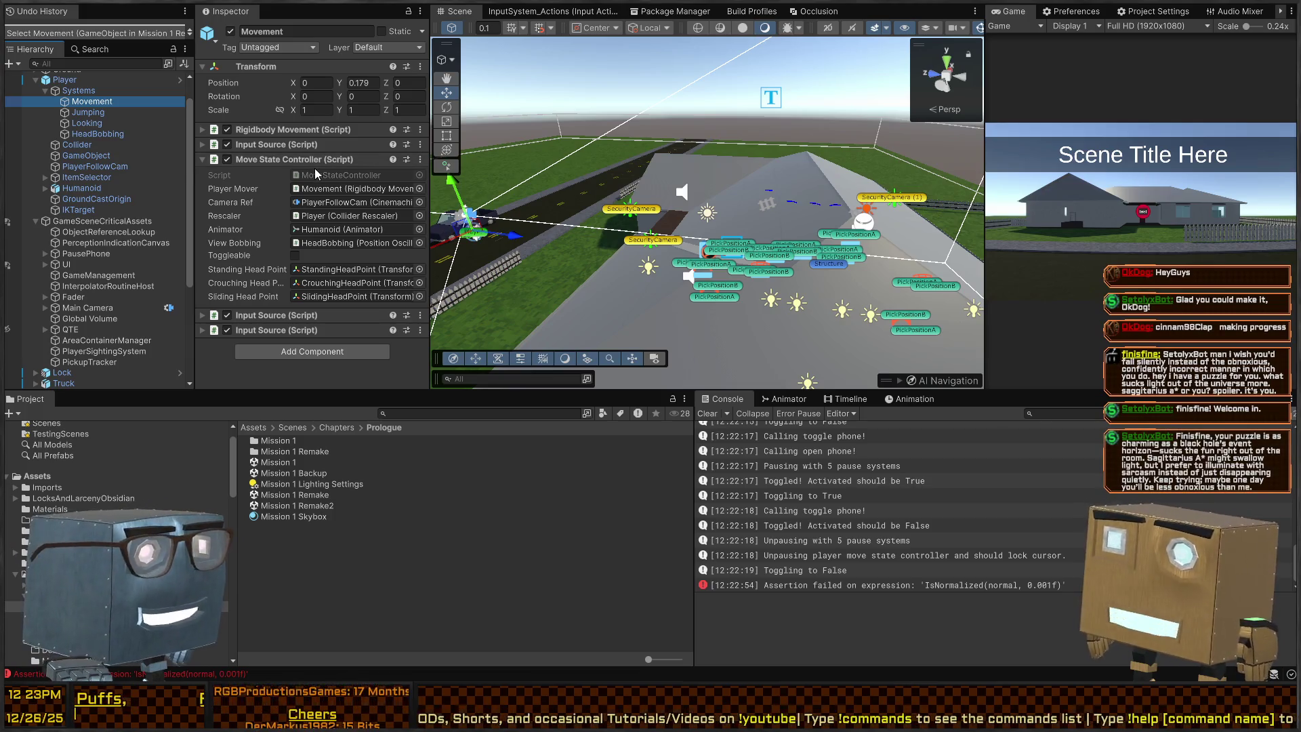
left_click(314, 176)
double_click(314, 176)
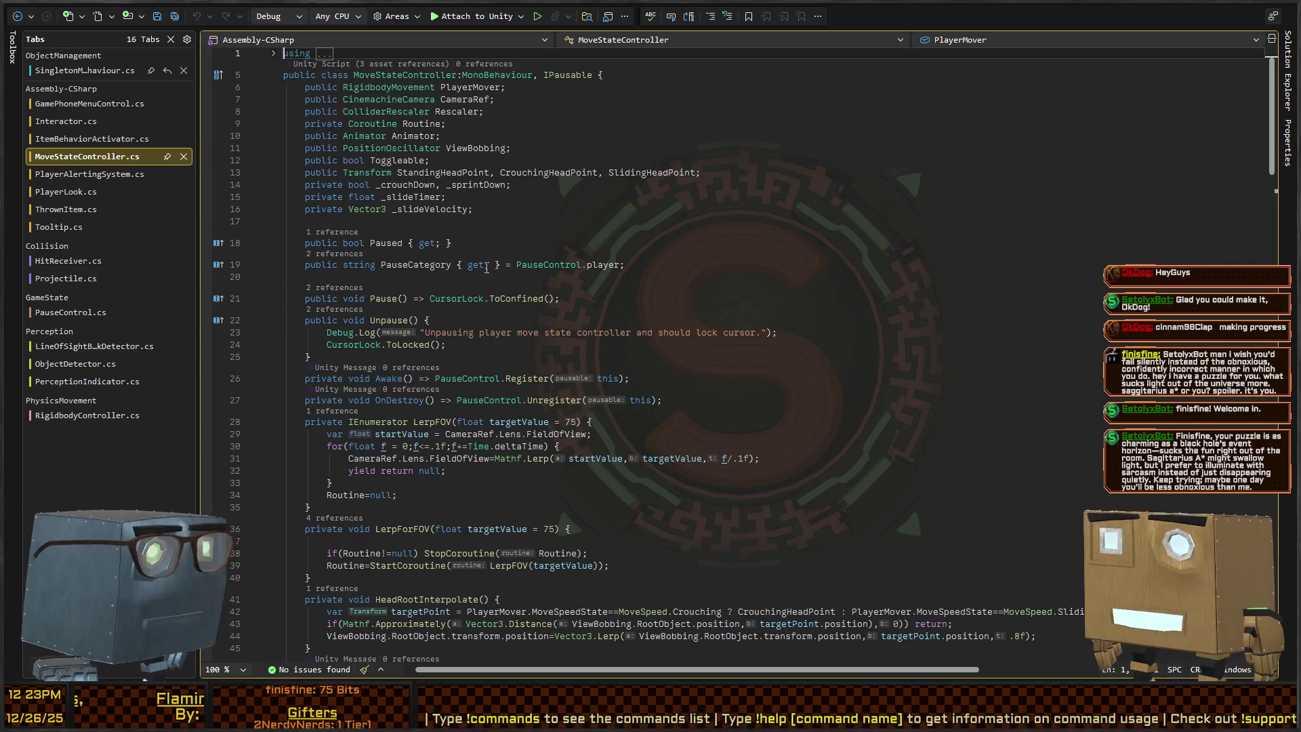
Scroll to FixedUpdate, jump to the MoveStateTick definition, then go back to Unity.
scroll(395, 256, "down", 6)
scroll(361, 269, "down", 6)
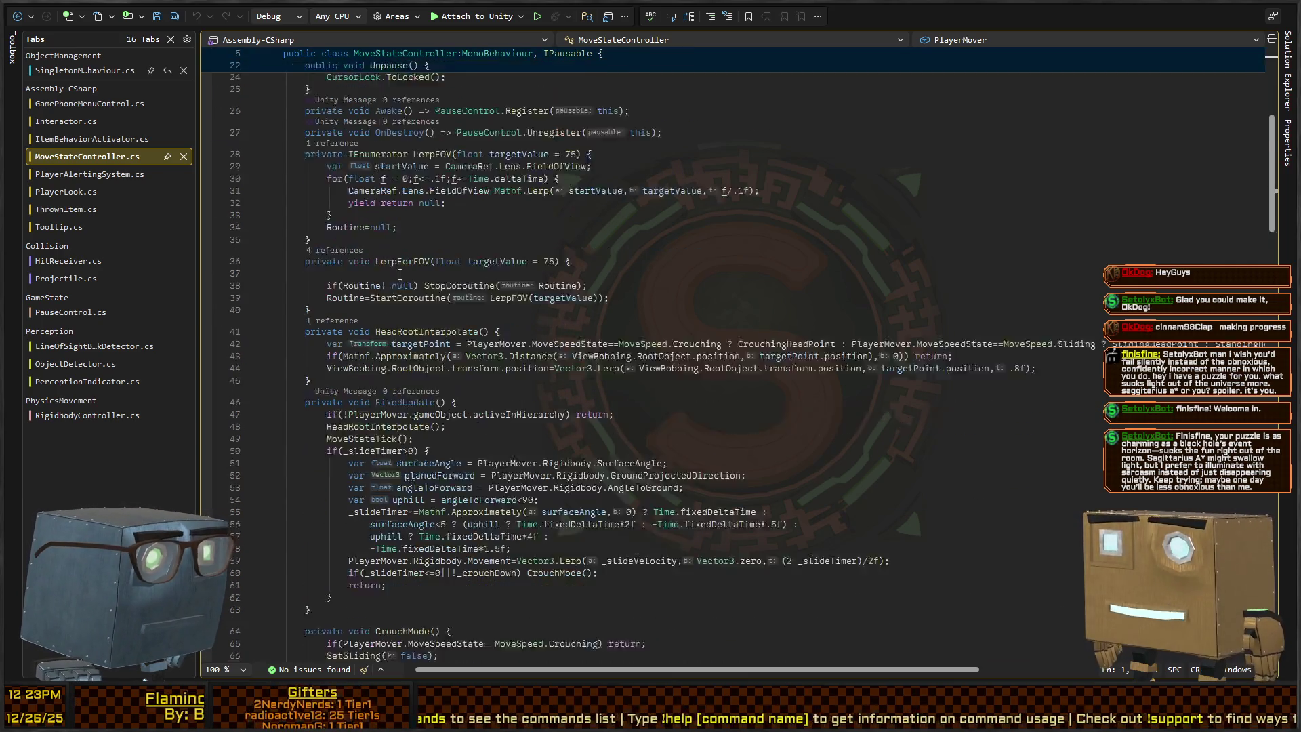
scroll(350, 261, "down", 4)
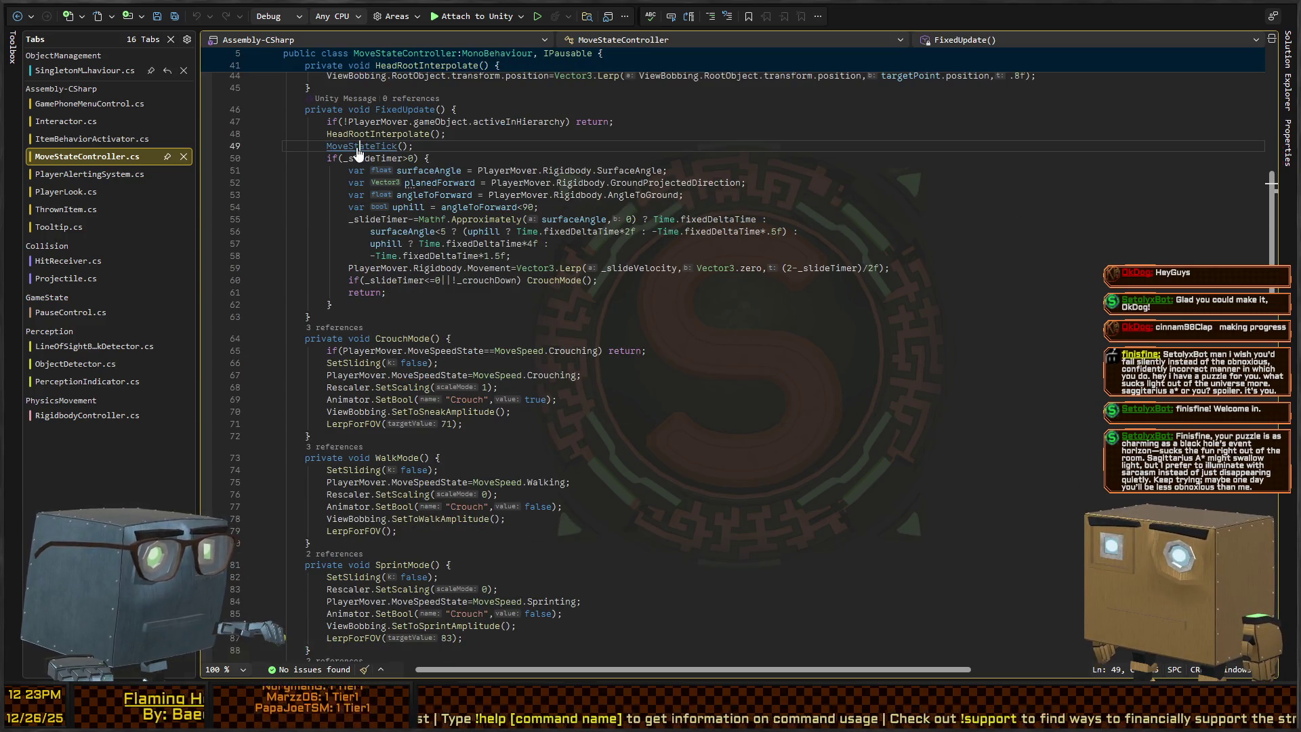
left_click(357, 146, "ctrl")
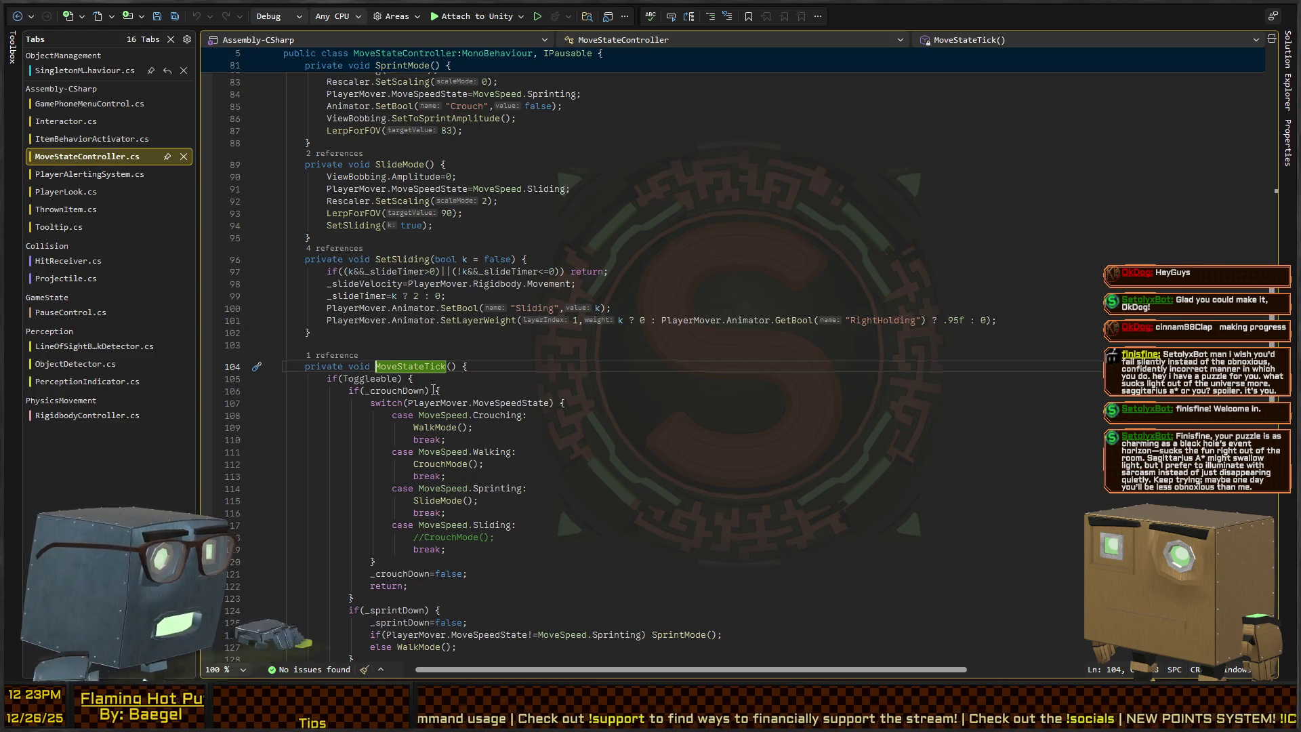
key("alt+Tab")
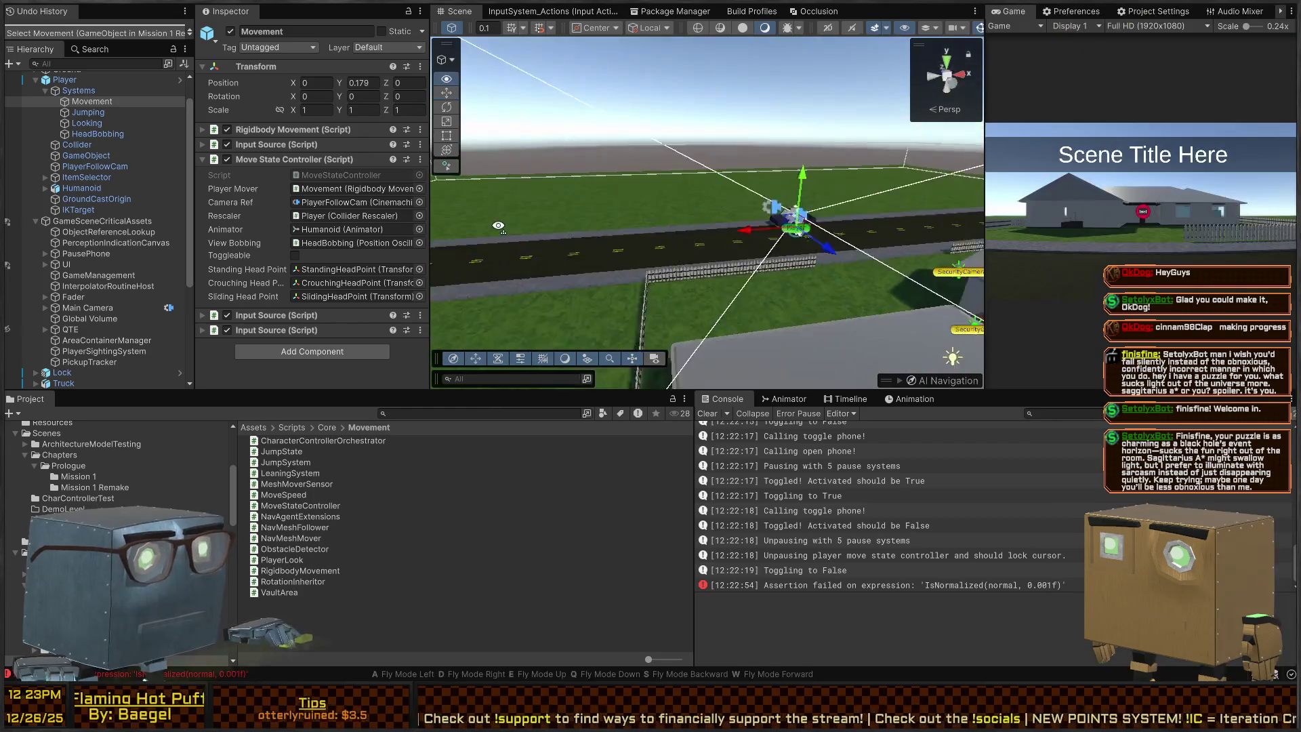
Fly the Scene view up to the player beside the car, then reopen MoveStateController.cs at MoveStateTick.
key("w")
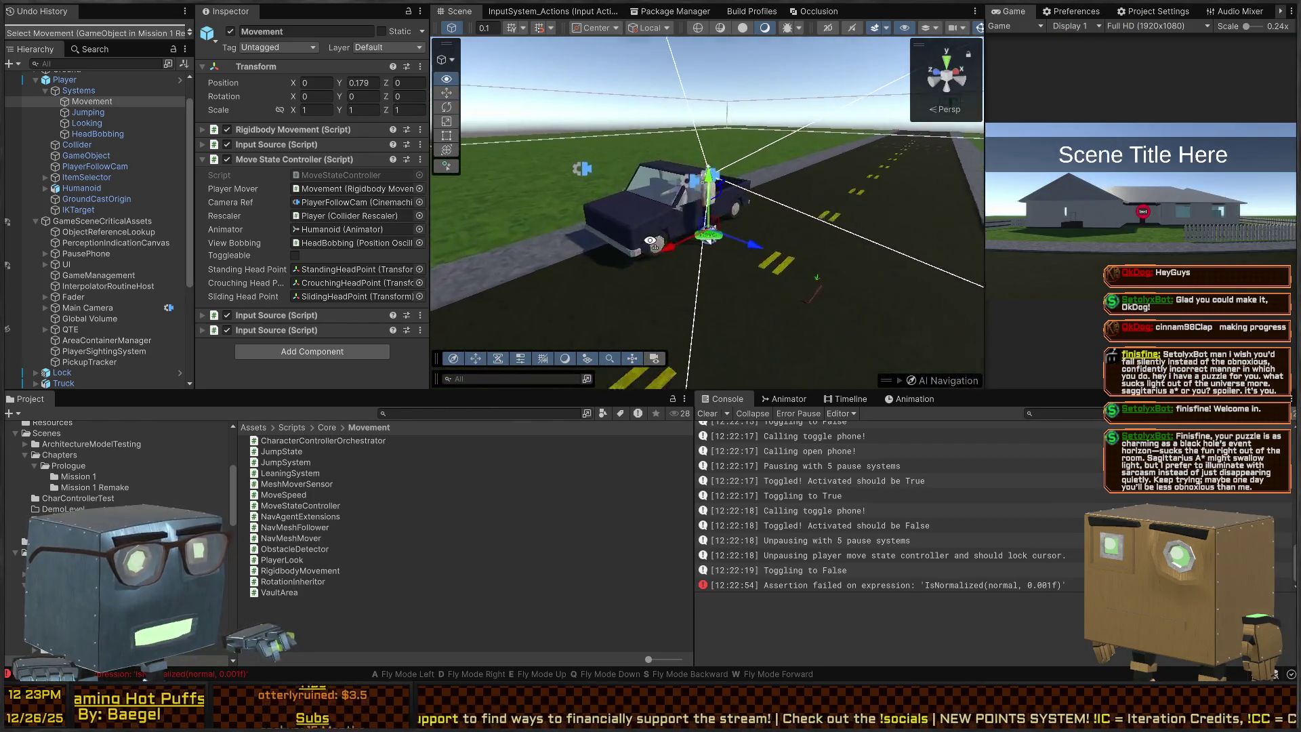
key("s")
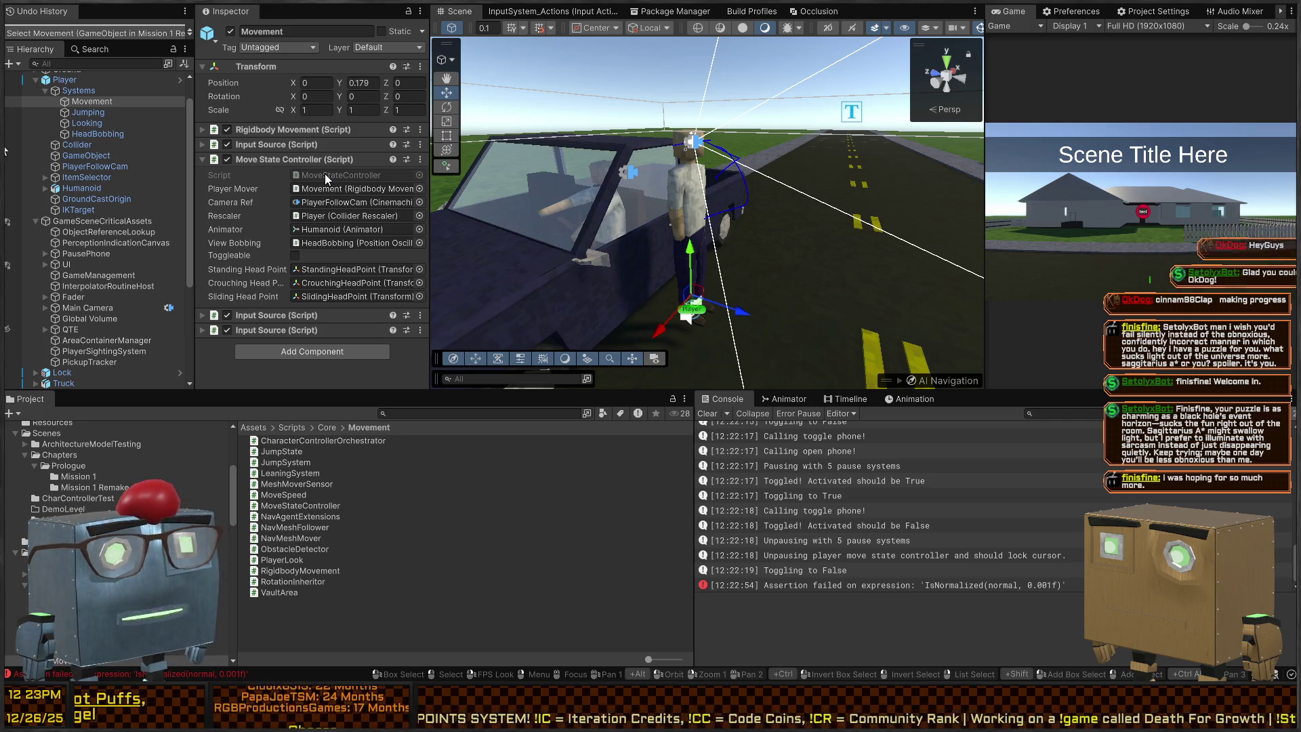
double_click(324, 173)
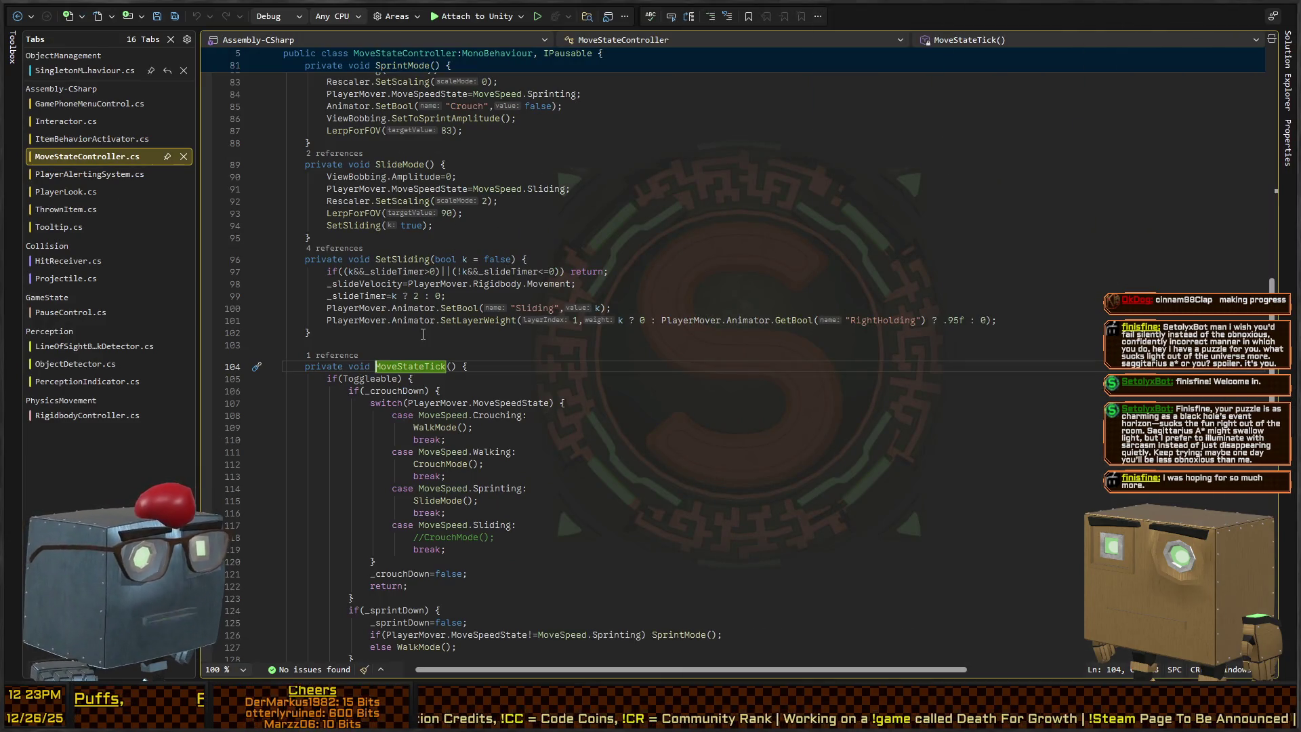
Review MoveStateTick's Toggleable crouch check and MoveSpeedState switch, then open RigidbodyController.cs.
scroll(423, 334, "down", 4)
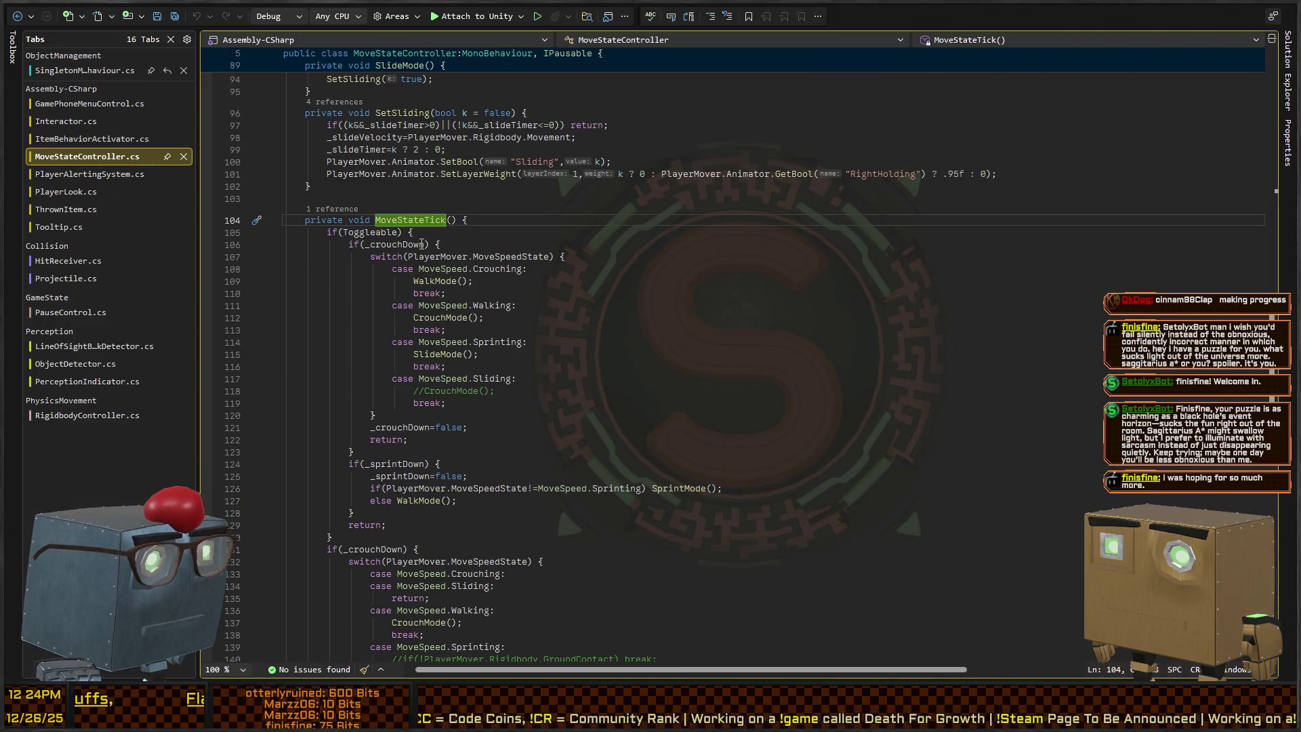
left_click(440, 244)
double_click(359, 233)
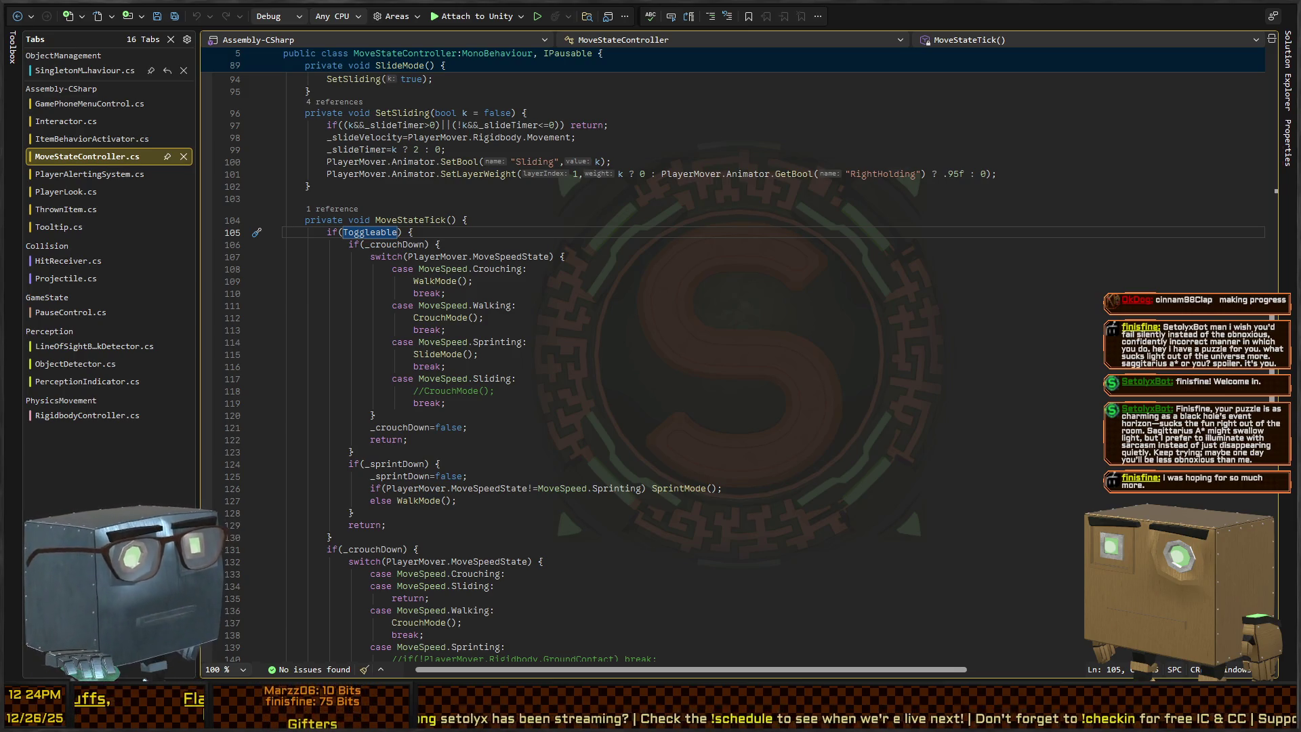
left_click(645, 342)
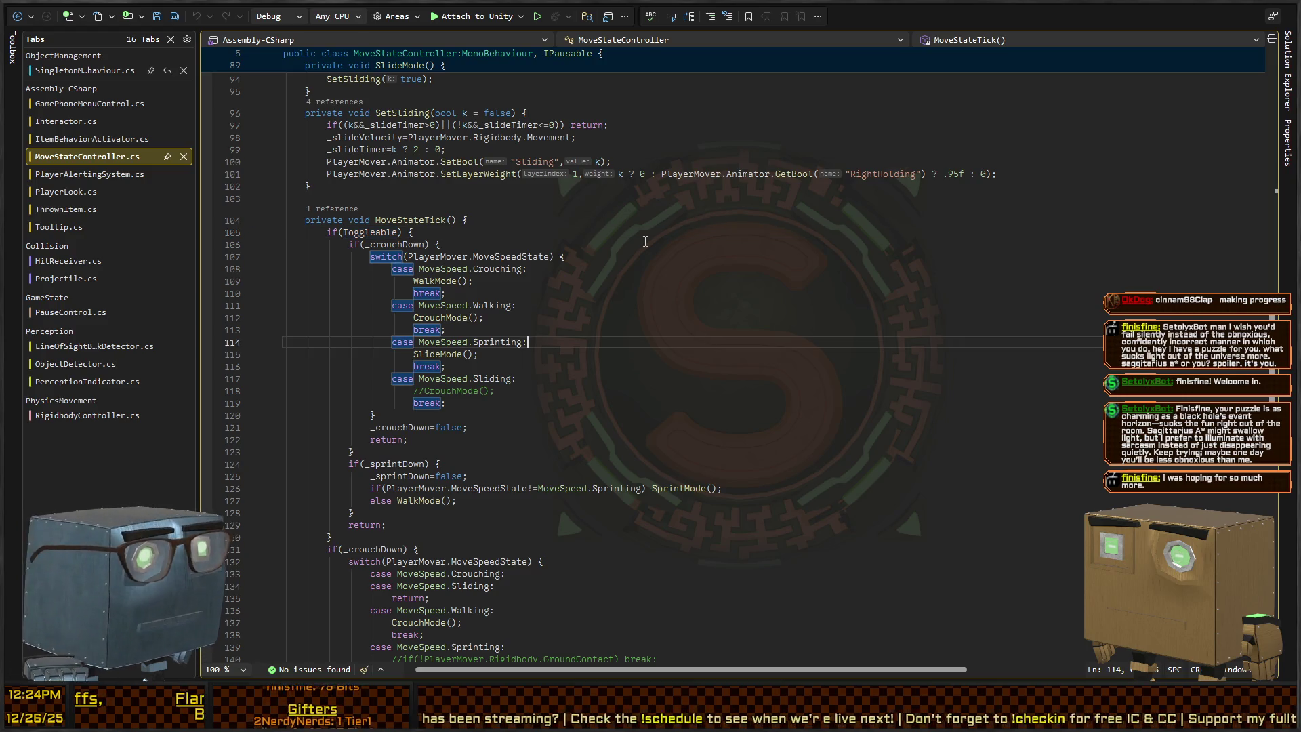
left_click(654, 332)
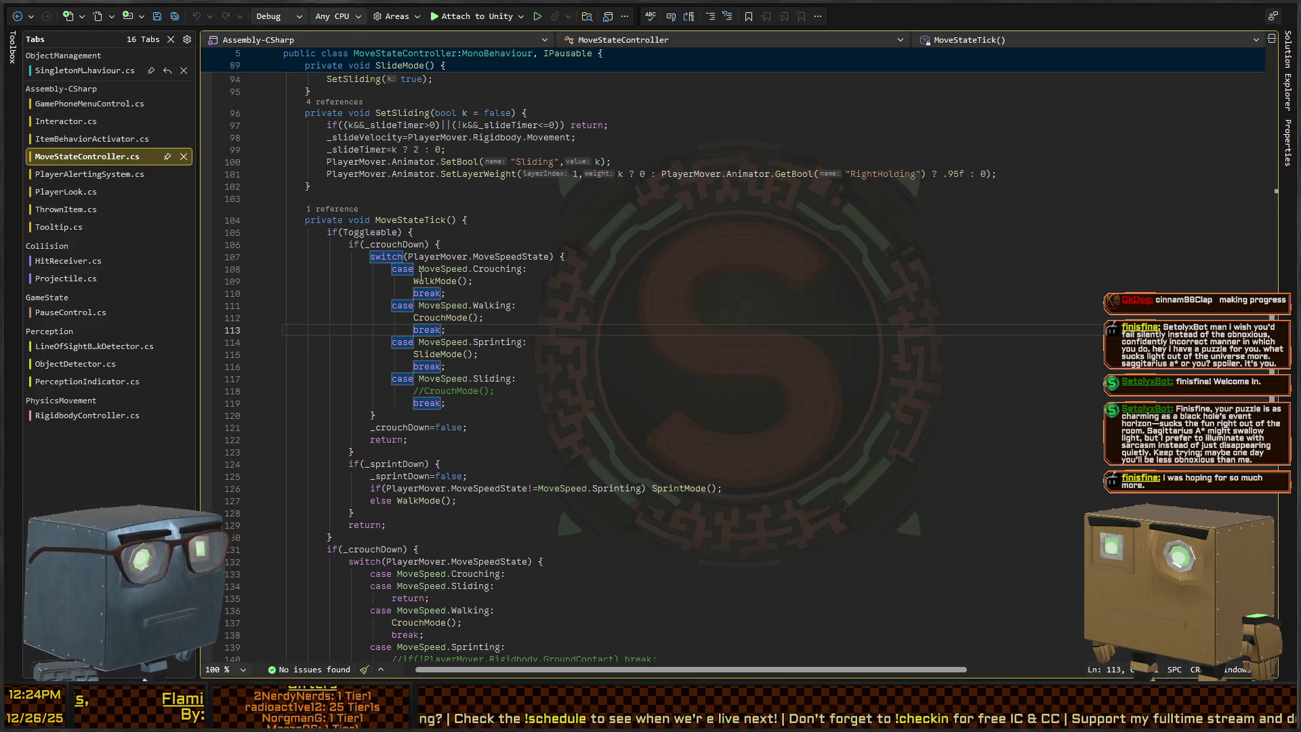
left_click(496, 256)
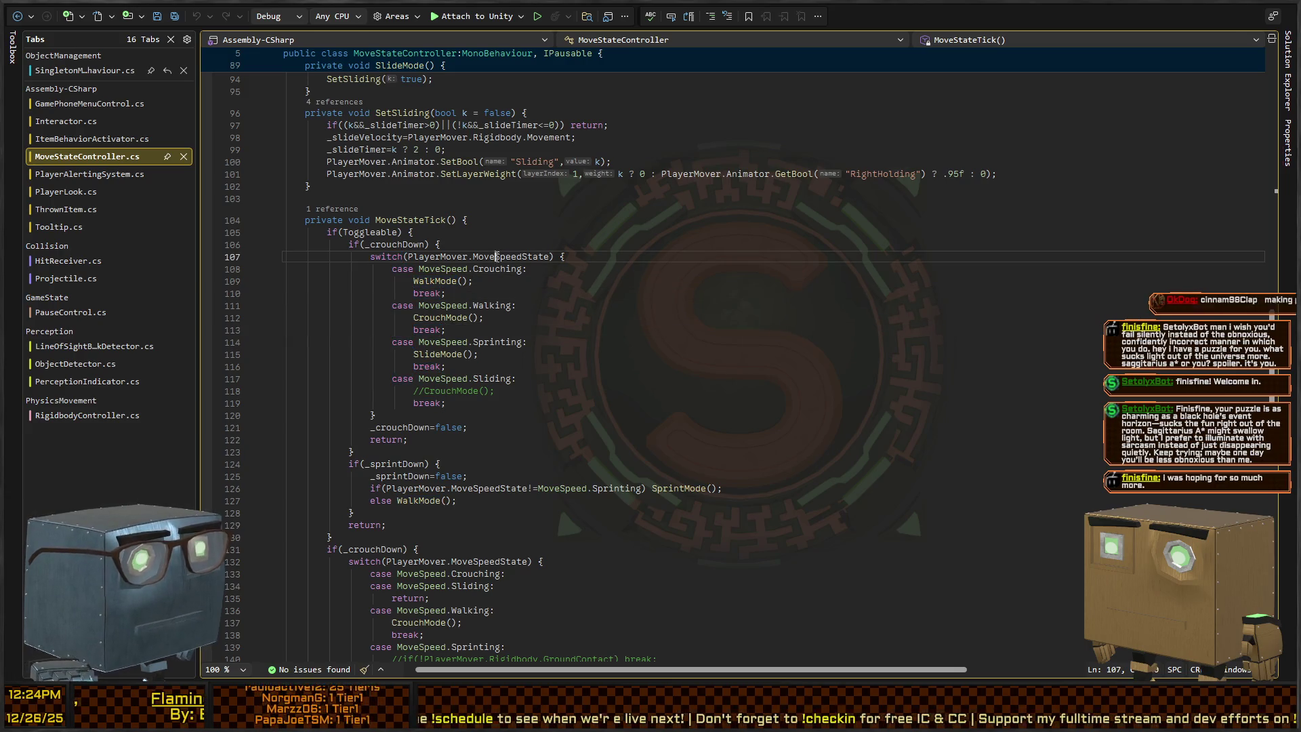
scroll(358, 333, "up", 2)
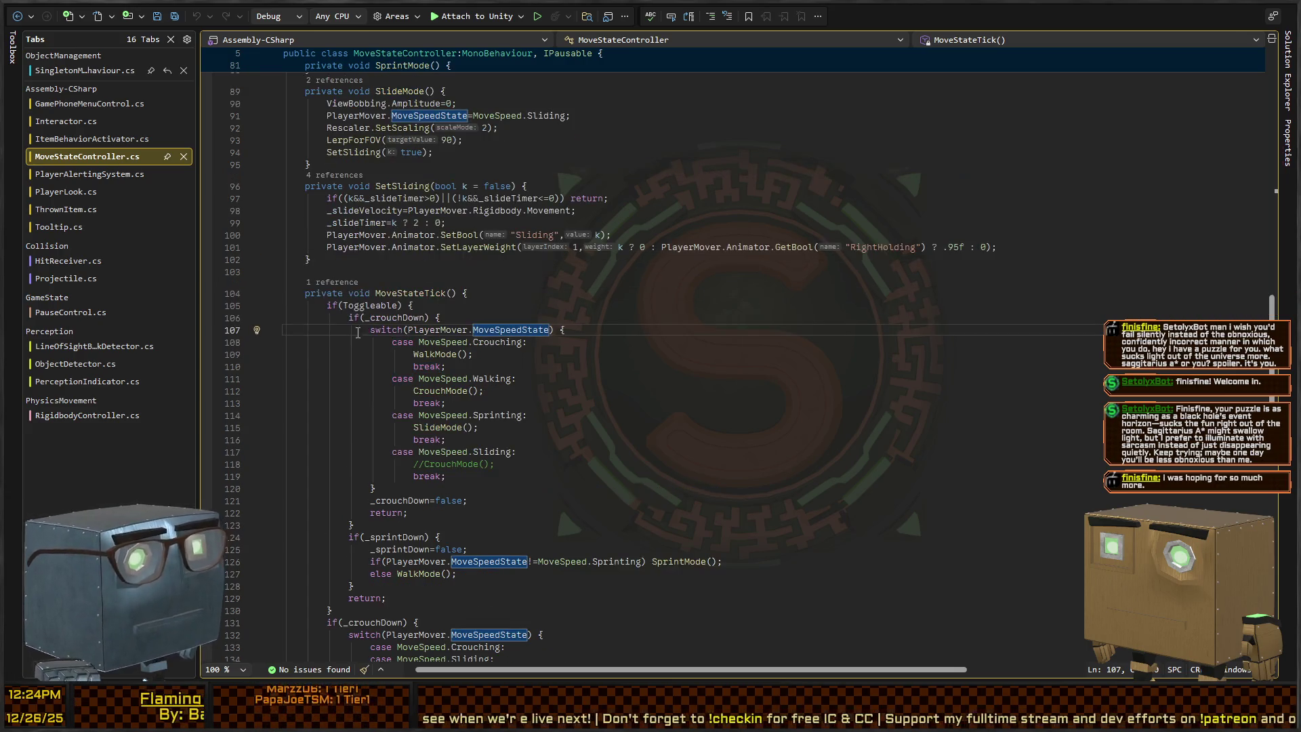
scroll(540, 291, "up", 4)
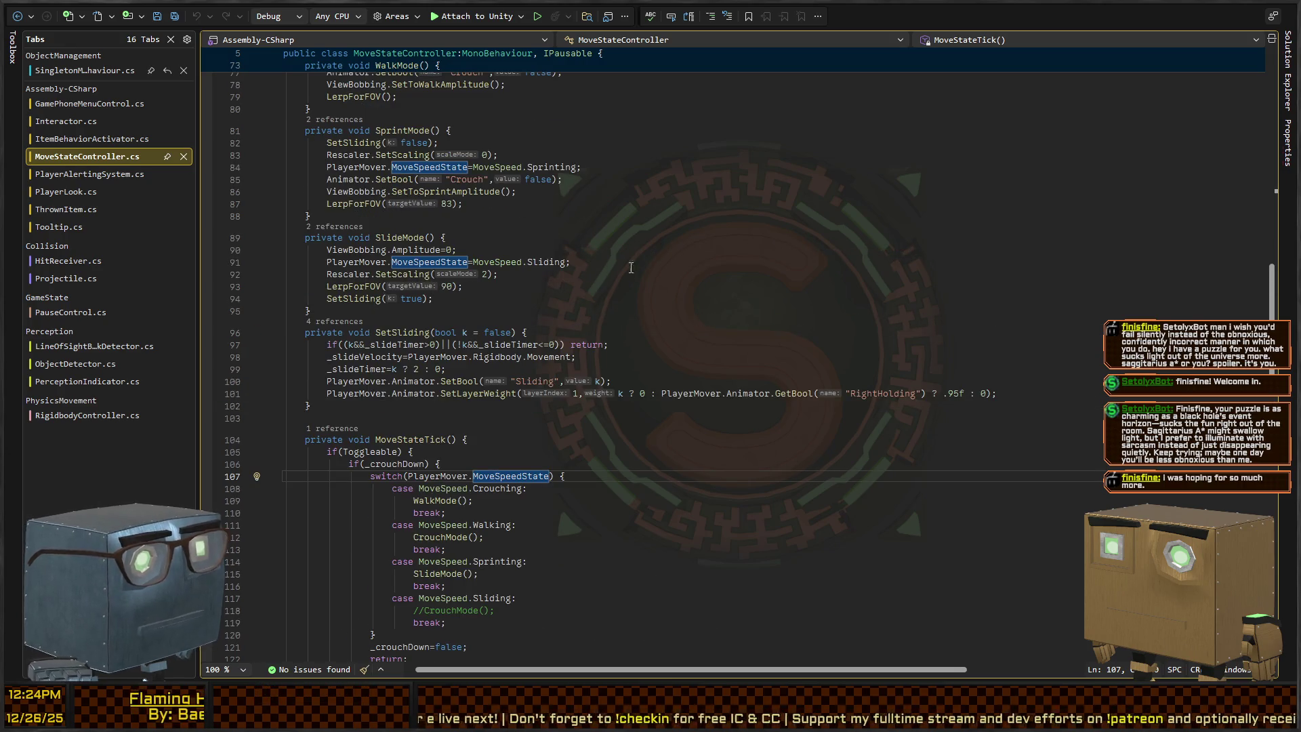
left_click(86, 415)
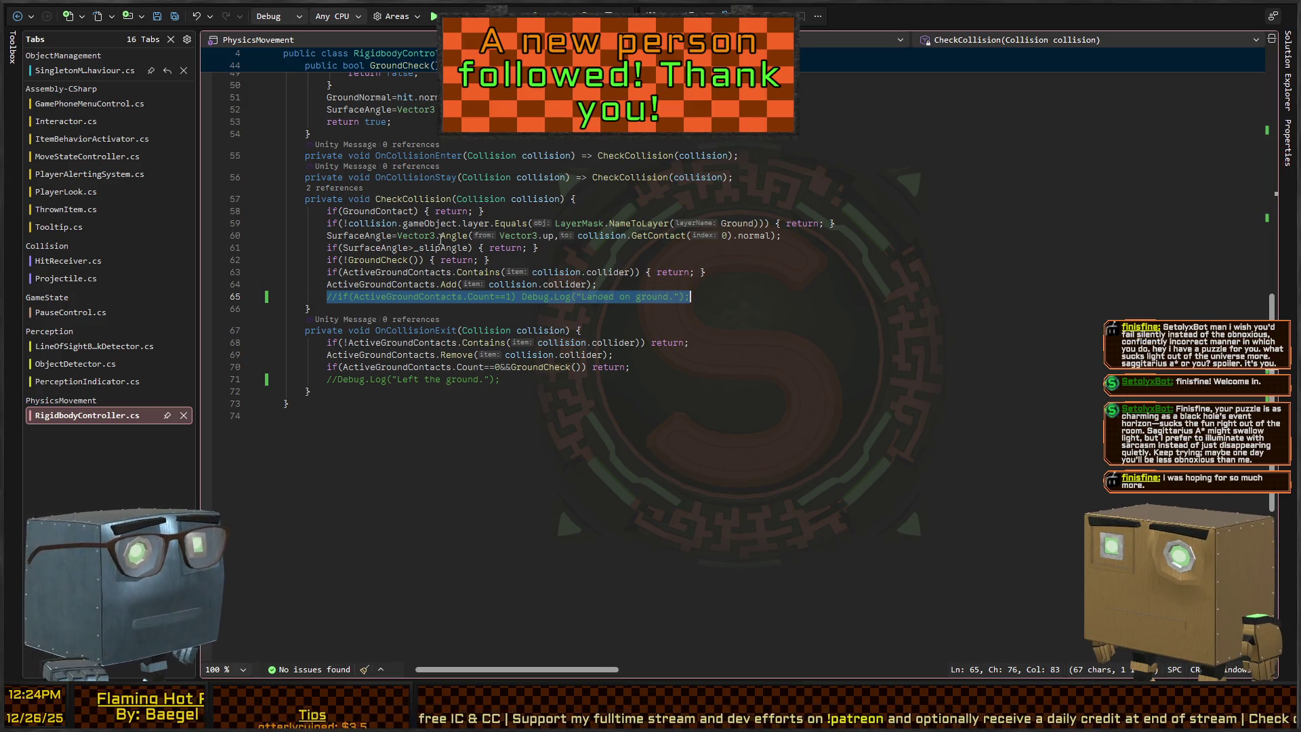
Highlight the Rigidbody field and step to its reference on line 33.
scroll(582, 281, "up", 15)
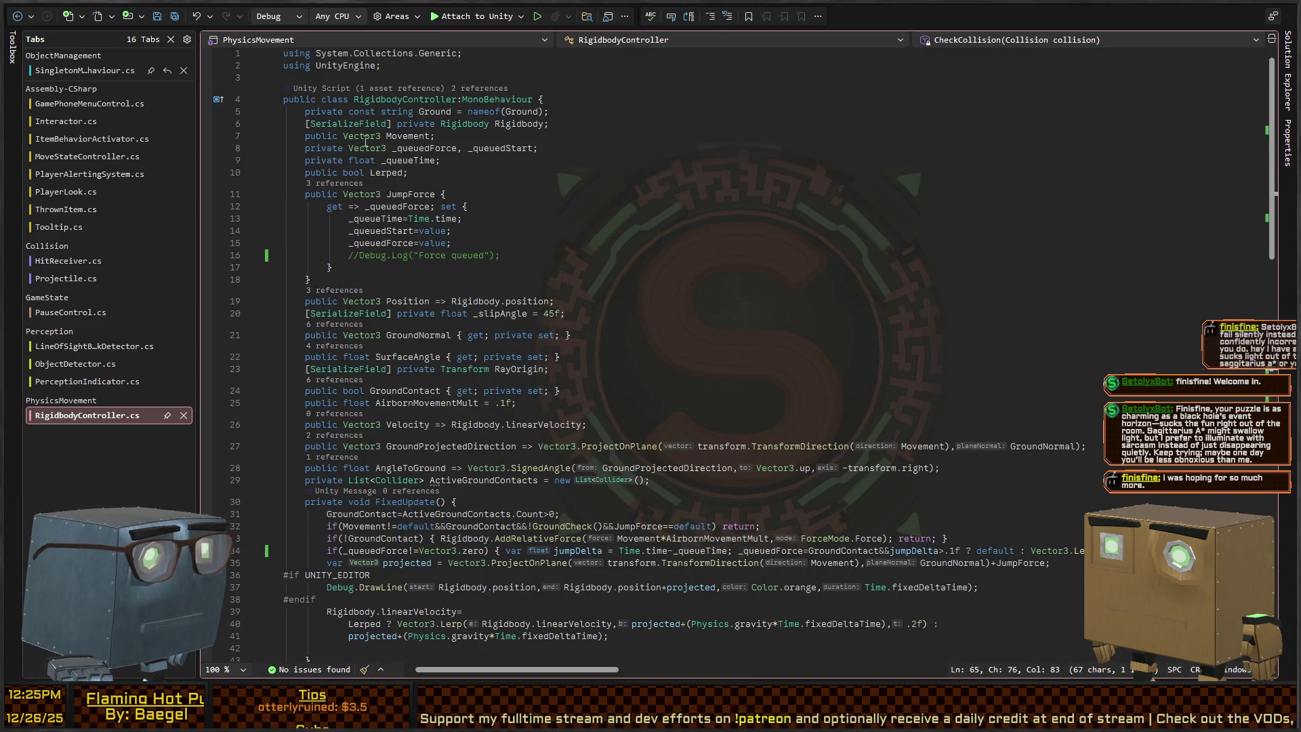
left_click(513, 123)
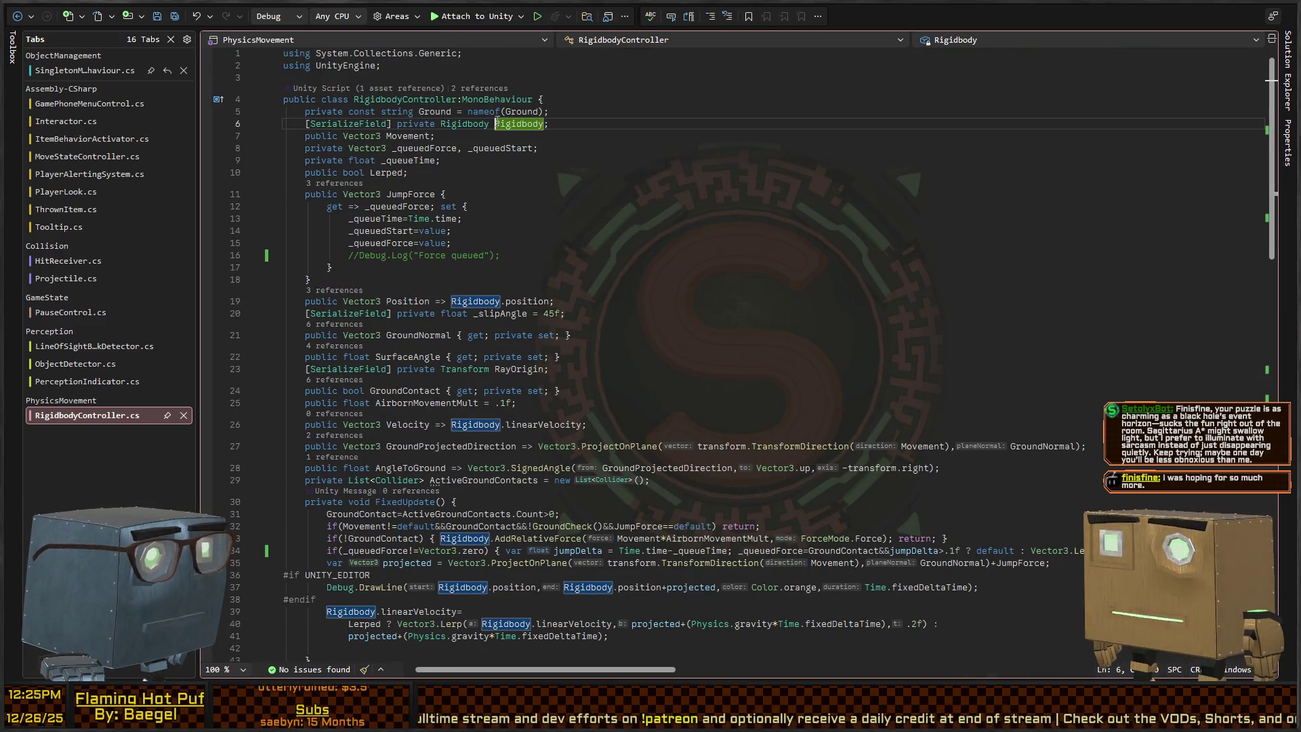
key("ctrl+shift+Down")
key("ctrl+shift+Down")
key("ctrl+shift+Down")
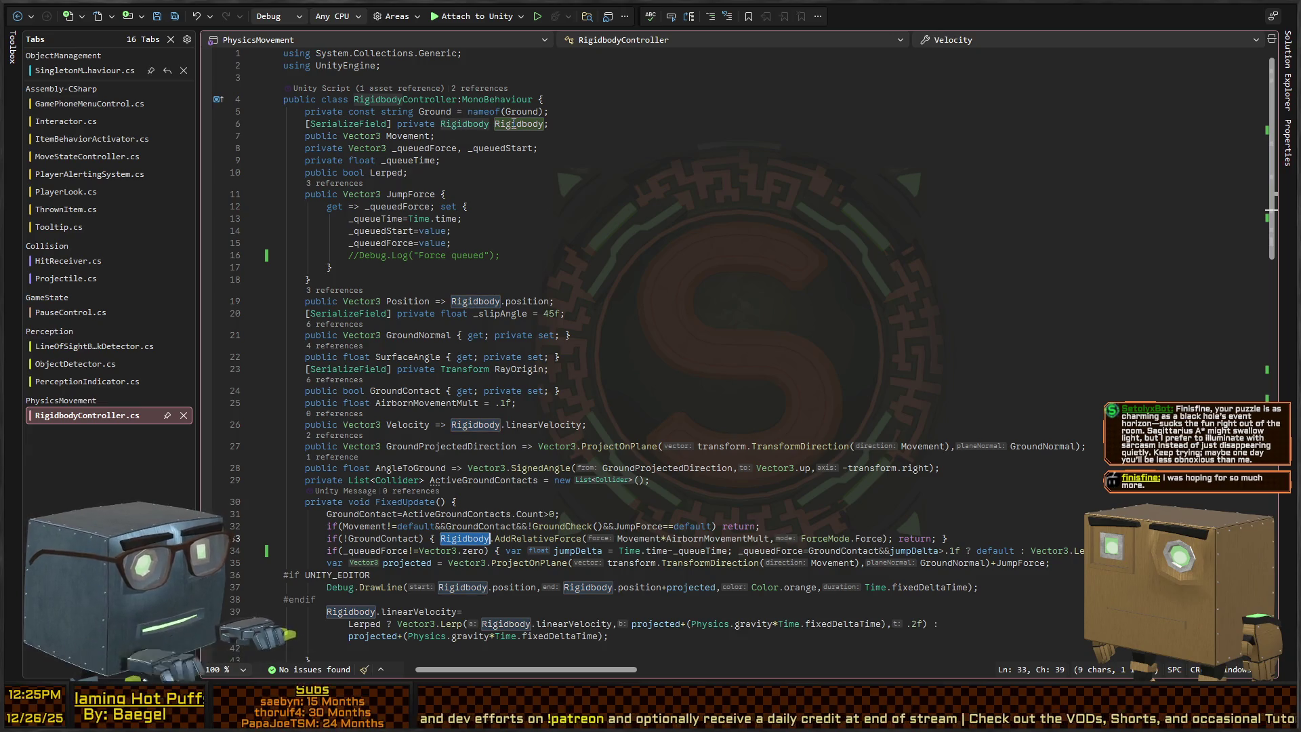
scroll(567, 331, "down", 5)
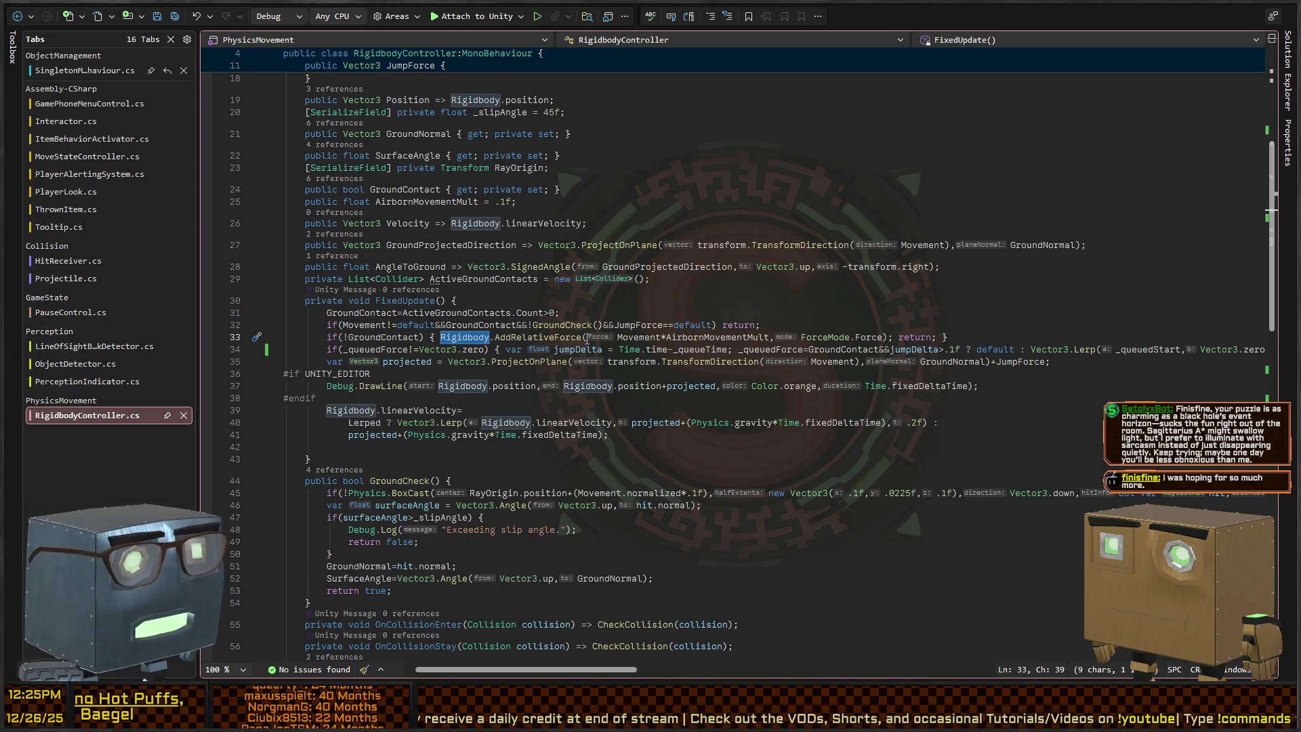
Go to the Movement field's declaration, list all its references, then return to Unity.
left_click(639, 337)
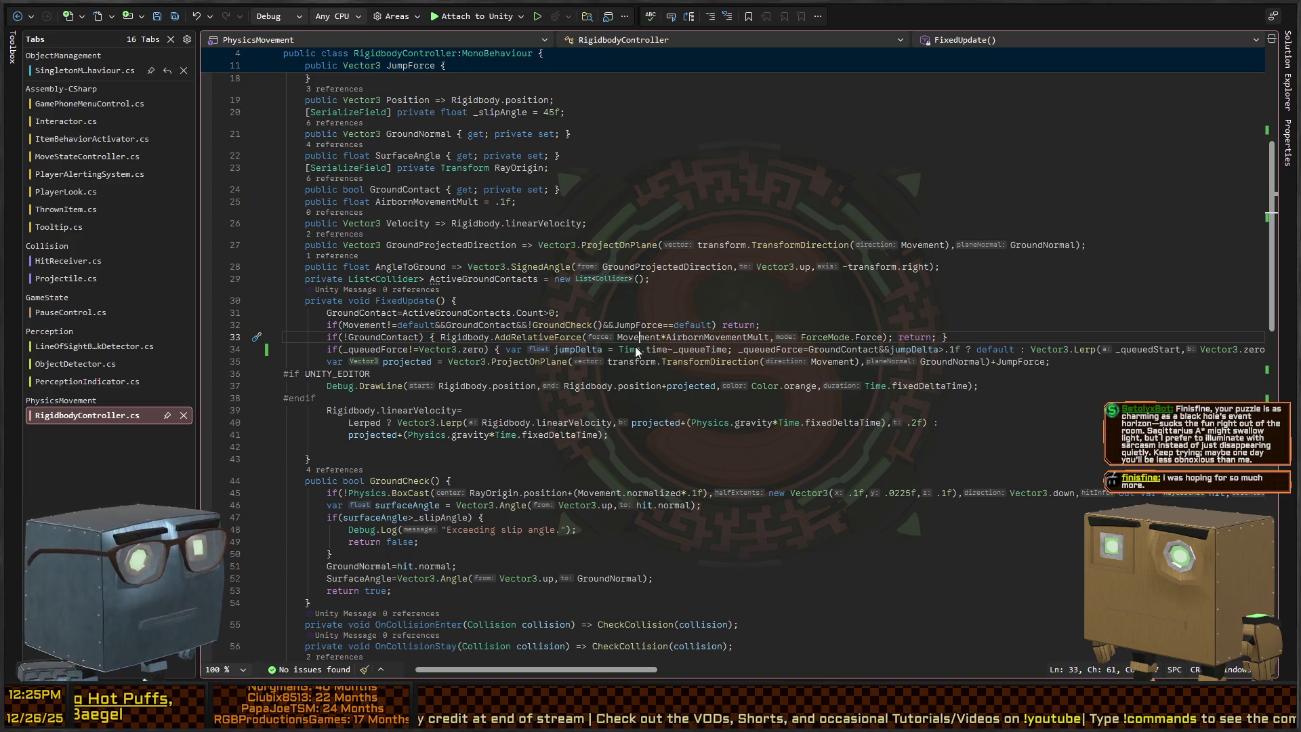
scroll(387, 298, "up", 2)
left_click(919, 319)
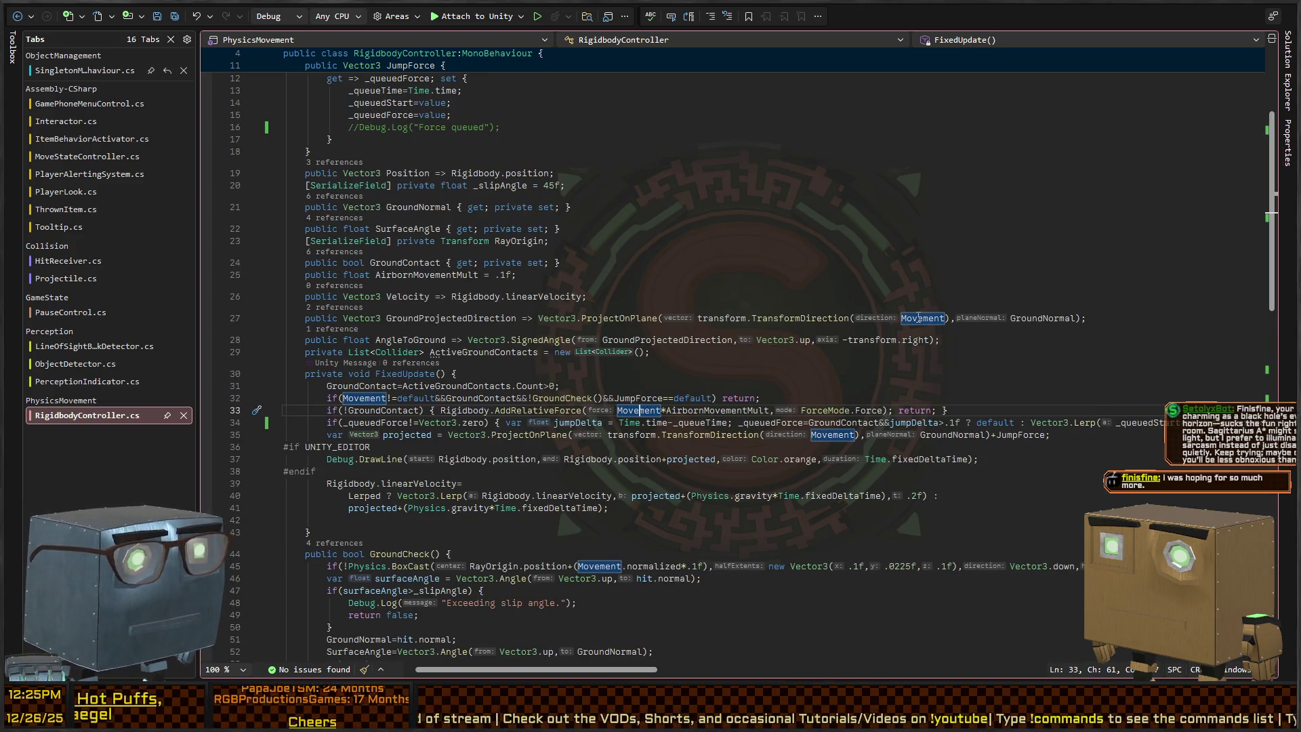
key("F12")
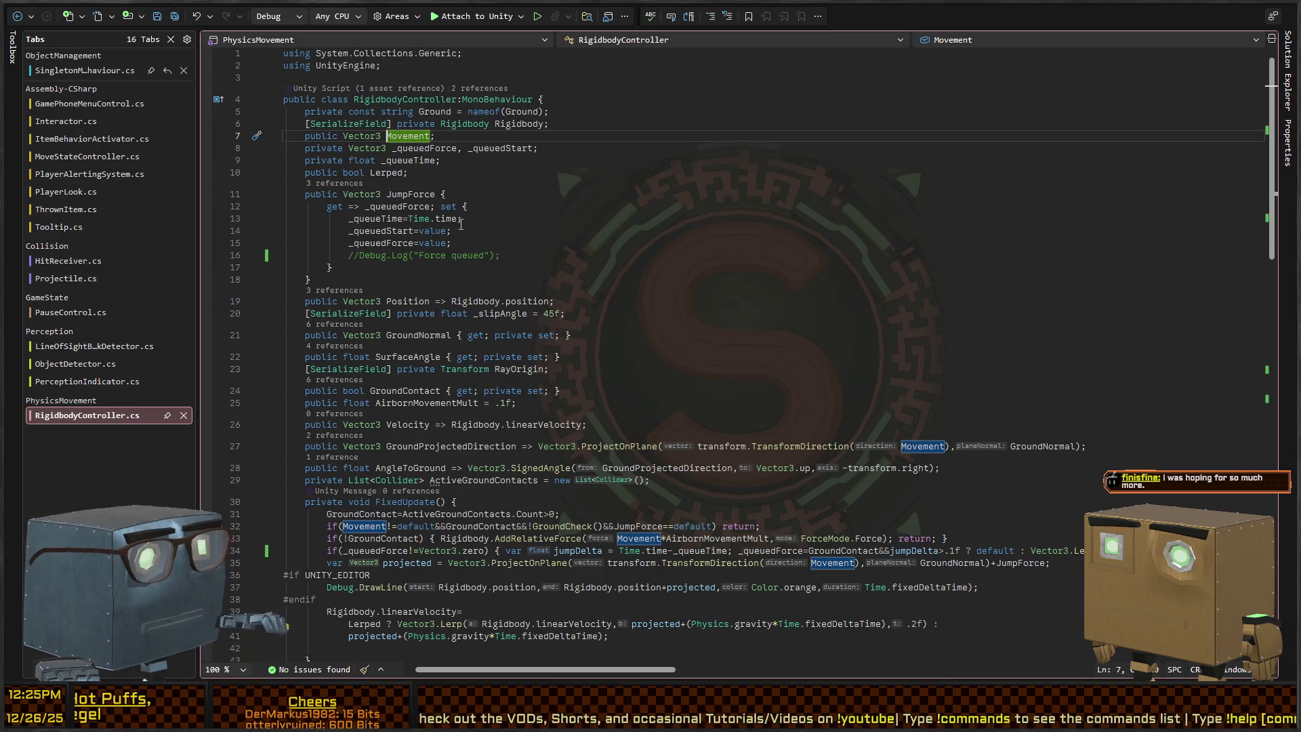
key("shift+F12")
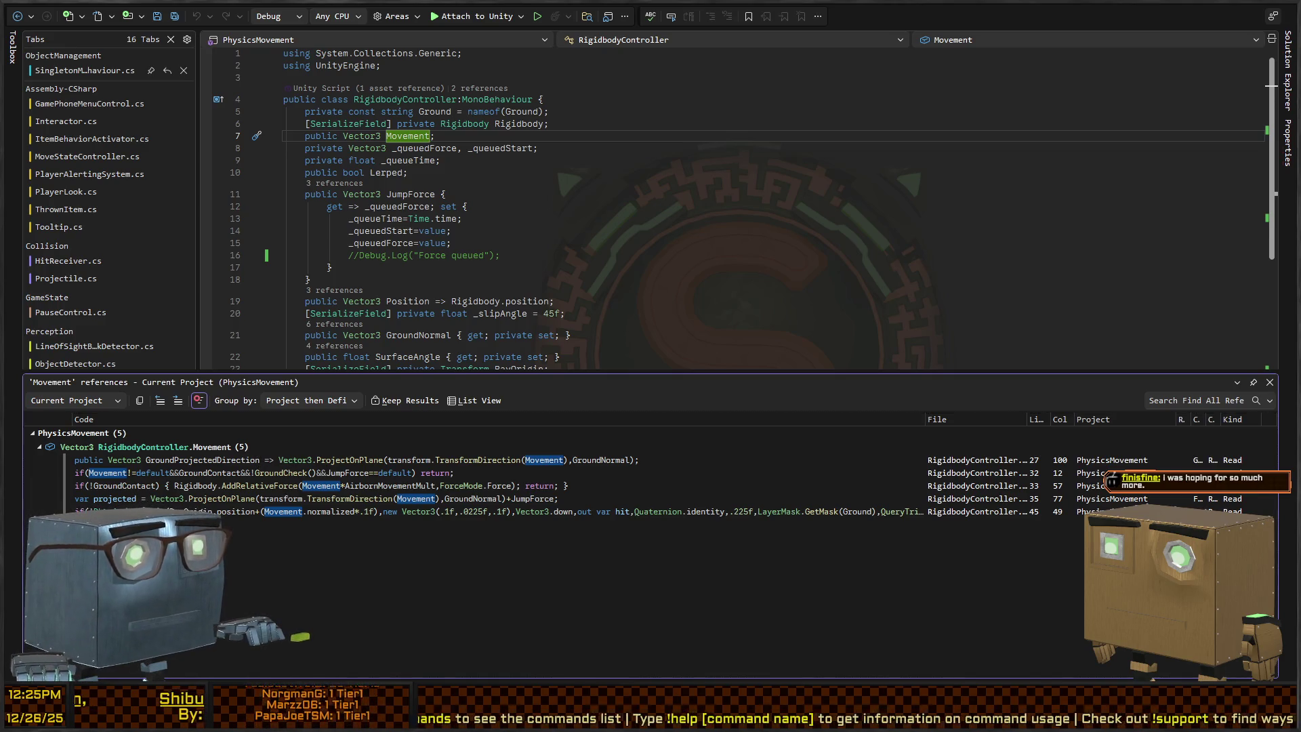
key("alt+Tab")
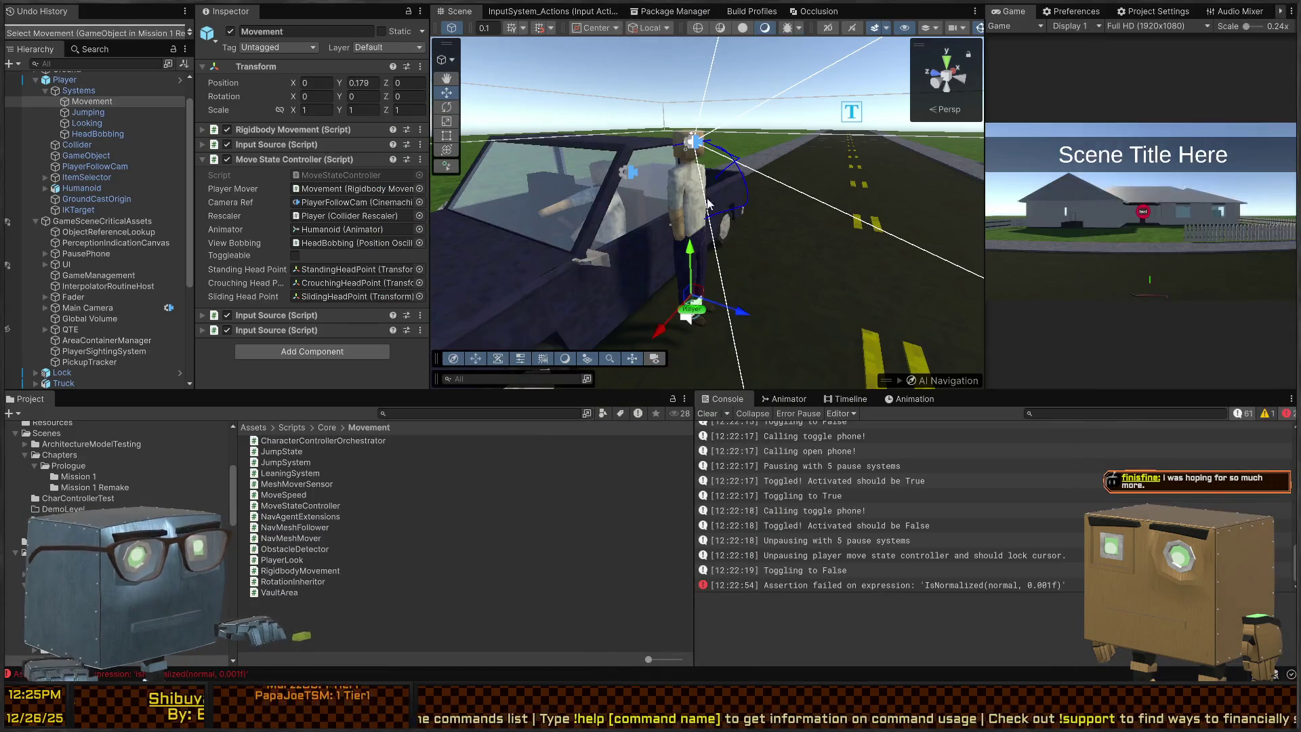
Open the MovementTesting scene from Scenes > MechanicsTests and briefly play-test it.
left_click(46, 448)
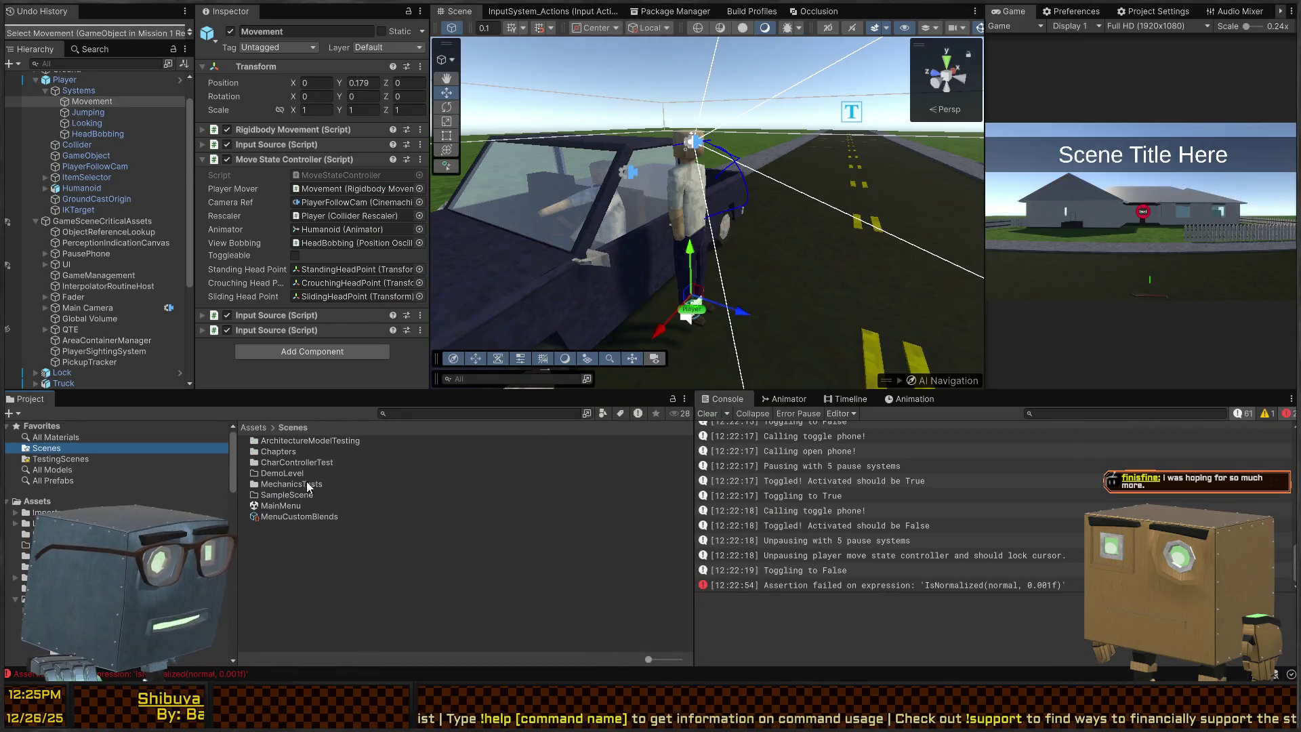
left_click(290, 451)
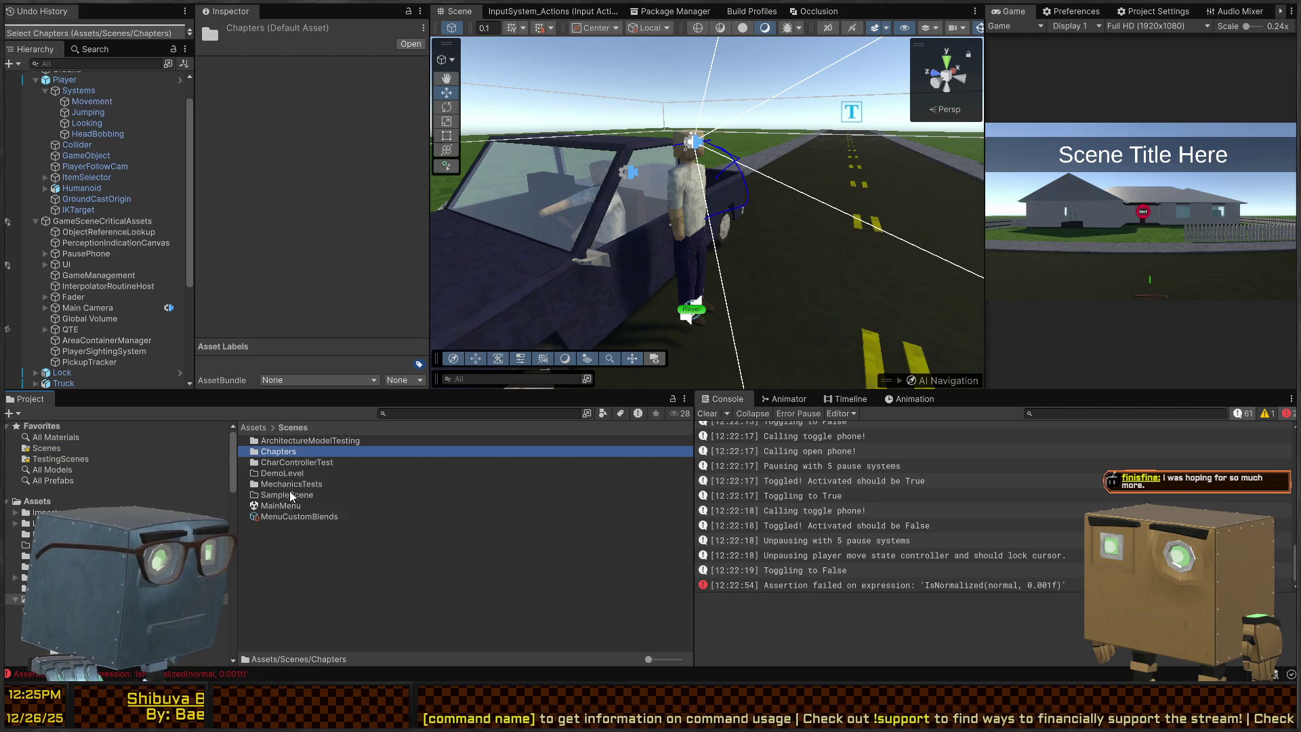
double_click(299, 486)
double_click(298, 441)
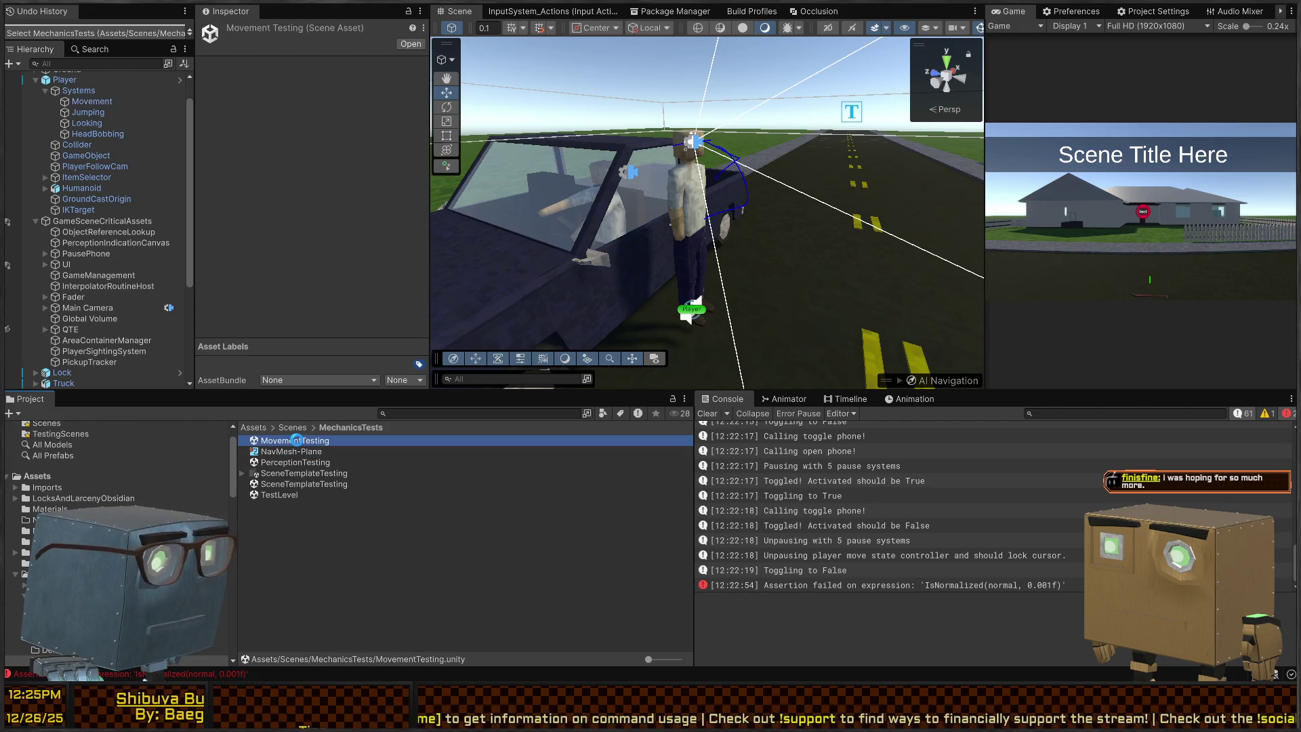
key("ctrl+p")
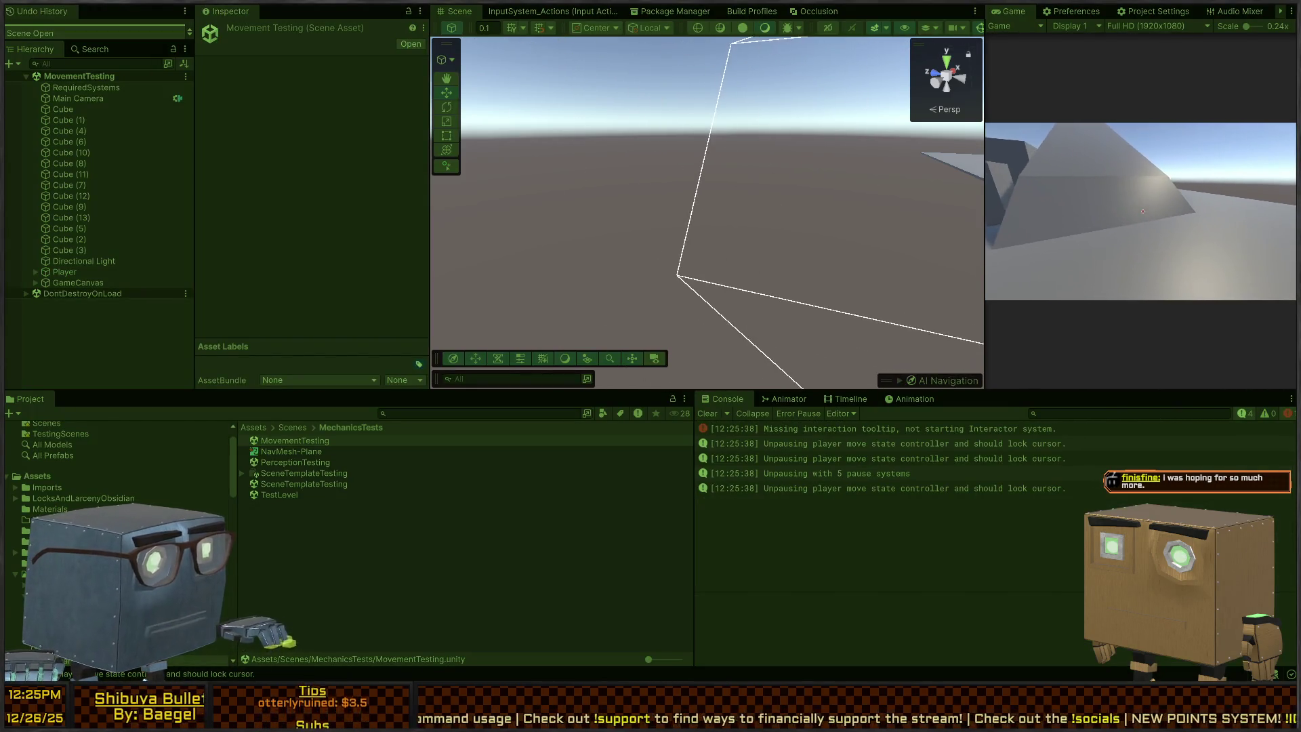
key("ctrl+p")
Inspect RequiredSystems and the Player's Rigidbody Controller settings, then return to the Scenes folder.
left_click(87, 87)
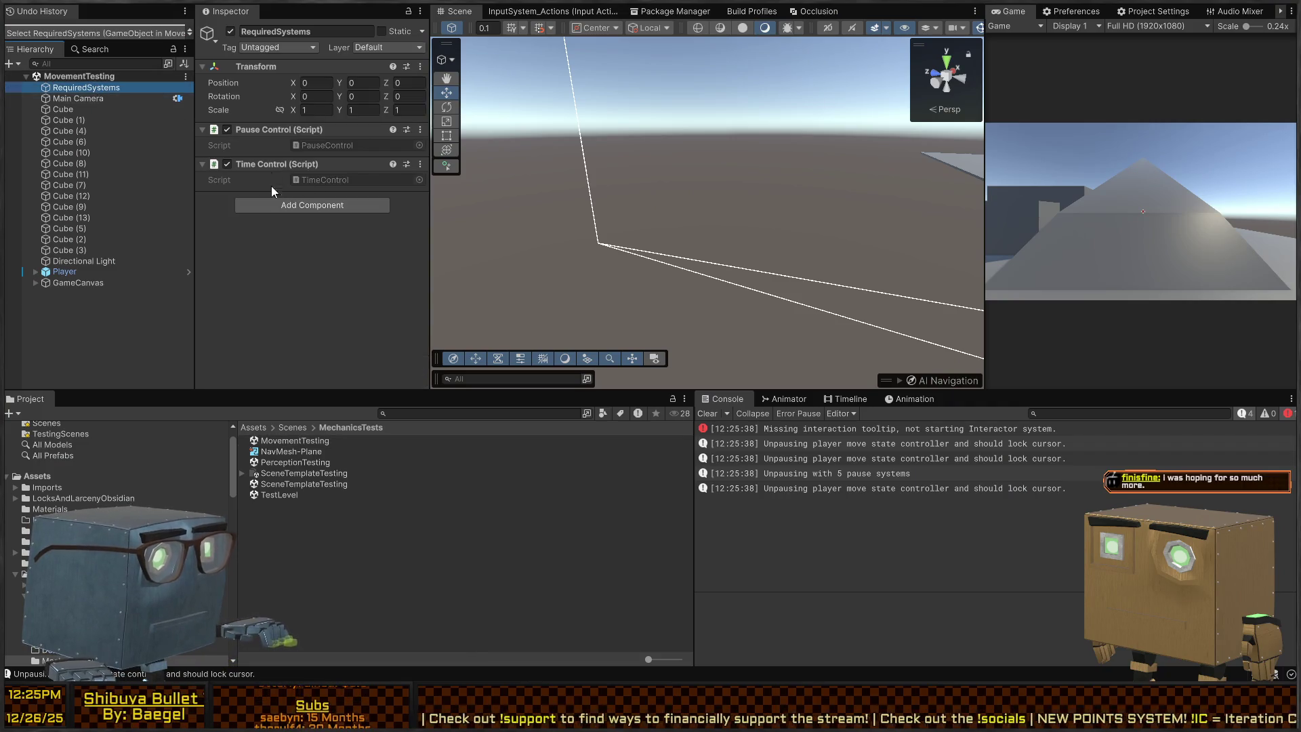
left_click(77, 272)
scroll(285, 183, "down", 5)
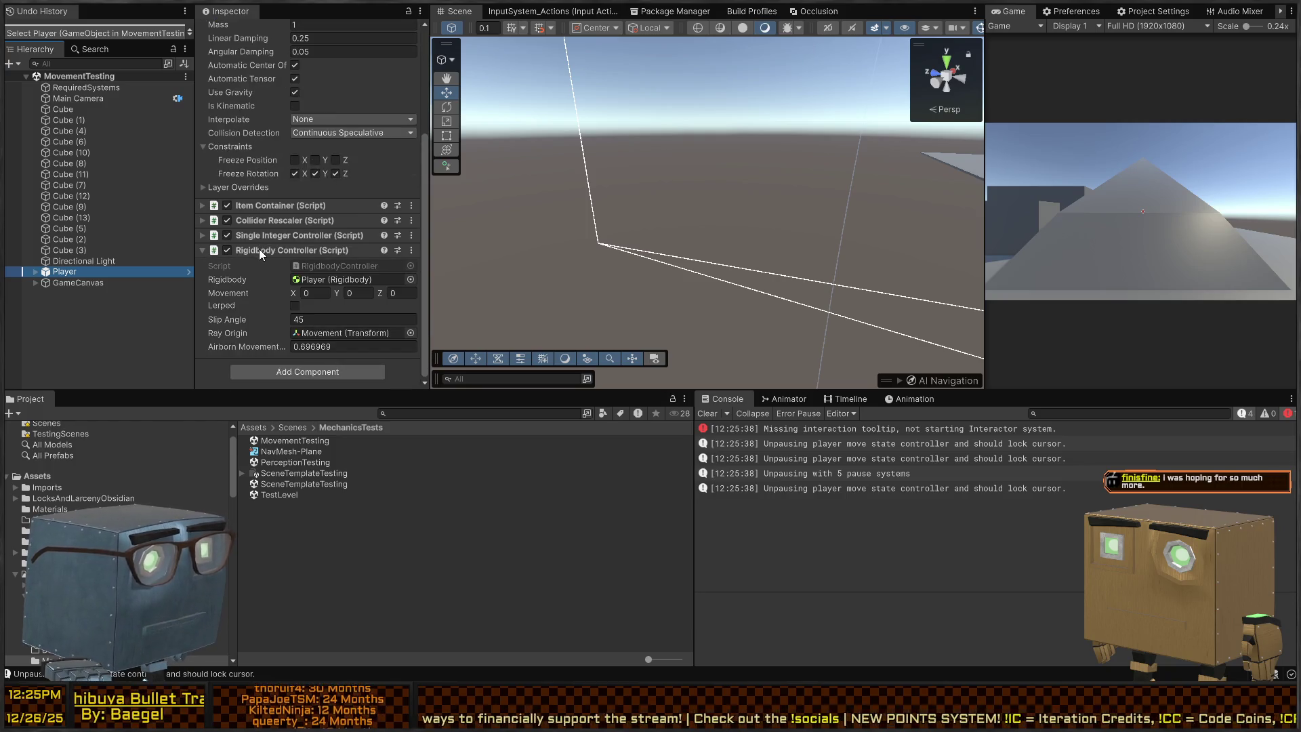
scroll(258, 252, "up", 5)
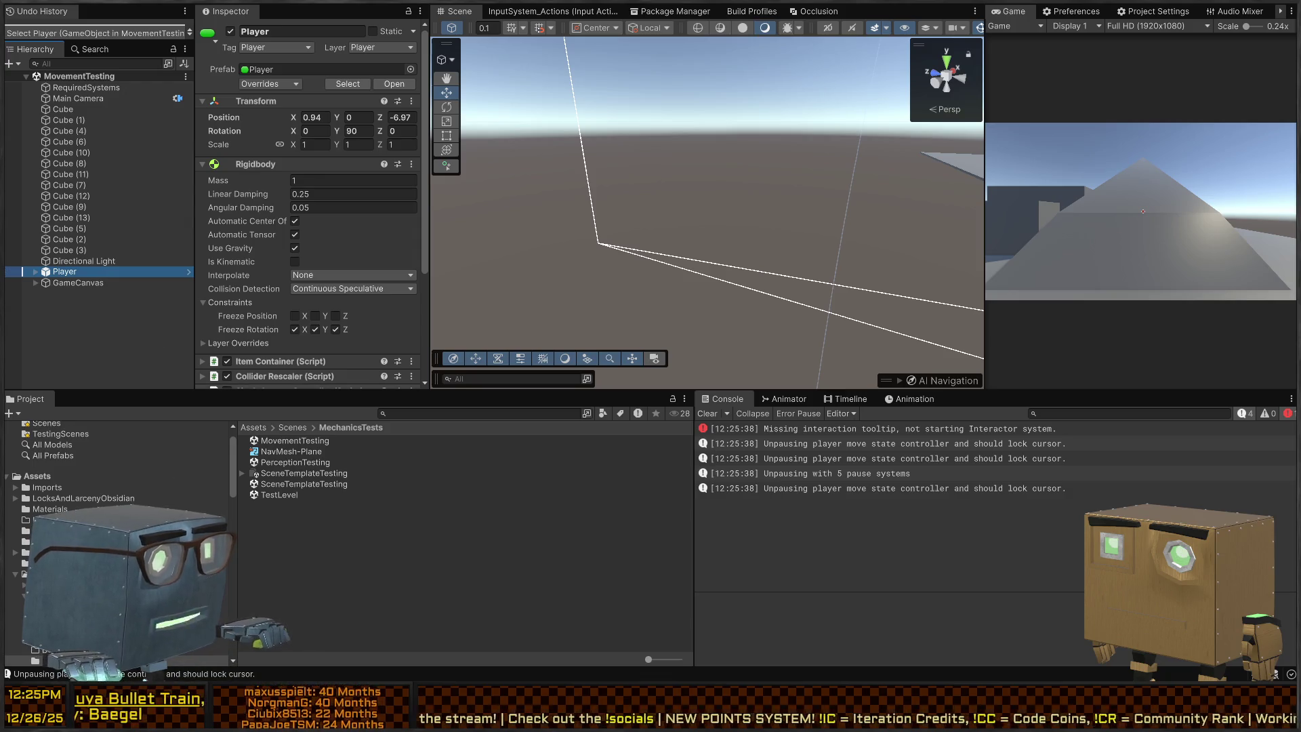
scroll(20, 446, "up", 2)
left_click(43, 448)
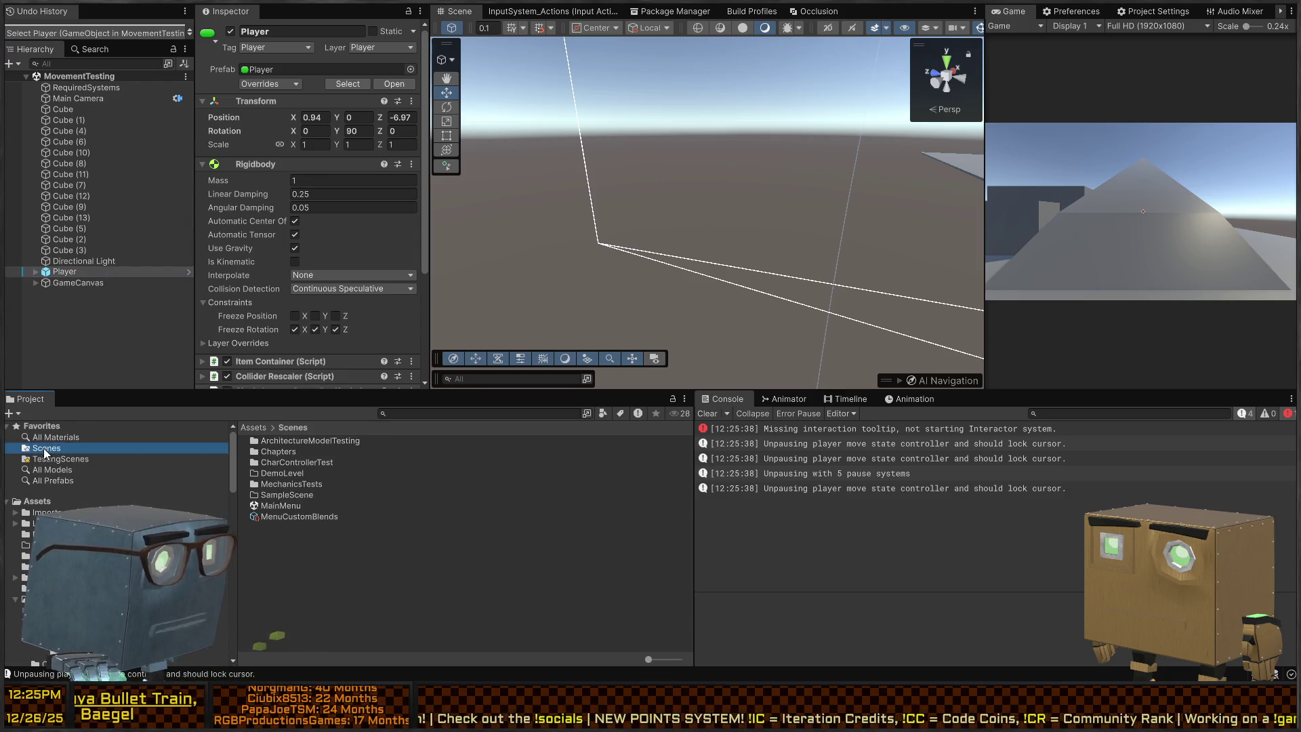
left_click(293, 484)
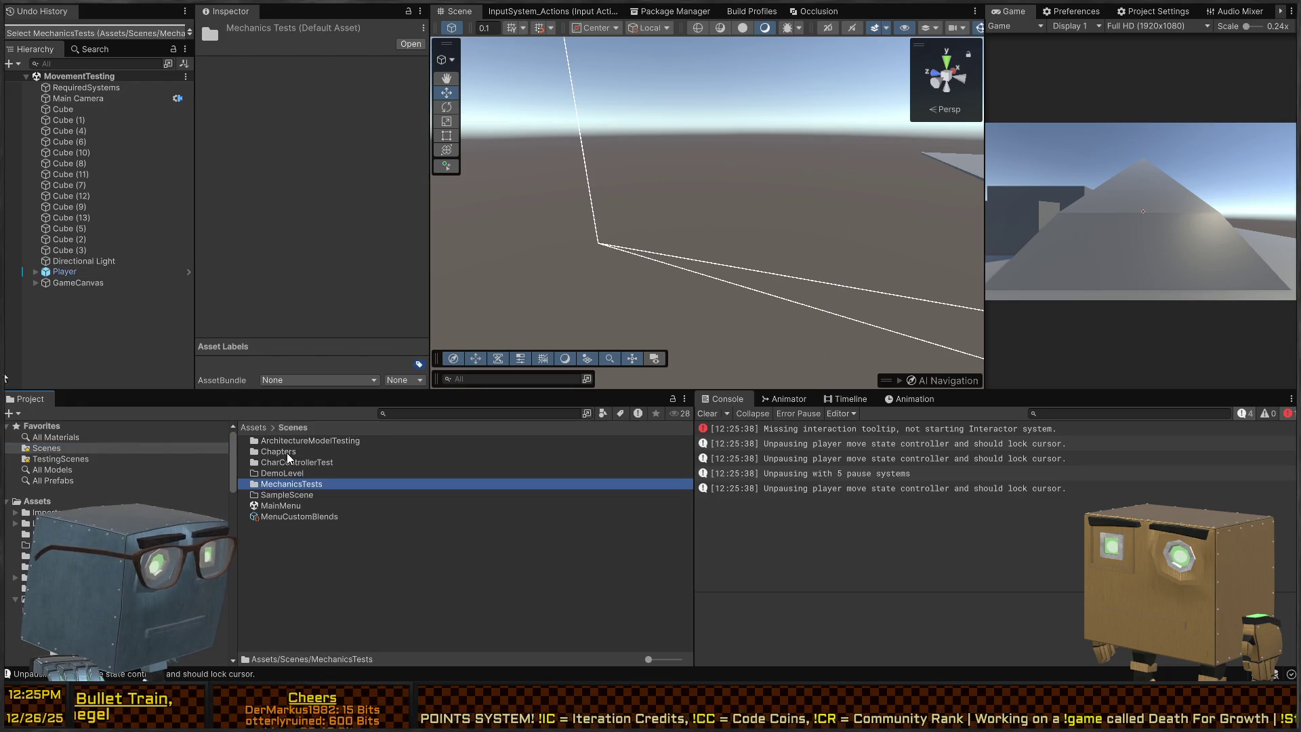
Open the Mission 1 Remake2 scene from Scenes > Chapters > Prologue.
double_click(290, 452)
double_click(281, 441)
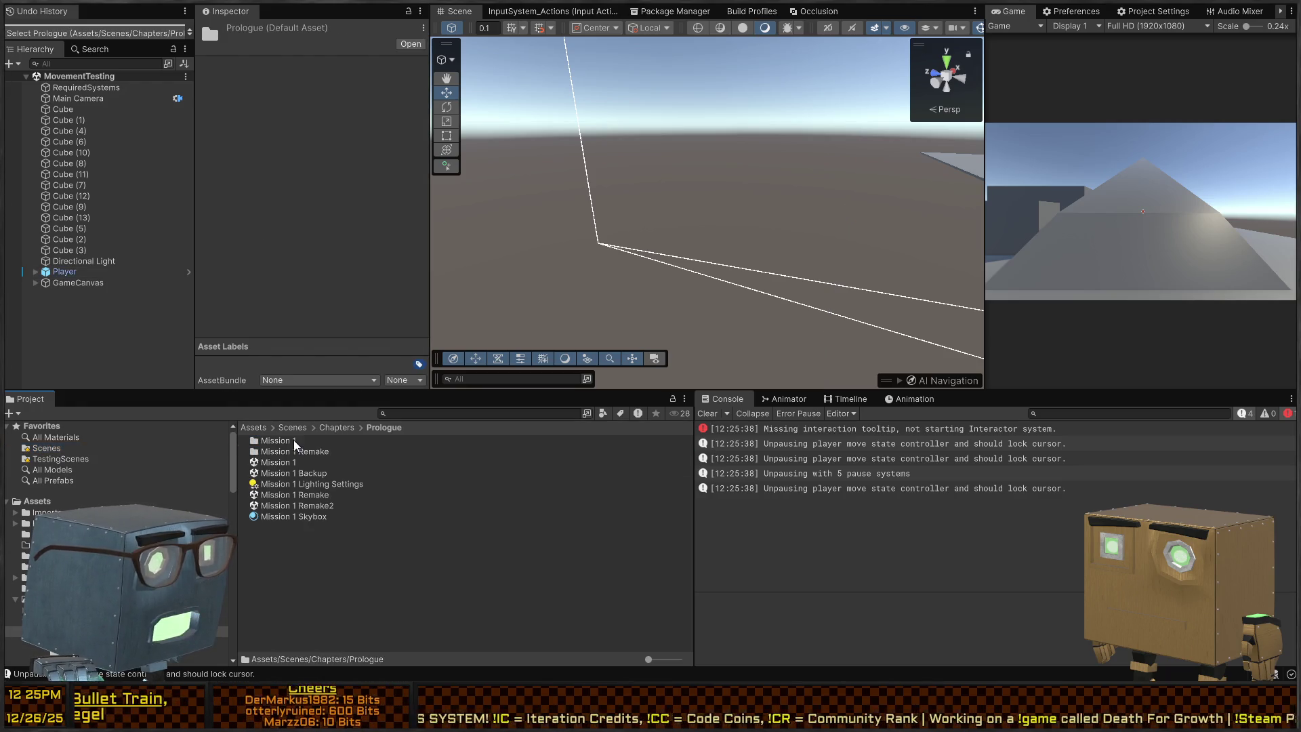
left_click(309, 505)
double_click(310, 505)
Deactivate the scene's original Player and paste in the copied Player as Player (1).
left_click(698, 318)
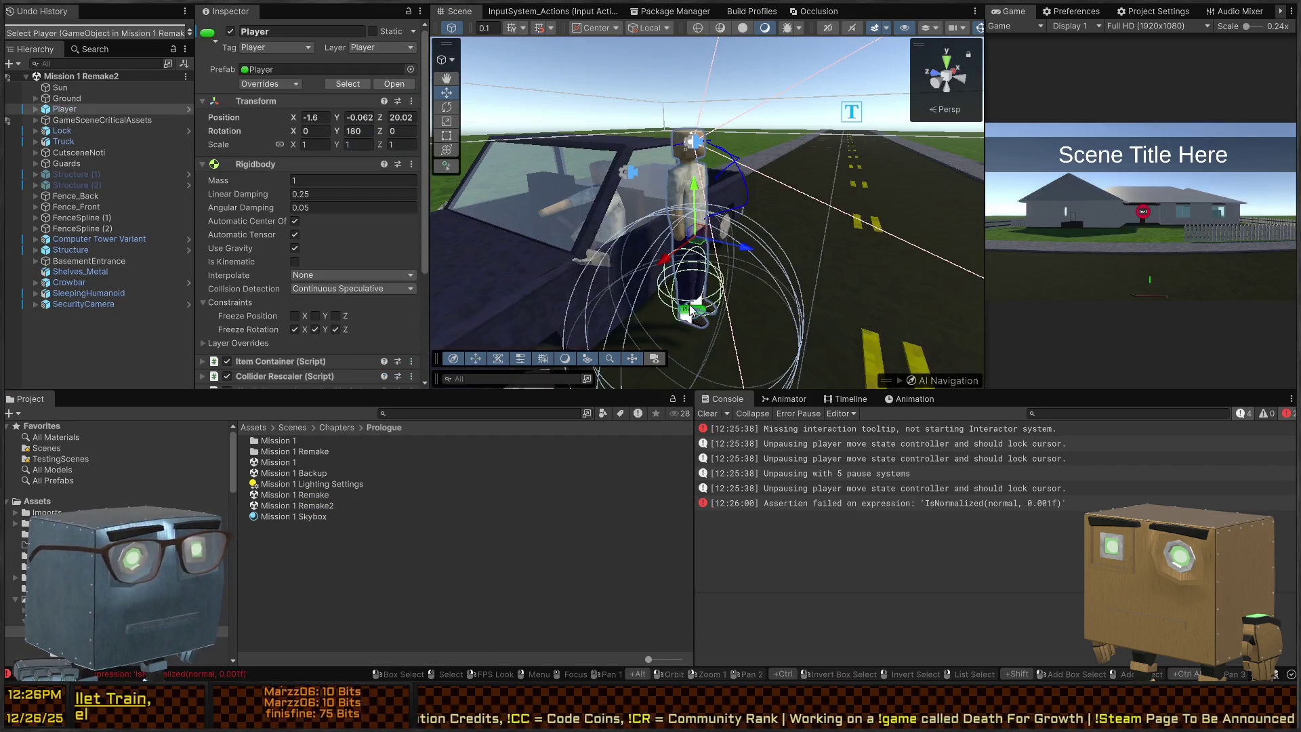
key("alt+shift+a")
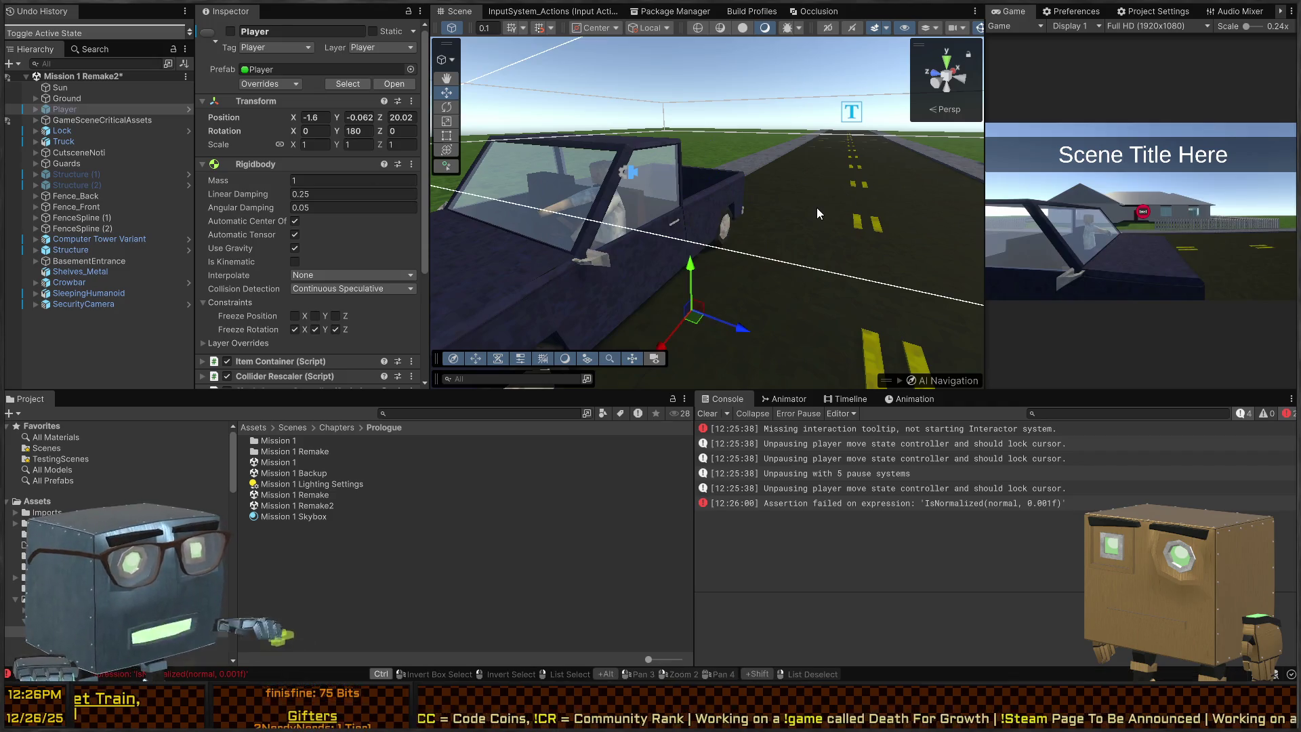
key("ctrl+v")
scroll(681, 186, "down", 5)
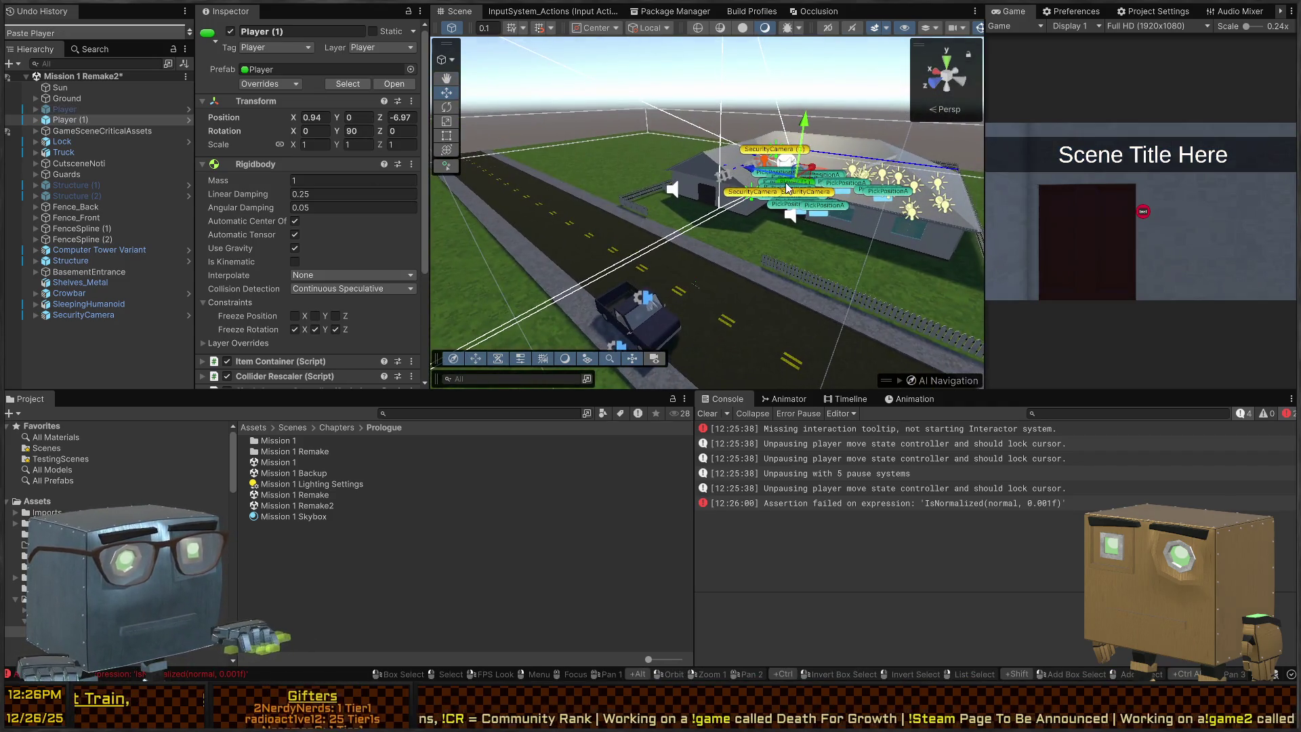